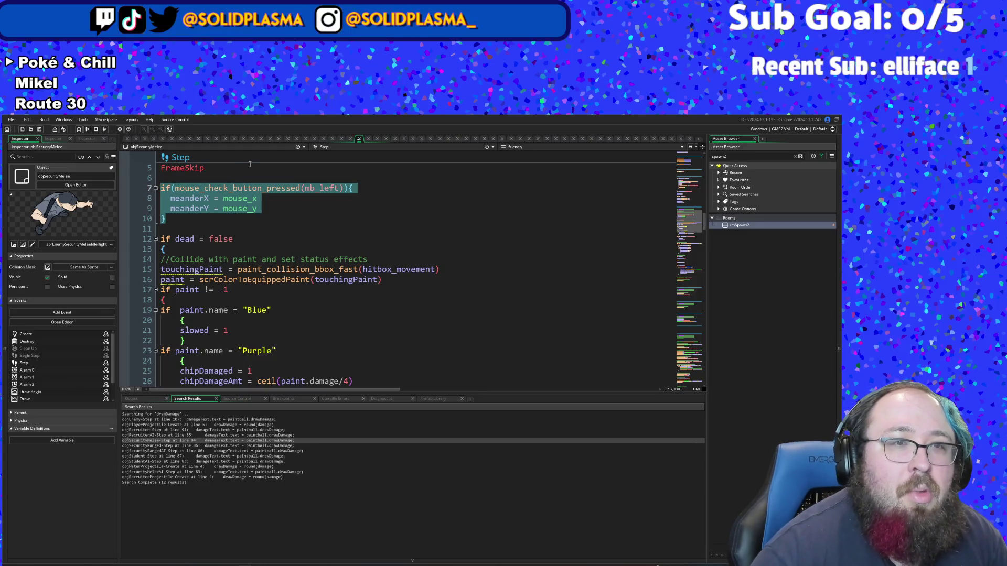
Step: In objSecurityMelee's Step event, delete the mouse-click meander block and the inline paint-collision code (lines 10–62)
{"action": "key", "text": "BackSpace"}
{"action": "key", "text": "BackSpace"}
{"action": "key", "text": "BackSpace"}
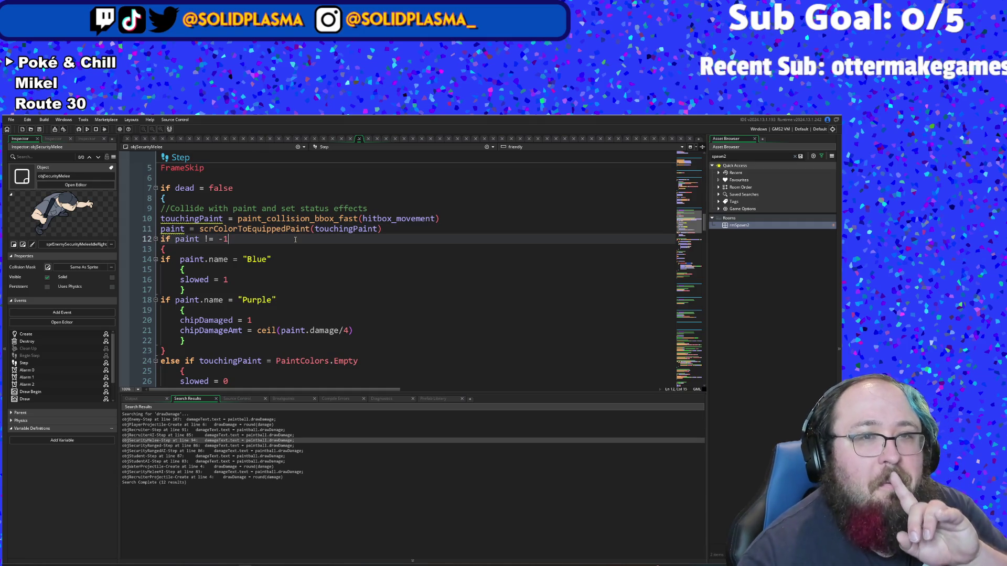
{"action": "left_click", "coordinate": [287, 261]}
{"action": "left_click", "coordinate": [214, 281]}
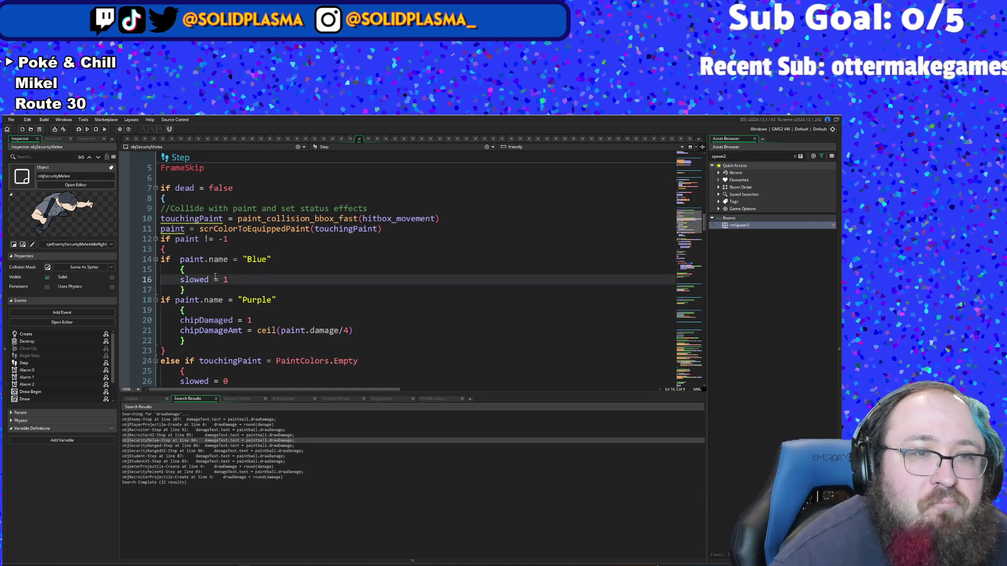
{"action": "mouse_move", "coordinate": [209, 259]}
{"action": "left_mouse_down"}
{"action": "mouse_move", "coordinate": [165, 250]}
{"action": "mouse_move", "coordinate": [264, 343]}
{"action": "left_mouse_up"}
{"action": "scroll", "coordinate": [263, 343], "scroll_direction": "down", "scroll_amount": 12}
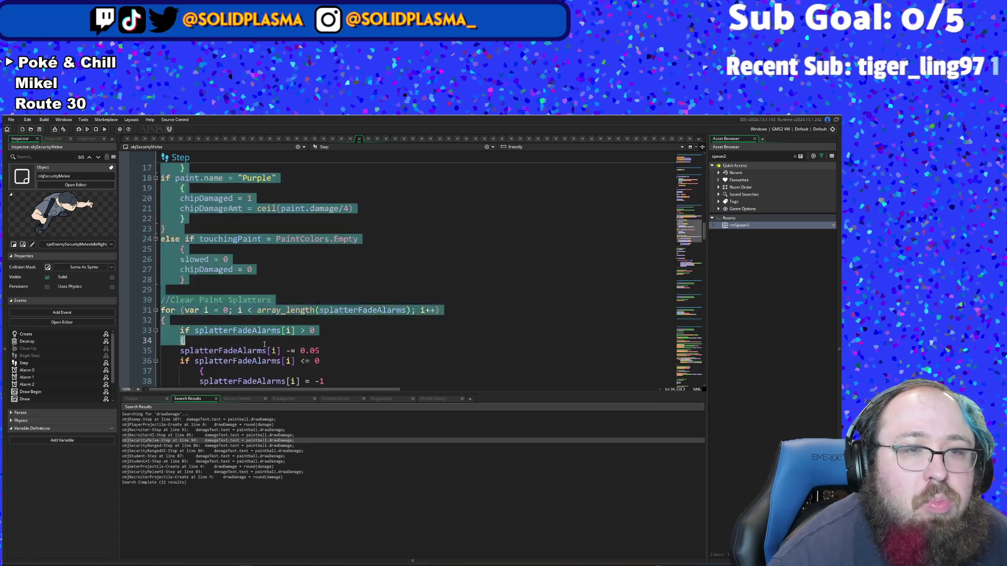
{"action": "mouse_move", "coordinate": [160, 290]}
{"action": "left_mouse_down"}
{"action": "mouse_move", "coordinate": [262, 312]}
{"action": "mouse_move", "coordinate": [262, 199]}
{"action": "mouse_move", "coordinate": [267, 265]}
{"action": "left_mouse_up"}
{"action": "scroll", "coordinate": [262, 199], "scroll_direction": "down", "scroll_amount": 4}
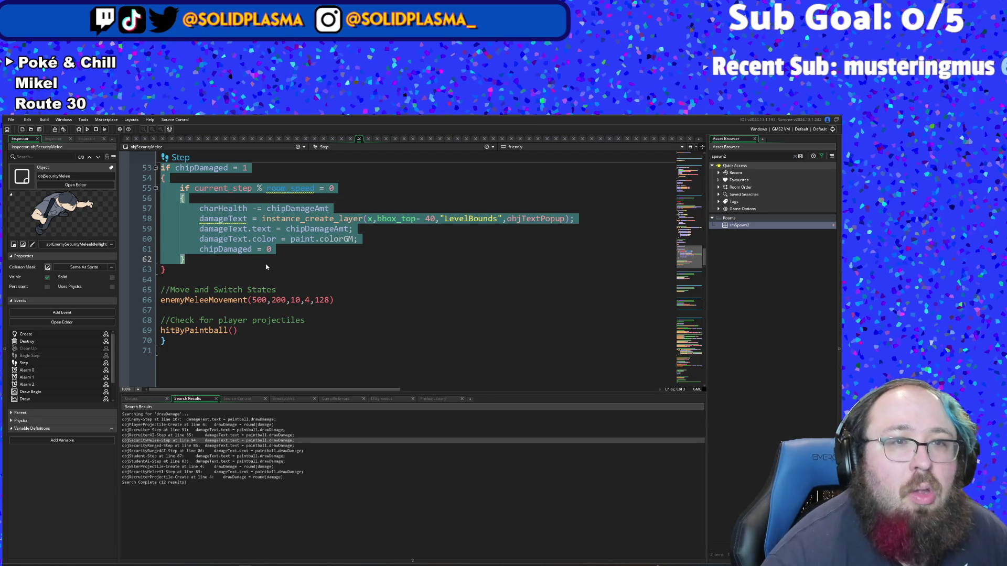
{"action": "scroll", "coordinate": [265, 267], "scroll_direction": "up", "scroll_amount": 15}
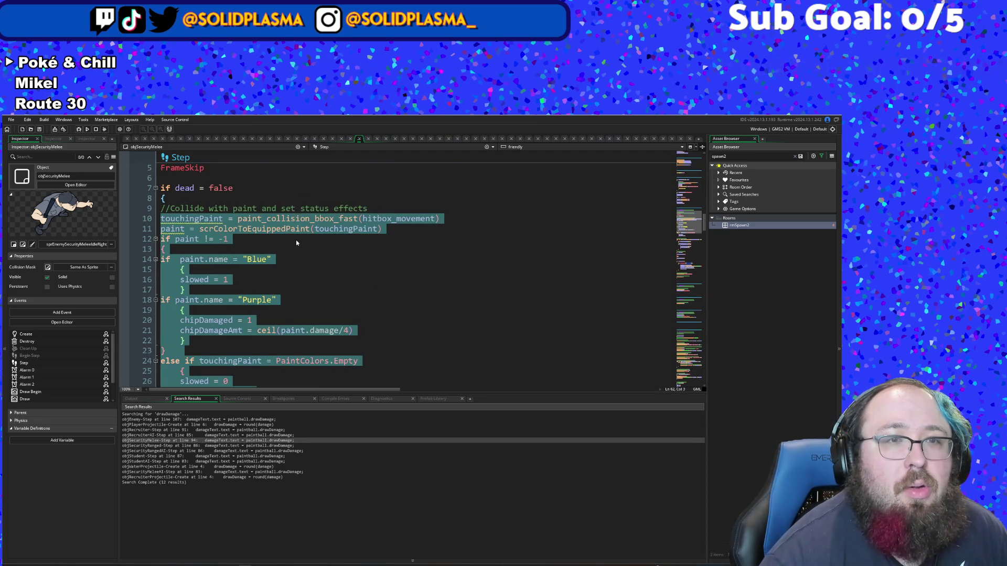
{"action": "scroll", "coordinate": [296, 240], "scroll_direction": "down", "scroll_amount": 2}
{"action": "scroll", "coordinate": [295, 240], "scroll_direction": "up", "scroll_amount": 2}
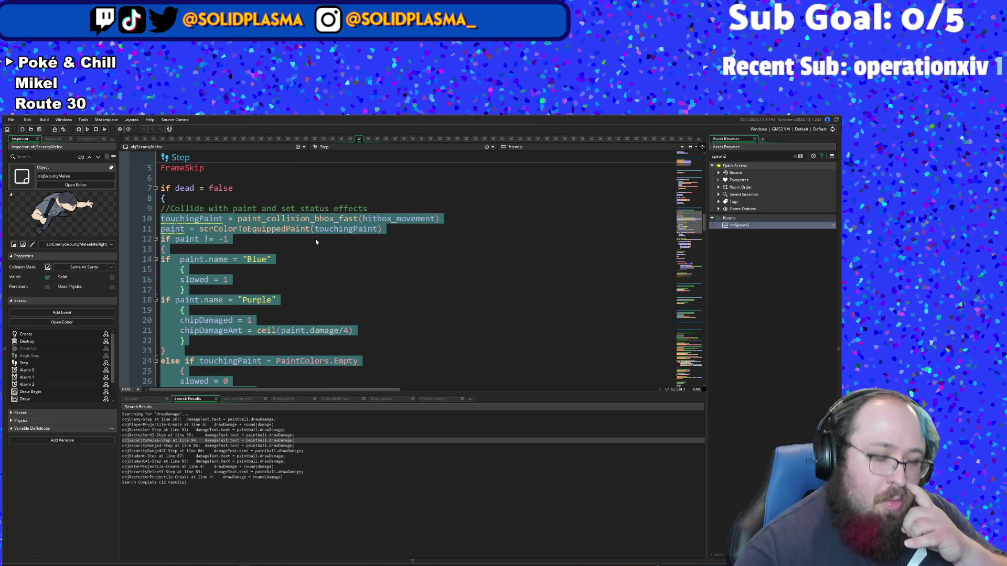
{"action": "key", "text": "BackSpace"}
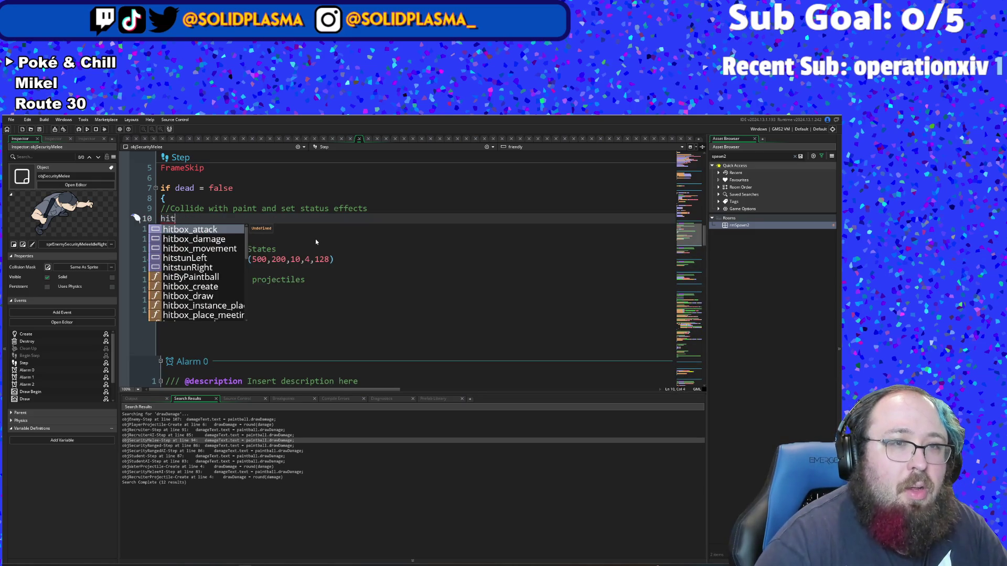
Step: Insert an enemyCheckPaint() call in its place and remove the leftover closing brace
{"action": "type", "text": "enemy"}
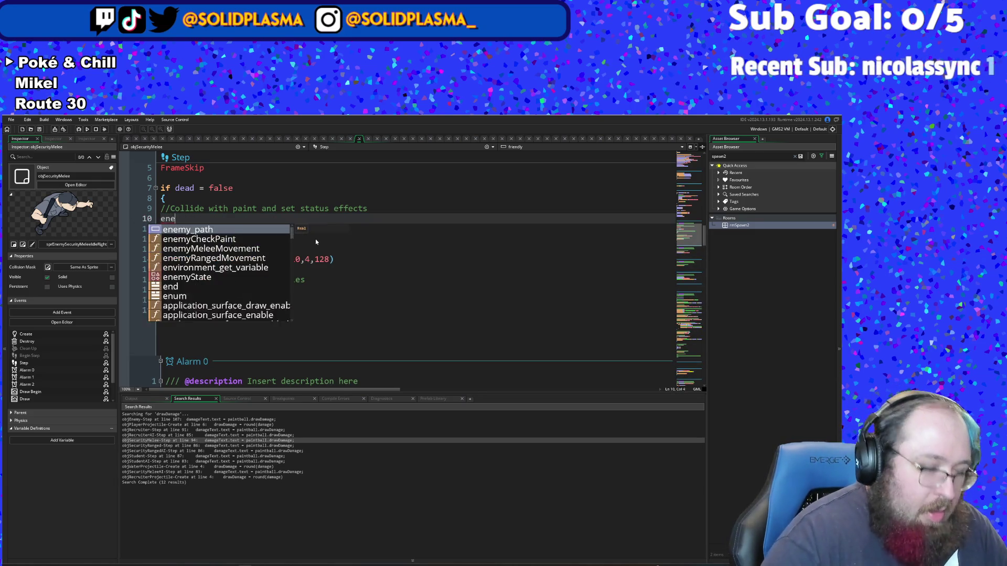
{"action": "key", "text": "Down"}
{"action": "key", "text": "Return"}
{"action": "type", "text": "()"}
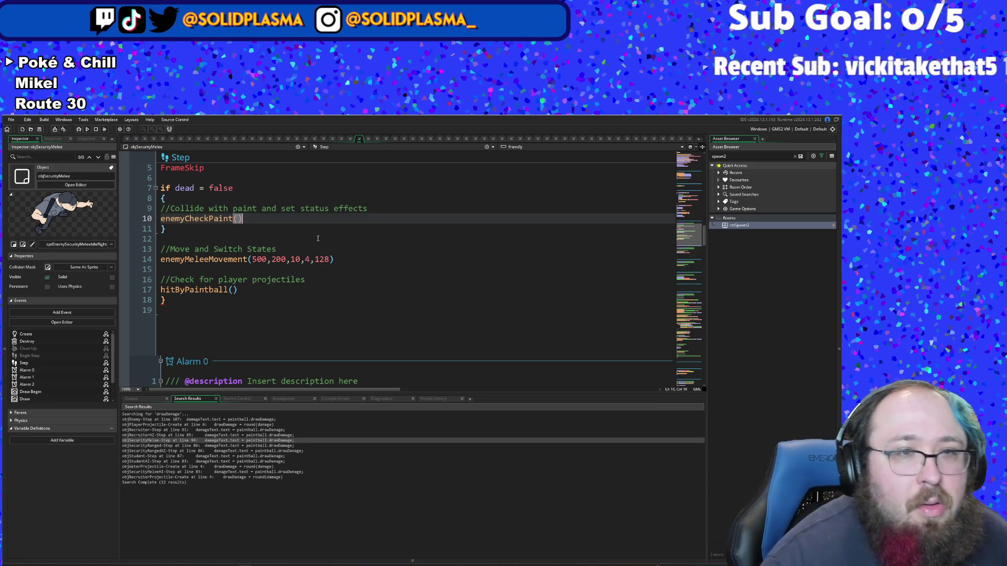
{"action": "left_click", "coordinate": [196, 225]}
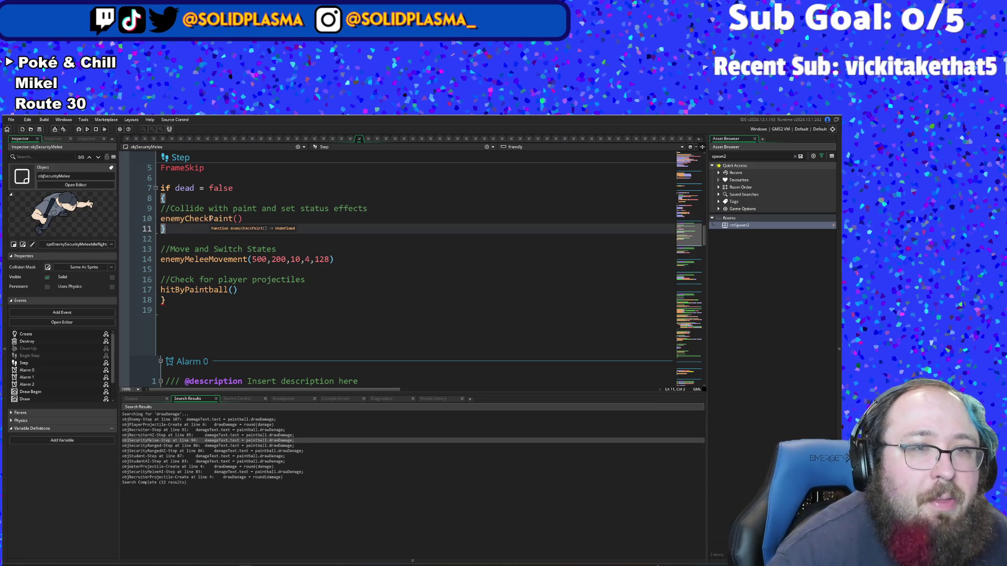
{"action": "key", "text": "BackSpace"}
{"action": "key", "text": "BackSpace"}
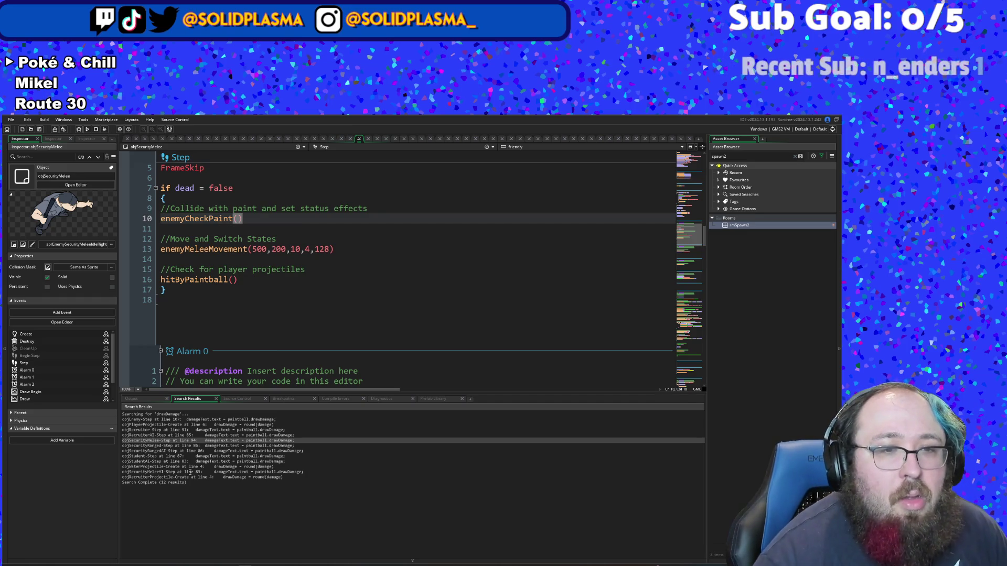
Step: Open objSecurityRanged's Step code from the search results and re-indent the whole script
{"action": "double_click", "coordinate": [176, 446]}
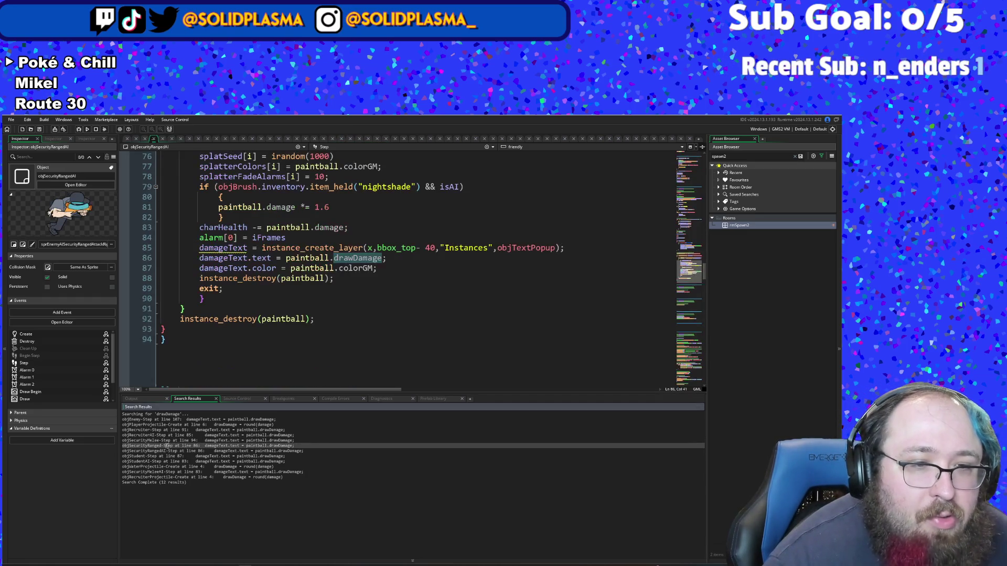
{"action": "left_click", "coordinate": [243, 349]}
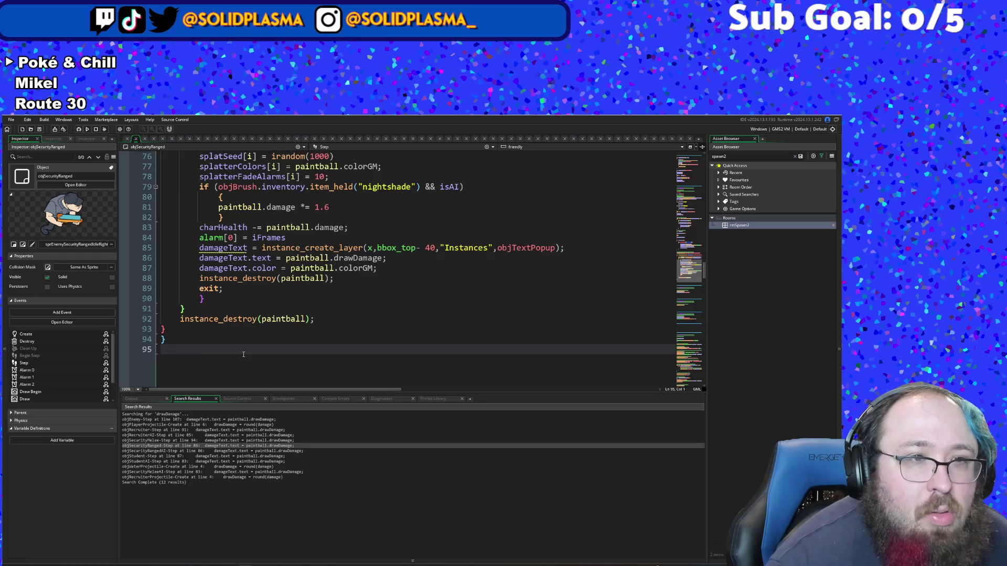
{"action": "scroll", "coordinate": [236, 346], "scroll_direction": "up", "scroll_amount": 2}
{"action": "scroll", "coordinate": [233, 344], "scroll_direction": "down", "scroll_amount": 2}
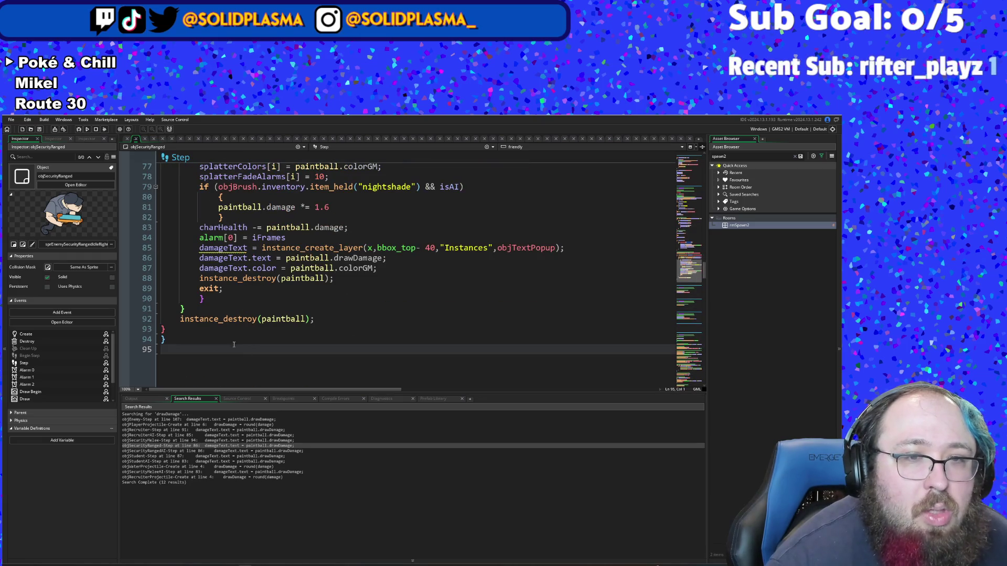
{"action": "left_click", "coordinate": [167, 330]}
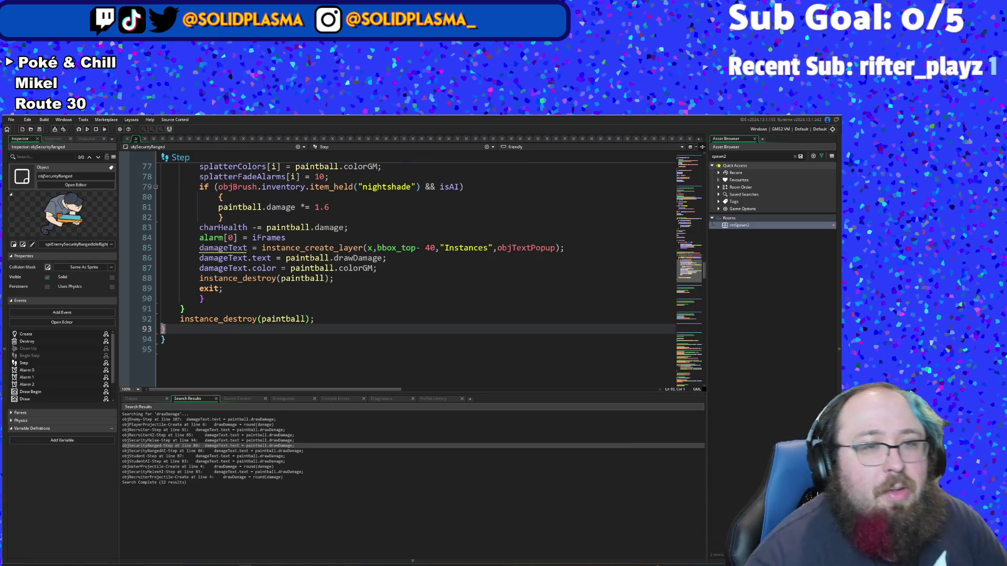
{"action": "key", "text": "ctrl+a"}
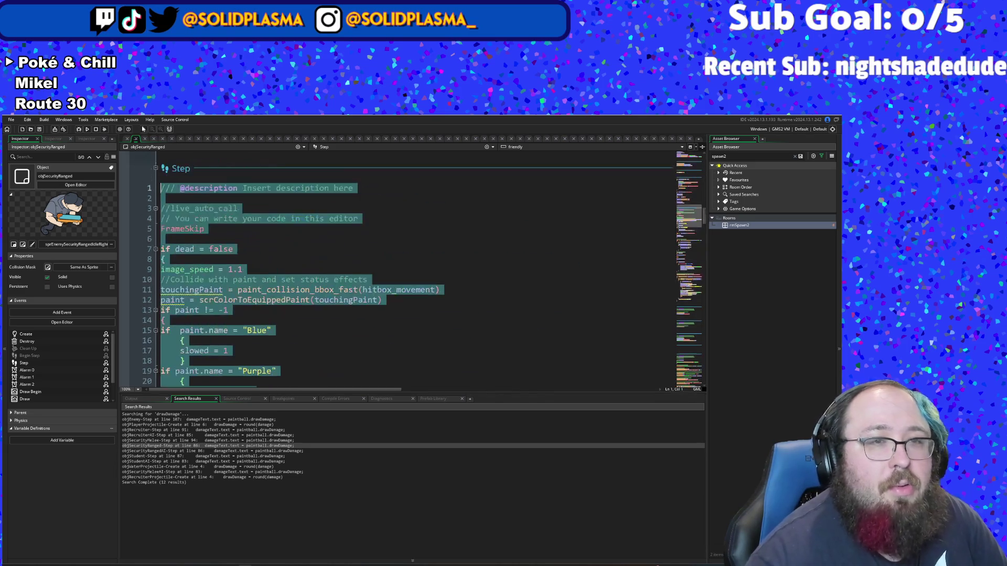
{"action": "key", "text": "Tab"}
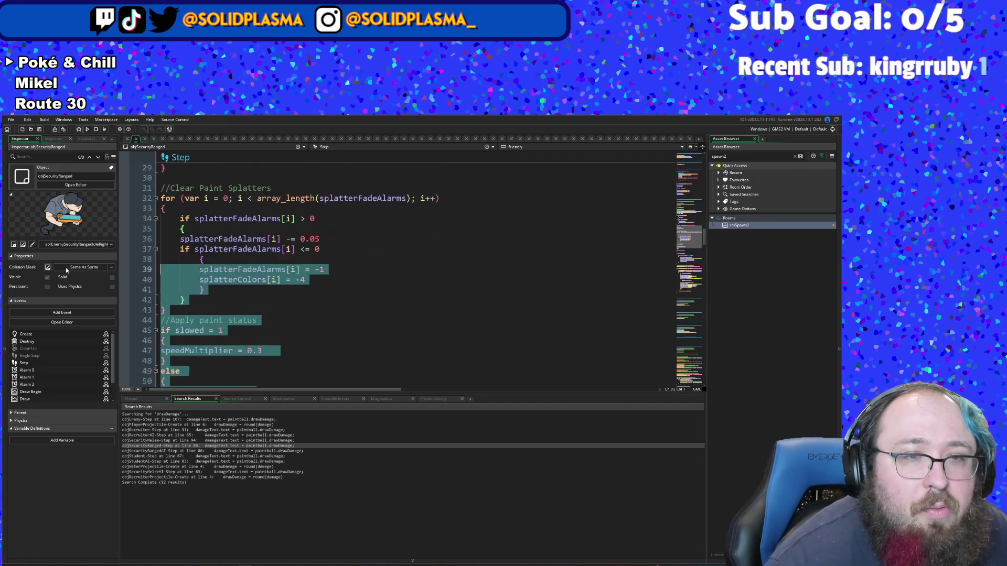
Step: Replace the paintball-hit block with a pasted hitByPaintball() call
{"action": "key", "text": "shift+Down"}
{"action": "key", "text": "shift+Down"}
{"action": "key", "text": "shift+Down"}
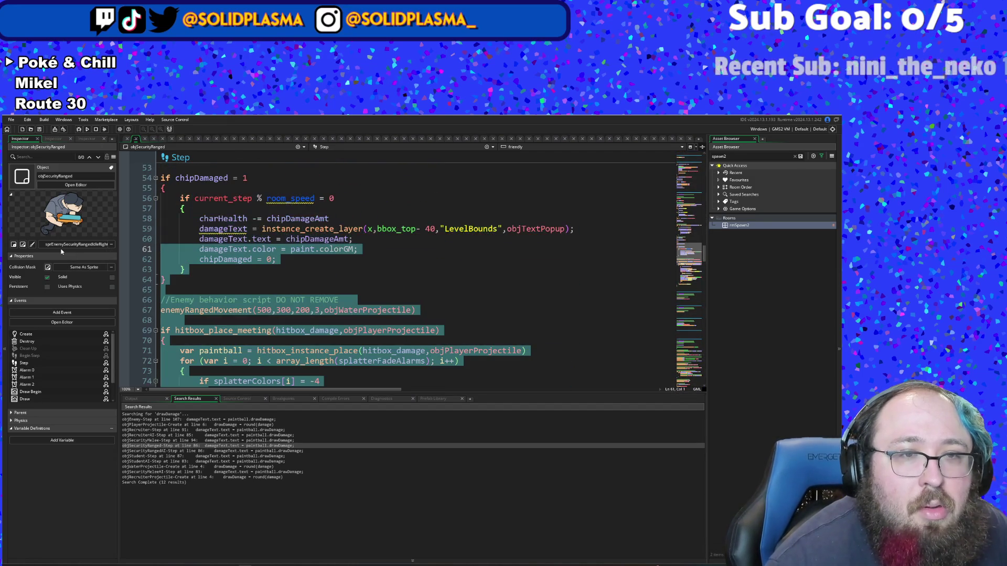
{"action": "key", "text": "shift+Down"}
{"action": "key", "text": "shift+Down"}
{"action": "key", "text": "shift+Down"}
{"action": "key", "text": "shift+Down"}
{"action": "key", "text": "shift+Down"}
{"action": "key", "text": "shift+Down"}
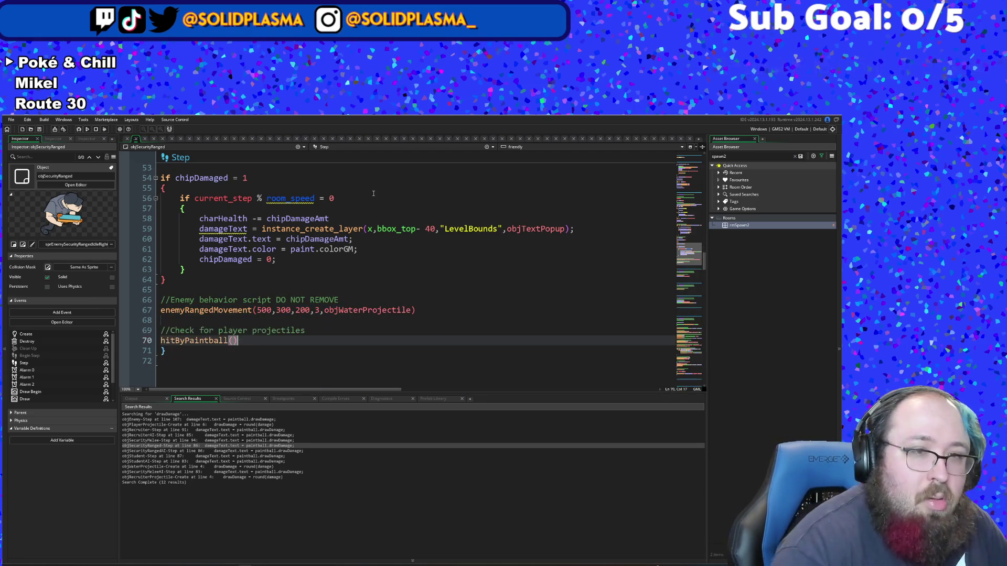
{"action": "key", "text": "ctrl+v"}
Step: Replace the paint-status code starting at line 11 with an enemyCheckPaint() call
{"action": "scroll", "coordinate": [244, 379], "scroll_direction": "up", "scroll_amount": 2}
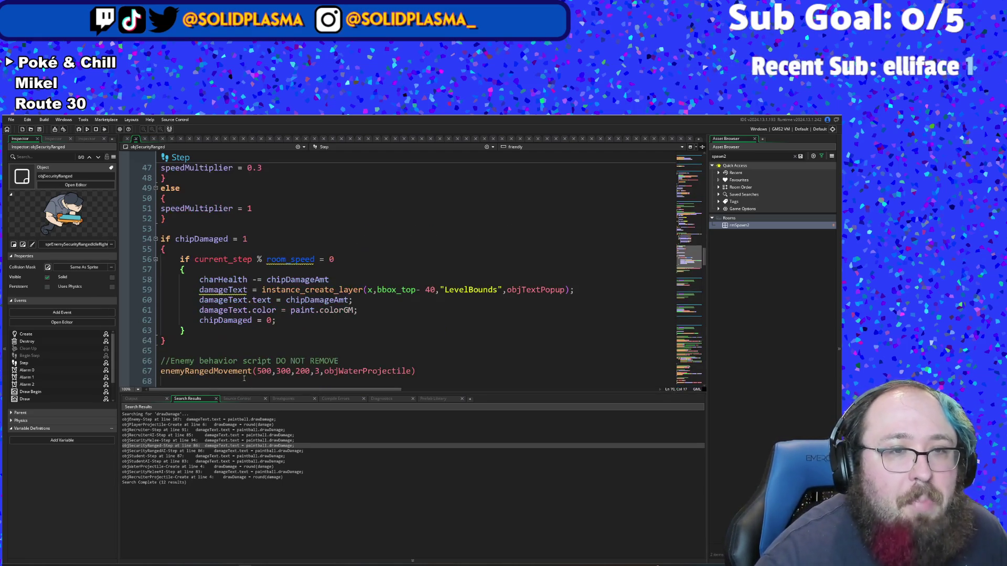
{"action": "left_click", "coordinate": [168, 340]}
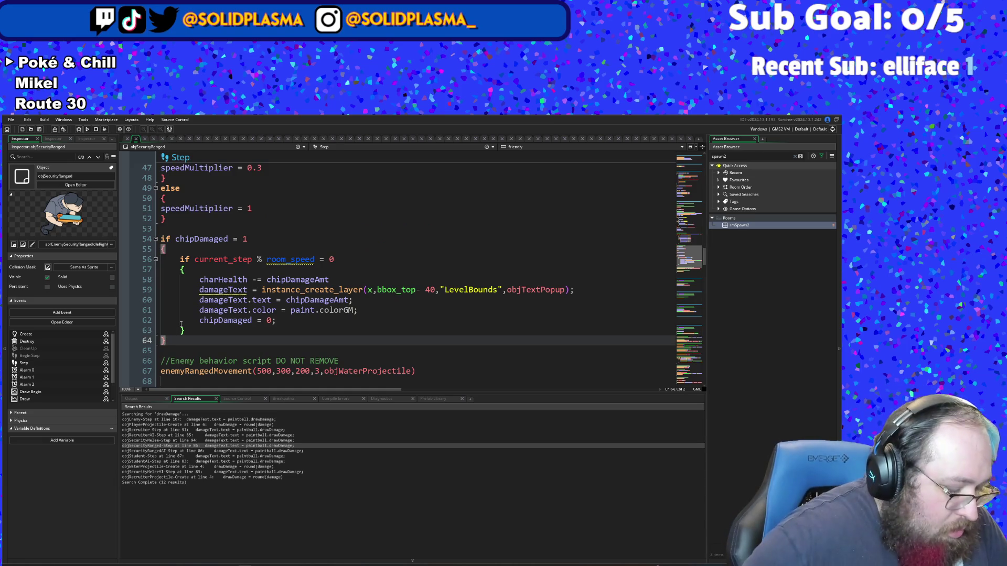
{"action": "key", "text": "shift+Up"}
{"action": "key", "text": "shift+Up"}
{"action": "key", "text": "shift+Up"}
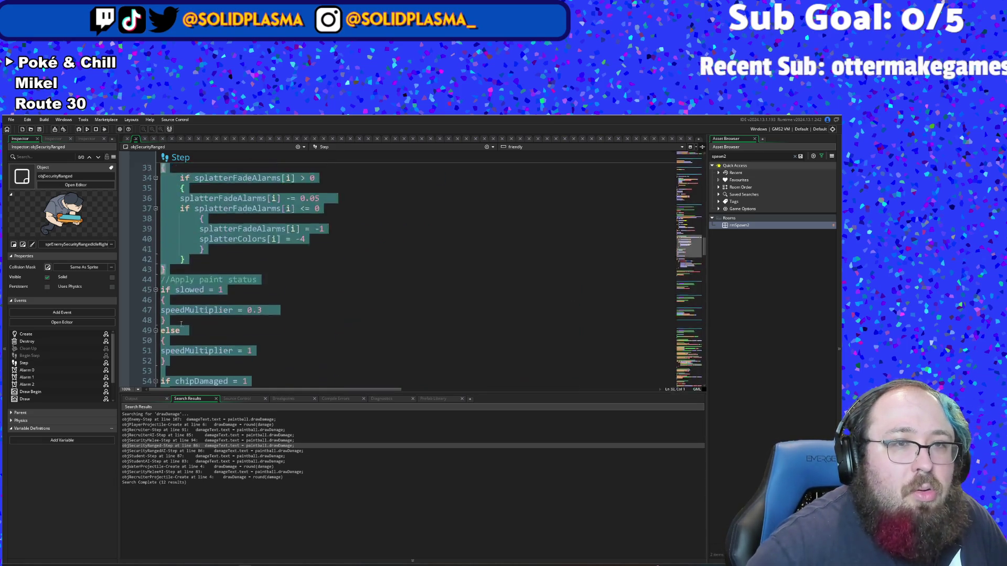
{"action": "key", "text": "shift+Up"}
{"action": "key", "text": "shift+Up"}
{"action": "key", "text": "shift+Up"}
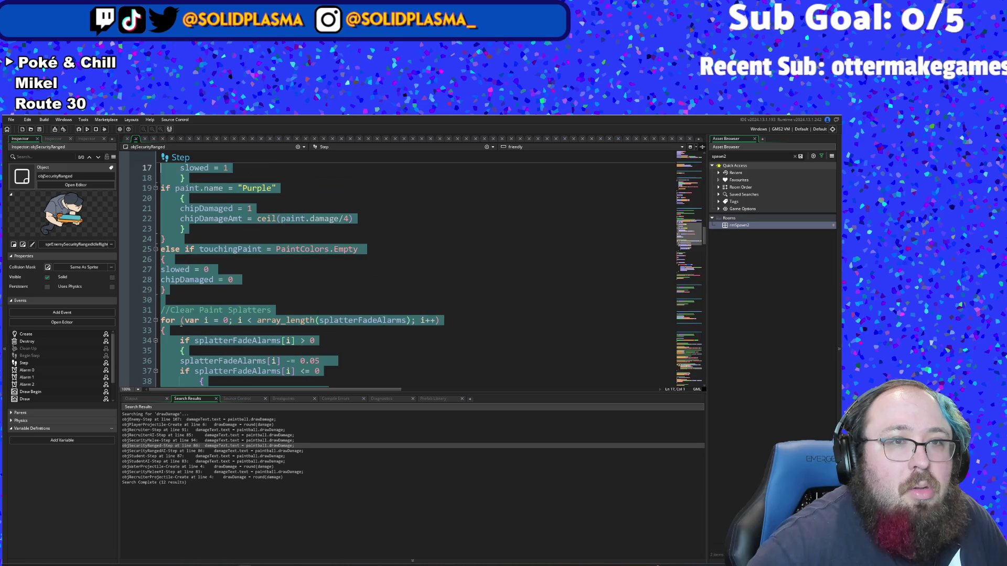
{"action": "key", "text": "shift+Up"}
{"action": "key", "text": "shift+Up"}
{"action": "key", "text": "shift+Up"}
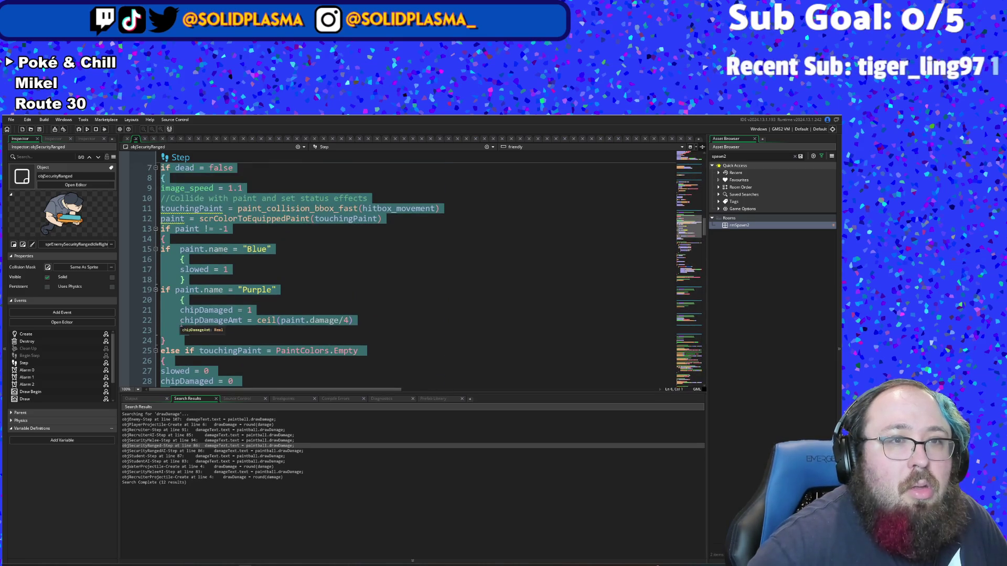
{"action": "key", "text": "shift+Down"}
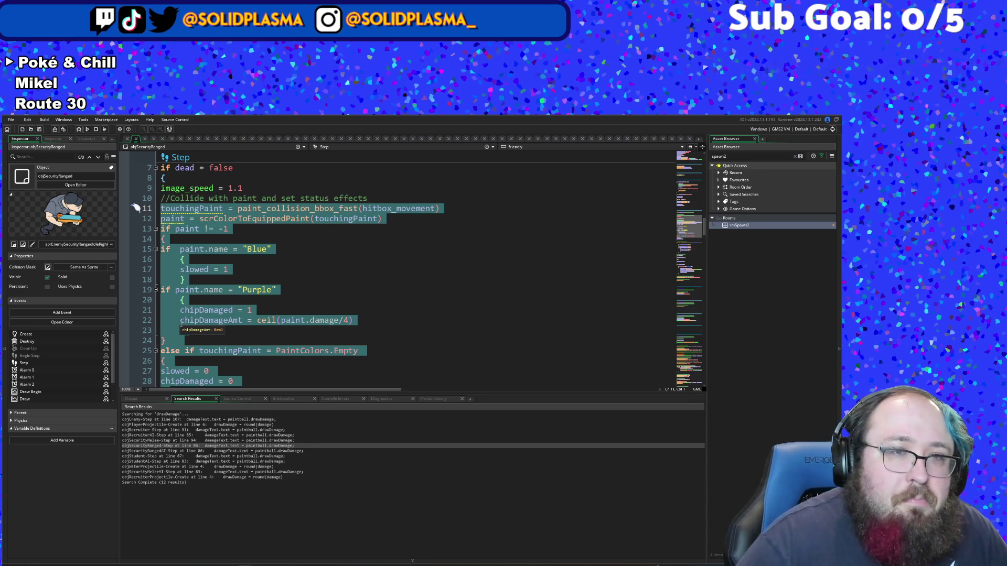
{"action": "type", "text": "enemy"}
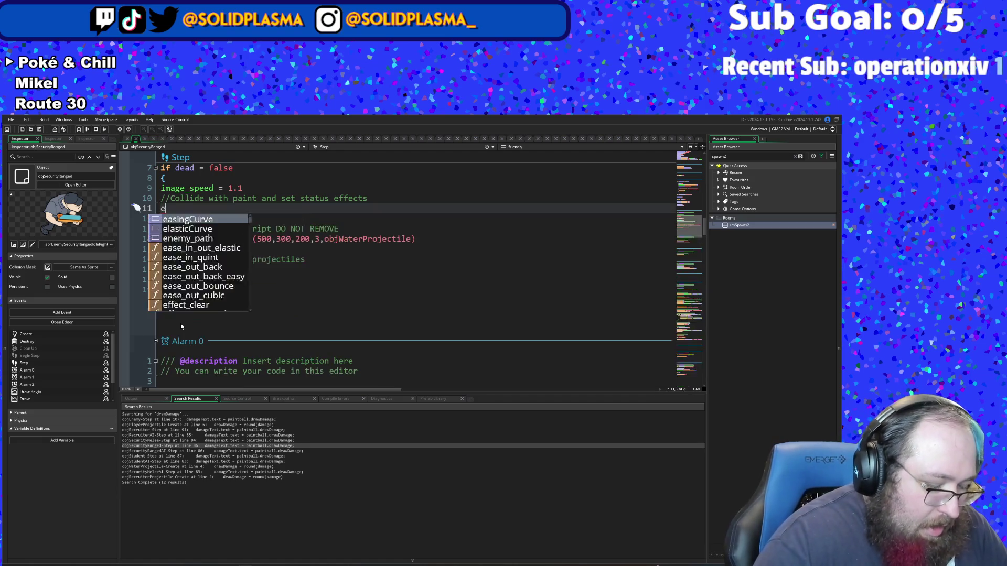
{"action": "key", "text": "Return"}
{"action": "type", "text": ")"}
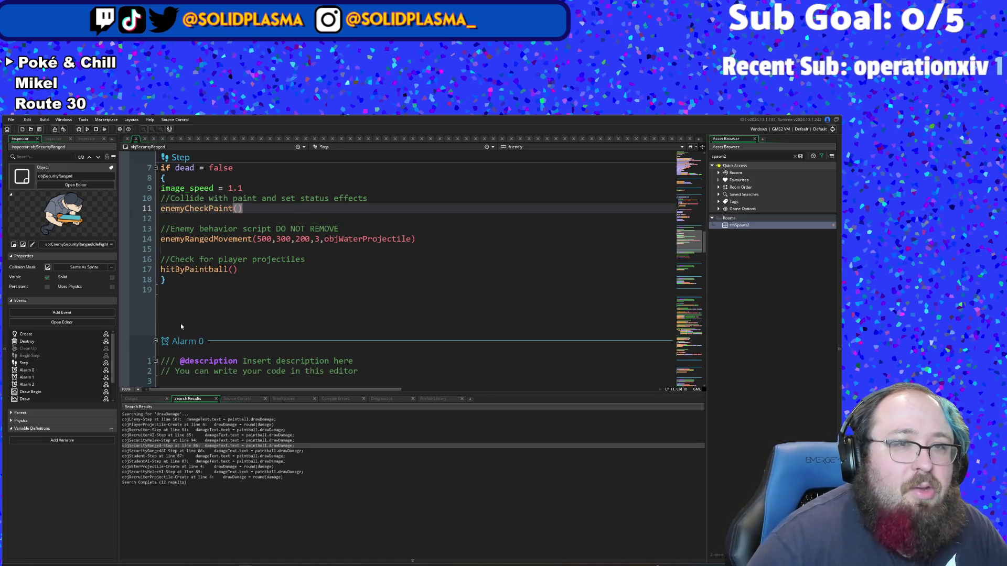
Step: Open objSecurityRangedAI's Step code from the search results
{"action": "double_click", "coordinate": [193, 446]}
{"action": "double_click", "coordinate": [190, 451]}
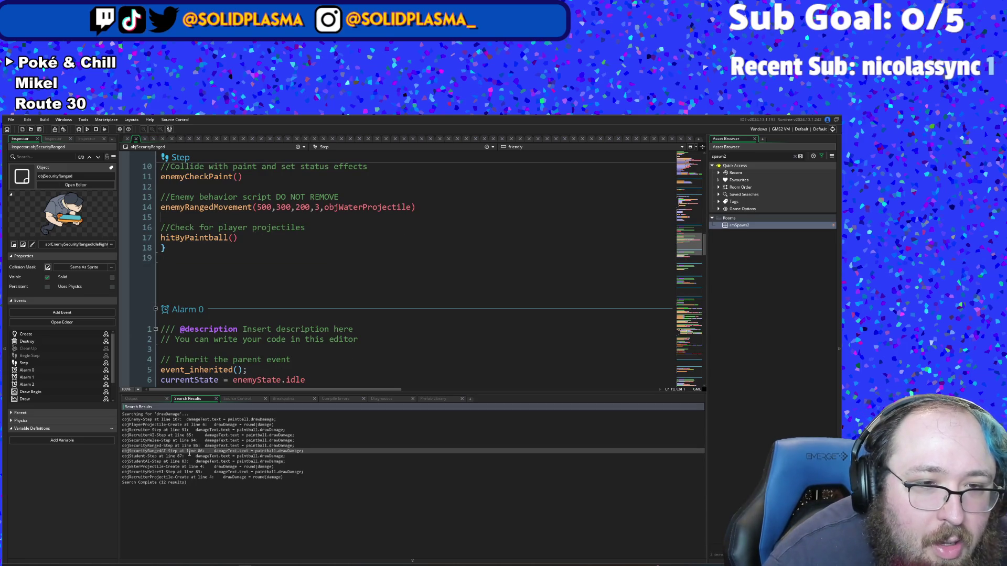
{"action": "left_click", "coordinate": [262, 319]}
Step: Replace the projectile-hit block at the end of the script with a pasted hitByPaintball() call
{"action": "left_click", "coordinate": [164, 329]}
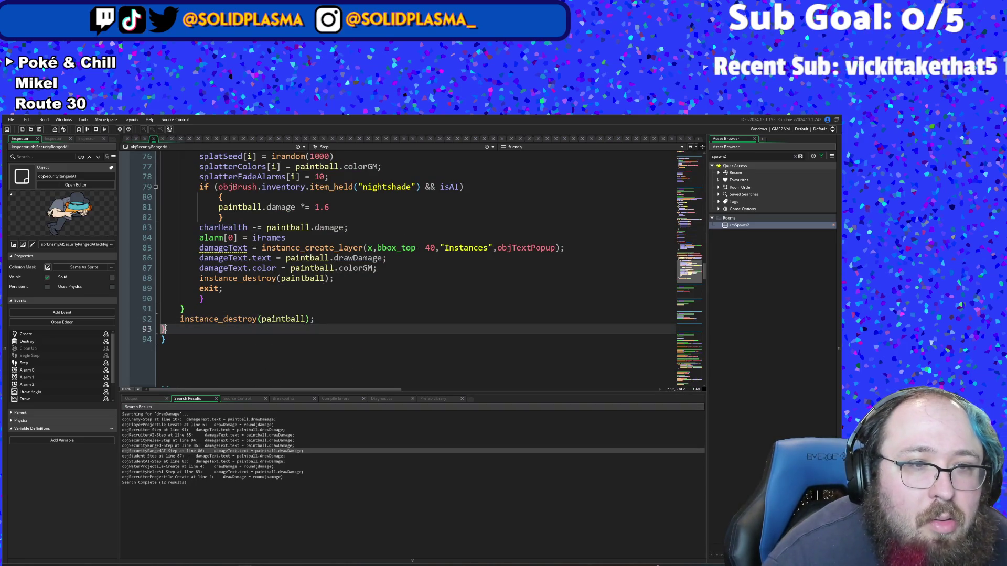
{"action": "key", "text": "shift+Up"}
{"action": "key", "text": "shift+Up"}
{"action": "key", "text": "shift+Up"}
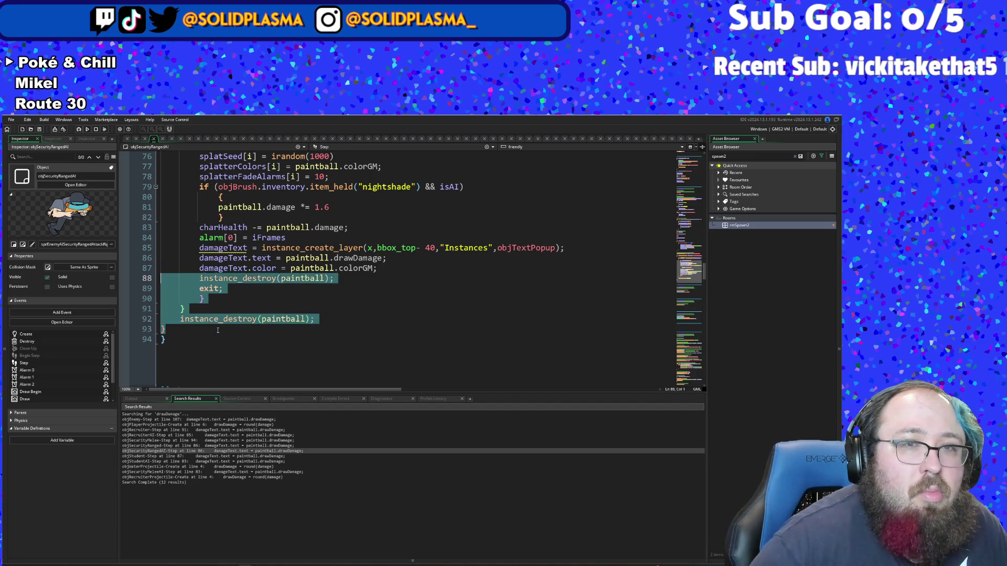
{"action": "key", "text": "shift+Up"}
{"action": "key", "text": "shift+Down"}
{"action": "key", "text": "shift+Down"}
{"action": "key", "text": "shift+Down"}
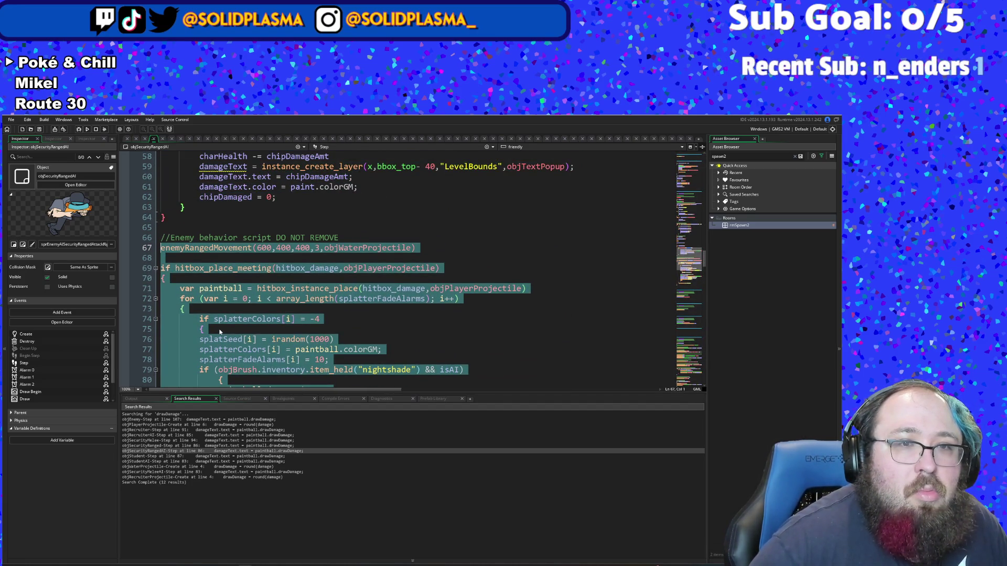
{"action": "key", "text": "shift+Down"}
{"action": "key", "text": "shift+Down"}
{"action": "type", "text": "//Check for player projectiles hitByPaintball()"}
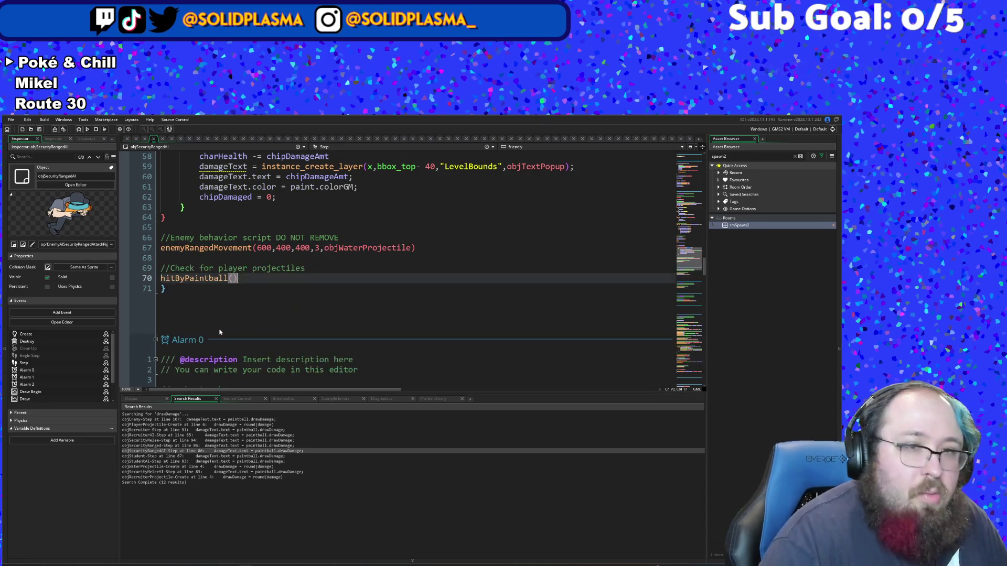
Step: Replace the paint-collision code from line 7 with an autocompleted enemyCheckPaint() call
{"action": "scroll", "coordinate": [214, 345], "scroll_direction": "up", "scroll_amount": 4}
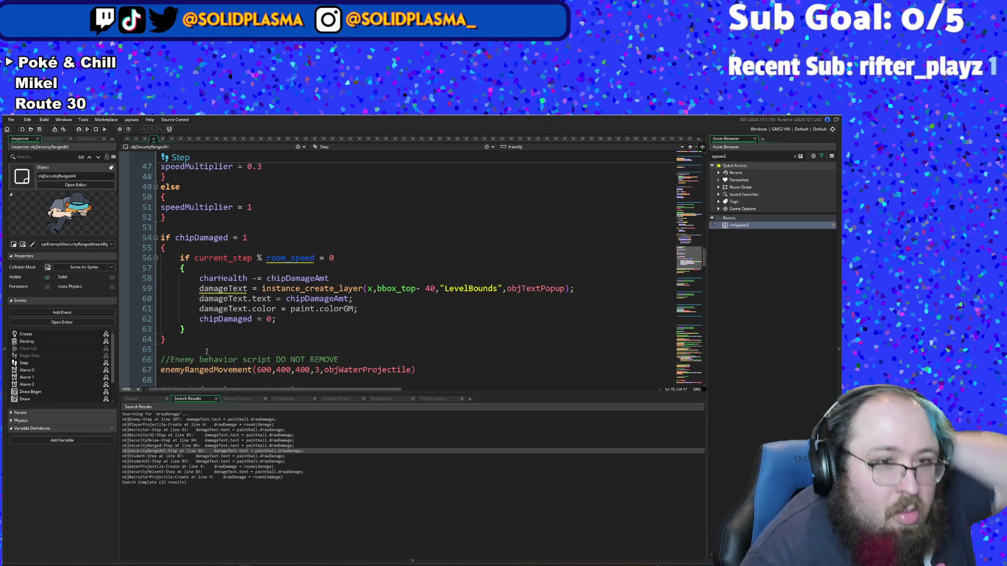
{"action": "mouse_move", "coordinate": [174, 335]}
{"action": "left_mouse_down"}
{"action": "mouse_move", "coordinate": [160, 173]}
{"action": "mouse_move", "coordinate": [156, 257]}
{"action": "mouse_move", "coordinate": [136, 289]}
{"action": "left_mouse_up"}
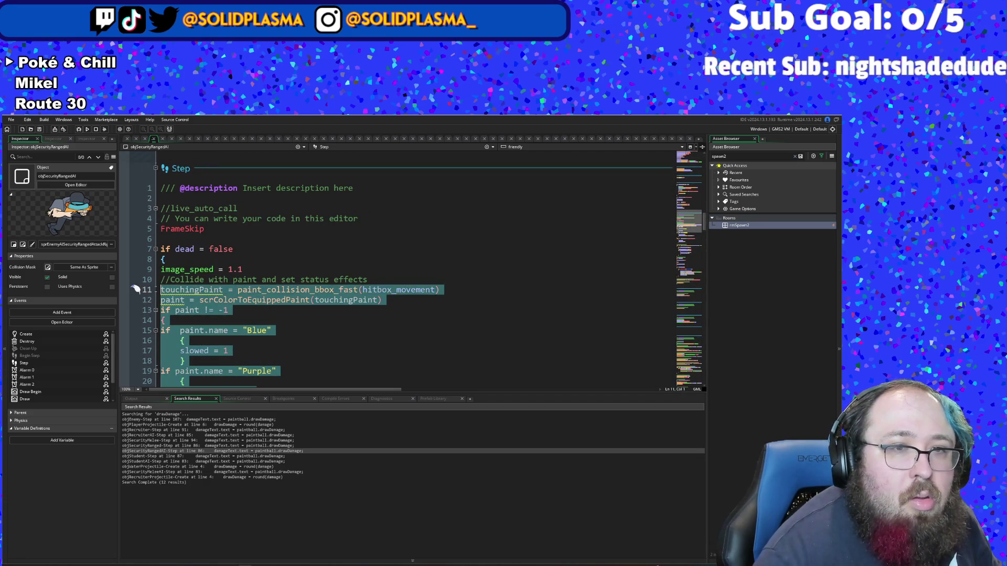
{"action": "type", "text": "enem"}
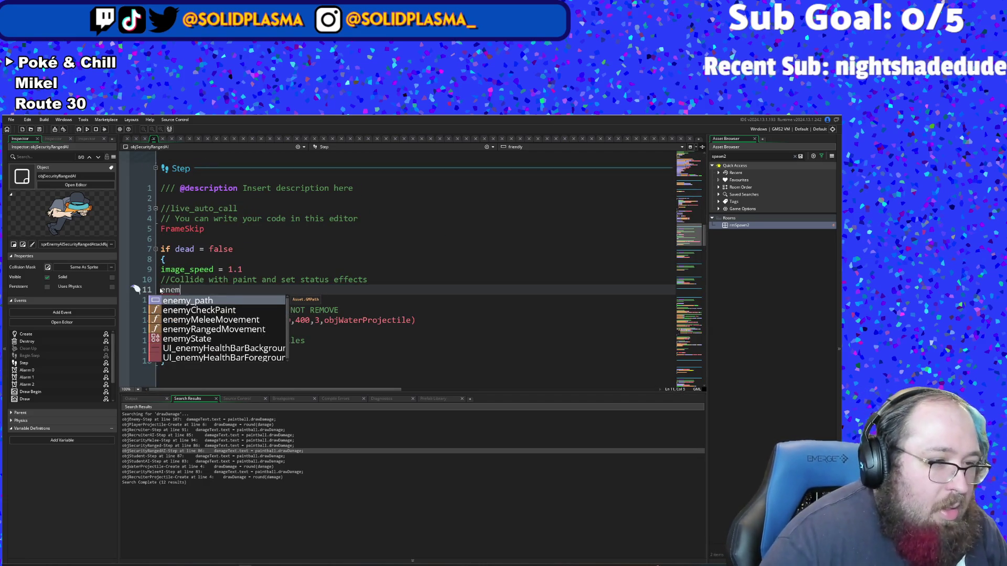
{"action": "key", "text": "Escape"}
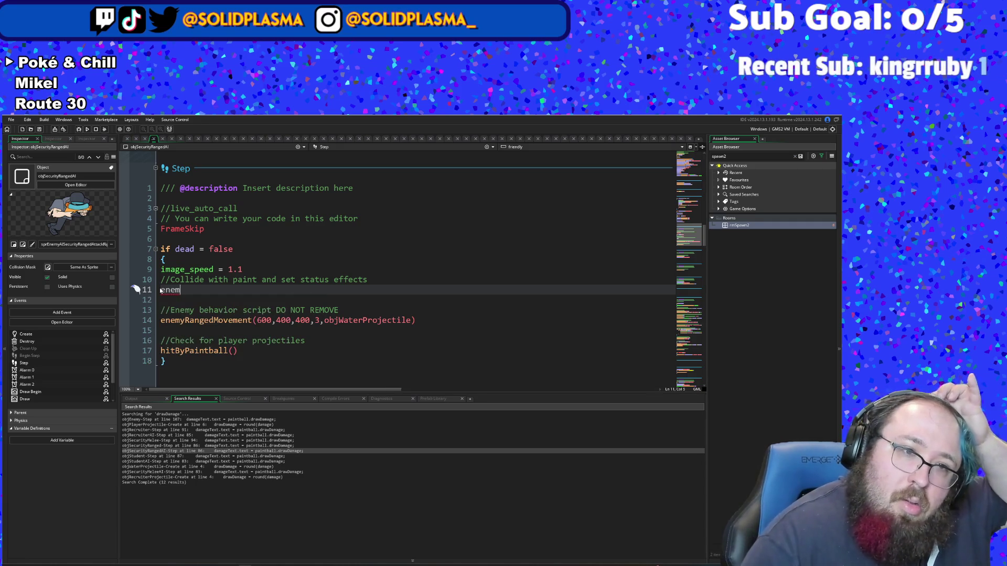
{"action": "type", "text": "enemyC"}
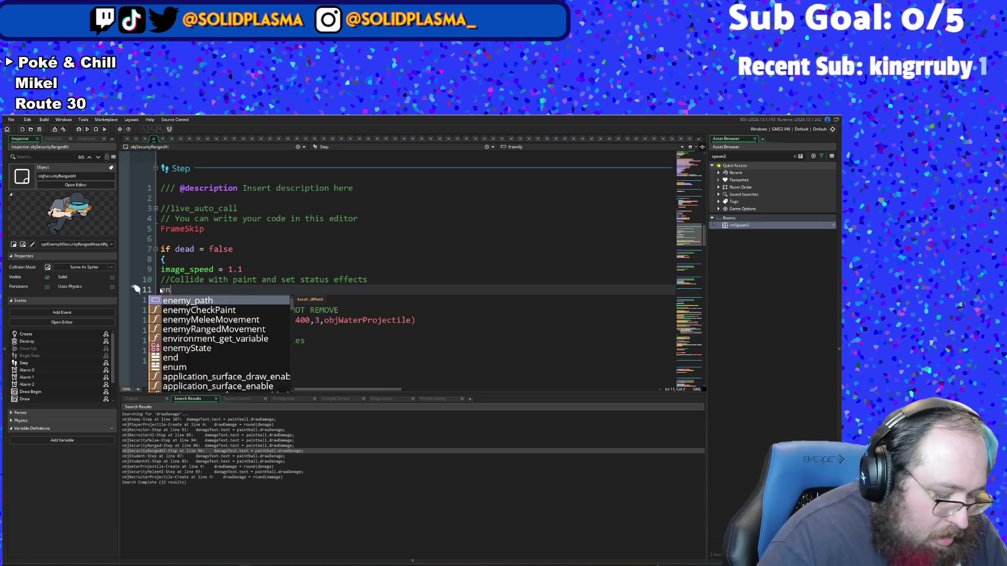
{"action": "key", "text": "Return"}
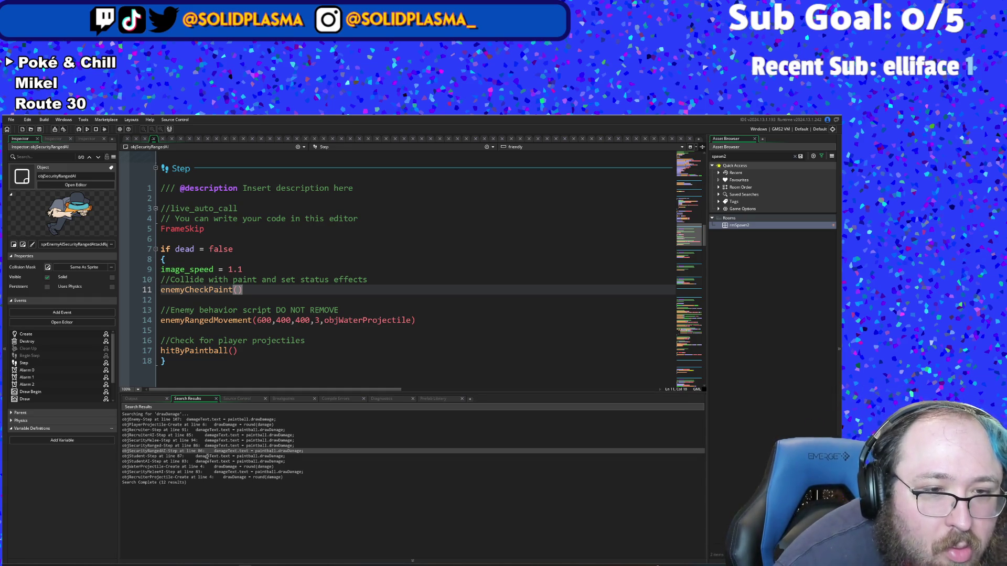
Step: Open objStudent's Step code and replace its projectile-hit block with a pasted hitByPaintball() call
{"action": "double_click", "coordinate": [207, 457]}
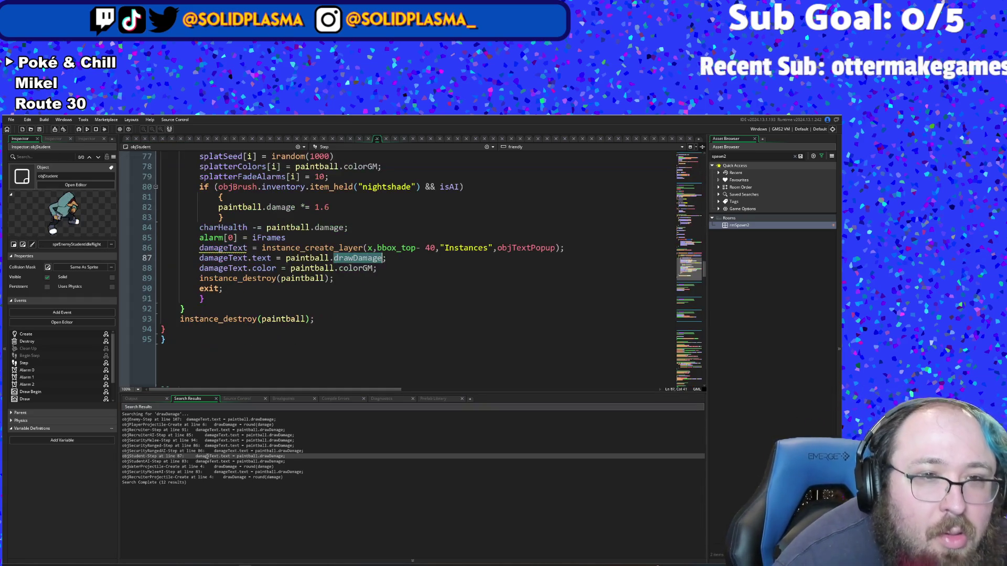
{"action": "left_click", "coordinate": [242, 309]}
{"action": "mouse_move", "coordinate": [172, 326]}
{"action": "left_mouse_down"}
{"action": "mouse_move", "coordinate": [167, 152]}
{"action": "mouse_move", "coordinate": [131, 147]}
{"action": "mouse_move", "coordinate": [113, 314]}
{"action": "mouse_move", "coordinate": [100, 324]}
{"action": "left_mouse_up"}
{"action": "scroll", "coordinate": [110, 309], "scroll_direction": "down", "scroll_amount": 4}
{"action": "scroll", "coordinate": [111, 308], "scroll_direction": "down", "scroll_amount": 6}
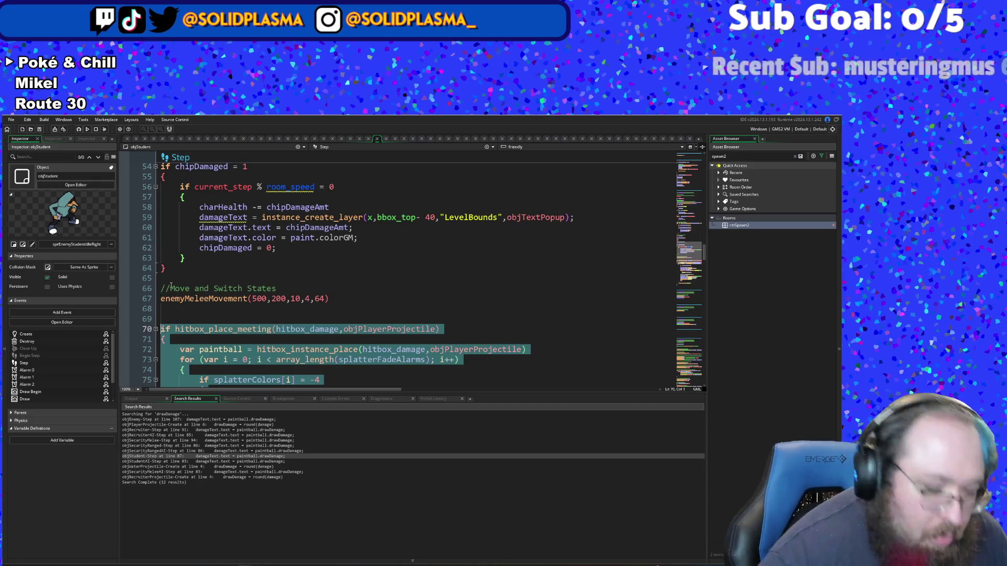
{"action": "type", "text": "//Check for player projectiles hitByPaintball()"}
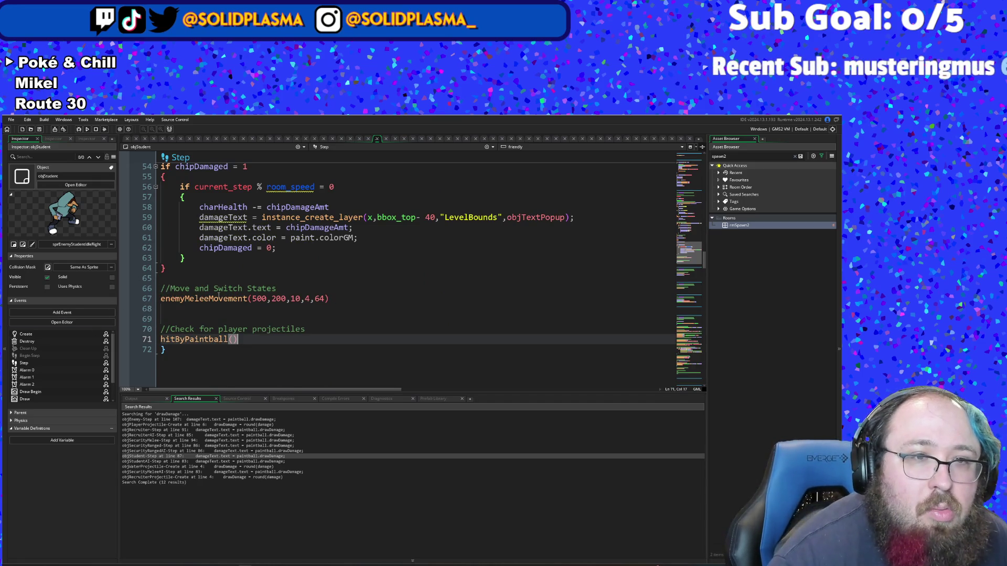
Step: Replace the inline paint-collision code from line 7 with an enemyCheckPaint() call
{"action": "scroll", "coordinate": [157, 351], "scroll_direction": "up", "scroll_amount": 2}
{"action": "left_click", "coordinate": [159, 329]}
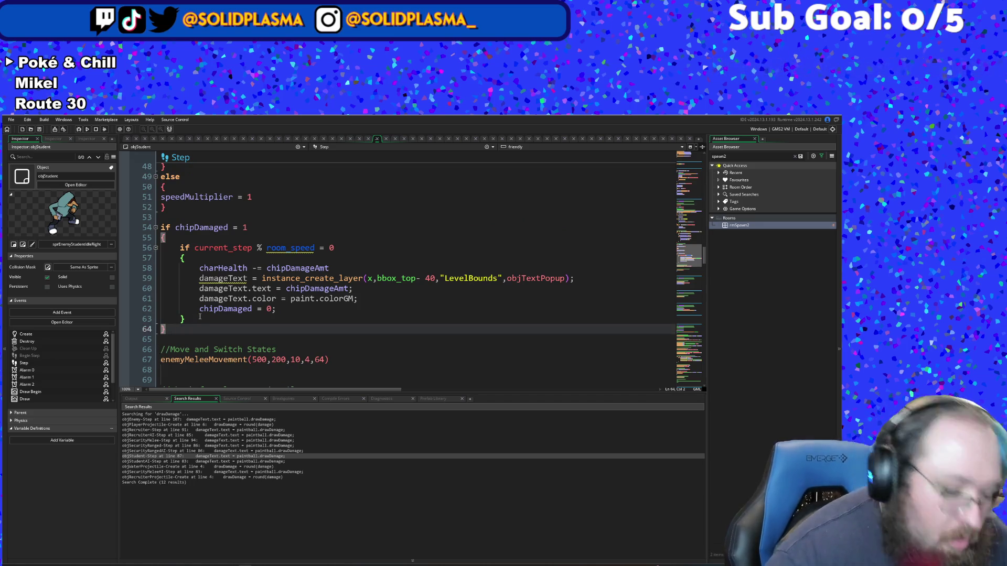
{"action": "key", "text": "shift+Up"}
{"action": "key", "text": "shift+Up"}
{"action": "key", "text": "shift+Up"}
{"action": "key", "text": "shift+Up"}
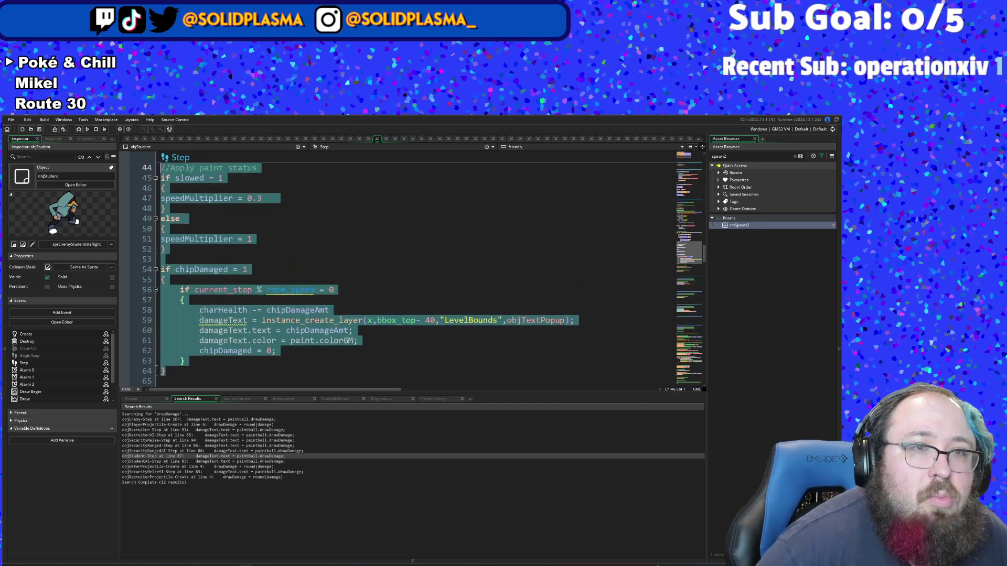
{"action": "key", "text": "shift+Up"}
{"action": "key", "text": "shift+Up"}
{"action": "key", "text": "shift+Up"}
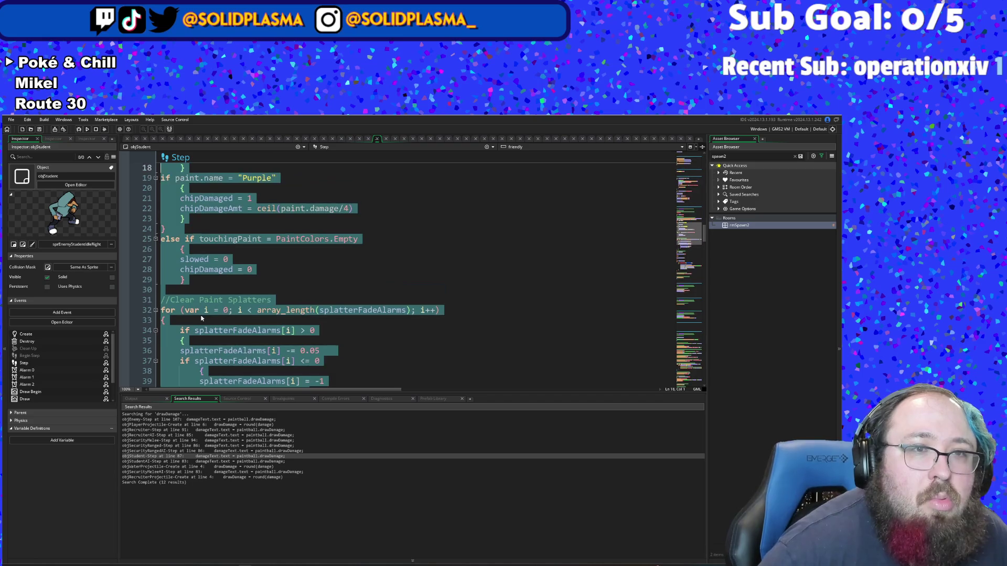
{"action": "key", "text": "shift+Up"}
{"action": "key", "text": "shift+Up"}
{"action": "key", "text": "shift+Up"}
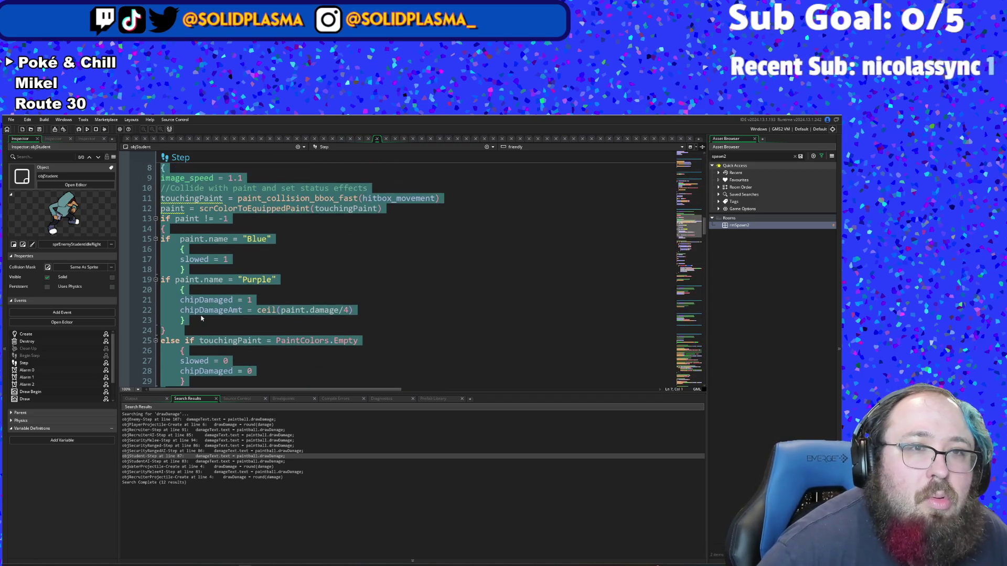
{"action": "key", "text": "shift+Down"}
{"action": "key", "text": "shift+Down"}
{"action": "key", "text": "shift+Up"}
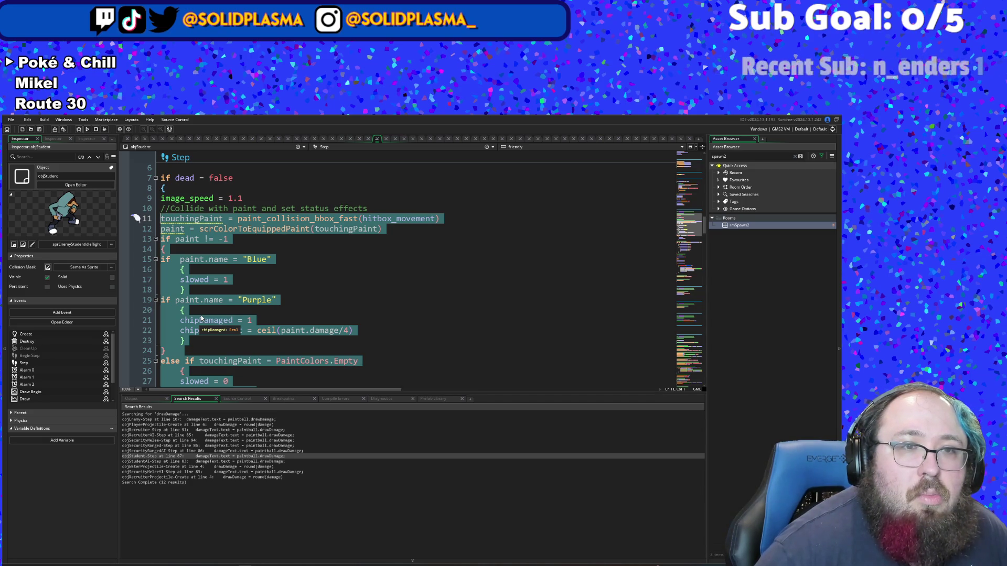
{"action": "type", "text": "ene"}
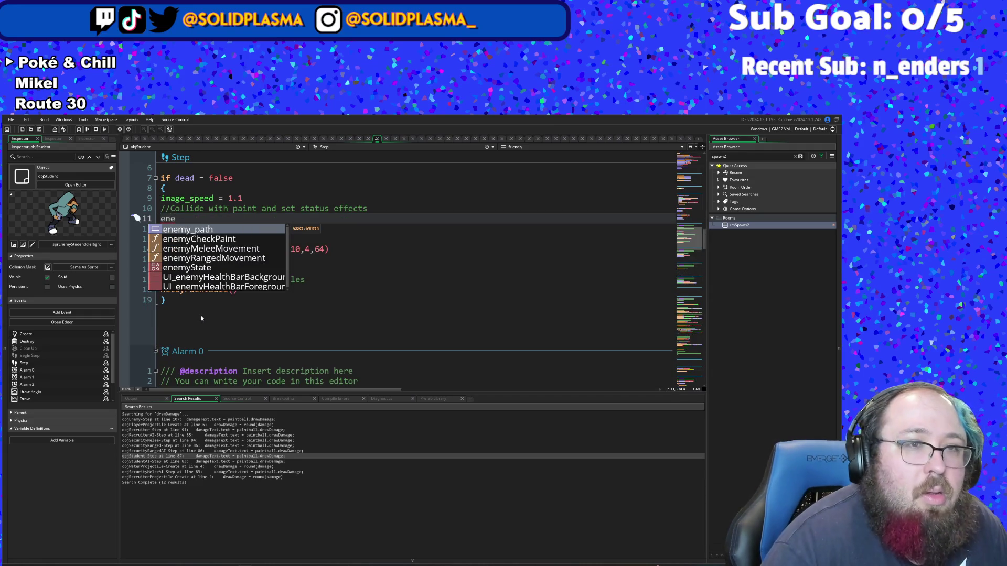
{"action": "key", "text": "Down"}
{"action": "key", "text": "Return"}
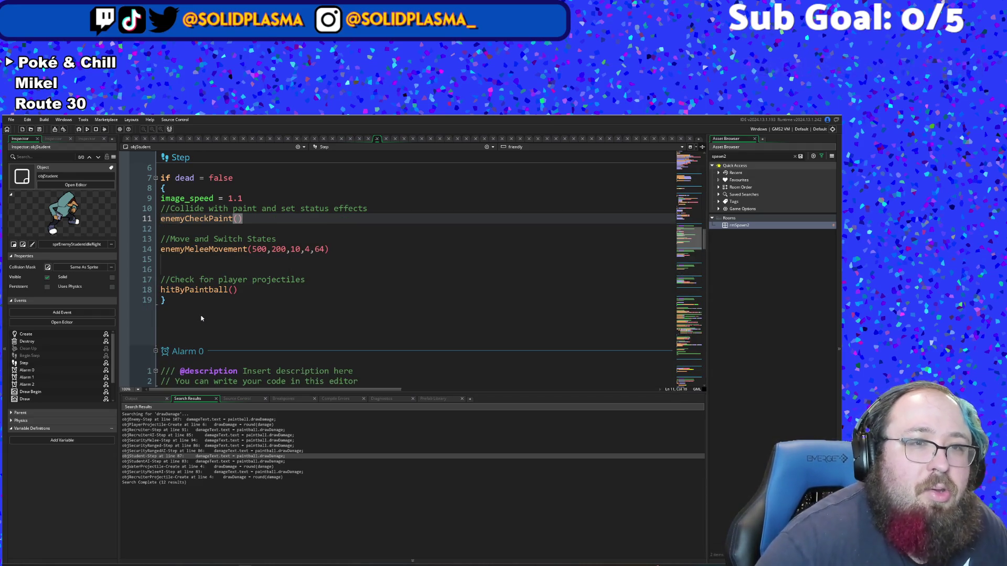
Step: Open objStudentAI's Step code and replace its projectile-hit block with a commented hitByPaintball() call
{"action": "double_click", "coordinate": [183, 461]}
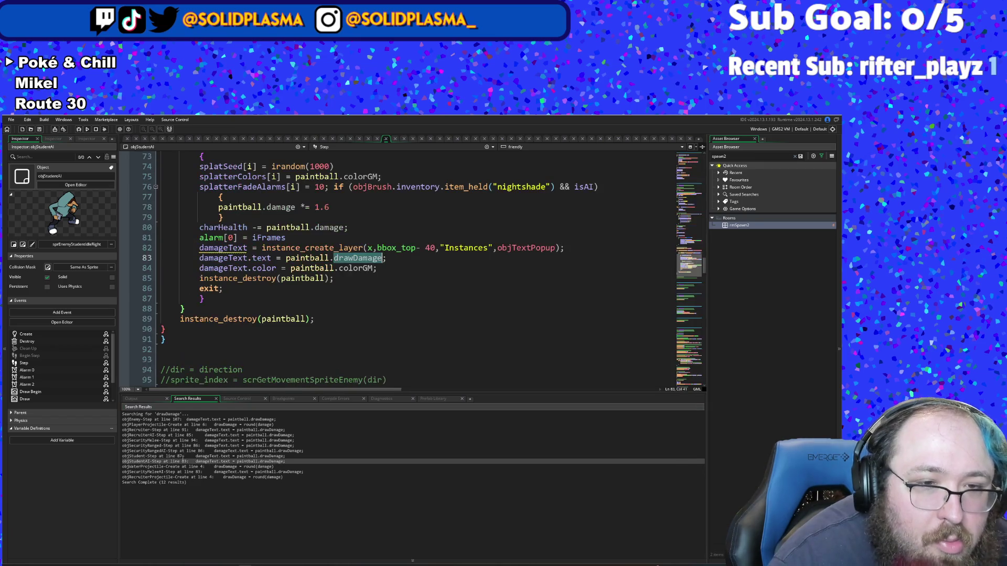
{"action": "left_click", "coordinate": [178, 320]}
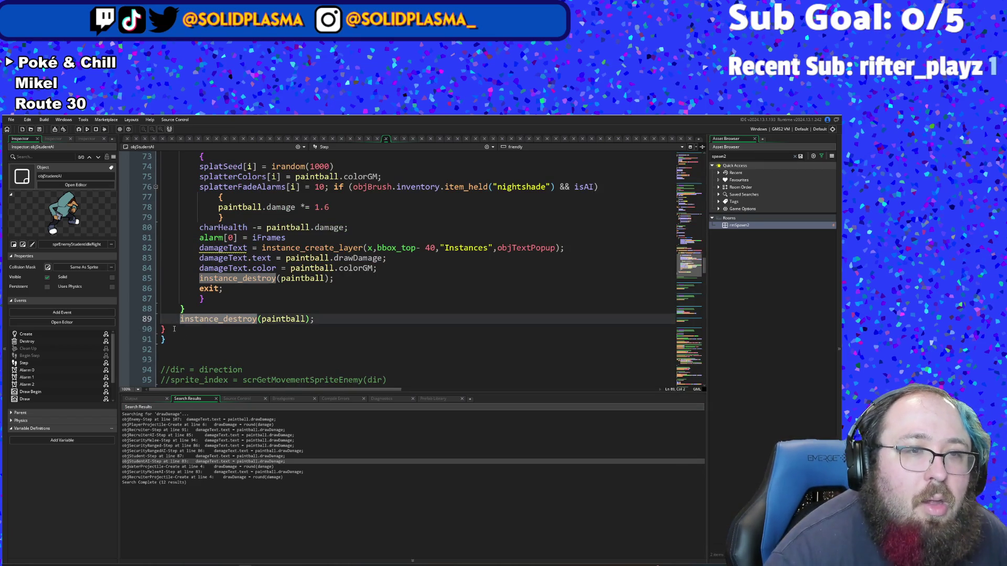
{"action": "left_click", "coordinate": [174, 329]}
{"action": "key", "text": "shift+Up"}
{"action": "key", "text": "shift+Up"}
{"action": "key", "text": "shift+Up"}
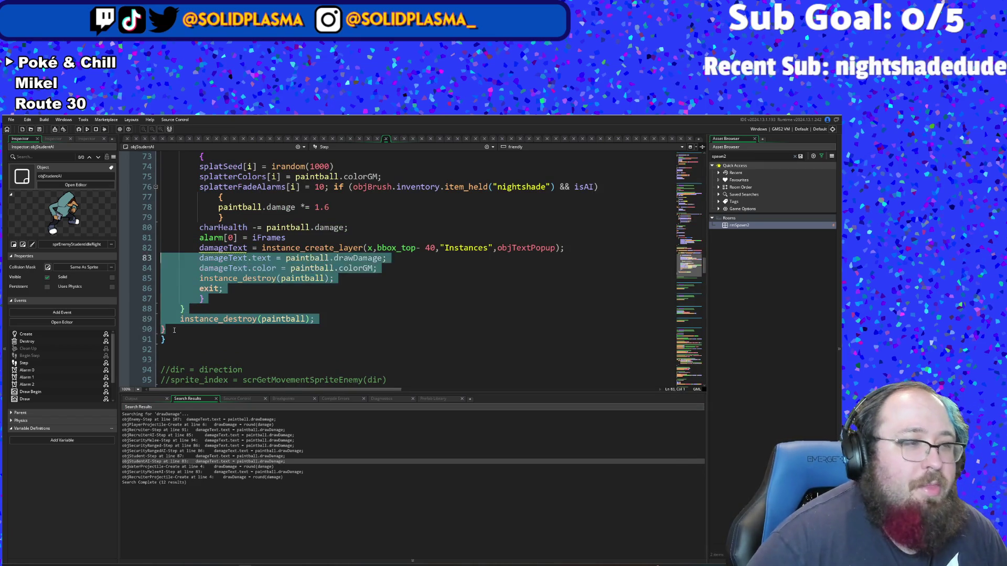
{"action": "key", "text": "shift+Up"}
{"action": "key", "text": "shift+Up"}
{"action": "key", "text": "shift+Up"}
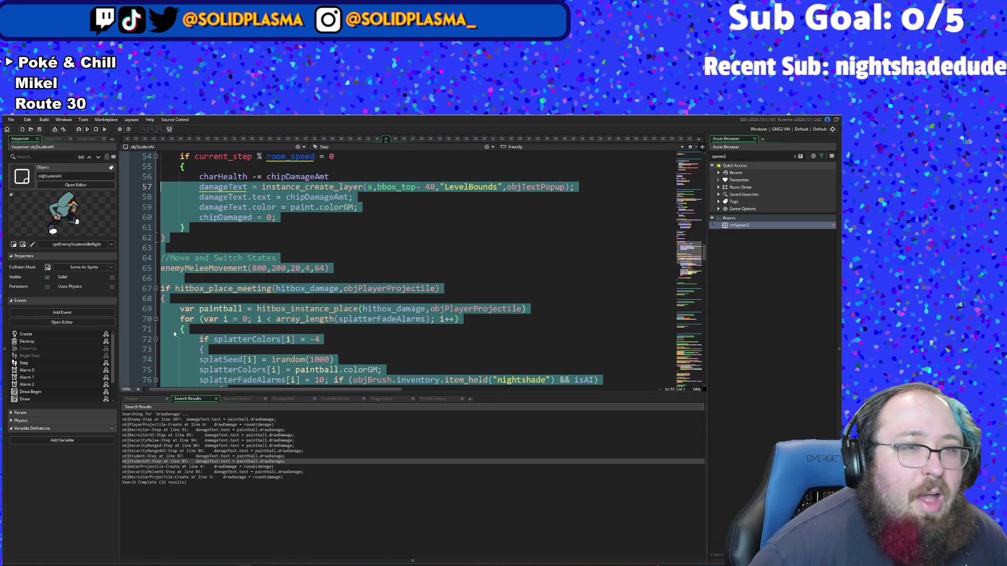
{"action": "key", "text": "shift+Down"}
{"action": "key", "text": "shift+Down"}
{"action": "key", "text": "shift+Down"}
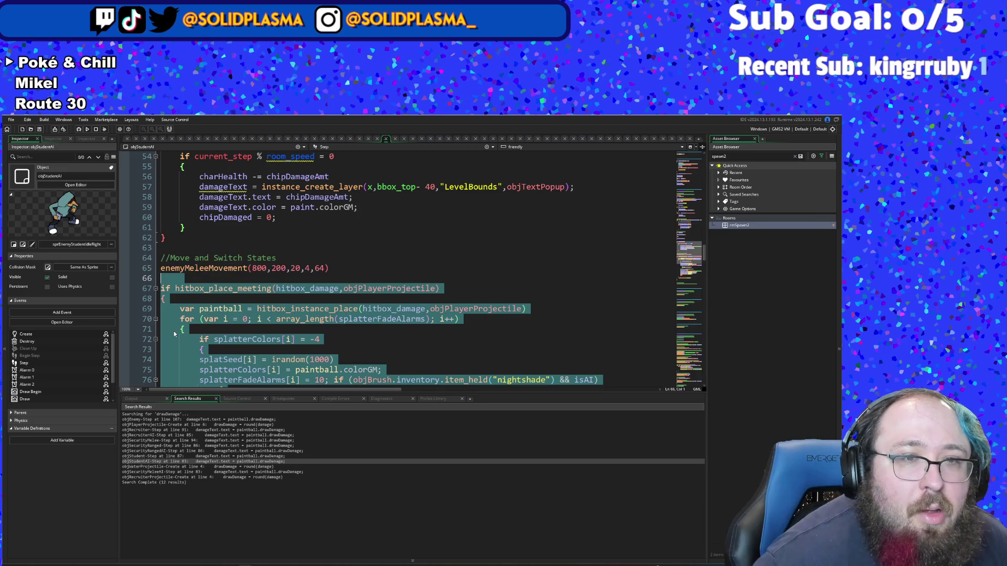
{"action": "type", "text": "//Mov"}
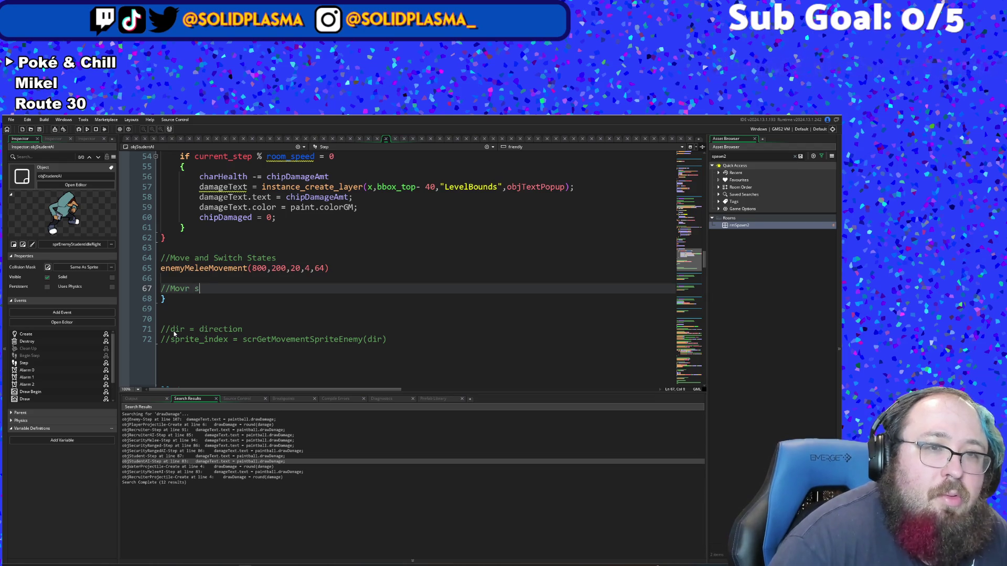
{"action": "type", "text": "r s"}
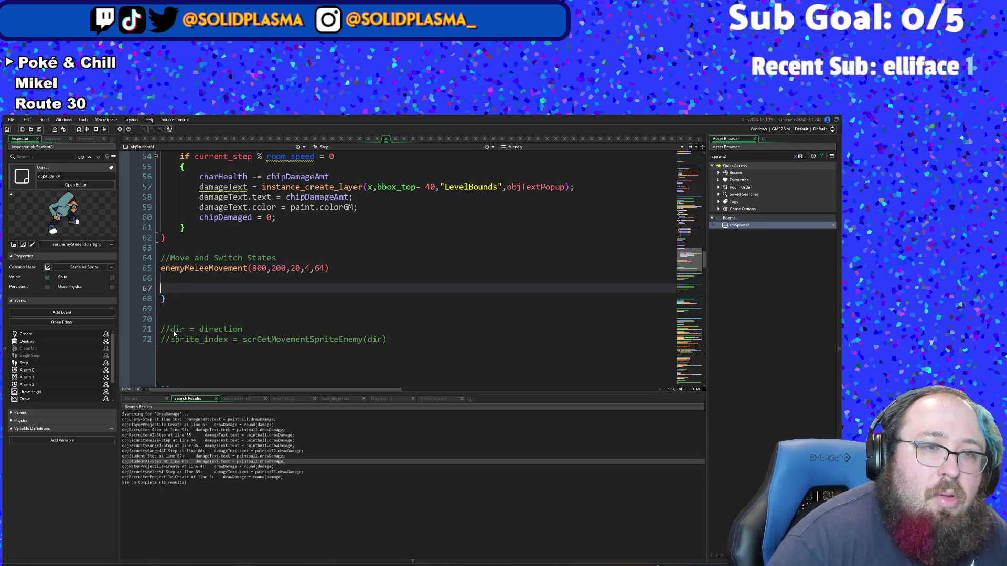
{"action": "type", "text": "//Check for player projectiles hitByPaintball()"}
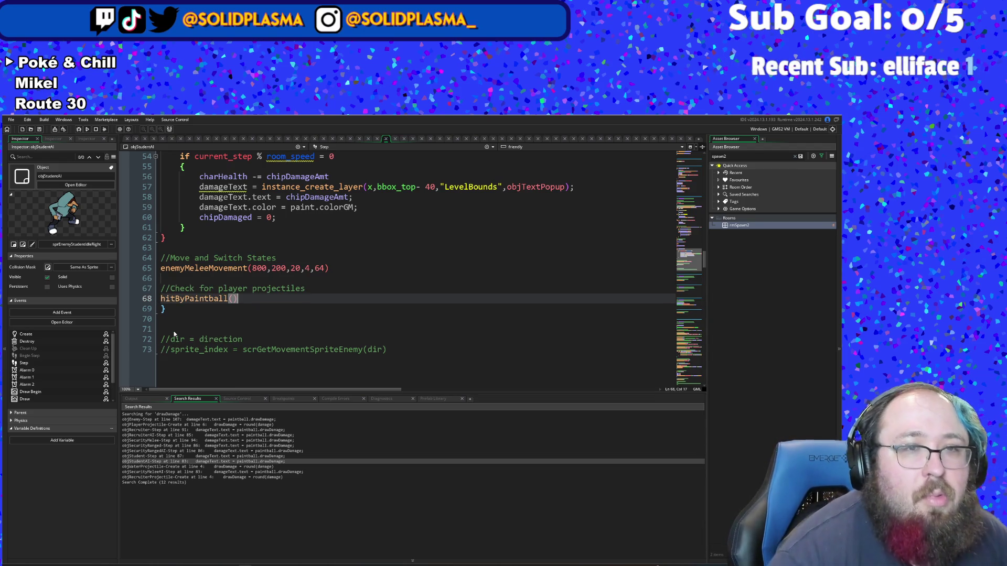
Step: Replace the paint-collision code with an enemyCheckPaint() call on line 9
{"action": "left_click", "coordinate": [174, 240]}
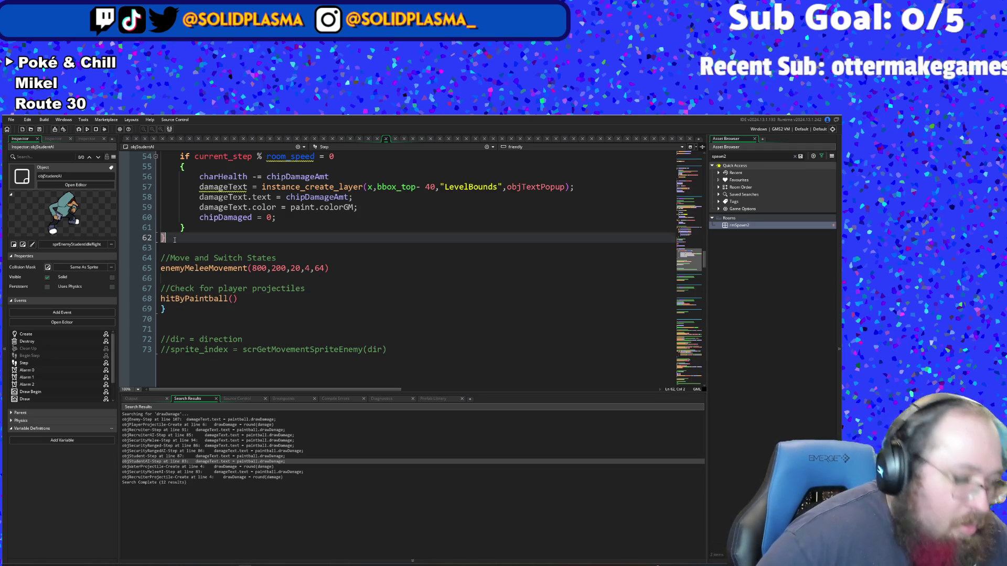
{"action": "key", "text": "shift+Up"}
{"action": "key", "text": "shift+Up"}
{"action": "key", "text": "shift+Up"}
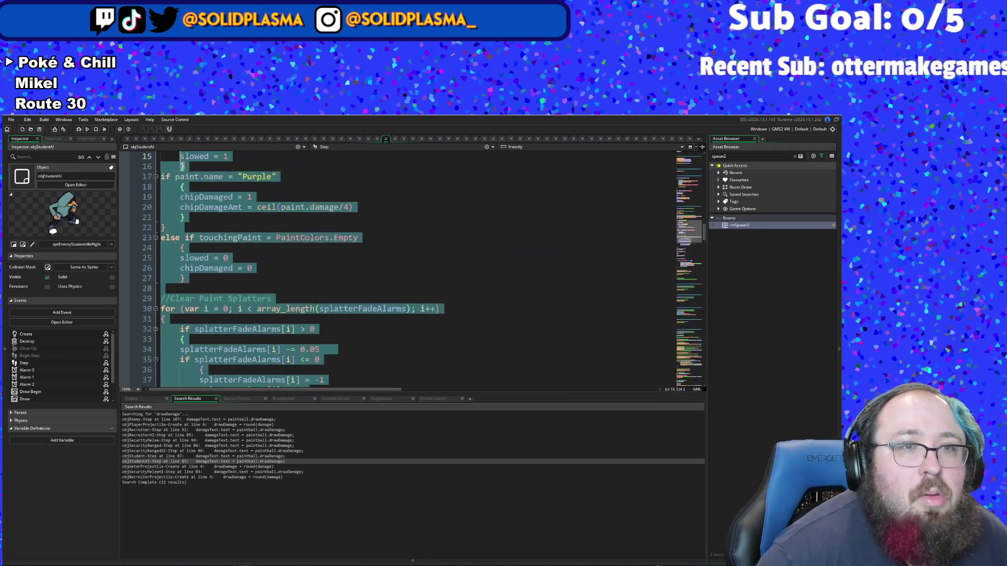
{"action": "key", "text": "shift+Up"}
{"action": "key", "text": "shift+Up"}
{"action": "key", "text": "shift+Up"}
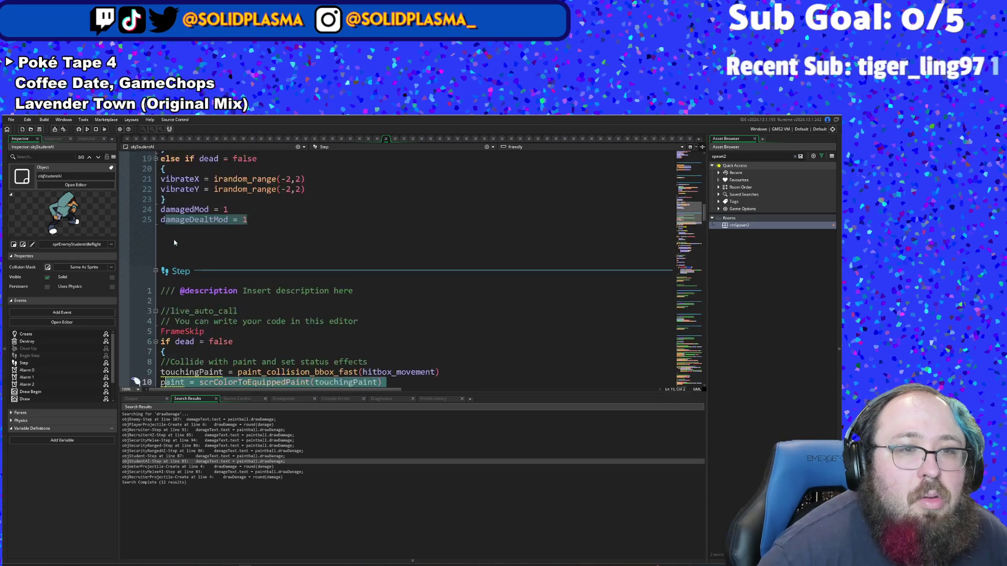
{"action": "key", "text": "shift+Down"}
{"action": "key", "text": "shift+Down"}
{"action": "key", "text": "shift+Down"}
{"action": "key", "text": "shift+Up"}
{"action": "key", "text": "shift+Up"}
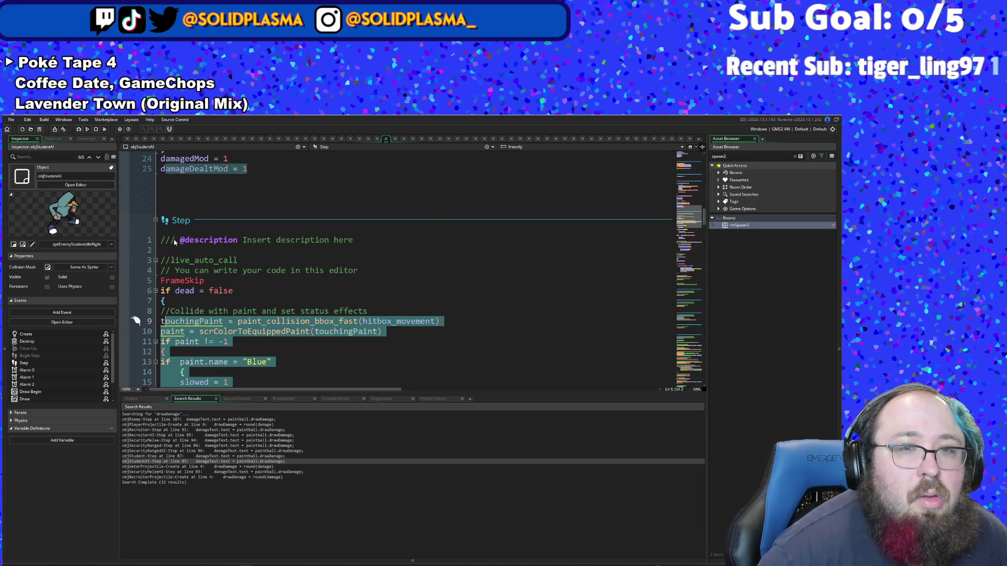
{"action": "type", "text": "enemy"}
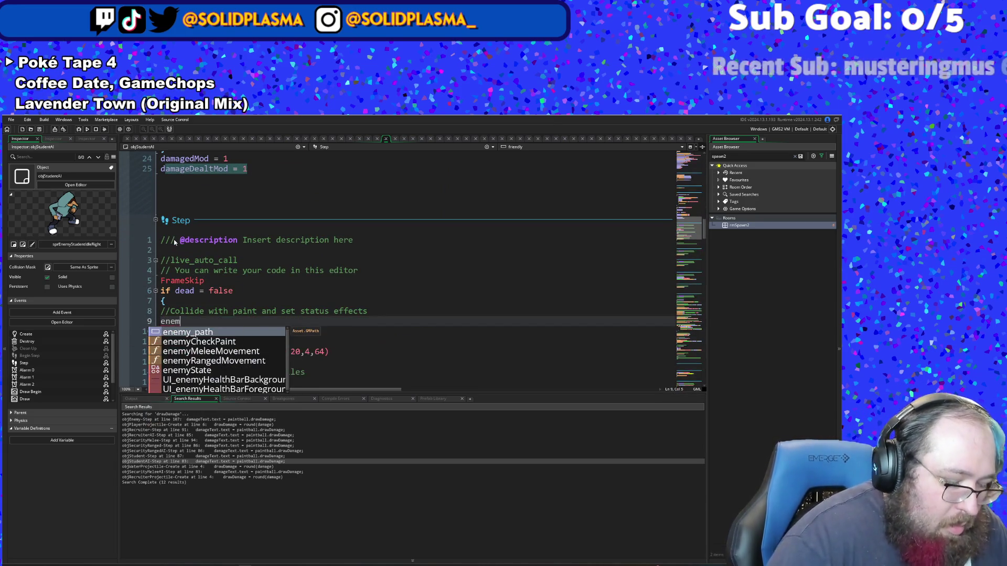
{"action": "key", "text": "Down"}
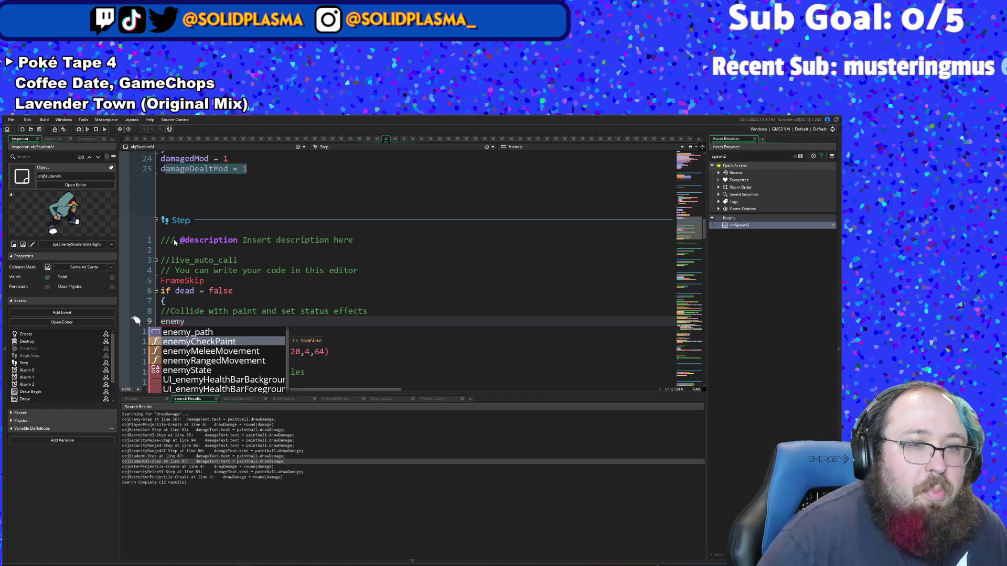
{"action": "key", "text": "Return"}
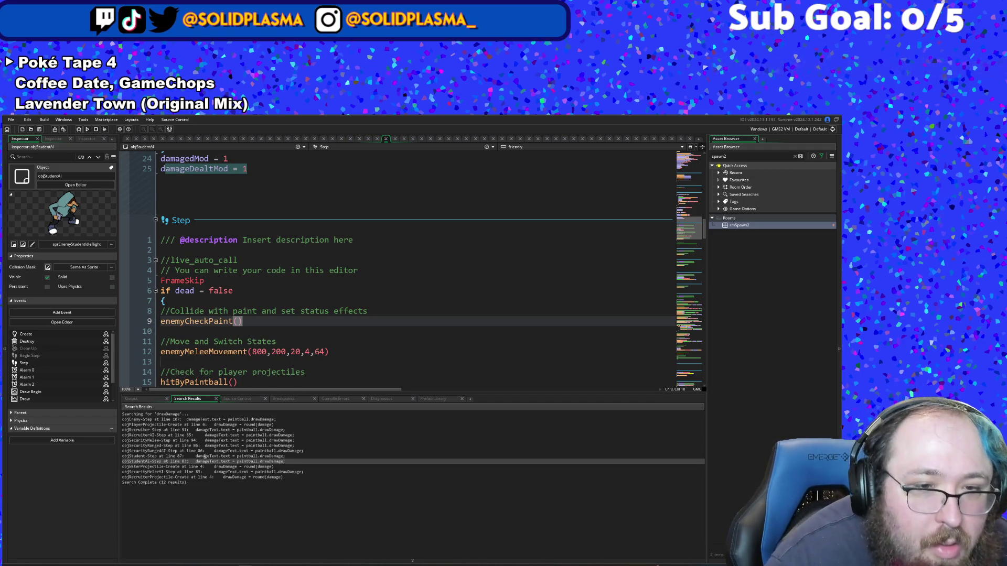
Step: Open objSecurityMeleeAI's Step code and replace its projectile-hit block with hitByPaintball()
{"action": "double_click", "coordinate": [205, 472]}
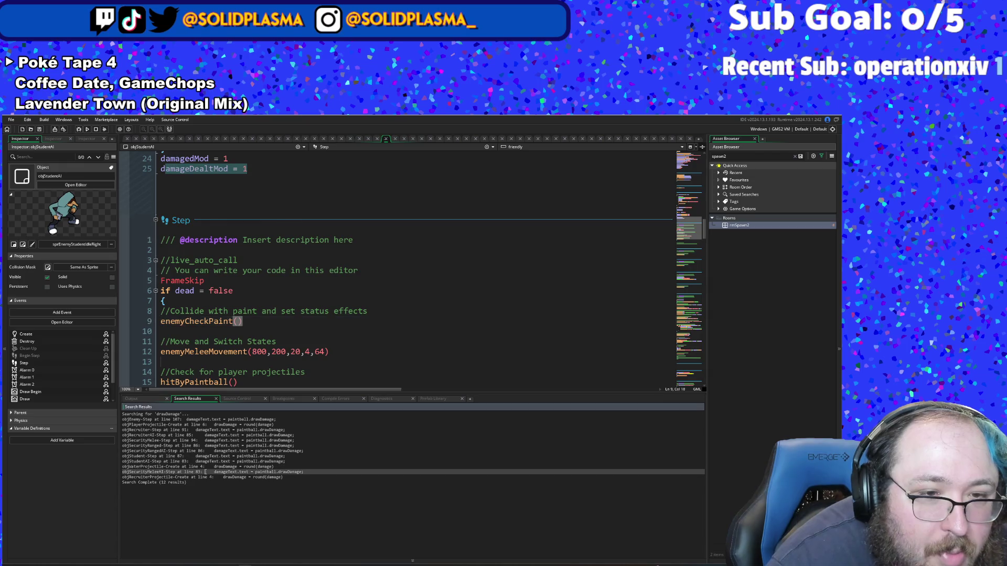
{"action": "left_click", "coordinate": [271, 357]}
{"action": "left_click", "coordinate": [186, 341]}
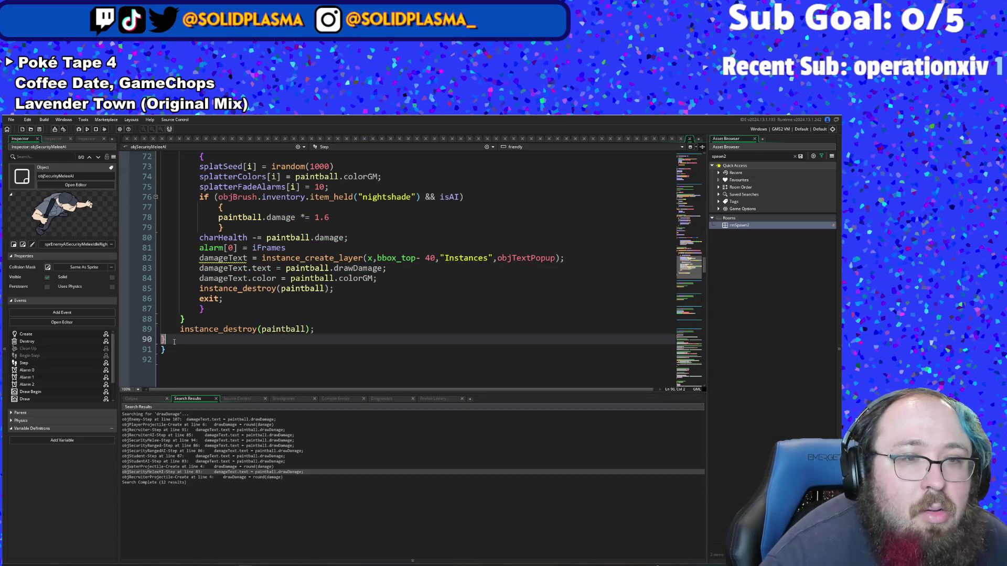
{"action": "key", "text": "Left"}
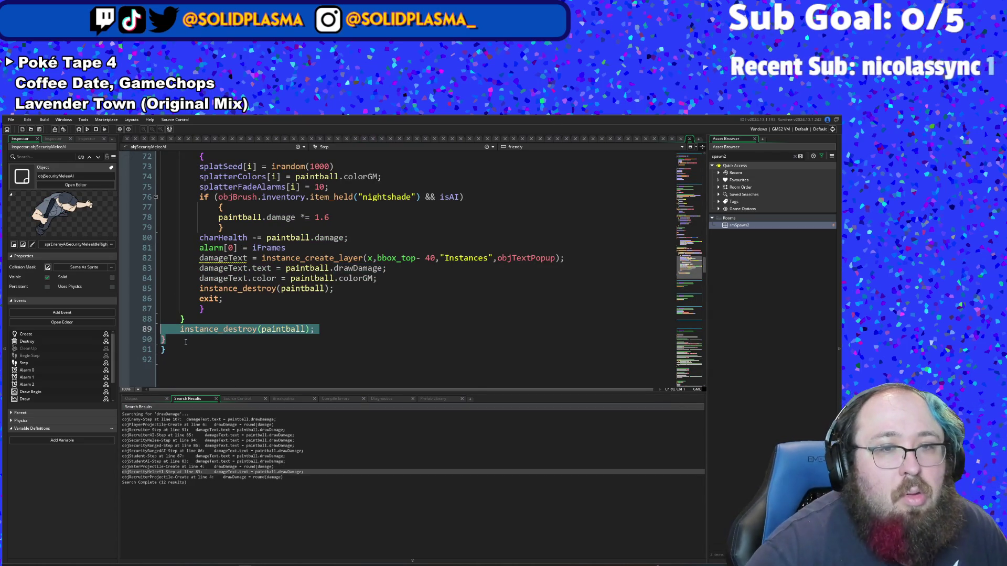
{"action": "key", "text": "shift+Up"}
{"action": "key", "text": "shift+Up"}
{"action": "key", "text": "shift+Up"}
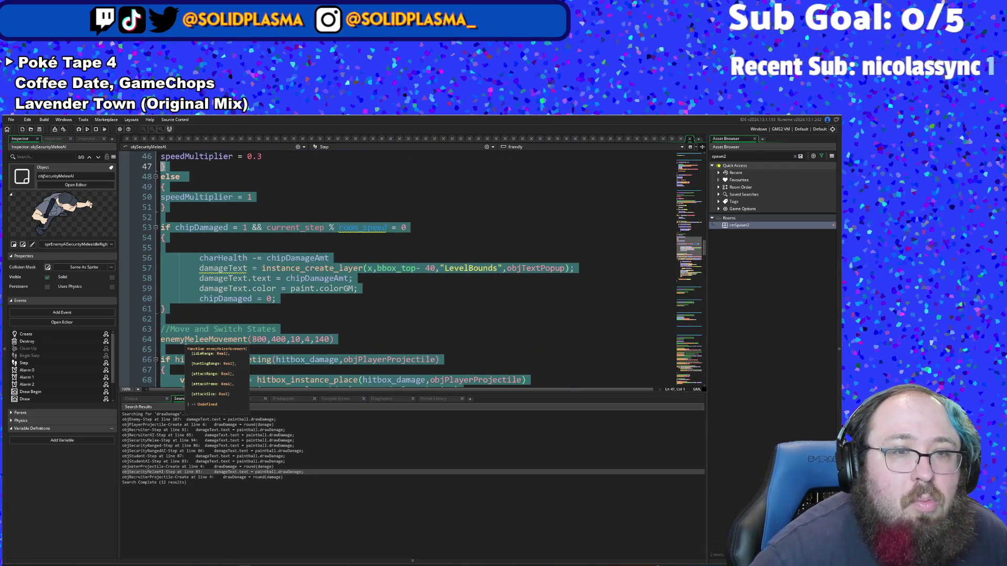
{"action": "key", "text": "shift+Down"}
{"action": "key", "text": "shift+Down"}
{"action": "key", "text": "shift+Down"}
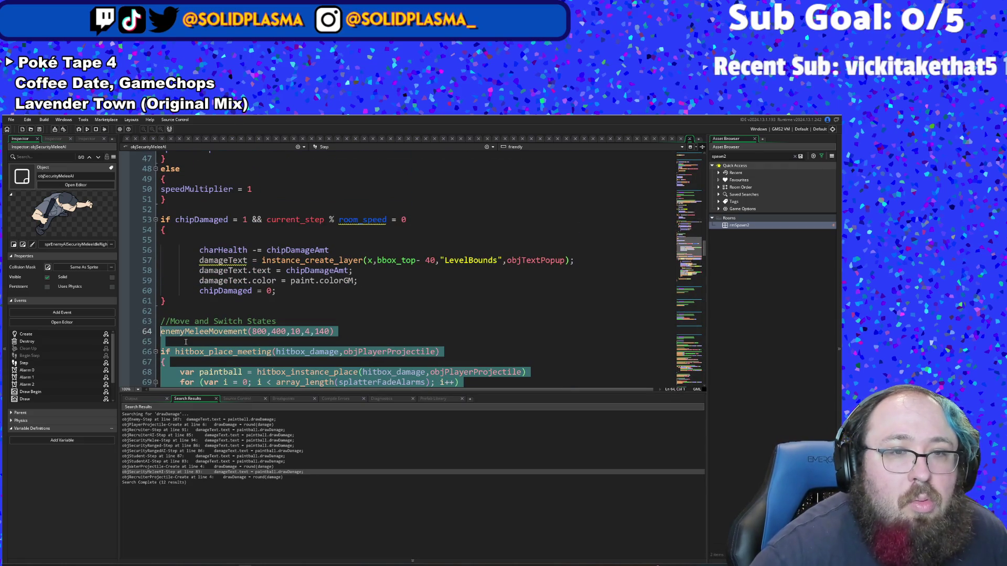
{"action": "type", "text": "//Check for player projectiles hitByPaintball()"}
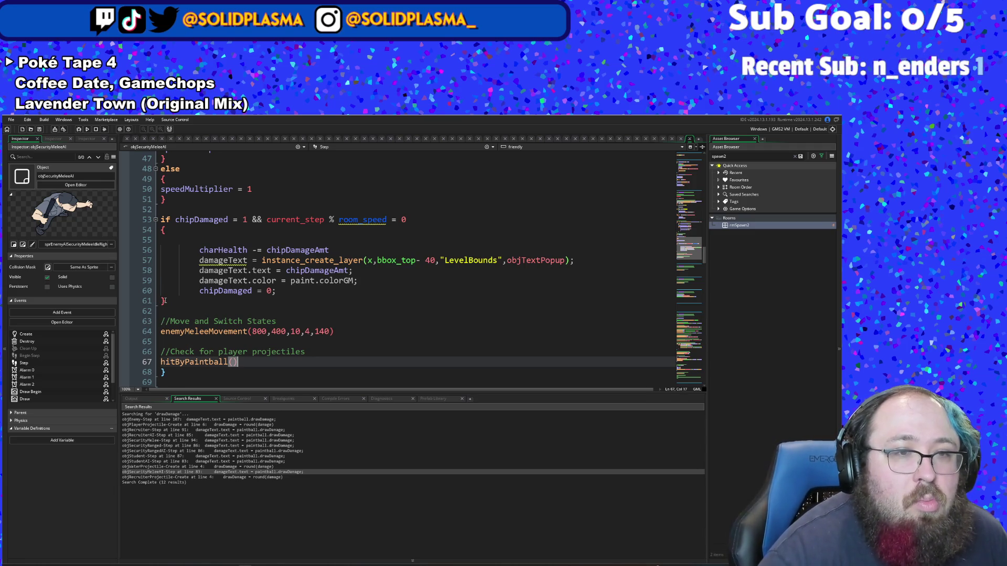
Step: Replace the inline paint-collision code with an enemyCheckPaint() call on line 10
{"action": "left_click", "coordinate": [164, 300]}
{"action": "left_click_drag", "start_coordinate": [164, 300], "coordinate": [180, 156]}
{"action": "scroll", "coordinate": [165, 302], "scroll_direction": "up", "scroll_amount": 4}
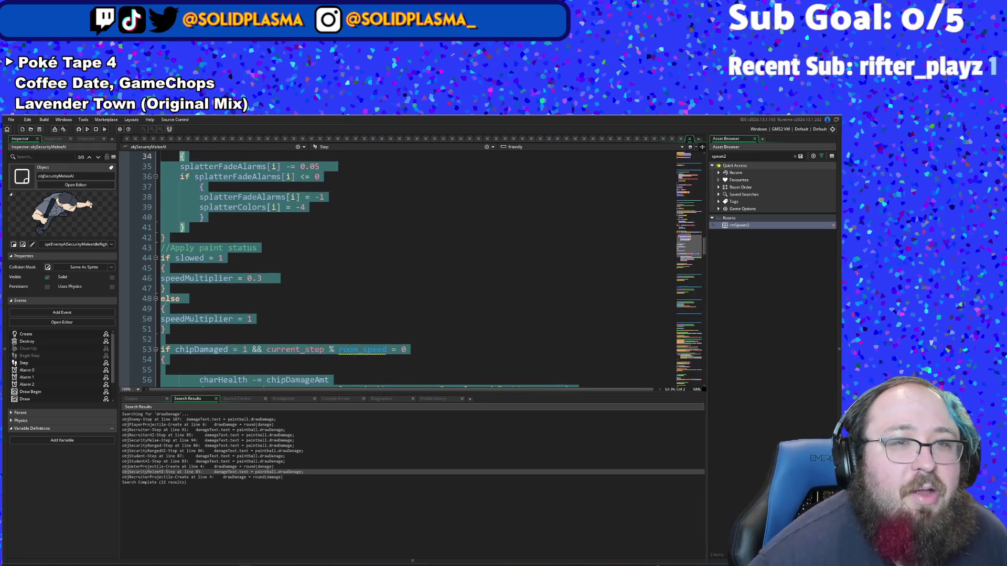
{"action": "scroll", "coordinate": [165, 302], "scroll_direction": "up", "scroll_amount": 4}
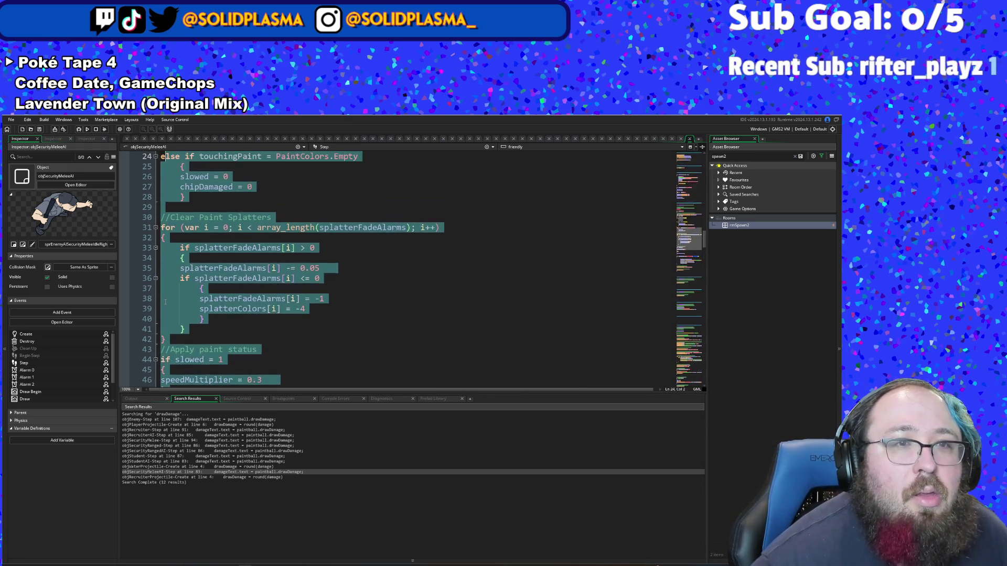
{"action": "scroll", "coordinate": [165, 301], "scroll_direction": "up", "scroll_amount": 3}
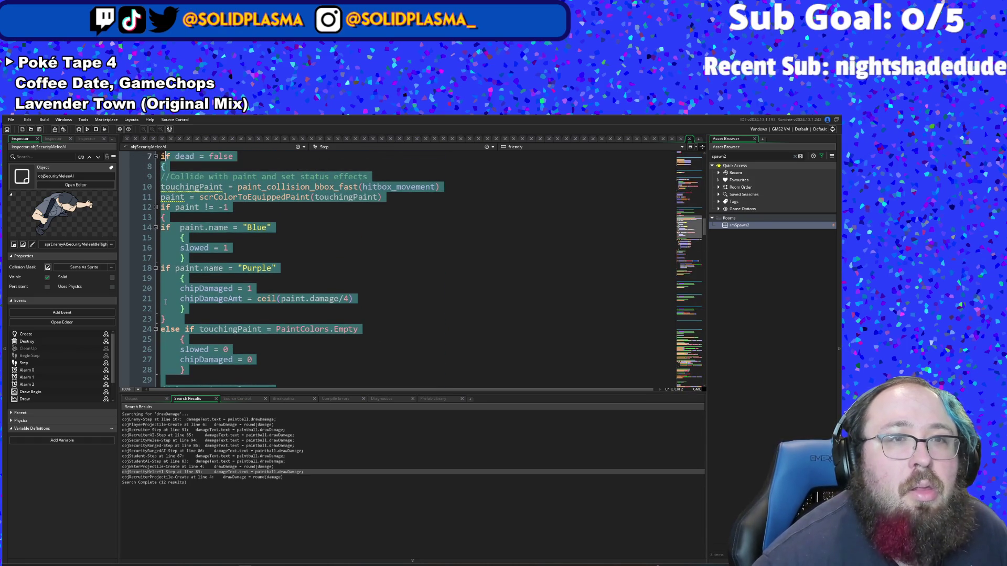
{"action": "left_click", "coordinate": [135, 186], "text": "shift"}
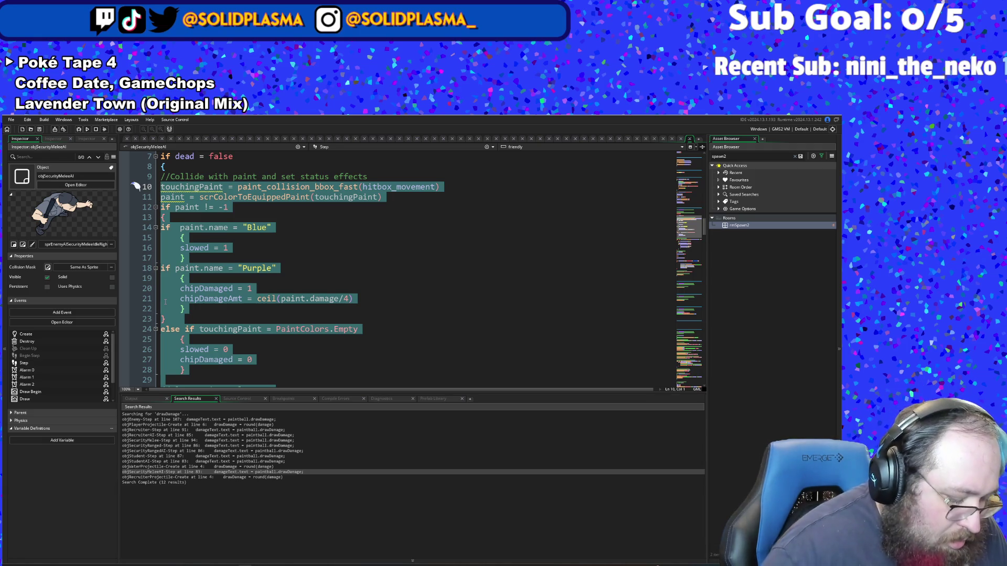
{"action": "type", "text": "enemy"}
{"action": "key", "text": "Down"}
{"action": "key", "text": "Return"}
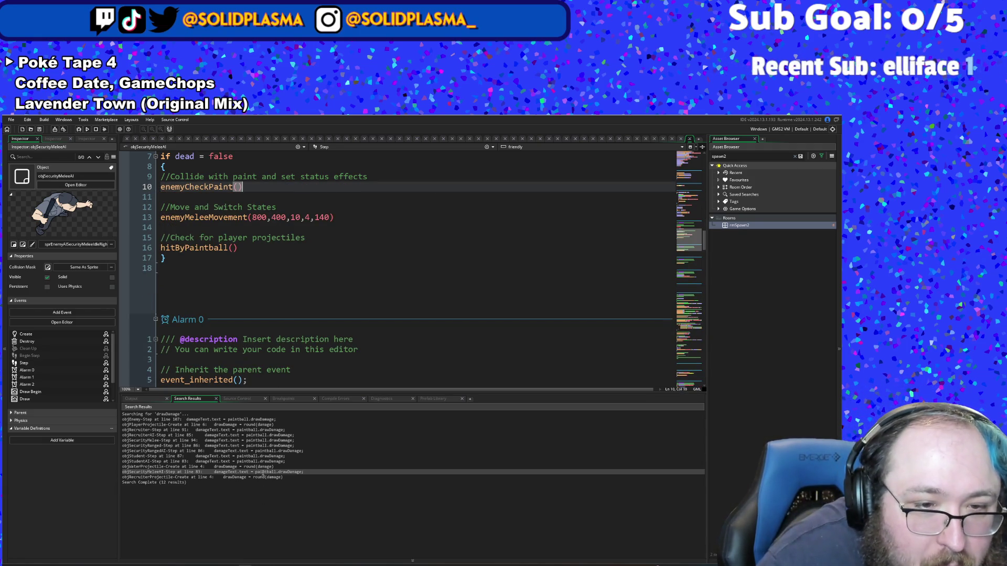
Step: Open each enemy's Step event in turn, from objRecruiter through objRecruiterAI, to verify the edits
{"action": "double_click", "coordinate": [217, 430]}
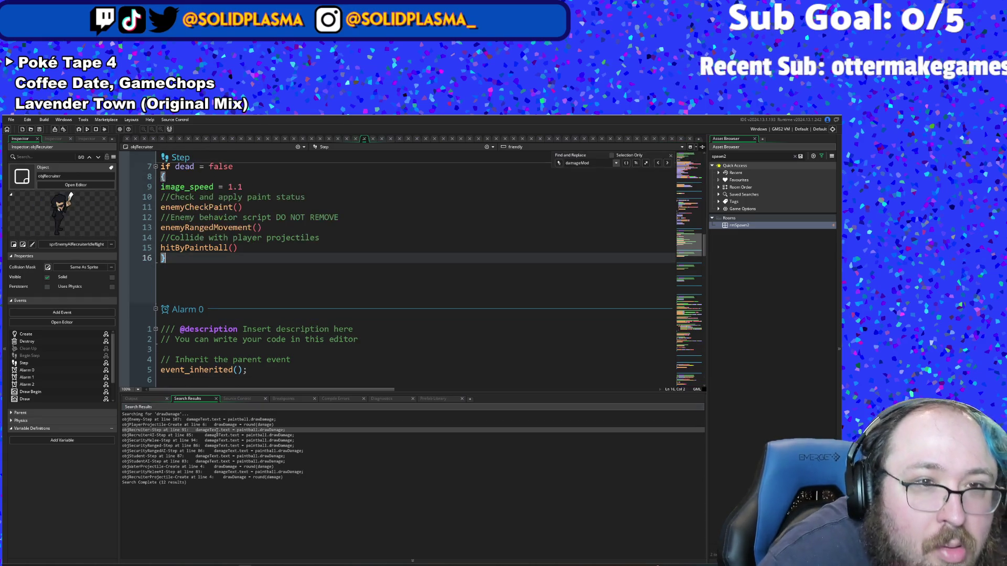
{"action": "double_click", "coordinate": [195, 441]}
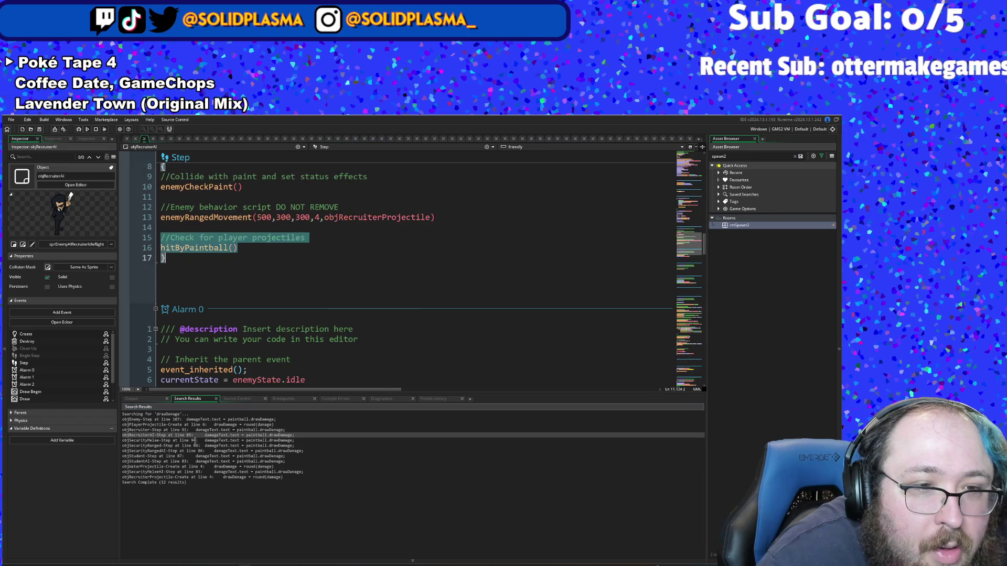
{"action": "double_click", "coordinate": [183, 446]}
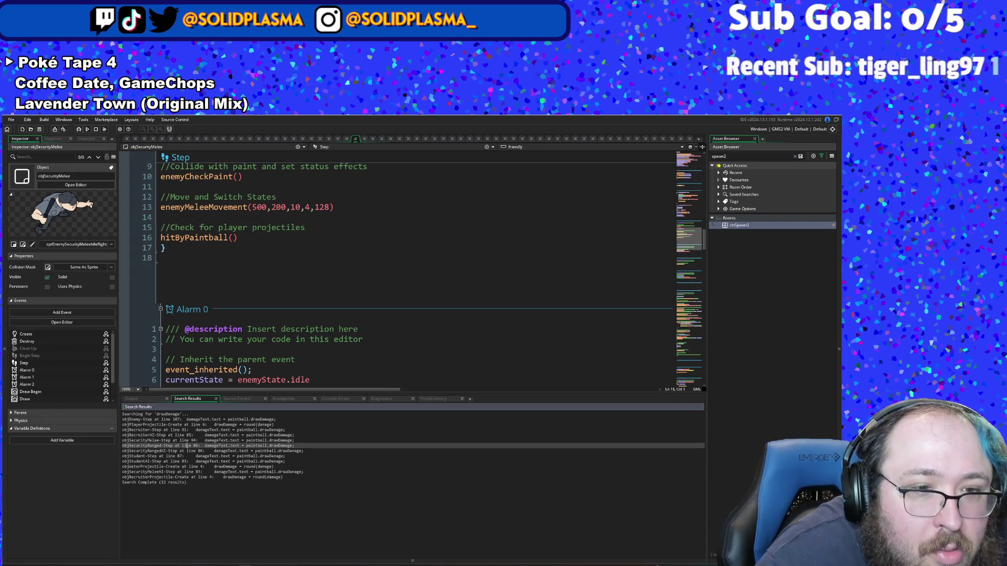
{"action": "double_click", "coordinate": [182, 451]}
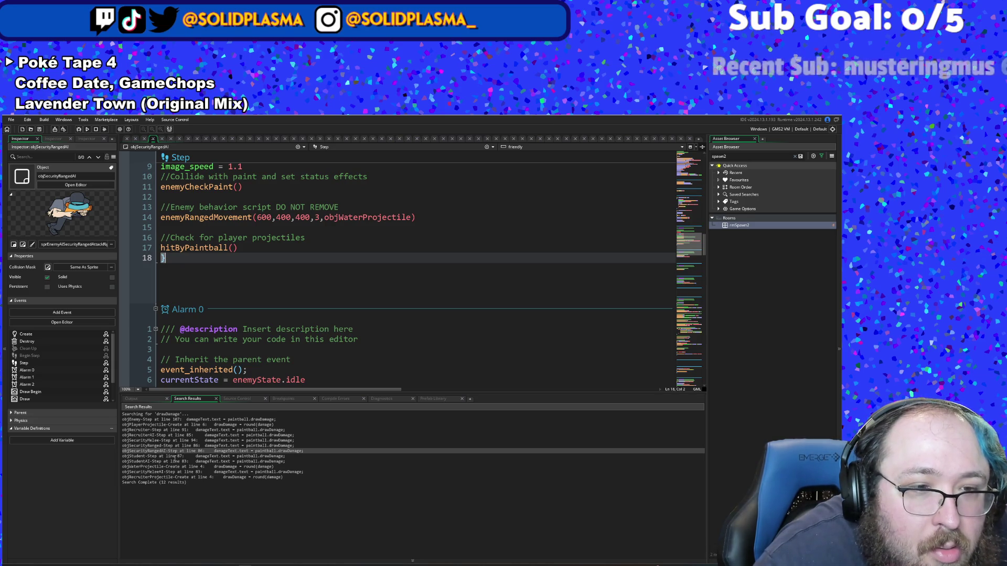
{"action": "double_click", "coordinate": [176, 456]}
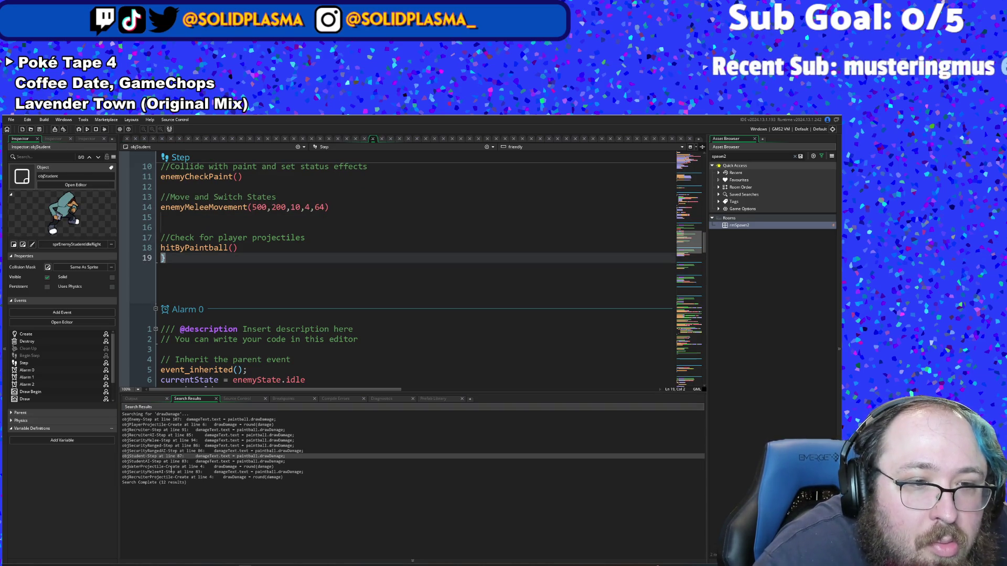
{"action": "double_click", "coordinate": [177, 461]}
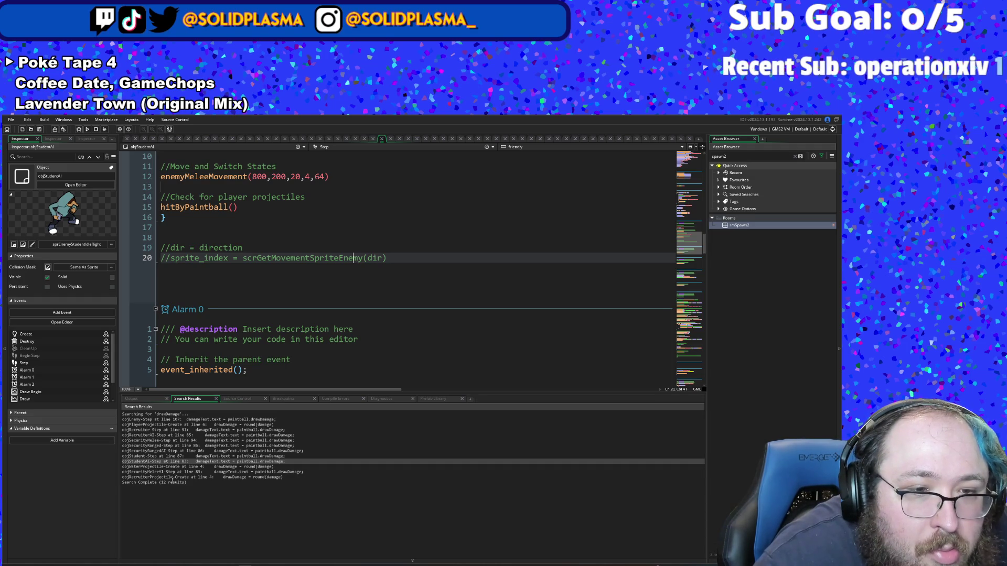
{"action": "double_click", "coordinate": [175, 472]}
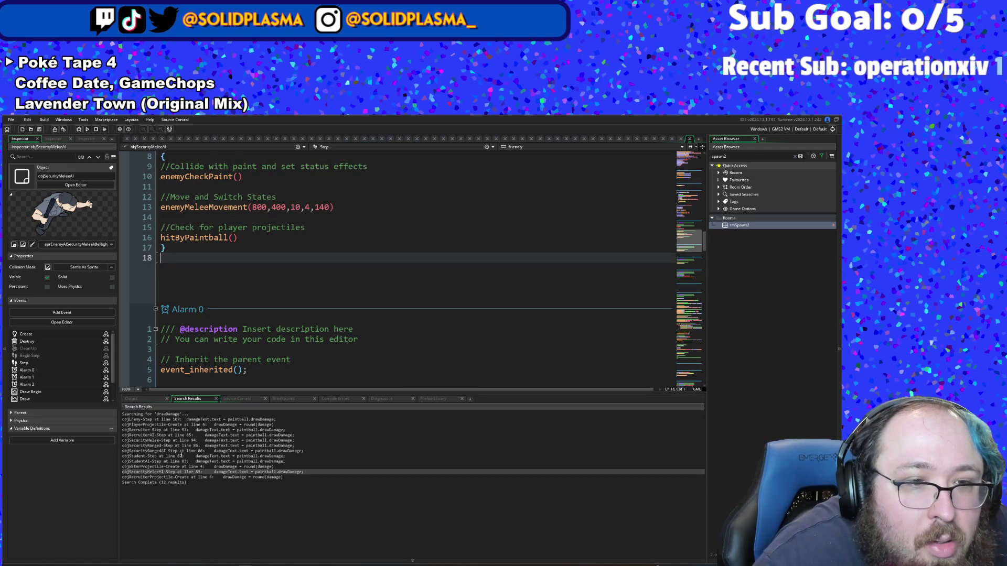
{"action": "double_click", "coordinate": [185, 434]}
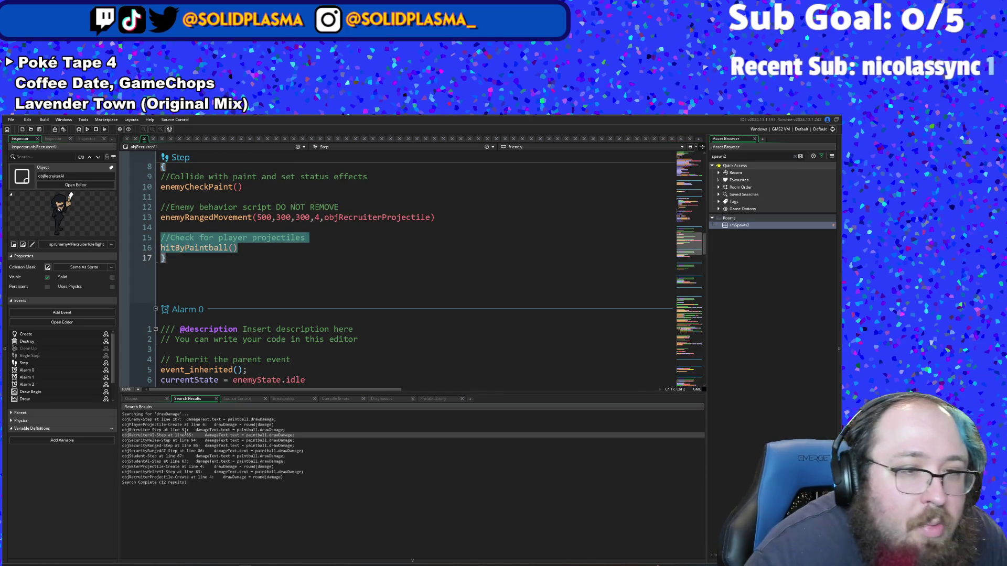
Step: Return to objRecruiter's Step code and put the caret on its enemyCheckPaint() line
{"action": "left_click", "coordinate": [186, 430]}
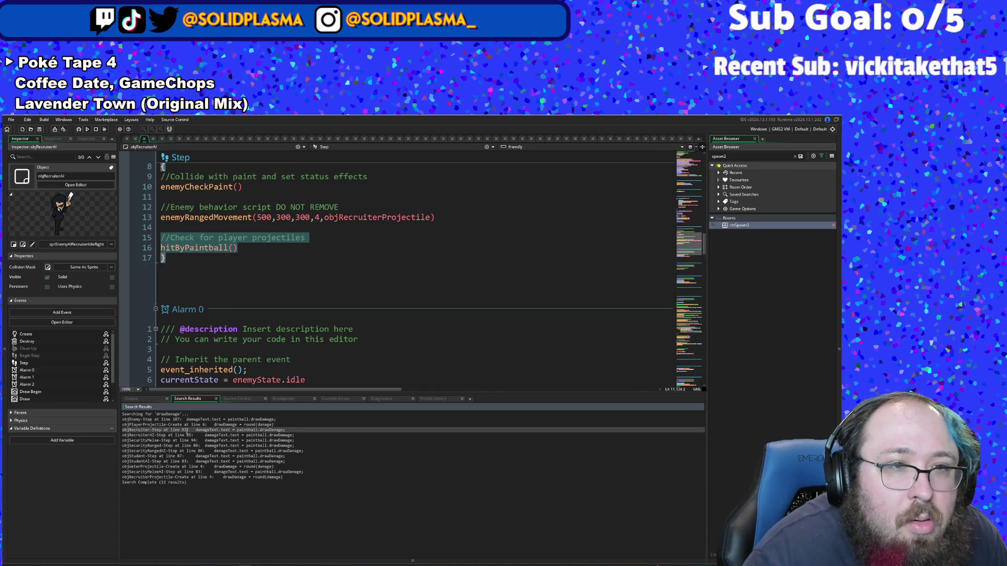
{"action": "double_click", "coordinate": [186, 430]}
{"action": "left_click", "coordinate": [194, 467]}
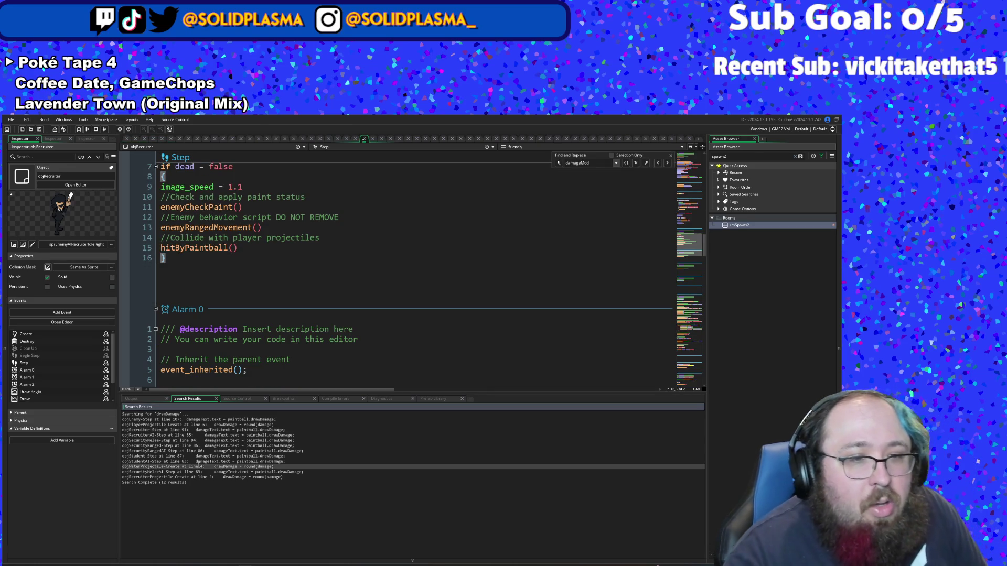
{"action": "left_click", "coordinate": [195, 451]}
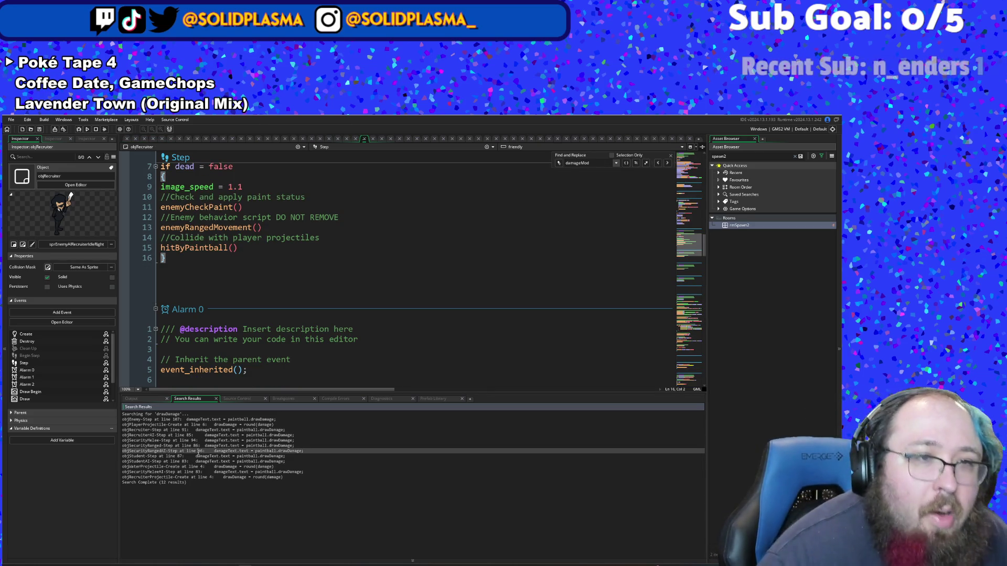
{"action": "left_click", "coordinate": [389, 212]}
{"action": "scroll", "coordinate": [600, 324], "scroll_direction": "down", "scroll_amount": 4}
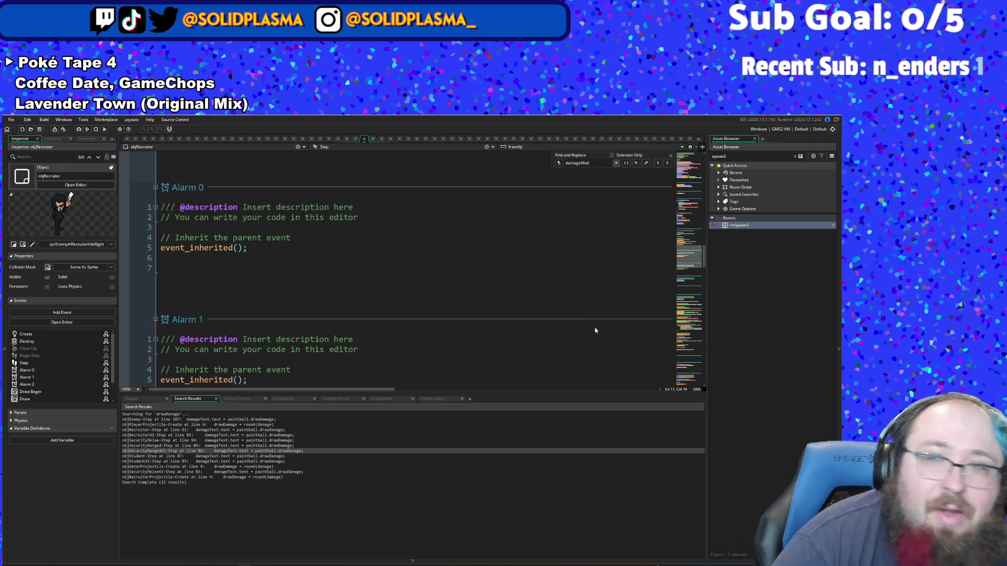
{"action": "scroll", "coordinate": [581, 343], "scroll_direction": "up", "scroll_amount": 6}
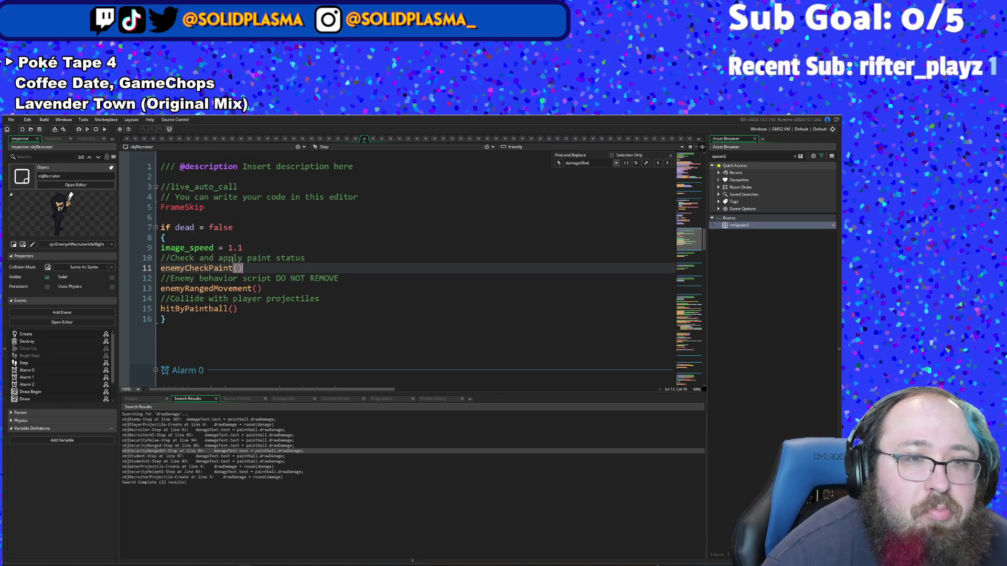
Step: Go to enemyCheckPaint's definition in EnemyBehavior and inspect the White and Black paint branches
{"action": "middle_click", "coordinate": [205, 269]}
{"action": "scroll", "coordinate": [206, 257], "scroll_direction": "up", "scroll_amount": 2}
{"action": "scroll", "coordinate": [205, 257], "scroll_direction": "down", "scroll_amount": 2}
{"action": "double_click", "coordinate": [203, 256]}
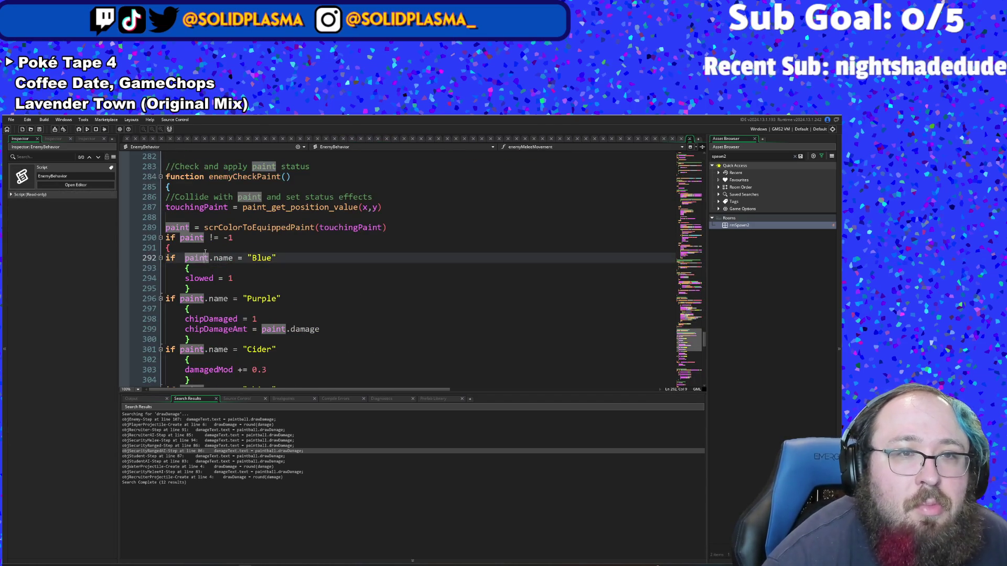
{"action": "scroll", "coordinate": [205, 253], "scroll_direction": "down", "scroll_amount": 6}
{"action": "scroll", "coordinate": [205, 227], "scroll_direction": "up", "scroll_amount": 2}
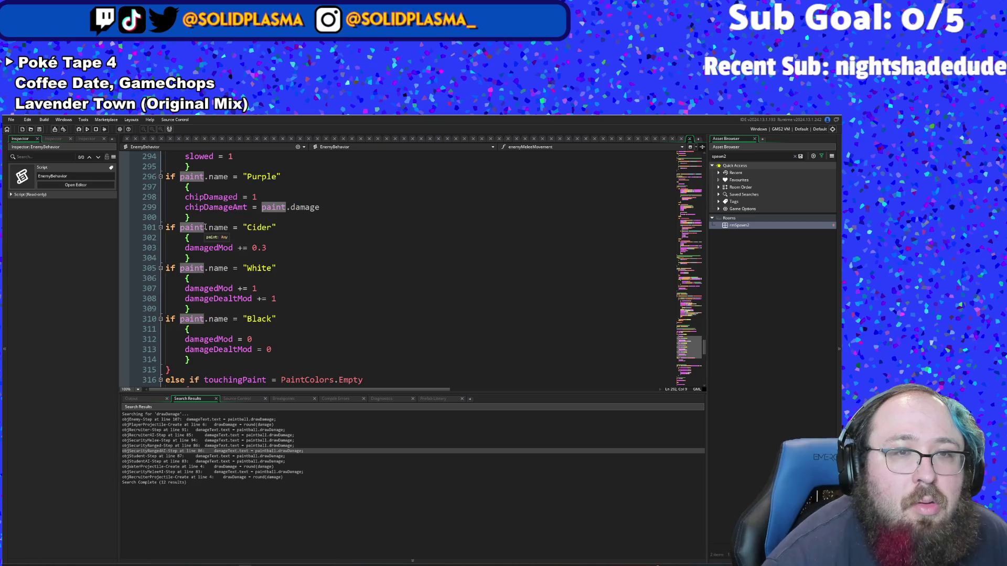
{"action": "scroll", "coordinate": [205, 227], "scroll_direction": "down", "scroll_amount": 2}
{"action": "scroll", "coordinate": [205, 227], "scroll_direction": "up", "scroll_amount": 2}
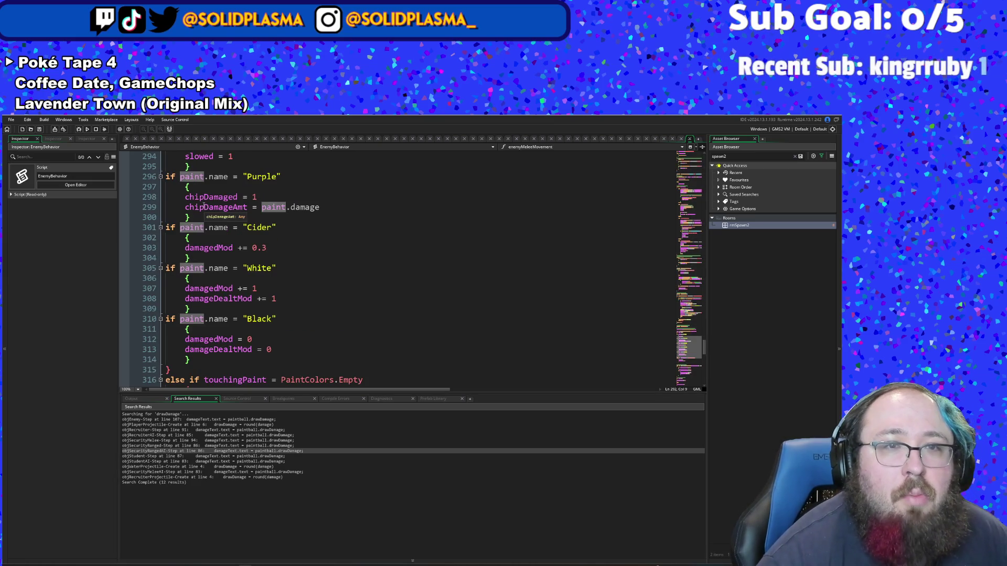
{"action": "scroll", "coordinate": [204, 210], "scroll_direction": "up", "scroll_amount": 2}
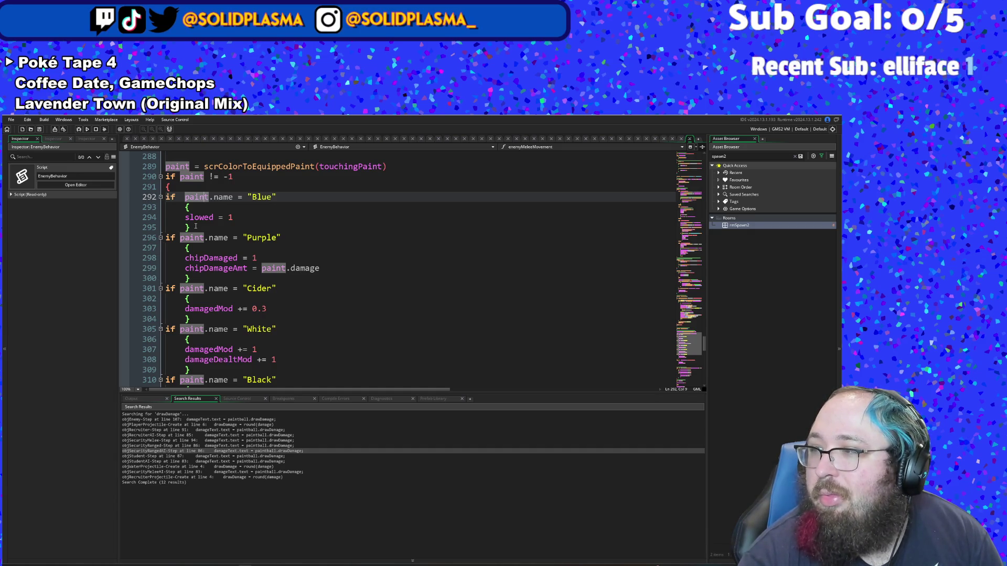
{"action": "scroll", "coordinate": [306, 339], "scroll_direction": "down", "scroll_amount": 2}
{"action": "left_click", "coordinate": [306, 338]}
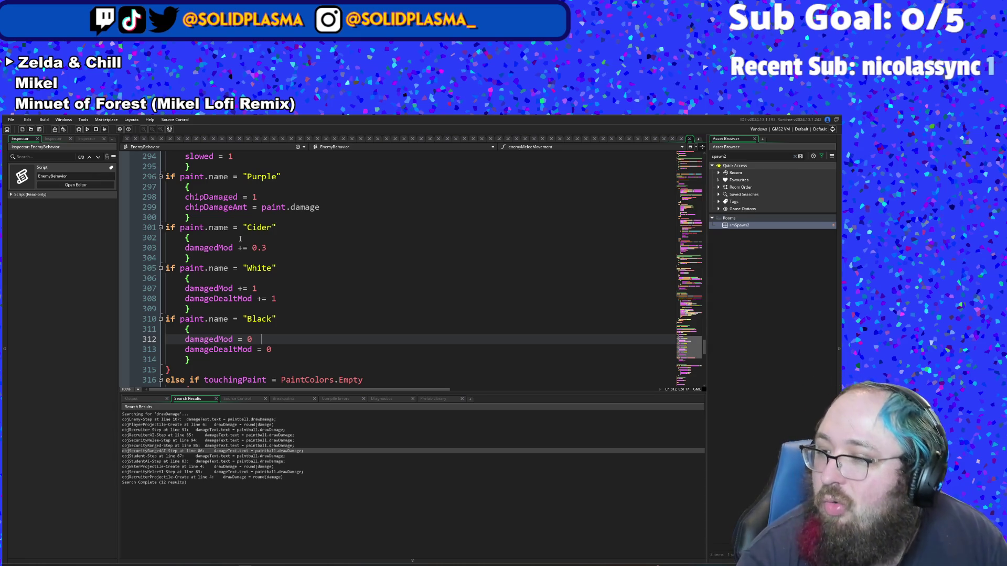
{"action": "left_click", "coordinate": [240, 238]}
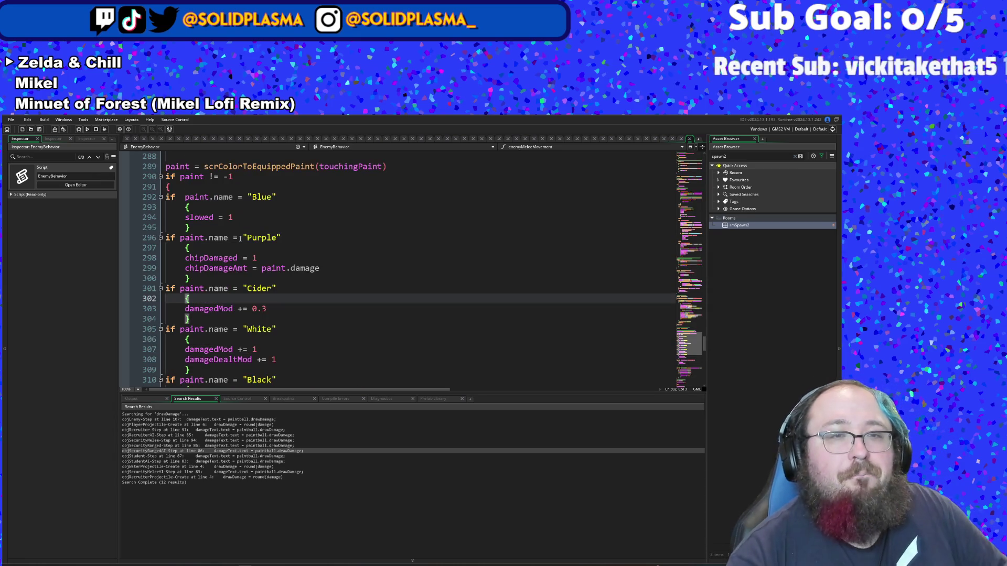
{"action": "scroll", "coordinate": [241, 240], "scroll_direction": "up", "scroll_amount": 2}
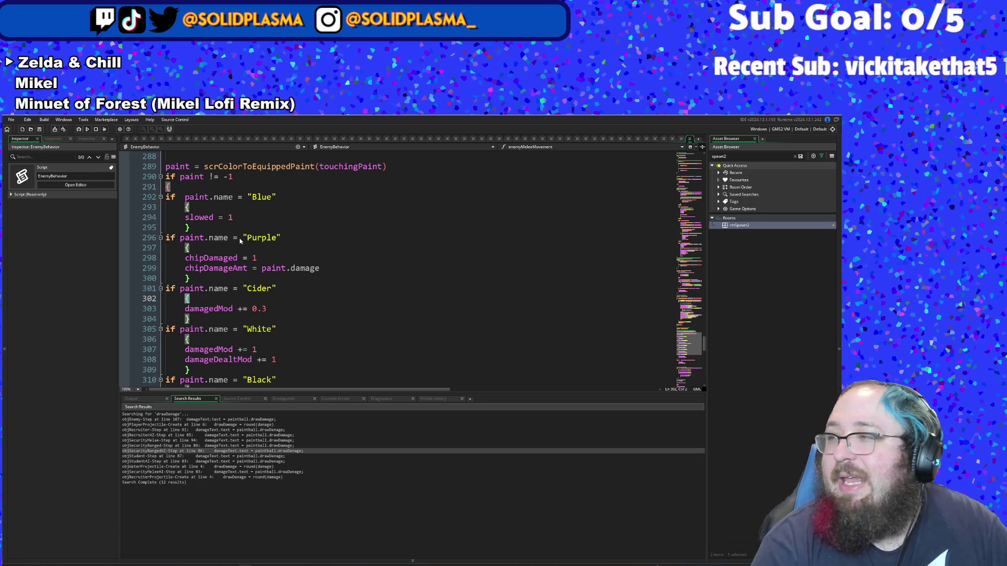
{"action": "scroll", "coordinate": [240, 240], "scroll_direction": "down", "scroll_amount": 2}
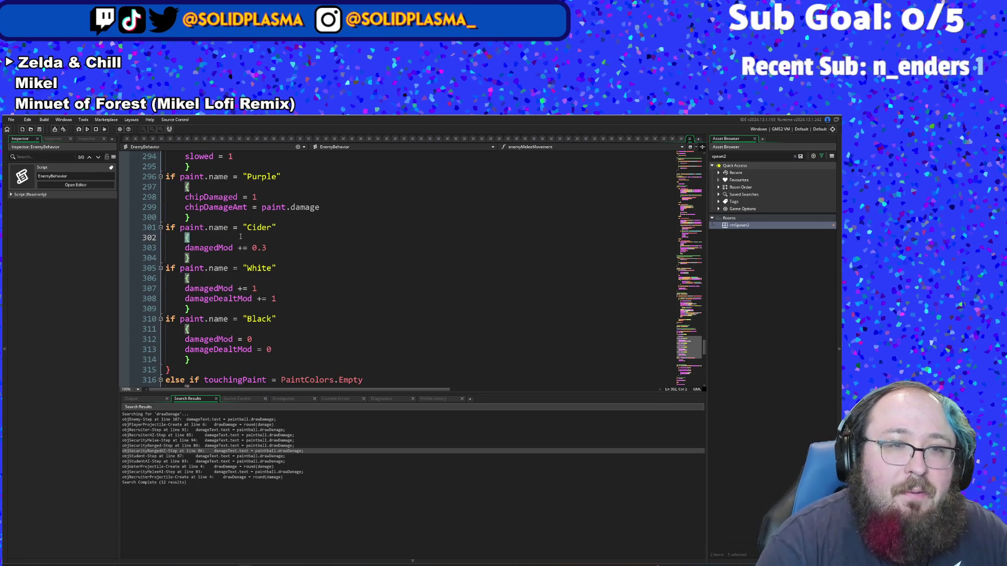
{"action": "scroll", "coordinate": [240, 237], "scroll_direction": "down", "scroll_amount": 15}
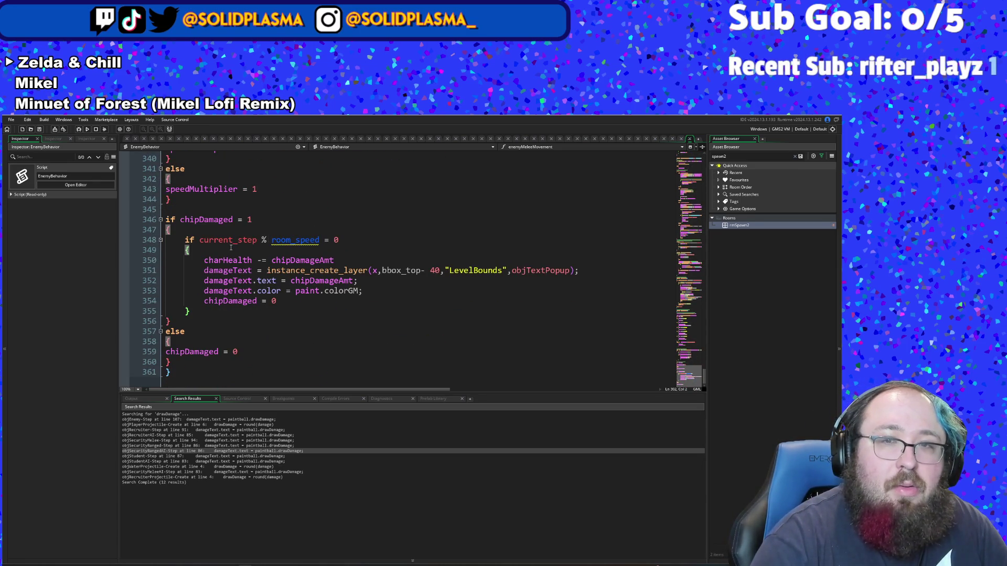
{"action": "scroll", "coordinate": [234, 244], "scroll_direction": "up", "scroll_amount": 12}
{"action": "scroll", "coordinate": [231, 249], "scroll_direction": "up", "scroll_amount": 2}
{"action": "left_click", "coordinate": [232, 250]}
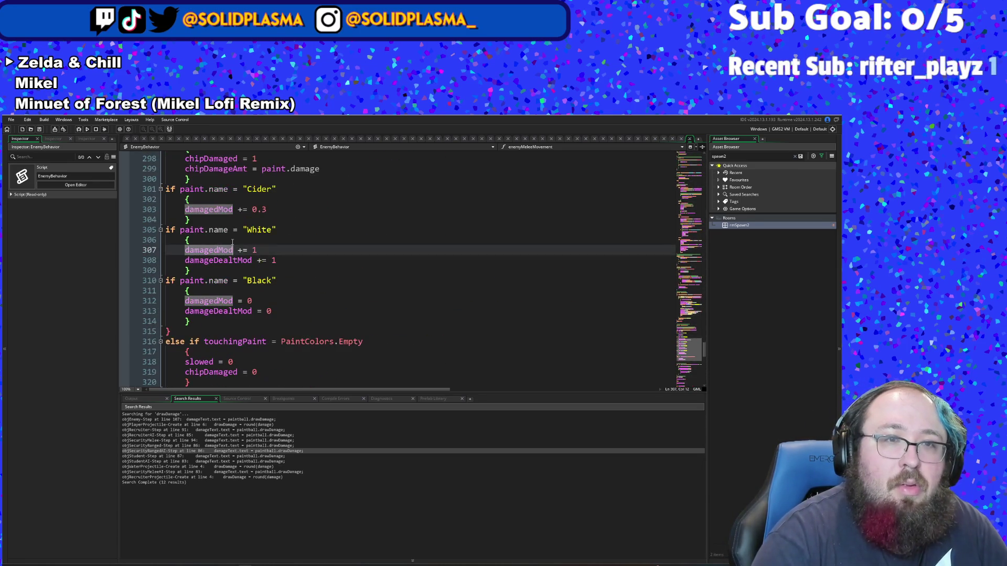
Step: Open objBrush's Step event by searching for objBrush in the asset search
{"action": "key", "text": "ctrl+t"}
{"action": "type", "text": "objB"}
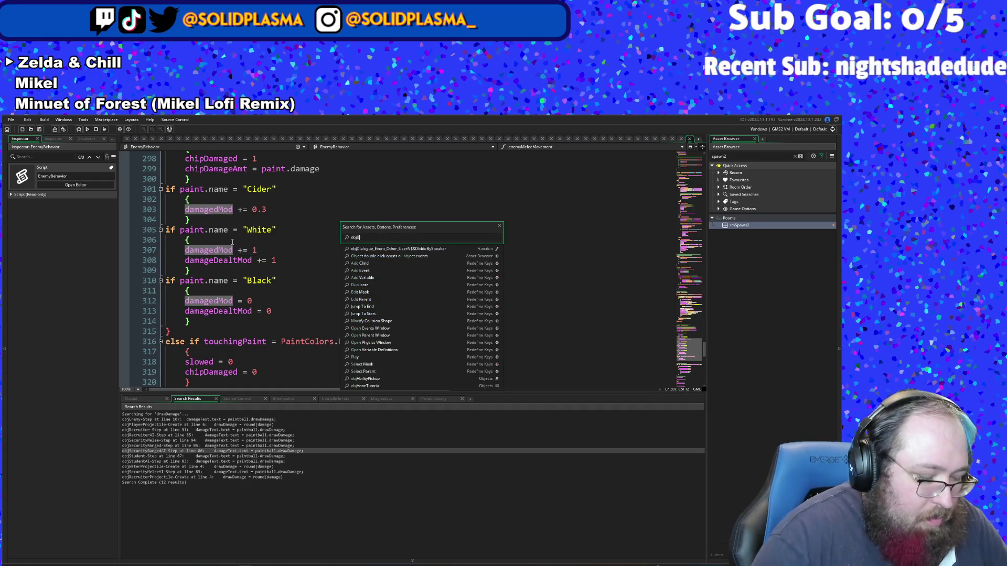
{"action": "type", "text": "rush"}
{"action": "key", "text": "Return"}
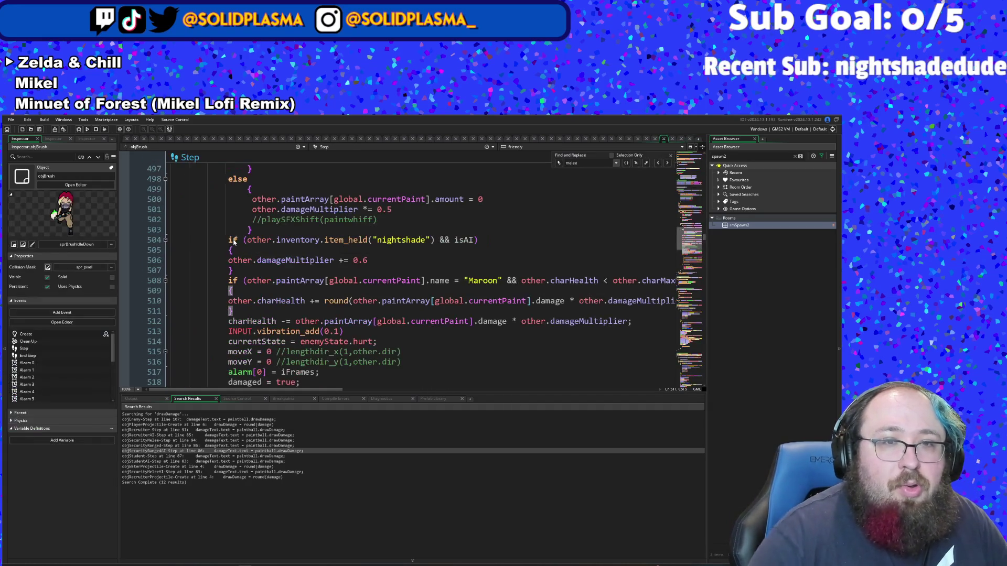
Step: Look through the nightshade, inCombat, else and !splatDash branches around lines 460–482
{"action": "left_click", "coordinate": [249, 260]}
{"action": "scroll", "coordinate": [255, 264], "scroll_direction": "up", "scroll_amount": 10}
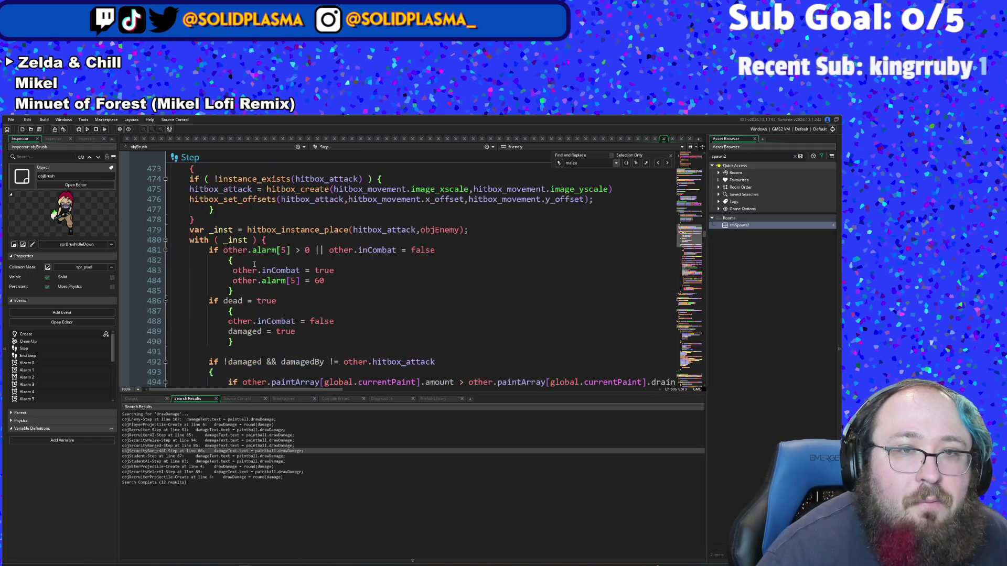
{"action": "scroll", "coordinate": [254, 265], "scroll_direction": "down", "scroll_amount": 2}
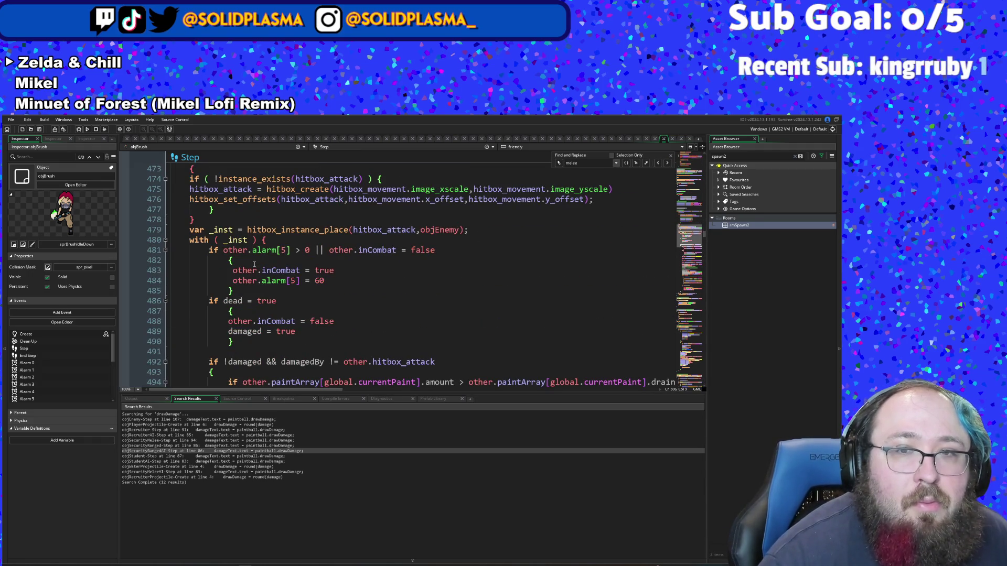
{"action": "left_click", "coordinate": [255, 263]}
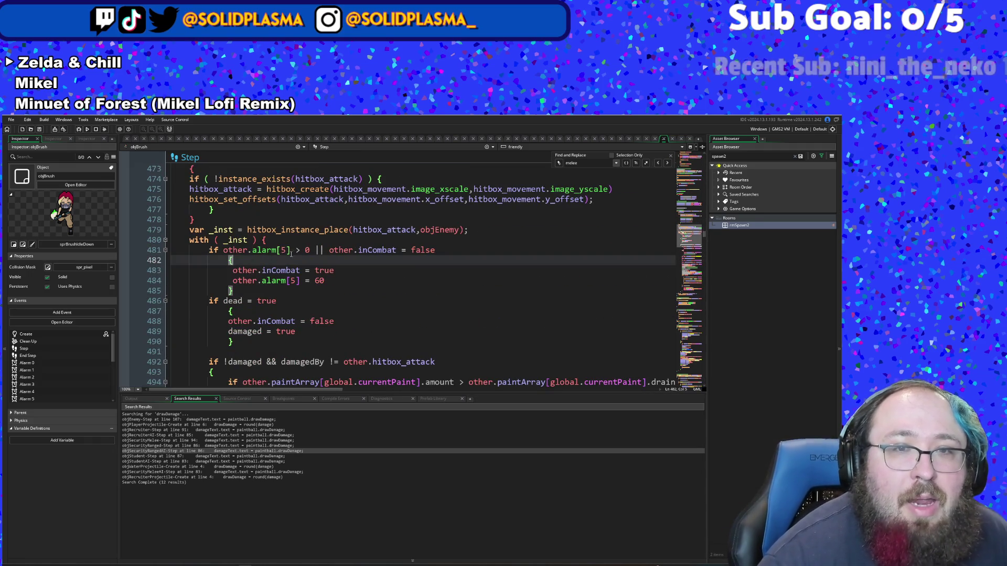
{"action": "scroll", "coordinate": [297, 254], "scroll_direction": "down", "scroll_amount": 4}
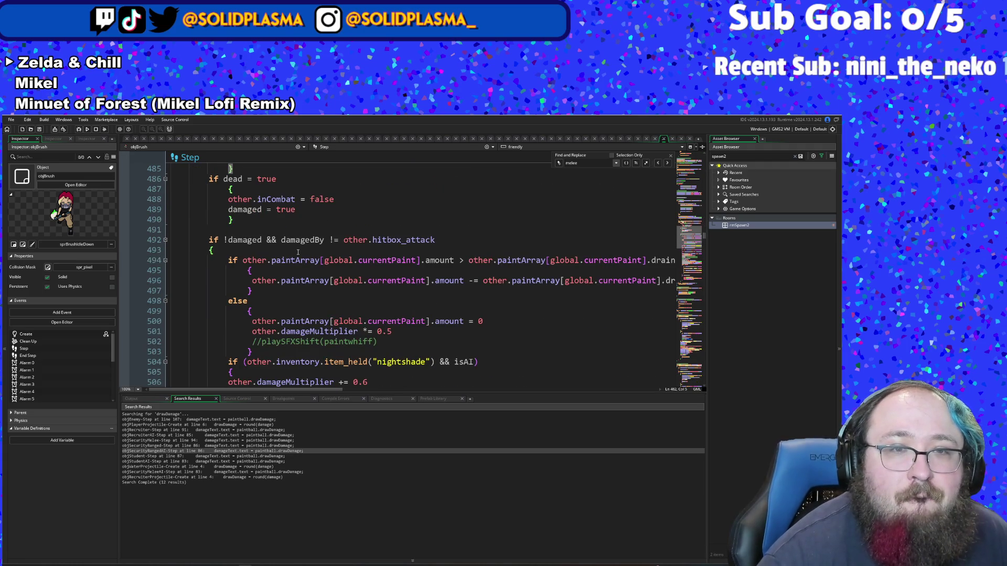
{"action": "scroll", "coordinate": [297, 252], "scroll_direction": "up", "scroll_amount": 2}
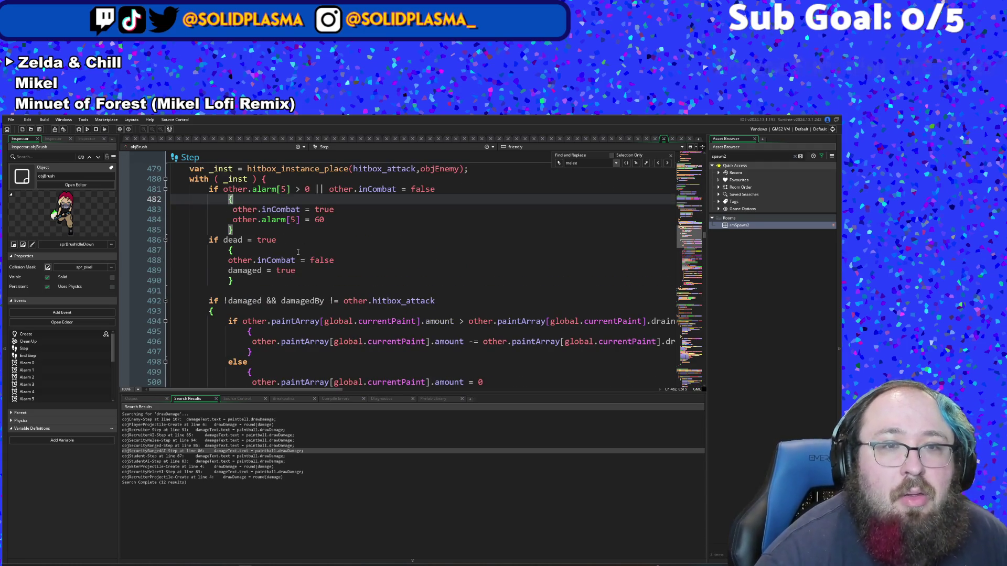
{"action": "scroll", "coordinate": [298, 252], "scroll_direction": "up", "scroll_amount": 2}
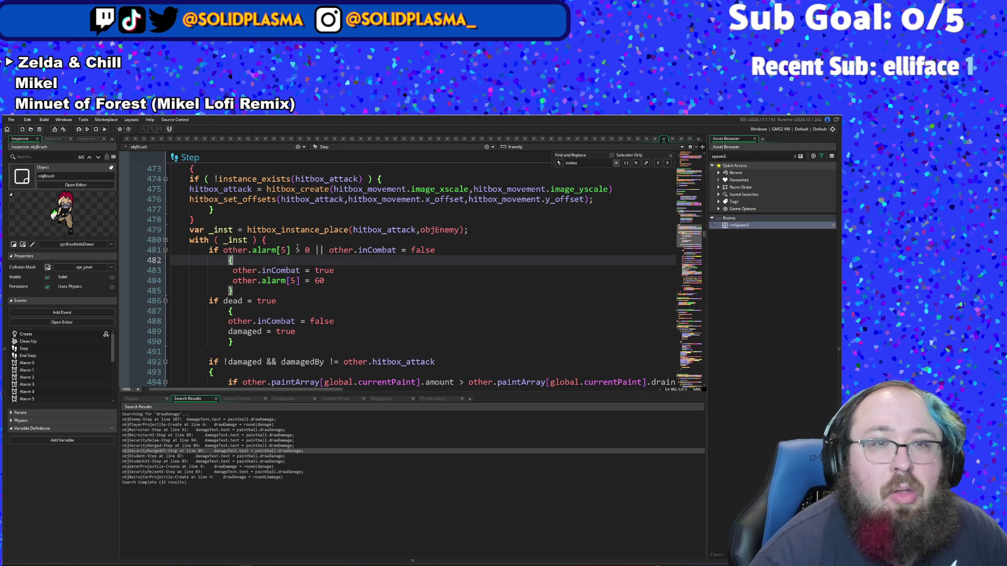
{"action": "scroll", "coordinate": [297, 248], "scroll_direction": "down", "scroll_amount": 2}
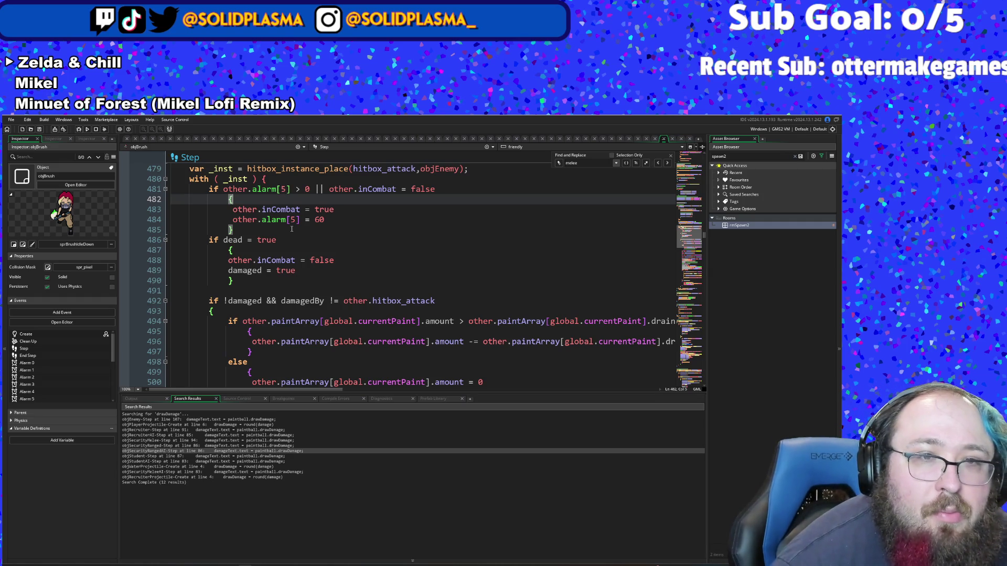
{"action": "scroll", "coordinate": [291, 229], "scroll_direction": "up", "scroll_amount": 4}
{"action": "left_click", "coordinate": [273, 230]}
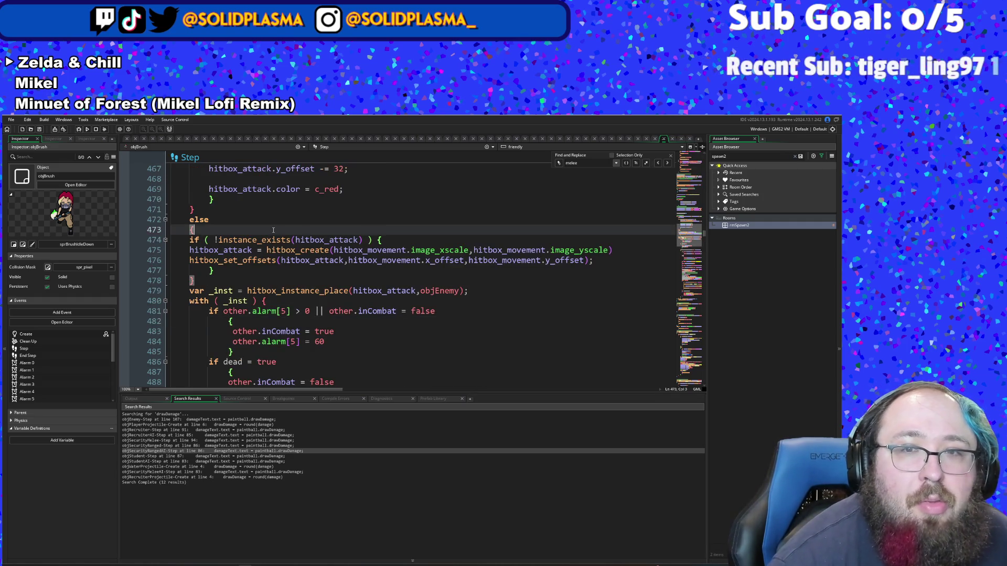
{"action": "scroll", "coordinate": [273, 230], "scroll_direction": "up", "scroll_amount": 6}
{"action": "scroll", "coordinate": [273, 230], "scroll_direction": "down", "scroll_amount": 4}
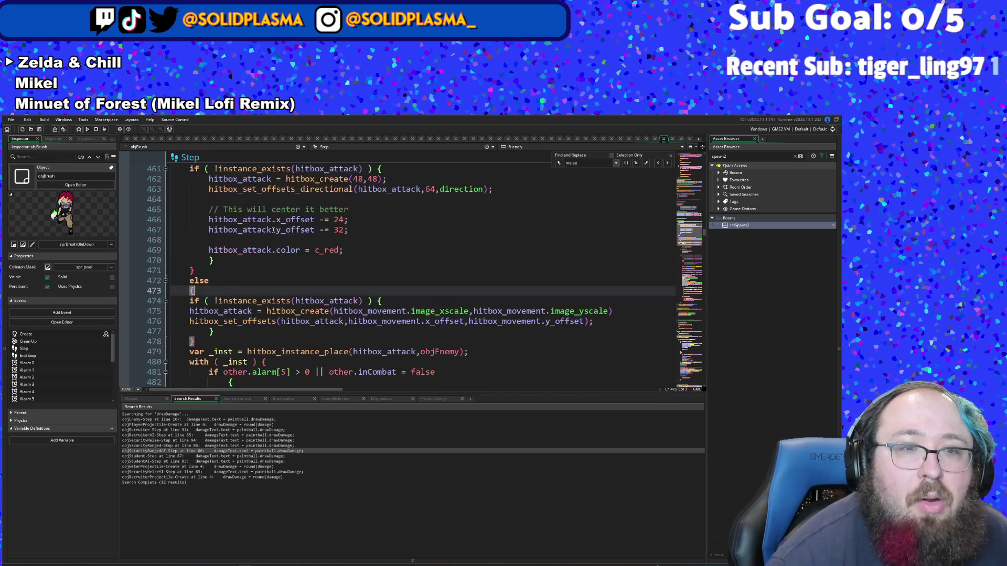
{"action": "scroll", "coordinate": [273, 230], "scroll_direction": "up", "scroll_amount": 2}
{"action": "left_click", "coordinate": [275, 221]}
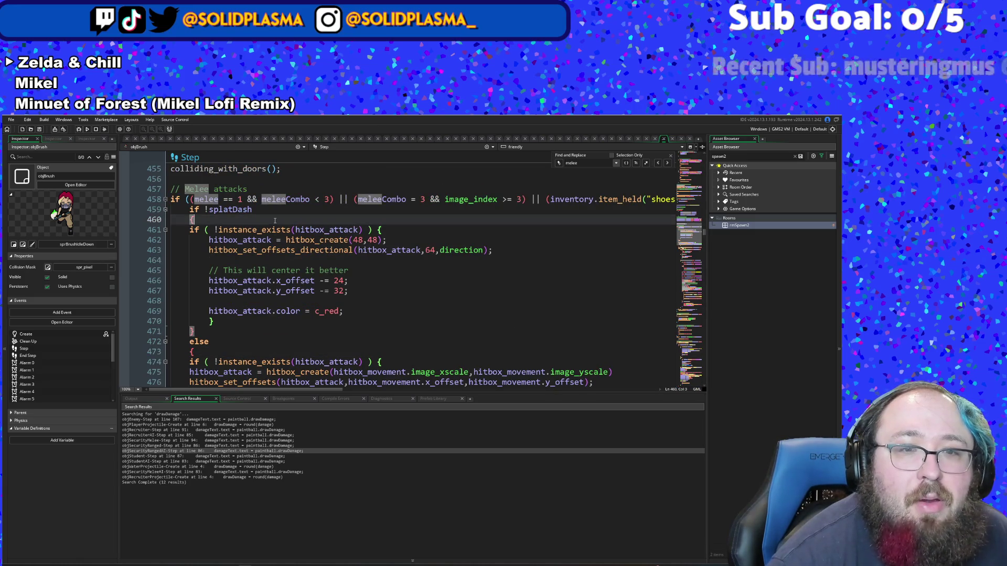
{"action": "scroll", "coordinate": [274, 221], "scroll_direction": "down", "scroll_amount": 4}
{"action": "scroll", "coordinate": [275, 202], "scroll_direction": "down", "scroll_amount": 8}
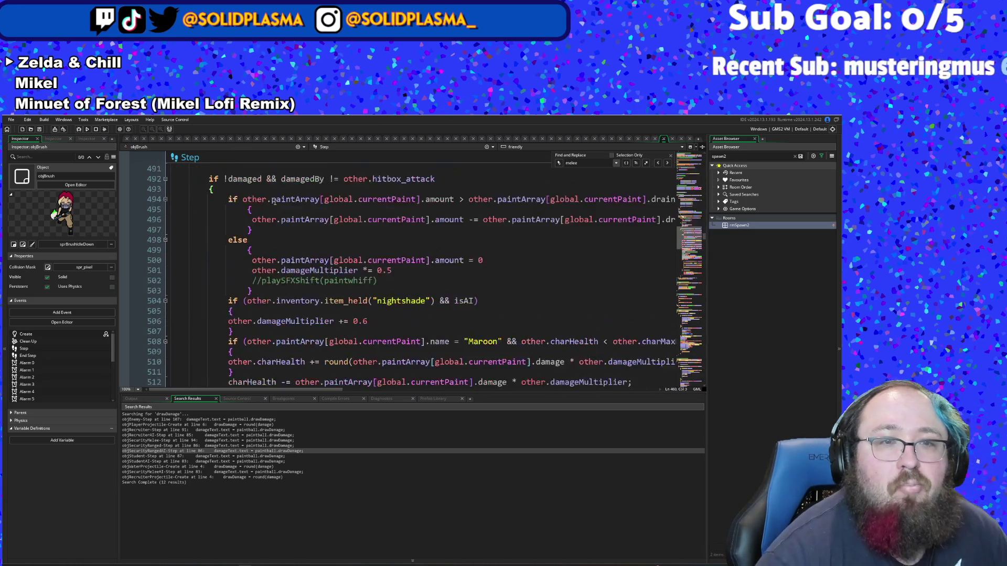
{"action": "scroll", "coordinate": [294, 286], "scroll_direction": "up", "scroll_amount": 16}
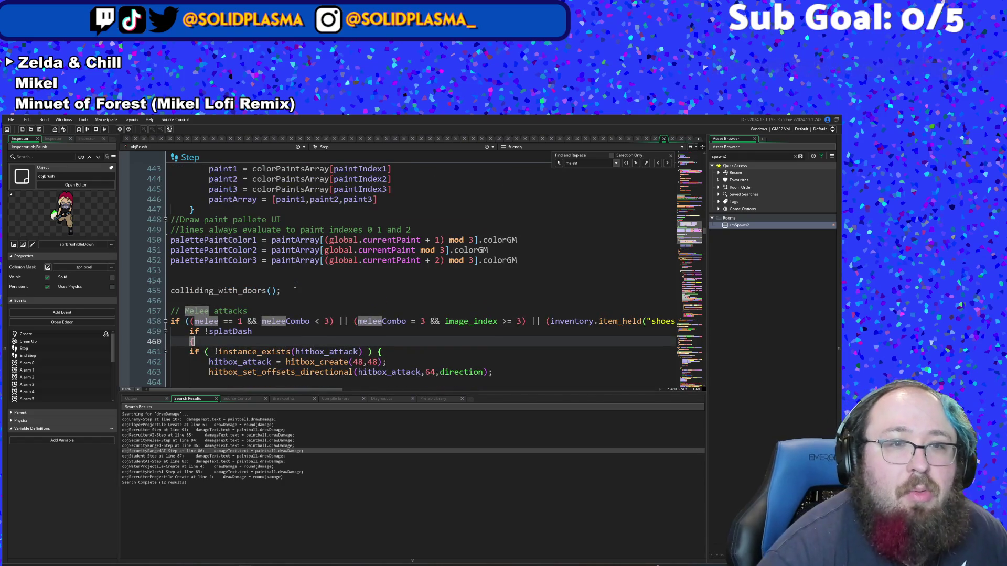
{"action": "scroll", "coordinate": [295, 285], "scroll_direction": "up", "scroll_amount": 3}
{"action": "scroll", "coordinate": [317, 261], "scroll_direction": "down", "scroll_amount": 1}
{"action": "scroll", "coordinate": [318, 261], "scroll_direction": "down", "scroll_amount": 20}
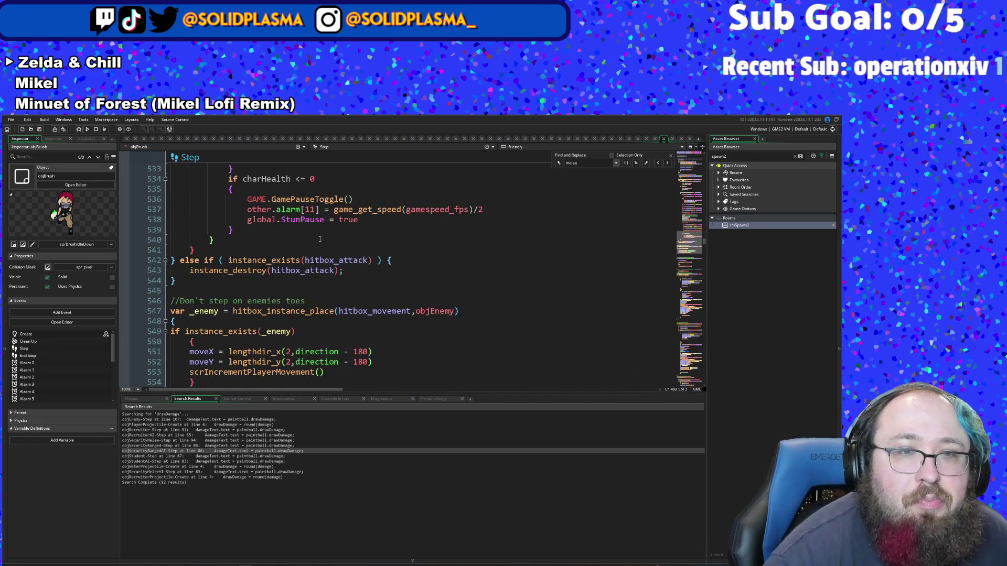
Step: Move down past the hitbox cleanup, invulnerable check and dodge popup to the damageTaken line 601
{"action": "left_click", "coordinate": [276, 260]}
{"action": "scroll", "coordinate": [283, 240], "scroll_direction": "down", "scroll_amount": 4}
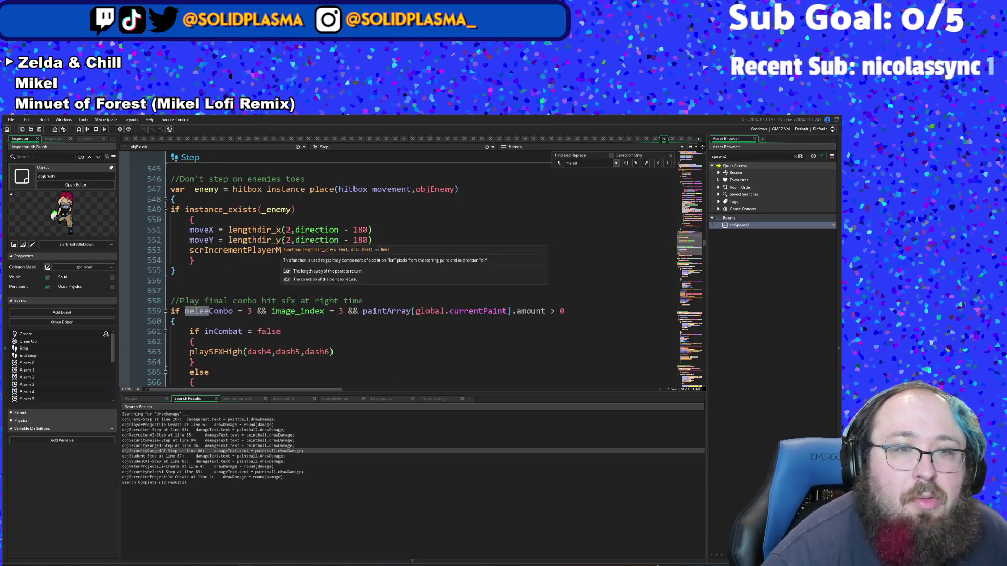
{"action": "scroll", "coordinate": [283, 239], "scroll_direction": "down", "scroll_amount": 8}
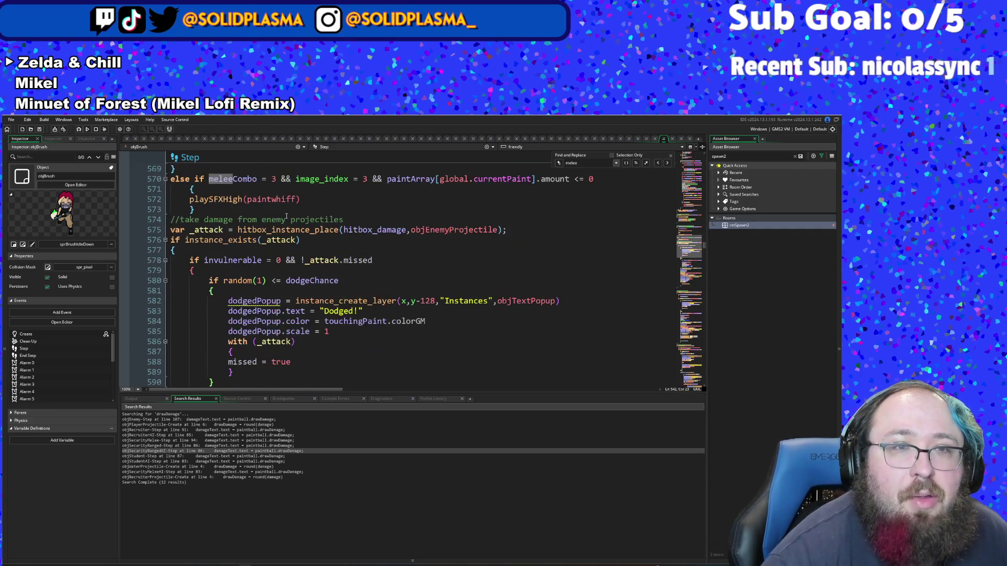
{"action": "left_click", "coordinate": [339, 260]}
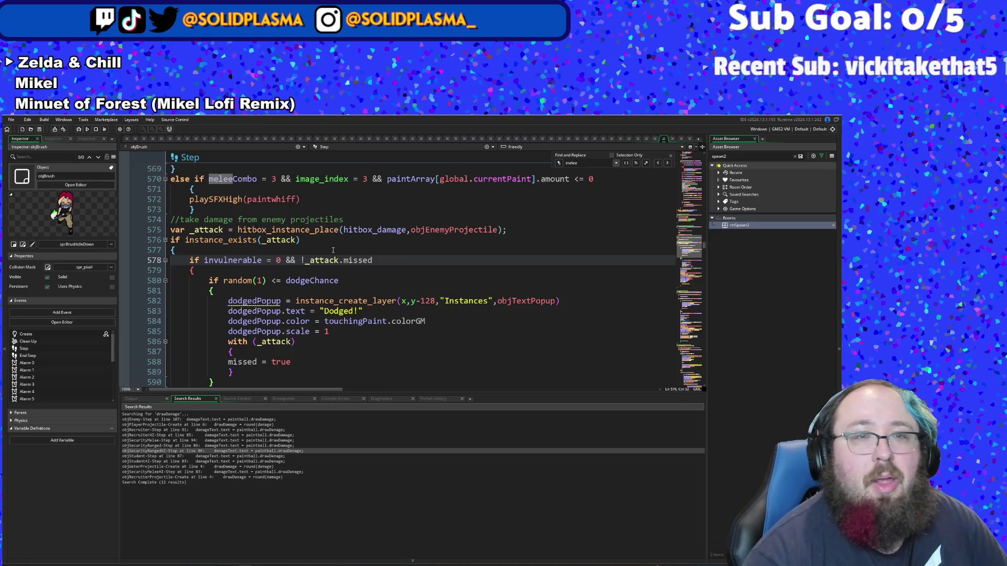
{"action": "scroll", "coordinate": [312, 251], "scroll_direction": "down", "scroll_amount": 2}
{"action": "left_click", "coordinate": [312, 251]}
{"action": "left_click", "coordinate": [310, 260]}
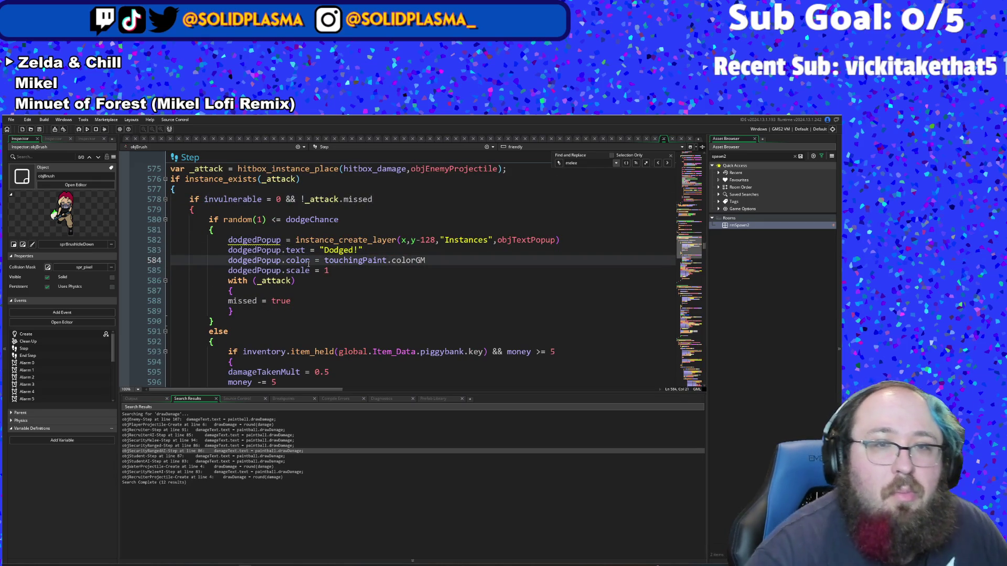
{"action": "scroll", "coordinate": [310, 262], "scroll_direction": "down", "scroll_amount": 2}
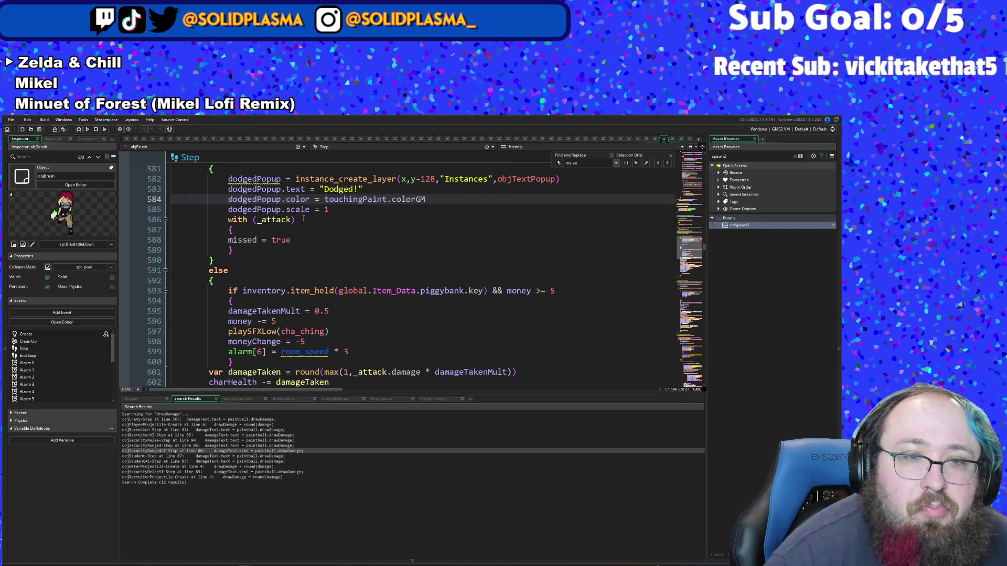
{"action": "left_click", "coordinate": [363, 337]}
{"action": "scroll", "coordinate": [364, 337], "scroll_direction": "down", "scroll_amount": 2}
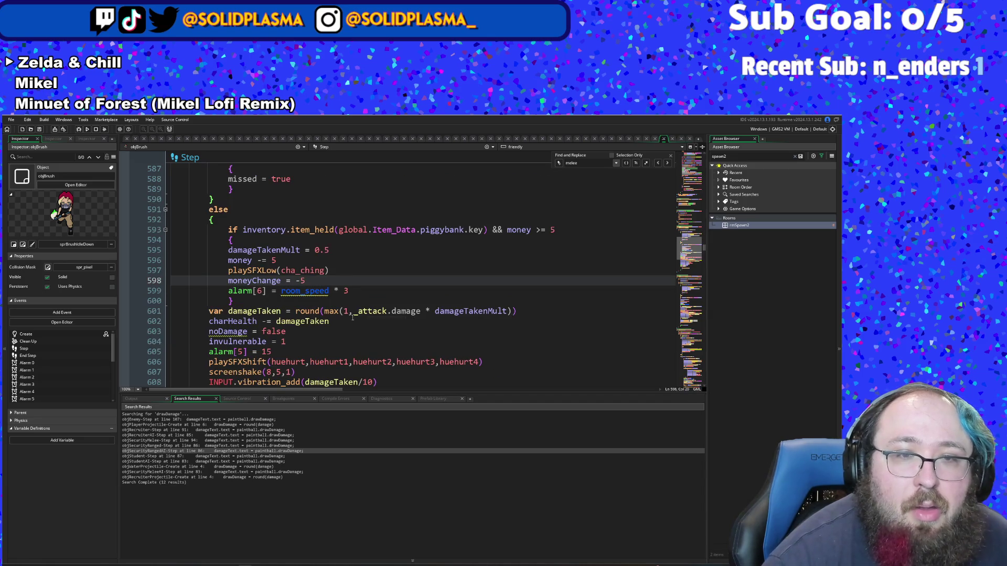
{"action": "left_click", "coordinate": [353, 319]}
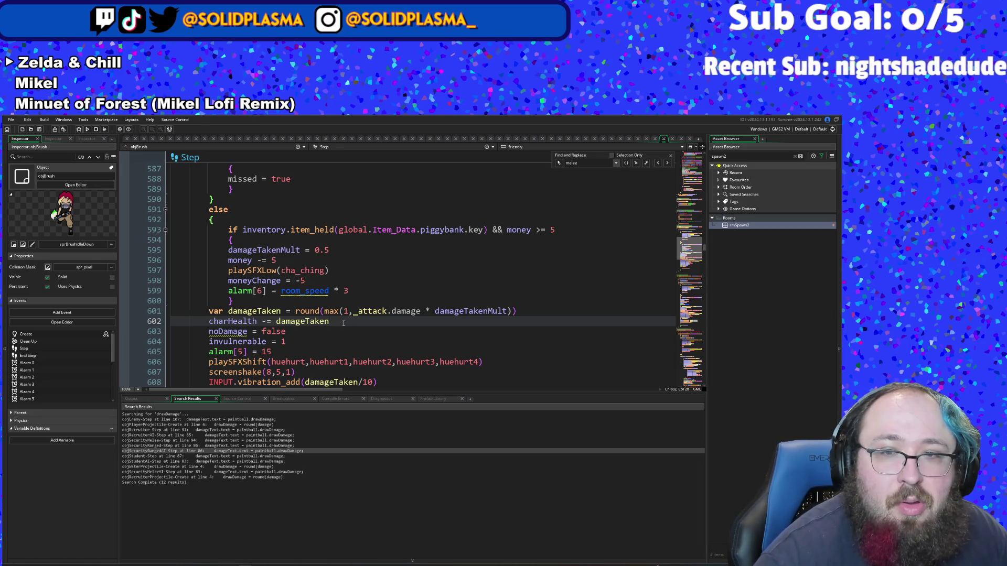
Step: Change the minimum damage inside max() on line 601 from 1 to 0
{"action": "double_click", "coordinate": [343, 323]}
{"action": "left_click", "coordinate": [343, 325]}
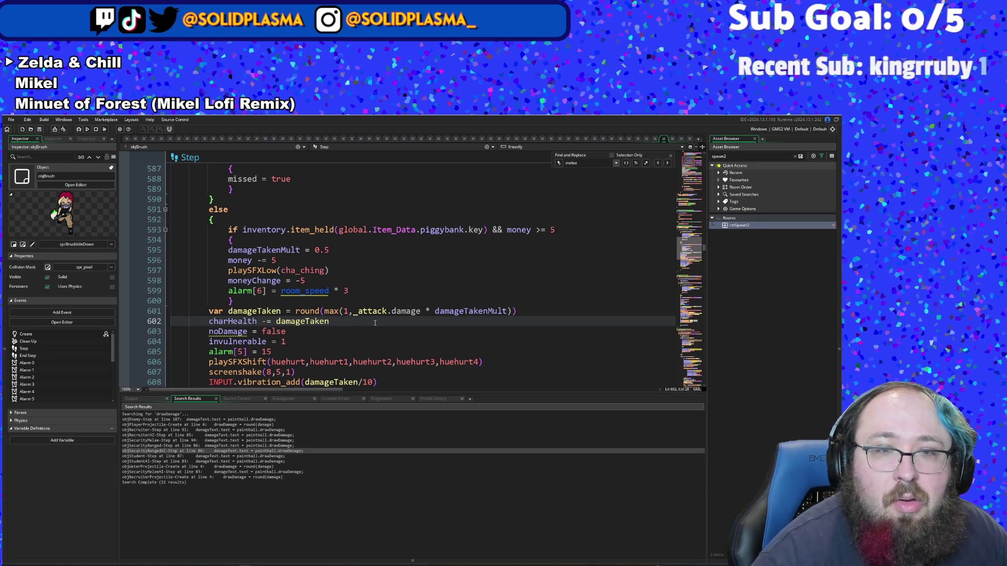
{"action": "left_click", "coordinate": [355, 312]}
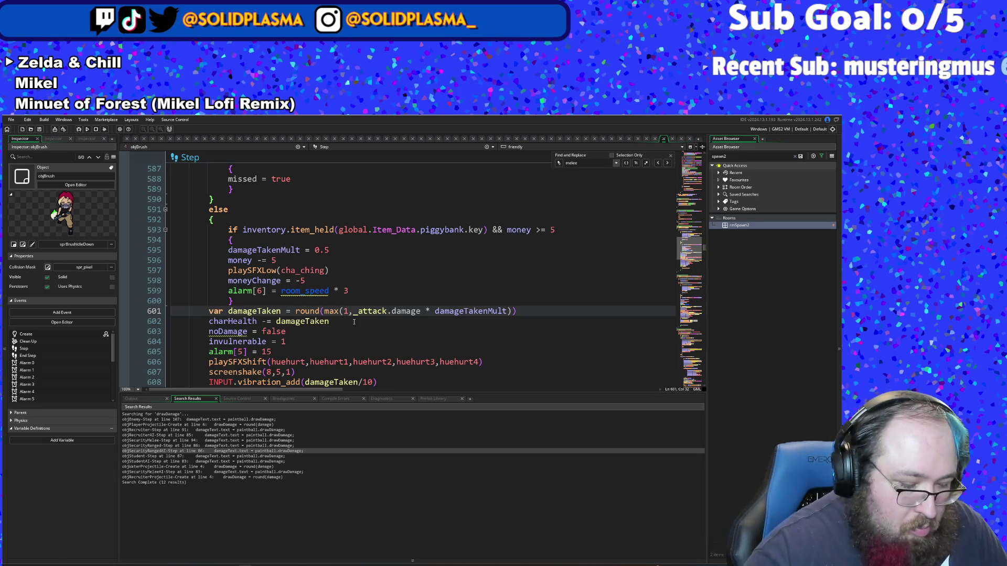
{"action": "key", "text": "BackSpace"}
{"action": "type", "text": "0"}
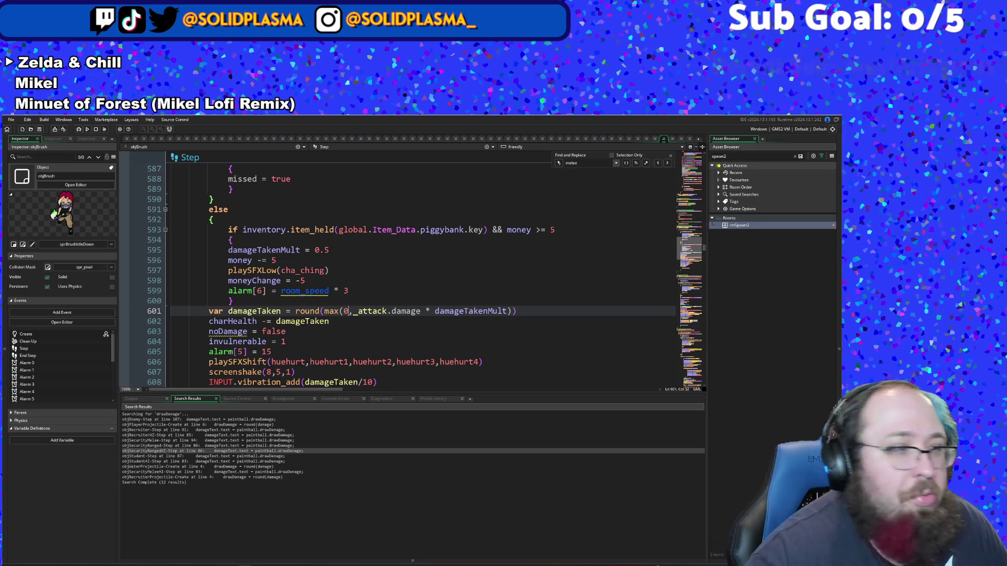
Step: Replace round with ceil in the damageTaken expression and review the damageTakenMult term
{"action": "left_click", "coordinate": [405, 311]}
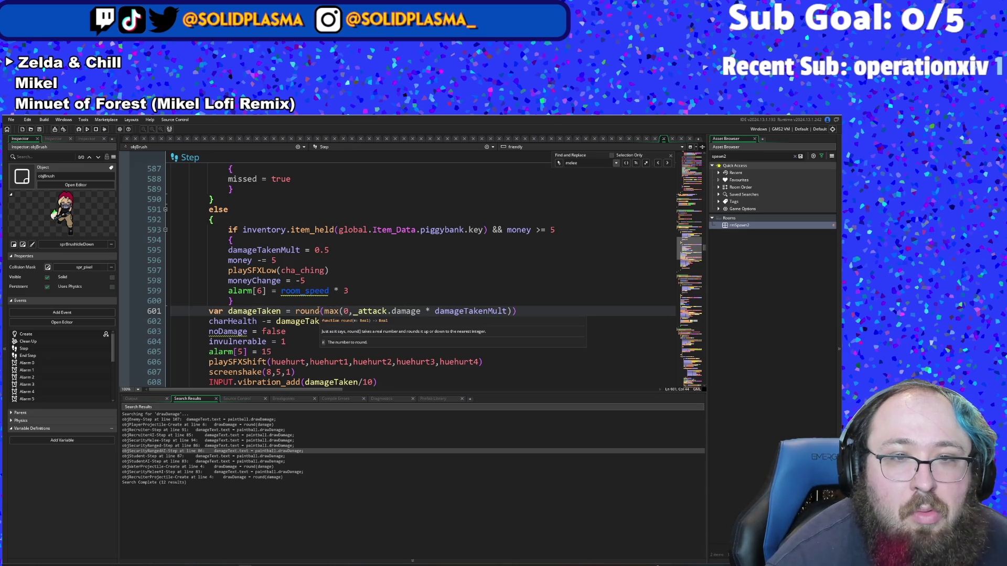
{"action": "left_click", "coordinate": [321, 311]}
{"action": "key", "text": "BackSpace"}
{"action": "key", "text": "BackSpace"}
{"action": "key", "text": "BackSpace"}
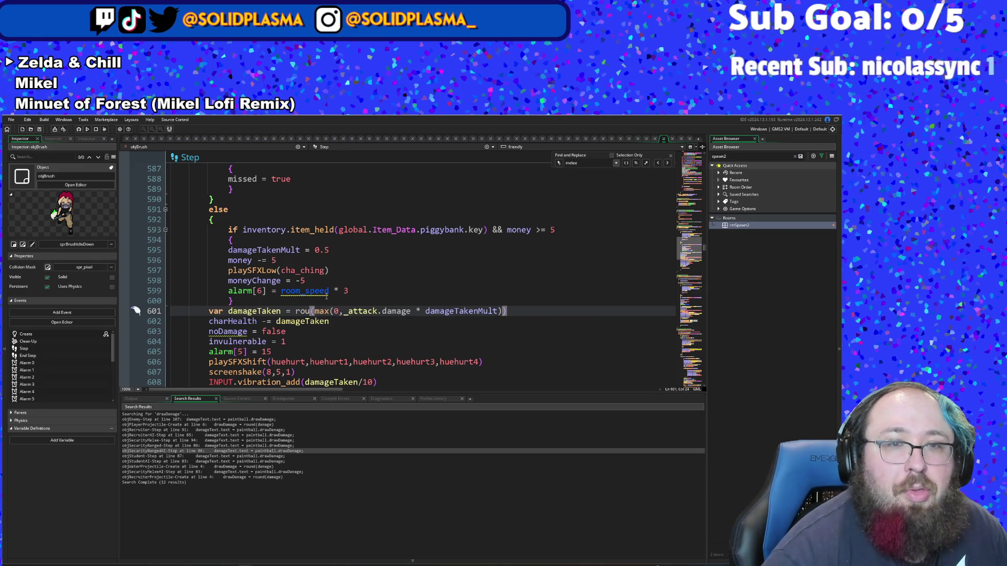
{"action": "type", "text": "ceil"}
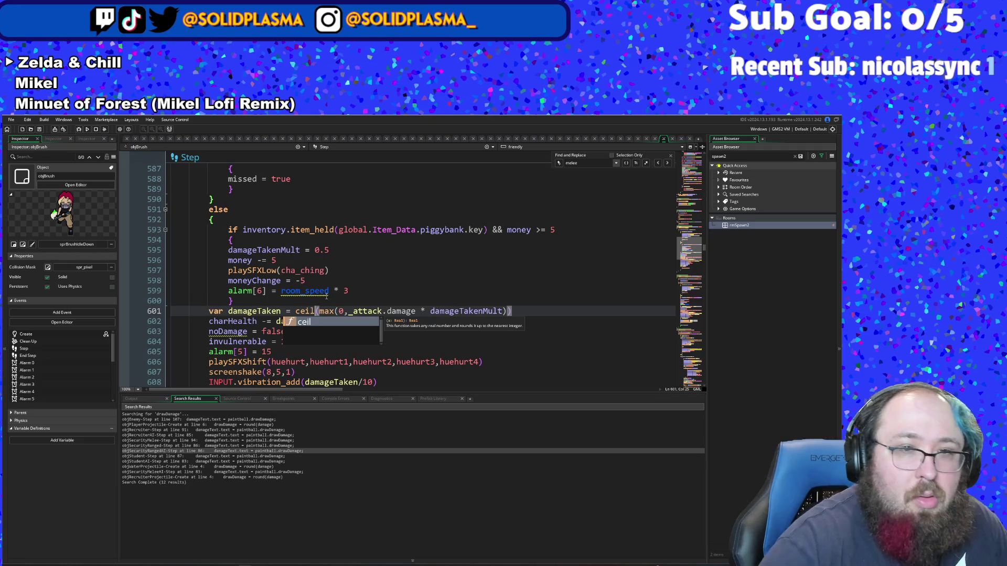
{"action": "key", "text": "Escape"}
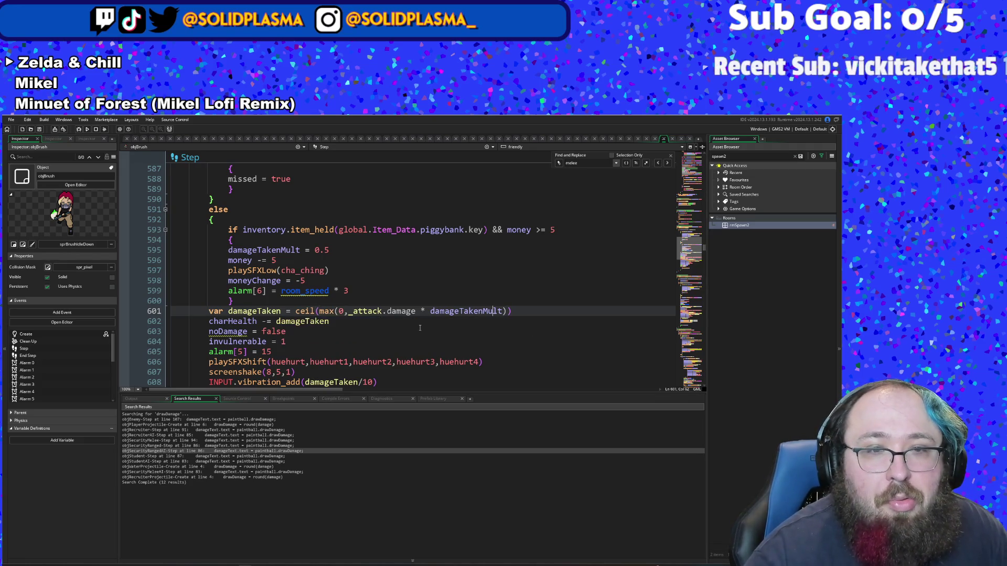
{"action": "left_click", "coordinate": [401, 329]}
{"action": "left_click", "coordinate": [388, 317]}
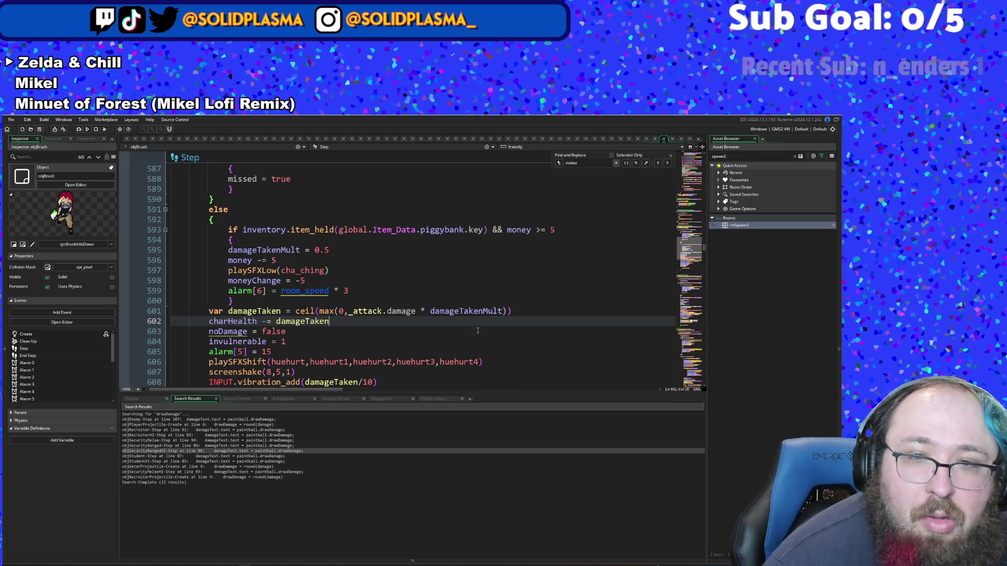
{"action": "left_click", "coordinate": [502, 312]}
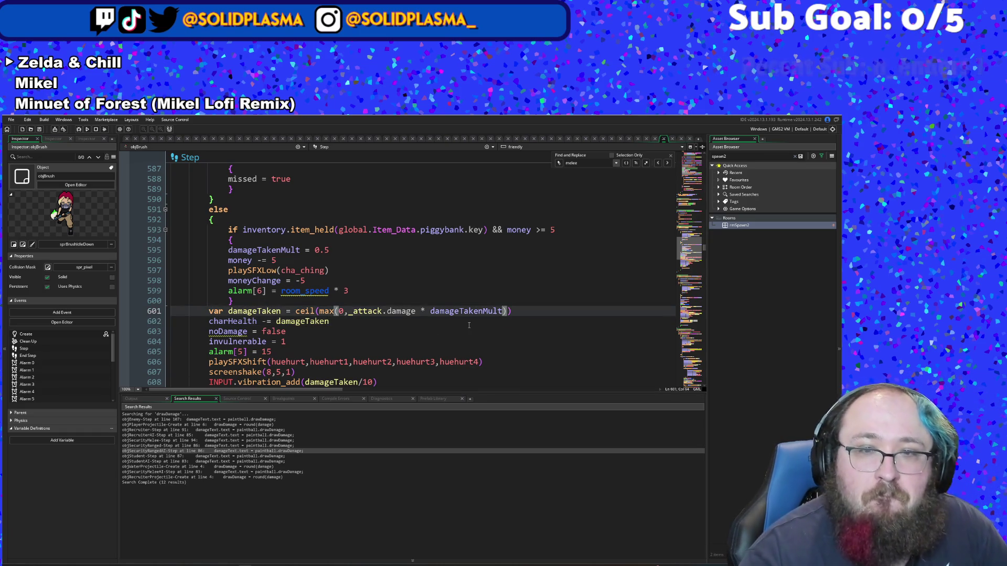
{"action": "key", "text": "Down"}
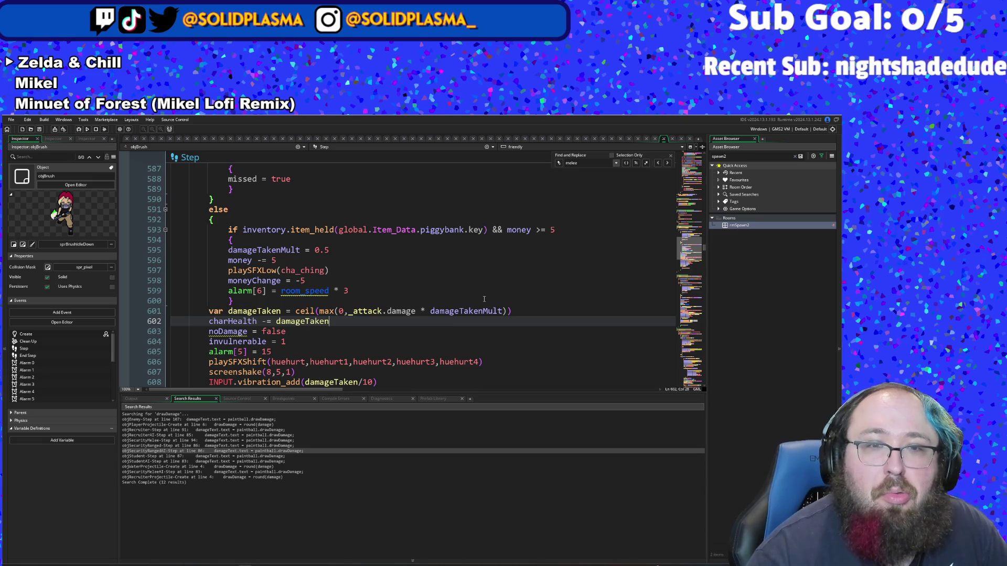
{"action": "left_click", "coordinate": [466, 316]}
Step: Open objEnemyProjectile, find it empty, and close it to return to objBrush's Step code
{"action": "key", "text": "ctrl+t"}
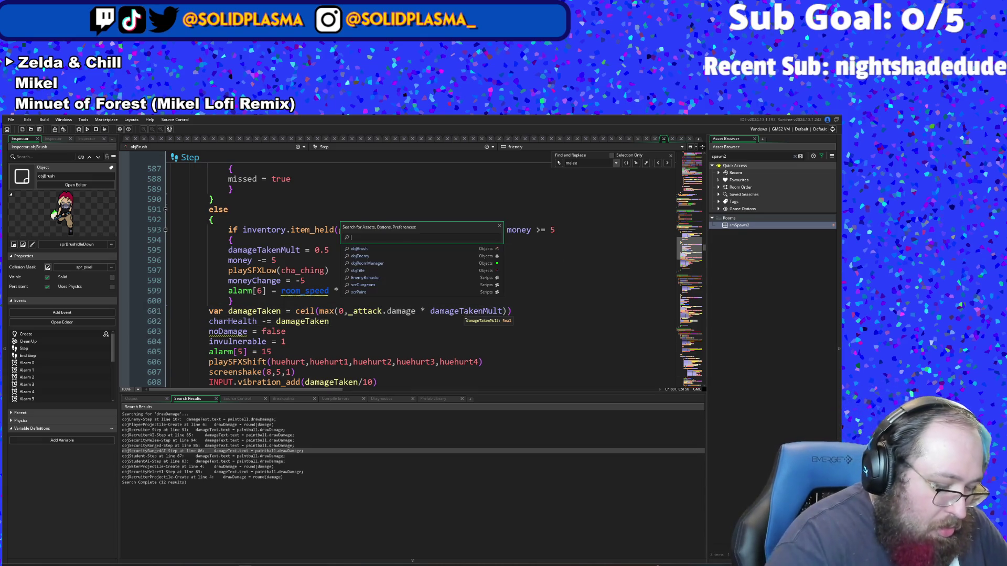
{"action": "type", "text": "objEne"}
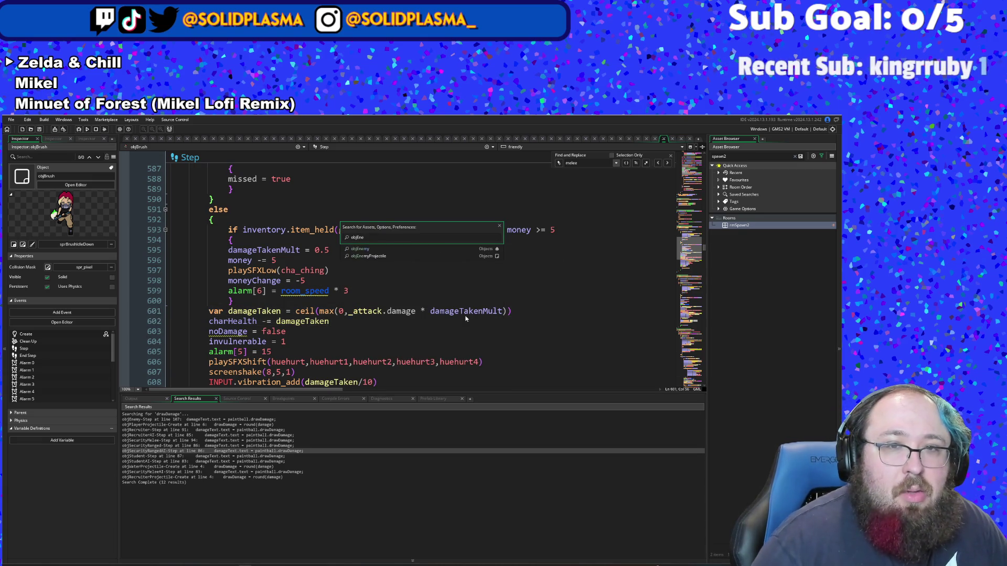
{"action": "key", "text": "Down"}
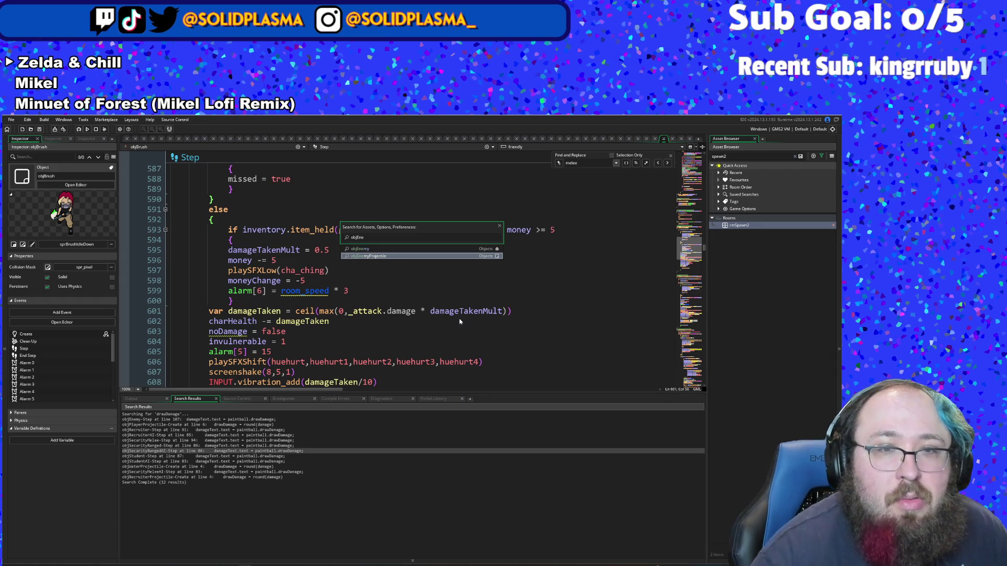
{"action": "scroll", "coordinate": [425, 340], "scroll_direction": "up", "scroll_amount": 2}
{"action": "scroll", "coordinate": [425, 341], "scroll_direction": "down", "scroll_amount": 2}
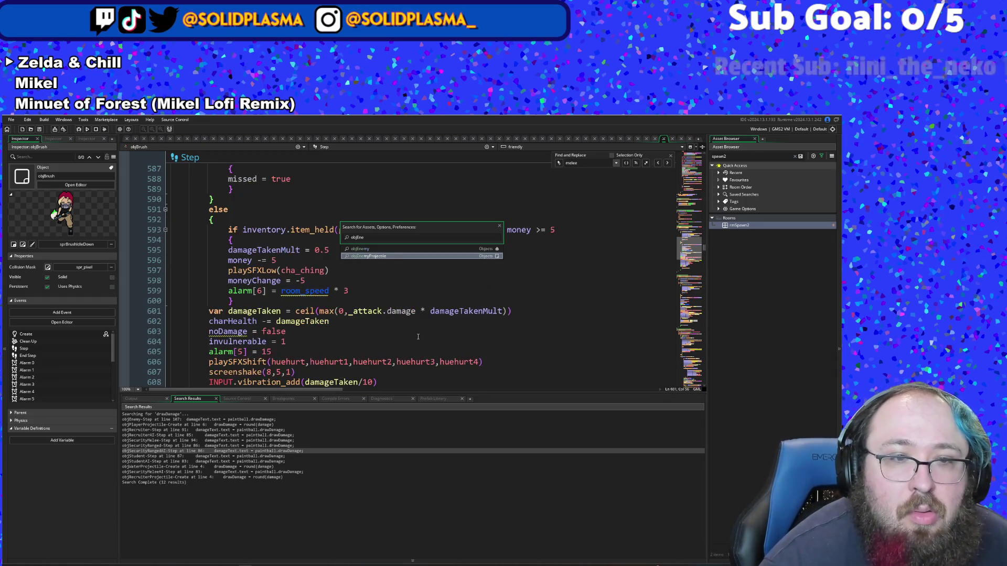
{"action": "left_click", "coordinate": [382, 257]}
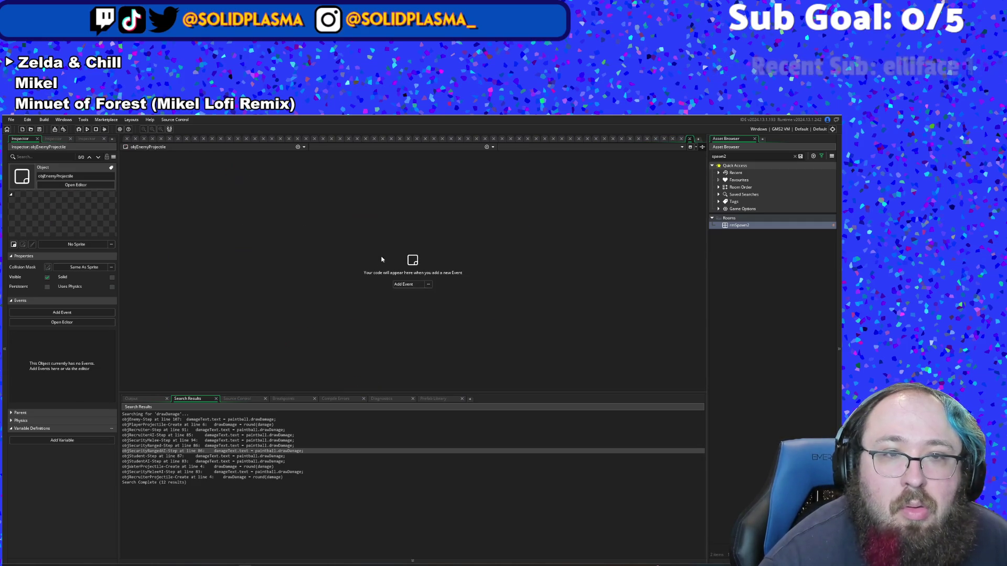
{"action": "left_click", "coordinate": [691, 139]}
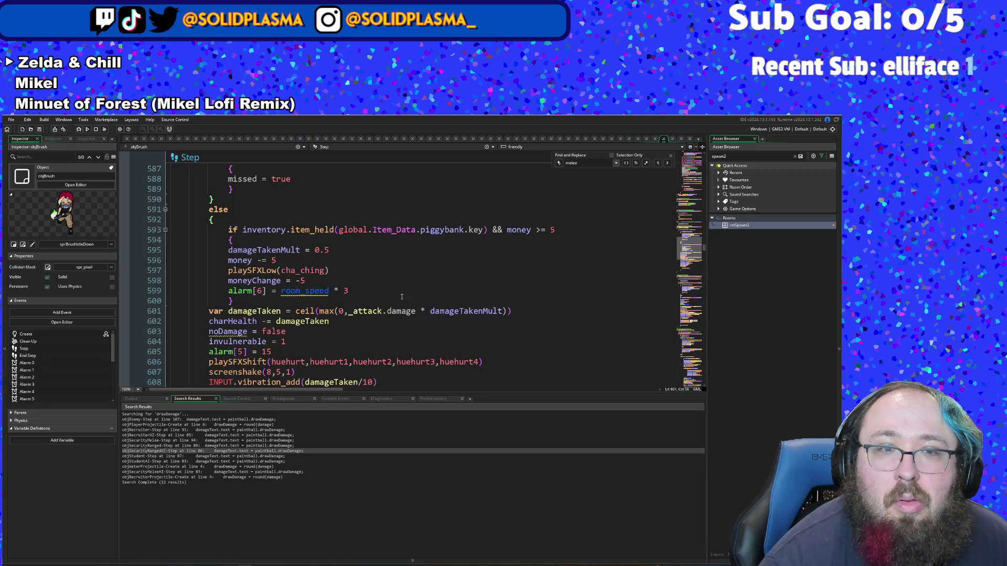
{"action": "left_click", "coordinate": [389, 311]}
Step: Open the EnemyBehavior script via 'enemybeh' and scroll to the attacking case
{"action": "key", "text": "ctrl+t"}
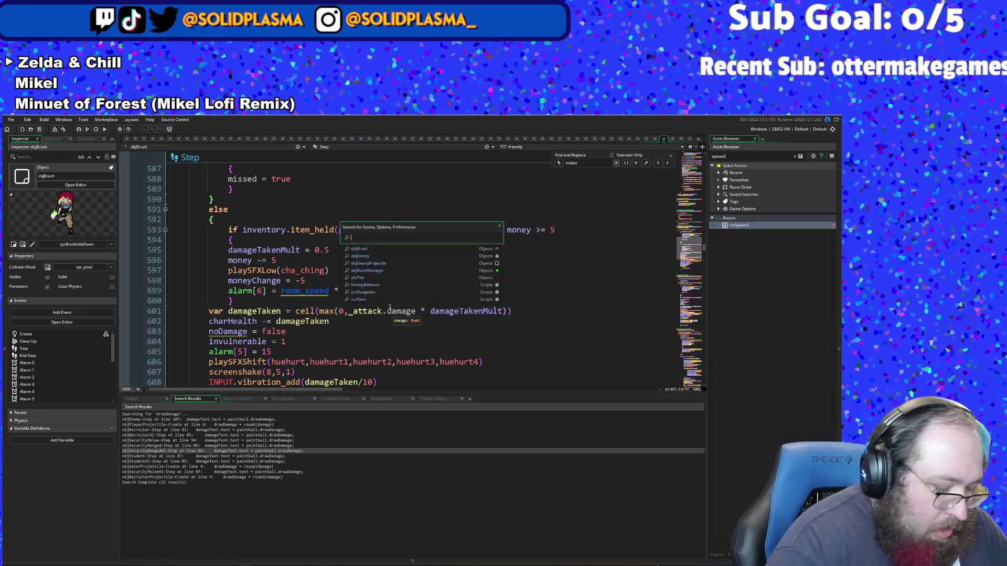
{"action": "type", "text": "enemybeh"}
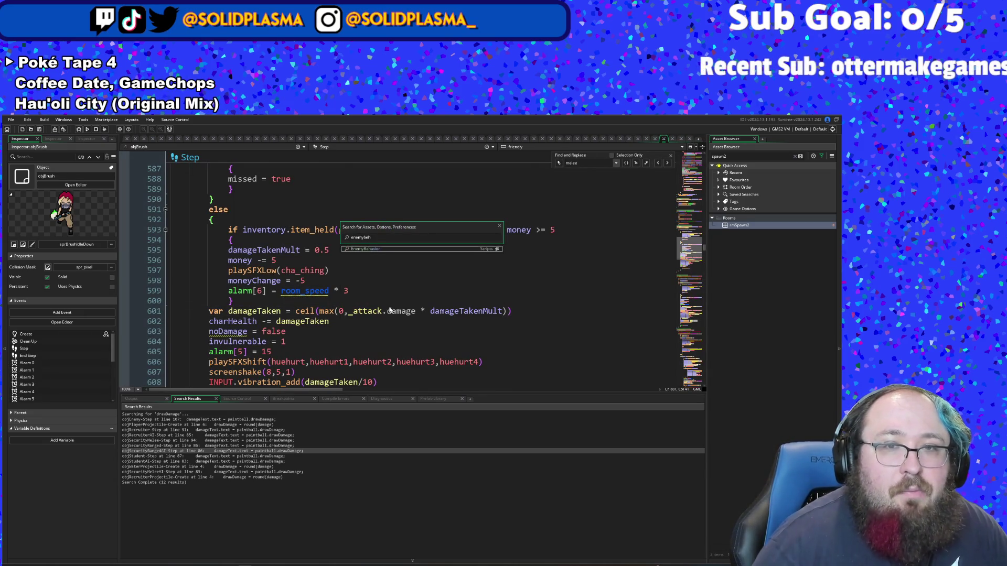
{"action": "key", "text": "Return"}
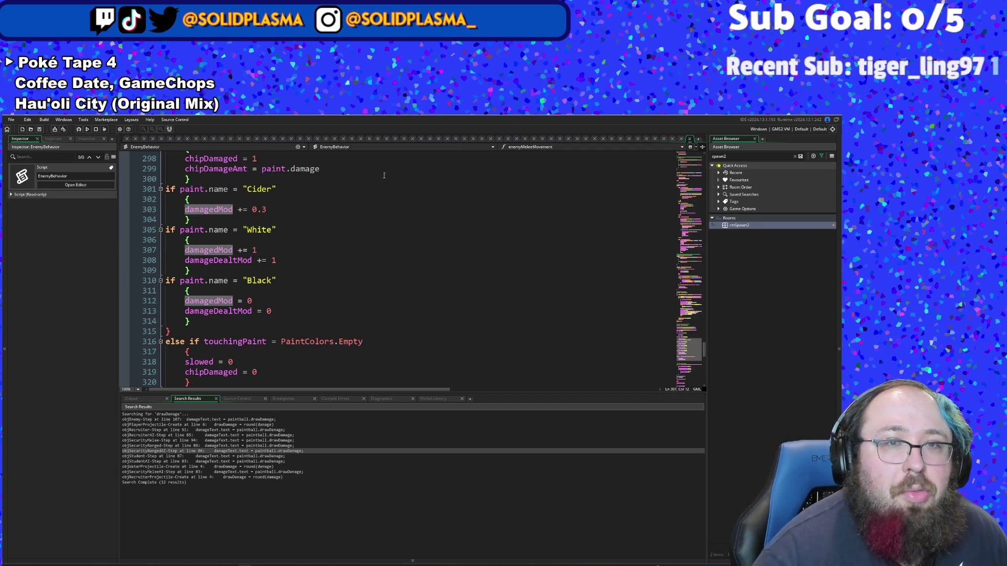
{"action": "scroll", "coordinate": [372, 320], "scroll_direction": "up", "scroll_amount": 18}
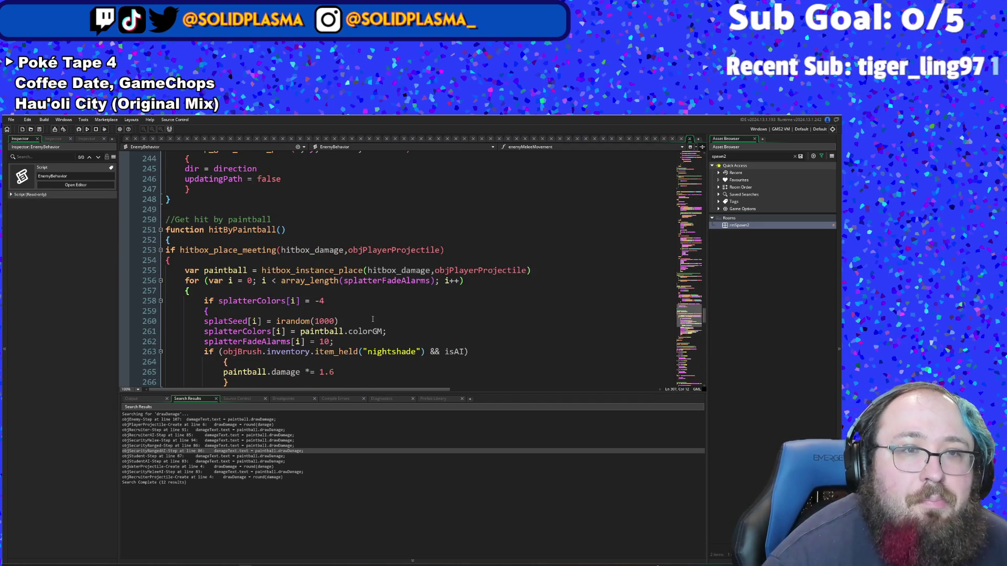
{"action": "scroll", "coordinate": [373, 320], "scroll_direction": "up", "scroll_amount": 16}
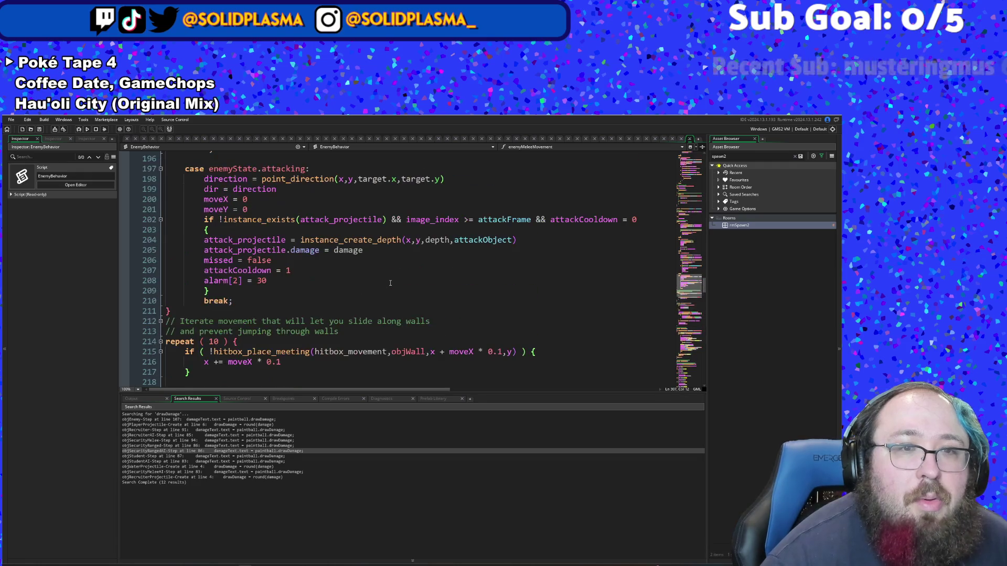
{"action": "scroll", "coordinate": [390, 283], "scroll_direction": "up", "scroll_amount": 4}
{"action": "scroll", "coordinate": [390, 283], "scroll_direction": "up", "scroll_amount": 3}
Step: Append '& damageDealtMod' after damage on line 205 using autocomplete
{"action": "scroll", "coordinate": [390, 284], "scroll_direction": "down", "scroll_amount": 3}
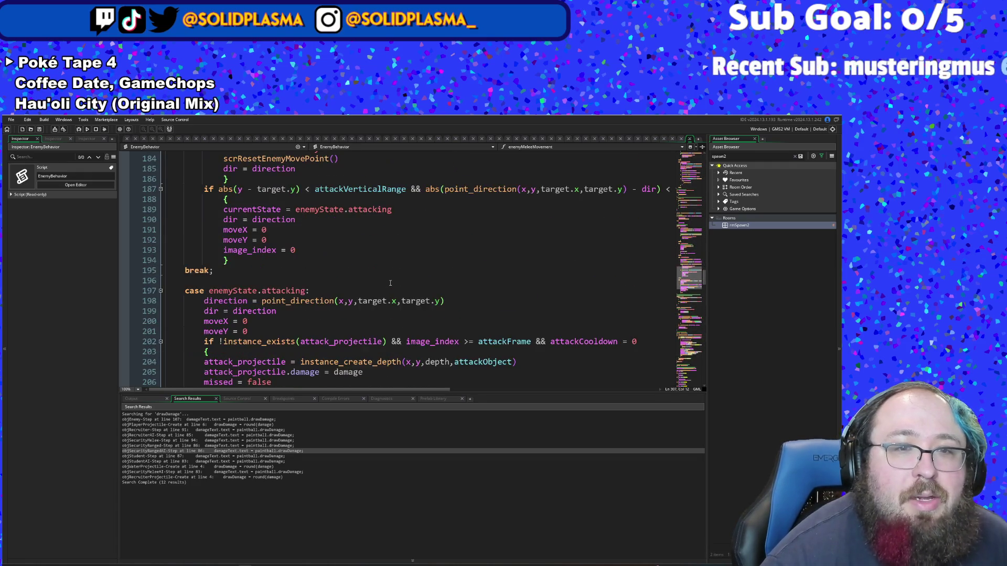
{"action": "scroll", "coordinate": [390, 283], "scroll_direction": "down", "scroll_amount": 2}
{"action": "left_click", "coordinate": [357, 300]}
{"action": "left_click", "coordinate": [351, 333]}
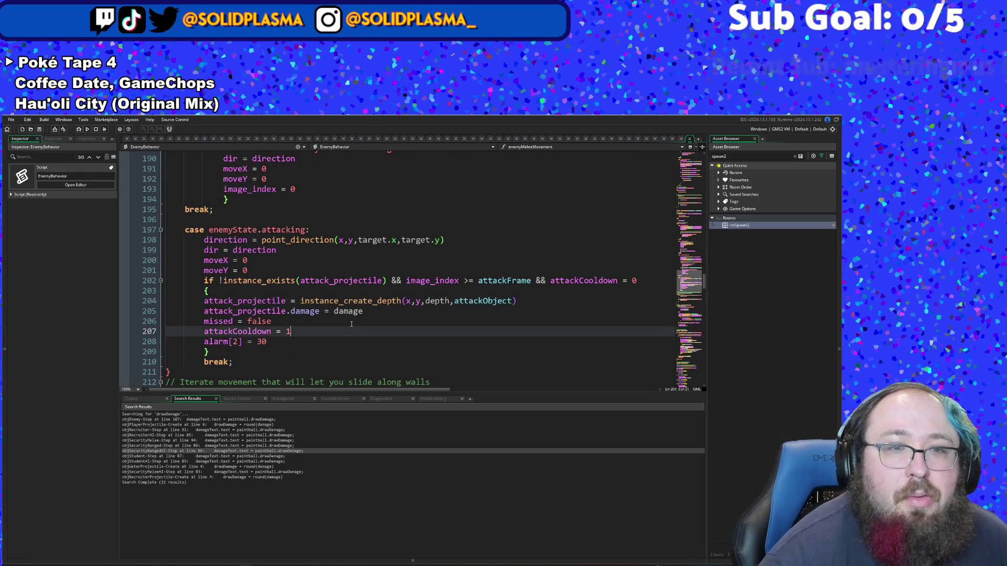
{"action": "left_click", "coordinate": [365, 320]}
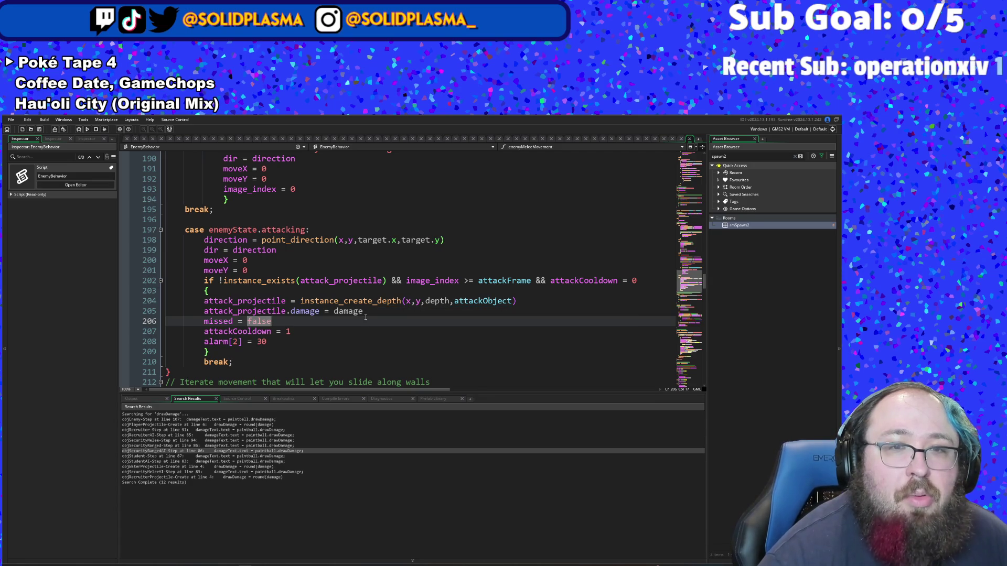
{"action": "left_click", "coordinate": [366, 313]}
{"action": "type", "text": "& da"}
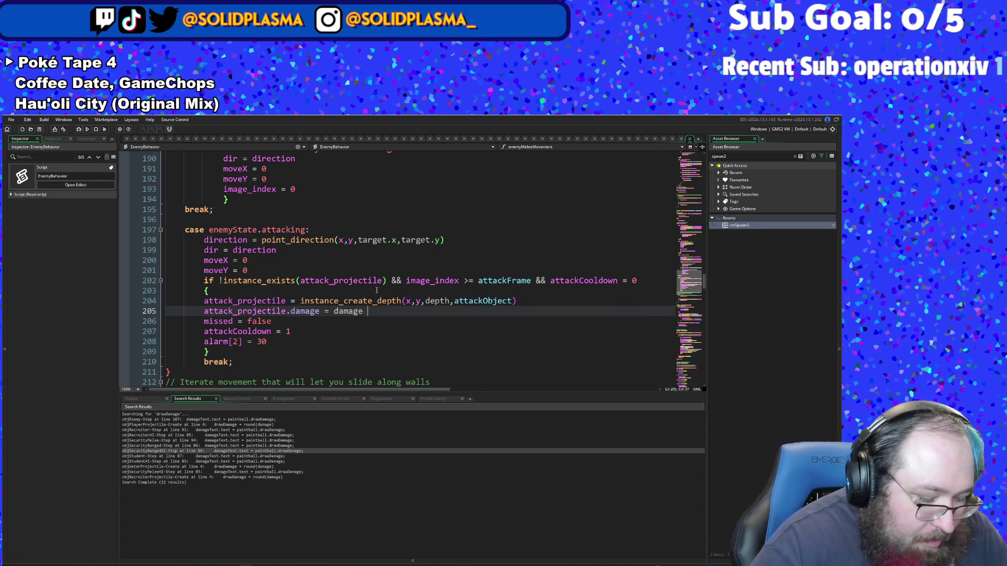
{"action": "type", "text": "ma"}
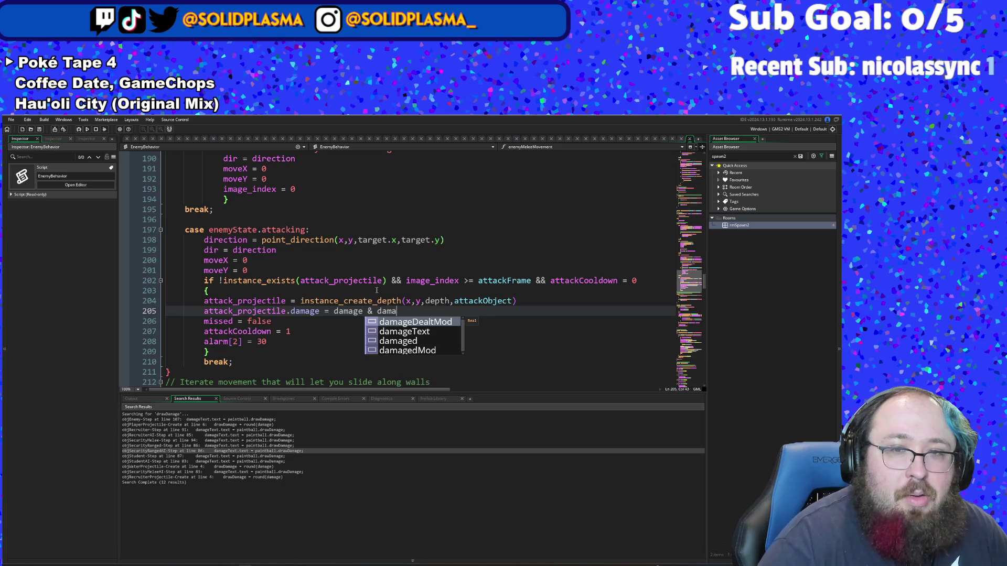
{"action": "key", "text": "Return"}
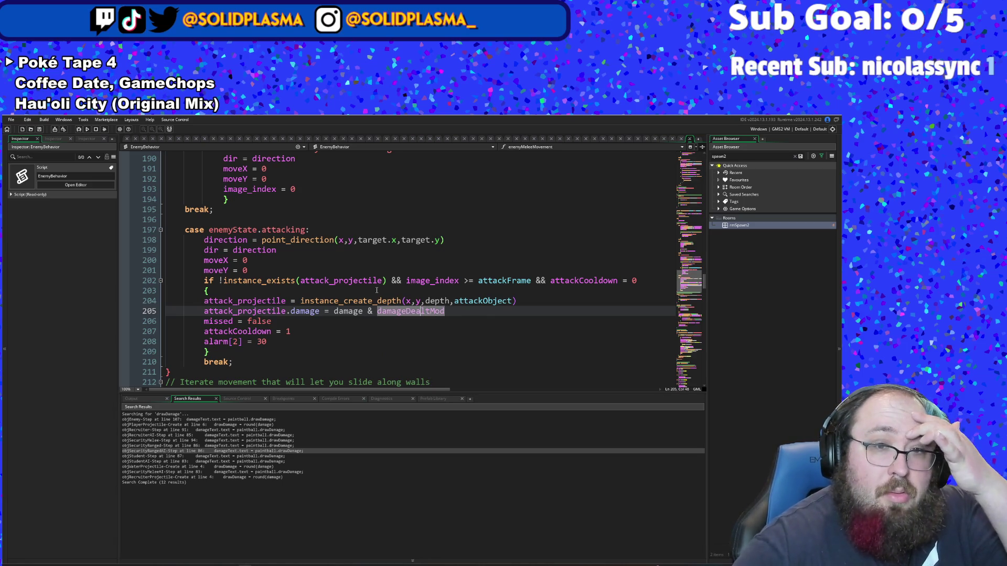
Step: Replace the mistyped & with * so the projectile damage reads damage * damageDealtMod
{"action": "key", "text": "ctrl+Left"}
{"action": "key", "text": "Left"}
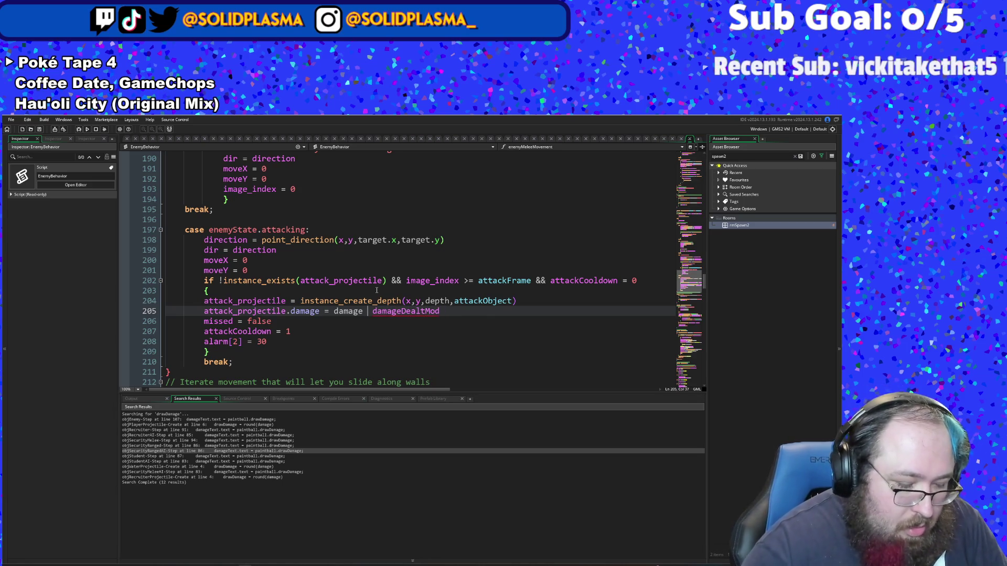
{"action": "key", "text": "BackSpace"}
{"action": "type", "text": "*"}
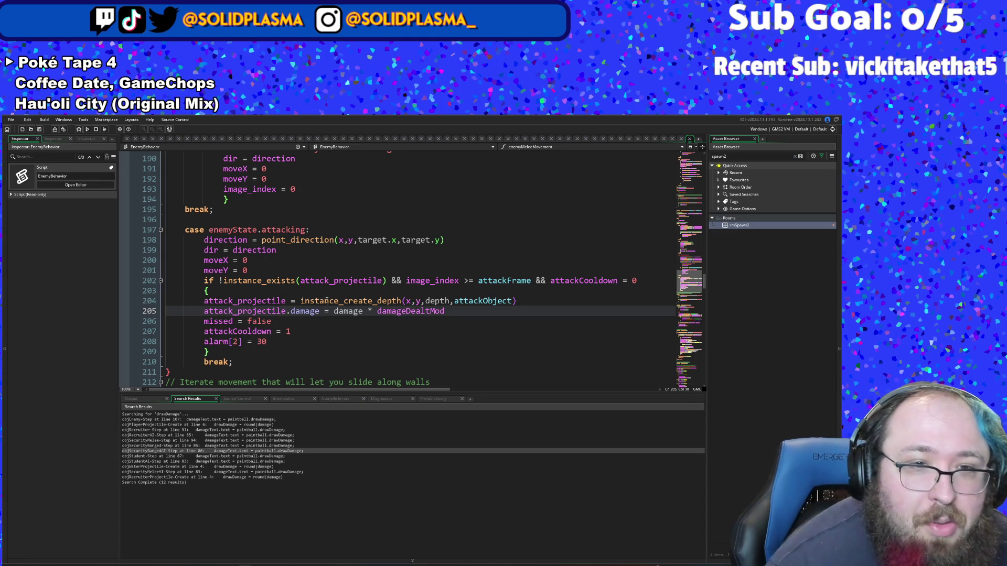
{"action": "scroll", "coordinate": [322, 314], "scroll_direction": "up", "scroll_amount": 3}
{"action": "scroll", "coordinate": [323, 313], "scroll_direction": "down", "scroll_amount": 3}
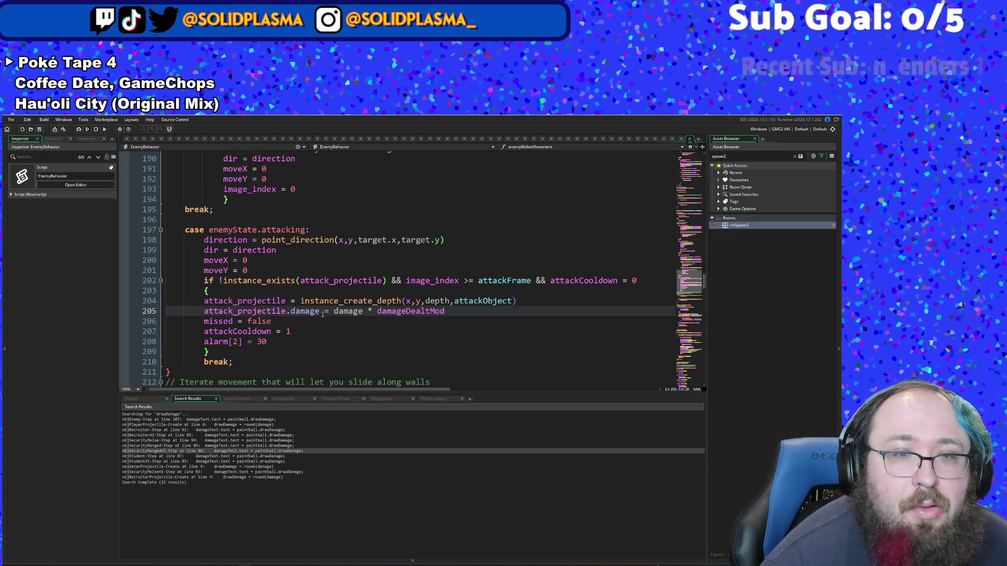
{"action": "left_click", "coordinate": [300, 330]}
{"action": "left_click", "coordinate": [296, 320]}
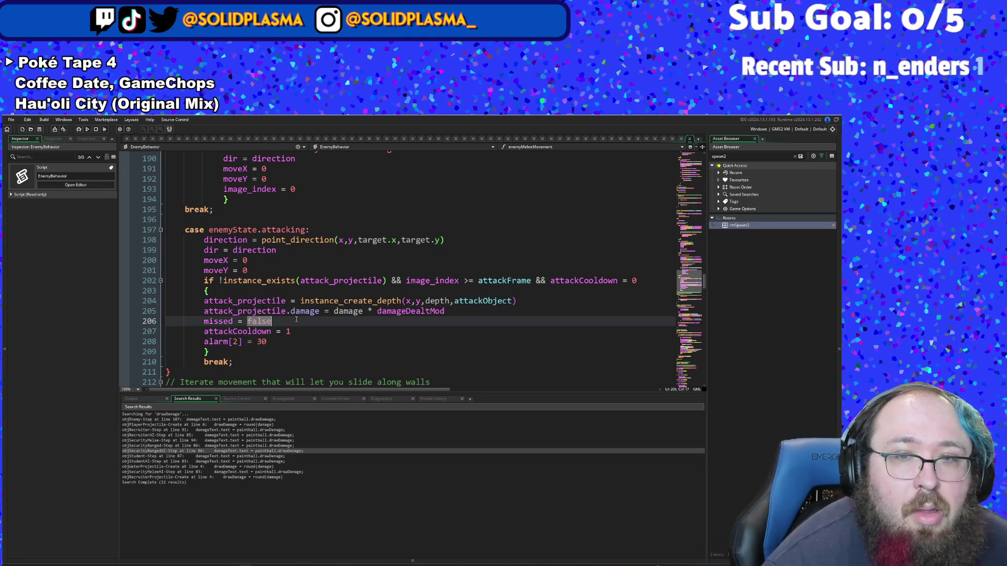
{"action": "scroll", "coordinate": [295, 314], "scroll_direction": "up", "scroll_amount": 3}
{"action": "scroll", "coordinate": [294, 312], "scroll_direction": "down", "scroll_amount": 3}
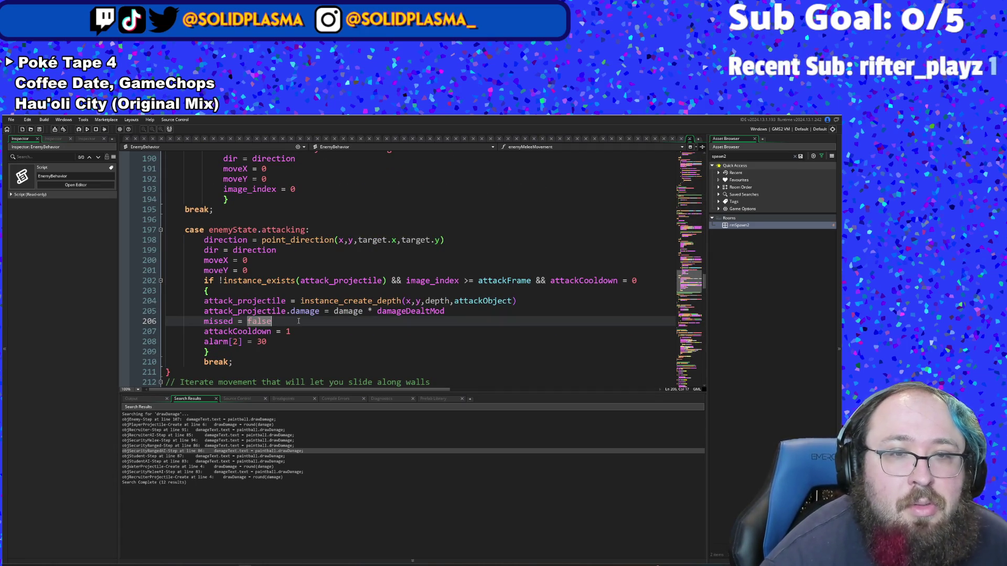
{"action": "scroll", "coordinate": [283, 341], "scroll_direction": "up", "scroll_amount": 12}
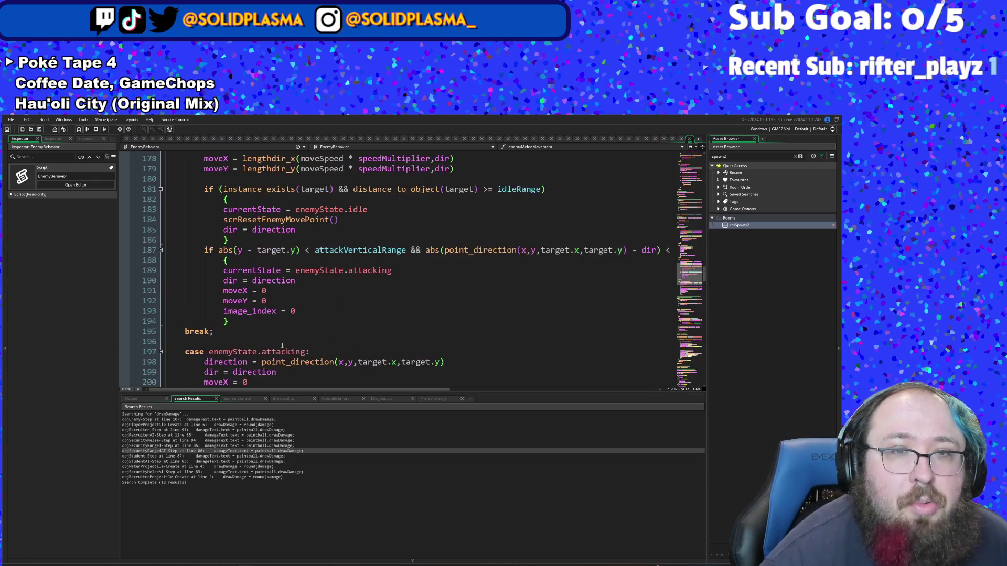
{"action": "scroll", "coordinate": [293, 322], "scroll_direction": "up", "scroll_amount": 5}
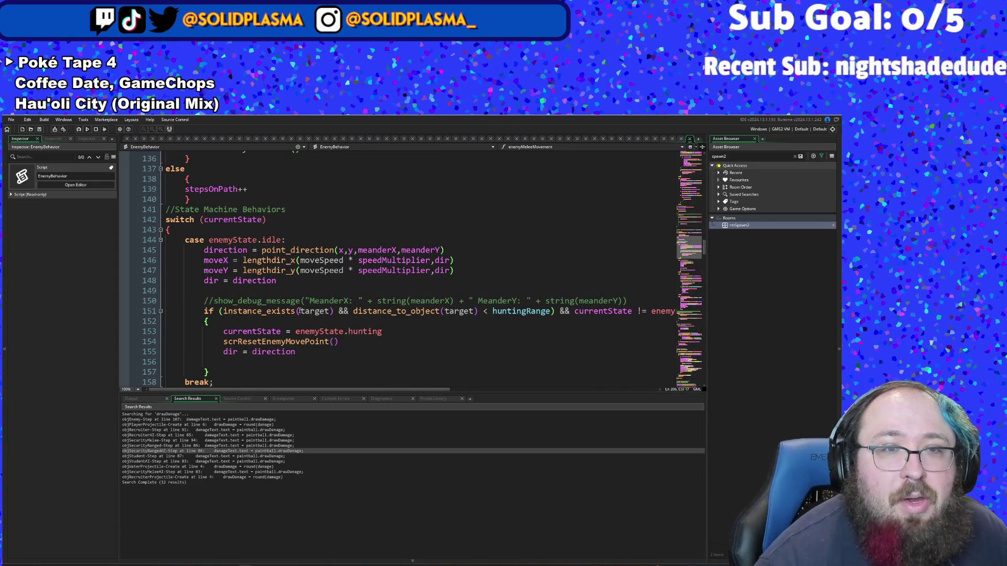
{"action": "scroll", "coordinate": [300, 310], "scroll_direction": "up", "scroll_amount": 7}
{"action": "scroll", "coordinate": [300, 311], "scroll_direction": "up", "scroll_amount": 2}
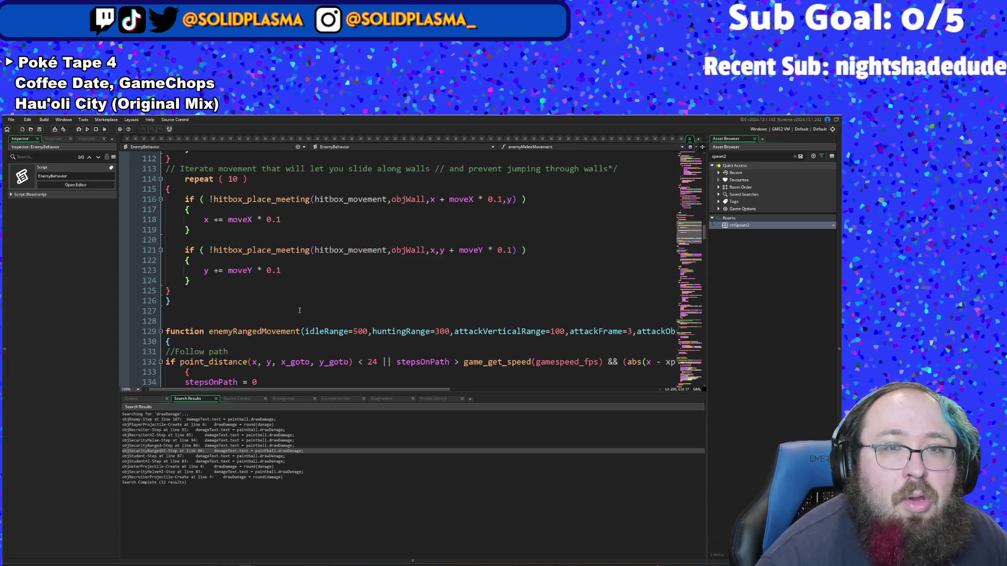
{"action": "scroll", "coordinate": [300, 310], "scroll_direction": "down", "scroll_amount": 10}
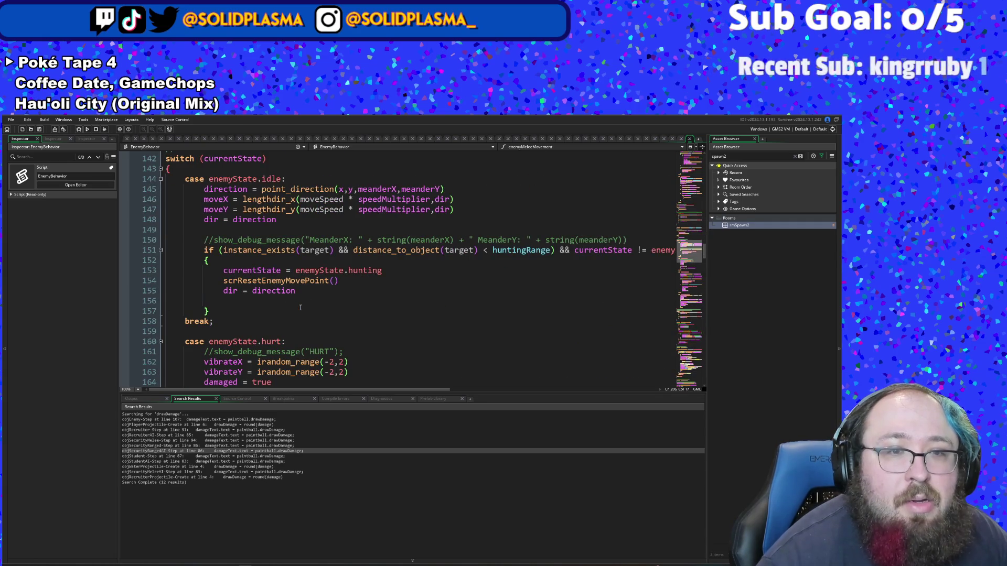
{"action": "scroll", "coordinate": [302, 306], "scroll_direction": "up", "scroll_amount": 16}
{"action": "scroll", "coordinate": [303, 303], "scroll_direction": "up", "scroll_amount": 2}
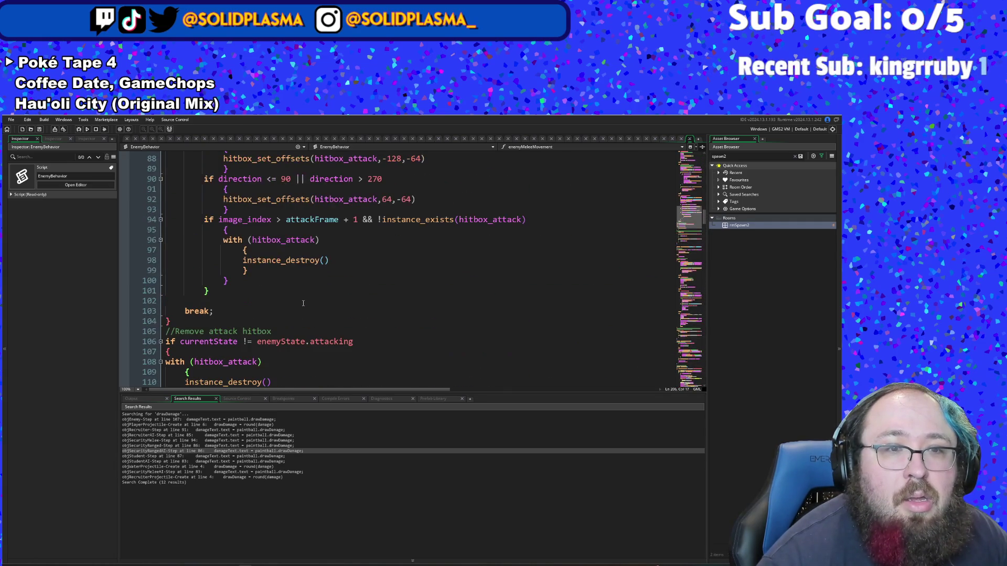
{"action": "scroll", "coordinate": [303, 303], "scroll_direction": "up", "scroll_amount": 6}
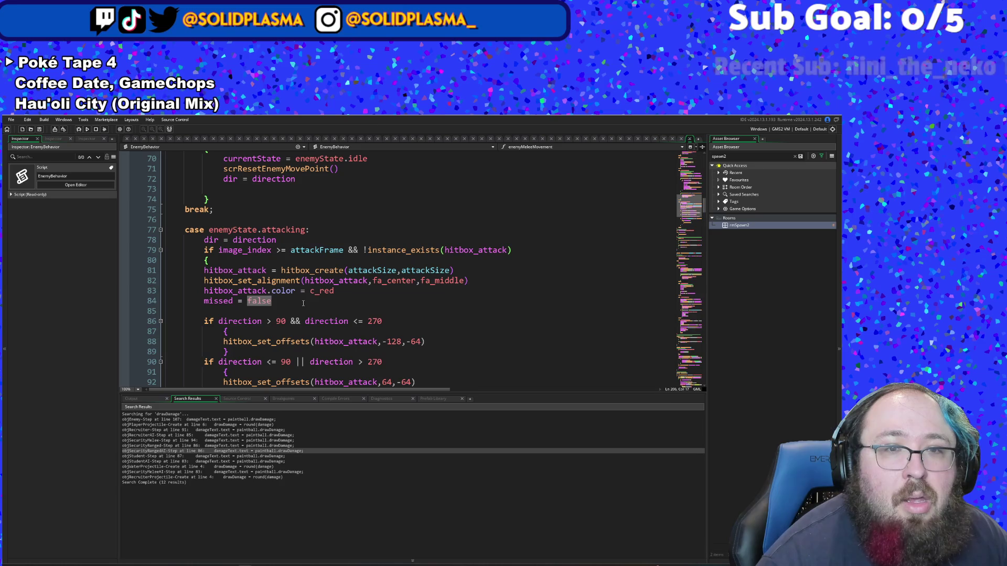
{"action": "left_click", "coordinate": [303, 301]}
{"action": "scroll", "coordinate": [303, 304], "scroll_direction": "down", "scroll_amount": 4}
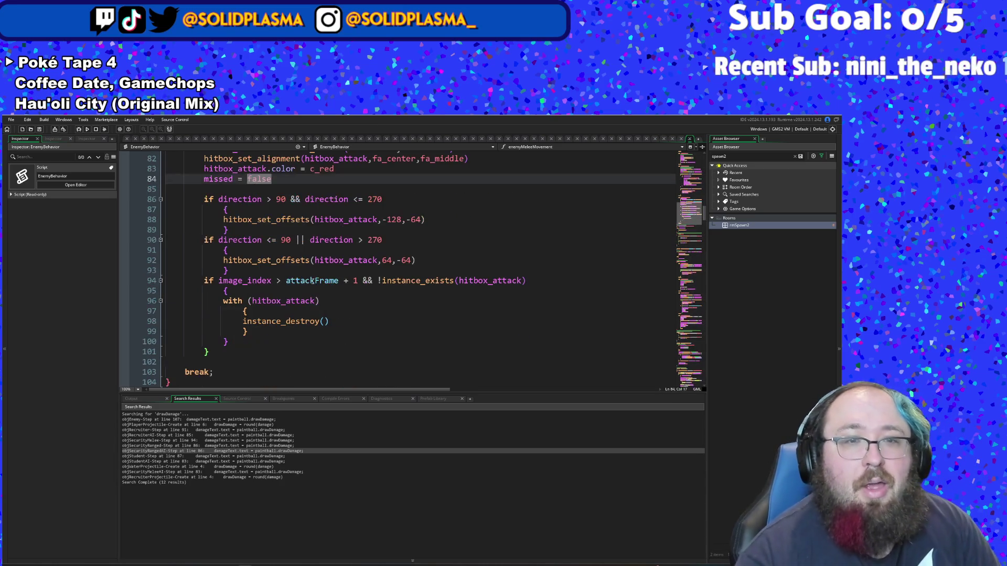
{"action": "scroll", "coordinate": [312, 282], "scroll_direction": "up", "scroll_amount": 2}
{"action": "scroll", "coordinate": [313, 281], "scroll_direction": "up", "scroll_amount": 2}
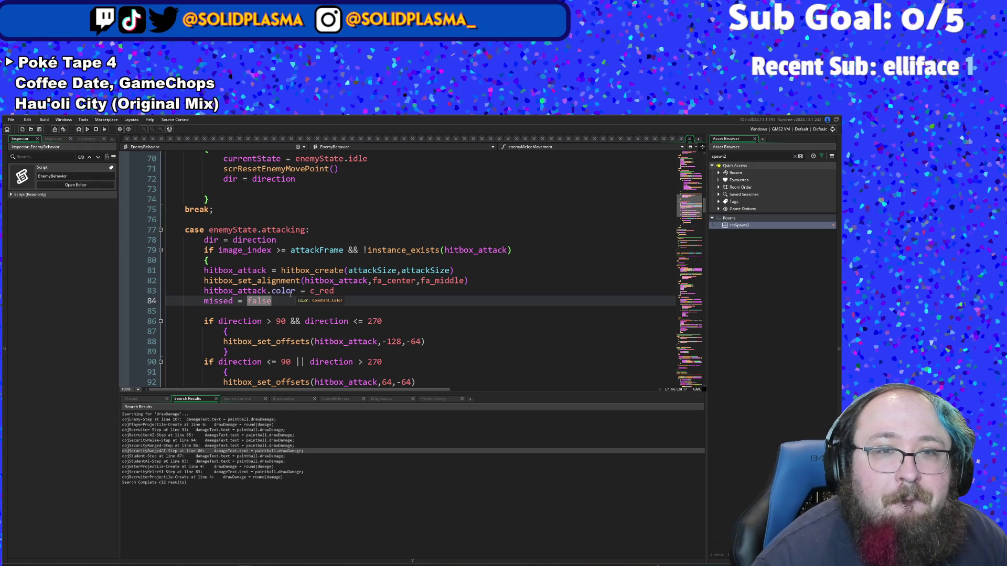
{"action": "scroll", "coordinate": [290, 294], "scroll_direction": "down", "scroll_amount": 6}
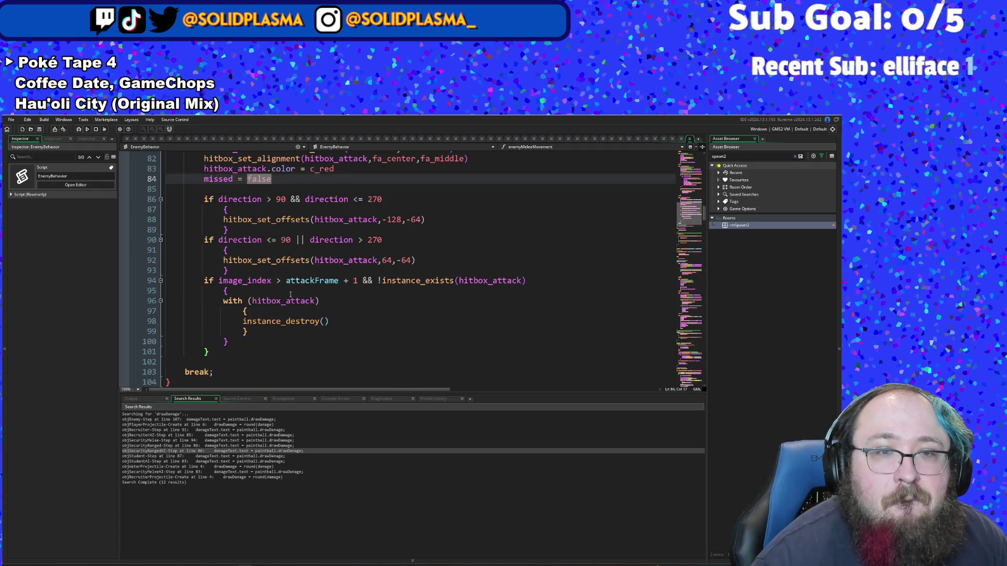
Step: Close the EnemyBehavior script and look over objBrush's Dodged! popup lines
{"action": "left_click", "coordinate": [690, 139]}
{"action": "scroll", "coordinate": [525, 255], "scroll_direction": "down", "scroll_amount": 5}
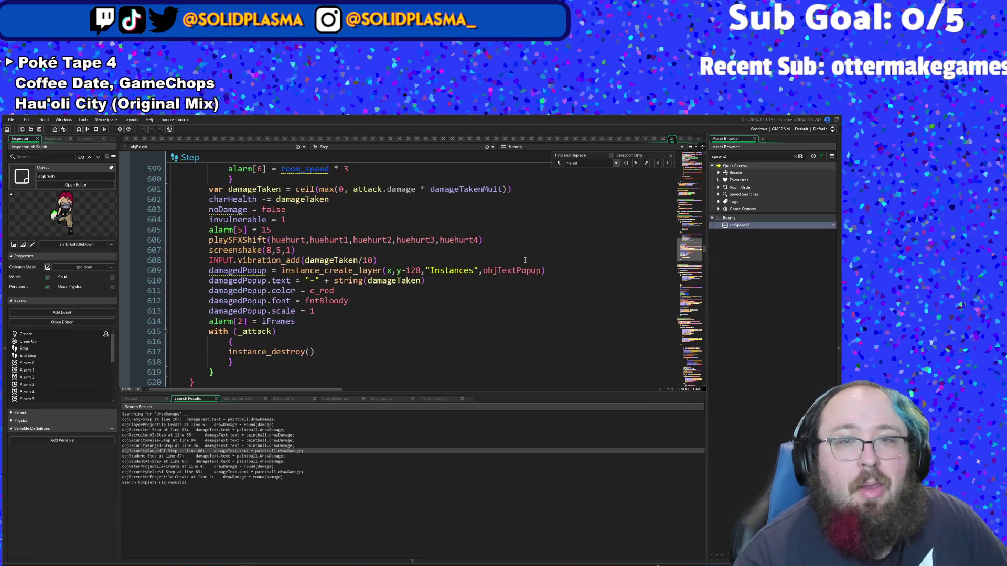
{"action": "scroll", "coordinate": [525, 256], "scroll_direction": "down", "scroll_amount": 6}
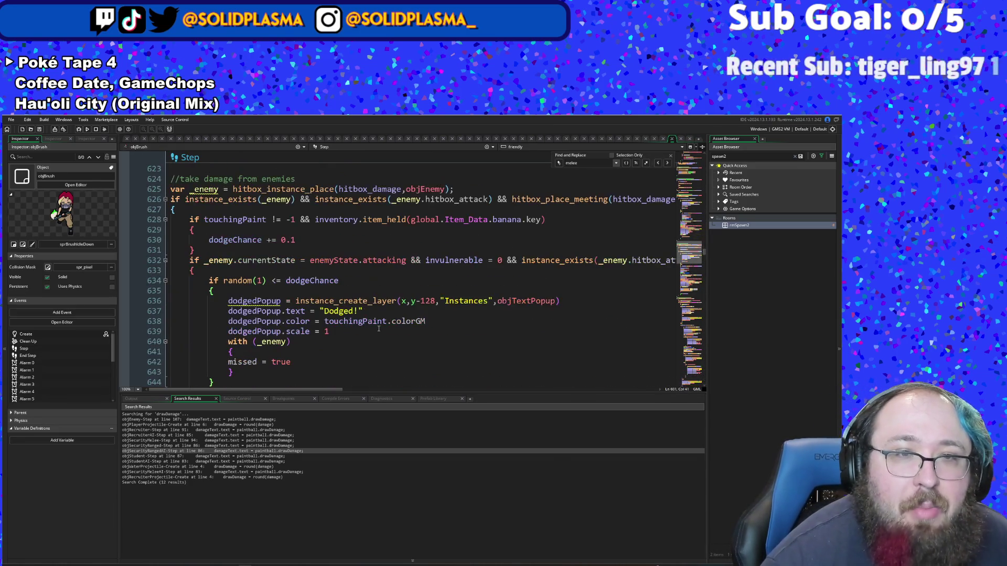
{"action": "left_click", "coordinate": [369, 321]}
{"action": "left_click", "coordinate": [336, 311]}
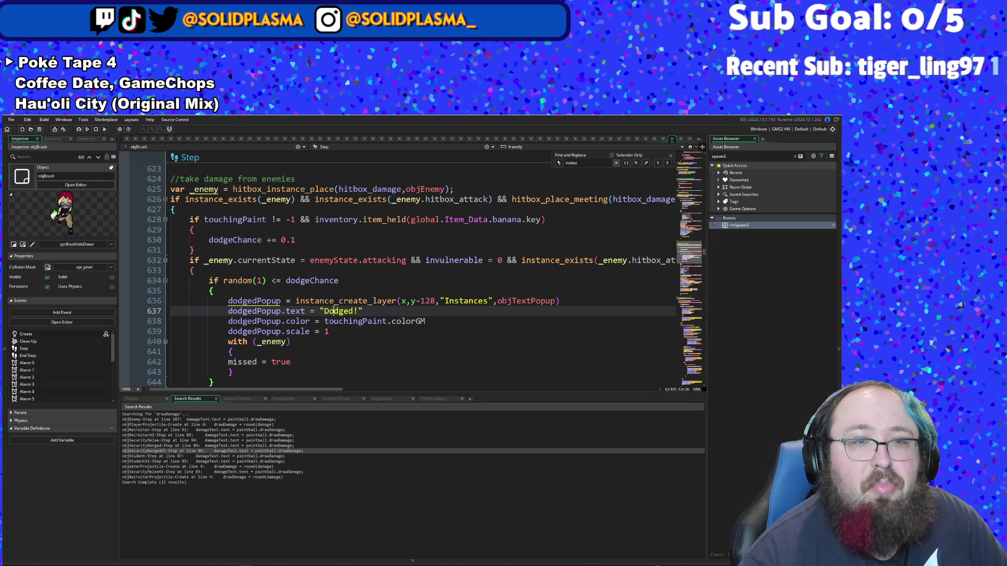
{"action": "left_click", "coordinate": [321, 288]}
{"action": "left_click", "coordinate": [362, 331]}
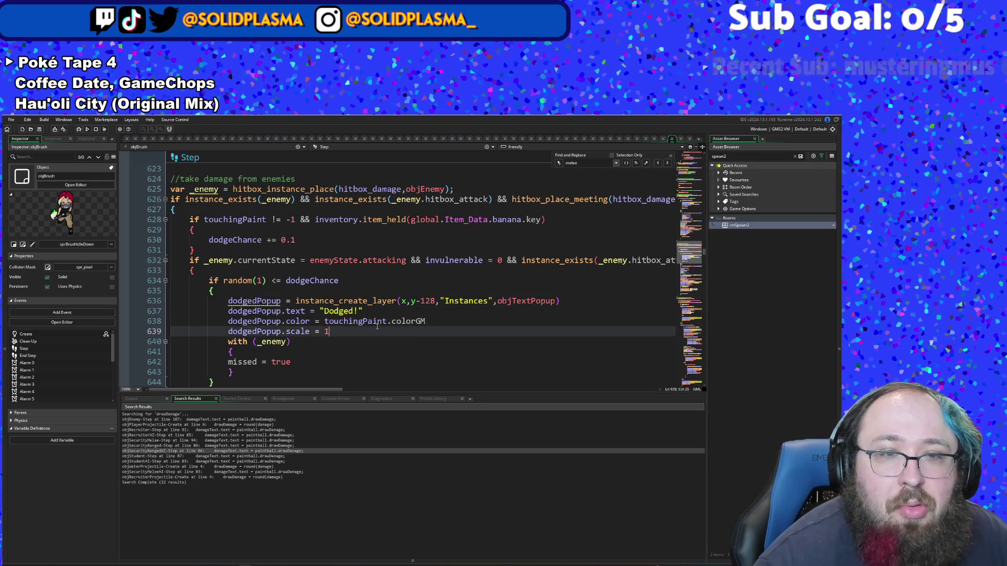
{"action": "left_click", "coordinate": [363, 321]}
Step: Scroll past the piggybank money cost to the 'take damage from enemies' block
{"action": "scroll", "coordinate": [338, 294], "scroll_direction": "down", "scroll_amount": 2}
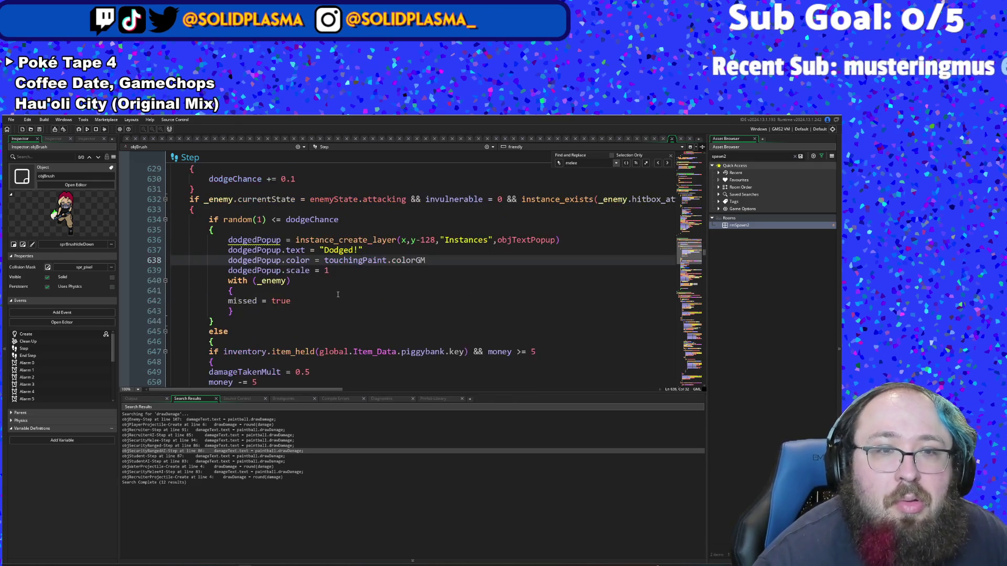
{"action": "scroll", "coordinate": [333, 279], "scroll_direction": "down", "scroll_amount": 2}
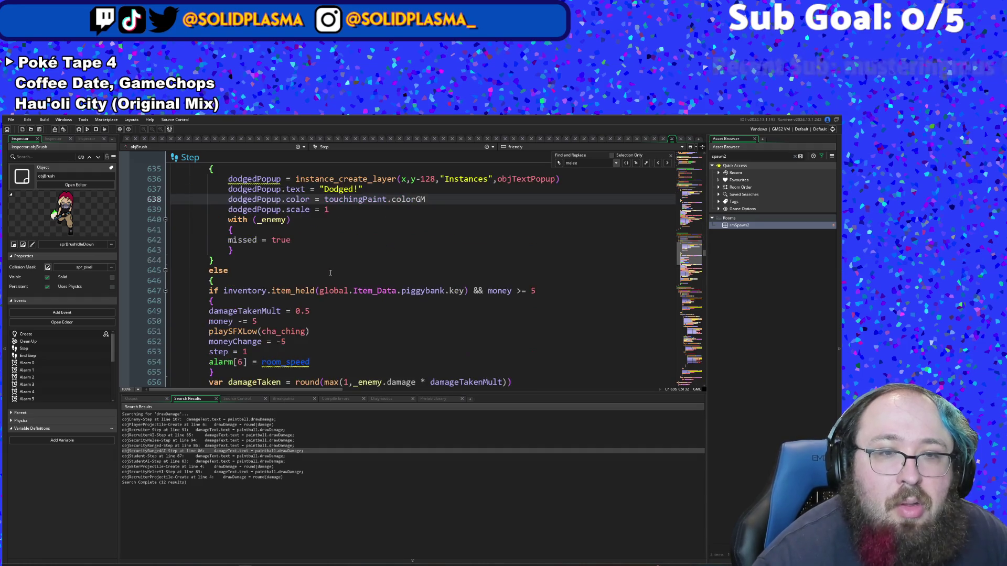
{"action": "left_click", "coordinate": [313, 321]}
{"action": "scroll", "coordinate": [313, 321], "scroll_direction": "down", "scroll_amount": 2}
{"action": "scroll", "coordinate": [314, 317], "scroll_direction": "down", "scroll_amount": 2}
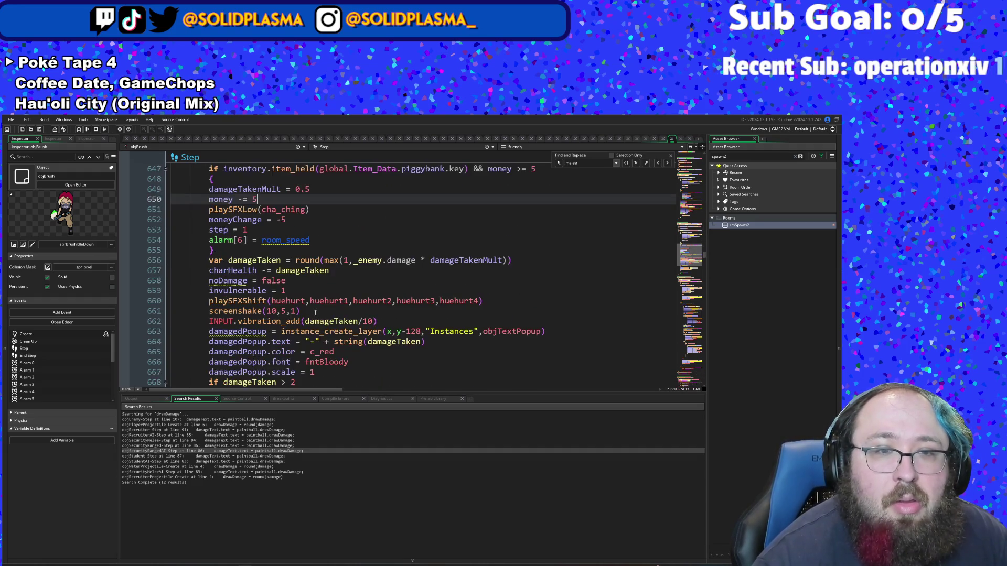
{"action": "scroll", "coordinate": [315, 288], "scroll_direction": "up", "scroll_amount": 2}
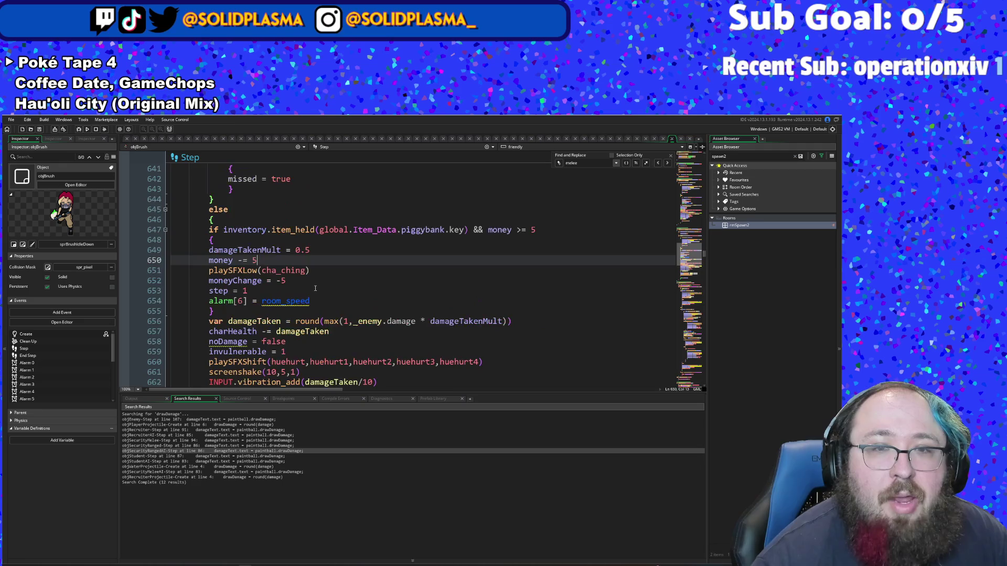
{"action": "scroll", "coordinate": [367, 307], "scroll_direction": "up", "scroll_amount": 2}
{"action": "scroll", "coordinate": [417, 324], "scroll_direction": "down", "scroll_amount": 2}
Step: Insert ' * _enemy.' after _enemy.damage in line 656's damageTaken expression
{"action": "left_click", "coordinate": [417, 321]}
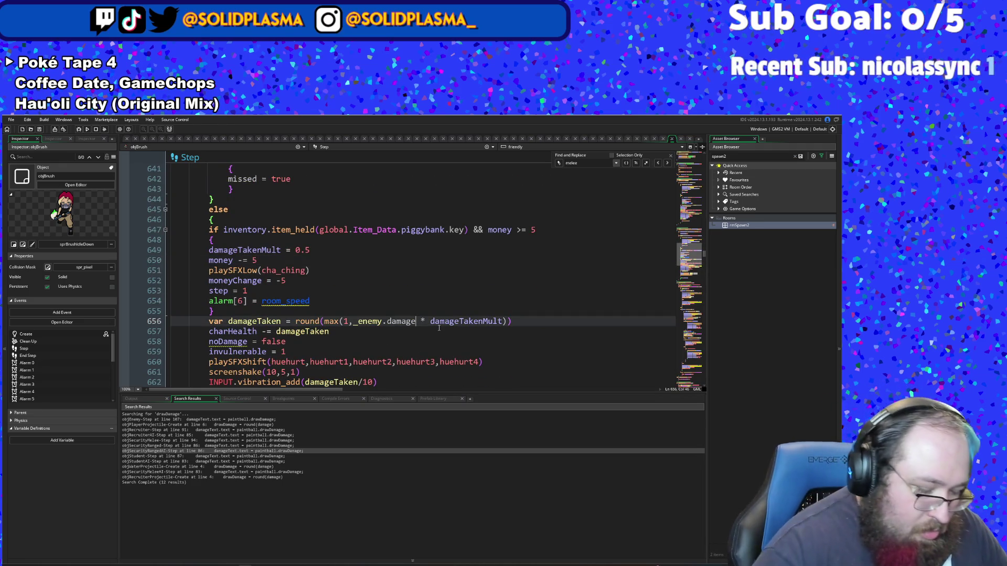
{"action": "type", "text": "*"}
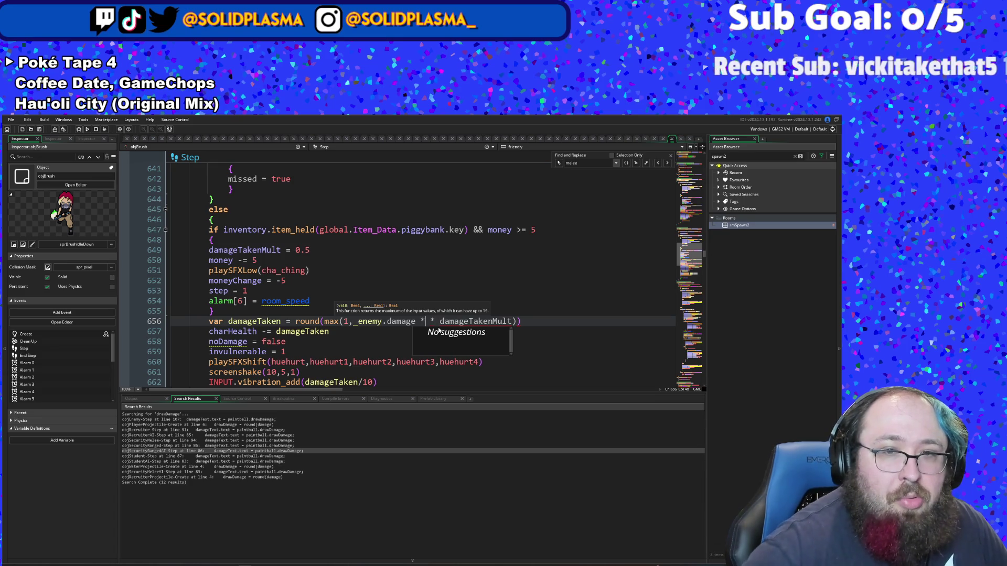
{"action": "key", "text": "Left"}
{"action": "key", "text": "Right"}
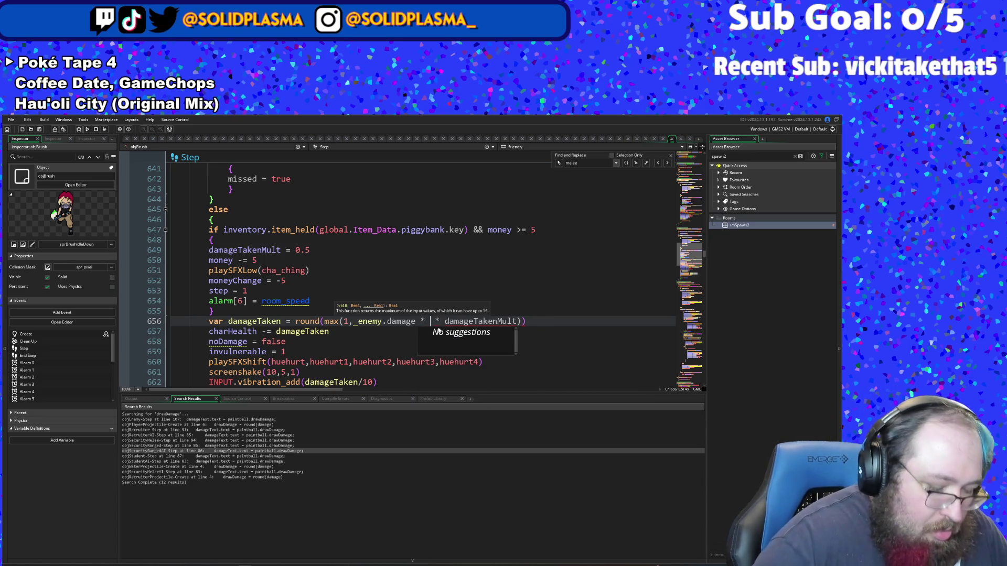
{"action": "type", "text": "_enemy"}
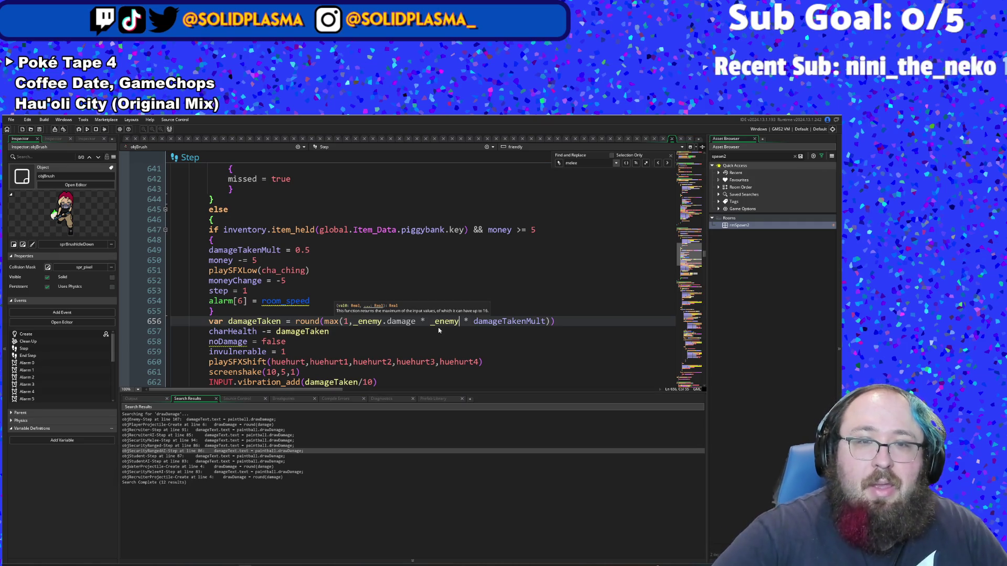
{"action": "type", "text": ".dma"}
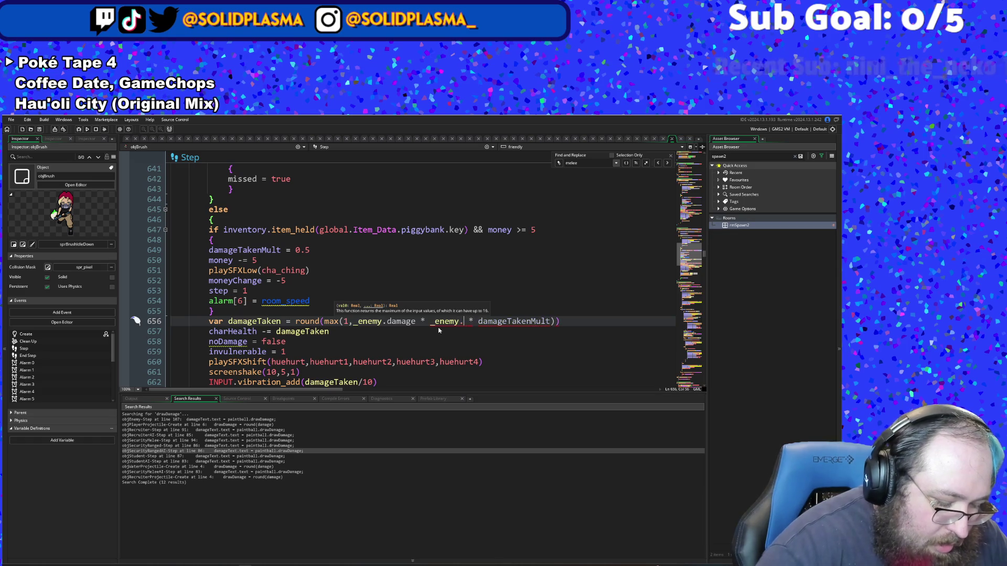
Step: Complete the property as damageDealtMod, giving _enemy.damage * _enemy.damageDealtMod * damageTakenMult
{"action": "key", "text": "BackSpace"}
{"action": "key", "text": "BackSpace"}
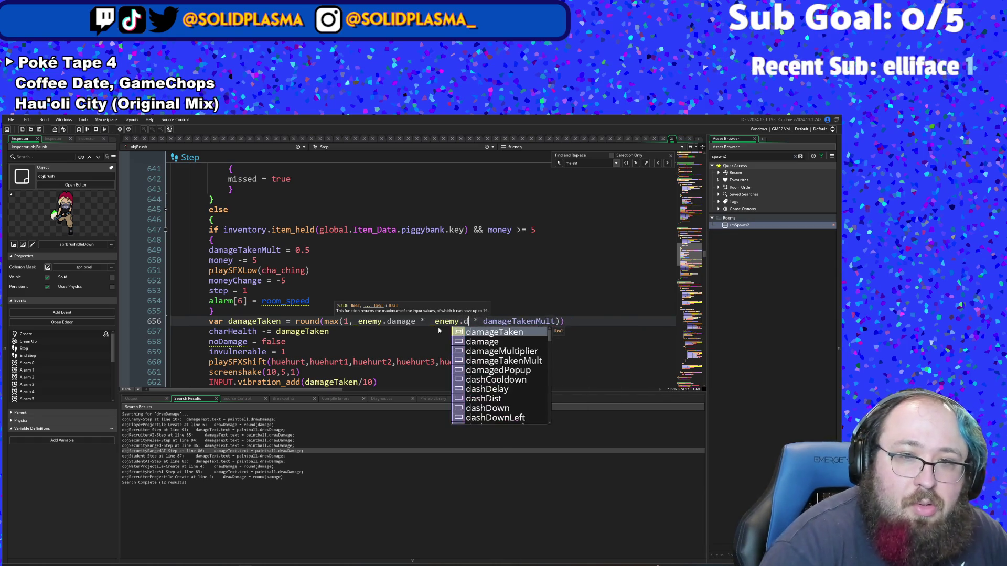
{"action": "type", "text": "ama"}
{"action": "key", "text": "Down"}
{"action": "key", "text": "Down"}
{"action": "key", "text": "Down"}
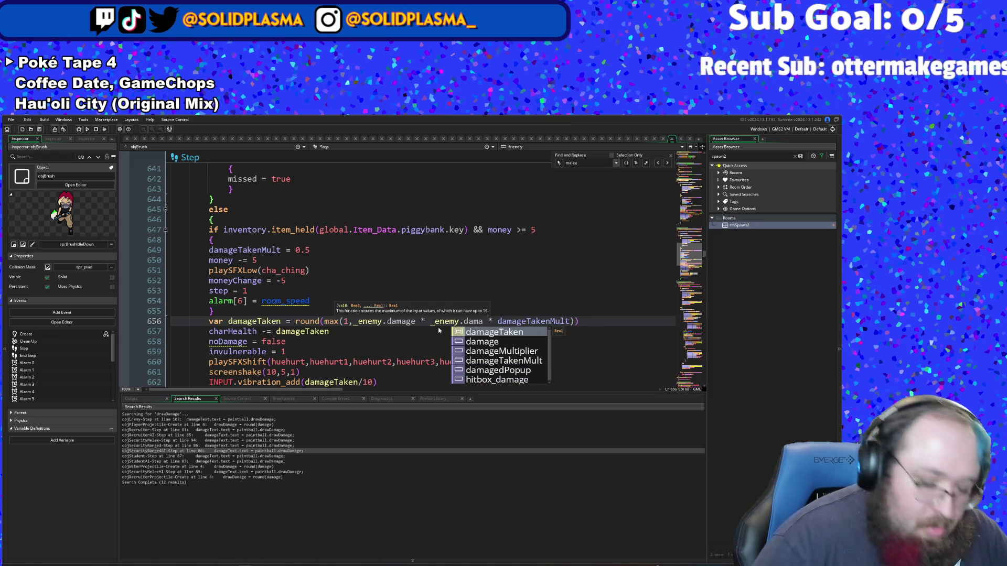
{"action": "type", "text": "ge"}
{"action": "key", "text": "BackSpace"}
{"action": "key", "text": "BackSpace"}
{"action": "key", "text": "BackSpace"}
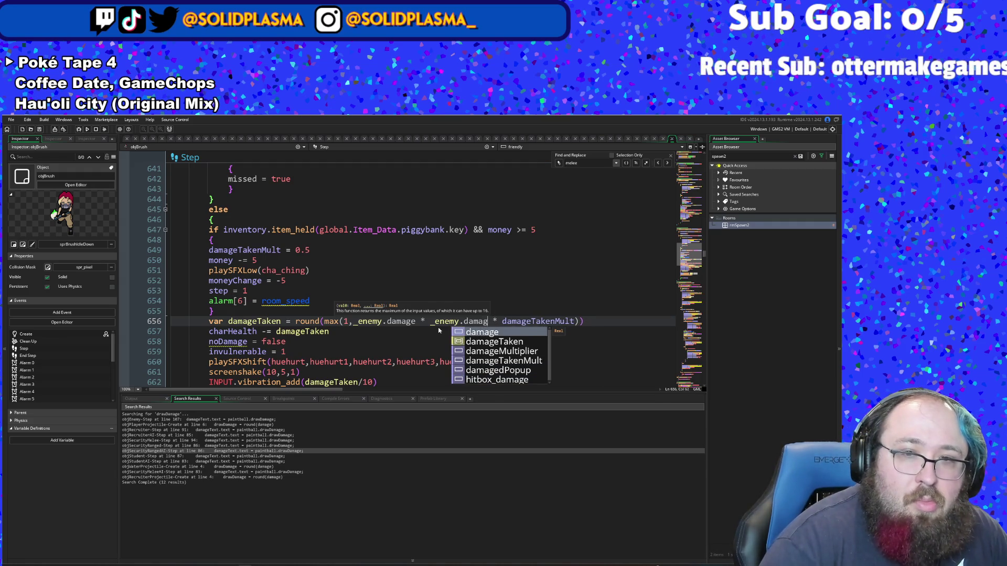
{"action": "type", "text": "De"}
{"action": "key", "text": "BackSpace"}
{"action": "key", "text": "BackSpace"}
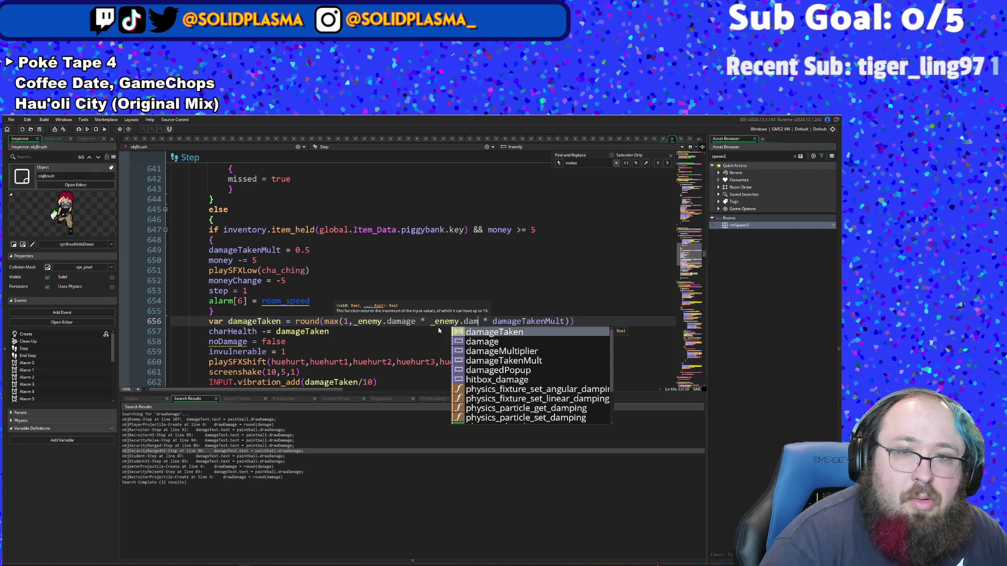
{"action": "type", "text": "ageDe"}
{"action": "key", "text": "BackSpace"}
{"action": "key", "text": "BackSpace"}
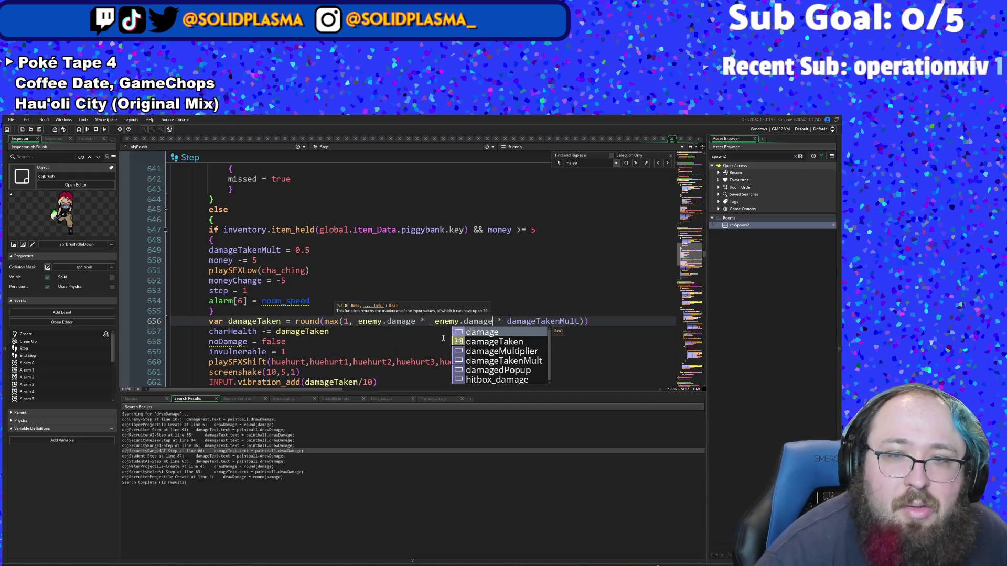
{"action": "type", "text": "Dealt"}
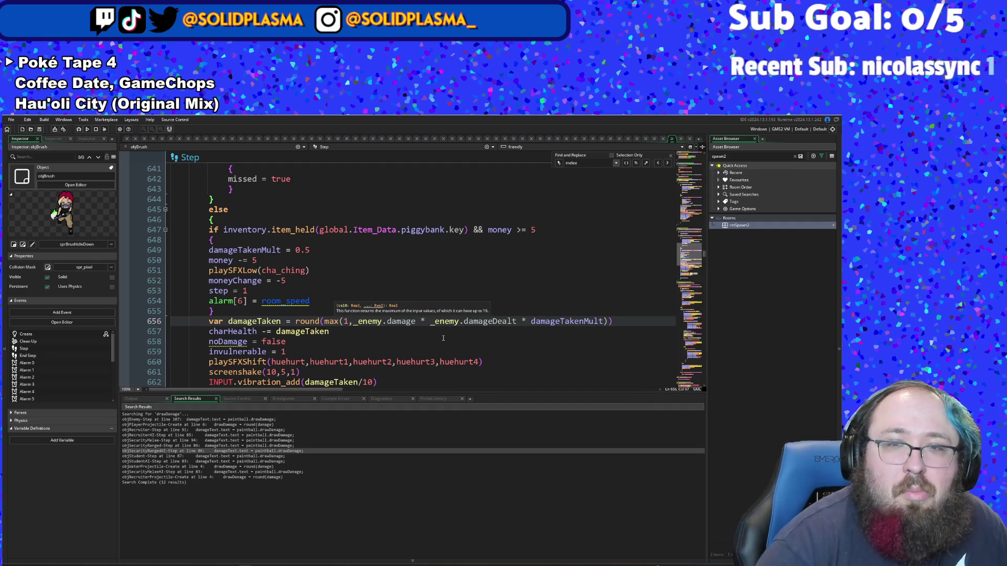
{"action": "type", "text": "Mod"}
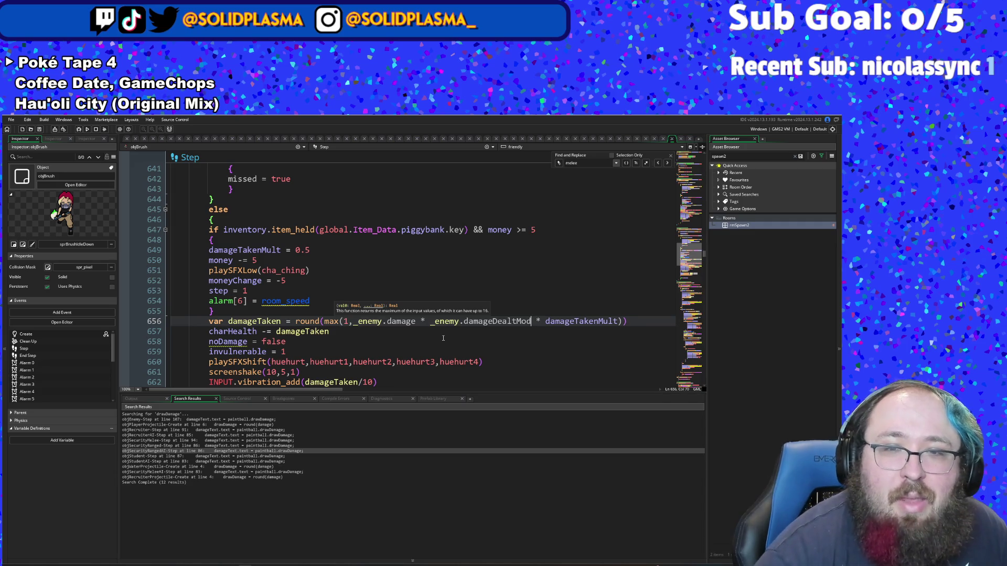
{"action": "left_click", "coordinate": [450, 322]}
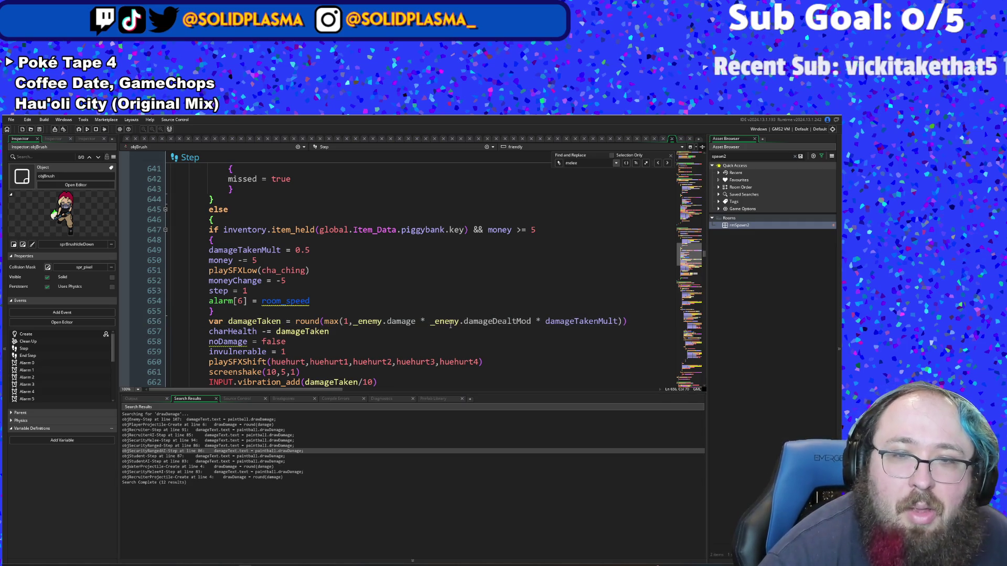
{"action": "key", "text": "ctrl+shift+f"}
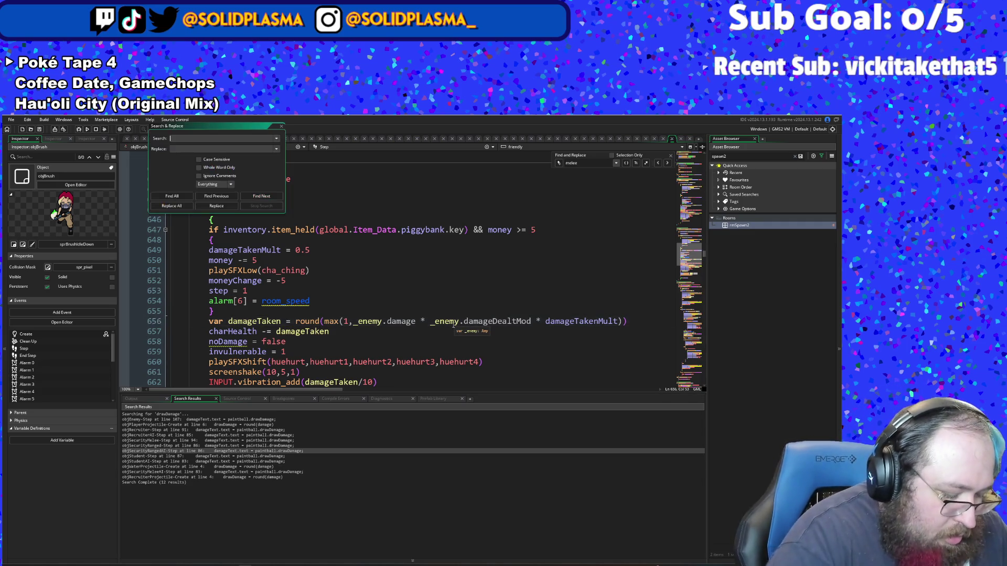
{"action": "type", "text": "damageDealtMod"}
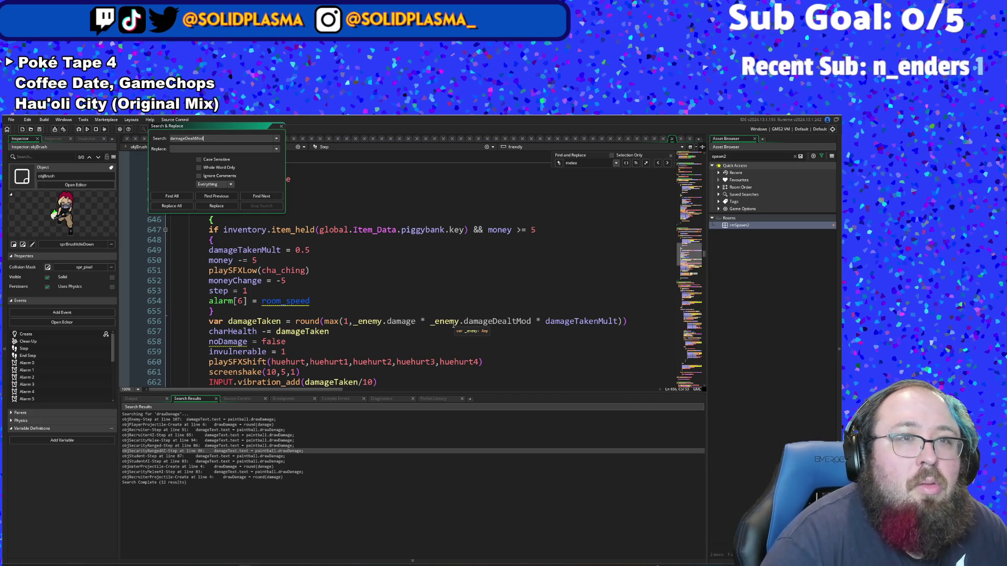
{"action": "key", "text": "Return"}
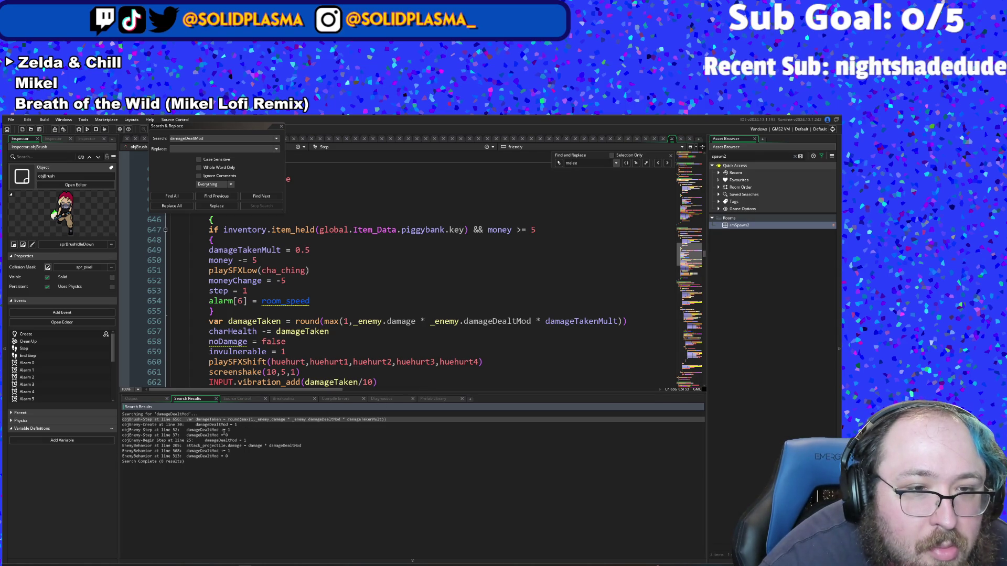
{"action": "double_click", "coordinate": [223, 430]}
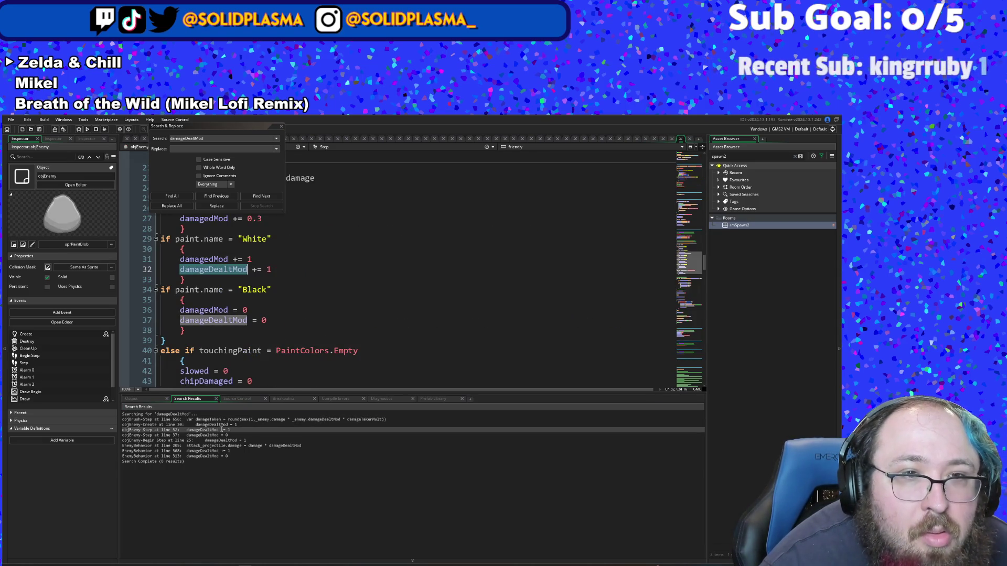
{"action": "left_click", "coordinate": [263, 310]}
{"action": "left_click", "coordinate": [263, 282]}
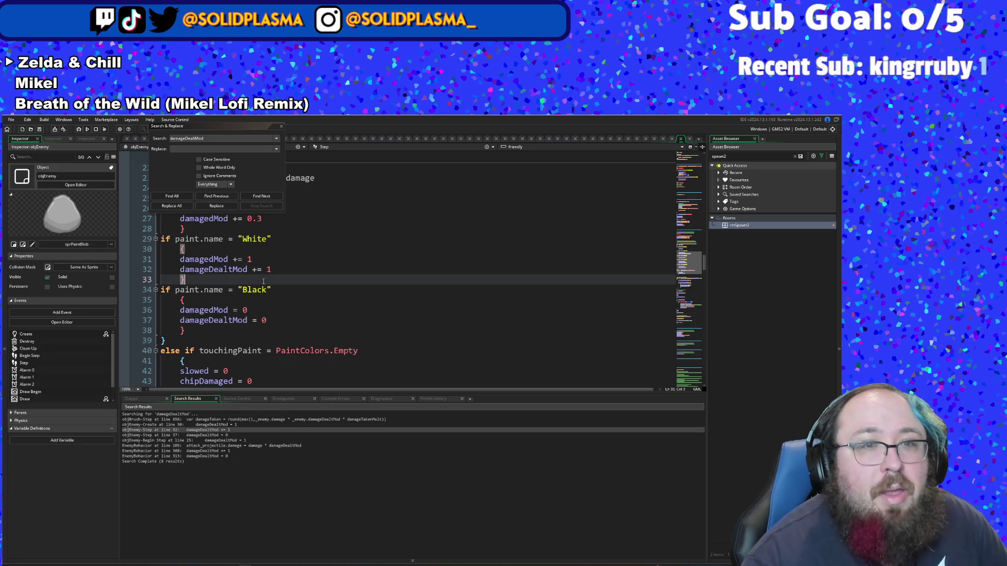
{"action": "left_click", "coordinate": [248, 270]}
{"action": "double_click", "coordinate": [249, 270]}
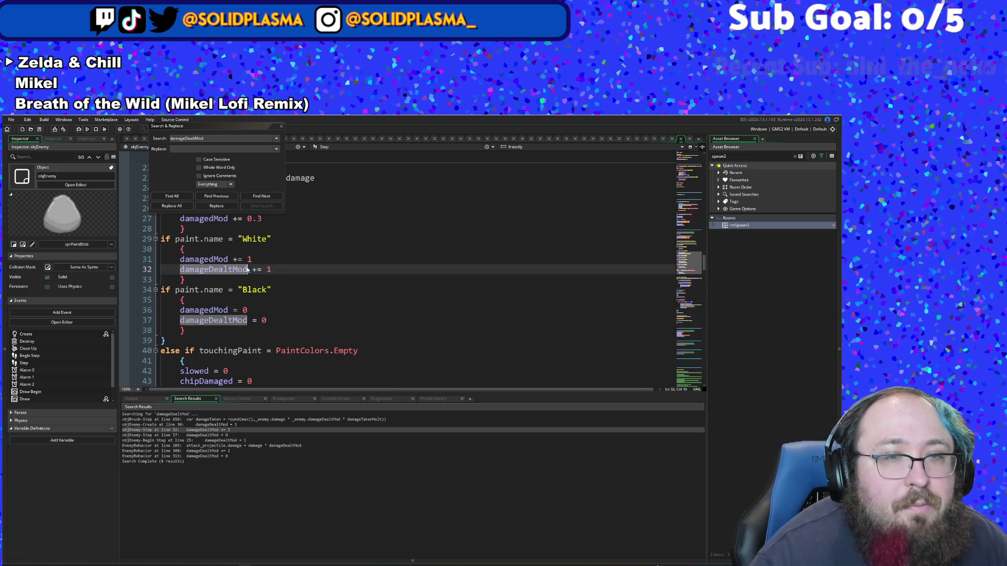
{"action": "left_click", "coordinate": [248, 260]}
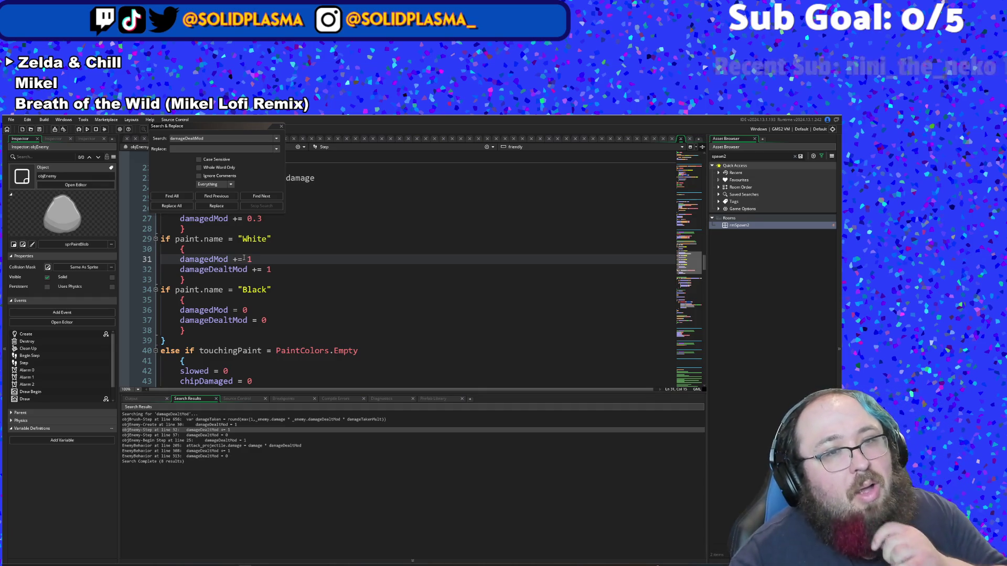
{"action": "scroll", "coordinate": [244, 258], "scroll_direction": "up", "scroll_amount": 2}
{"action": "scroll", "coordinate": [245, 258], "scroll_direction": "down", "scroll_amount": 2}
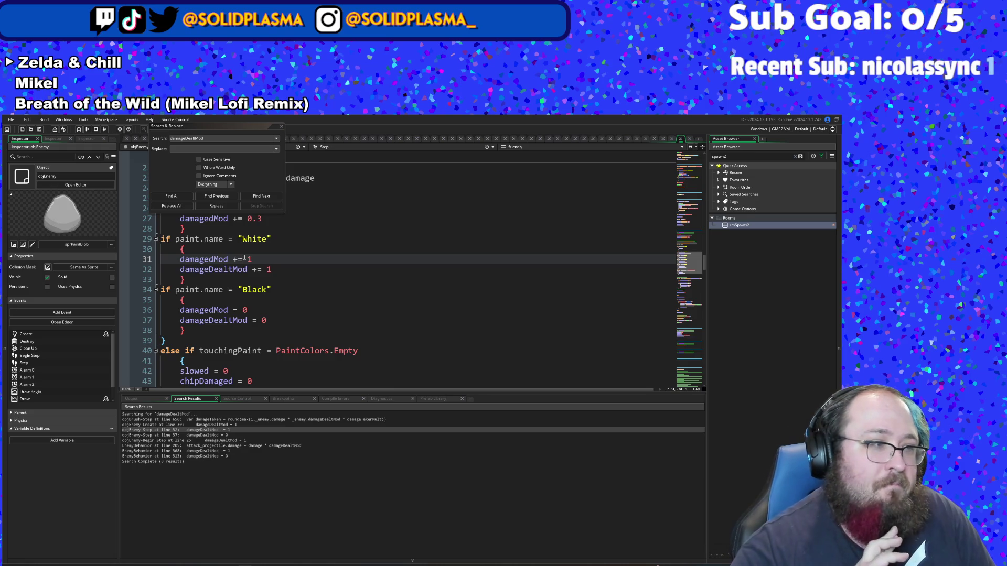
{"action": "scroll", "coordinate": [244, 258], "scroll_direction": "down", "scroll_amount": 2}
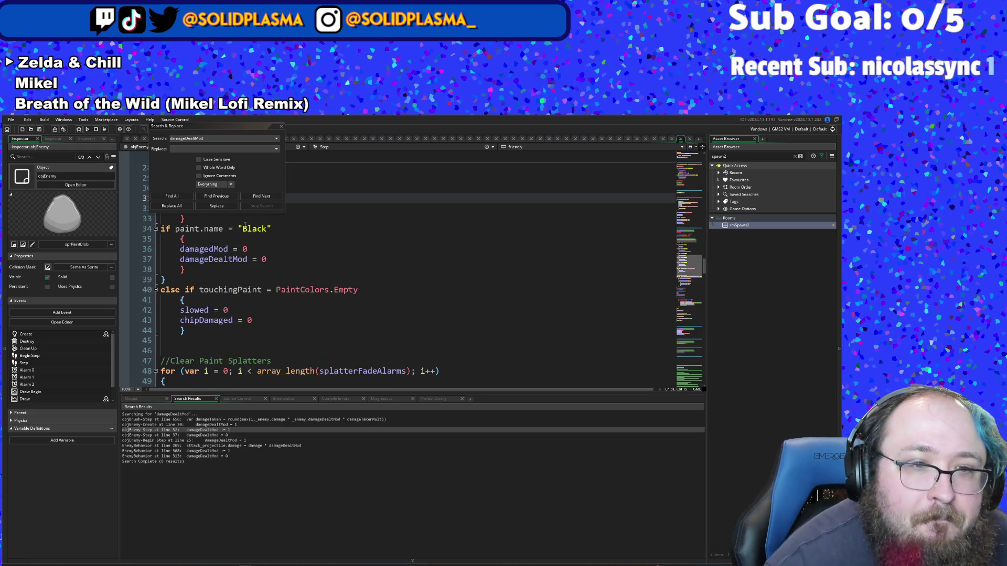
{"action": "scroll", "coordinate": [247, 259], "scroll_direction": "up", "scroll_amount": 2}
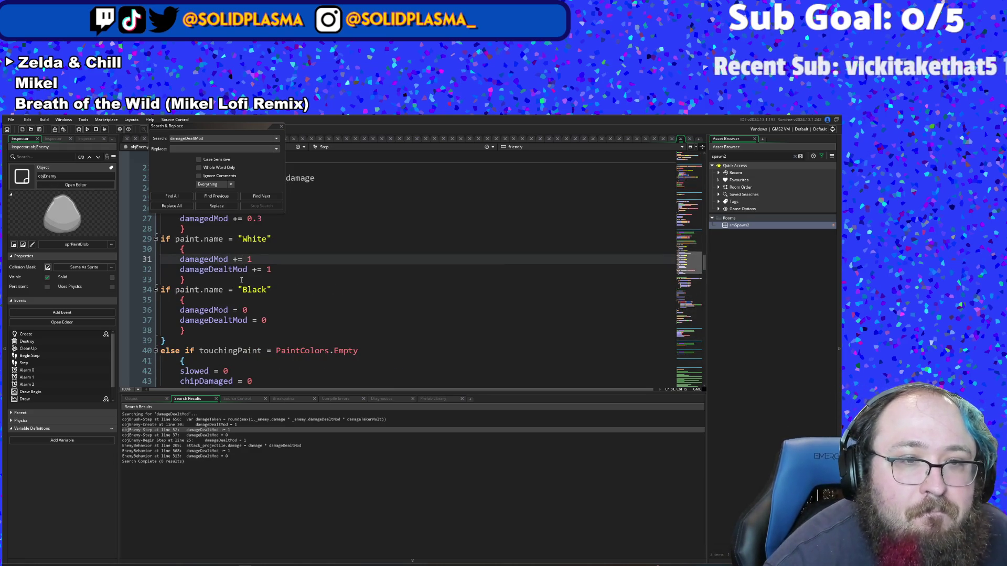
{"action": "scroll", "coordinate": [237, 245], "scroll_direction": "down", "scroll_amount": 2}
{"action": "scroll", "coordinate": [237, 244], "scroll_direction": "up", "scroll_amount": 2}
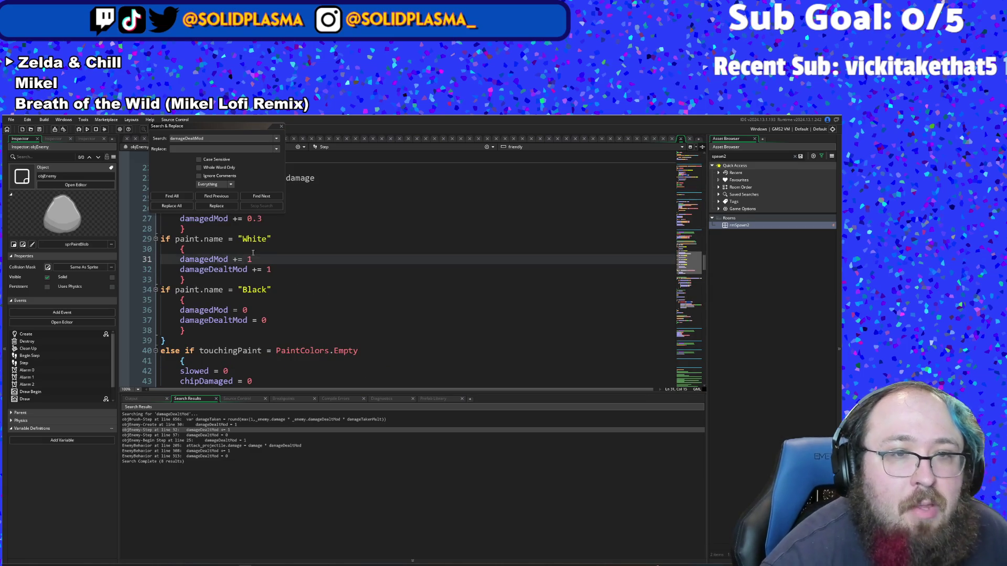
{"action": "left_click", "coordinate": [257, 254]}
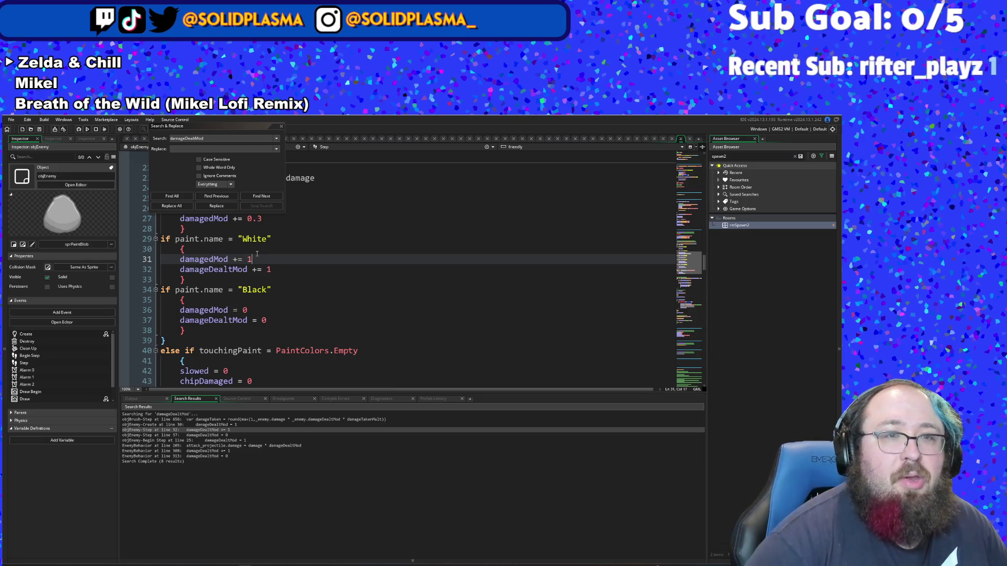
Step: Delete the damageDealtMod lines from both the White and Black paint branches
{"action": "key", "text": "Down"}
{"action": "key", "text": "BackSpace"}
{"action": "key", "text": "BackSpace"}
{"action": "key", "text": "BackSpace"}
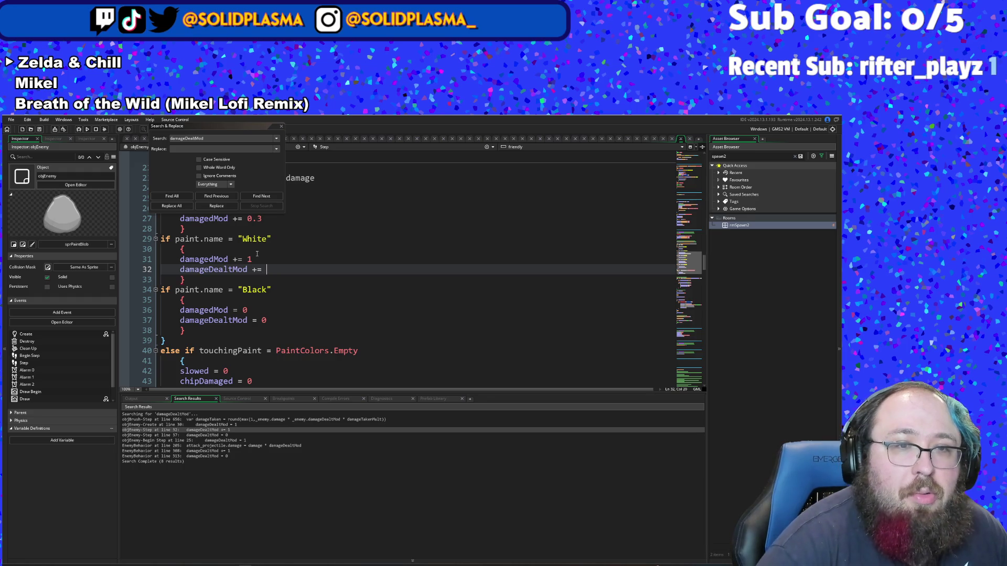
{"action": "key", "text": "BackSpace"}
{"action": "key", "text": "BackSpace"}
{"action": "key", "text": "BackSpace"}
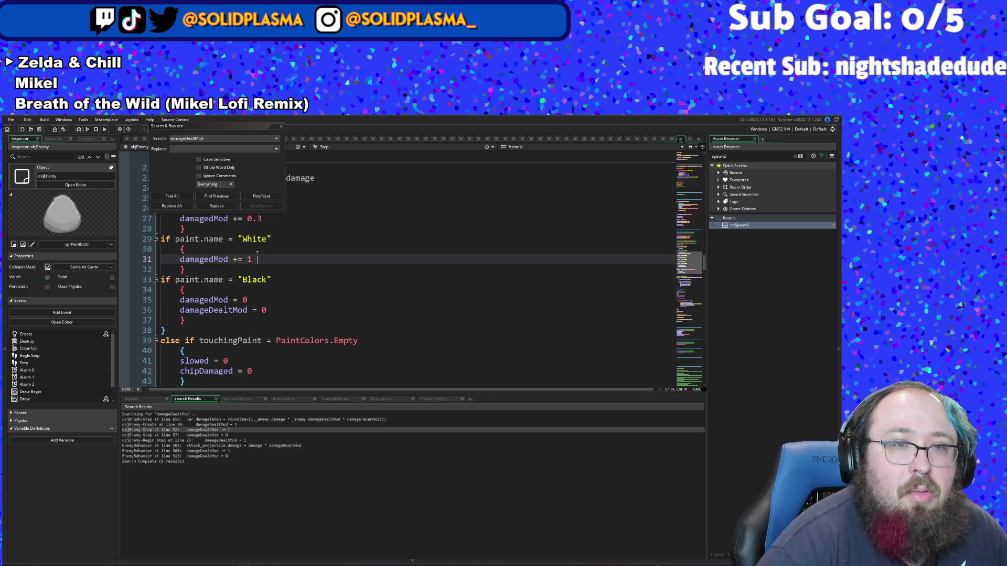
{"action": "key", "text": "Right"}
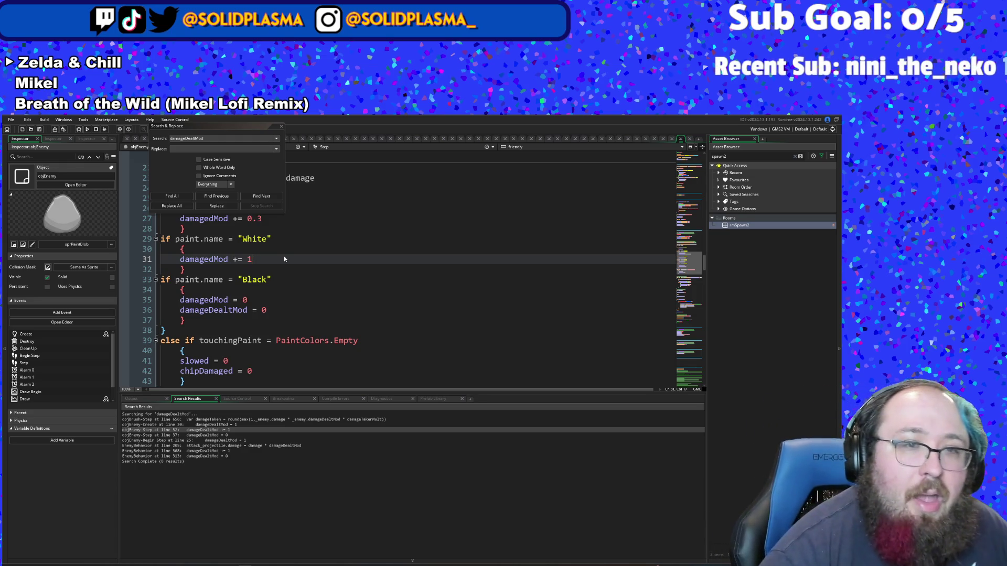
{"action": "left_click", "coordinate": [254, 308]}
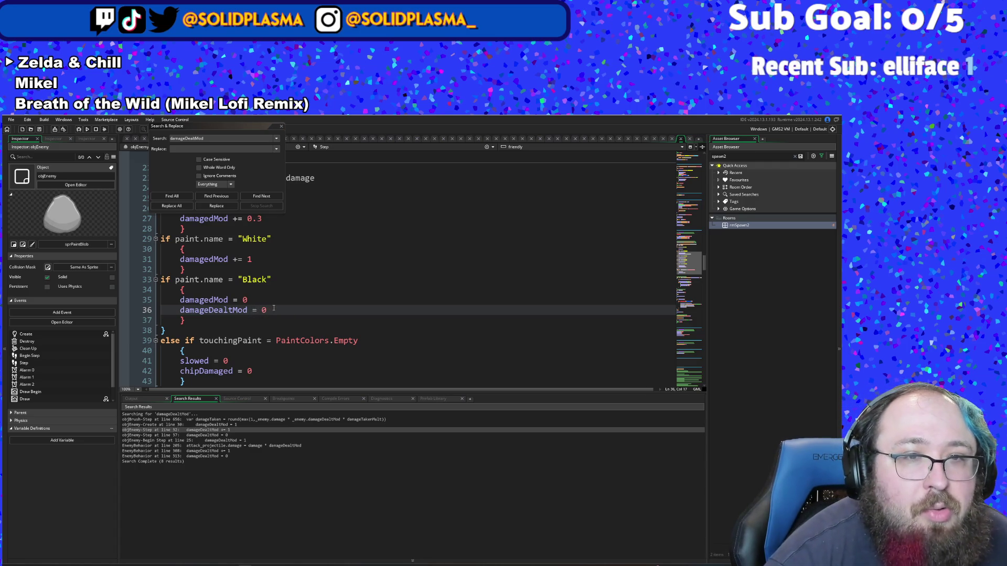
{"action": "mouse_move", "coordinate": [273, 310]}
{"action": "left_mouse_down"}
{"action": "mouse_move", "coordinate": [160, 330]}
{"action": "mouse_move", "coordinate": [156, 316]}
{"action": "left_mouse_up"}
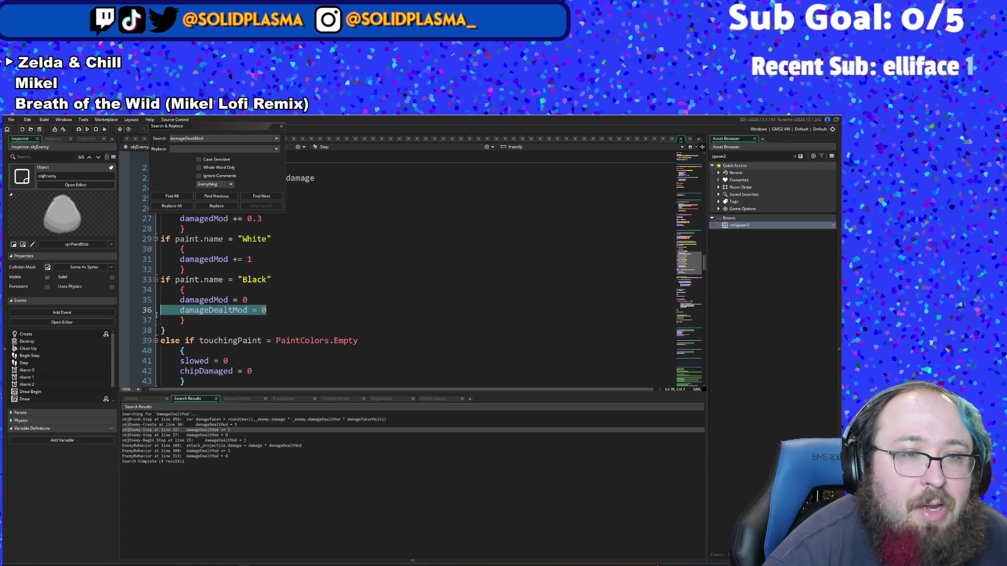
{"action": "key", "text": "BackSpace"}
{"action": "key", "text": "BackSpace"}
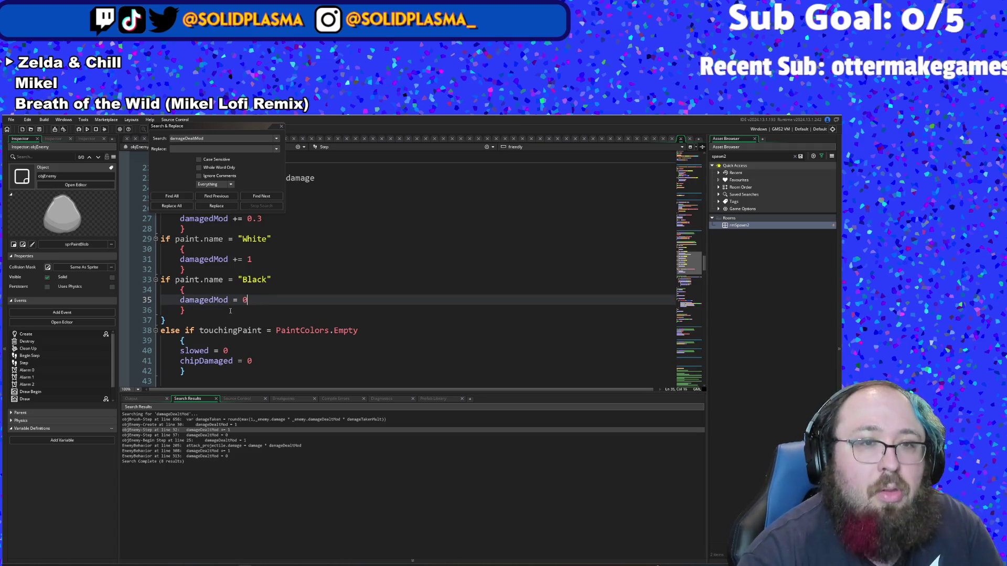
Step: Close the Search and Replace panel and return to the paint branch code
{"action": "left_click", "coordinate": [281, 239]}
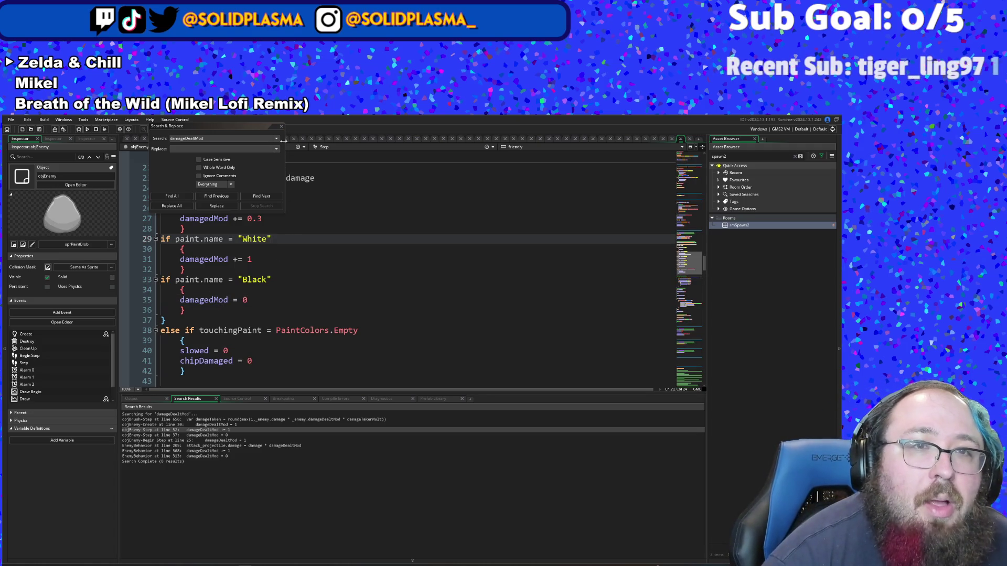
{"action": "left_click", "coordinate": [281, 126]}
{"action": "left_click", "coordinate": [440, 271]}
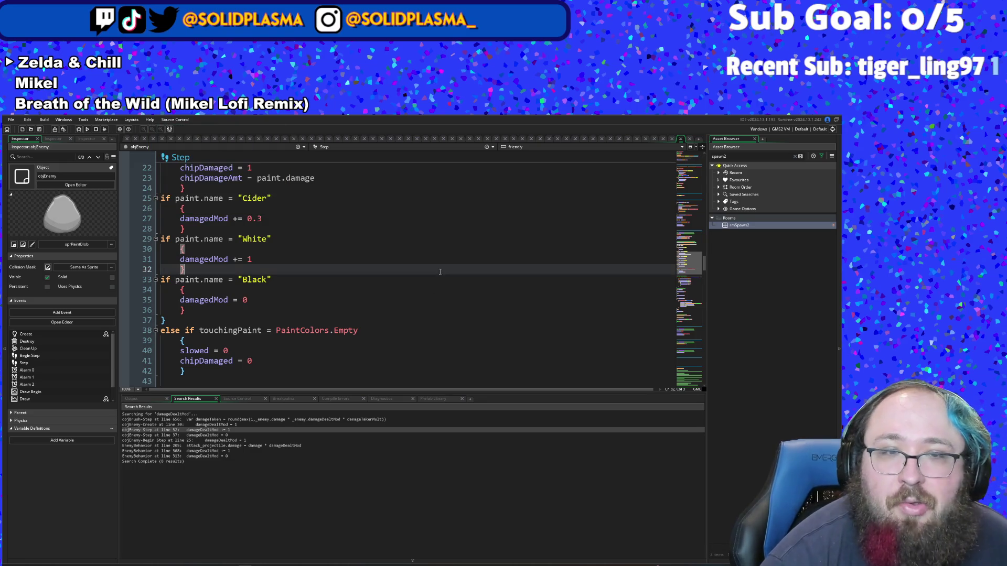
{"action": "left_click", "coordinate": [433, 297]}
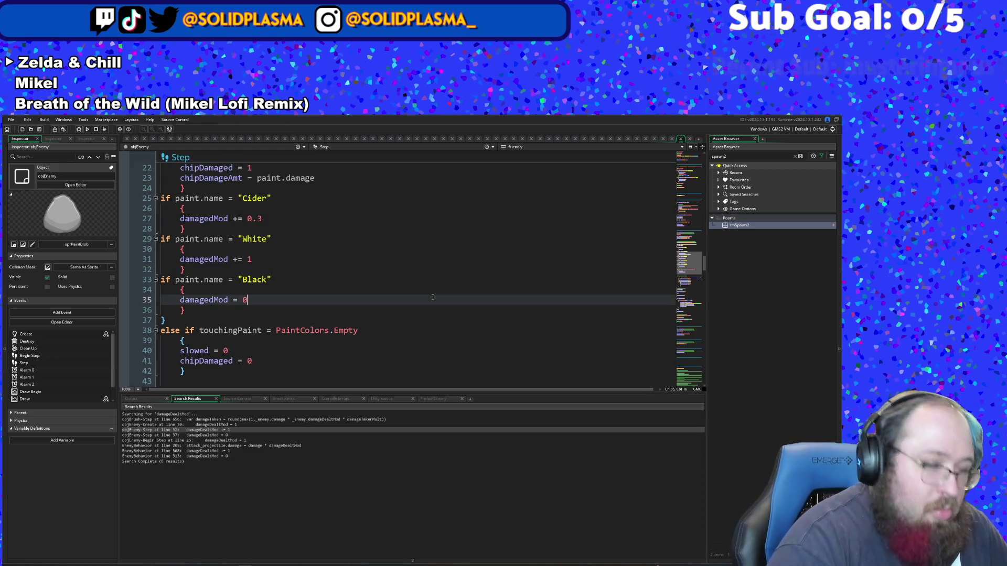
Step: Open objBrush's Step event through the Ctrl+T asset search for Brush
{"action": "key", "text": "ctrl+t"}
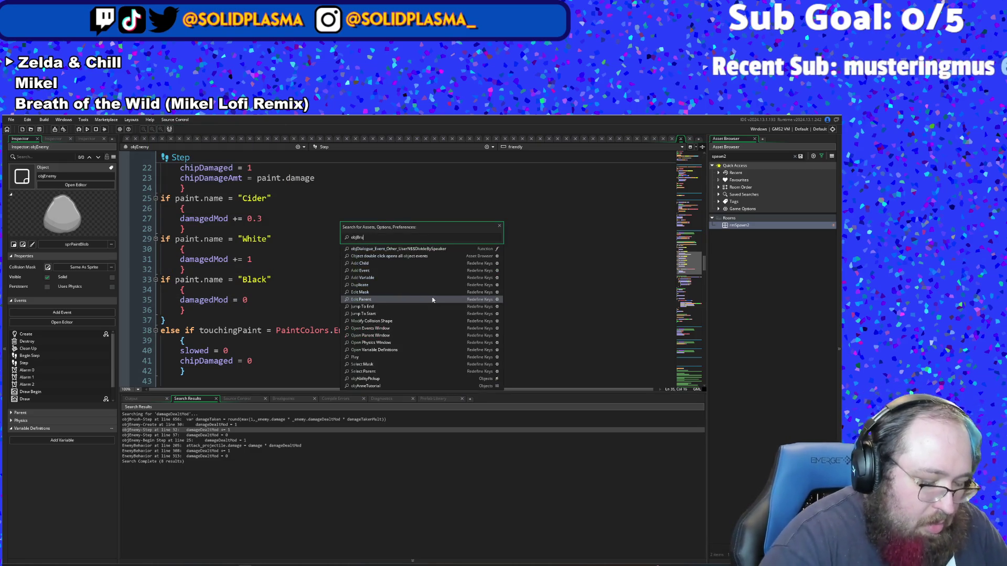
{"action": "type", "text": "Brush"}
{"action": "key", "text": "Return"}
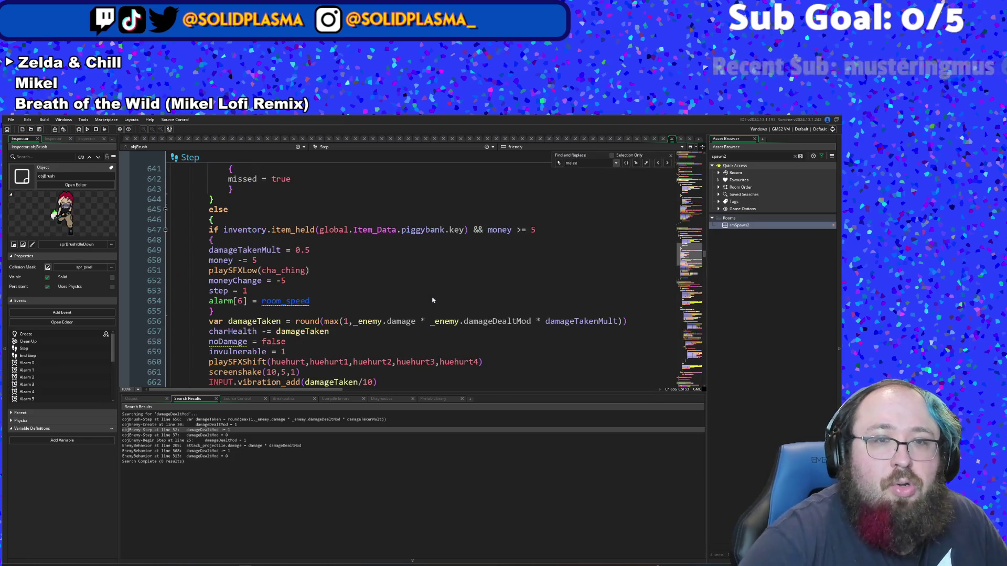
{"action": "scroll", "coordinate": [448, 286], "scroll_direction": "down", "scroll_amount": 2}
Step: Delete _enemy.damageDealtMod and its extra * so damageTaken uses _enemy.damage * damageTakenMult
{"action": "left_click", "coordinate": [428, 284]}
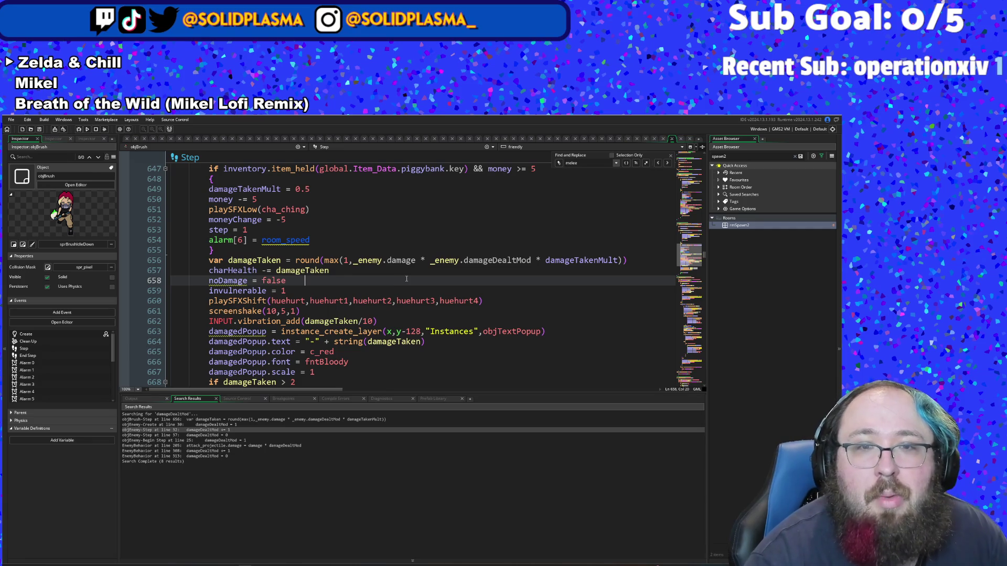
{"action": "left_click", "coordinate": [420, 271]}
{"action": "left_click", "coordinate": [431, 260]}
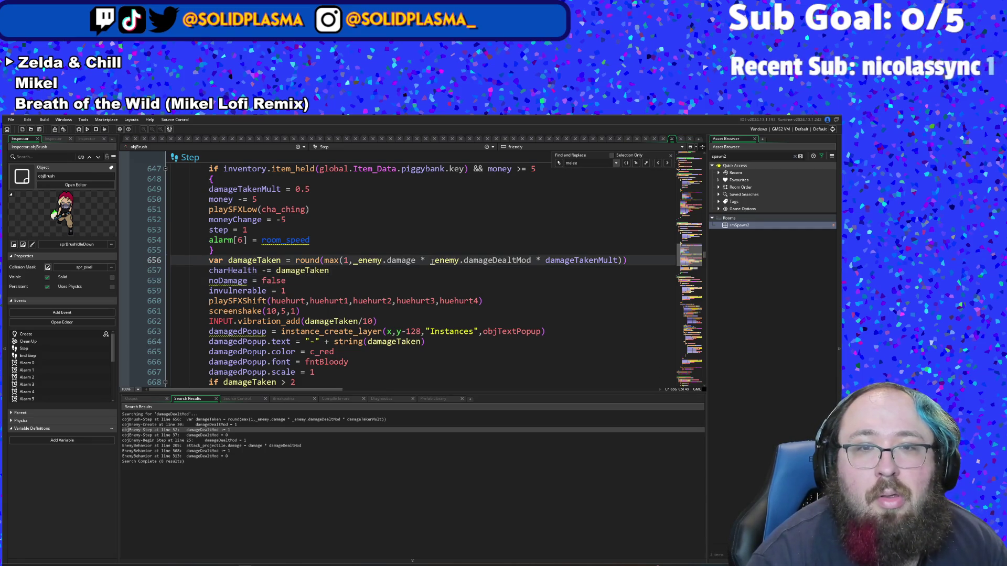
{"action": "left_click_drag", "start_coordinate": [431, 260], "coordinate": [531, 261]}
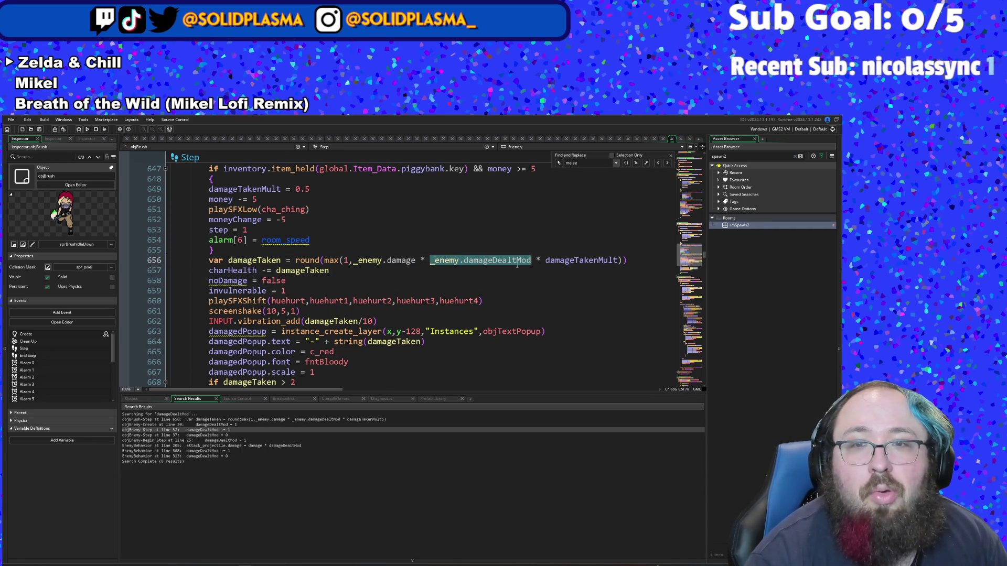
{"action": "key", "text": "Delete"}
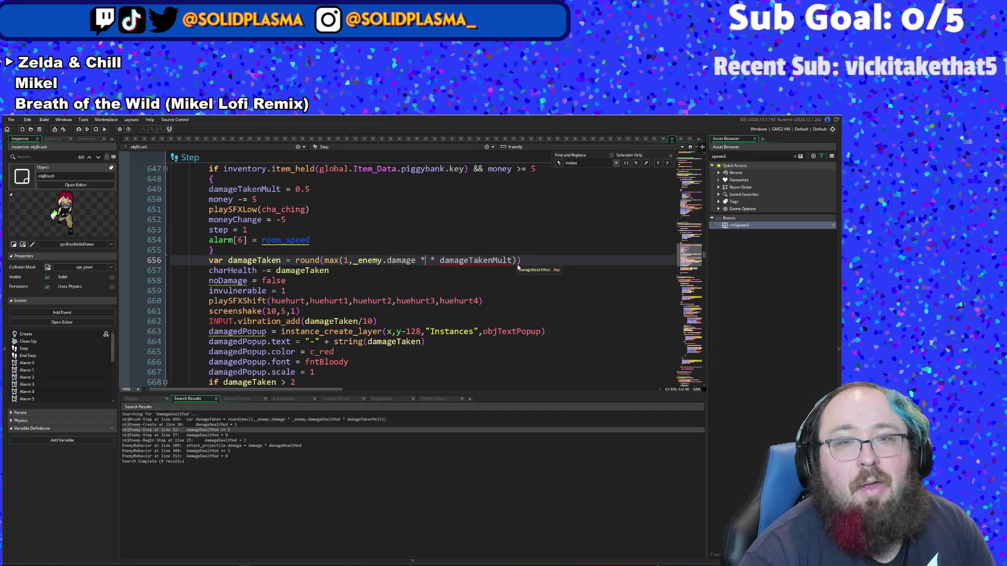
{"action": "key", "text": "BackSpace"}
{"action": "key", "text": "BackSpace"}
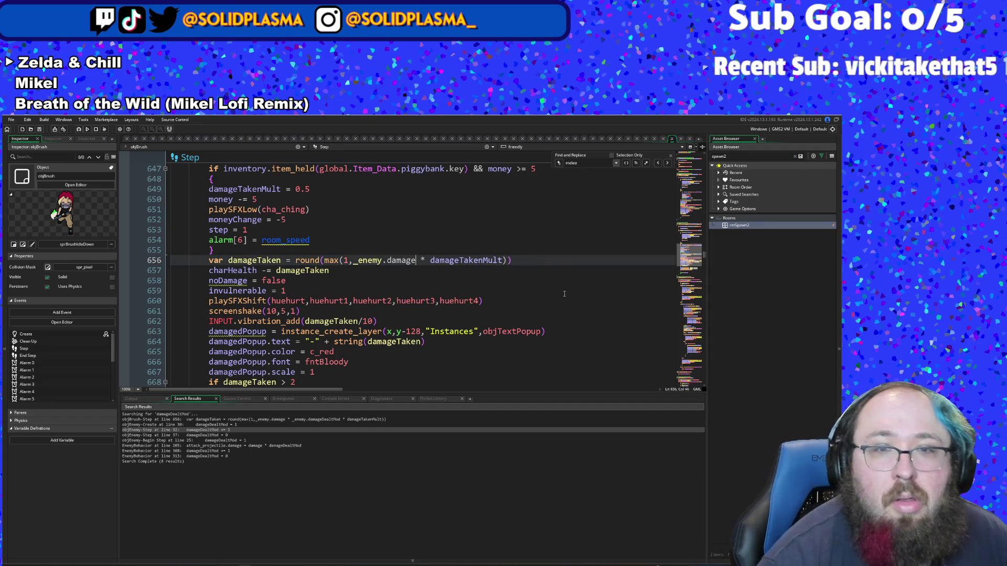
{"action": "left_click", "coordinate": [494, 260]}
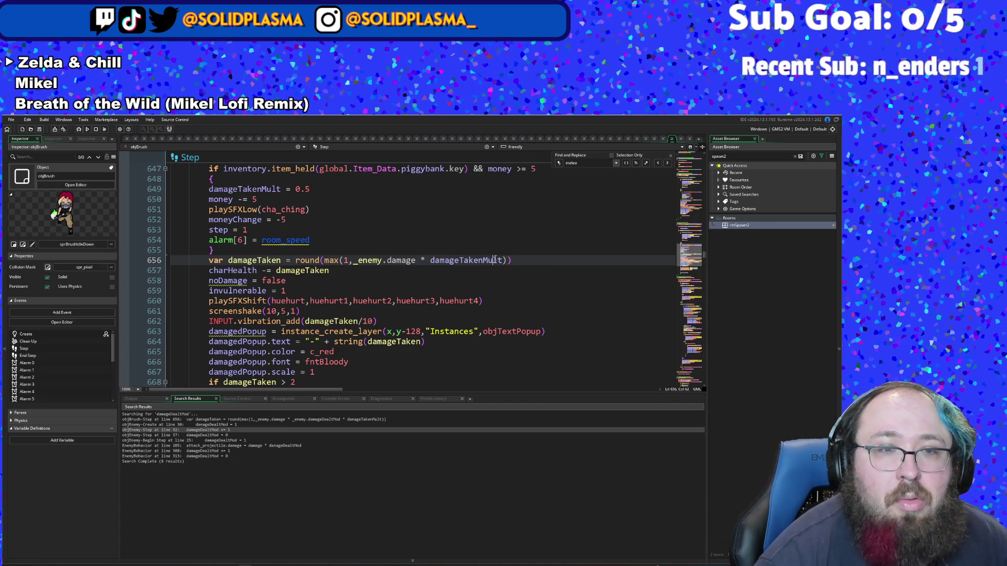
{"action": "scroll", "coordinate": [494, 260], "scroll_direction": "up", "scroll_amount": 2}
{"action": "scroll", "coordinate": [495, 258], "scroll_direction": "down", "scroll_amount": 2}
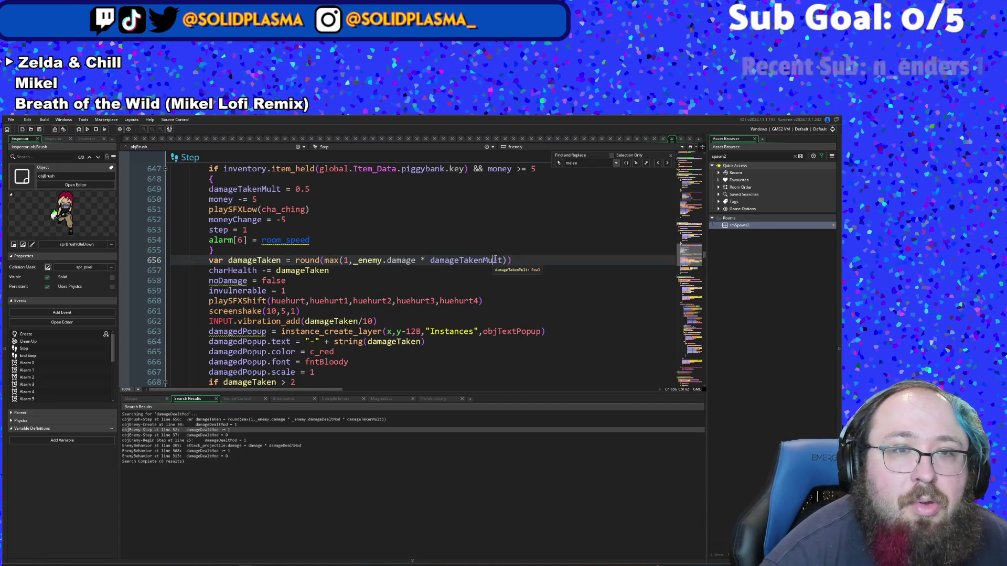
{"action": "scroll", "coordinate": [495, 258], "scroll_direction": "up", "scroll_amount": 2}
{"action": "left_click", "coordinate": [372, 251]}
Step: Change the piggybank line to damageTakenMult *= 0.5 and select that line
{"action": "left_click", "coordinate": [341, 261]}
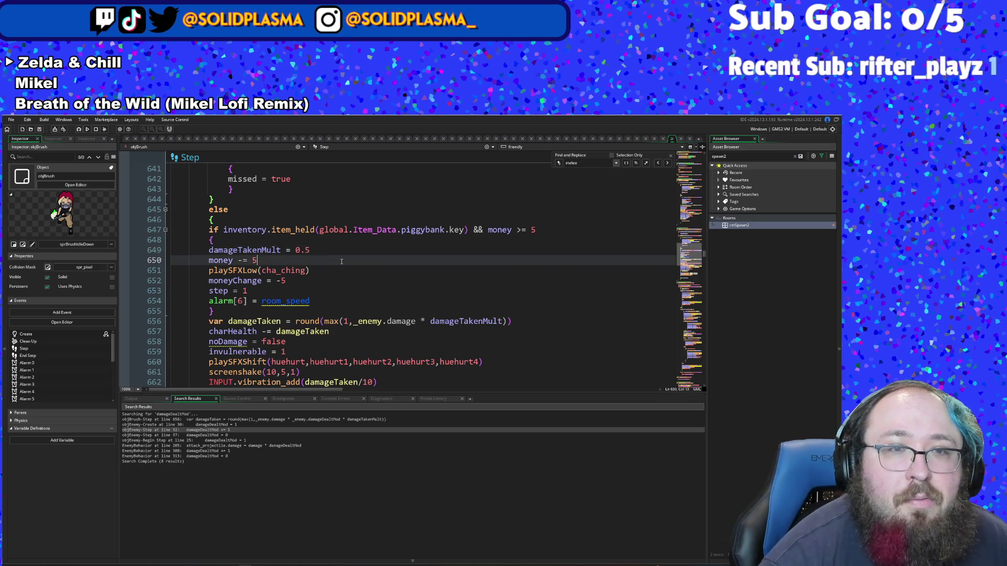
{"action": "left_click", "coordinate": [285, 249]}
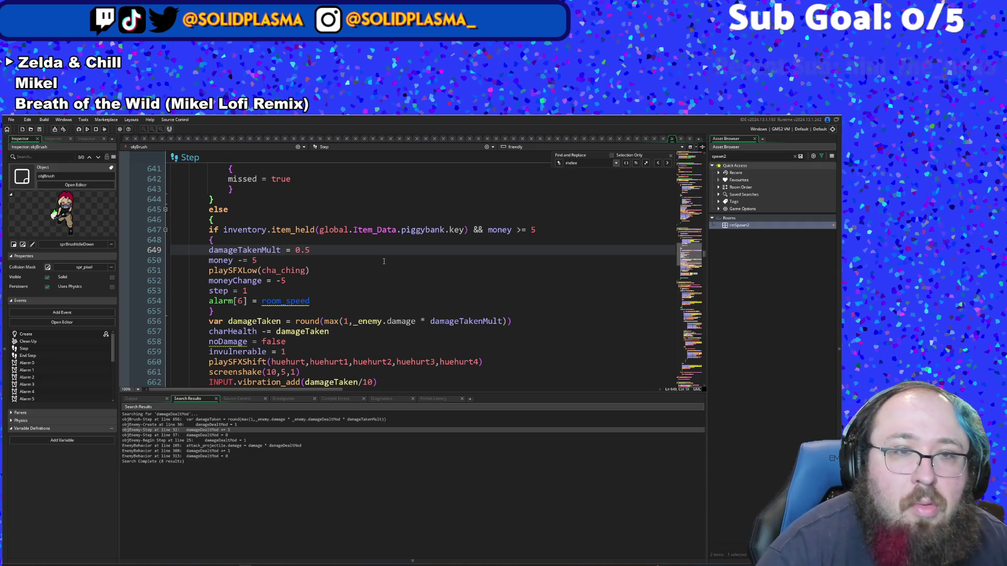
{"action": "left_click", "coordinate": [344, 281]}
{"action": "left_click", "coordinate": [317, 256]}
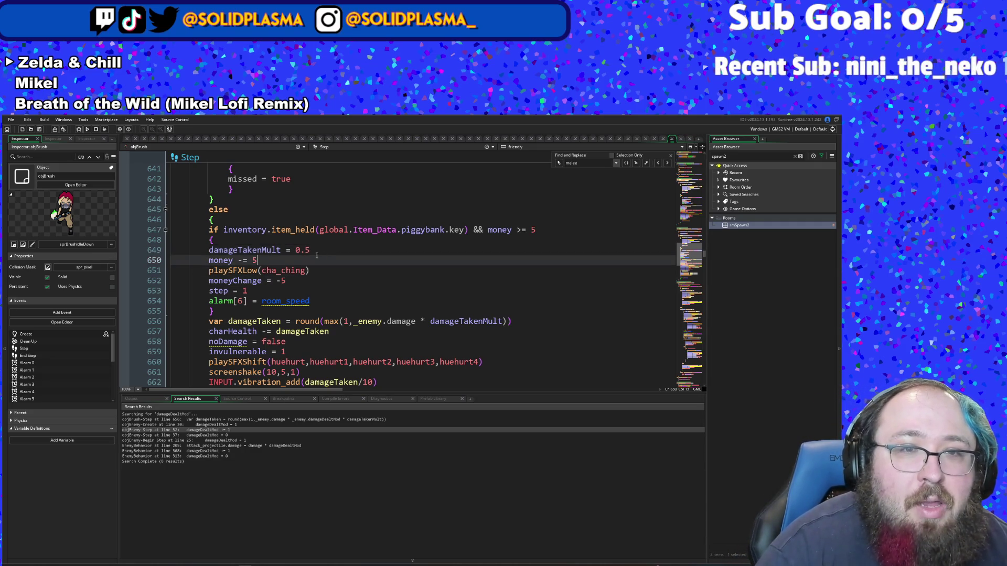
{"action": "left_click", "coordinate": [312, 250]}
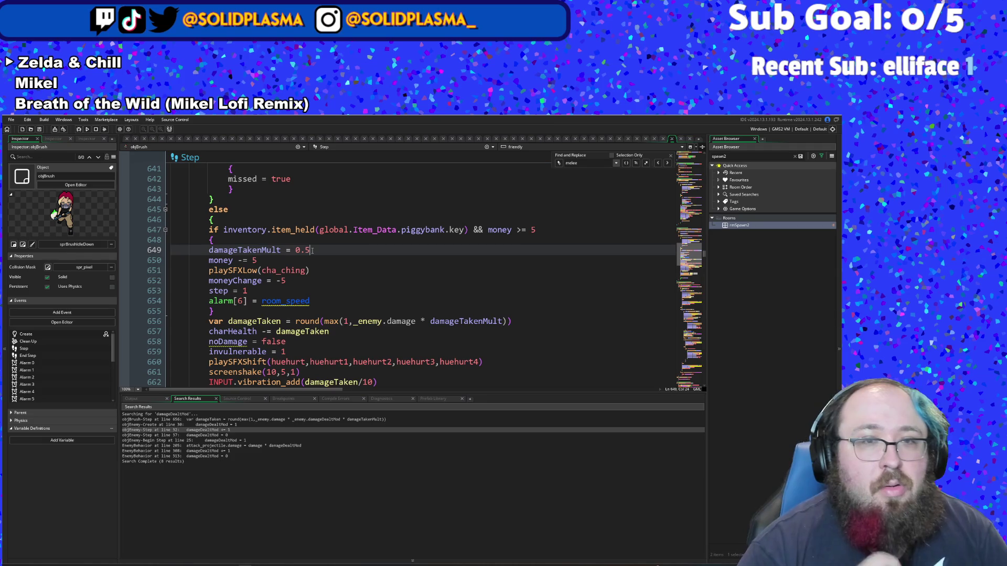
{"action": "key", "text": "Left"}
{"action": "key", "text": "Left"}
{"action": "key", "text": "Left"}
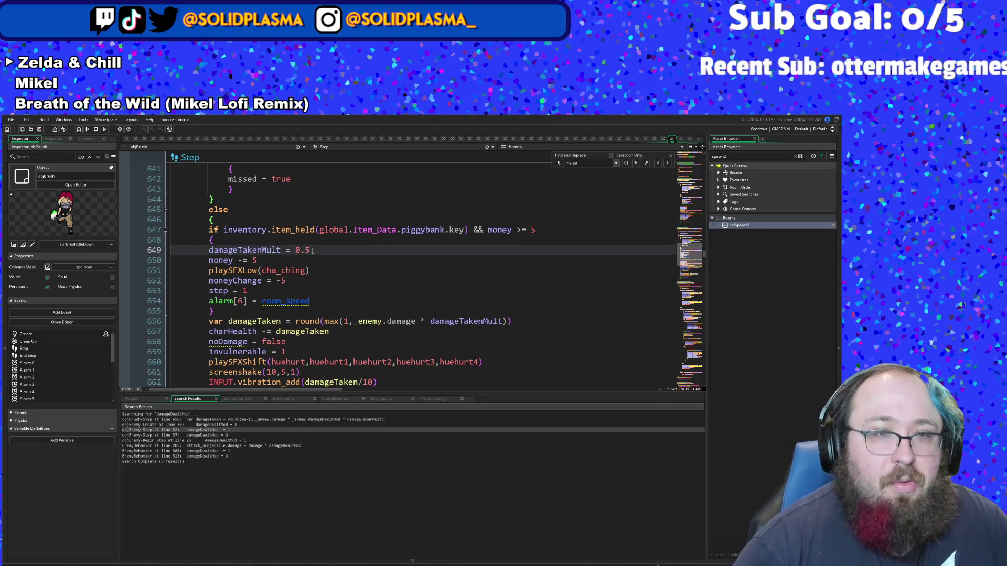
{"action": "type", "text": "*"}
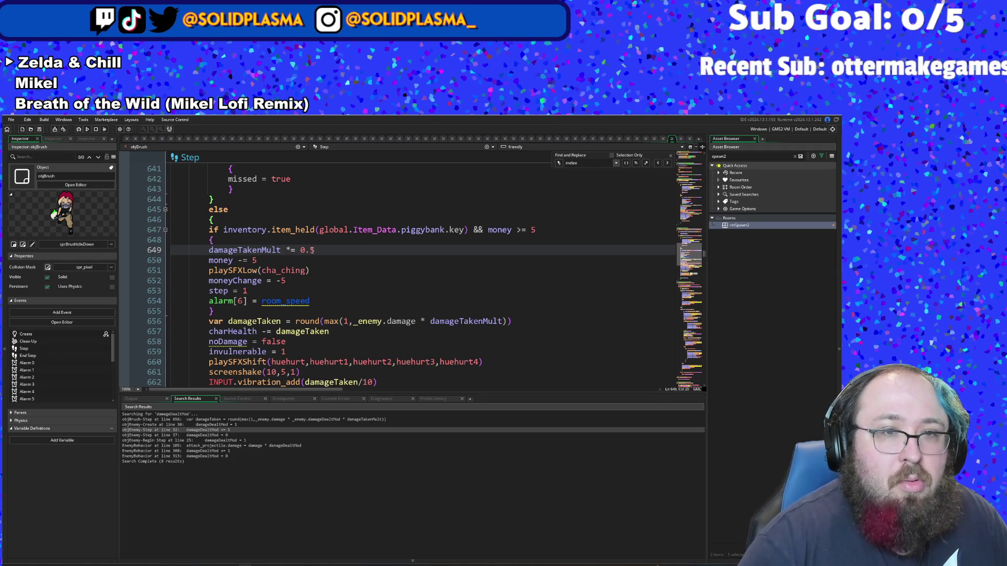
{"action": "left_click", "coordinate": [325, 253]}
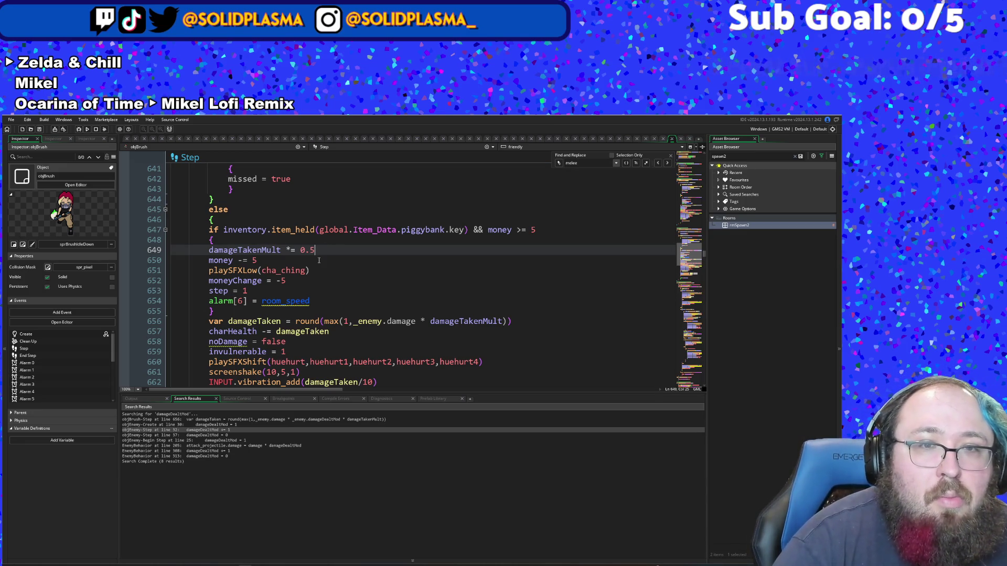
{"action": "left_click_drag", "start_coordinate": [317, 250], "coordinate": [209, 250]}
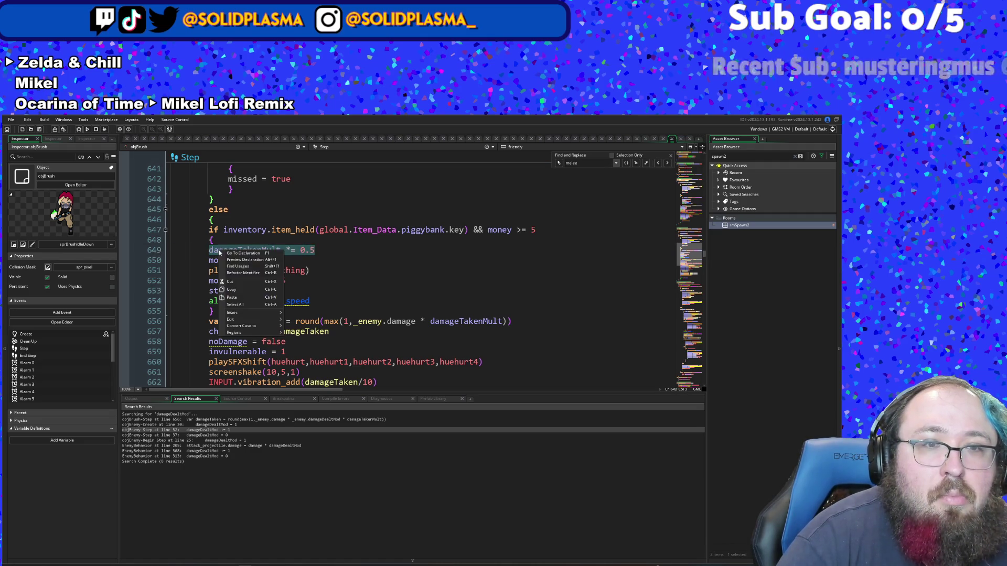
Step: Search the code for damageTa and jump to the damageTakenMult = 1 line in Create
{"action": "scroll", "coordinate": [287, 309], "scroll_direction": "up", "scroll_amount": 4}
{"action": "scroll", "coordinate": [287, 308], "scroll_direction": "up", "scroll_amount": 5}
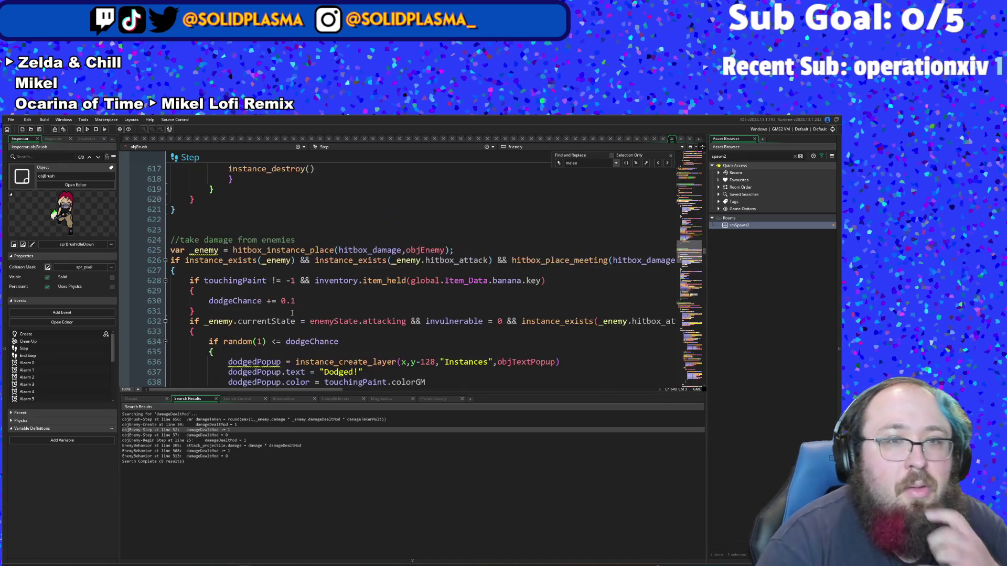
{"action": "key", "text": "ctrl+f"}
{"action": "type", "text": "globaldamageT"}
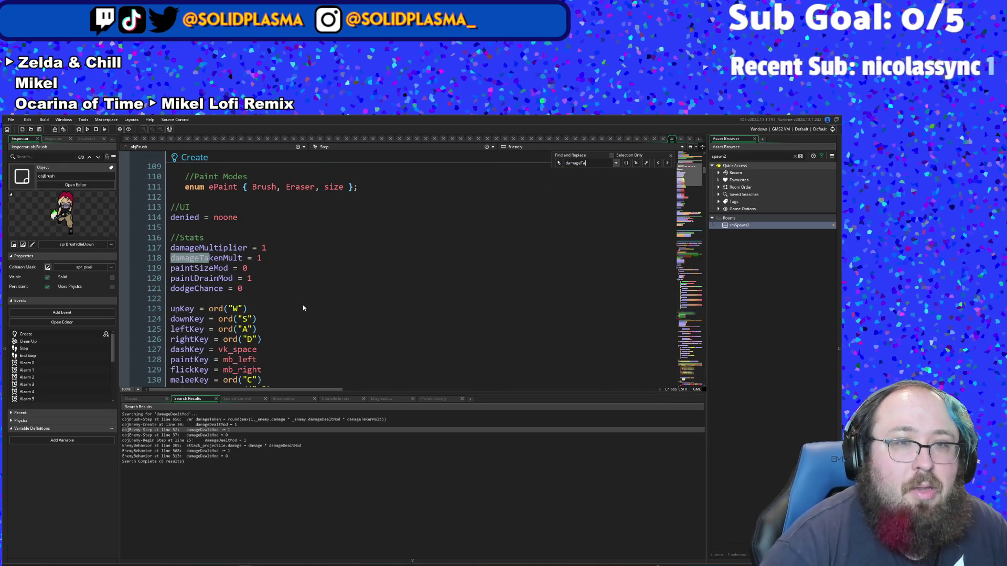
{"action": "type", "text": "a"}
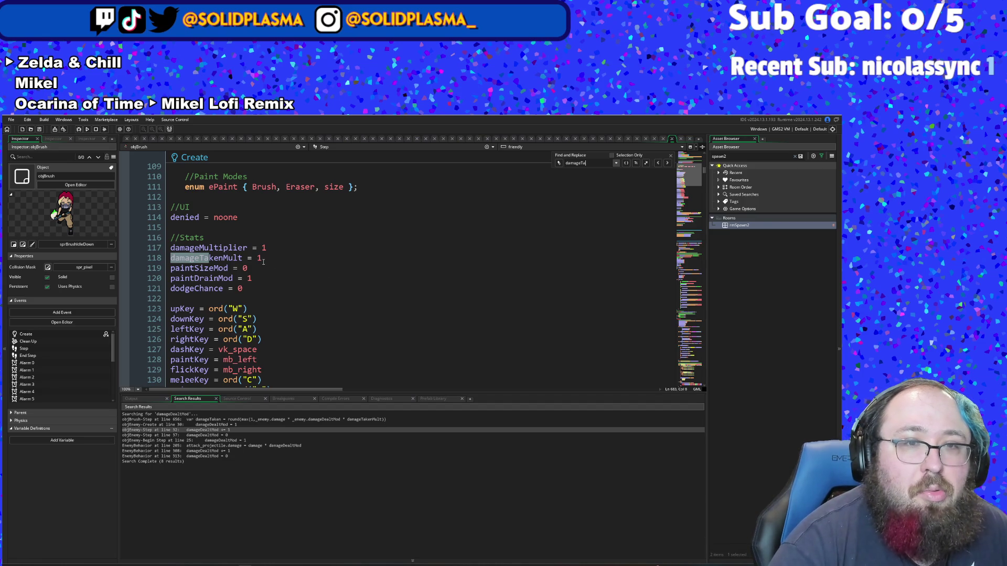
{"action": "left_click", "coordinate": [263, 260]}
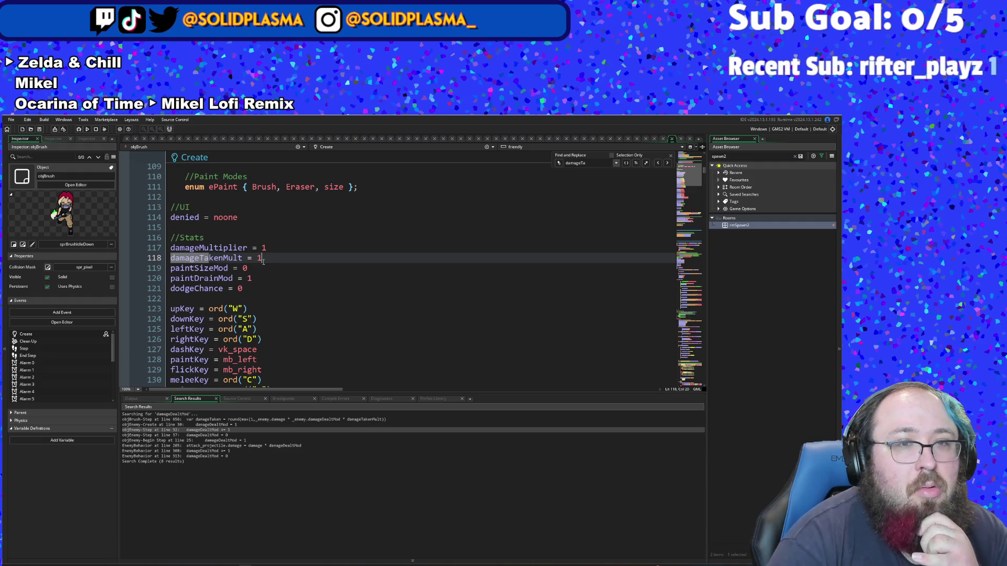
Step: Scroll the Step event down to the Latte, Red and Yellow touchingPaint checks
{"action": "scroll", "coordinate": [263, 261], "scroll_direction": "down", "scroll_amount": 20}
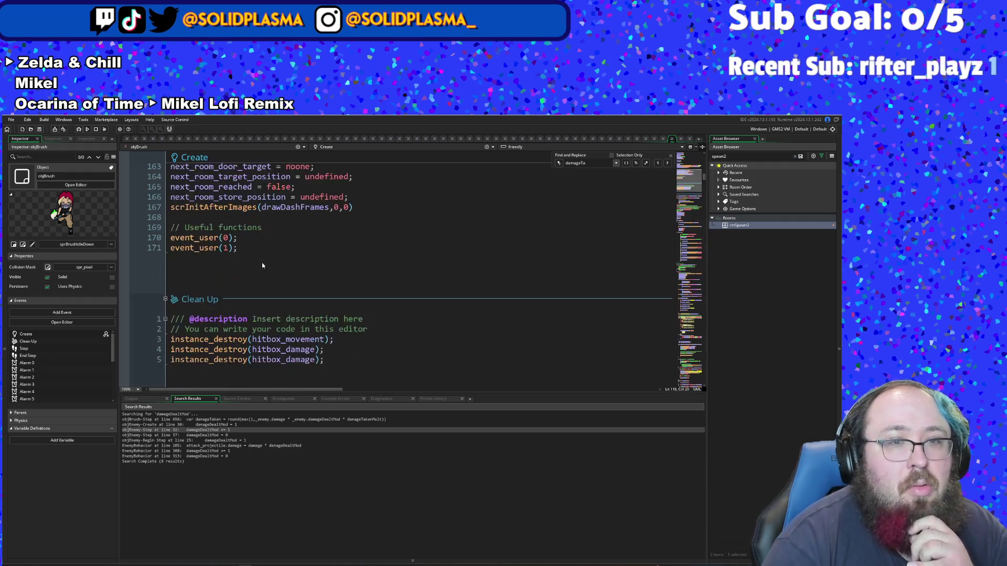
{"action": "scroll", "coordinate": [261, 274], "scroll_direction": "down", "scroll_amount": 13}
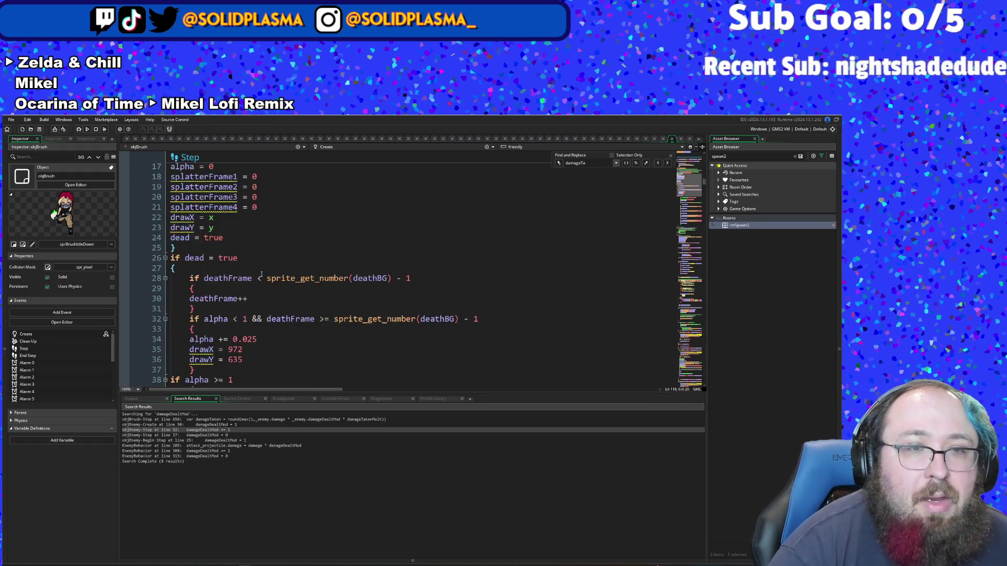
{"action": "scroll", "coordinate": [261, 272], "scroll_direction": "down", "scroll_amount": 2}
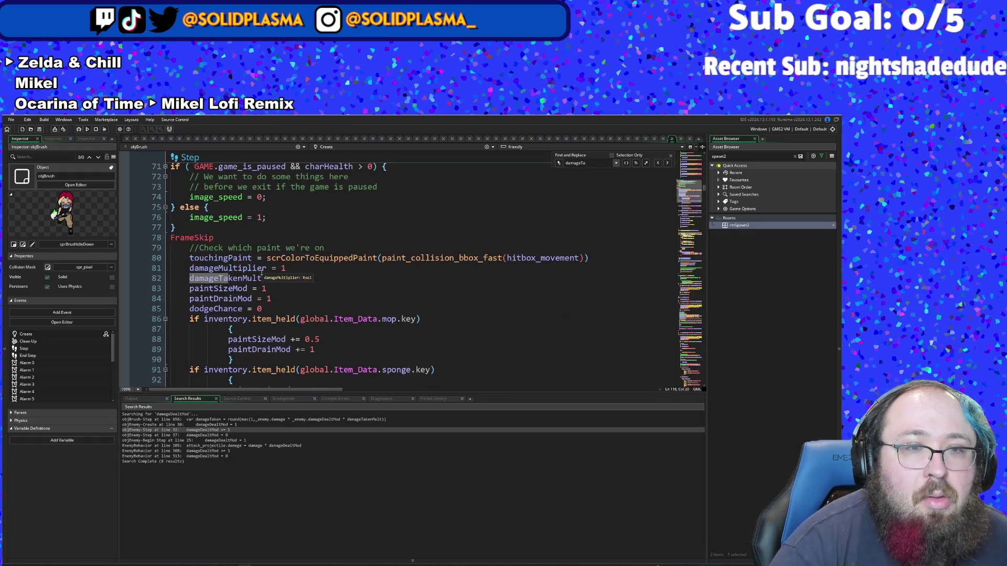
{"action": "scroll", "coordinate": [285, 312], "scroll_direction": "down", "scroll_amount": 2}
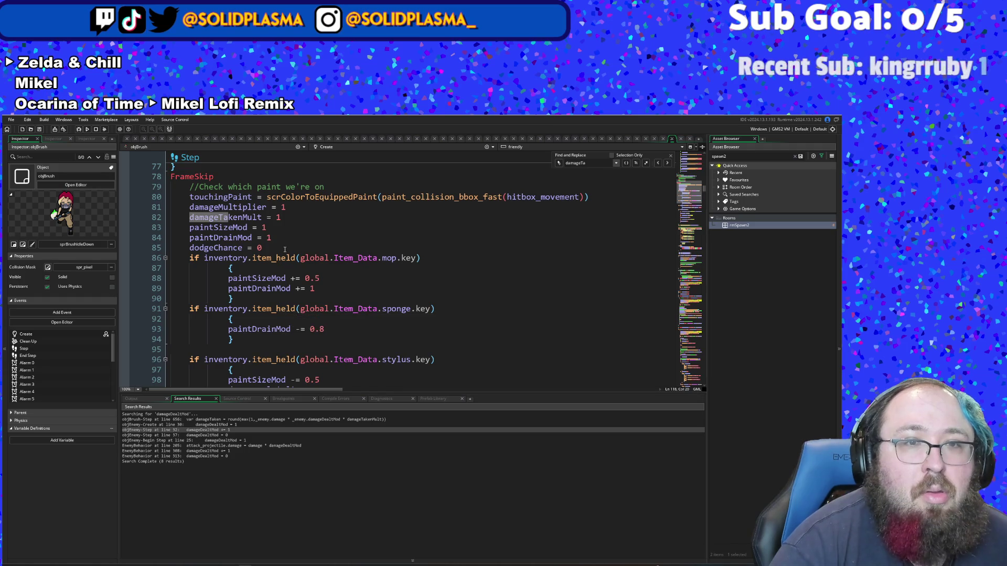
{"action": "left_click", "coordinate": [283, 248]}
{"action": "left_click", "coordinate": [283, 228]}
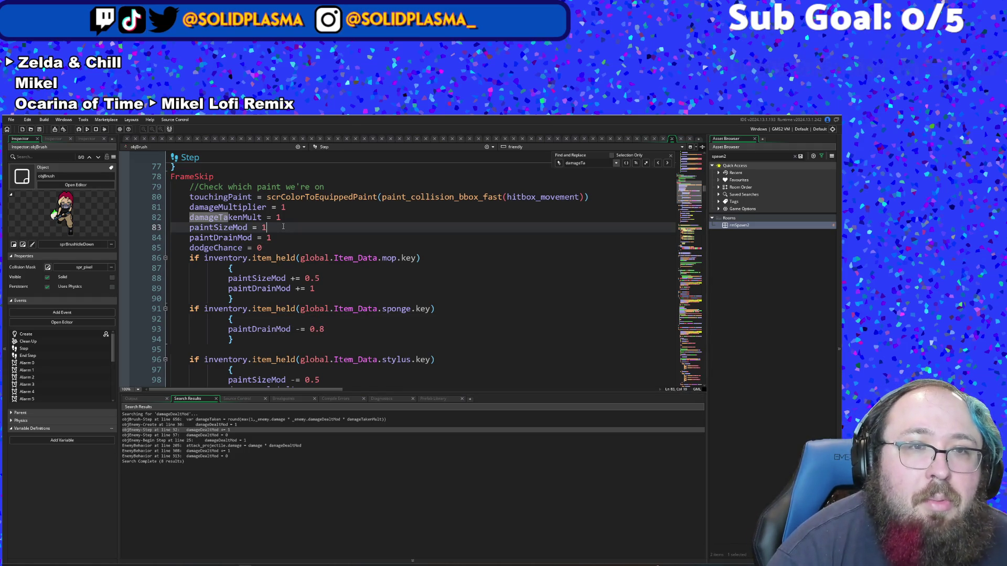
{"action": "scroll", "coordinate": [283, 227], "scroll_direction": "down", "scroll_amount": 6}
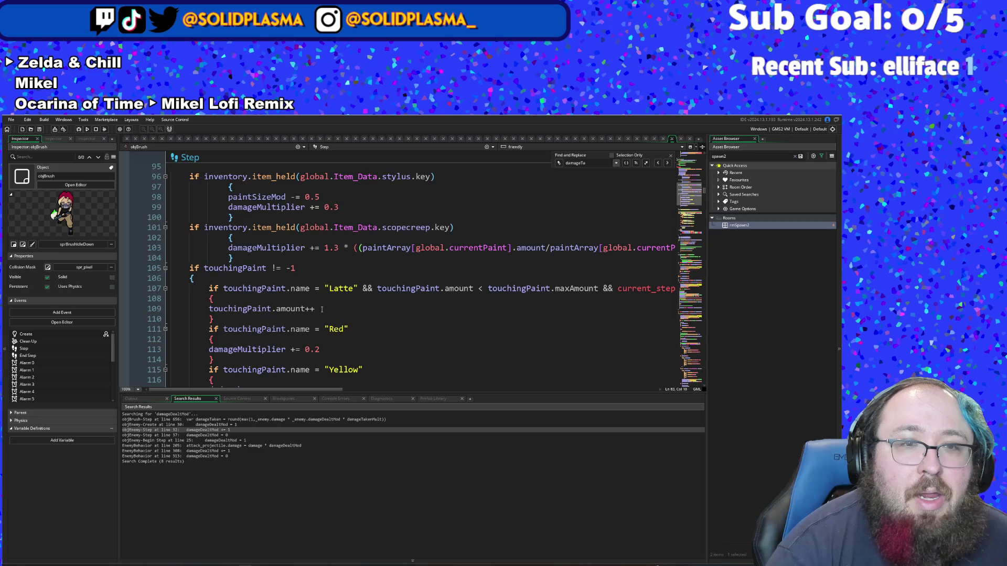
Step: Copy the Yellow paint if-block (lines 115–118) and add an empty line after its closing brace
{"action": "scroll", "coordinate": [322, 309], "scroll_direction": "down", "scroll_amount": 4}
{"action": "scroll", "coordinate": [321, 309], "scroll_direction": "up", "scroll_amount": 4}
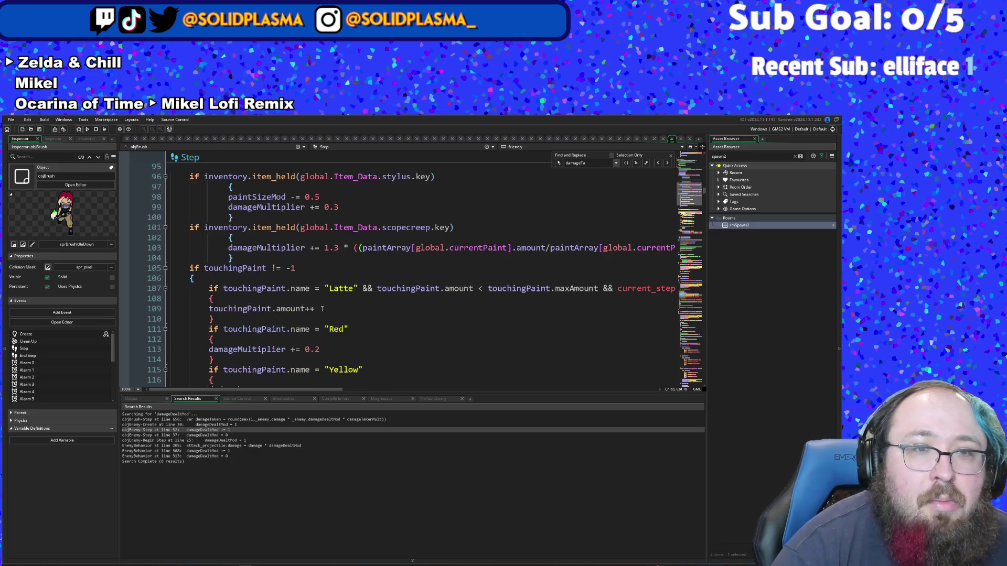
{"action": "scroll", "coordinate": [321, 312], "scroll_direction": "down", "scroll_amount": 2}
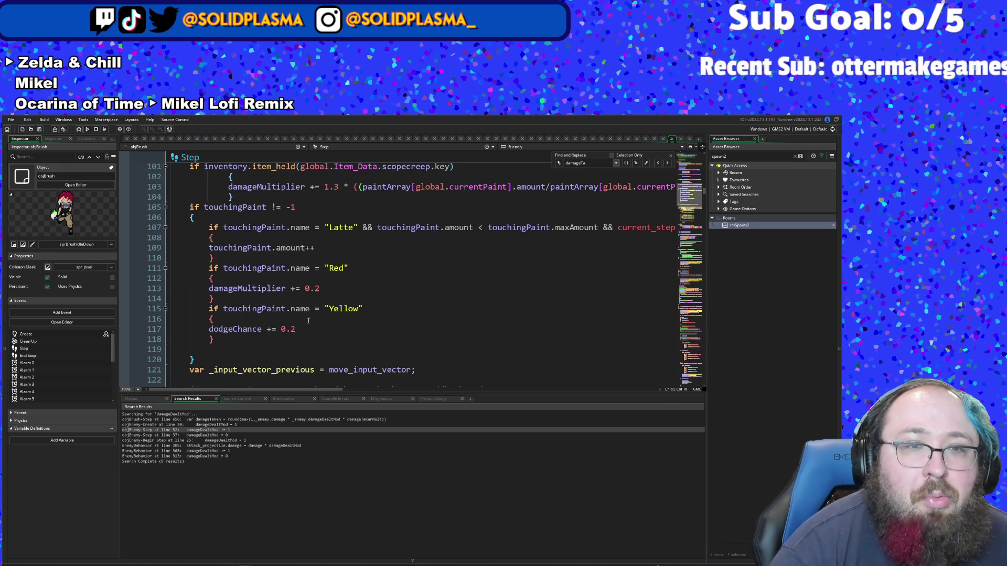
{"action": "left_click", "coordinate": [308, 320]}
{"action": "left_click", "coordinate": [228, 328]}
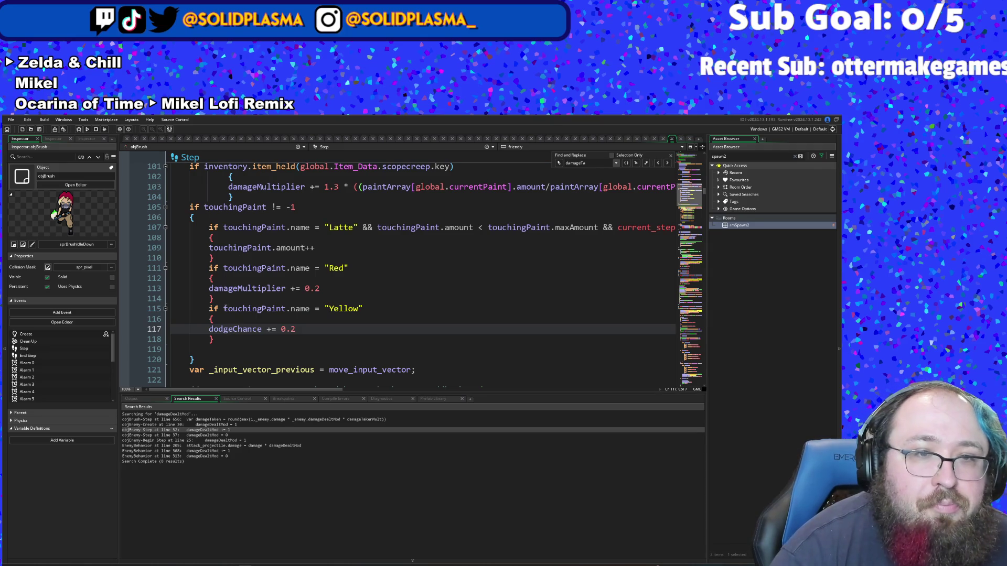
{"action": "left_click_drag", "start_coordinate": [215, 340], "coordinate": [148, 304]}
{"action": "right_click", "coordinate": [195, 317]}
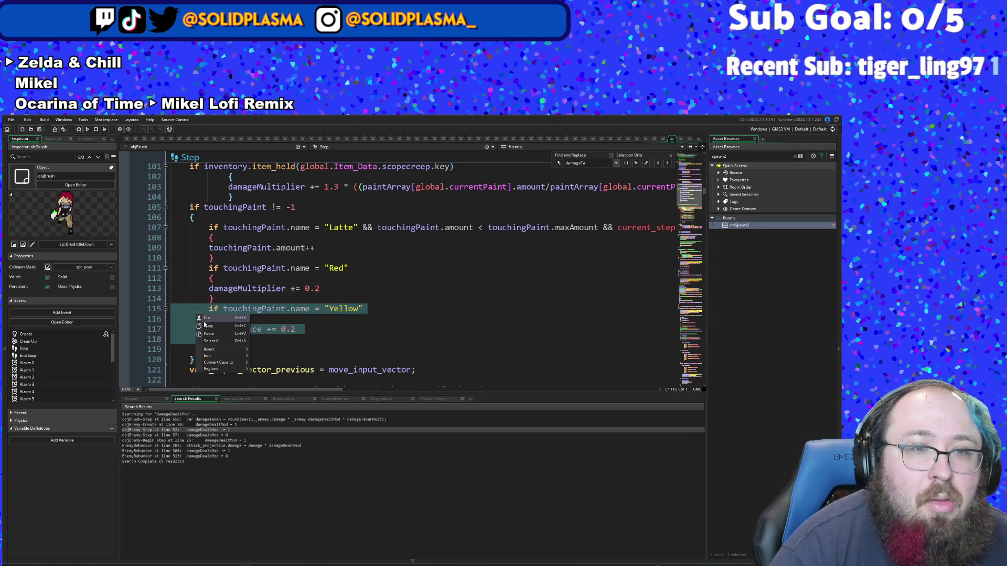
{"action": "left_click", "coordinate": [205, 325]}
{"action": "key", "text": "Right"}
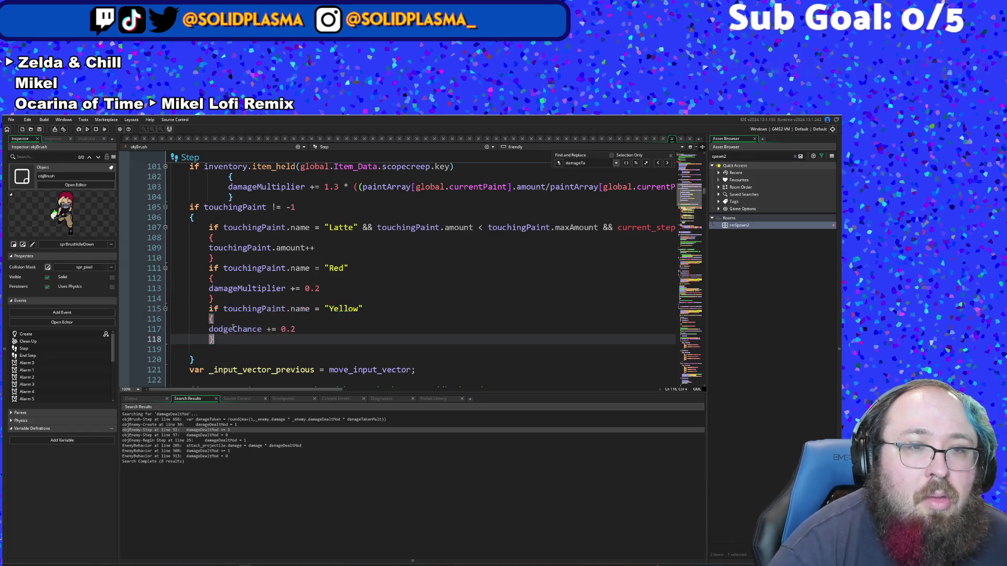
{"action": "key", "text": "Return"}
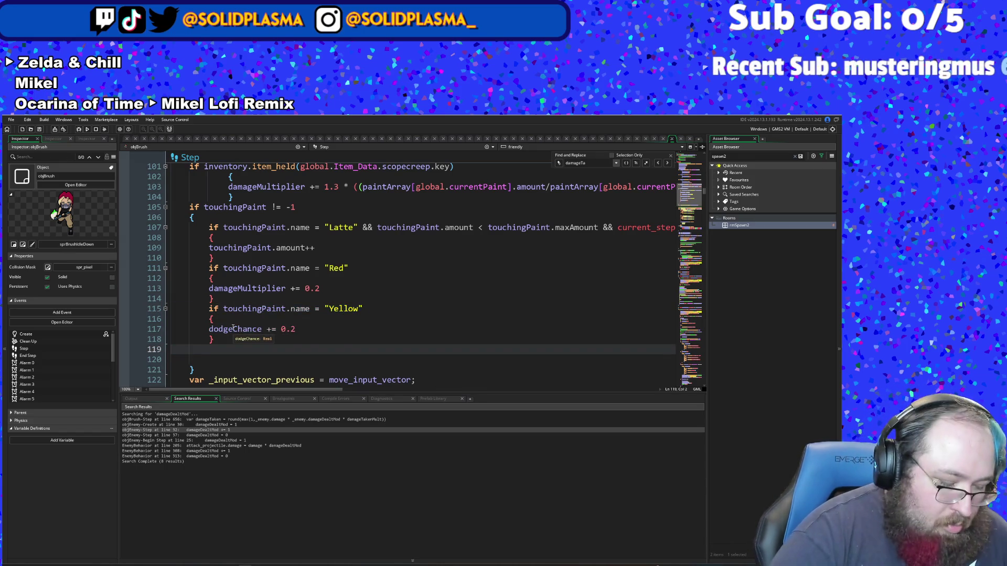
Step: Paste the Yellow block below and change its condition to touchingPaint.name = "Black"
{"action": "key", "text": "ctrl+v"}
{"action": "key", "text": "Up"}
{"action": "key", "text": "Up"}
{"action": "key", "text": "Up"}
{"action": "key", "text": "shift+Tab"}
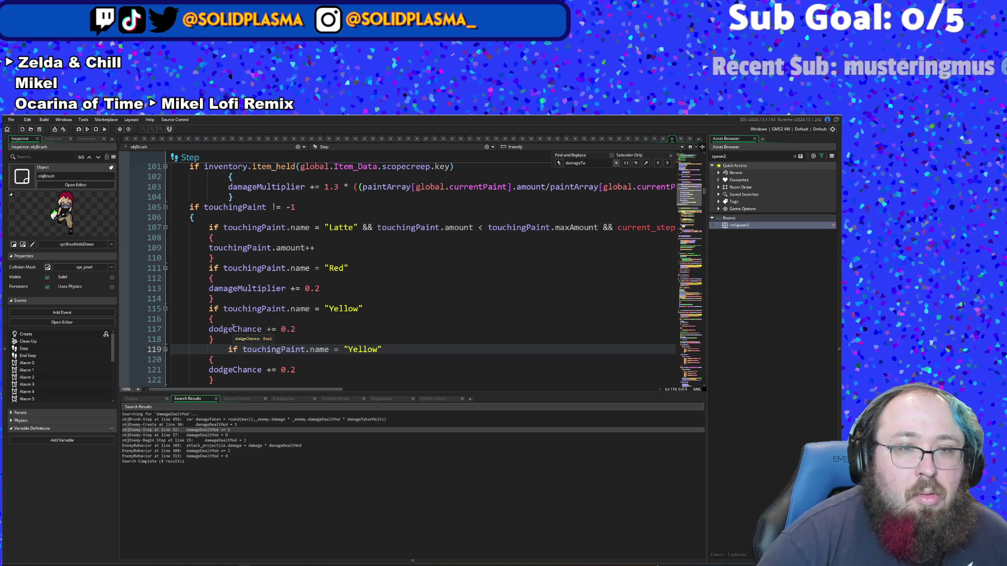
{"action": "key", "text": "Right"}
{"action": "key", "text": "Right"}
{"action": "key", "text": "Right"}
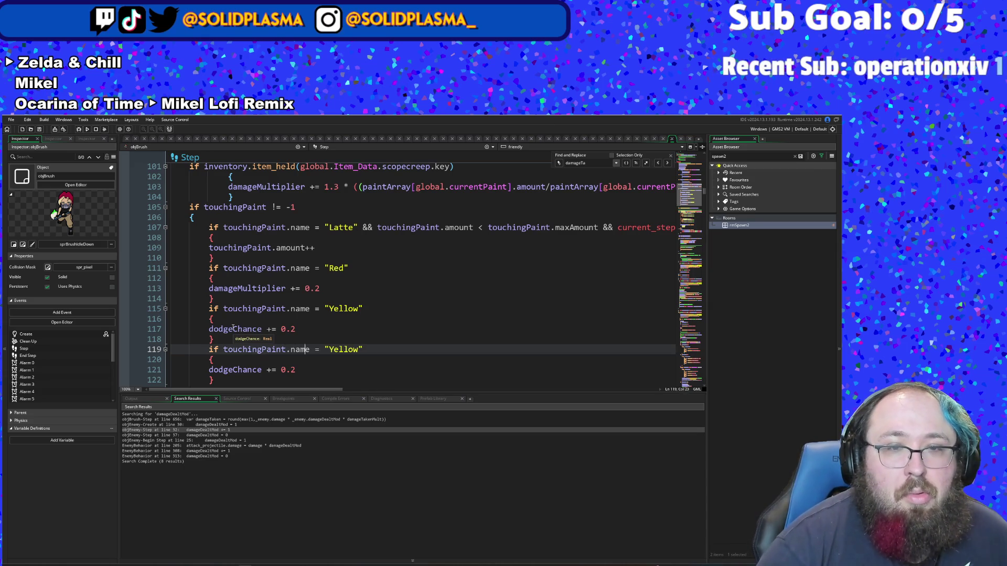
{"action": "key", "text": "BackSpace"}
{"action": "key", "text": "BackSpace"}
{"action": "key", "text": "BackSpace"}
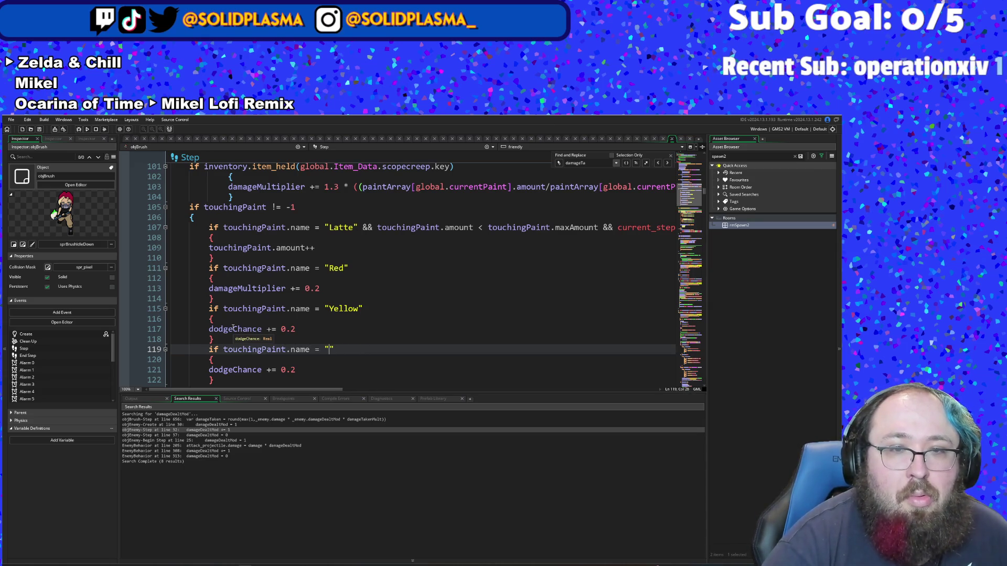
{"action": "type", "text": "Black"}
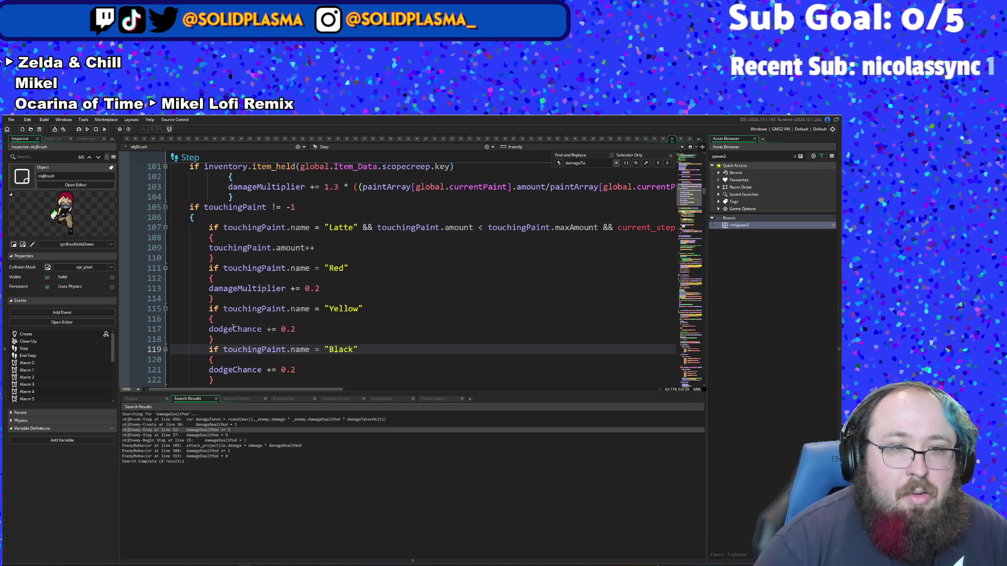
Step: Replace the dodgeChance += 0.2 body with damageTakenMult = 0 using autocomplete
{"action": "key", "text": "Down"}
{"action": "key", "text": "Down"}
{"action": "key", "text": "Down"}
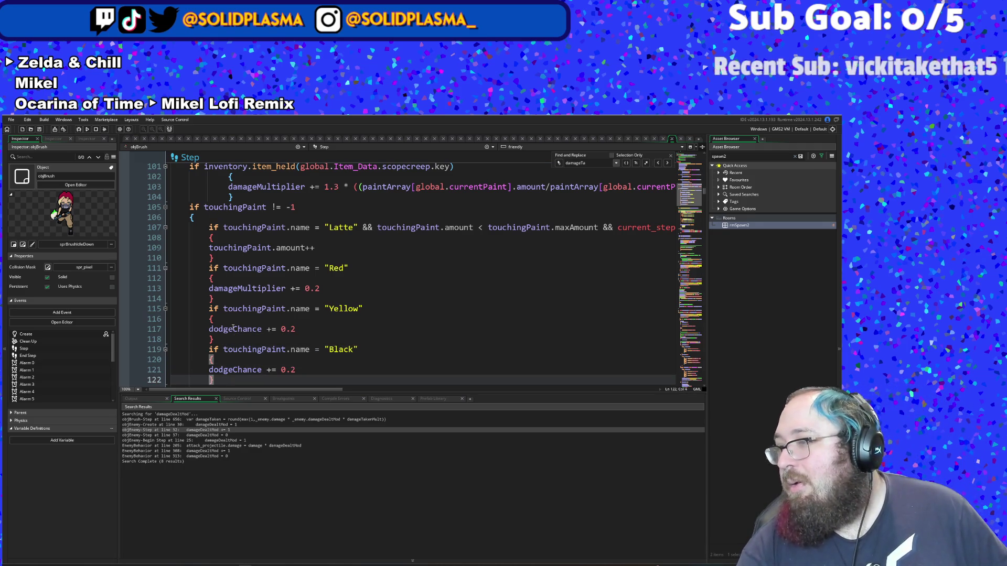
{"action": "key", "text": "Up"}
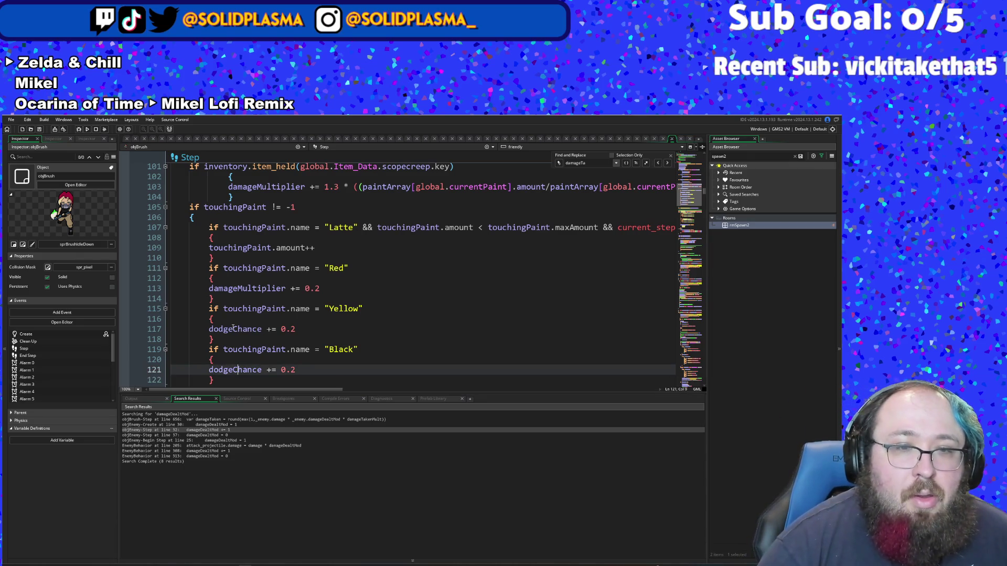
{"action": "key", "text": "BackSpace"}
{"action": "key", "text": "BackSpace"}
{"action": "key", "text": "BackSpace"}
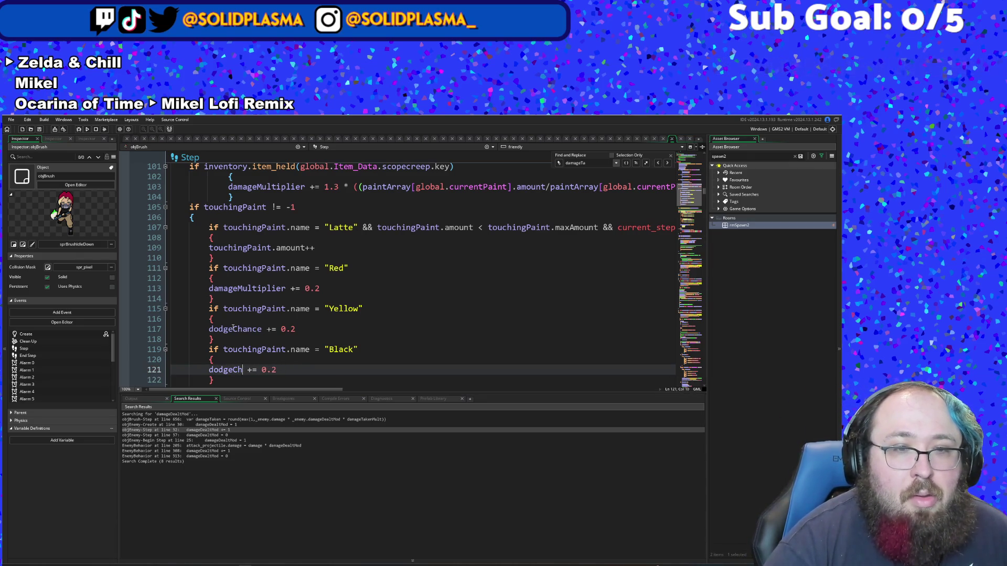
{"action": "type", "text": "Da"}
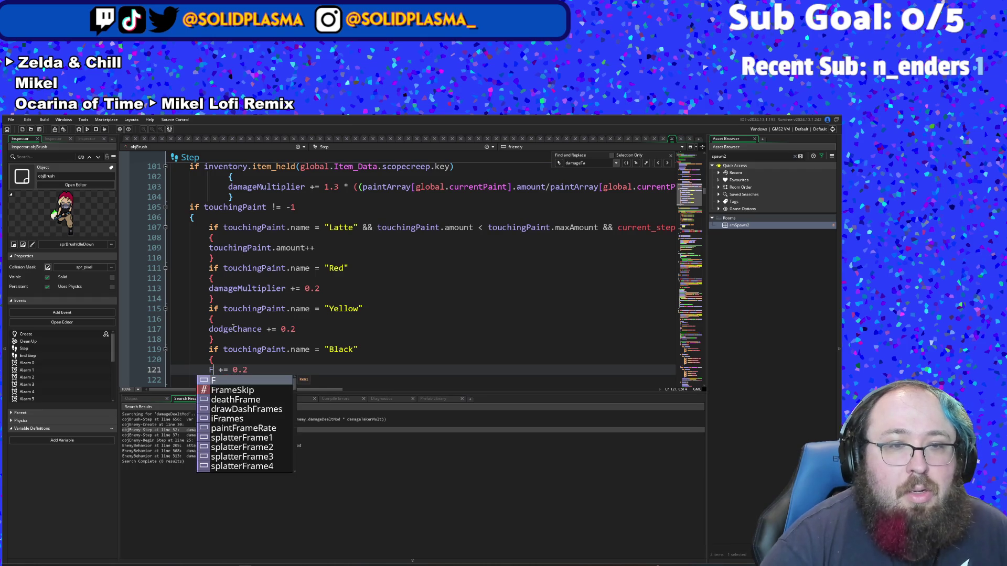
{"action": "type", "text": "mageT"}
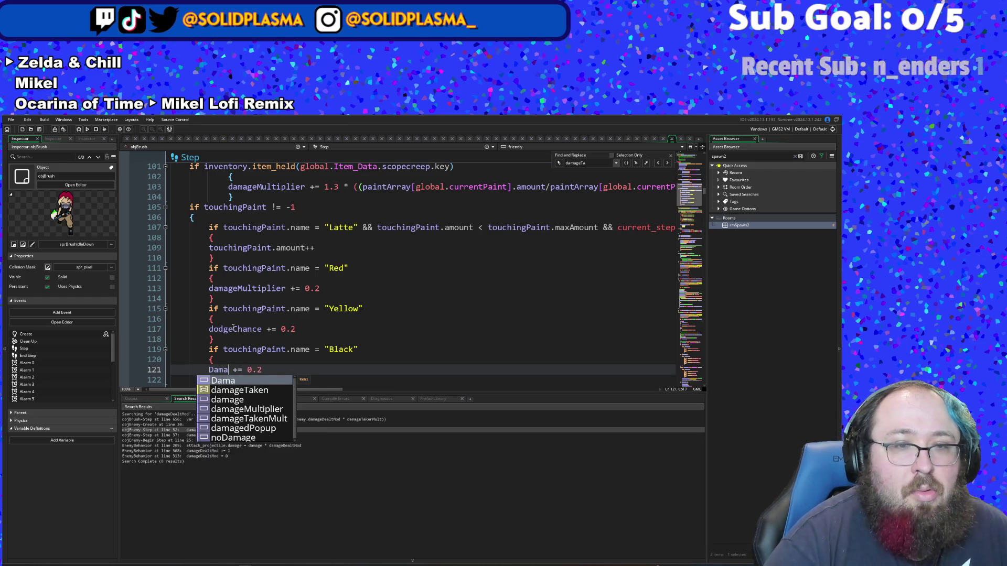
{"action": "key", "text": "Down"}
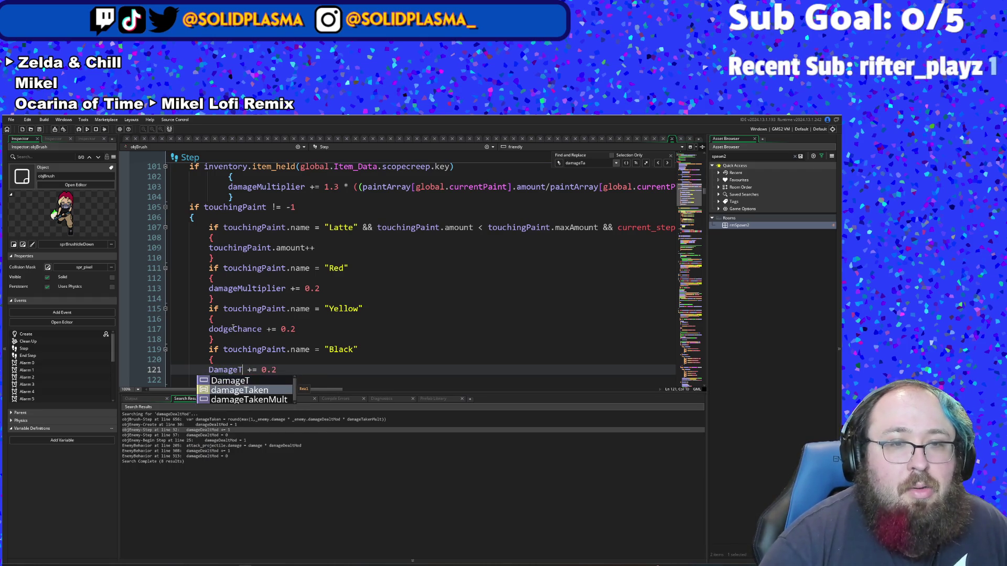
{"action": "key", "text": "Return"}
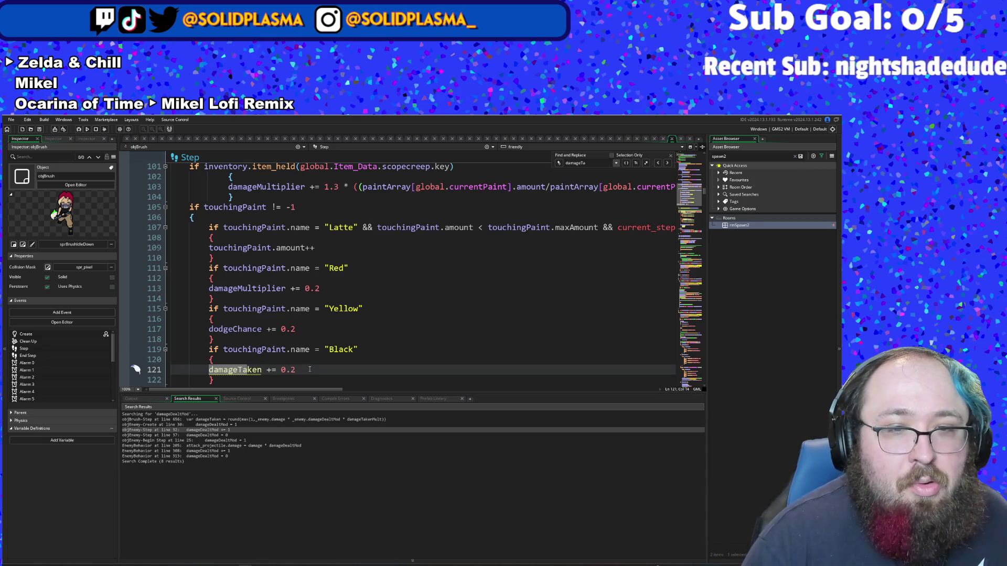
{"action": "key", "text": "BackSpace"}
{"action": "key", "text": "BackSpace"}
{"action": "key", "text": "BackSpace"}
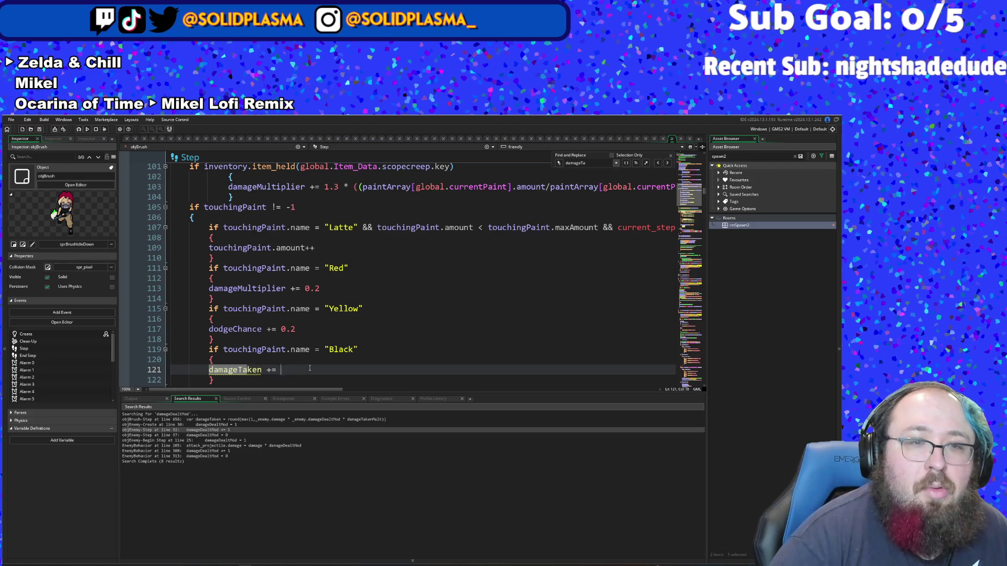
{"action": "type", "text": "Take"}
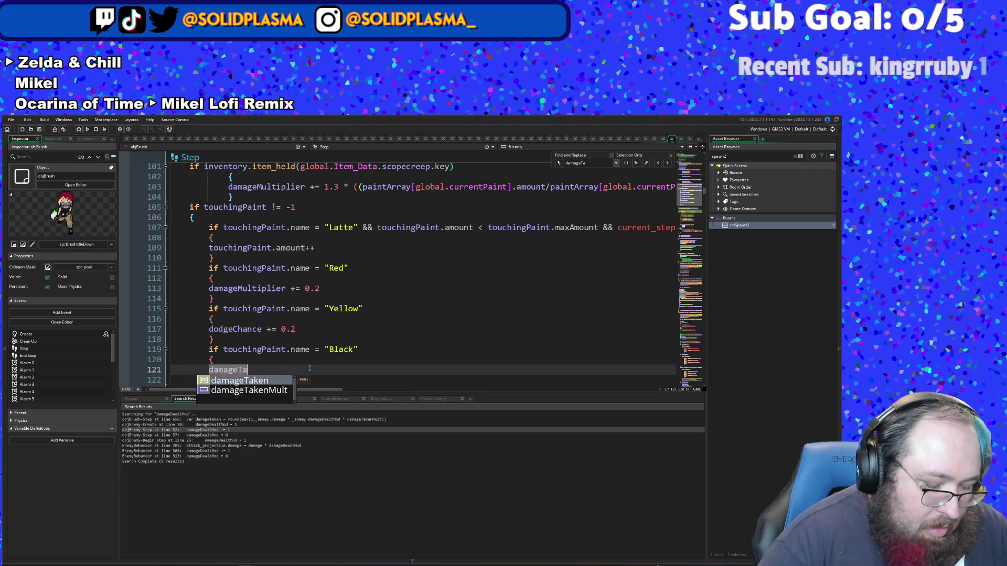
{"action": "key", "text": "Down"}
{"action": "key", "text": "Return"}
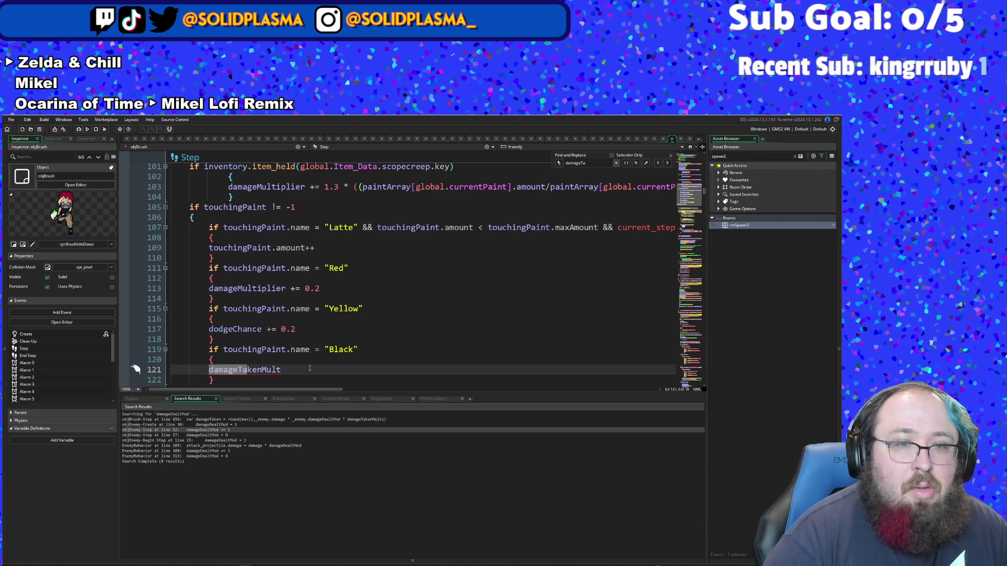
{"action": "type", "text": " = 0"}
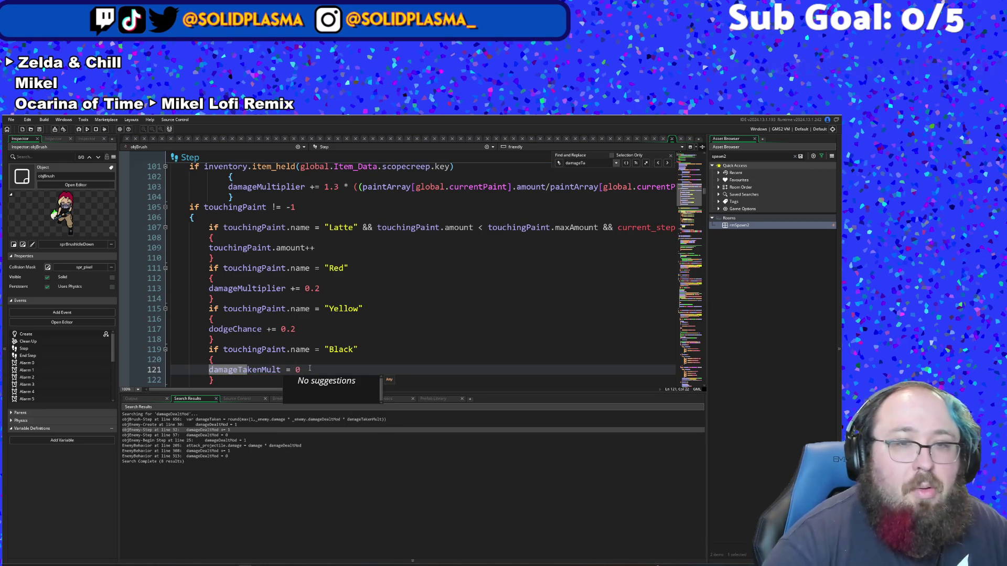
{"action": "left_click", "coordinate": [350, 350]}
Step: Add damageMultiplier = 0 below damageTakenMult = 0 in the Black branch and select the branch
{"action": "scroll", "coordinate": [351, 339], "scroll_direction": "down", "scroll_amount": 2}
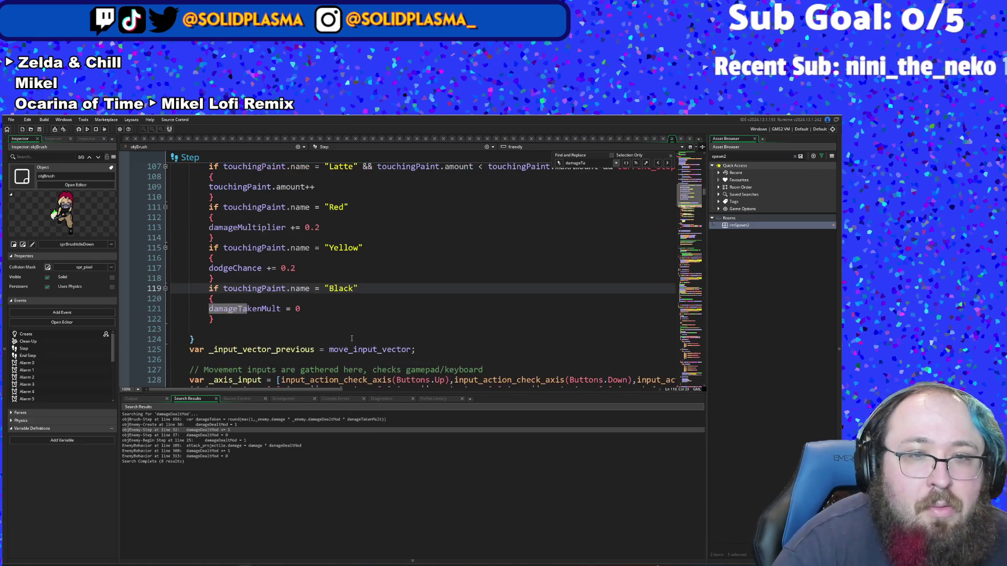
{"action": "left_click", "coordinate": [342, 323]}
{"action": "left_click", "coordinate": [325, 309]}
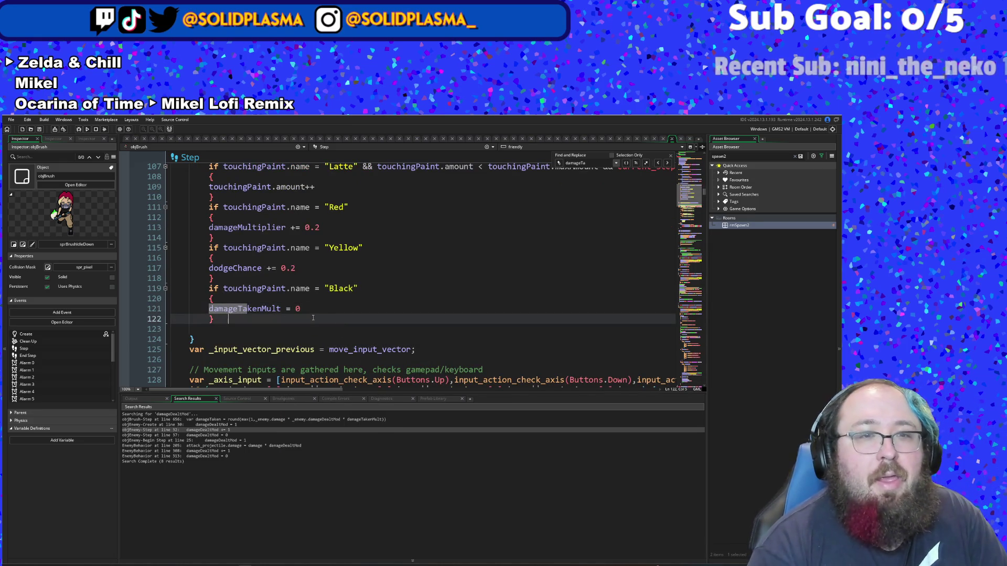
{"action": "left_click", "coordinate": [312, 314]}
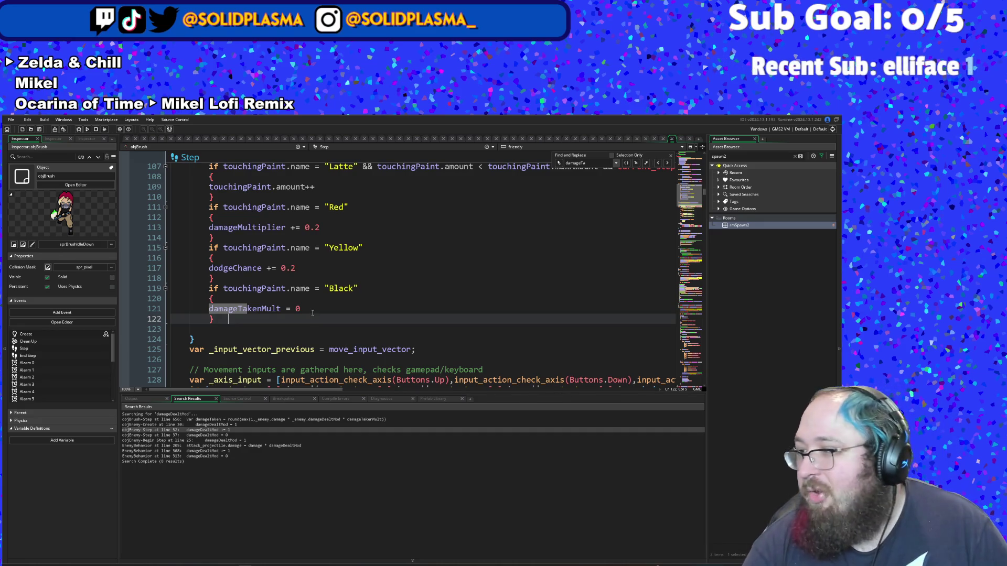
{"action": "left_click", "coordinate": [313, 312]}
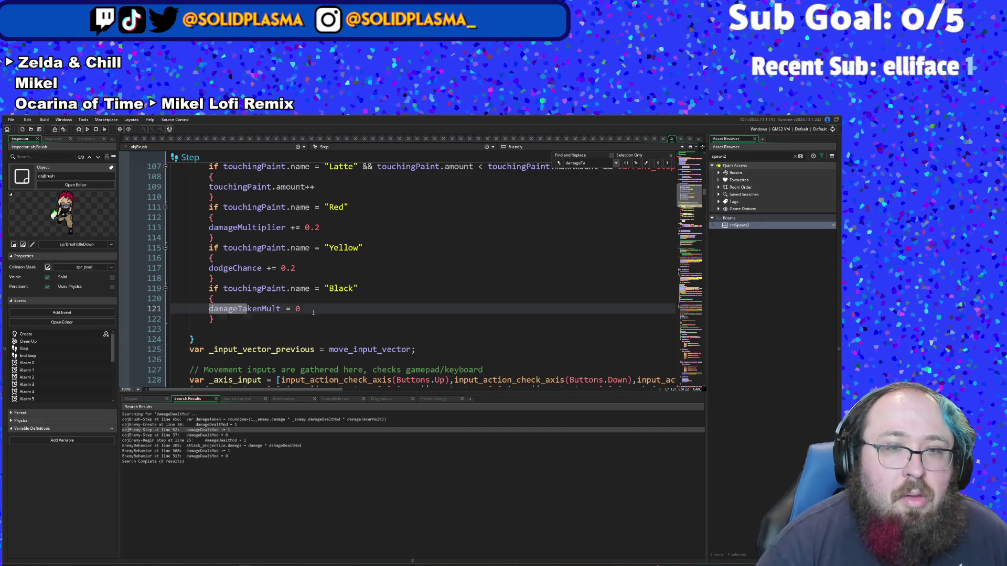
{"action": "key", "text": "Return"}
{"action": "type", "text": "d"}
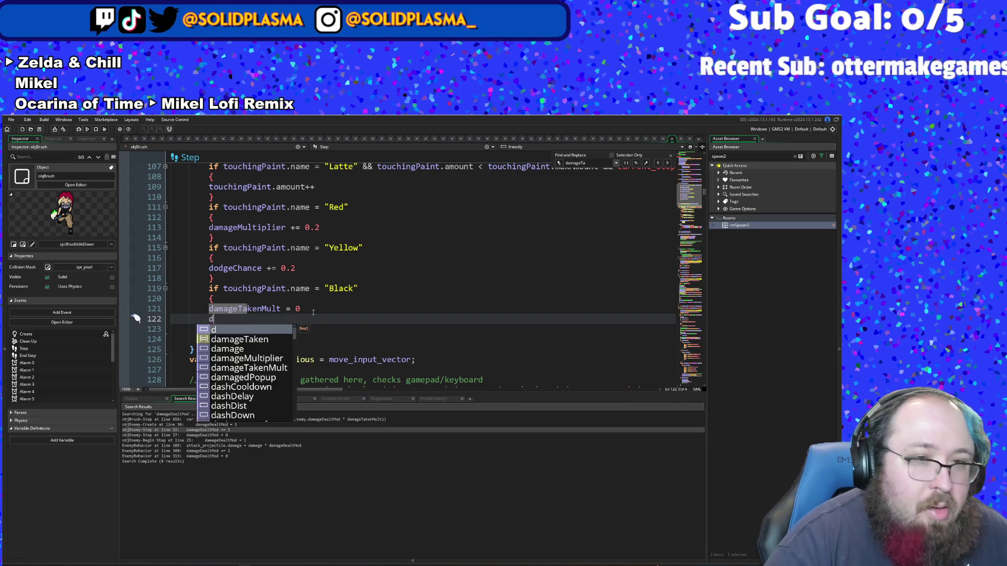
{"action": "type", "text": "amage"}
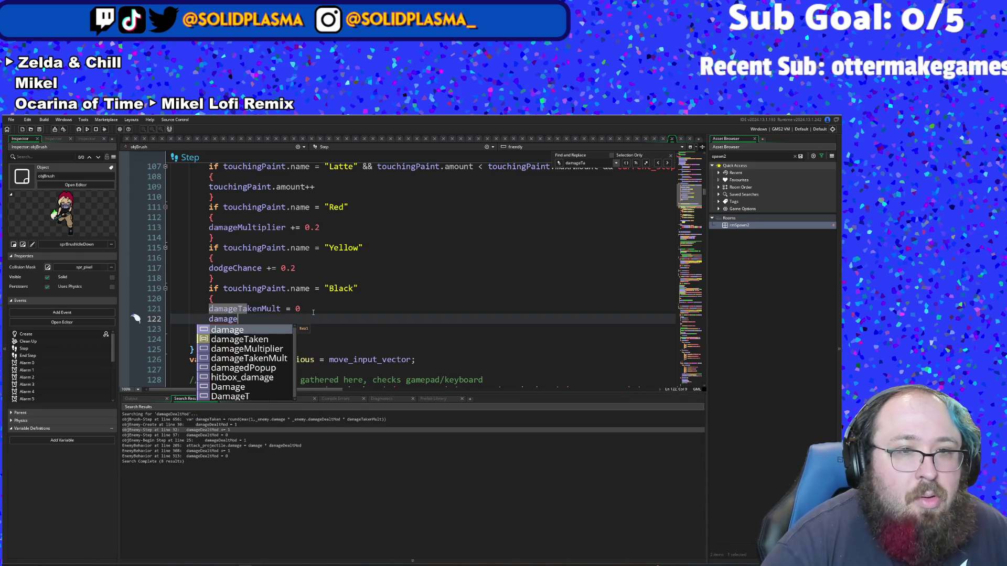
{"action": "type", "text": "De"}
{"action": "key", "text": "BackSpace"}
{"action": "key", "text": "BackSpace"}
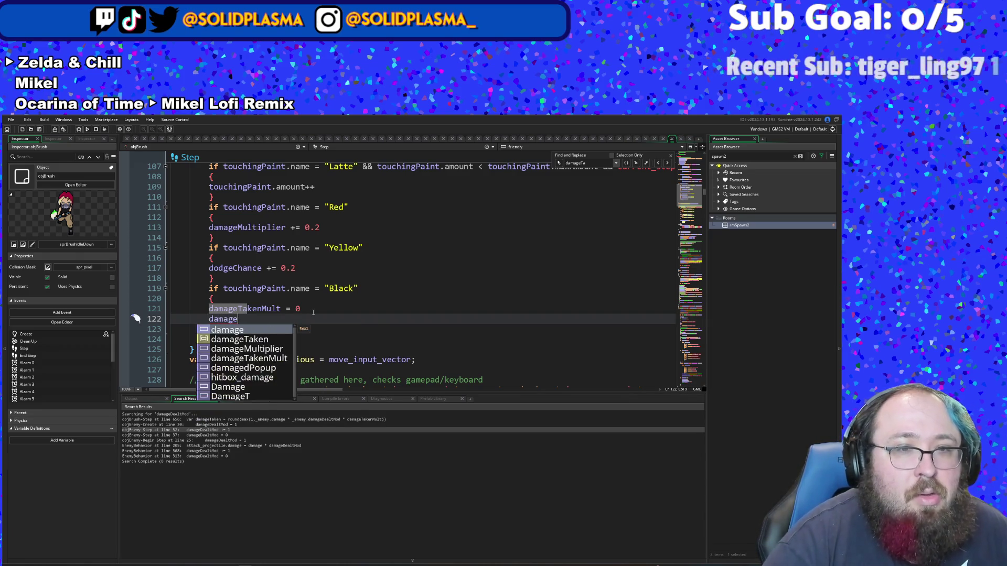
{"action": "type", "text": "M"}
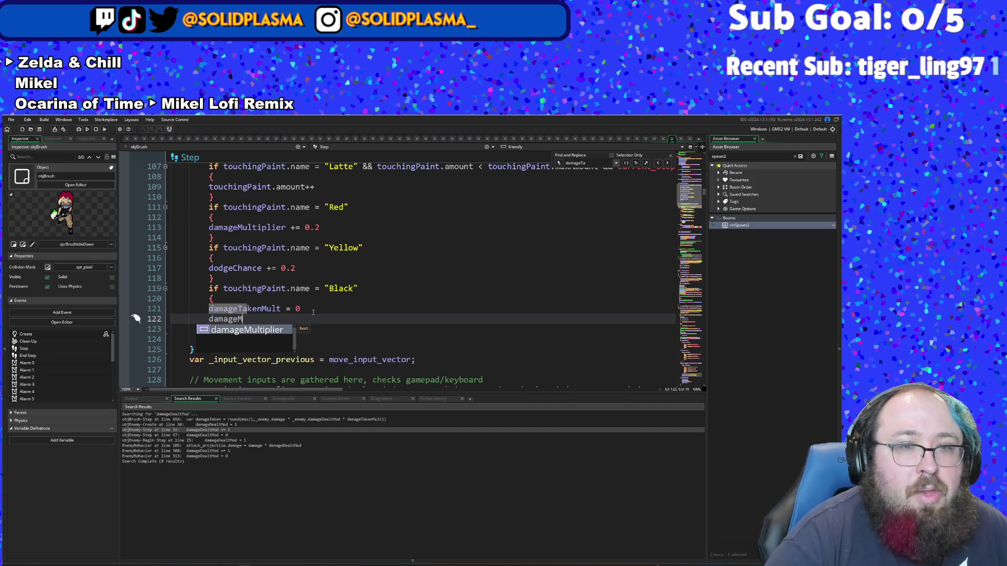
{"action": "key", "text": "Return"}
{"action": "type", "text": "= 0"}
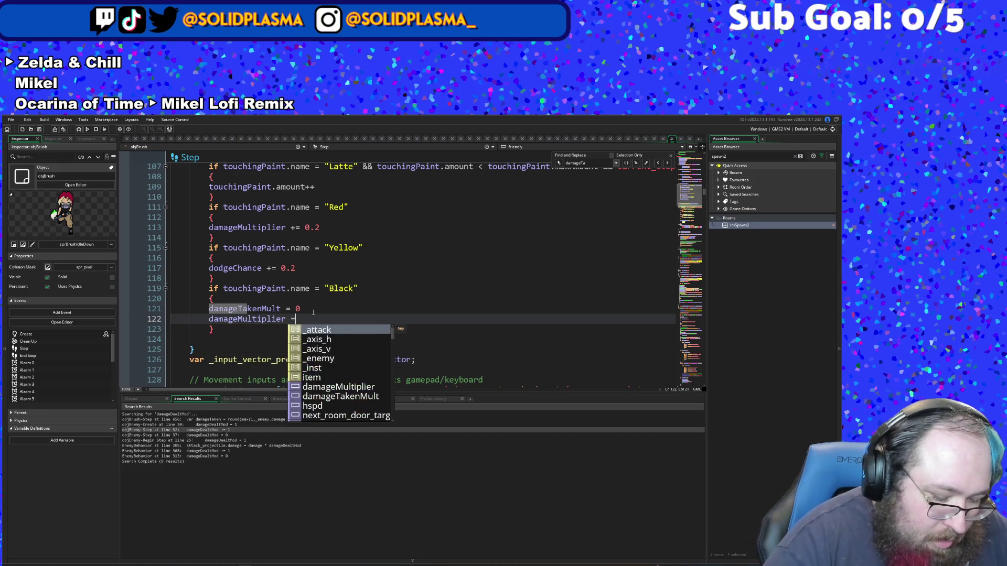
{"action": "left_click", "coordinate": [316, 309]}
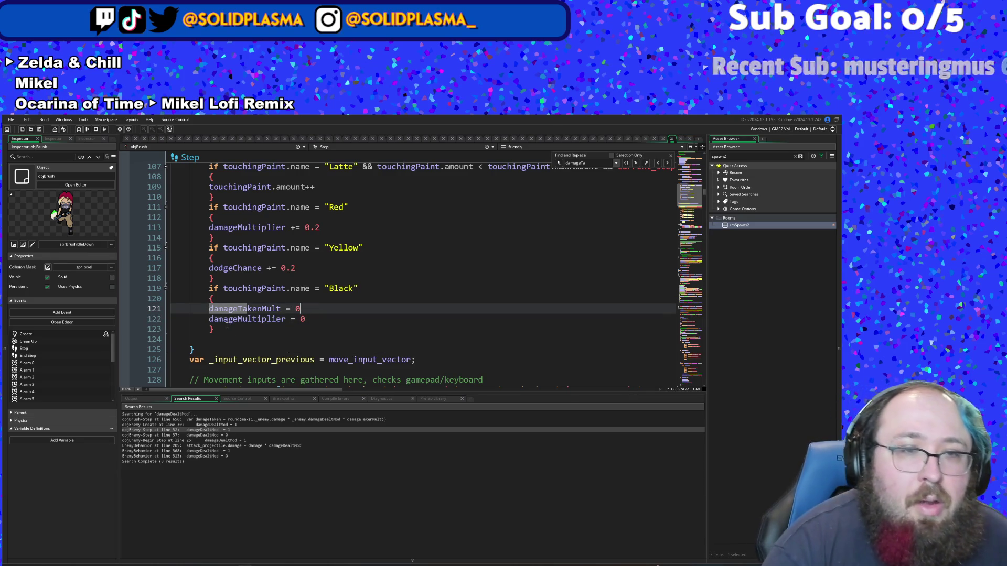
{"action": "mouse_move", "coordinate": [228, 330]}
{"action": "left_mouse_down"}
{"action": "mouse_move", "coordinate": [157, 258]}
{"action": "mouse_move", "coordinate": [141, 292]}
{"action": "left_mouse_up"}
{"action": "key", "text": "ctrl+c"}
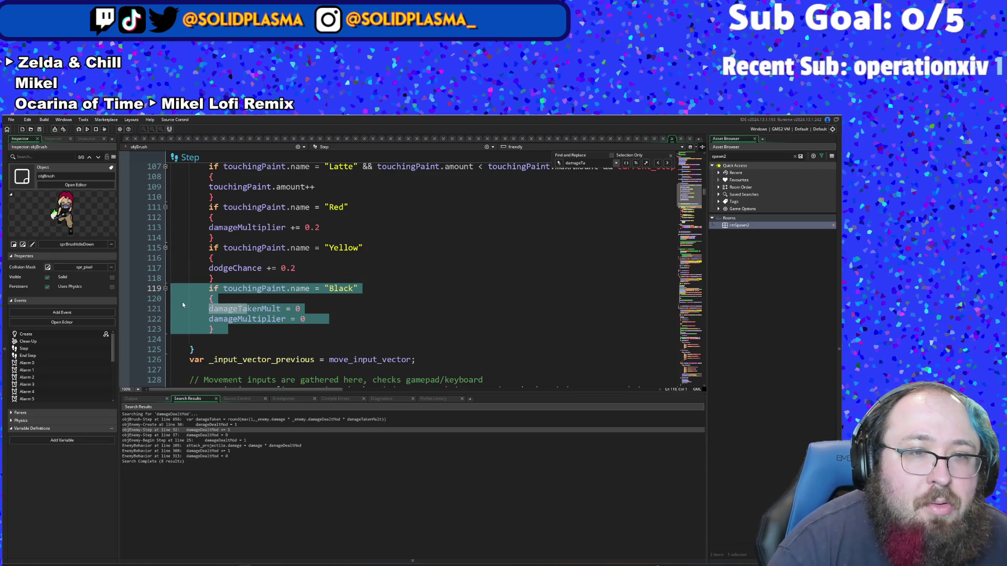
Step: Paste a copy of the Black branch below it and rename its condition to "White"
{"action": "left_click", "coordinate": [225, 328]}
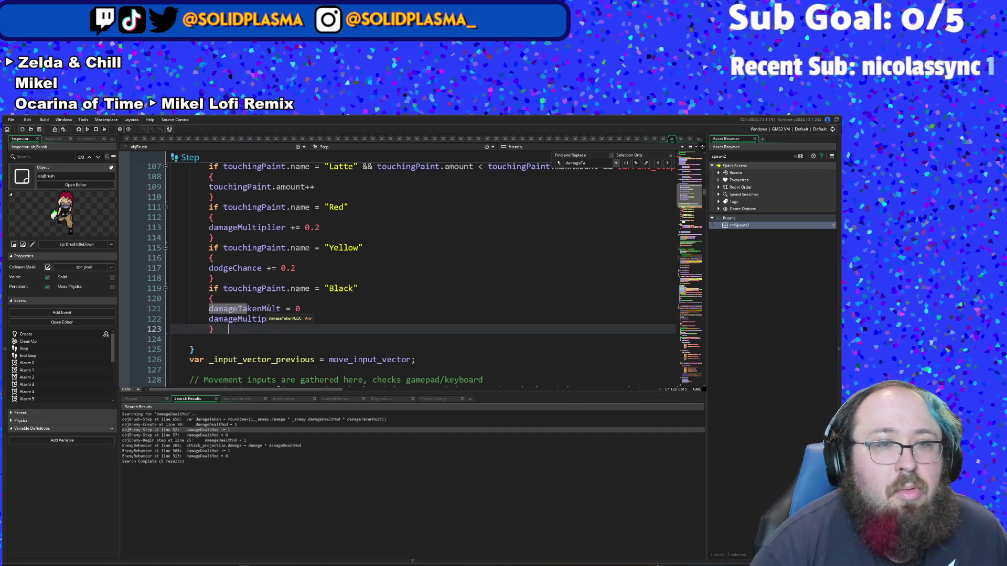
{"action": "key", "text": "Return"}
{"action": "key", "text": "ctrl+v"}
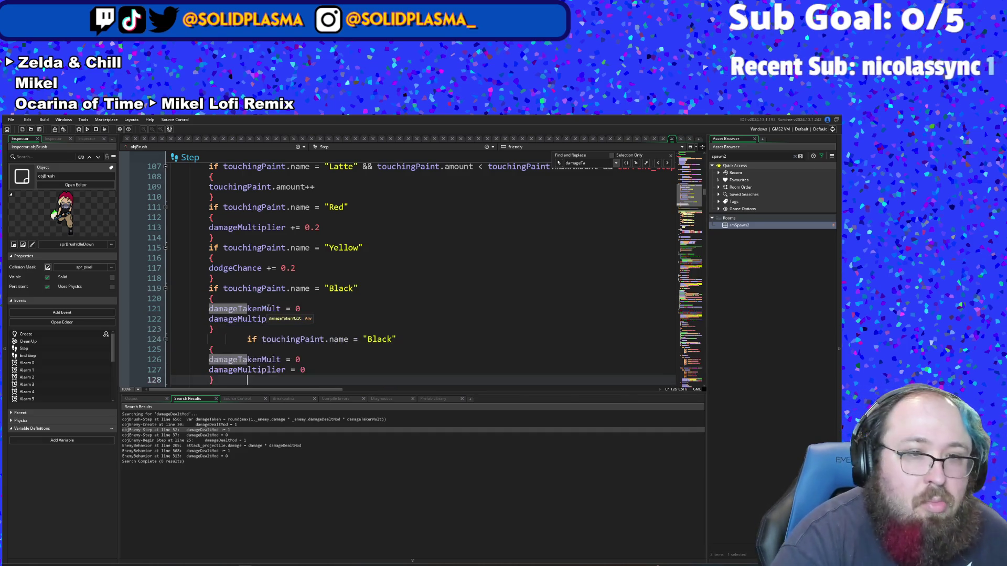
{"action": "key", "text": "Up"}
{"action": "key", "text": "Up"}
{"action": "key", "text": "Up"}
{"action": "key", "text": "Down"}
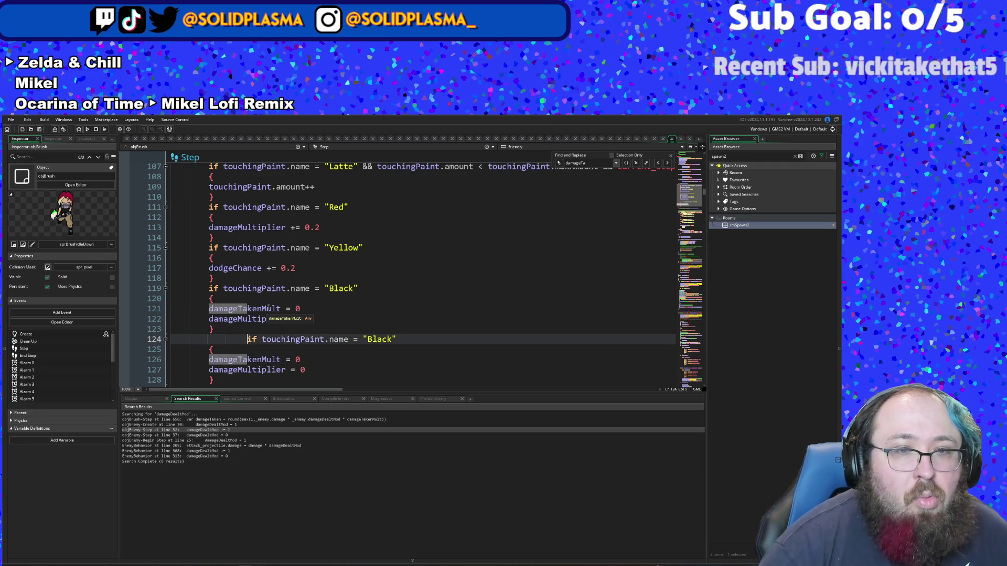
{"action": "key", "text": "BackSpace"}
{"action": "key", "text": "Down"}
{"action": "key", "text": "Down"}
{"action": "key", "text": "Down"}
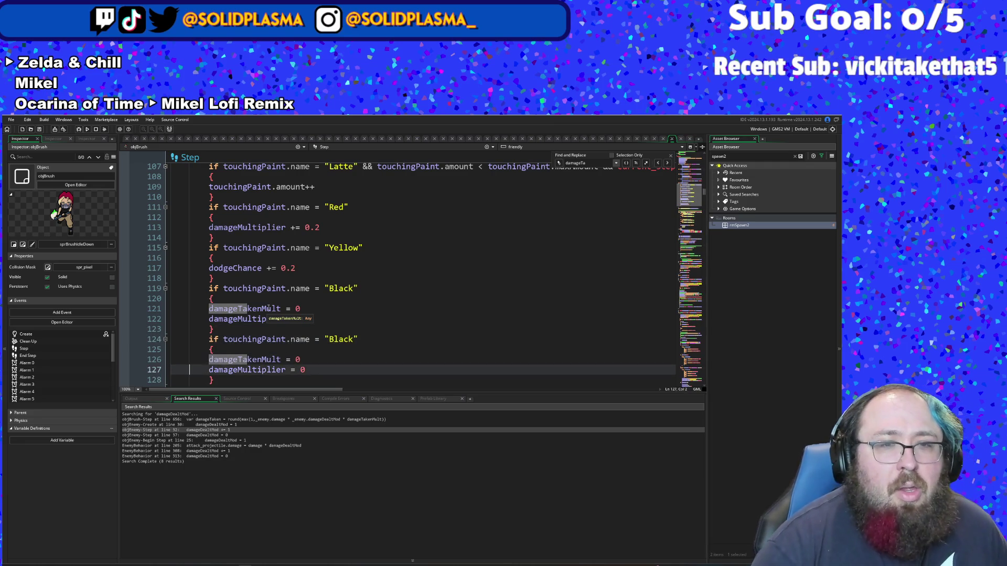
{"action": "key", "text": "End"}
{"action": "key", "text": "Left"}
{"action": "key", "text": "Up"}
{"action": "key", "text": "Up"}
{"action": "key", "text": "Up"}
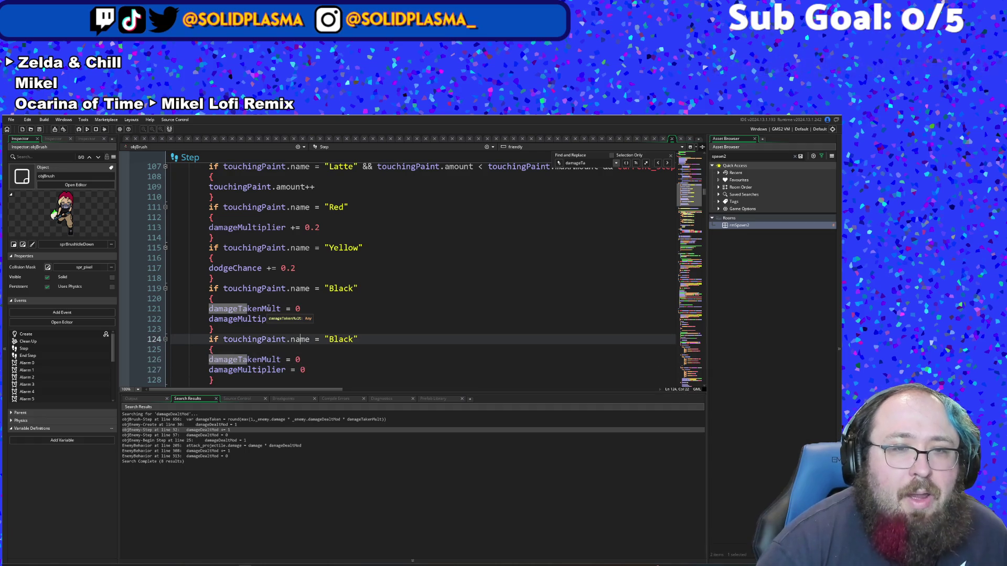
{"action": "key", "text": "Down"}
{"action": "key", "text": "End"}
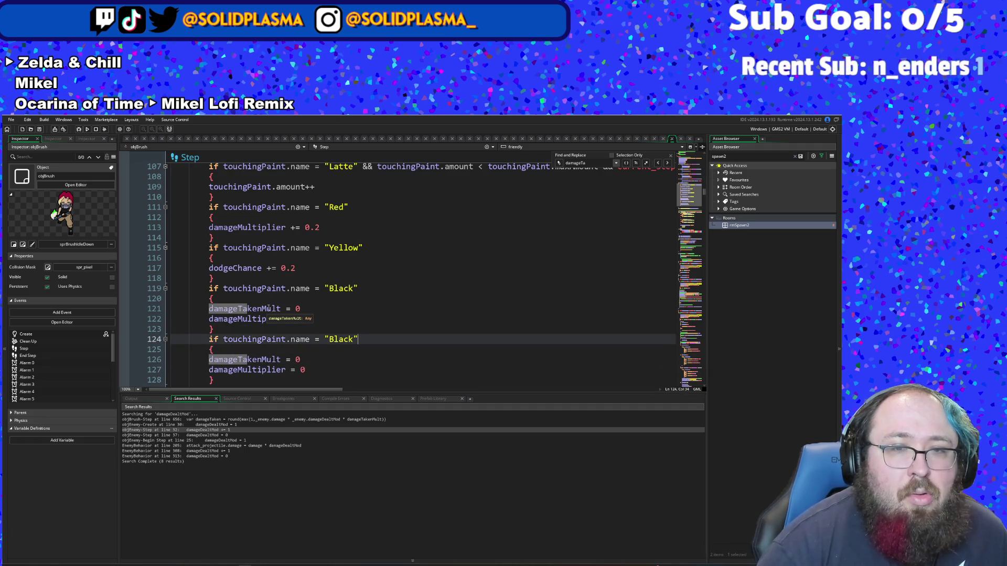
{"action": "key", "text": "BackSpace"}
{"action": "key", "text": "BackSpace"}
{"action": "key", "text": "BackSpace"}
{"action": "type", "text": "White"}
Step: Change the White branch's assignments to damageTakenMult += 1 and damageMultiplier +=1
{"action": "key", "text": "Down"}
{"action": "key", "text": "Down"}
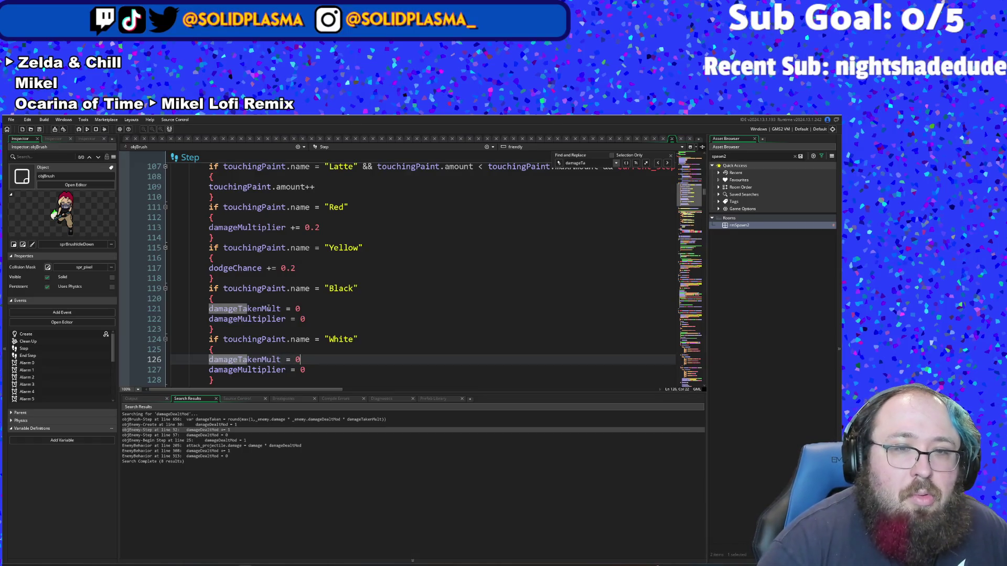
{"action": "key", "text": "BackSpace"}
{"action": "type", "text": "+="}
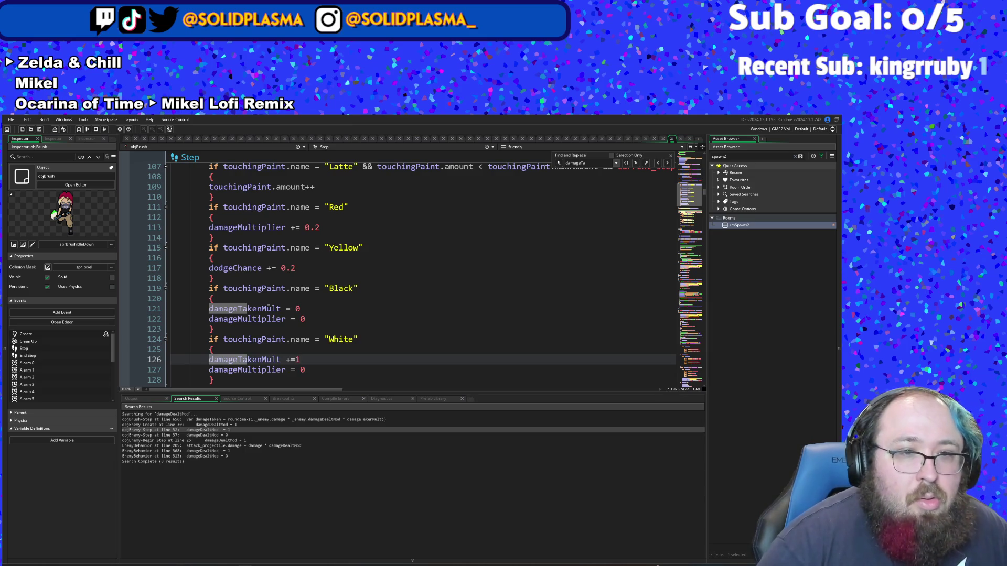
{"action": "key", "text": "Left"}
{"action": "key", "text": "Right"}
{"action": "key", "text": "Down"}
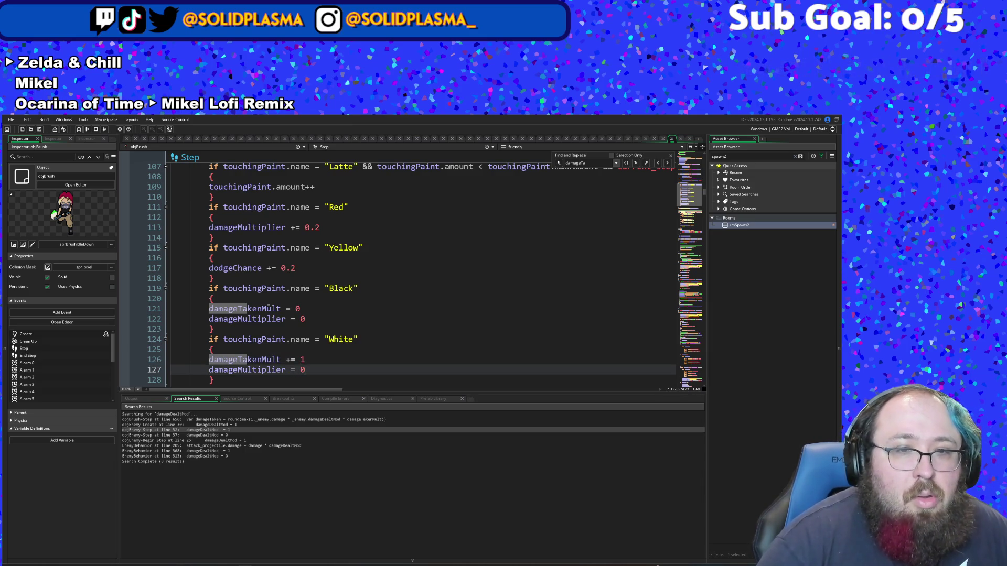
{"action": "key", "text": "BackSpace"}
{"action": "type", "text": "+"}
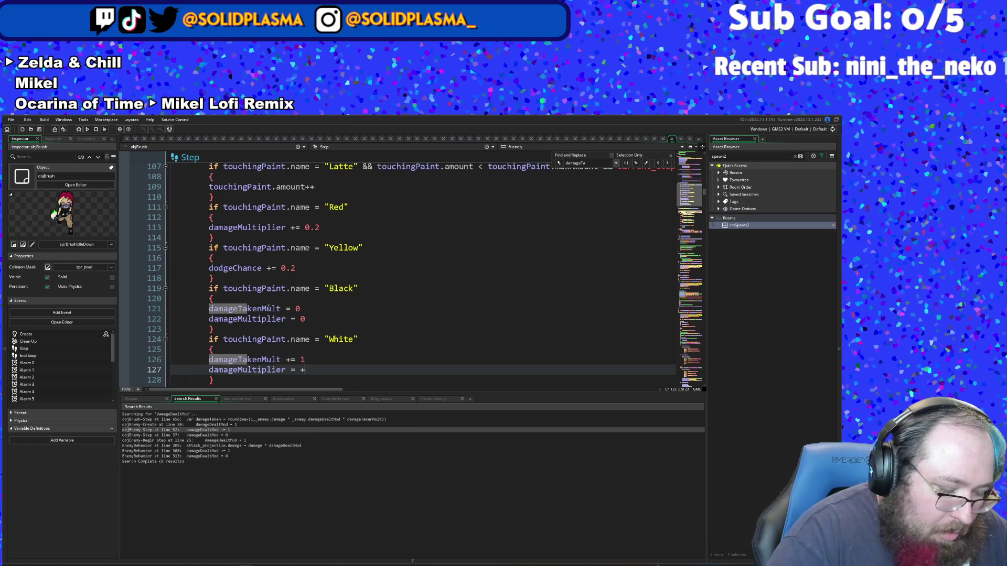
{"action": "type", "text": "=1"}
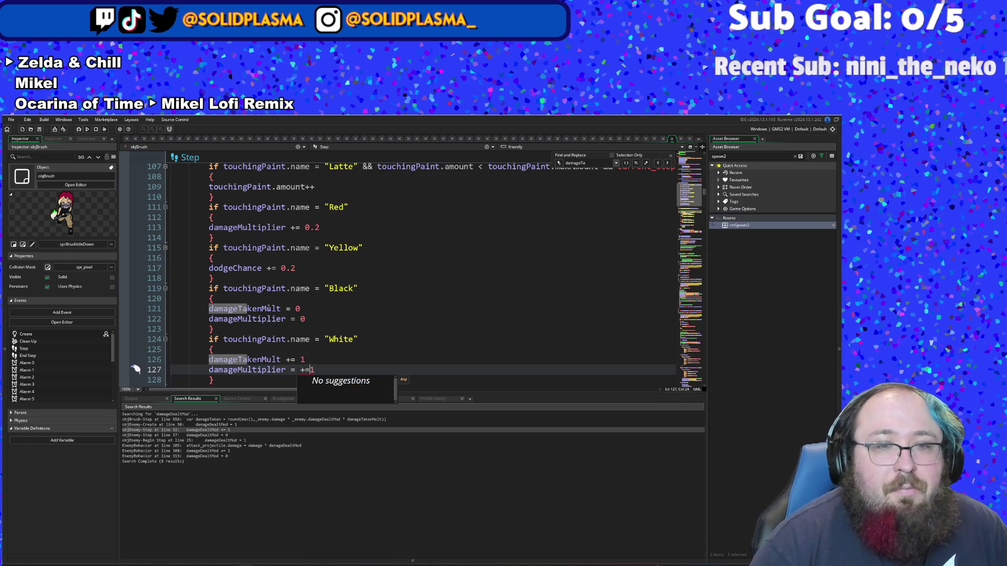
{"action": "key", "text": "Left"}
{"action": "key", "text": "Left"}
{"action": "key", "text": "Left"}
{"action": "key", "text": "BackSpace"}
{"action": "key", "text": "BackSpace"}
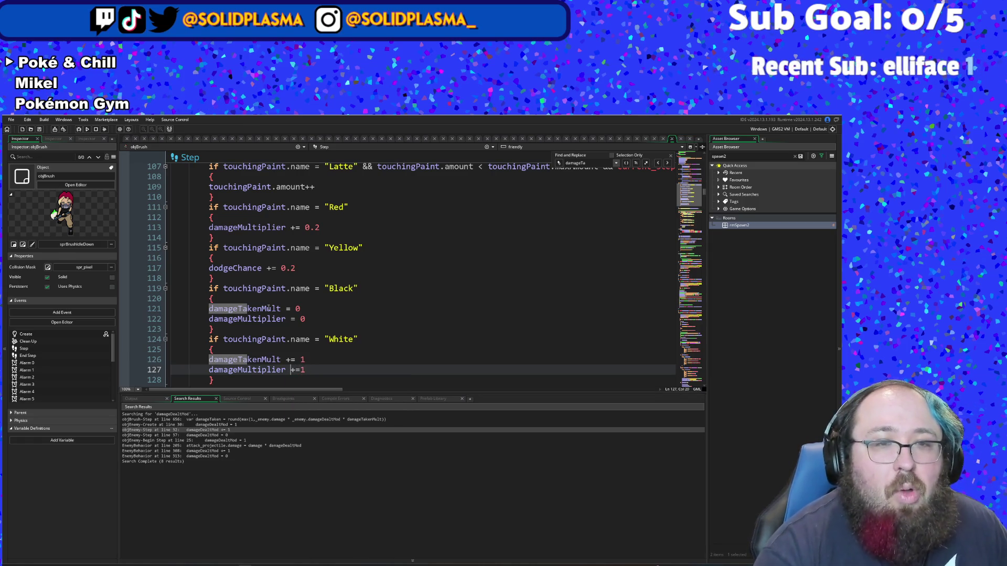
{"action": "left_click", "coordinate": [332, 331]}
Step: Space line 127 to read damageMultiplier += 1, matching Black's line, and check the White block's braces
{"action": "scroll", "coordinate": [332, 332], "scroll_direction": "down", "scroll_amount": 2}
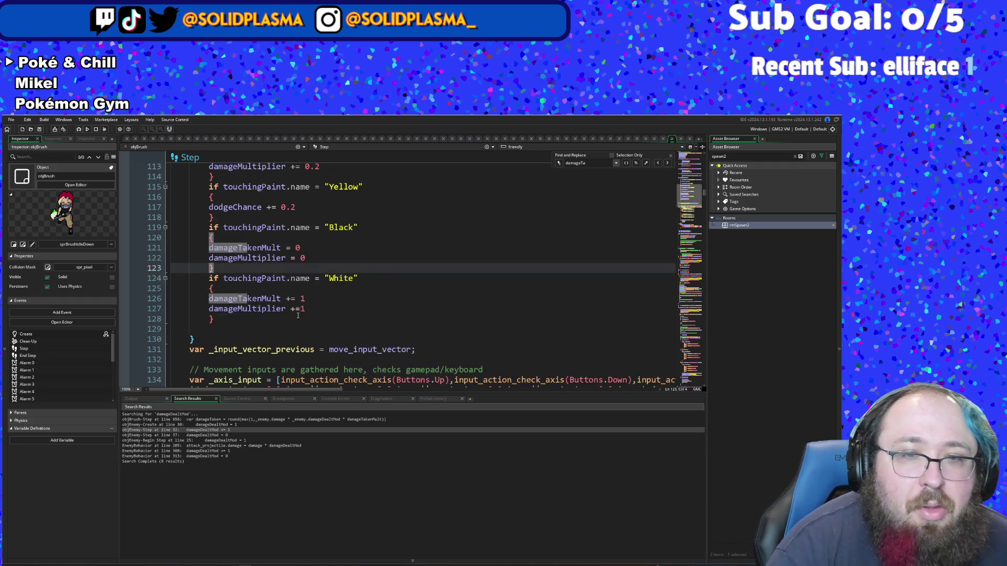
{"action": "left_click", "coordinate": [286, 309]}
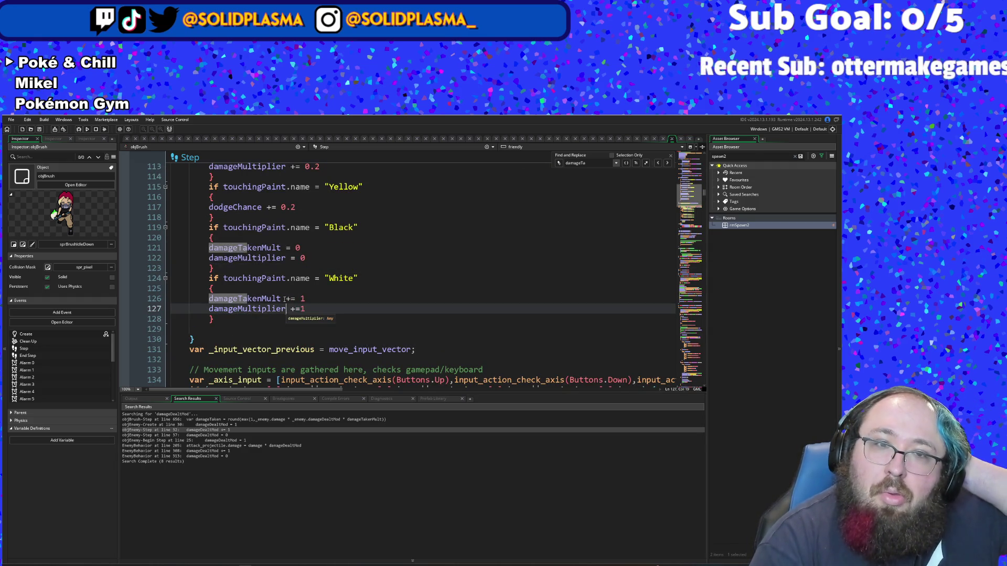
{"action": "left_click", "coordinate": [293, 268]}
{"action": "left_click", "coordinate": [294, 258]}
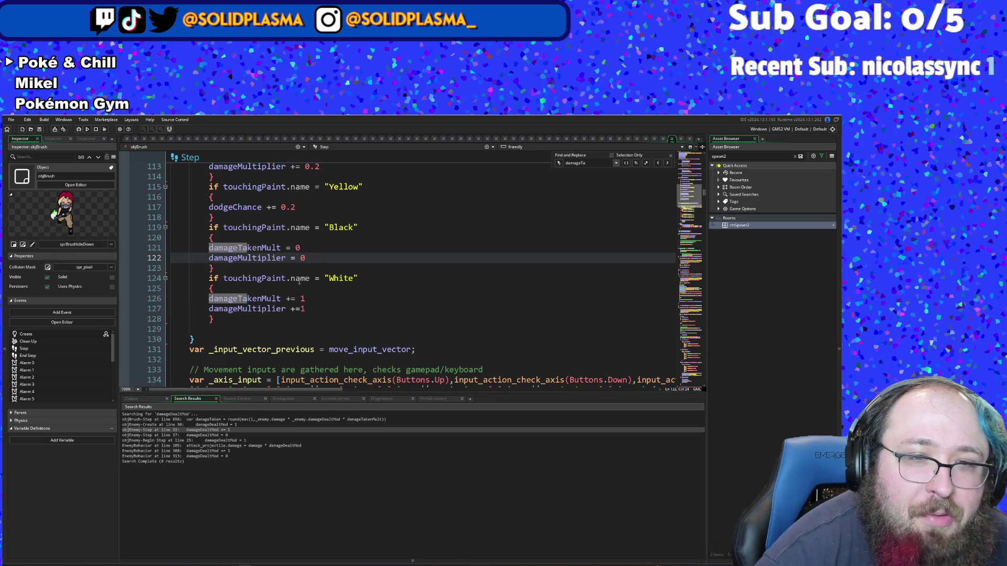
{"action": "left_click", "coordinate": [298, 309]}
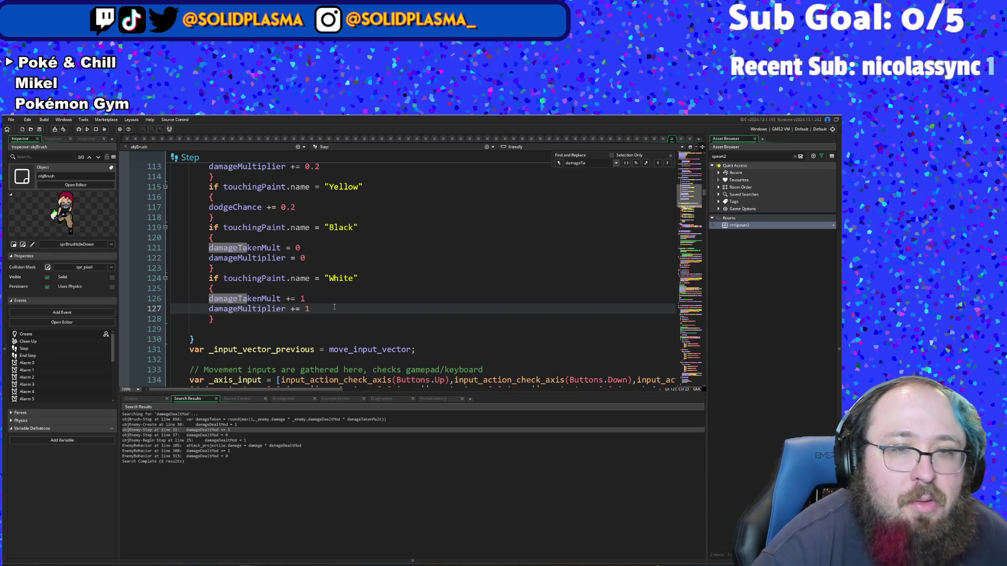
{"action": "left_click", "coordinate": [325, 289]}
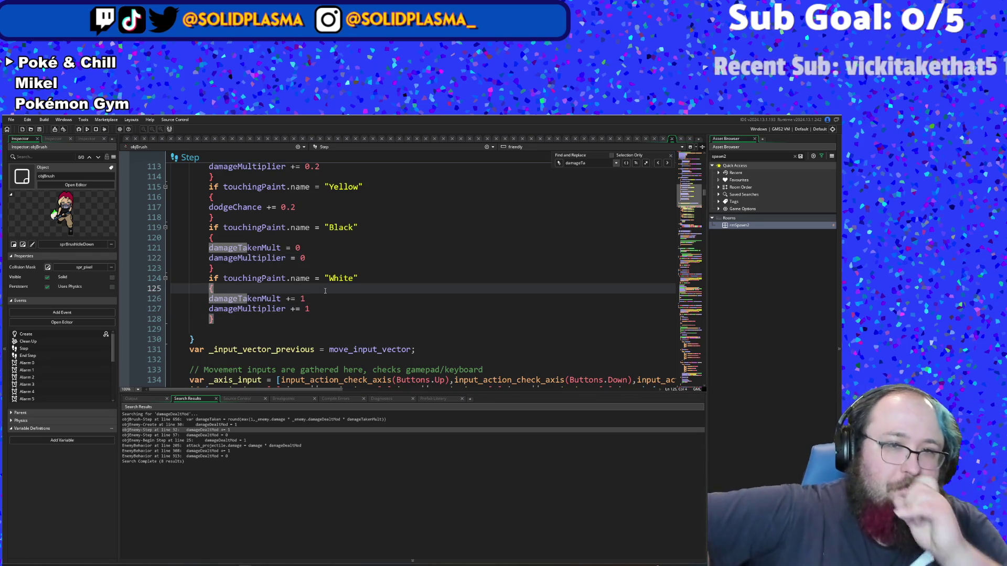
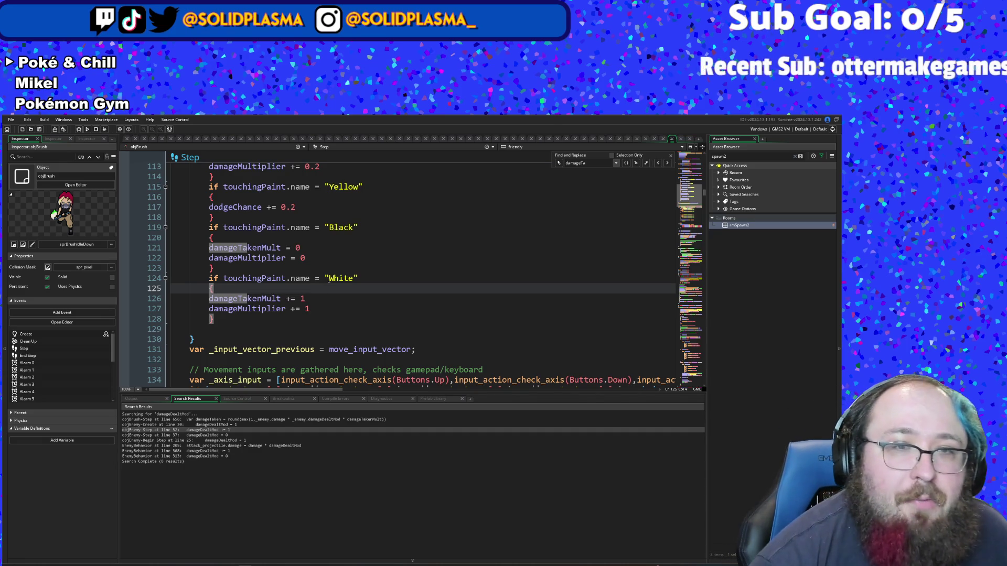
Step: Delete the damageMultiplier += 1 line from the White paint block
{"action": "left_click", "coordinate": [317, 297]}
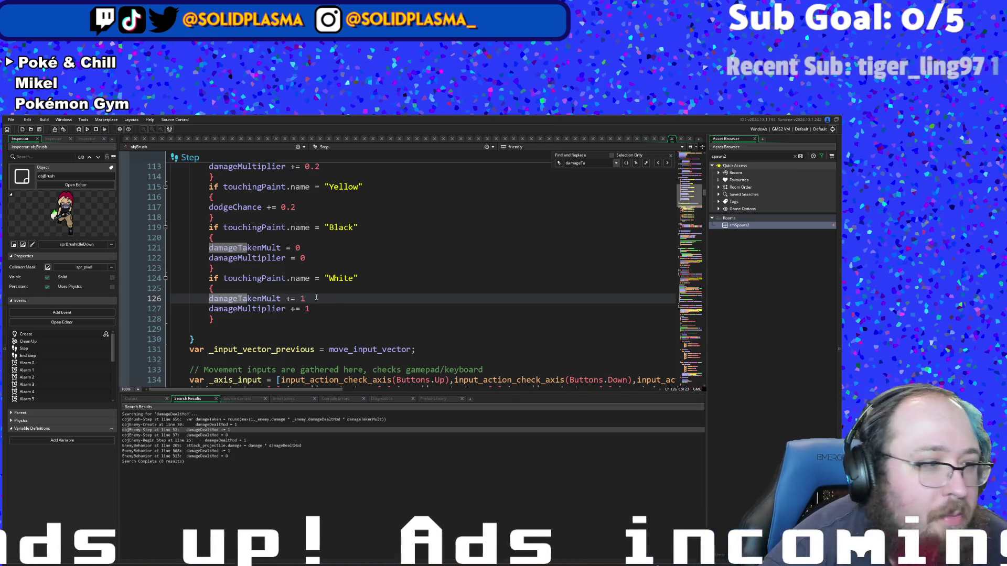
{"action": "left_click", "coordinate": [322, 307]}
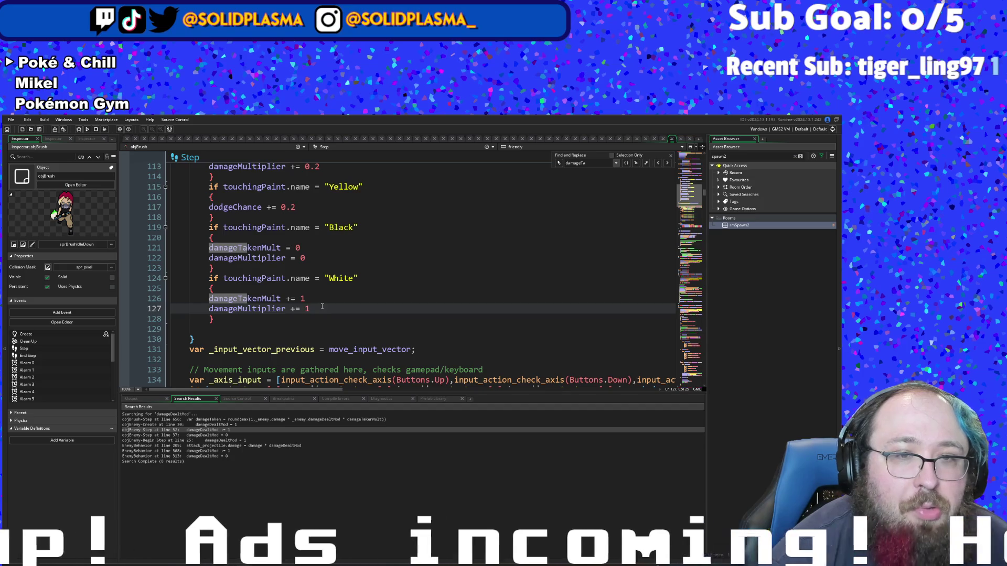
{"action": "key", "text": "BackSpace"}
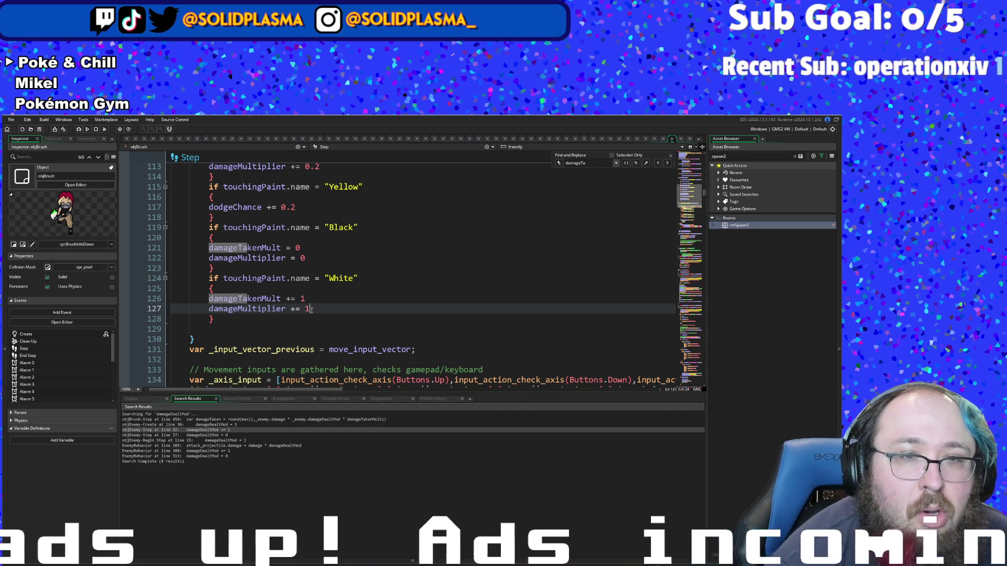
{"action": "key", "text": "shift+Right"}
{"action": "left_click", "coordinate": [154, 310]}
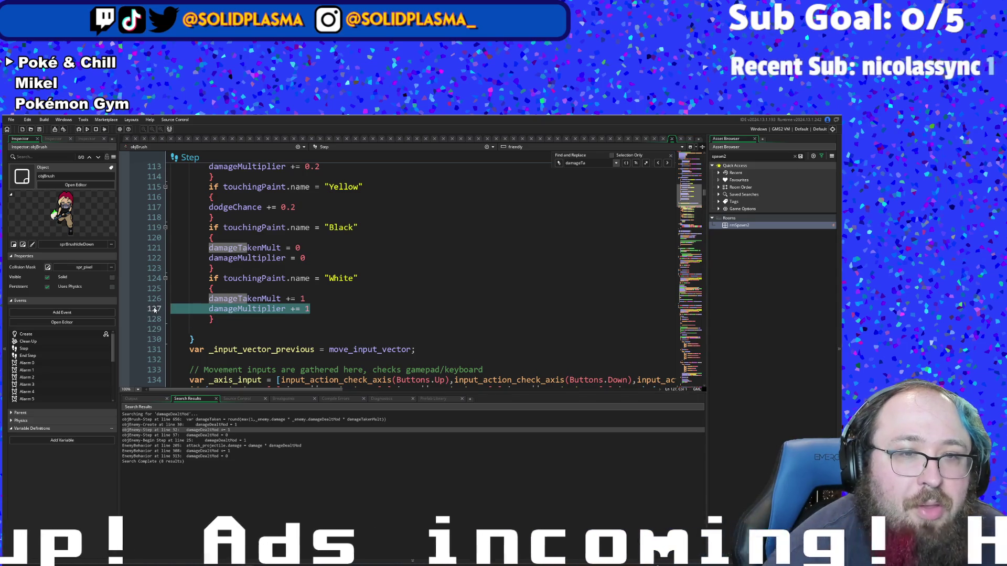
{"action": "key", "text": "BackSpace"}
{"action": "key", "text": "BackSpace"}
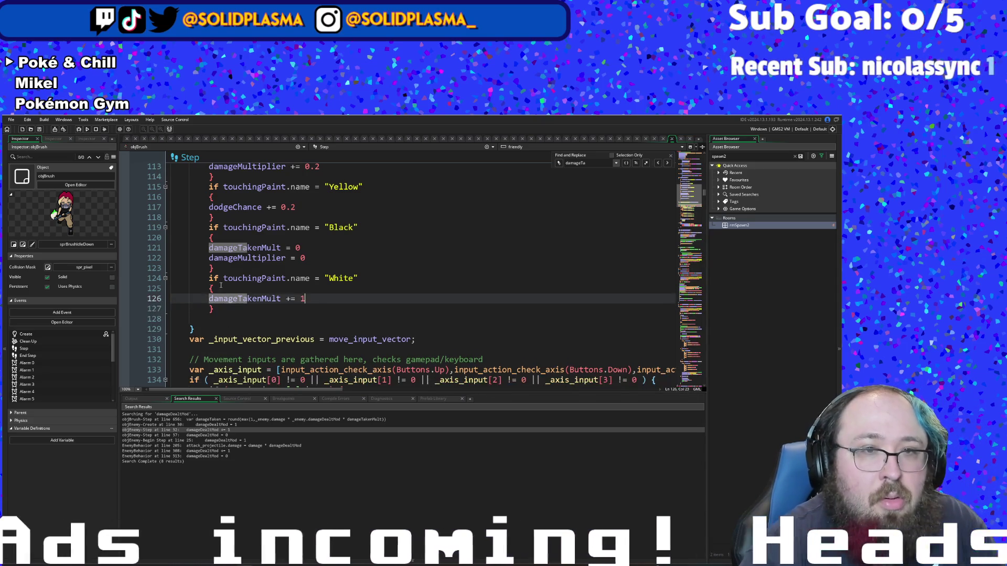
Step: Delete the damageMultiplier = 0 line from the Black paint block and tidy leftover whitespace
{"action": "left_click_drag", "start_coordinate": [313, 253], "coordinate": [161, 258]}
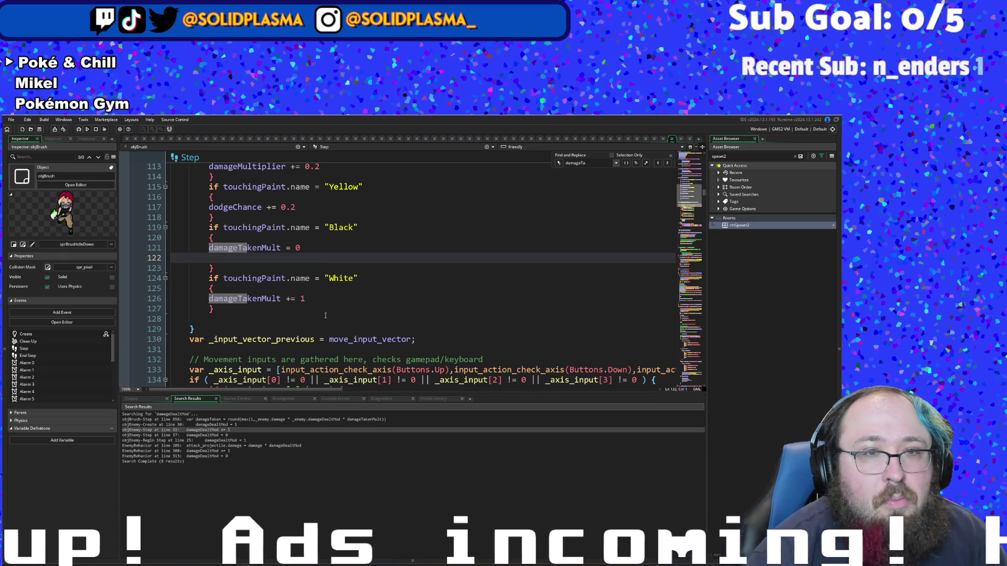
{"action": "key", "text": "Delete"}
{"action": "left_click", "coordinate": [325, 315]}
{"action": "left_click", "coordinate": [319, 296]}
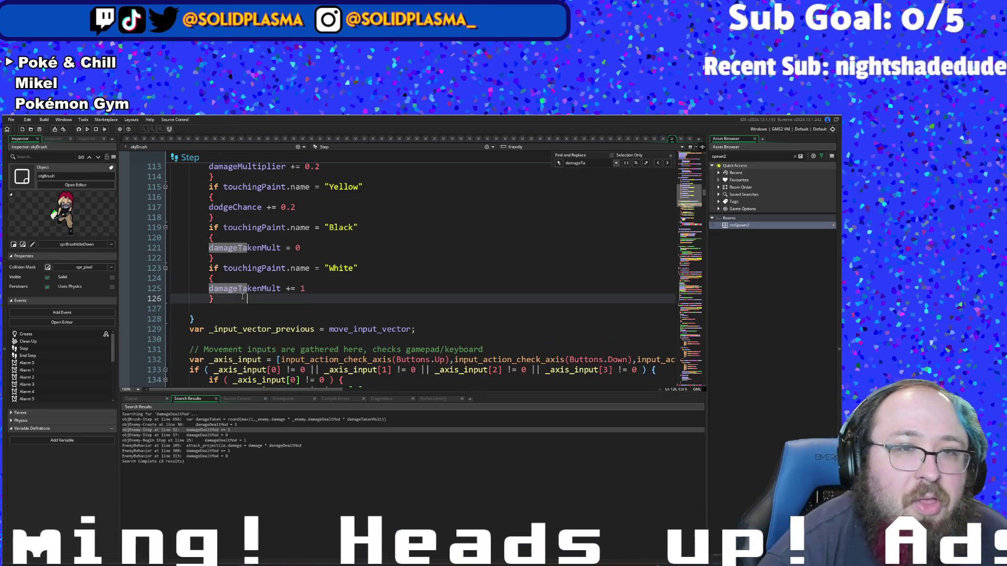
{"action": "left_click", "coordinate": [218, 308]}
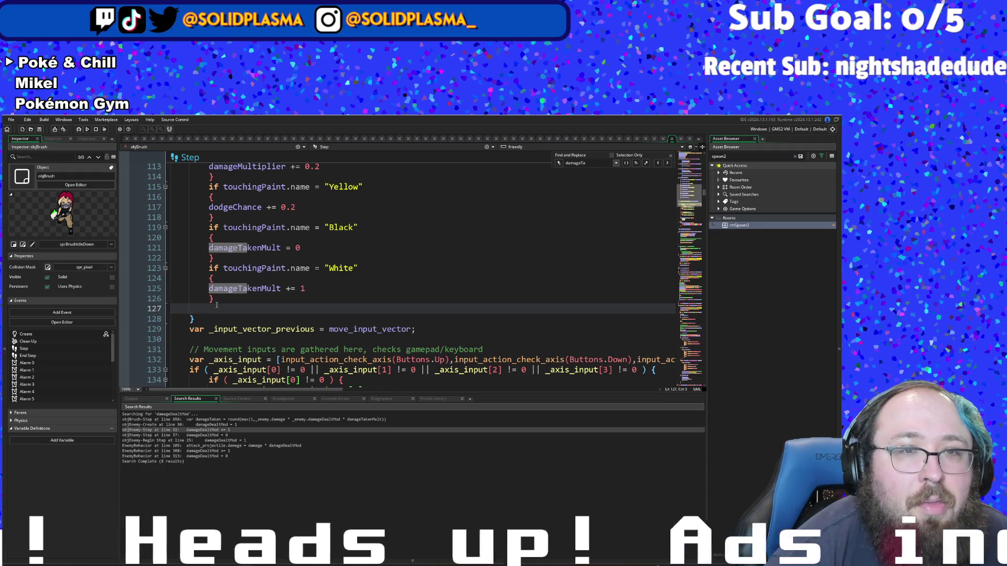
{"action": "double_click", "coordinate": [217, 308]}
{"action": "left_click", "coordinate": [218, 300]}
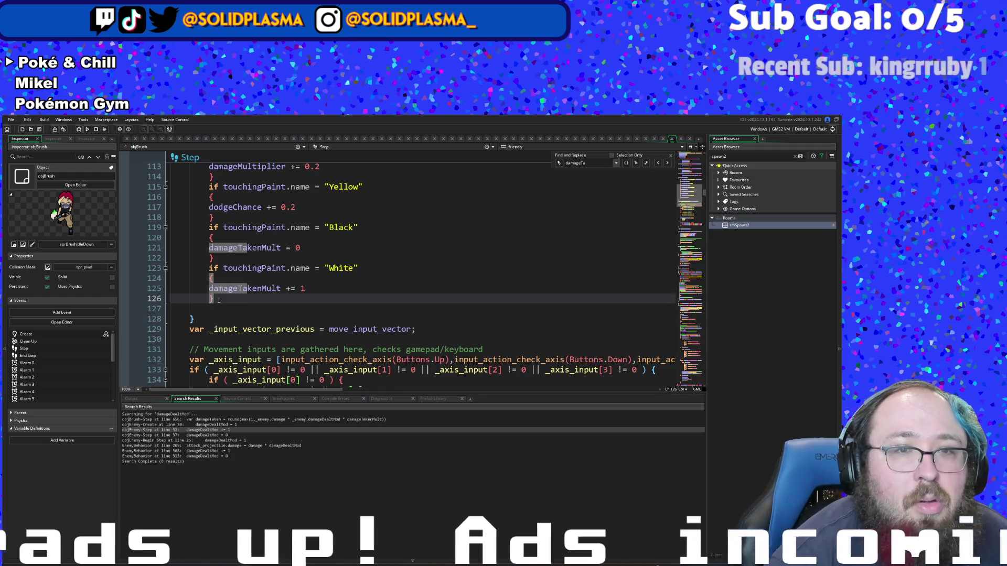
Step: Copy the White if-block (damageTakenMult += 1) and delete it from below Black
{"action": "mouse_move", "coordinate": [221, 299]}
{"action": "left_mouse_down"}
{"action": "mouse_move", "coordinate": [176, 285]}
{"action": "mouse_move", "coordinate": [177, 271]}
{"action": "left_mouse_up"}
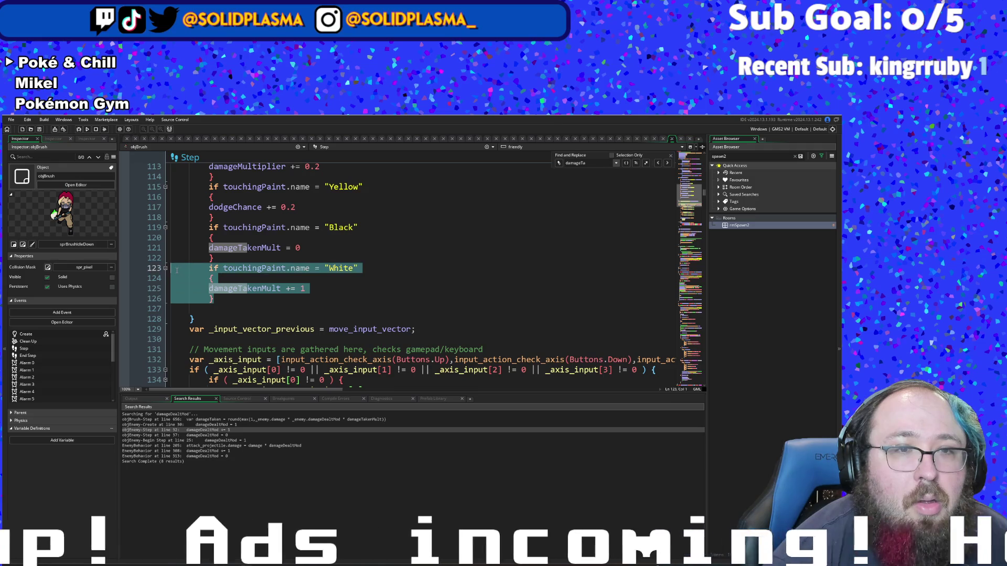
{"action": "right_click", "coordinate": [213, 272]}
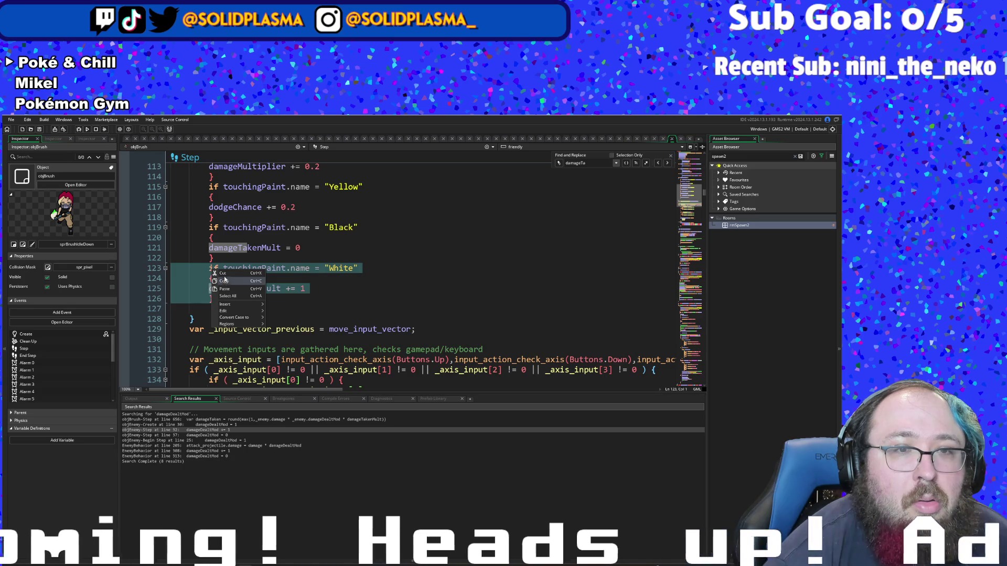
{"action": "left_click", "coordinate": [224, 281]}
{"action": "left_click", "coordinate": [291, 290]}
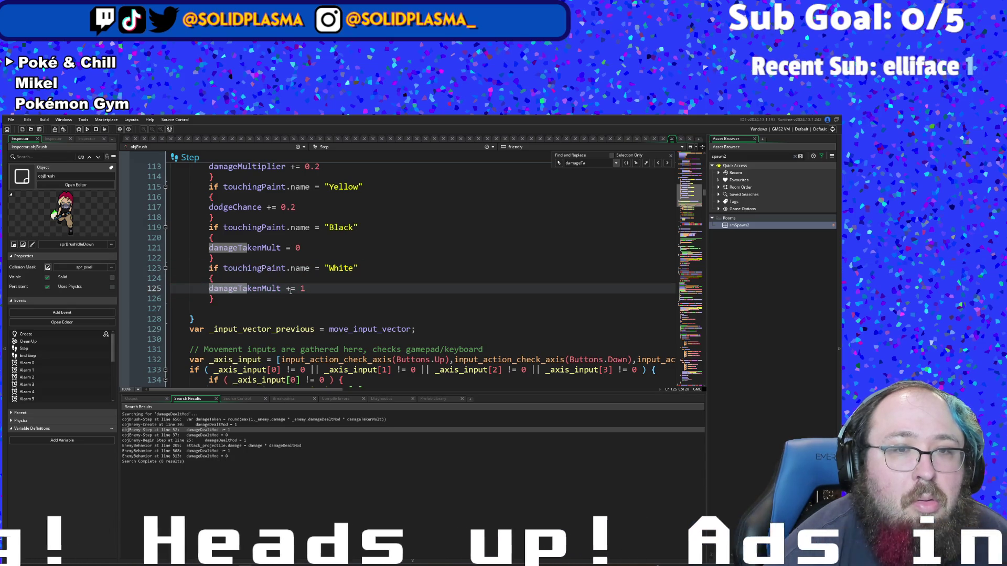
{"action": "mouse_move", "coordinate": [219, 300]}
{"action": "left_mouse_down"}
{"action": "mouse_move", "coordinate": [176, 289]}
{"action": "mouse_move", "coordinate": [186, 274]}
{"action": "left_mouse_up"}
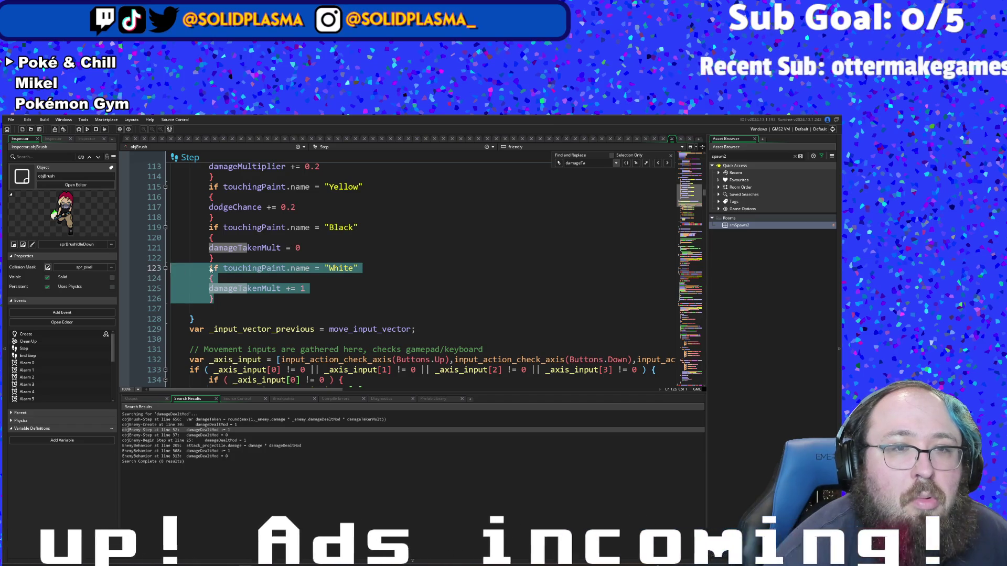
{"action": "key", "text": "Delete"}
Step: Paste the White block directly above the Black block and fix its indentation
{"action": "key", "text": "alt+Up"}
{"action": "key", "text": "alt+Up"}
{"action": "key", "text": "alt+Up"}
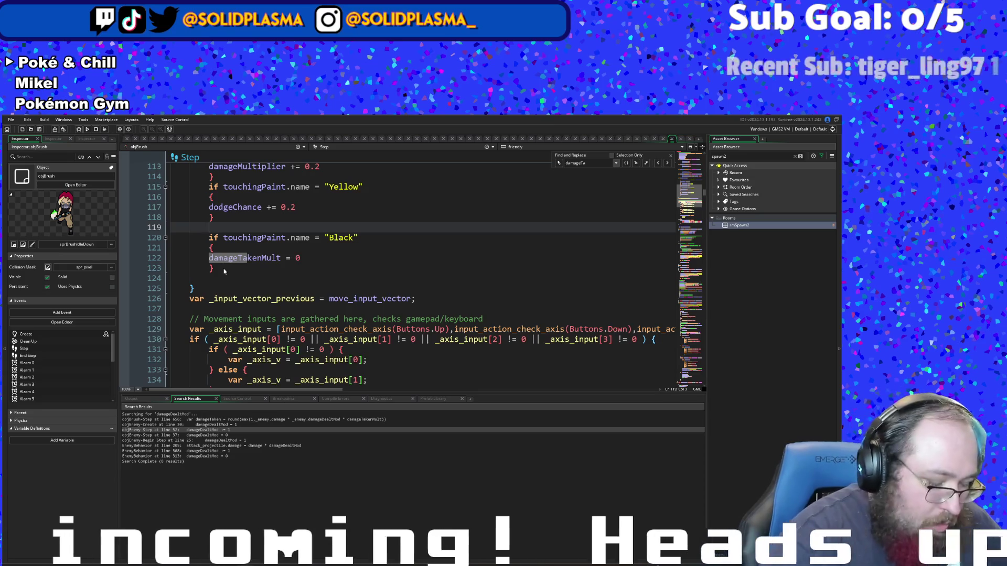
{"action": "key", "text": "ctrl+v"}
{"action": "key", "text": "Up"}
{"action": "key", "text": "Up"}
{"action": "key", "text": "Up"}
{"action": "key", "text": "Down"}
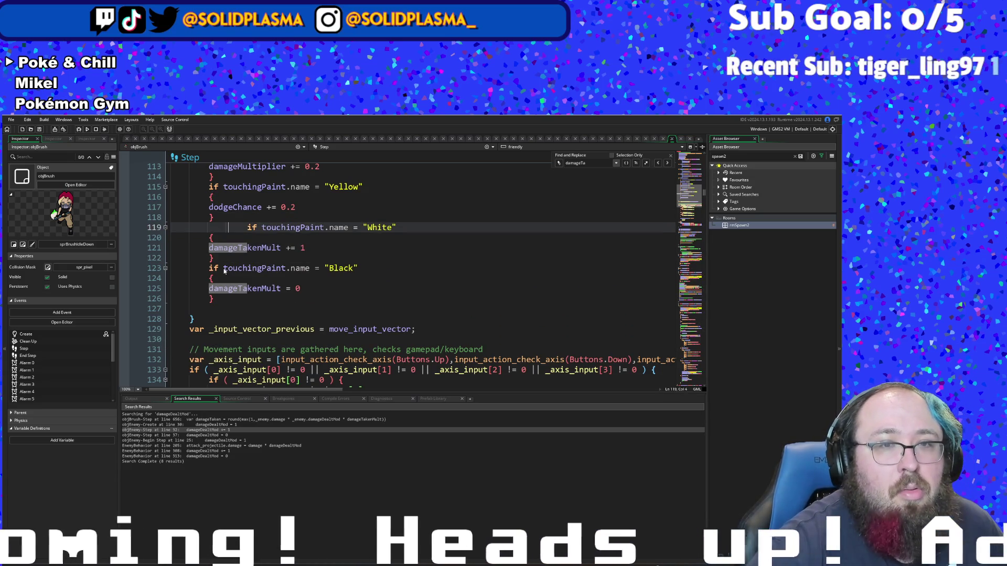
{"action": "key", "text": "BackSpace"}
{"action": "key", "text": "BackSpace"}
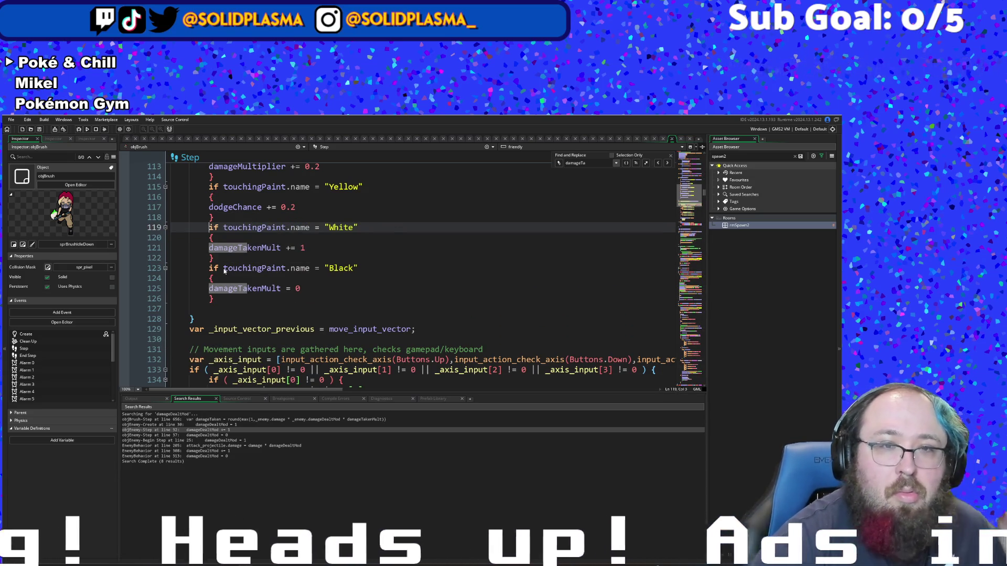
{"action": "left_click", "coordinate": [290, 299]}
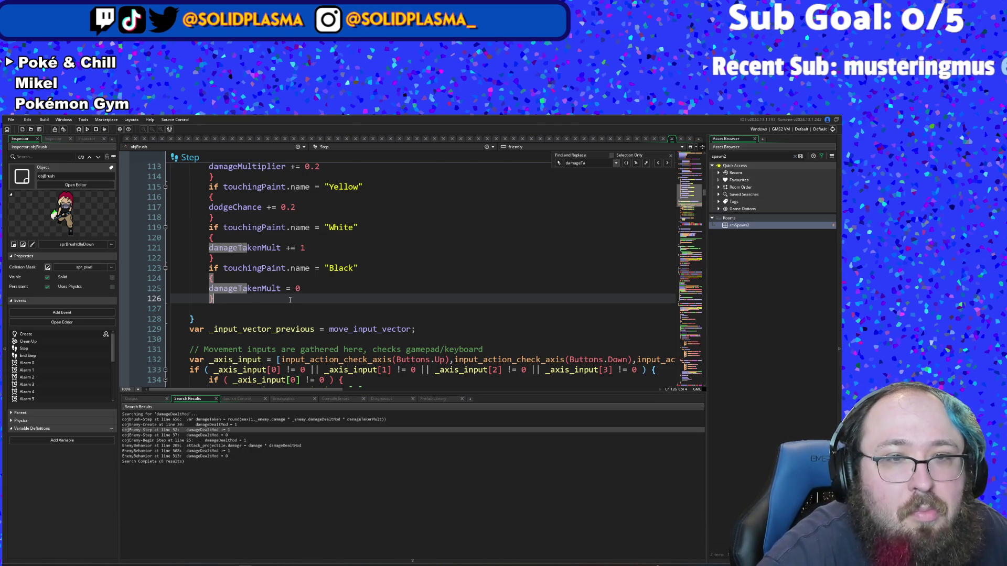
{"action": "left_click", "coordinate": [290, 291]}
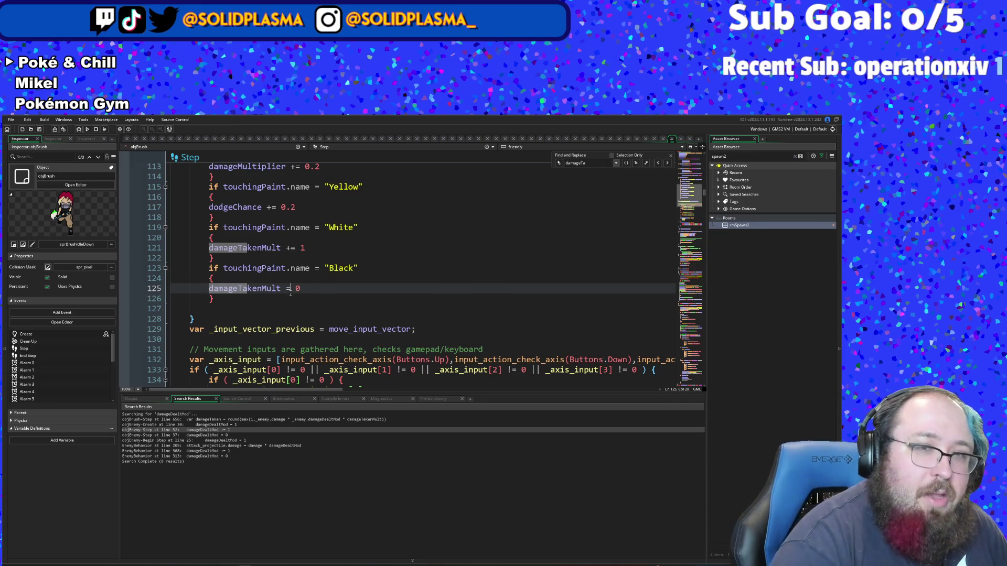
{"action": "key", "text": "ctrl+t"}
{"action": "type", "text": "enem"}
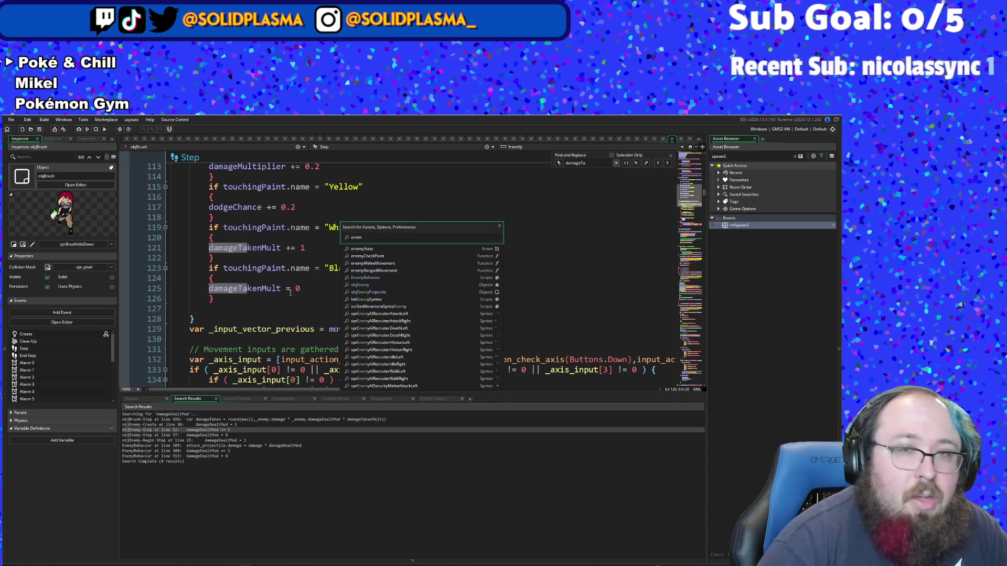
{"action": "type", "text": "ehavior"}
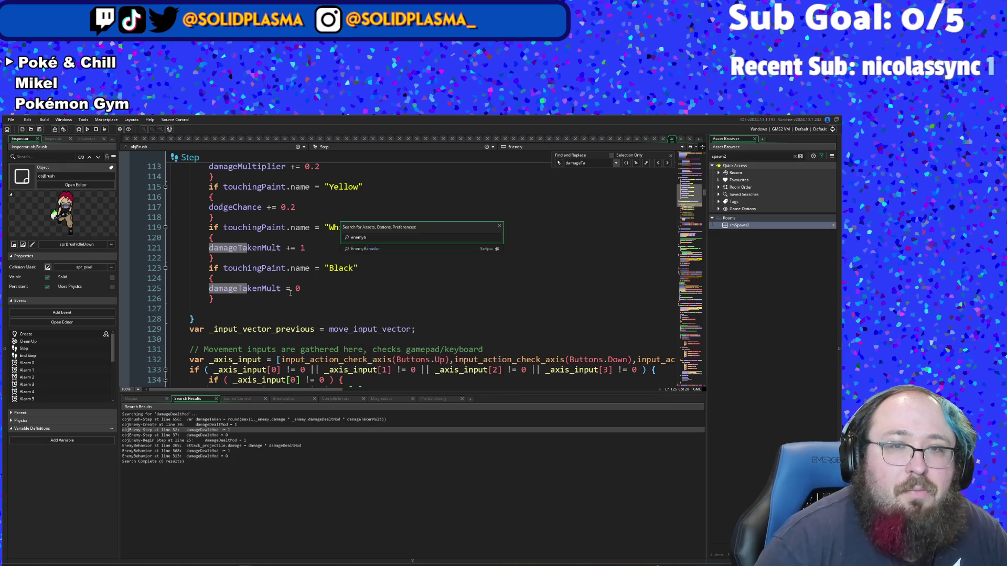
Step: In the EnemyBehavior script, delete Black's damageDealtMod = 0 line and its empty line
{"action": "key", "text": "Return"}
{"action": "scroll", "coordinate": [290, 292], "scroll_direction": "down", "scroll_amount": 4}
{"action": "scroll", "coordinate": [289, 297], "scroll_direction": "down", "scroll_amount": 20}
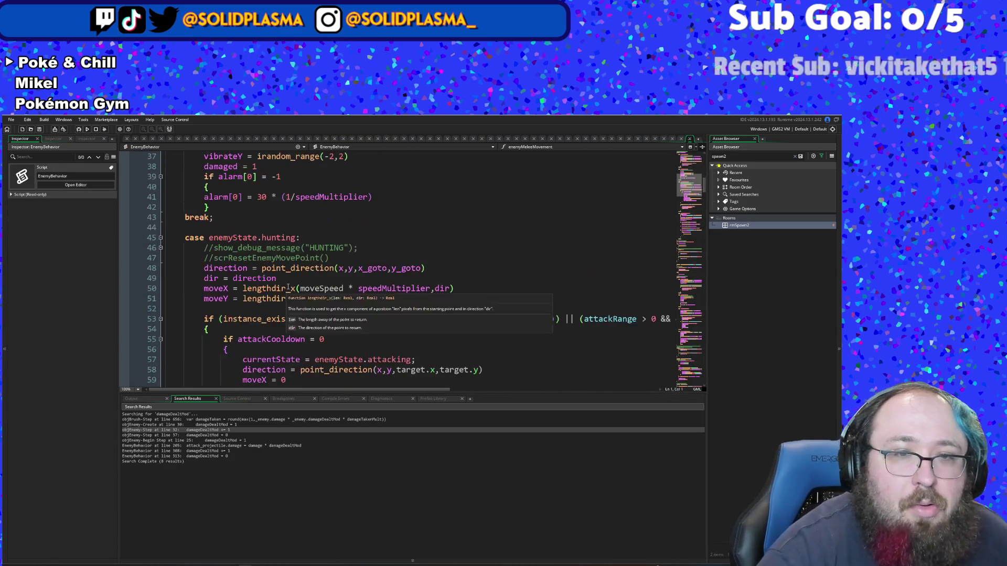
{"action": "scroll", "coordinate": [281, 294], "scroll_direction": "down", "scroll_amount": 15}
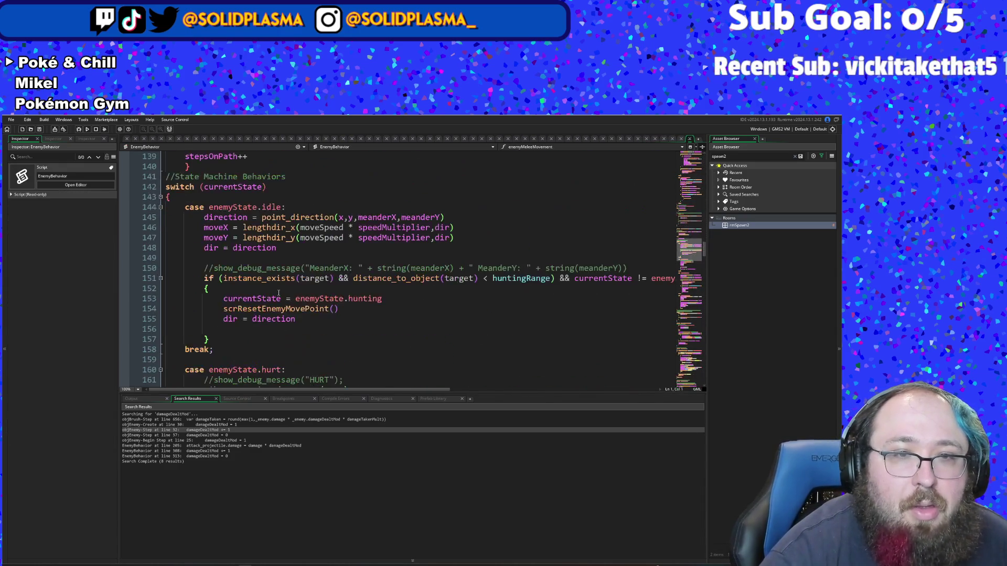
{"action": "scroll", "coordinate": [278, 295], "scroll_direction": "down", "scroll_amount": 20}
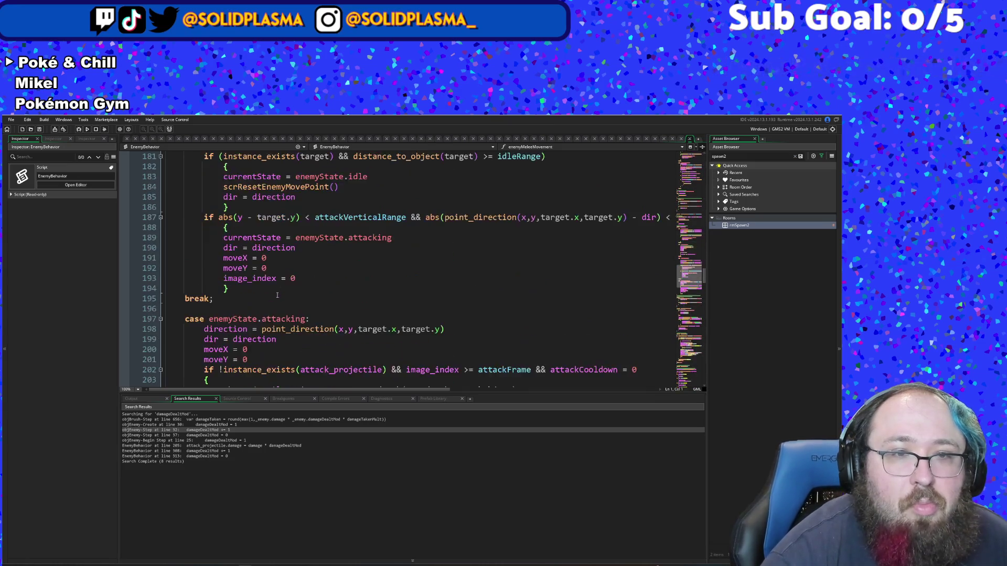
{"action": "scroll", "coordinate": [266, 310], "scroll_direction": "down", "scroll_amount": 14}
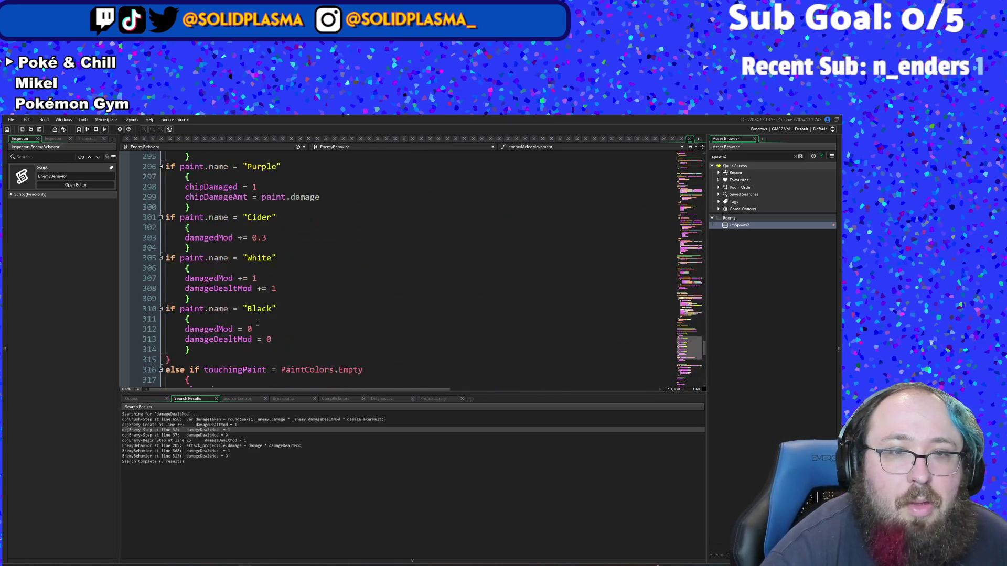
{"action": "left_click", "coordinate": [256, 317]}
{"action": "left_click", "coordinate": [244, 286]}
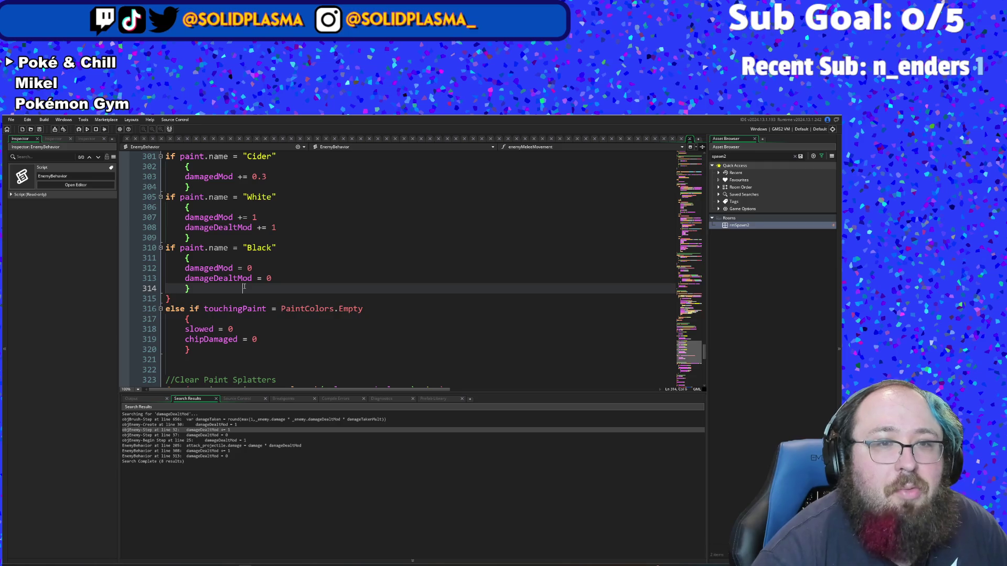
{"action": "double_click", "coordinate": [220, 268]}
{"action": "left_click", "coordinate": [239, 278]}
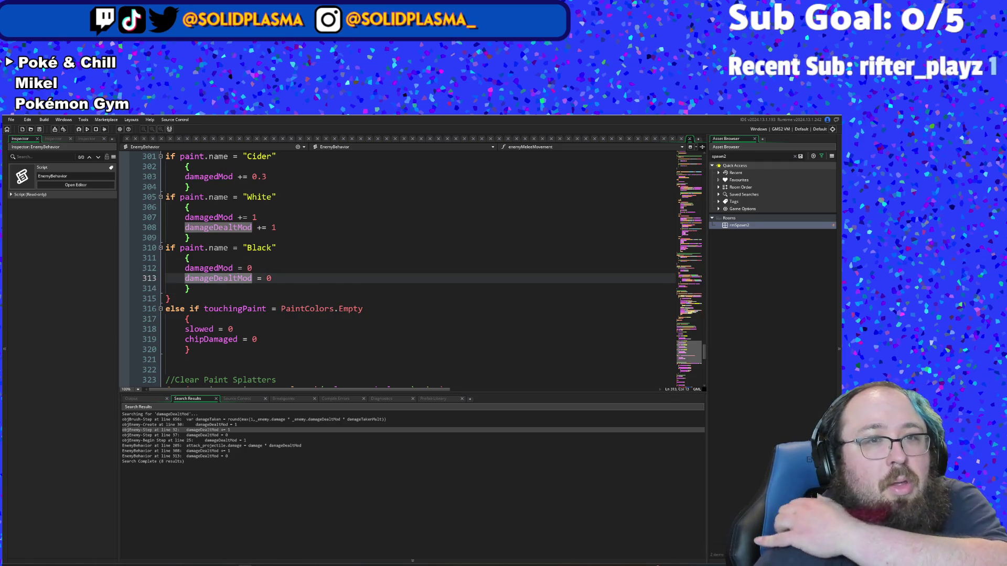
{"action": "left_click", "coordinate": [282, 226]}
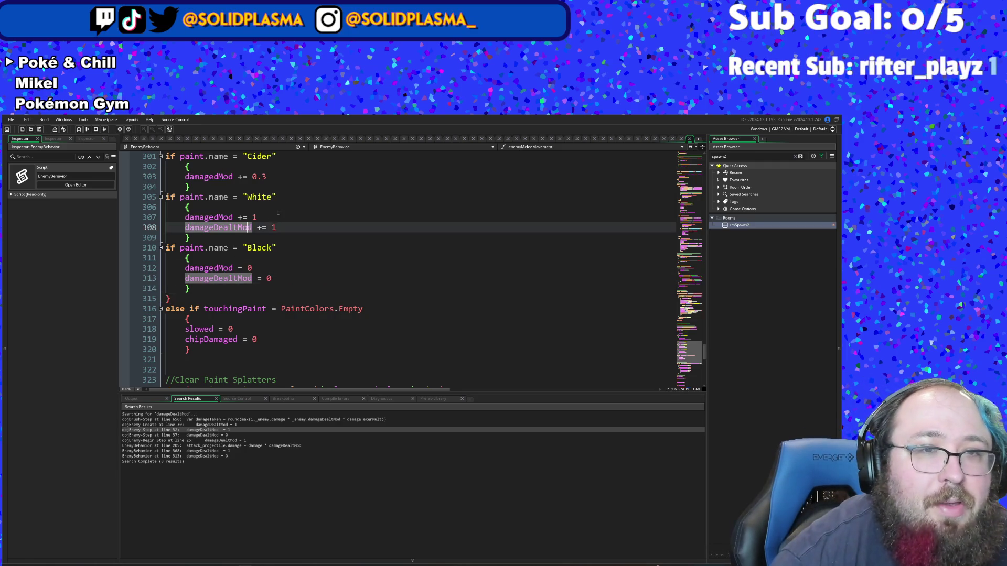
{"action": "key", "text": "Up"}
{"action": "left_click", "coordinate": [282, 226]}
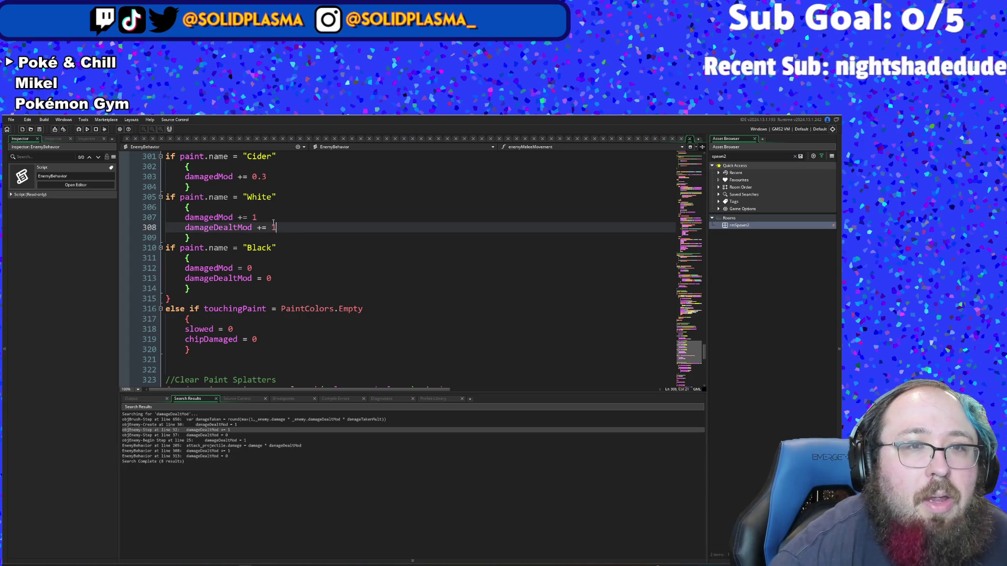
{"action": "left_click", "coordinate": [294, 268]}
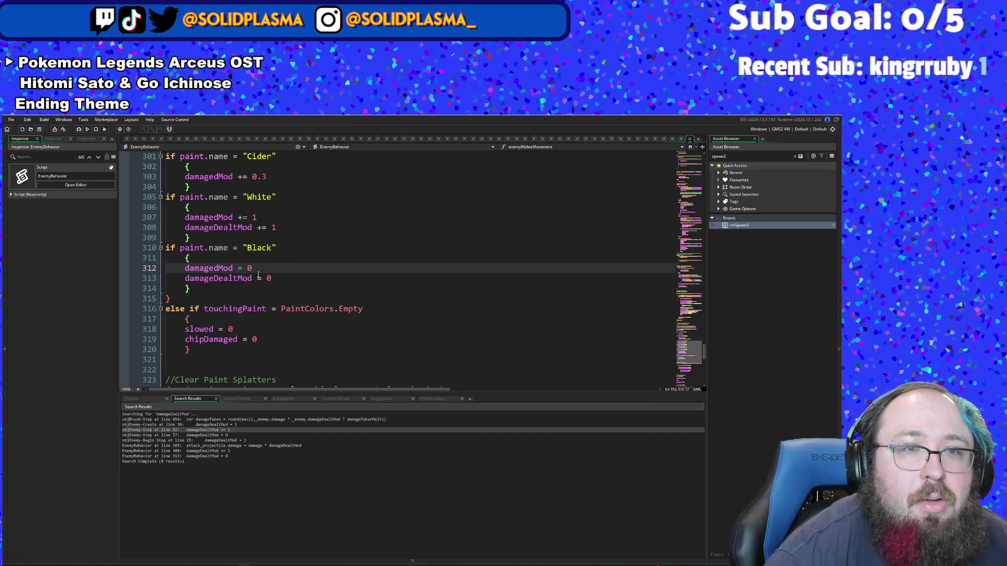
{"action": "mouse_move", "coordinate": [281, 278]}
{"action": "left_mouse_down"}
{"action": "mouse_move", "coordinate": [166, 289]}
{"action": "mouse_move", "coordinate": [148, 280]}
{"action": "left_mouse_up"}
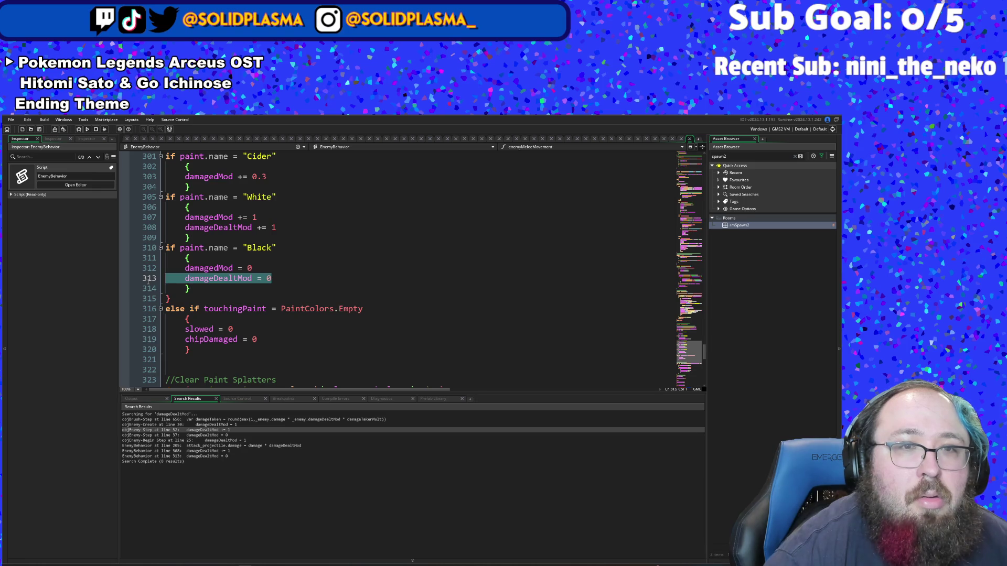
{"action": "key", "text": "BackSpace"}
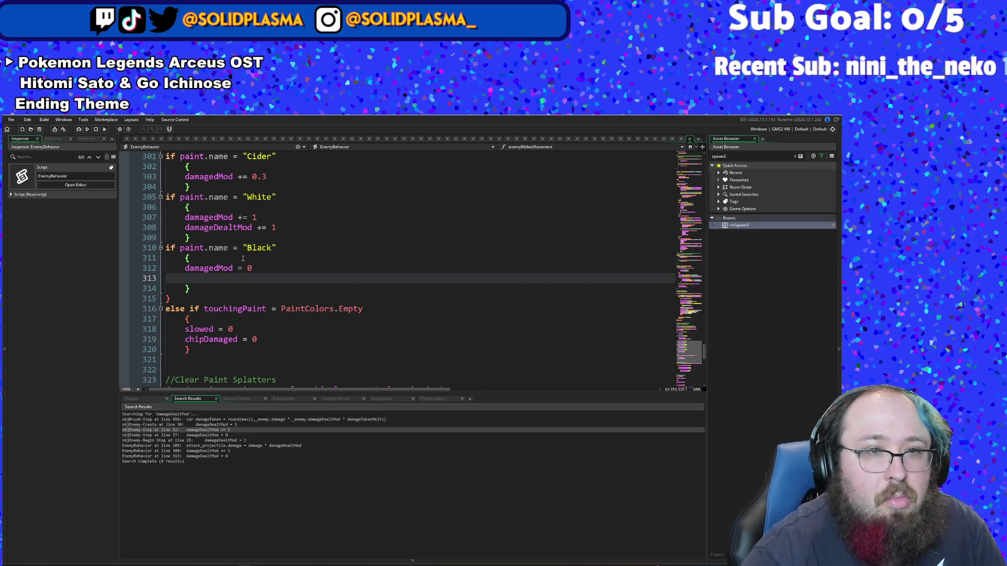
{"action": "key", "text": "BackSpace"}
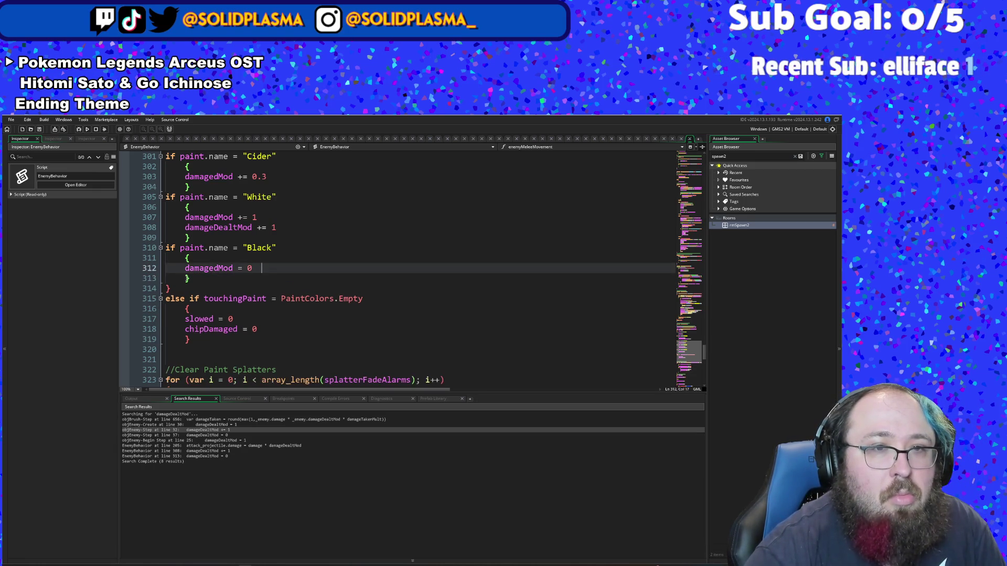
Step: Delete White's damageDealtMod += 1 line, leaving only damagedMod += 1
{"action": "double_click", "coordinate": [248, 227]}
{"action": "left_click", "coordinate": [253, 217]}
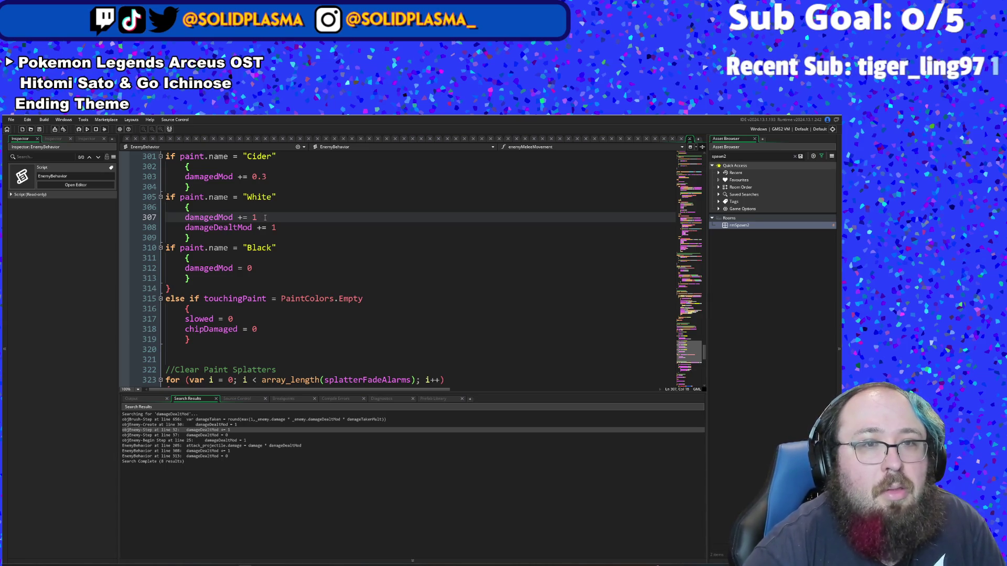
{"action": "left_click_drag", "start_coordinate": [277, 229], "coordinate": [151, 231]}
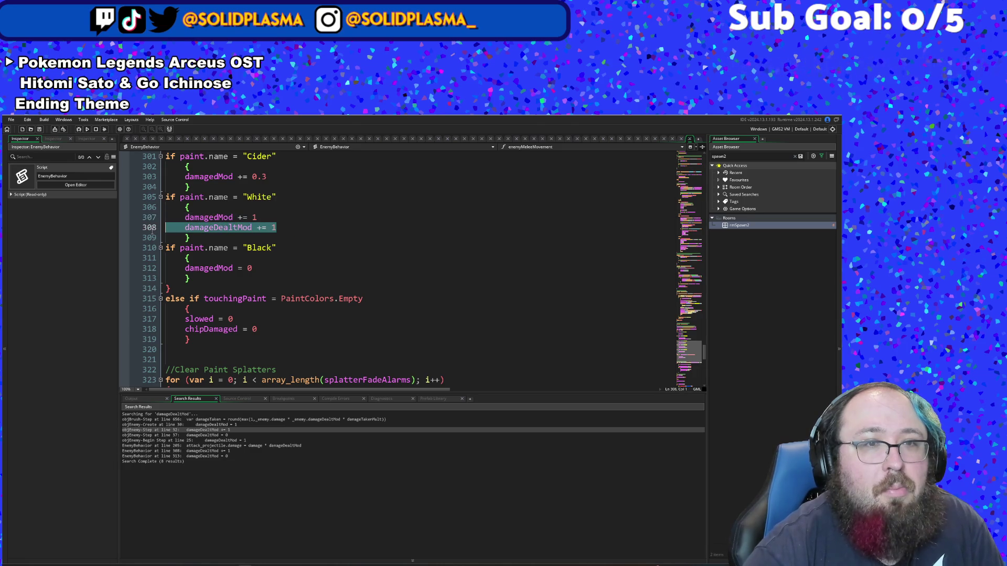
{"action": "key", "text": "BackSpace"}
{"action": "key", "text": "BackSpace"}
{"action": "key", "text": "Down"}
{"action": "key", "text": "Down"}
{"action": "key", "text": "Down"}
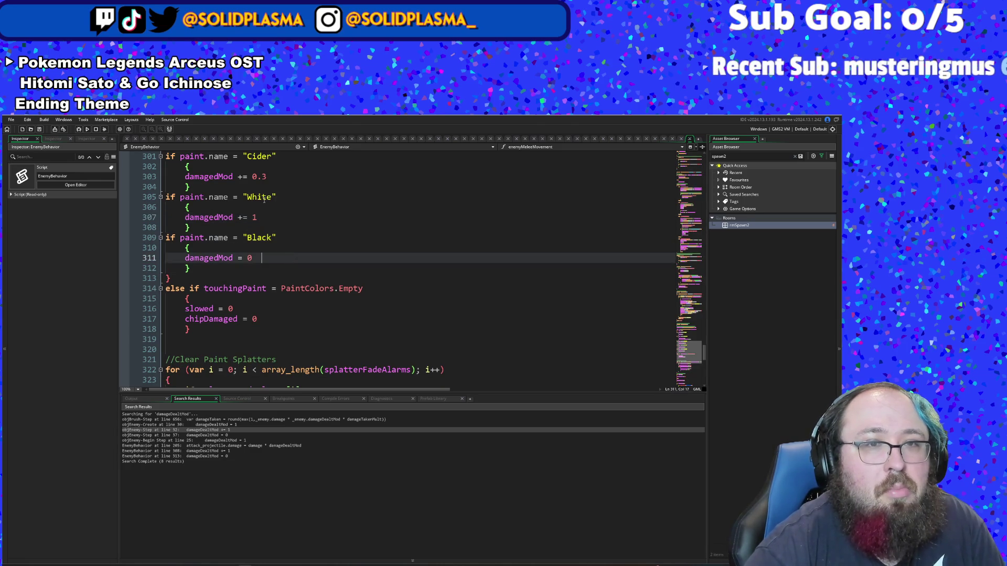
{"action": "left_click", "coordinate": [257, 217]}
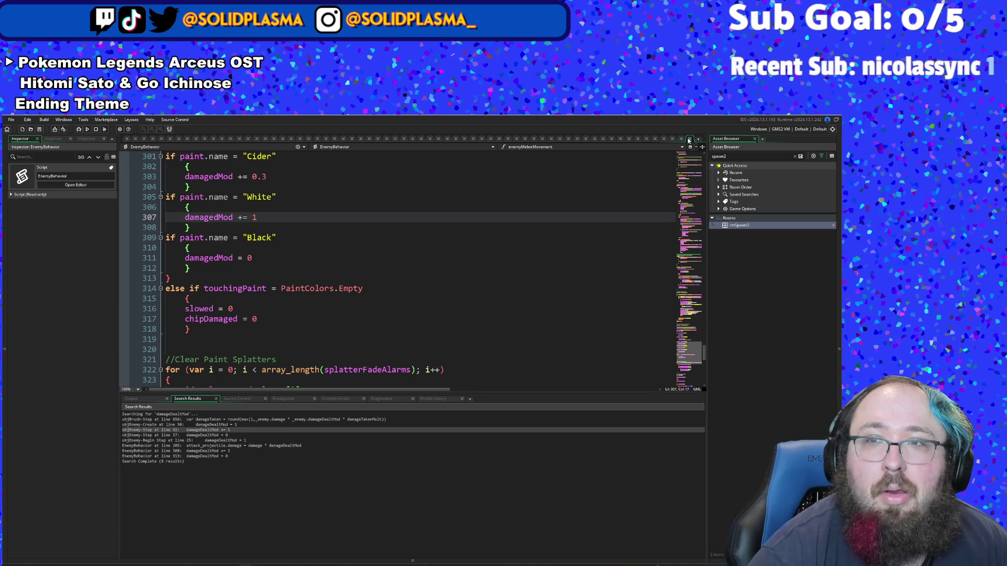
{"action": "left_click", "coordinate": [689, 139]}
Step: Locate the damageMultiplier drain on lines 502–504, removing then restoring its '* 2'
{"action": "left_click", "coordinate": [331, 288]}
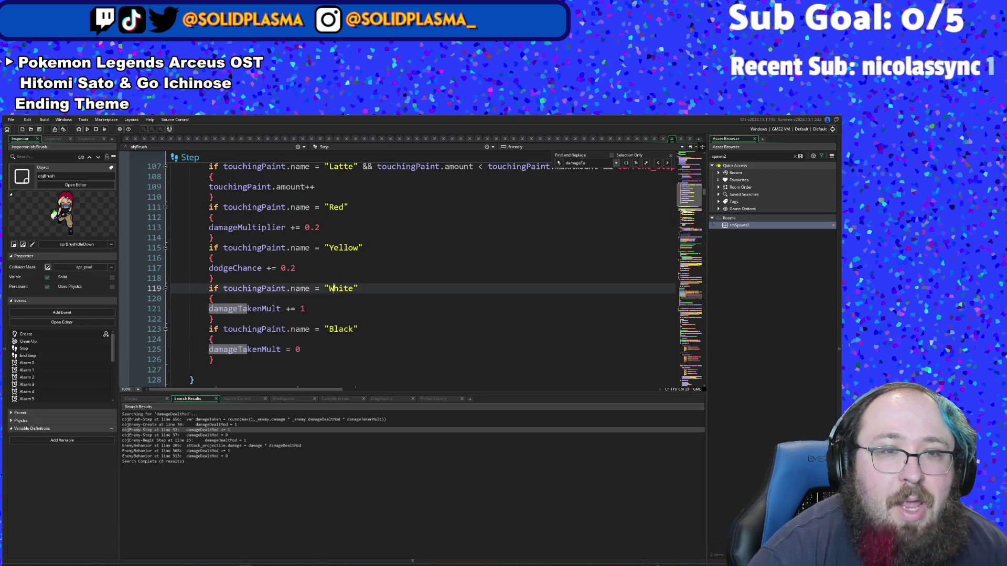
{"action": "key", "text": "Down"}
{"action": "key", "text": "Down"}
{"action": "key", "text": "Down"}
{"action": "key", "text": "ctrl+z"}
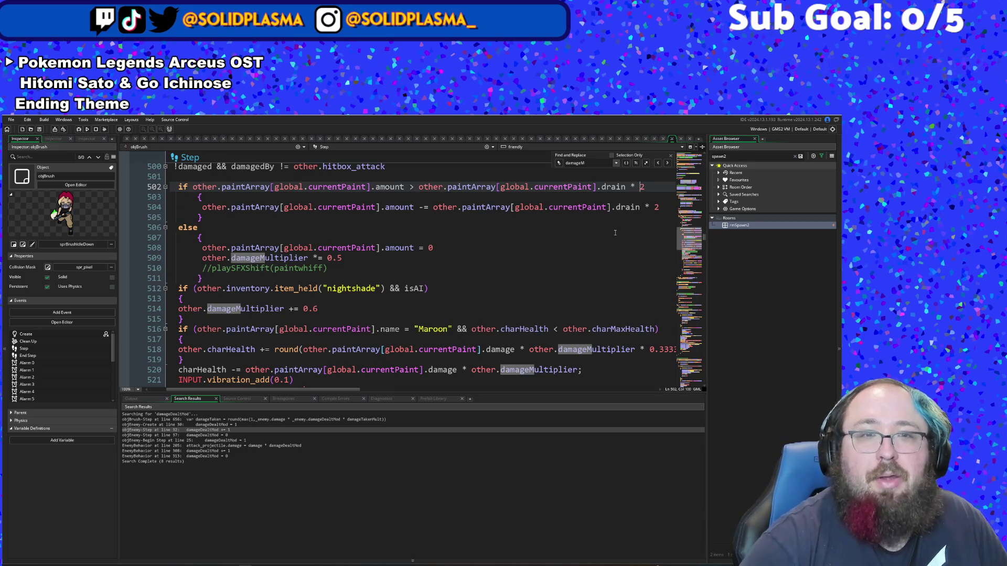
{"action": "scroll", "coordinate": [572, 249], "scroll_direction": "down", "scroll_amount": 2}
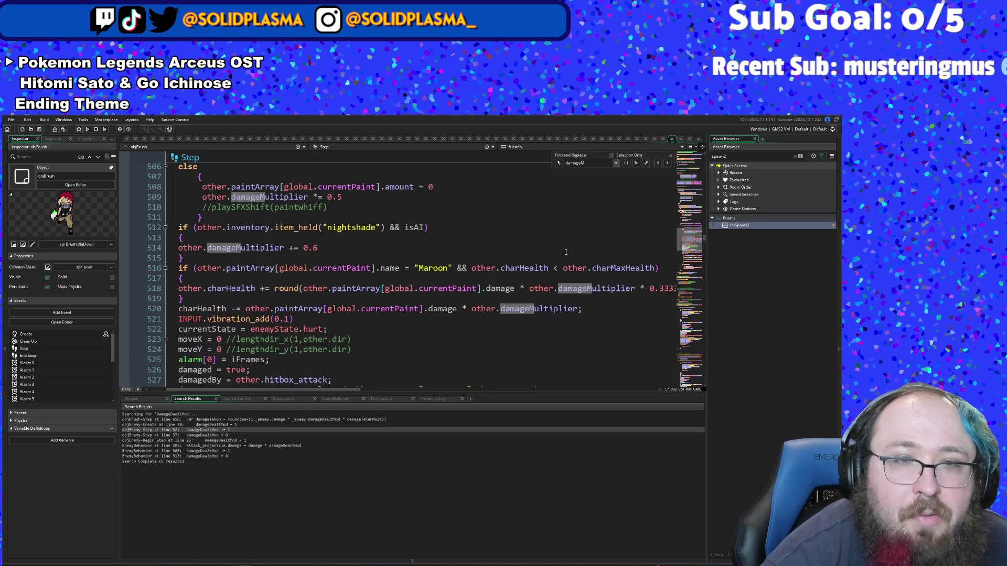
{"action": "scroll", "coordinate": [587, 247], "scroll_direction": "up", "scroll_amount": 2}
{"action": "left_click", "coordinate": [662, 208]}
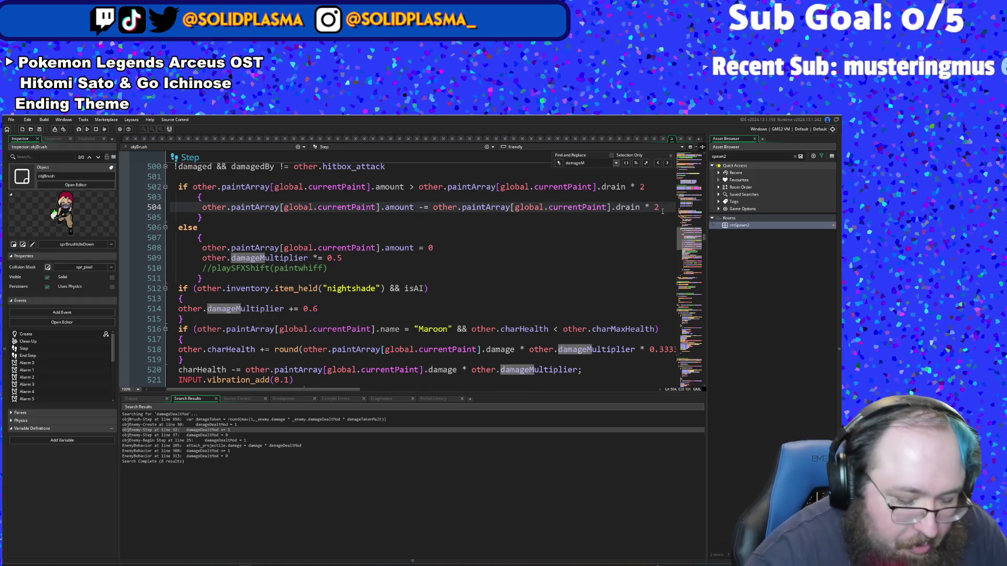
{"action": "key", "text": "BackSpace"}
{"action": "key", "text": "BackSpace"}
{"action": "key", "text": "BackSpace"}
{"action": "key", "text": "Up"}
{"action": "key", "text": "Up"}
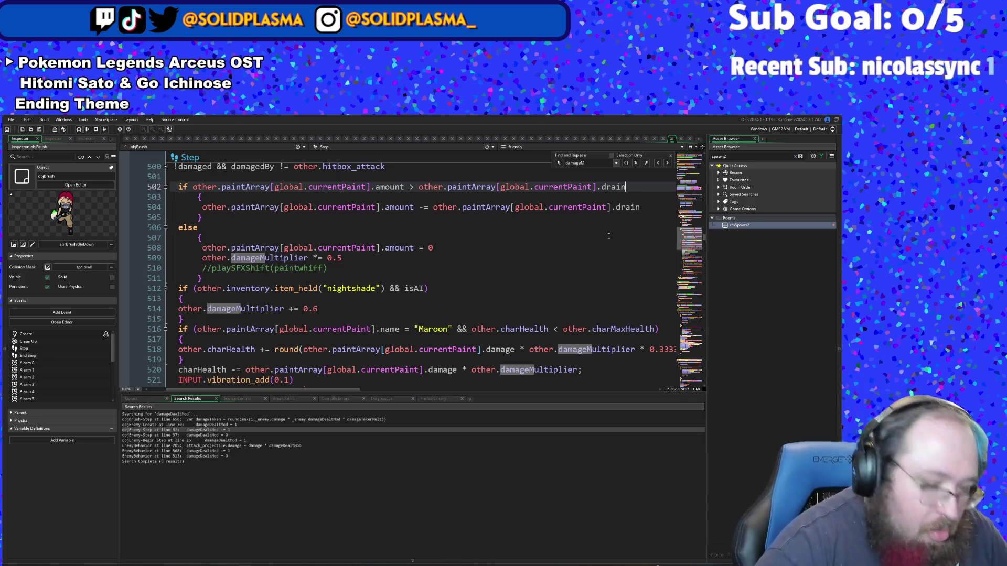
{"action": "type", "text": "*"}
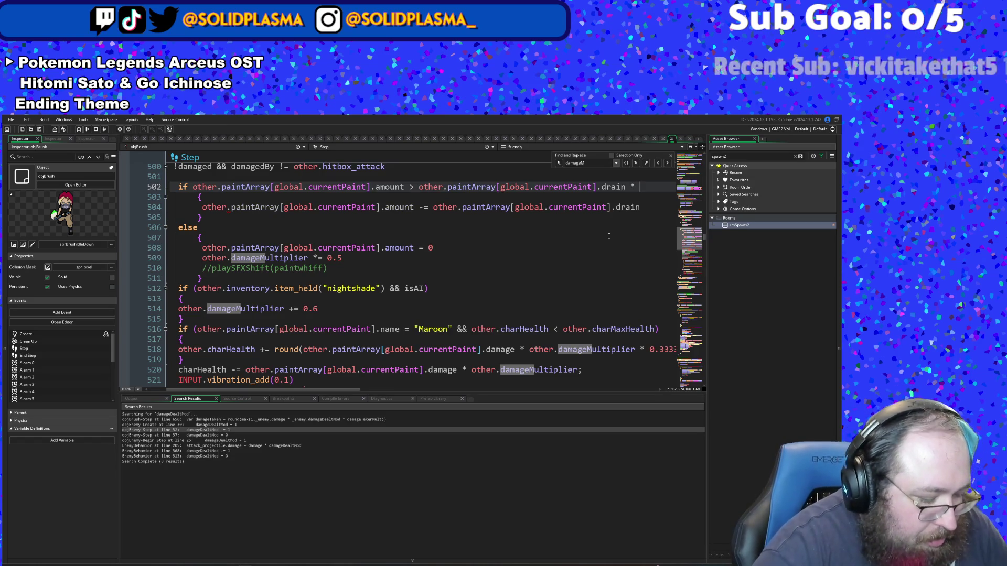
{"action": "left_click", "coordinate": [650, 208]}
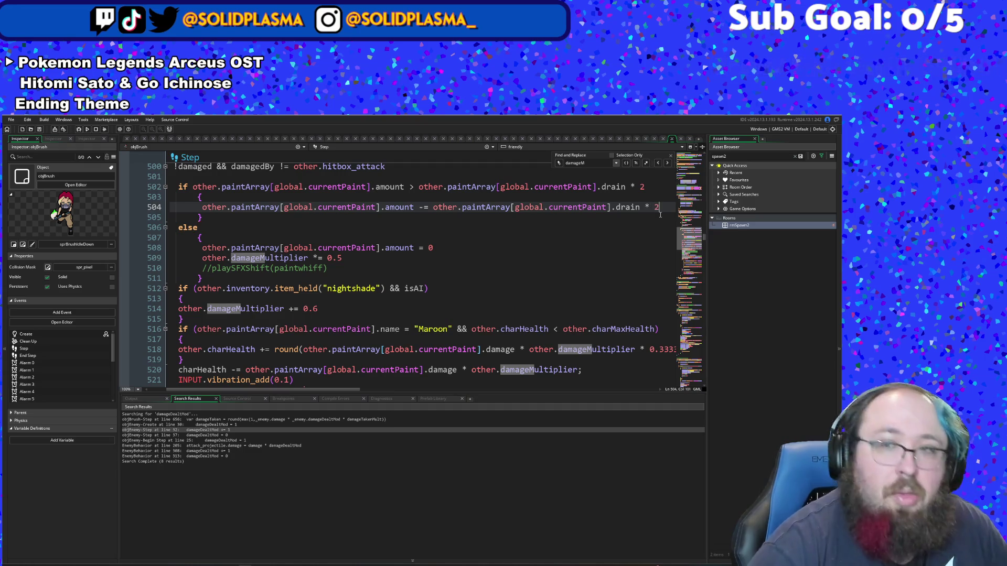
{"action": "type", "text": "2"}
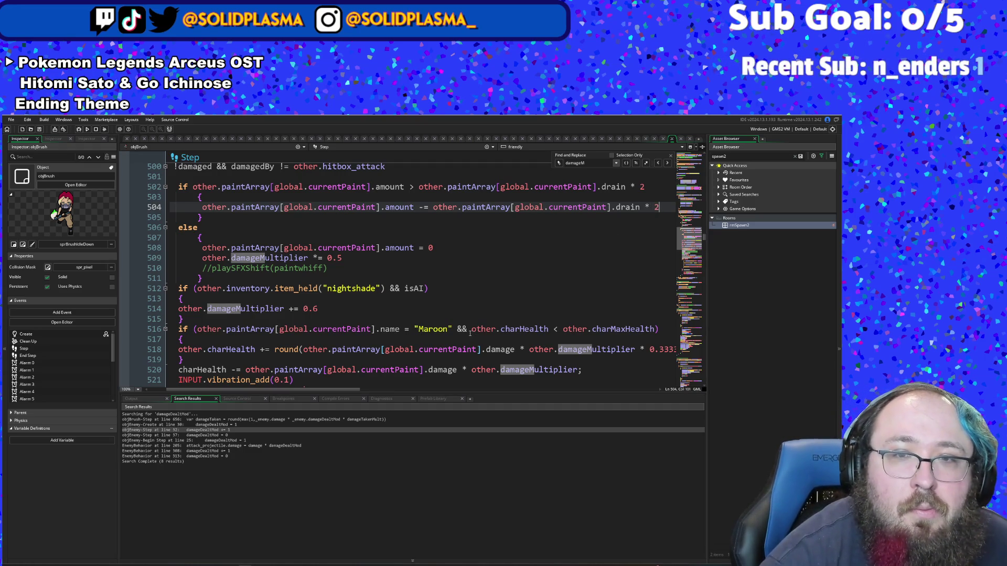
Step: Inspect the Maroon healing and charHealth damage code on lines 516–523
{"action": "left_click", "coordinate": [470, 330]}
{"action": "left_click", "coordinate": [382, 350]}
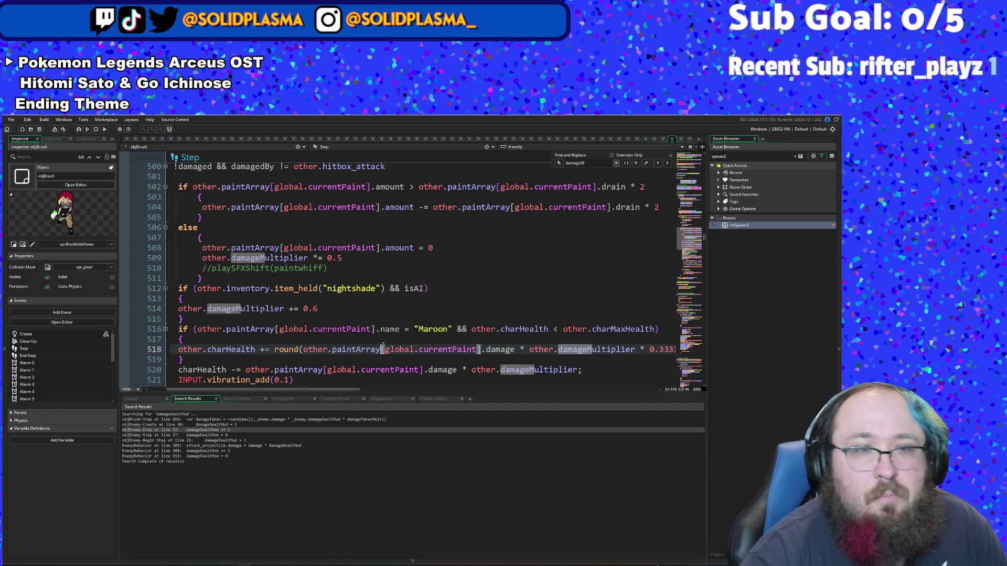
{"action": "scroll", "coordinate": [383, 345], "scroll_direction": "down", "scroll_amount": 2}
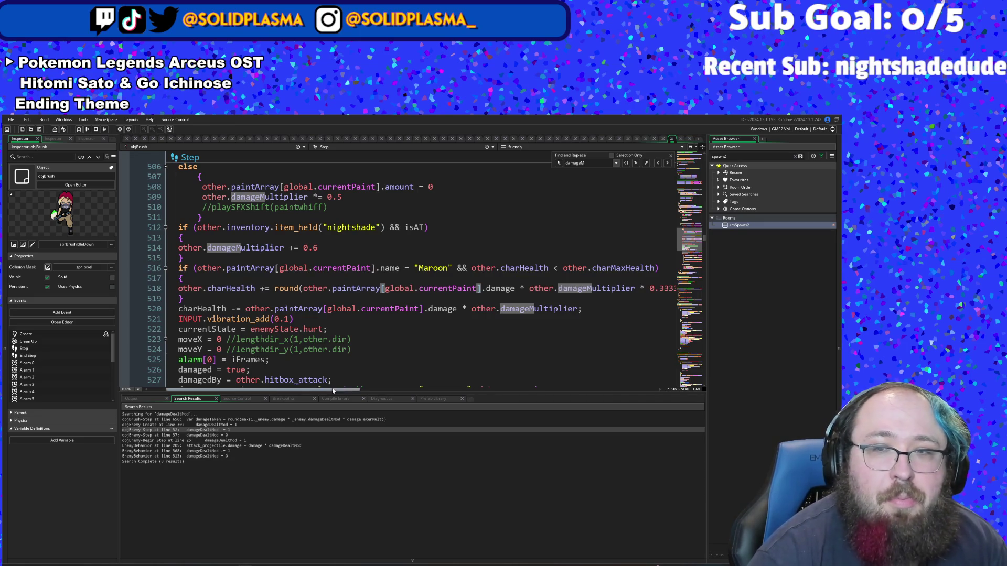
{"action": "mouse_move", "coordinate": [333, 390]}
{"action": "left_mouse_down"}
{"action": "mouse_move", "coordinate": [376, 398]}
{"action": "mouse_move", "coordinate": [321, 407]}
{"action": "mouse_move", "coordinate": [403, 397]}
{"action": "mouse_move", "coordinate": [323, 422]}
{"action": "mouse_move", "coordinate": [353, 426]}
{"action": "mouse_move", "coordinate": [326, 415]}
{"action": "left_mouse_up"}
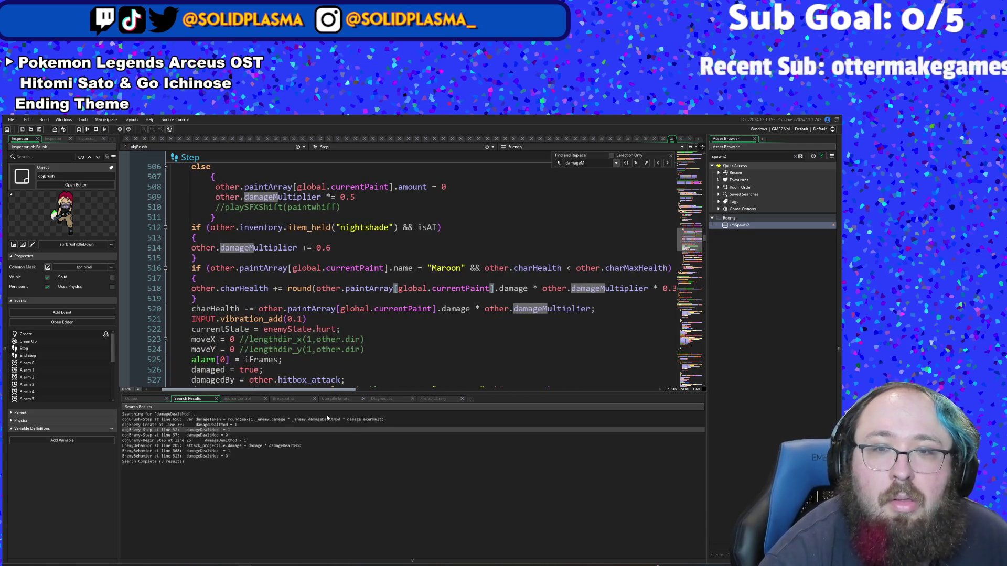
{"action": "left_click", "coordinate": [439, 335]}
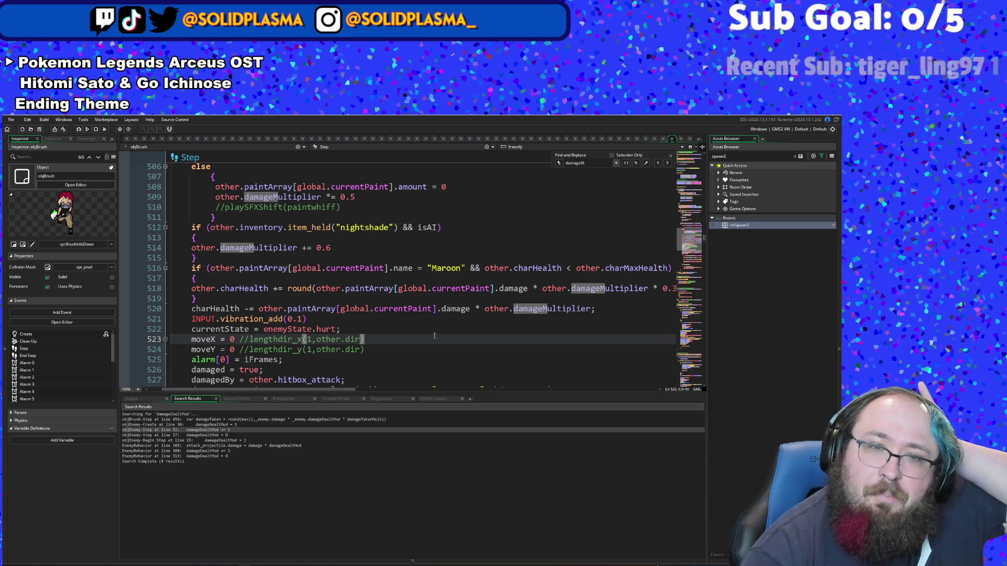
{"action": "scroll", "coordinate": [434, 336], "scroll_direction": "down", "scroll_amount": 2}
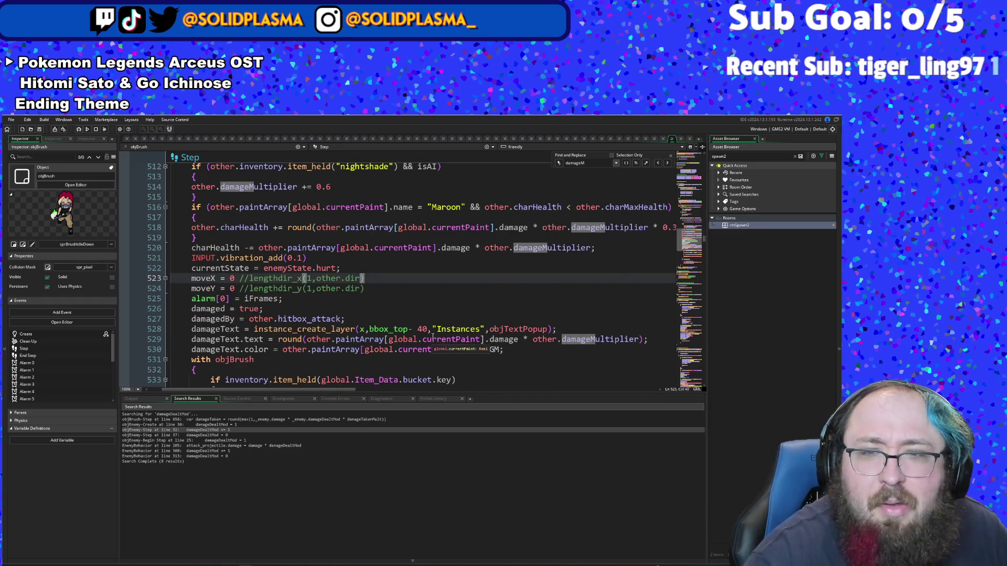
{"action": "scroll", "coordinate": [428, 337], "scroll_direction": "up", "scroll_amount": 2}
{"action": "left_click", "coordinate": [381, 321]}
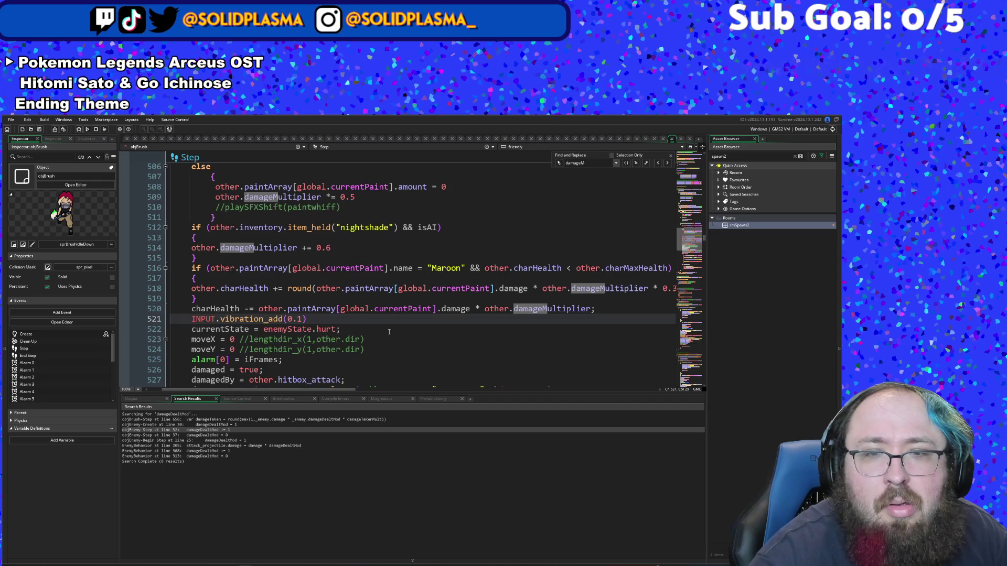
{"action": "left_click", "coordinate": [381, 326]}
{"action": "left_click", "coordinate": [380, 322]}
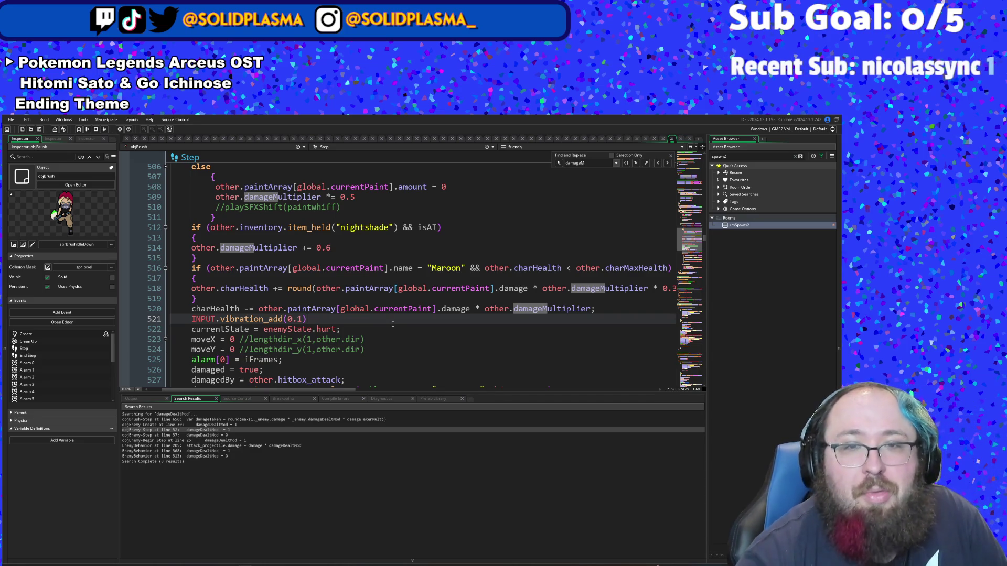
{"action": "left_click", "coordinate": [393, 325]}
{"action": "left_click", "coordinate": [430, 309]}
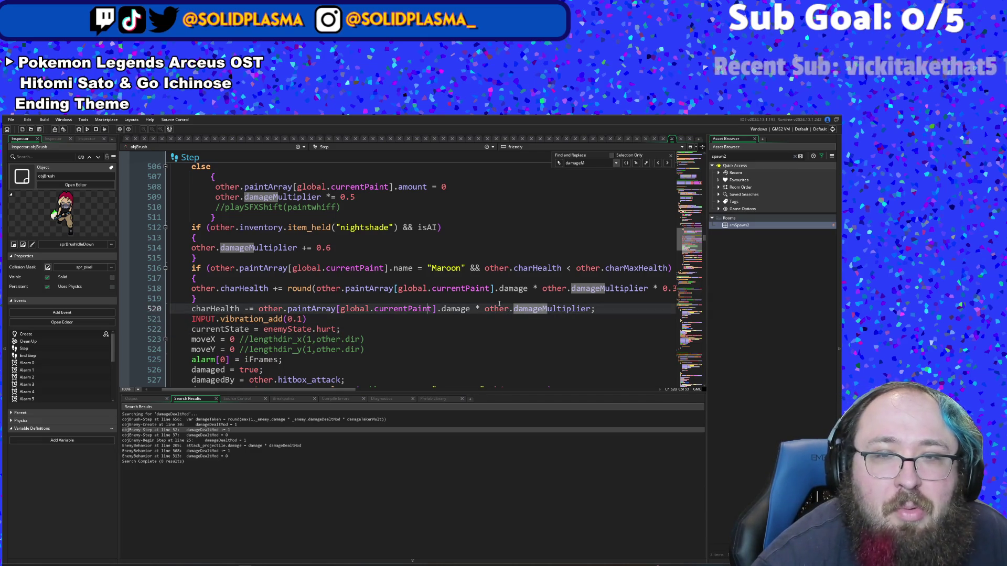
{"action": "left_click", "coordinate": [465, 314]}
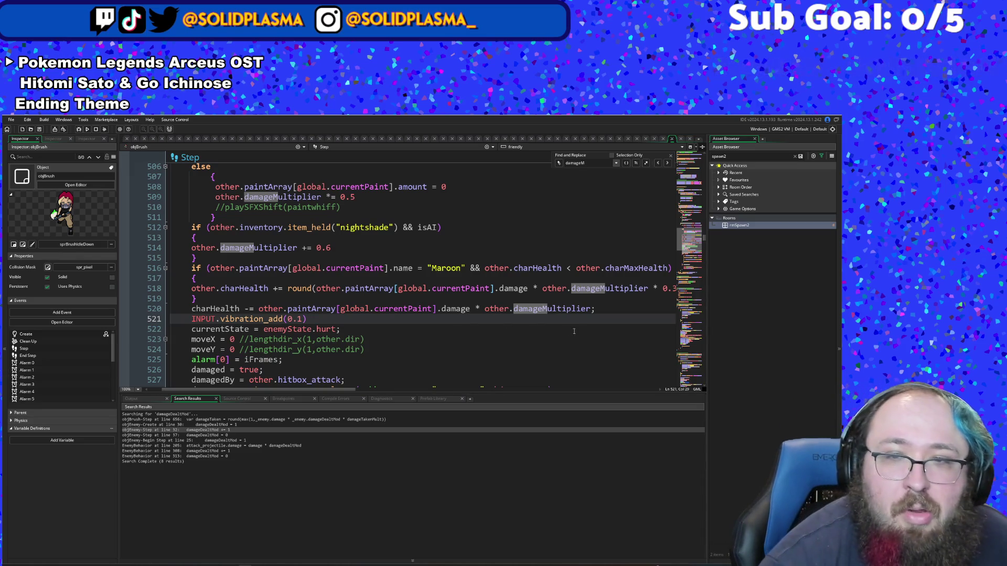
Step: After other.damageMultiplier on line 520, type '* damage' and browse the damage variable suggestions
{"action": "left_click", "coordinate": [592, 309]}
{"action": "type", "text": ";"}
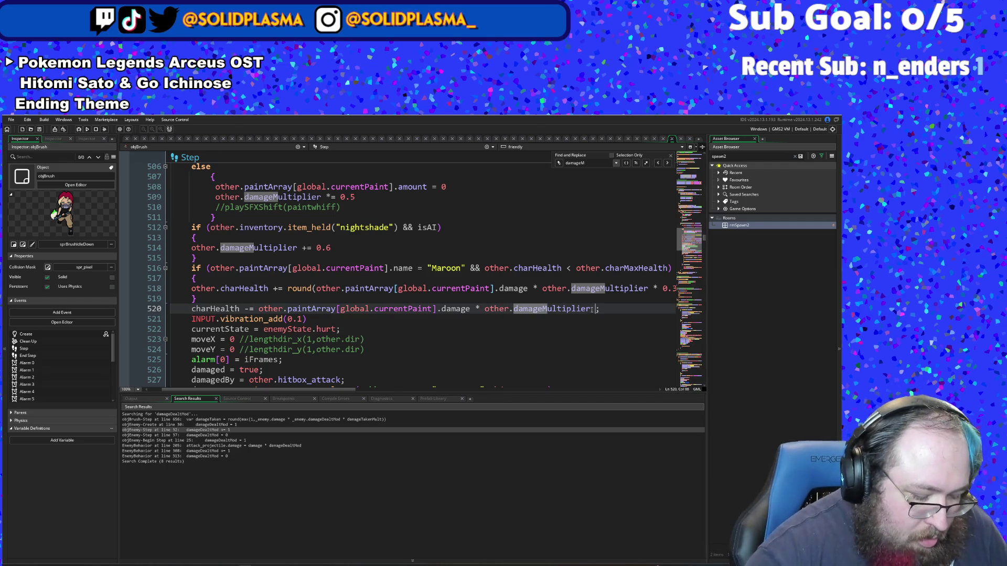
{"action": "type", "text": "* damage"}
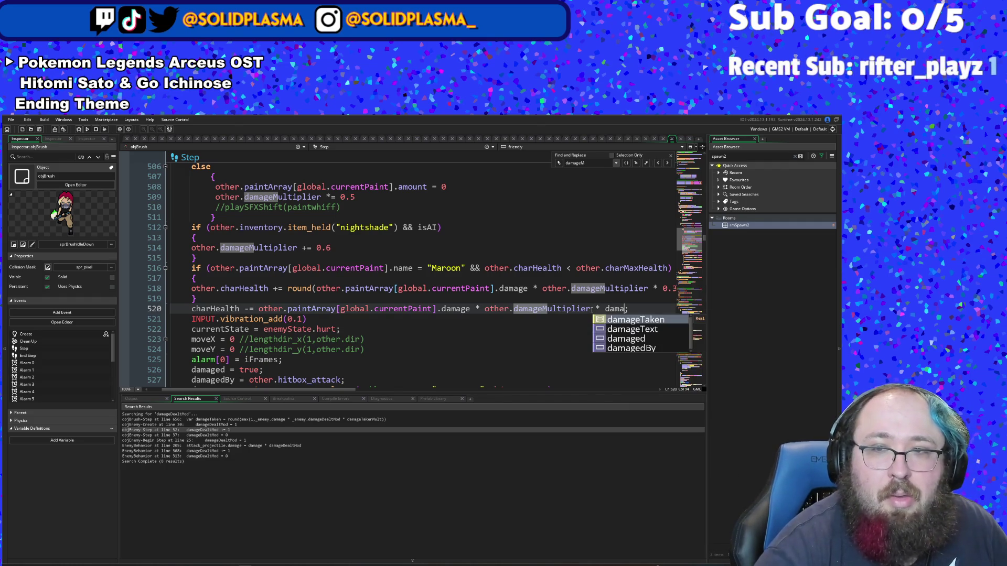
{"action": "key", "text": "Down"}
{"action": "key", "text": "Down"}
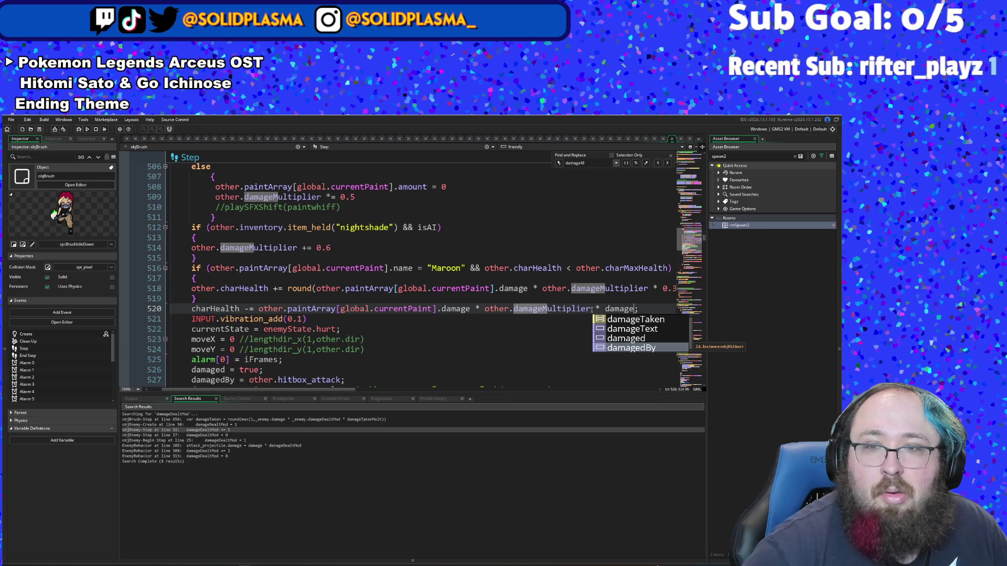
{"action": "key", "text": "Up"}
{"action": "key", "text": "Up"}
{"action": "key", "text": "Down"}
{"action": "key", "text": "Down"}
{"action": "key", "text": "Up"}
{"action": "key", "text": "Up"}
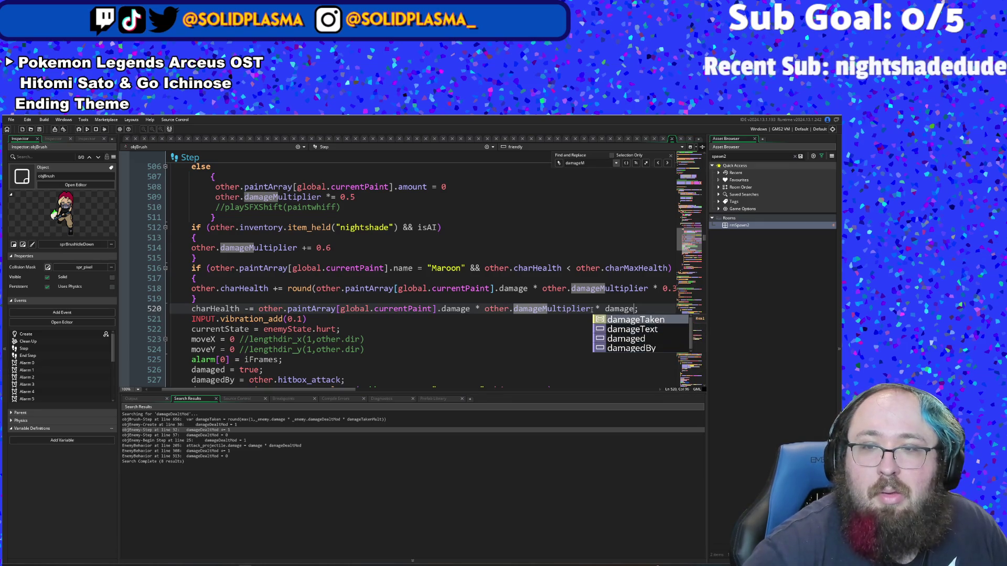
Step: Try several variable names and settle on damagedMult as line 520's final multiplier
{"action": "type", "text": "d"}
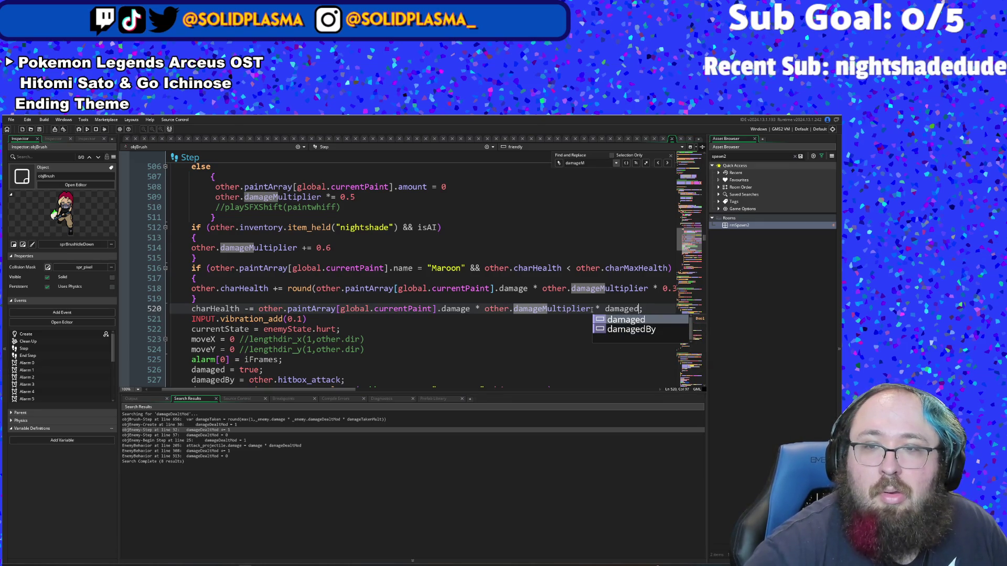
{"action": "key", "text": "BackSpace"}
{"action": "key", "text": "BackSpace"}
{"action": "key", "text": "BackSpace"}
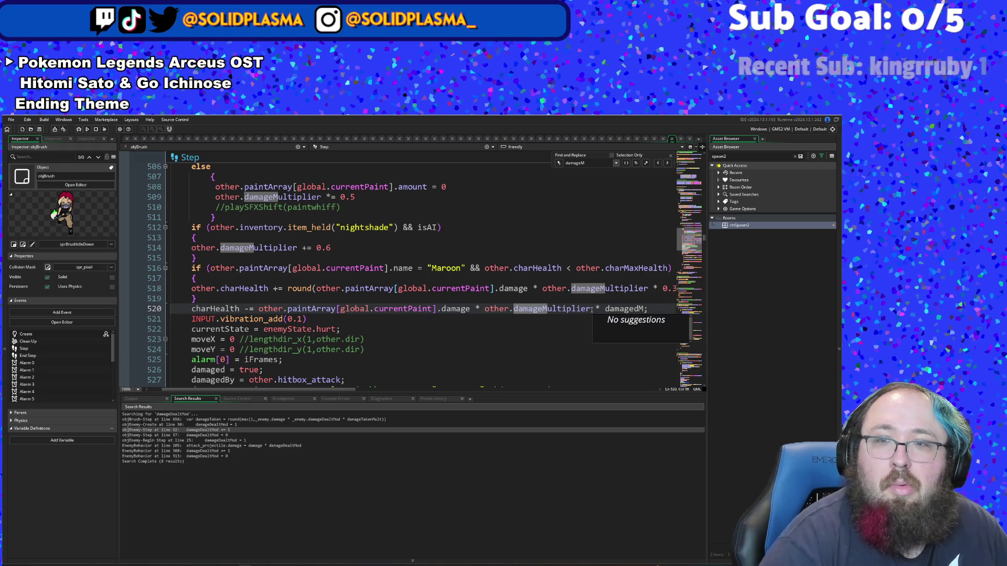
{"action": "key", "text": "BackSpace"}
{"action": "key", "text": "BackSpace"}
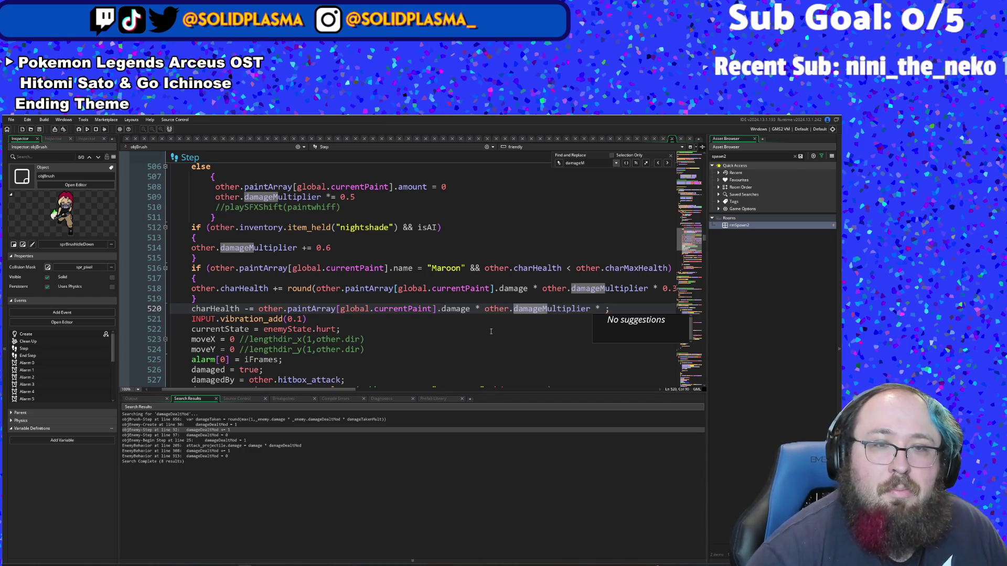
{"action": "type", "text": "dmamag"}
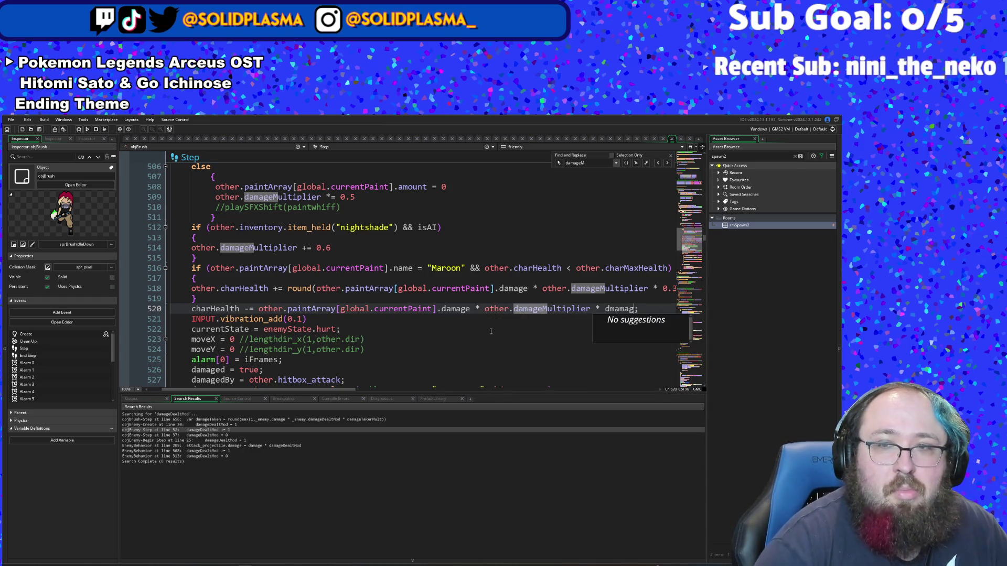
{"action": "key", "text": "BackSpace"}
{"action": "key", "text": "BackSpace"}
{"action": "key", "text": "BackSpace"}
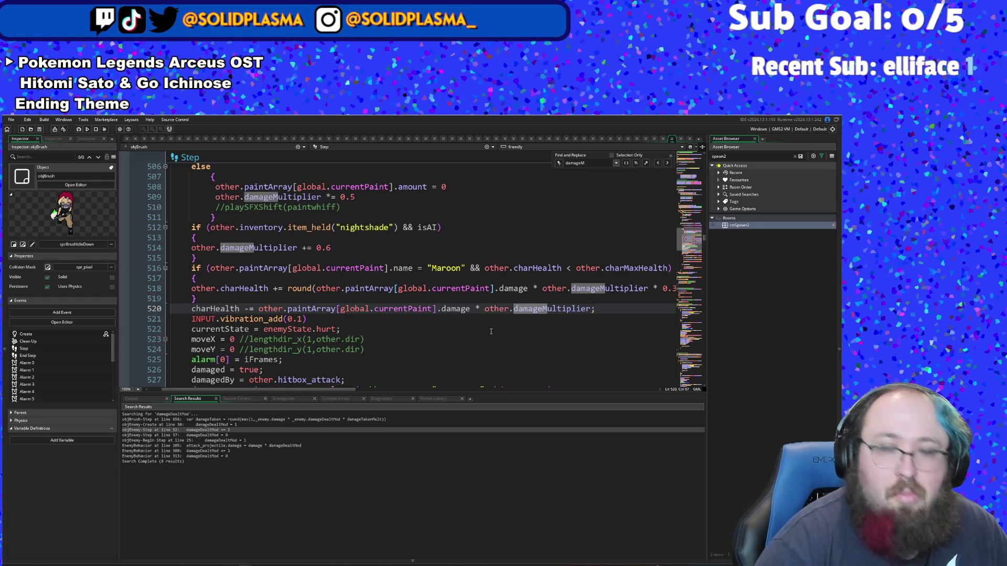
{"action": "type", "text": " * dama"}
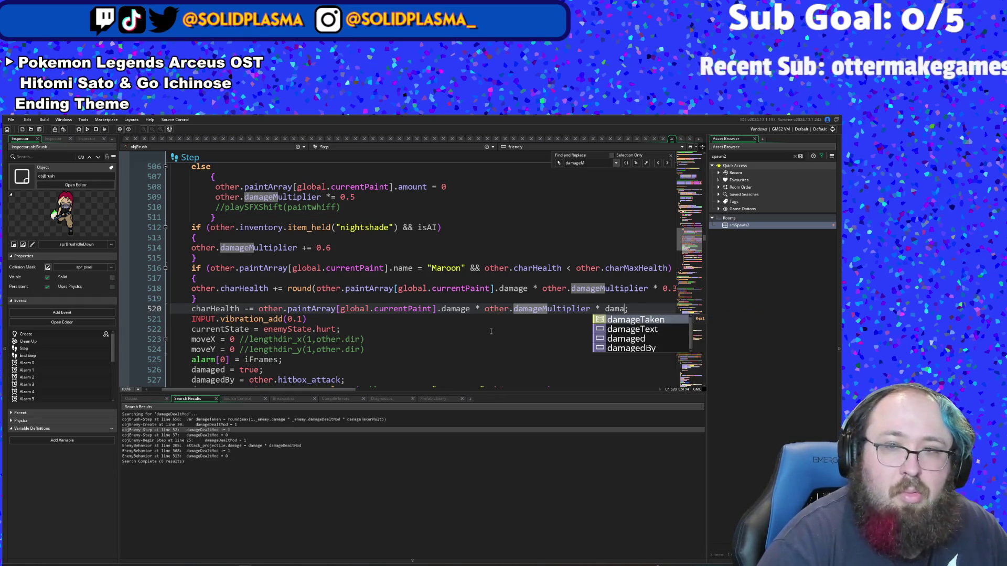
{"action": "key", "text": "BackSpace"}
{"action": "key", "text": "BackSpace"}
{"action": "type", "text": "self"}
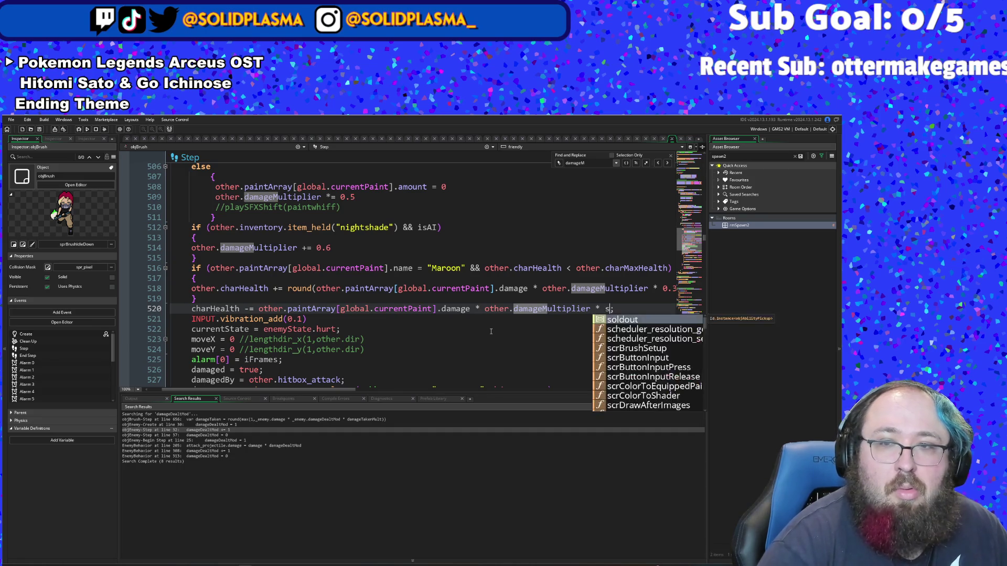
{"action": "key", "text": "BackSpace"}
{"action": "key", "text": "BackSpace"}
{"action": "key", "text": "BackSpace"}
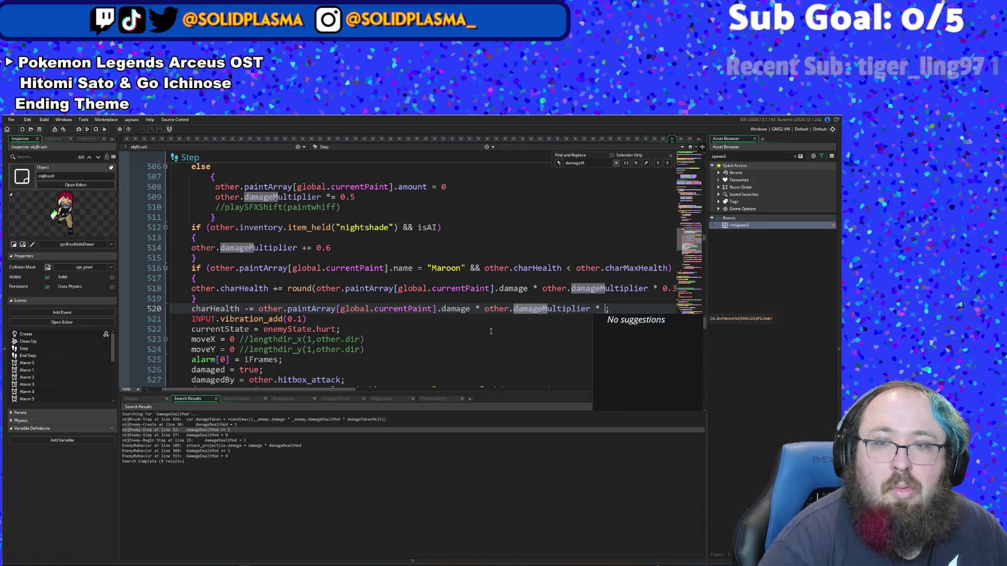
{"action": "type", "text": "damage"}
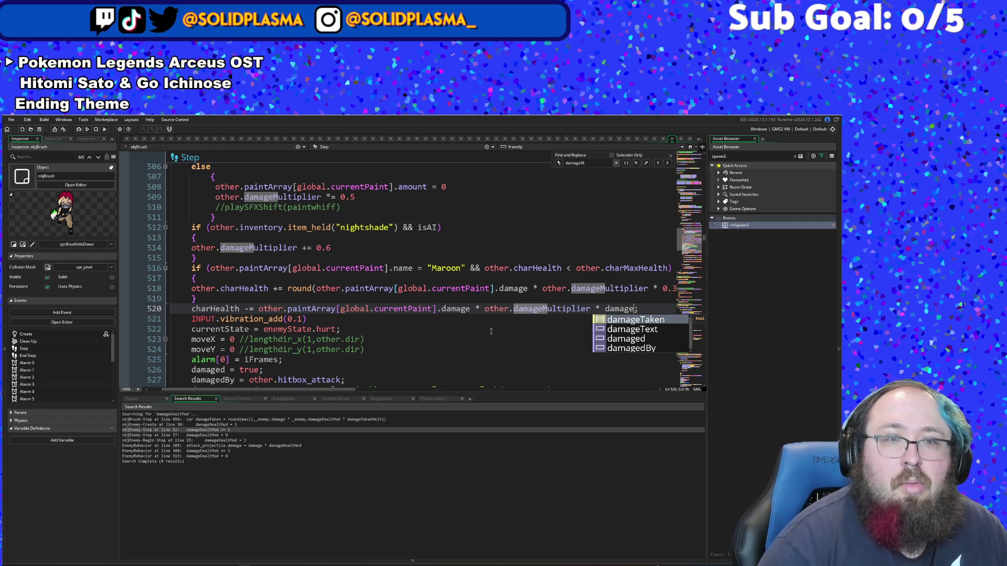
{"action": "type", "text": "d"}
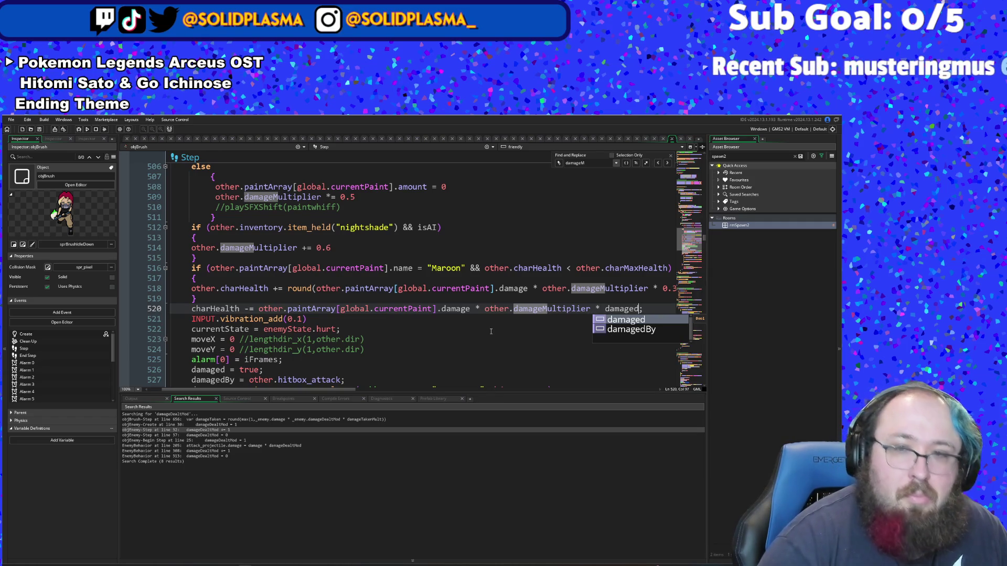
{"action": "type", "text": "Mult"}
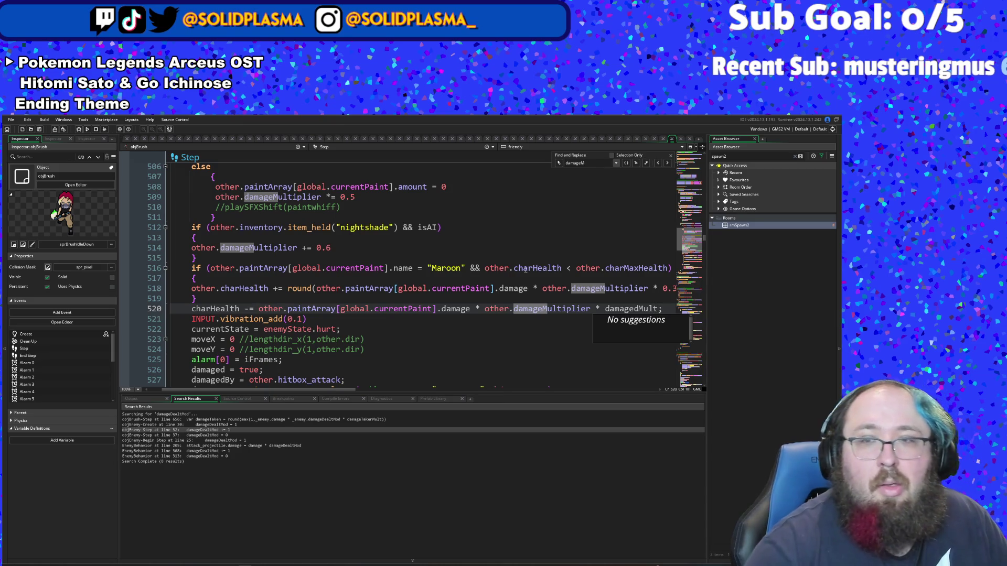
{"action": "key", "text": "Up"}
{"action": "key", "text": "Up"}
{"action": "key", "text": "Up"}
{"action": "scroll", "coordinate": [469, 262], "scroll_direction": "up", "scroll_amount": 4}
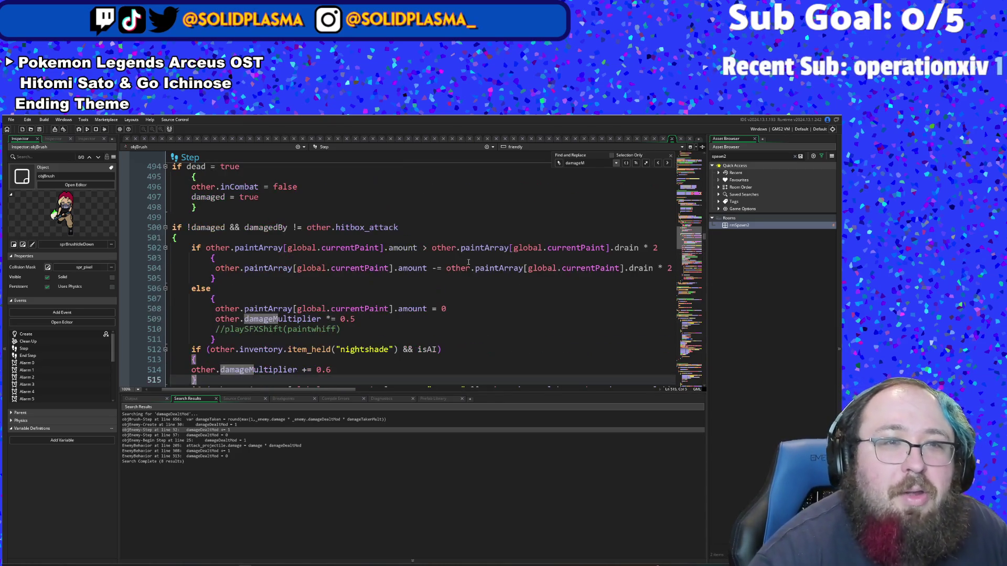
Step: Review the brace blocks from line 507 through the closing brace on line 515
{"action": "left_click", "coordinate": [436, 298]}
{"action": "scroll", "coordinate": [442, 287], "scroll_direction": "down", "scroll_amount": 2}
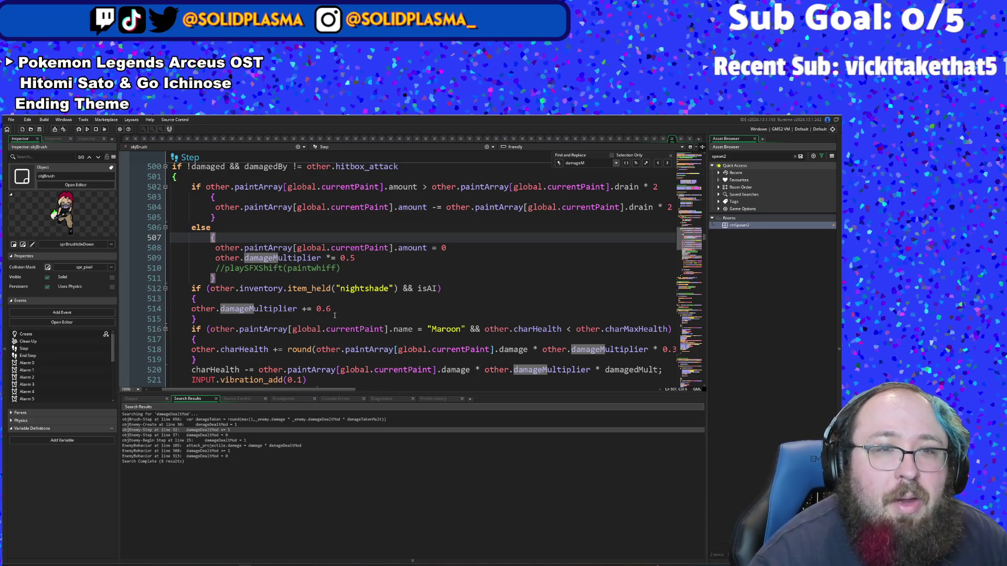
{"action": "left_click", "coordinate": [334, 317]}
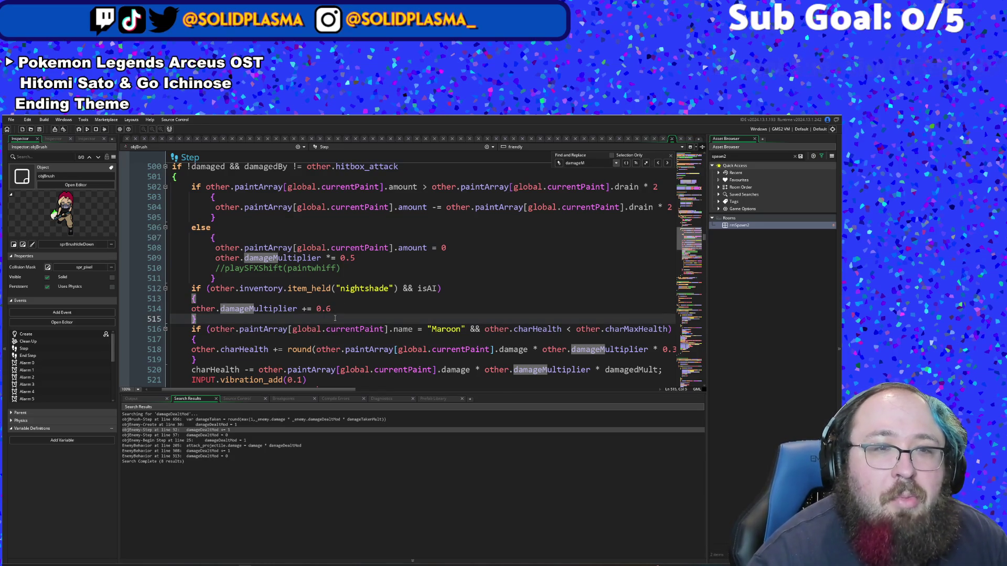
{"action": "scroll", "coordinate": [328, 328], "scroll_direction": "down", "scroll_amount": 2}
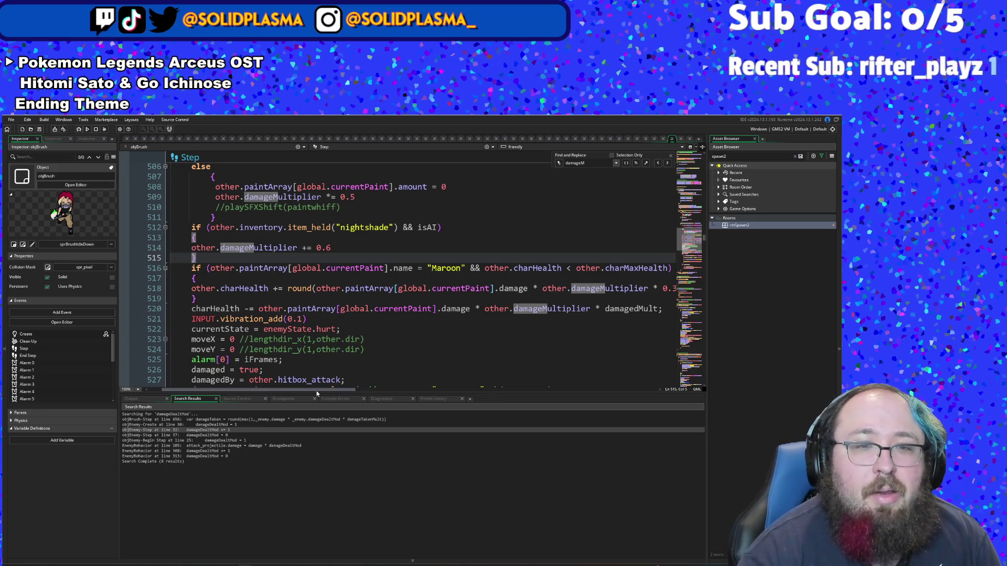
{"action": "mouse_move", "coordinate": [316, 391]}
{"action": "left_mouse_down"}
{"action": "mouse_move", "coordinate": [357, 395]}
{"action": "mouse_move", "coordinate": [319, 395]}
{"action": "mouse_move", "coordinate": [350, 404]}
{"action": "left_mouse_up"}
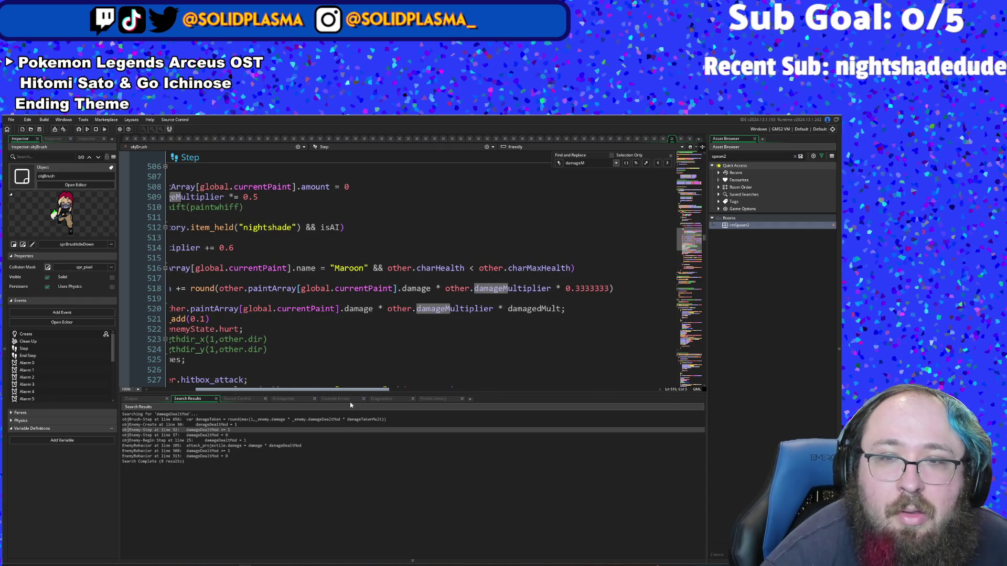
Step: From damagedMult on line 520, open project-wide Search and Replace and enter a search term
{"action": "left_click", "coordinate": [553, 310]}
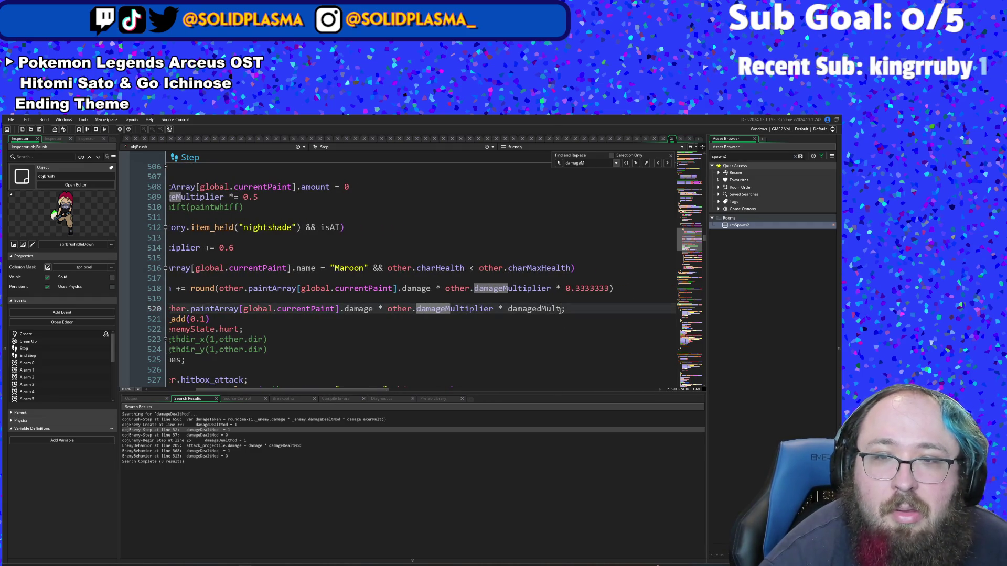
{"action": "key", "text": "ctrl+shift+f"}
{"action": "type", "text": "damaged"}
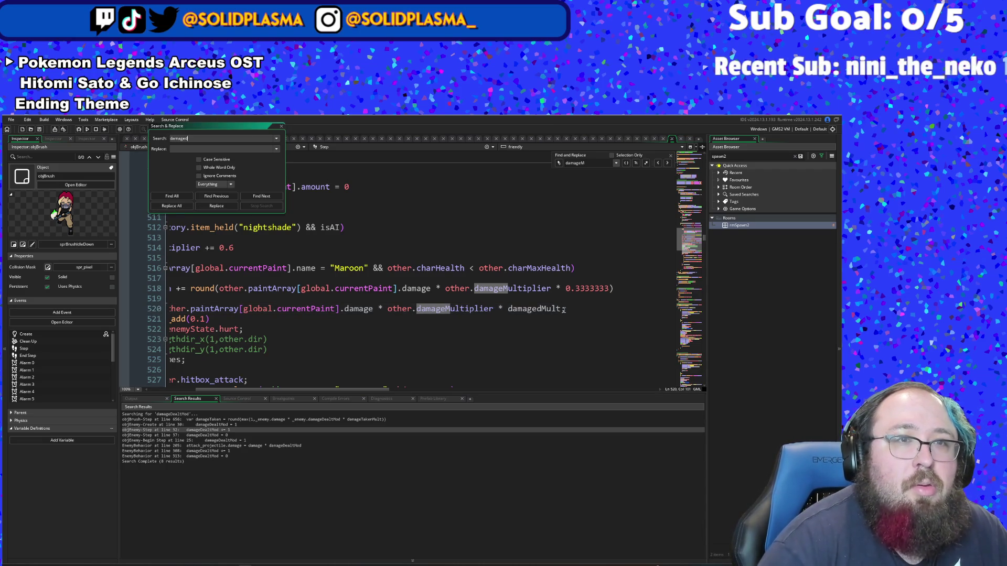
{"action": "type", "text": "Mult"}
Step: Search the project for damagedMult, then damageMult, then damageTaken
{"action": "key", "text": "Return"}
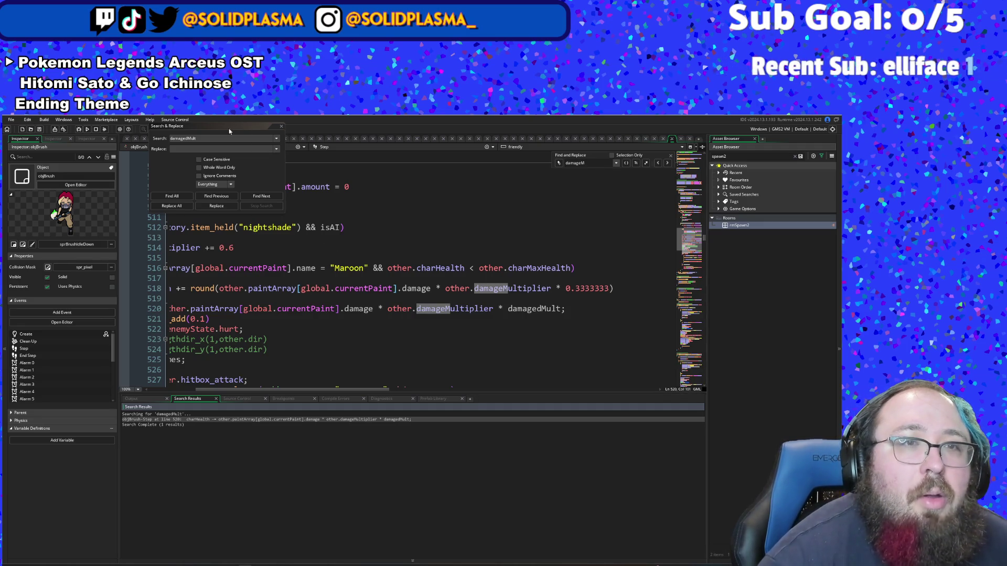
{"action": "left_click_drag", "start_coordinate": [213, 140], "coordinate": [189, 139]}
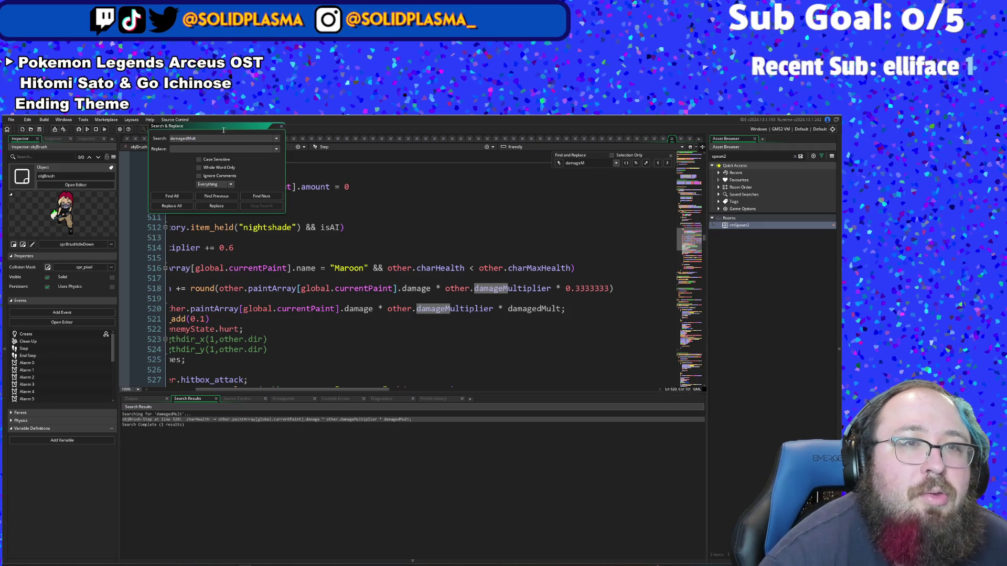
{"action": "key", "text": "BackSpace"}
{"action": "key", "text": "Return"}
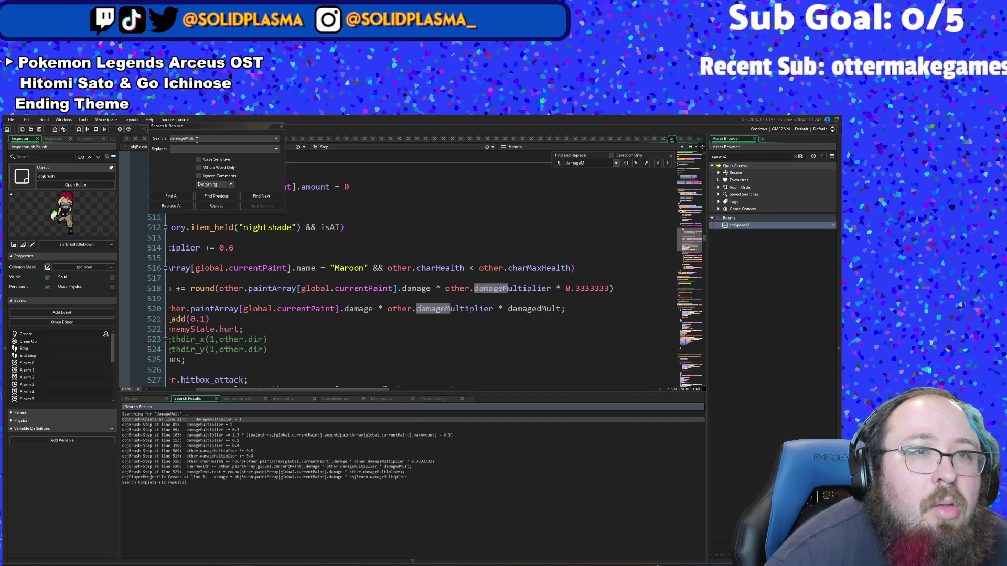
{"action": "left_click_drag", "start_coordinate": [197, 140], "coordinate": [168, 138]}
{"action": "type", "text": "d"}
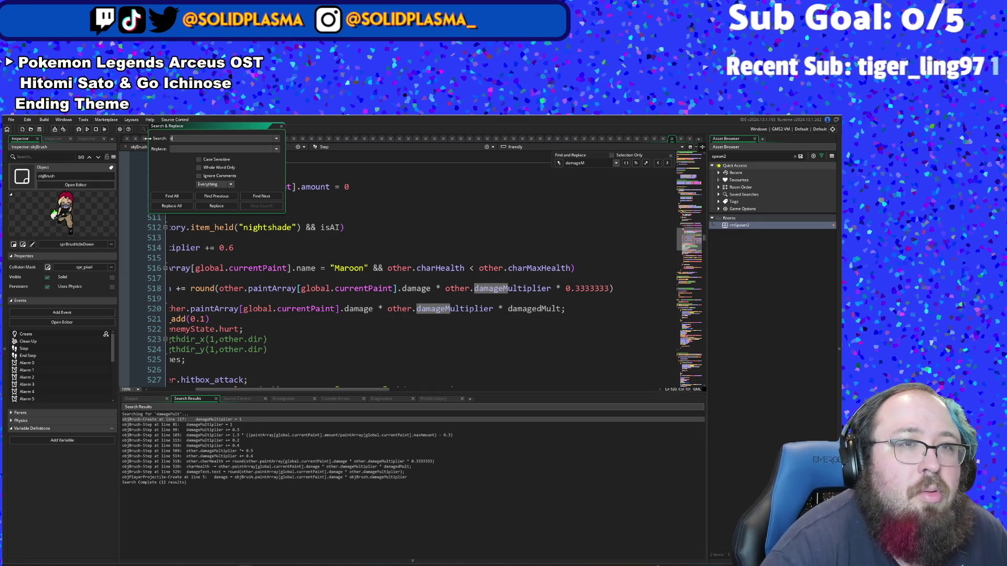
{"action": "type", "text": "muen"}
{"action": "key", "text": "Return"}
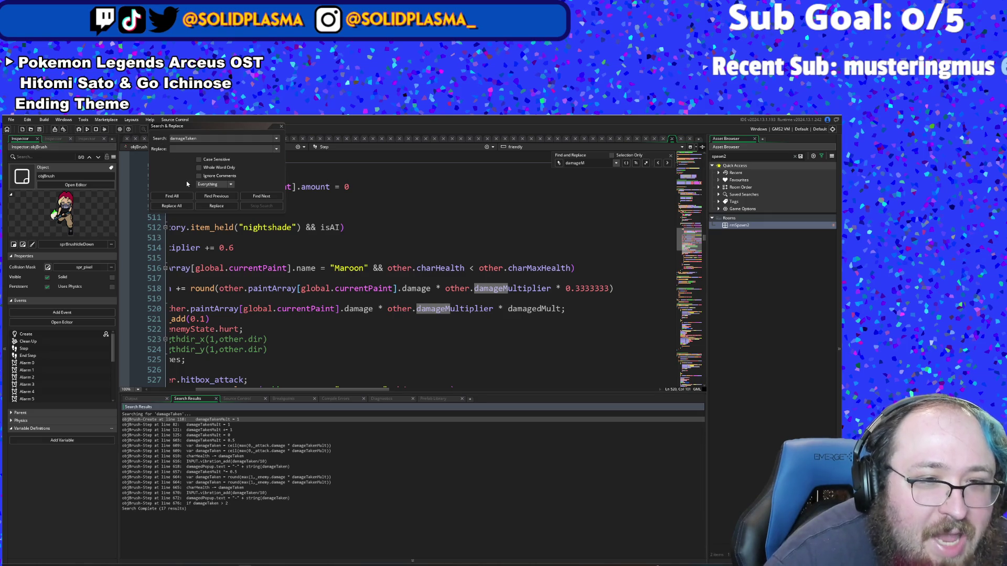
Step: Search the project for mult and then mod, reviewing the results before returning to the editor
{"action": "left_click", "coordinate": [203, 140]}
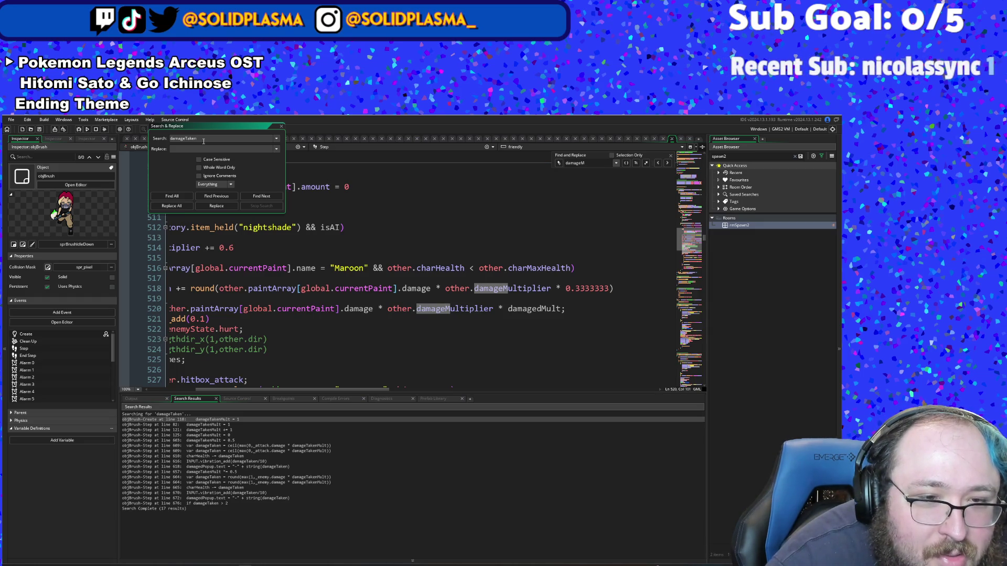
{"action": "type", "text": "mult"}
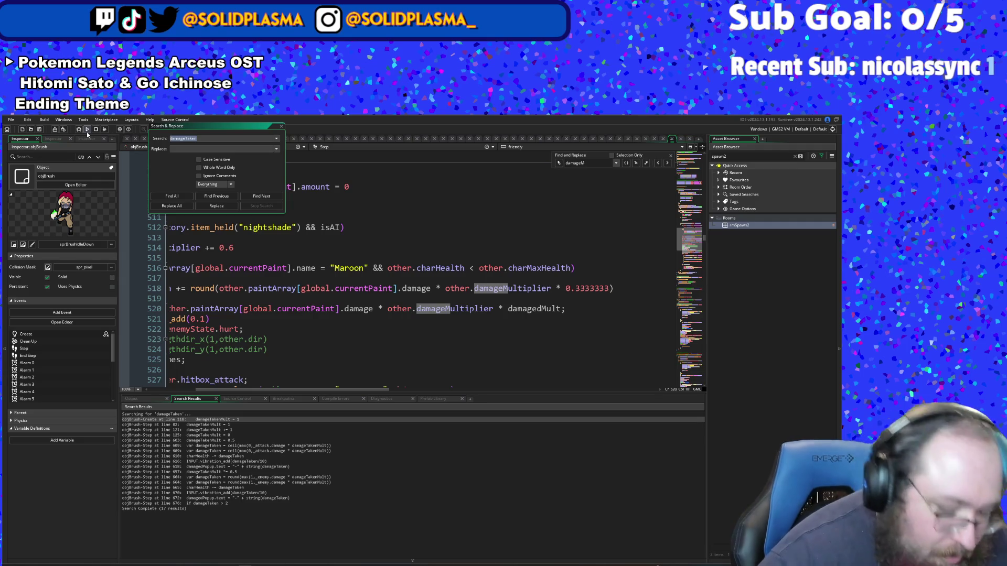
{"action": "key", "text": "Return"}
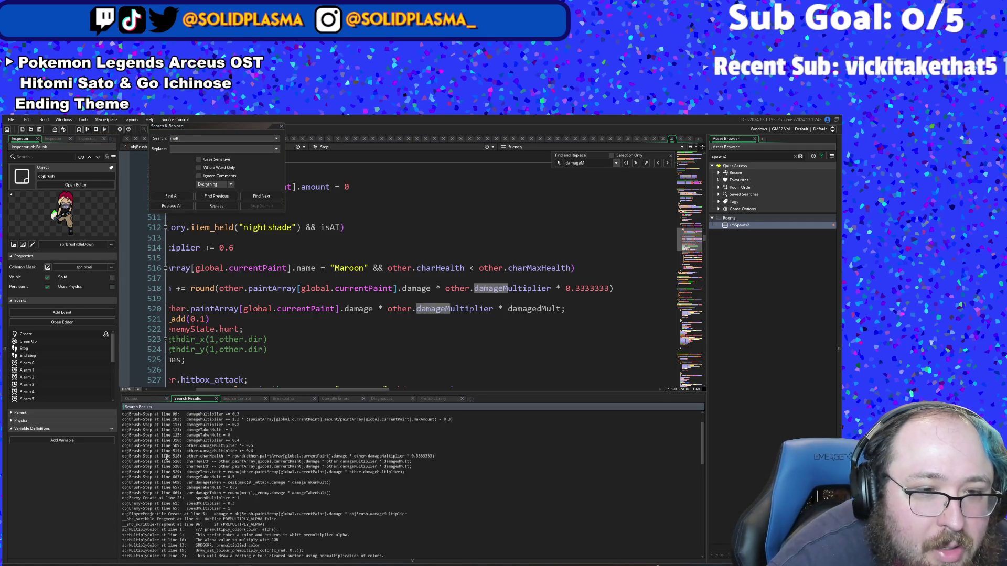
{"action": "scroll", "coordinate": [166, 457], "scroll_direction": "down", "scroll_amount": 3}
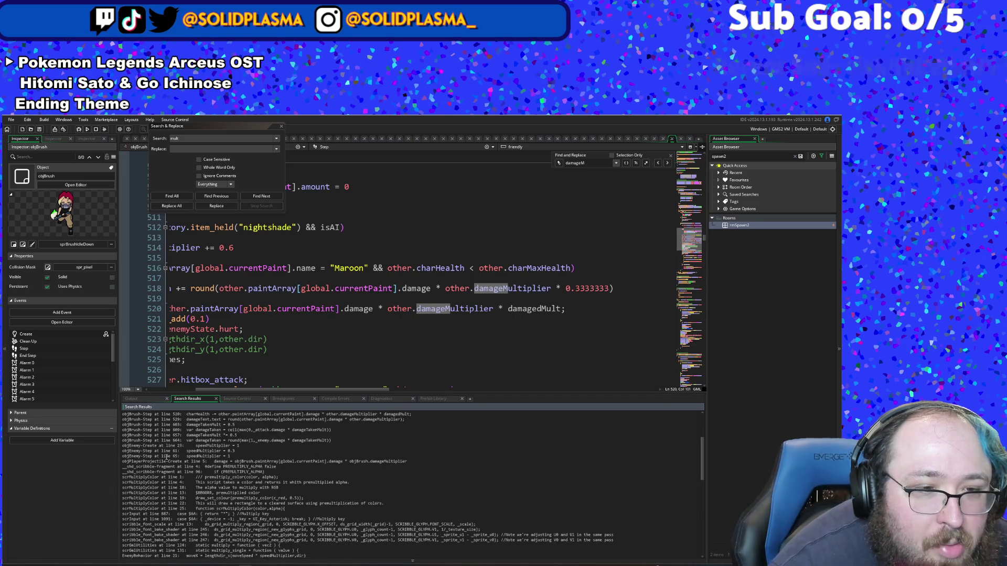
{"action": "scroll", "coordinate": [165, 458], "scroll_direction": "up", "scroll_amount": 2}
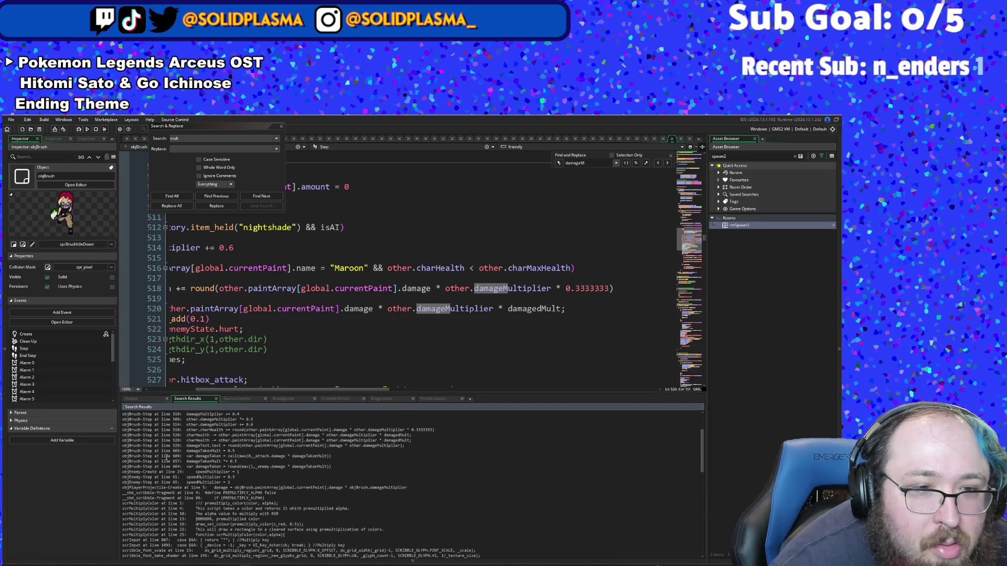
{"action": "scroll", "coordinate": [165, 458], "scroll_direction": "up", "scroll_amount": 2}
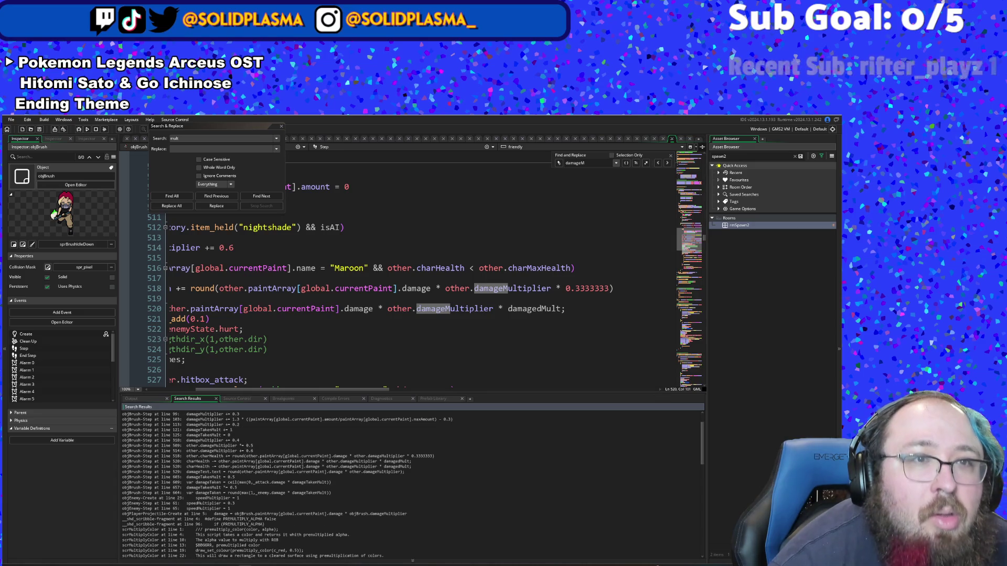
{"action": "left_click", "coordinate": [192, 146]}
{"action": "type", "text": "mod"}
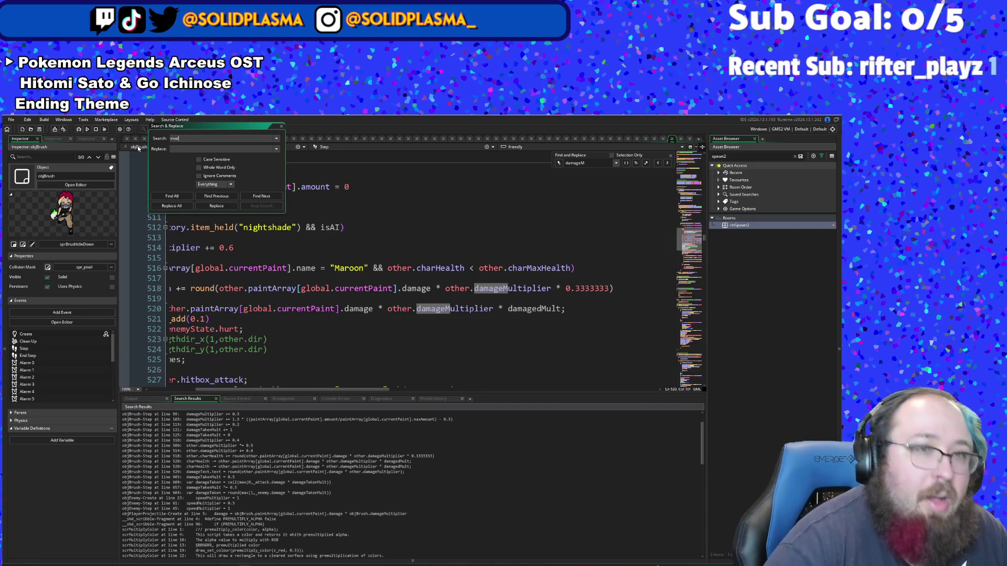
{"action": "key", "text": "Return"}
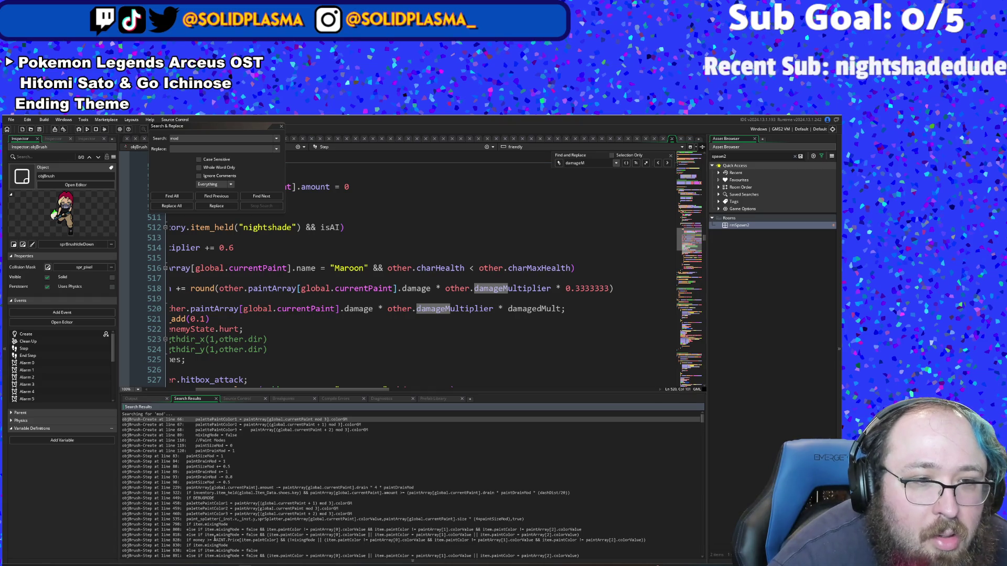
{"action": "scroll", "coordinate": [213, 539], "scroll_direction": "down", "scroll_amount": 10}
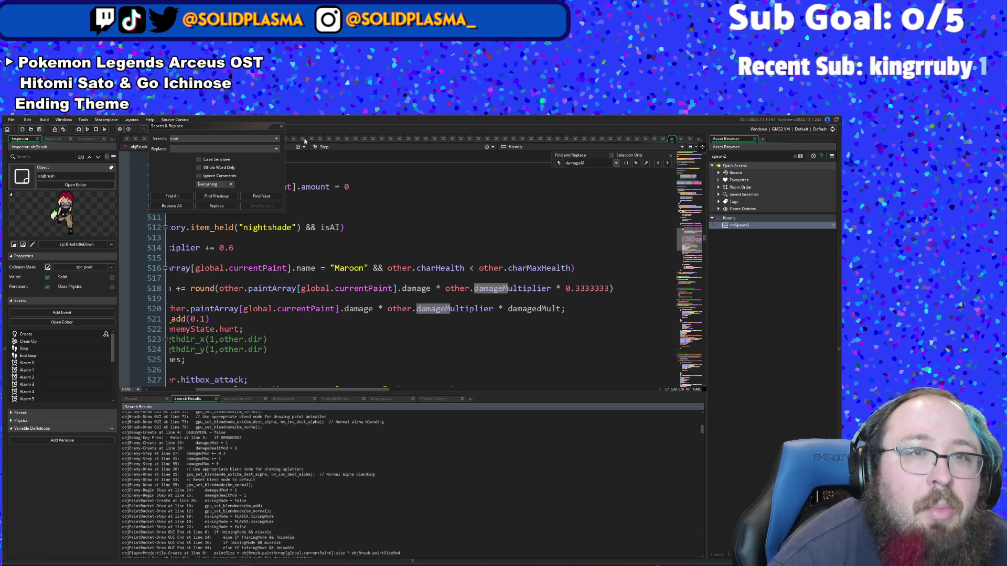
{"action": "left_click", "coordinate": [283, 127]}
Step: Correct line 520's last term to damagedMod so the charHealth damage is multiplied by it
{"action": "left_click", "coordinate": [541, 309]}
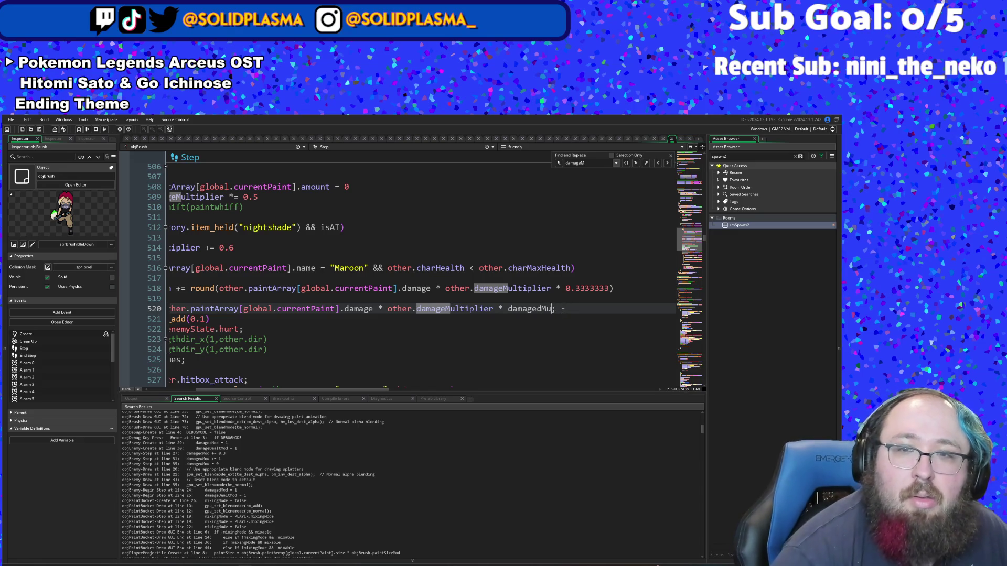
{"action": "key", "text": "BackSpace"}
{"action": "type", "text": "od"}
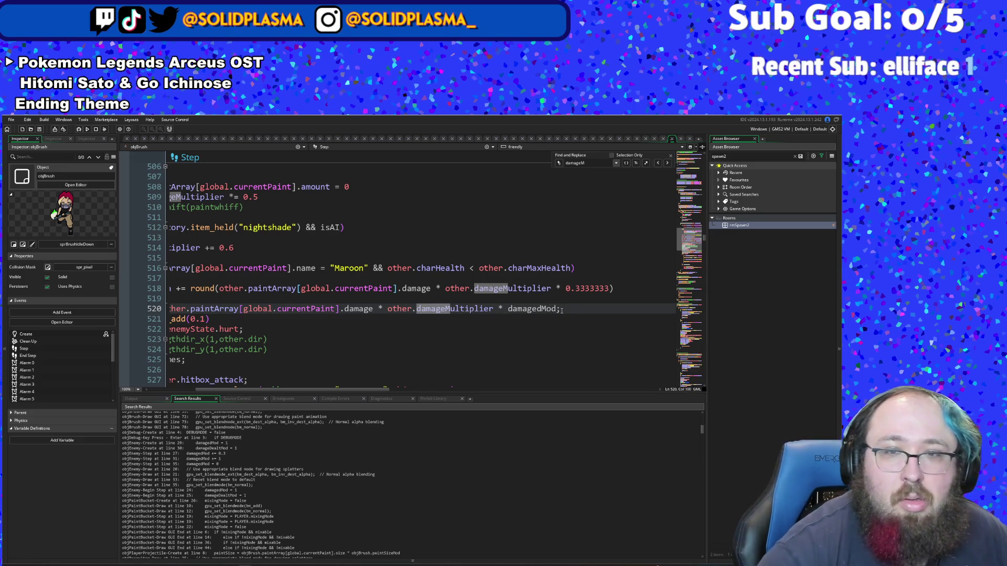
{"action": "key", "text": "Down"}
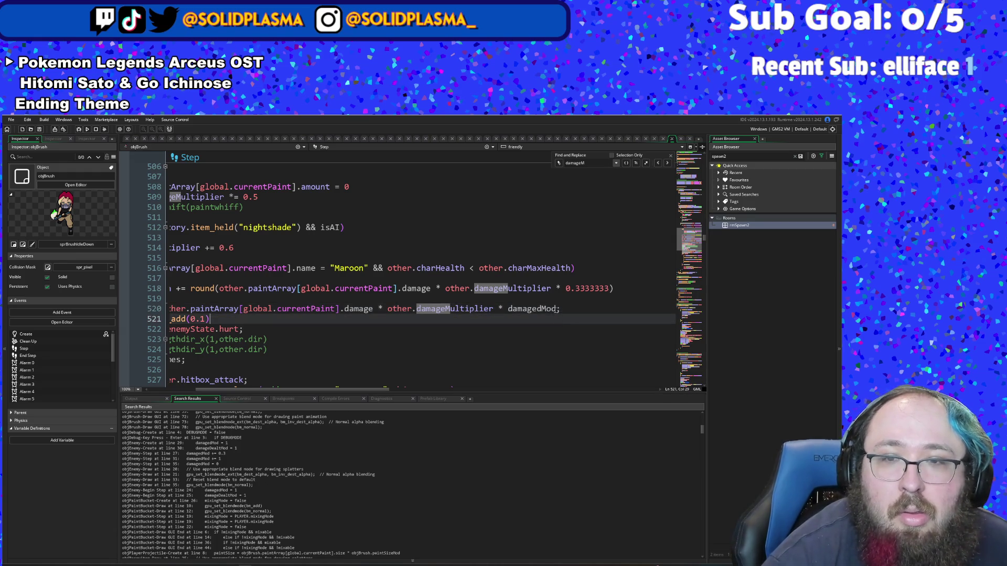
{"action": "key", "text": "Up"}
{"action": "key", "text": "Down"}
{"action": "left_click", "coordinate": [508, 308]}
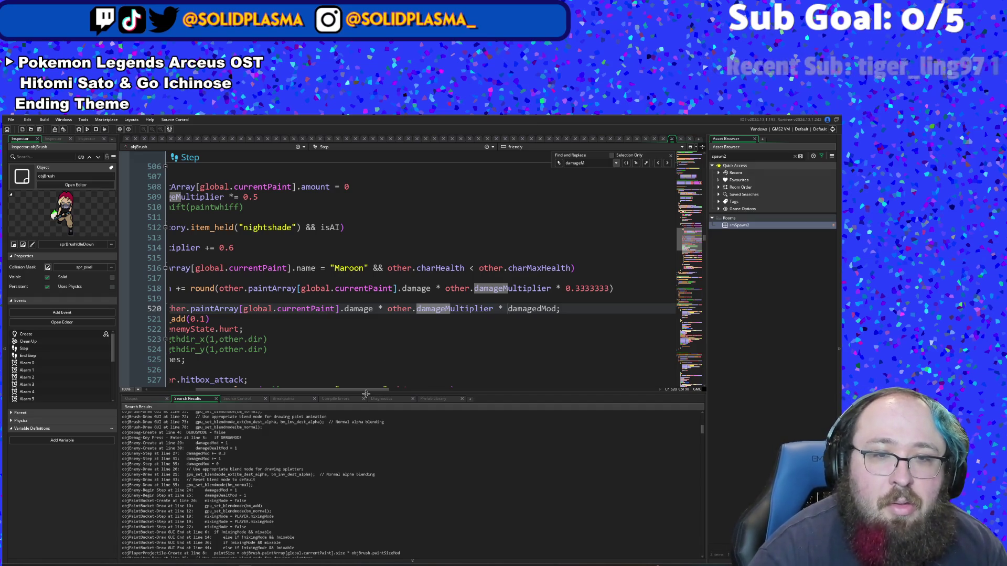
{"action": "scroll", "coordinate": [334, 390], "scroll_direction": "left", "scroll_amount": 2}
{"action": "scroll", "coordinate": [333, 390], "scroll_direction": "left", "scroll_amount": 3}
Step: Append ' * damagedMod' after damageMultiplier in the Maroon healing on line 518
{"action": "left_click", "coordinate": [362, 303]}
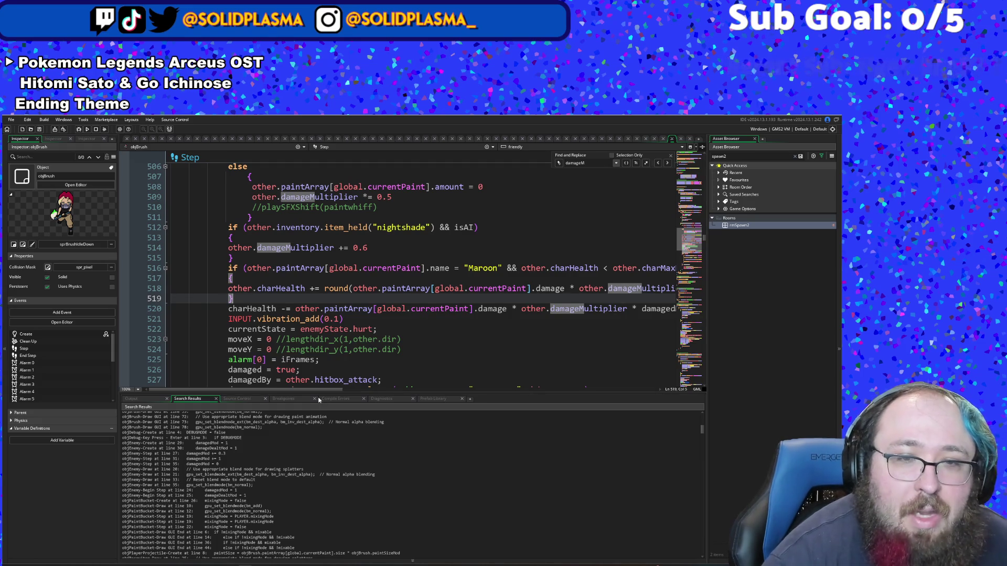
{"action": "scroll", "coordinate": [367, 390], "scroll_direction": "right", "scroll_amount": 8}
{"action": "scroll", "coordinate": [404, 391], "scroll_direction": "right", "scroll_amount": 2}
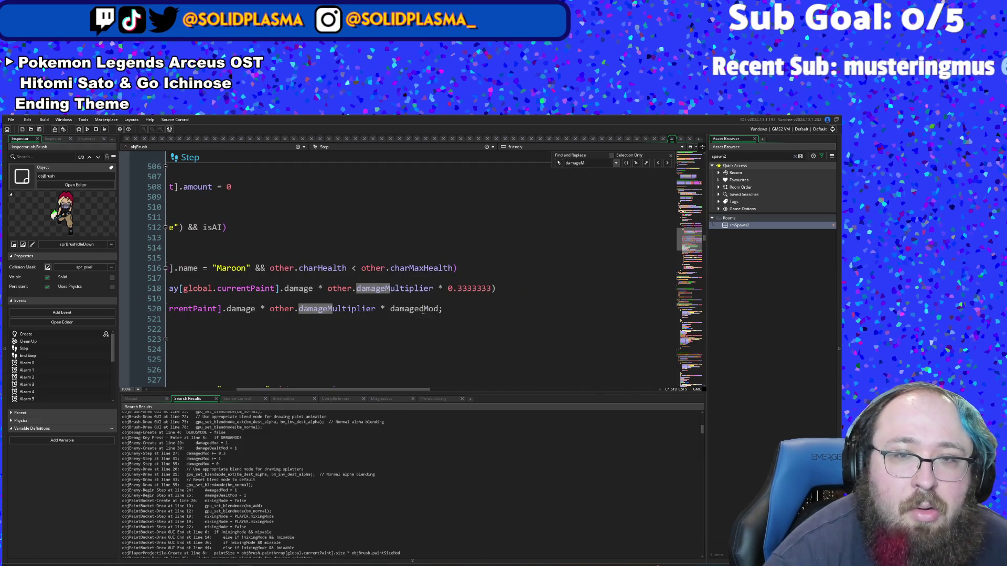
{"action": "left_click", "coordinate": [433, 289]}
{"action": "type", "text": "* damag"}
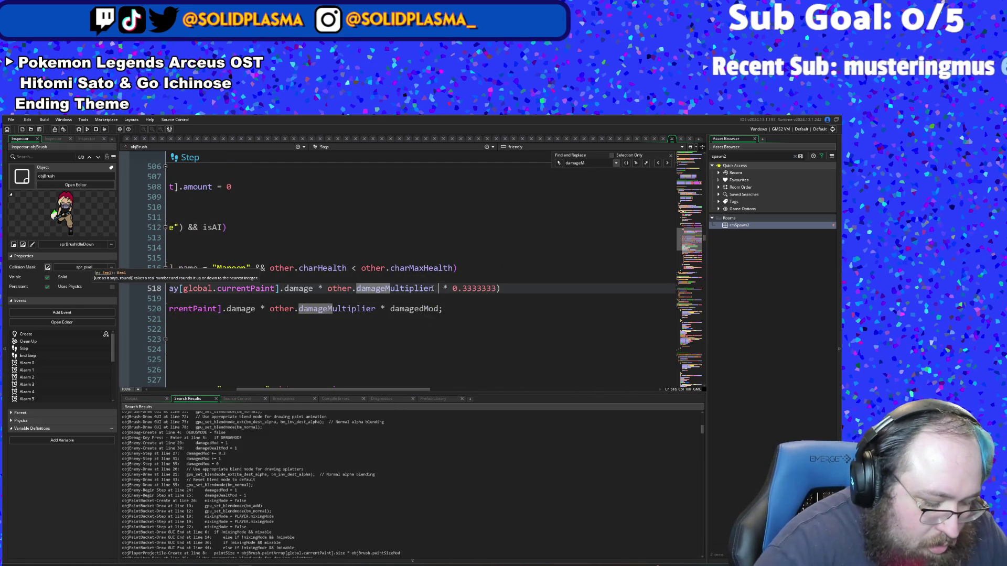
{"action": "type", "text": "edMod"}
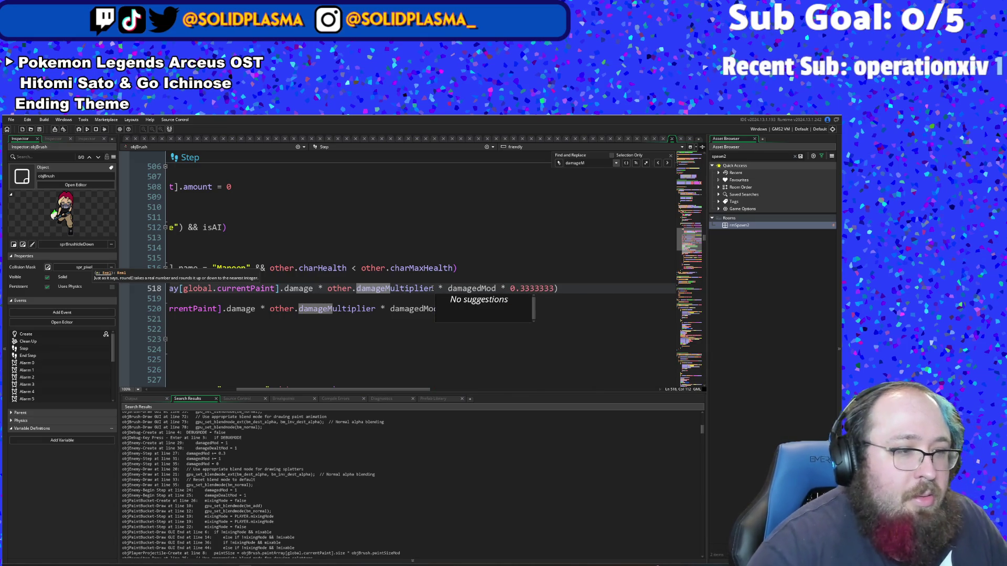
{"action": "key", "text": "Down"}
{"action": "key", "text": "Down"}
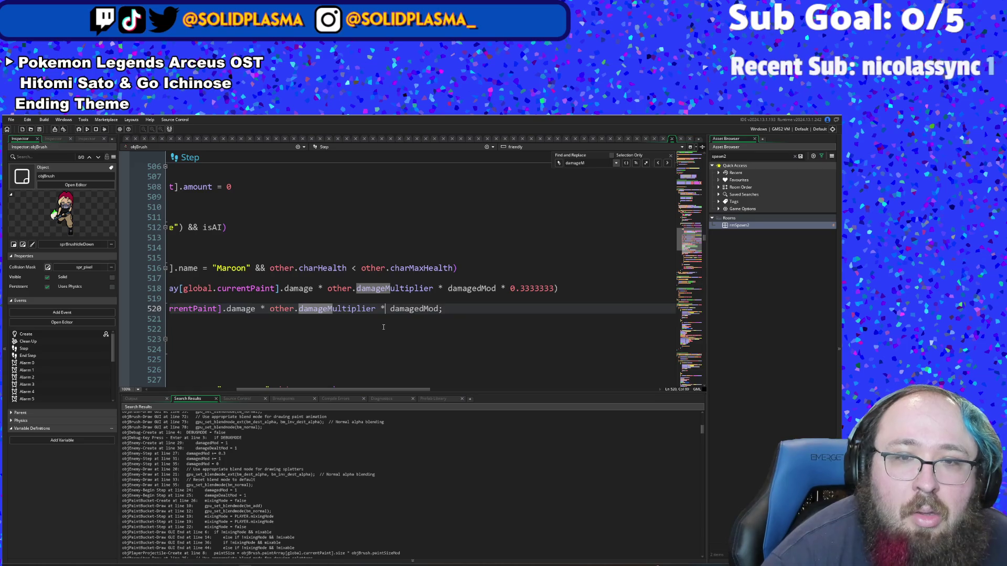
Step: Scroll down and inspect the damageText color and popup lines below the Maroon block
{"action": "scroll", "coordinate": [384, 327], "scroll_direction": "down", "scroll_amount": 6}
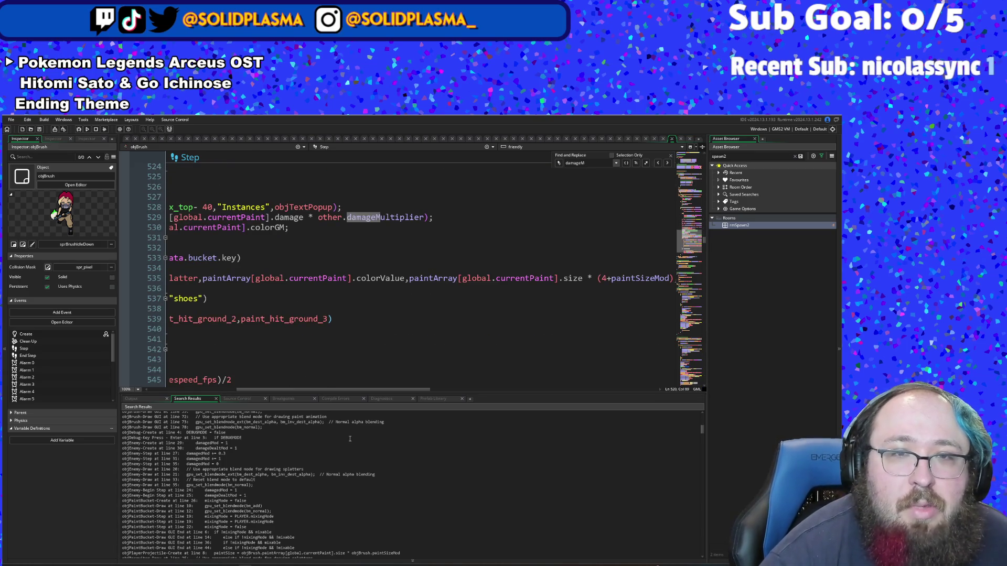
{"action": "left_click_drag", "start_coordinate": [376, 391], "coordinate": [289, 391]}
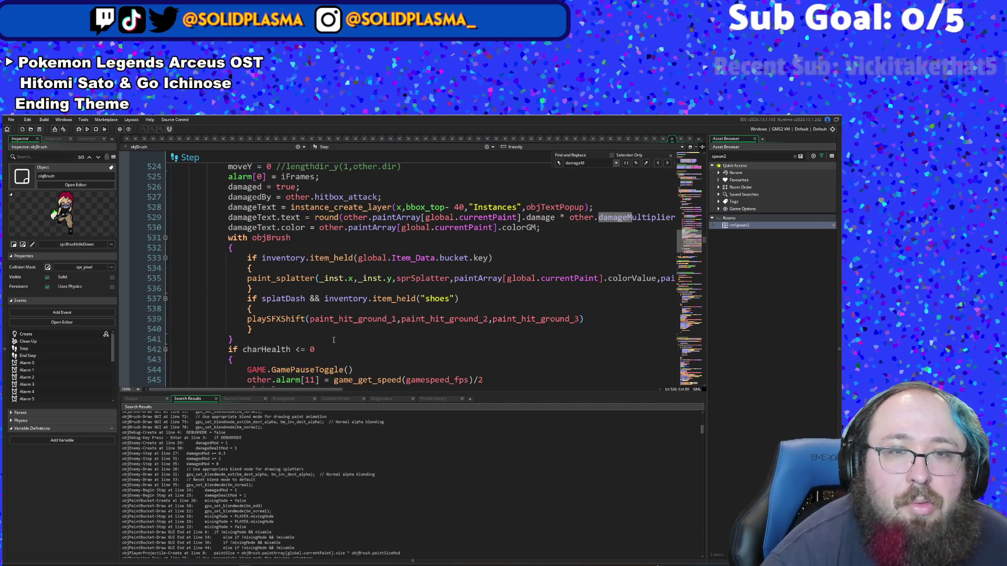
{"action": "left_click", "coordinate": [491, 227]}
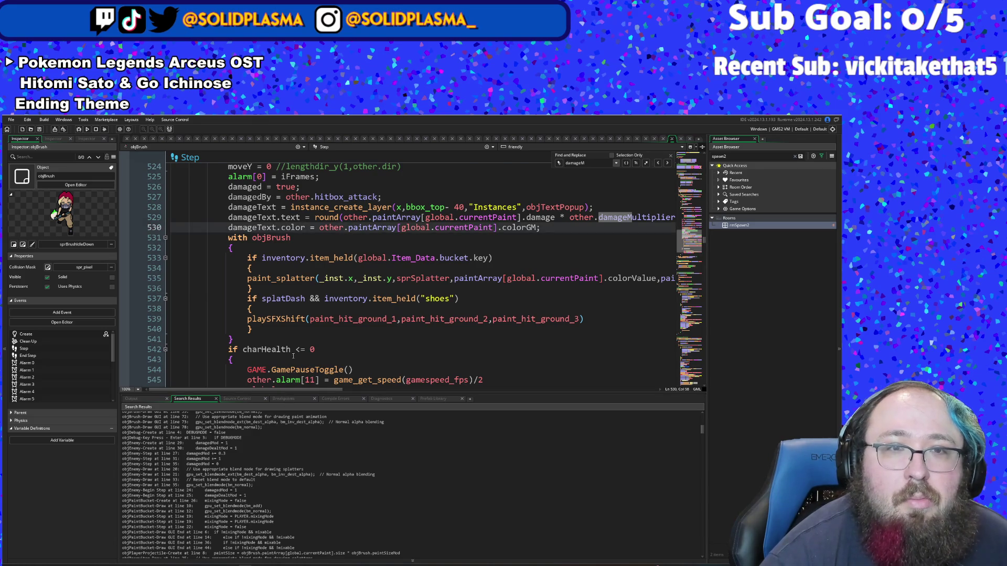
{"action": "scroll", "coordinate": [294, 356], "scroll_direction": "up", "scroll_amount": 2}
{"action": "scroll", "coordinate": [293, 346], "scroll_direction": "up", "scroll_amount": 2}
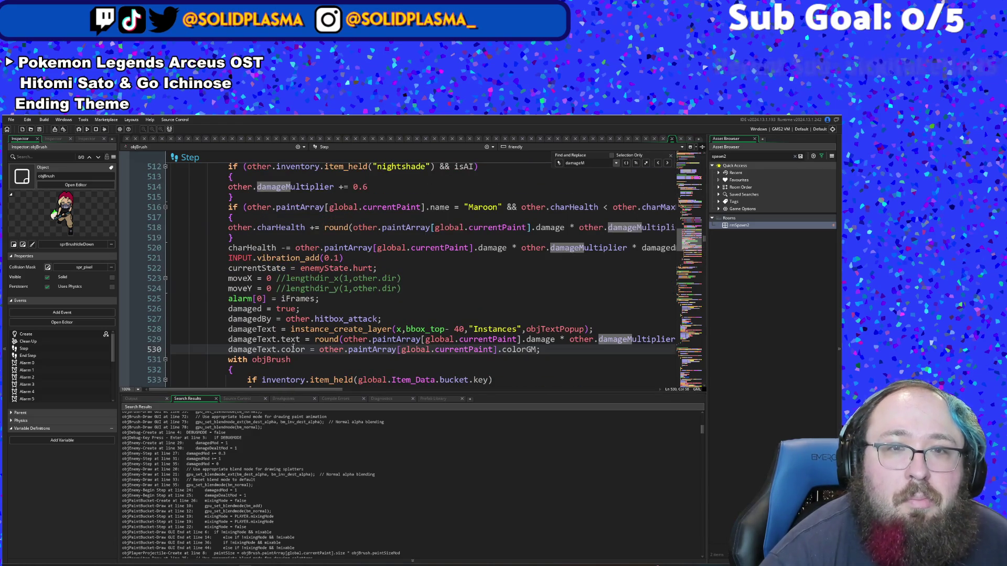
{"action": "scroll", "coordinate": [288, 349], "scroll_direction": "down", "scroll_amount": 2}
{"action": "left_click_drag", "start_coordinate": [304, 390], "coordinate": [377, 400]}
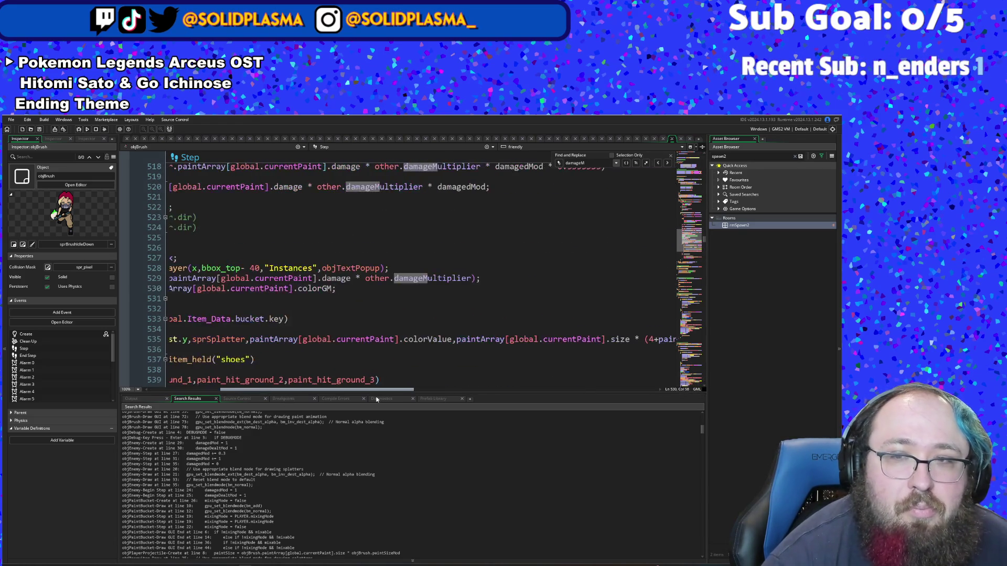
{"action": "scroll", "coordinate": [375, 351], "scroll_direction": "up", "scroll_amount": 2}
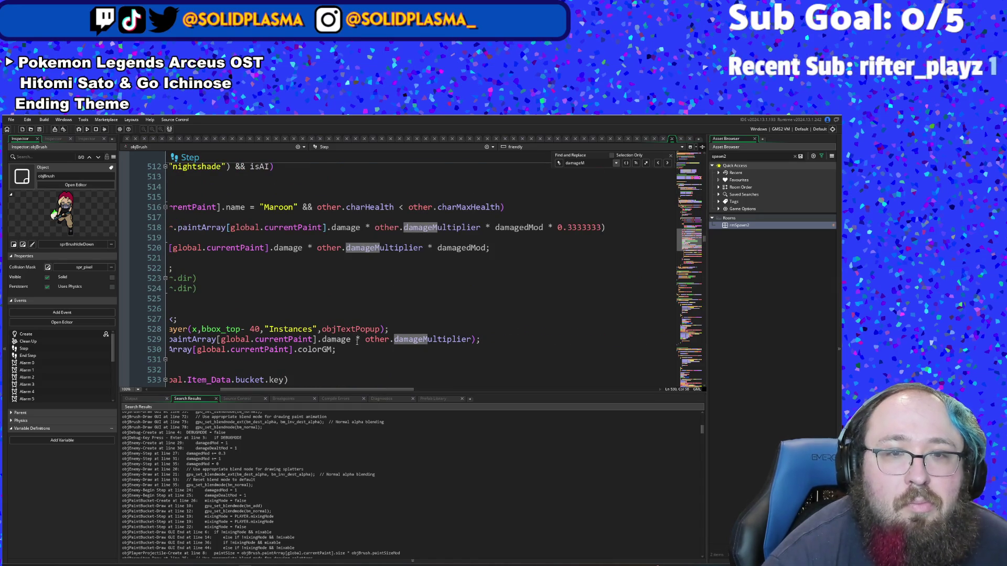
{"action": "scroll", "coordinate": [357, 342], "scroll_direction": "down", "scroll_amount": 2}
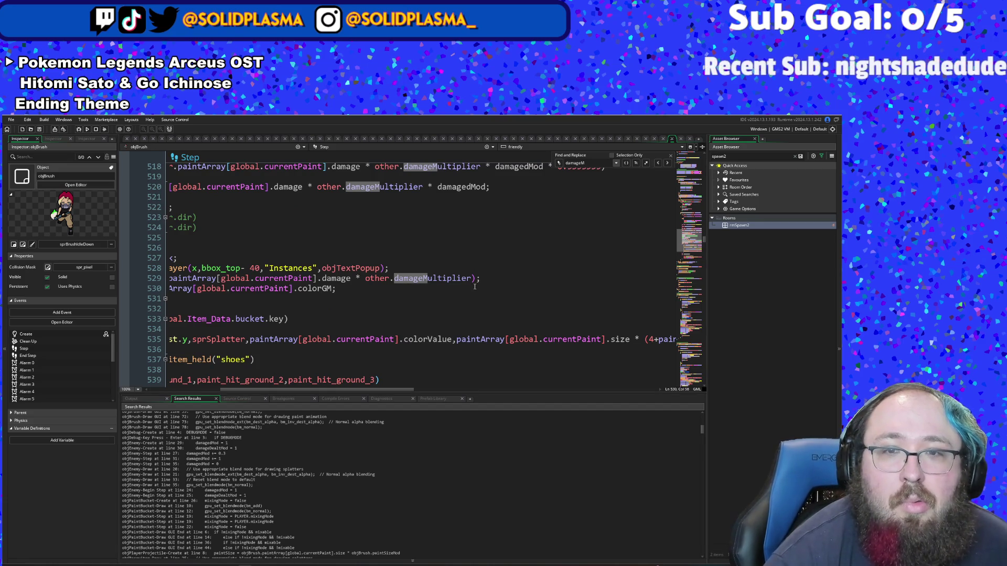
Step: Append ' * damagedMod' after damageMultiplier in the damage popup text on line 529
{"action": "left_click", "coordinate": [472, 278]}
{"action": "type", "text": "&"}
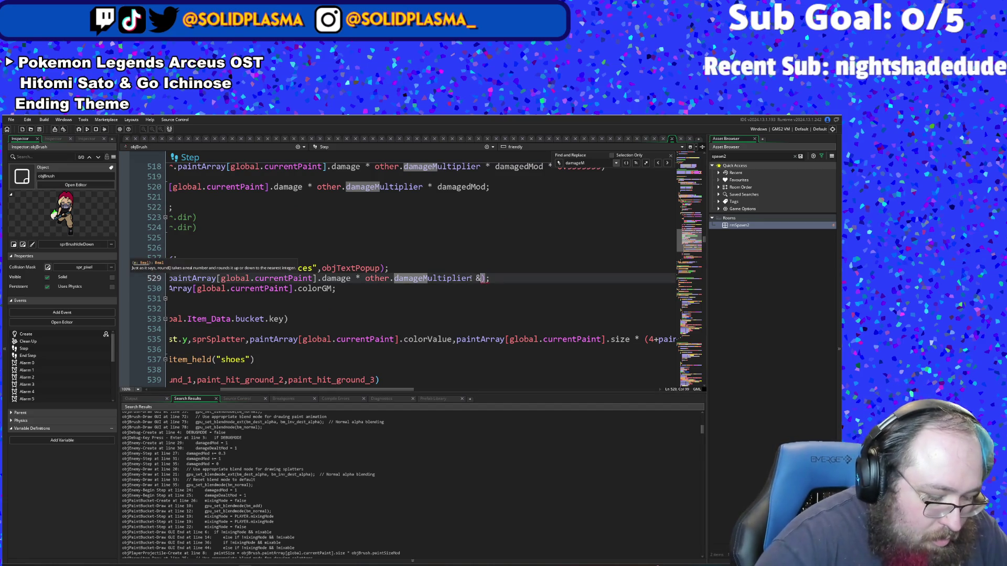
{"action": "key", "text": "BackSpace"}
{"action": "type", "text": "* damaged"}
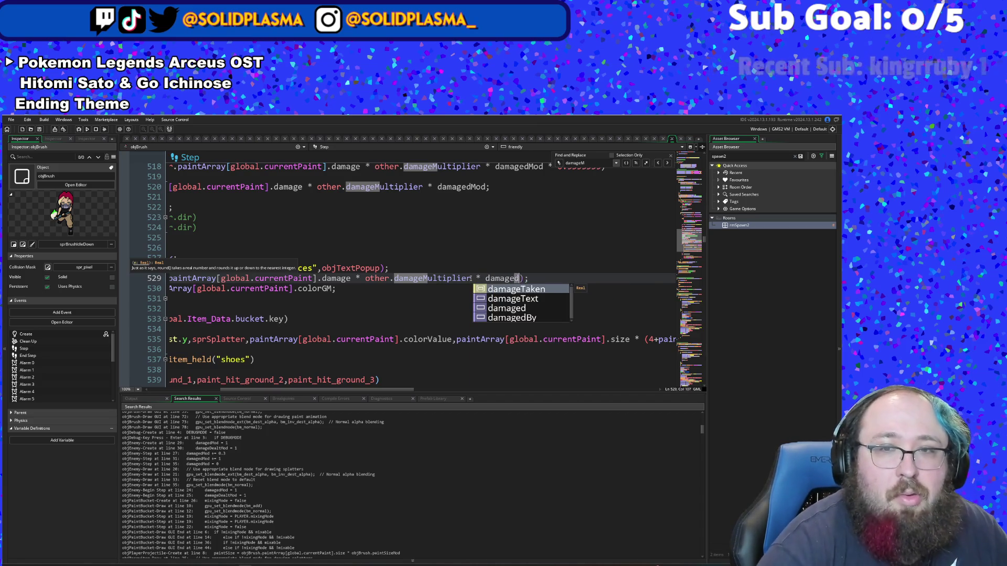
{"action": "type", "text": "Mod"}
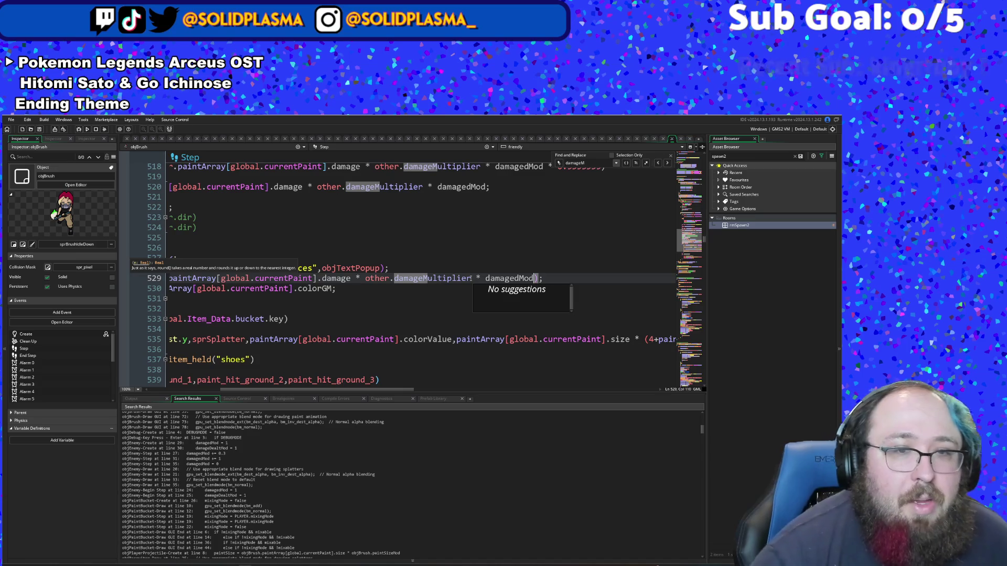
{"action": "left_click", "coordinate": [367, 329]}
{"action": "scroll", "coordinate": [364, 356], "scroll_direction": "down", "scroll_amount": 2}
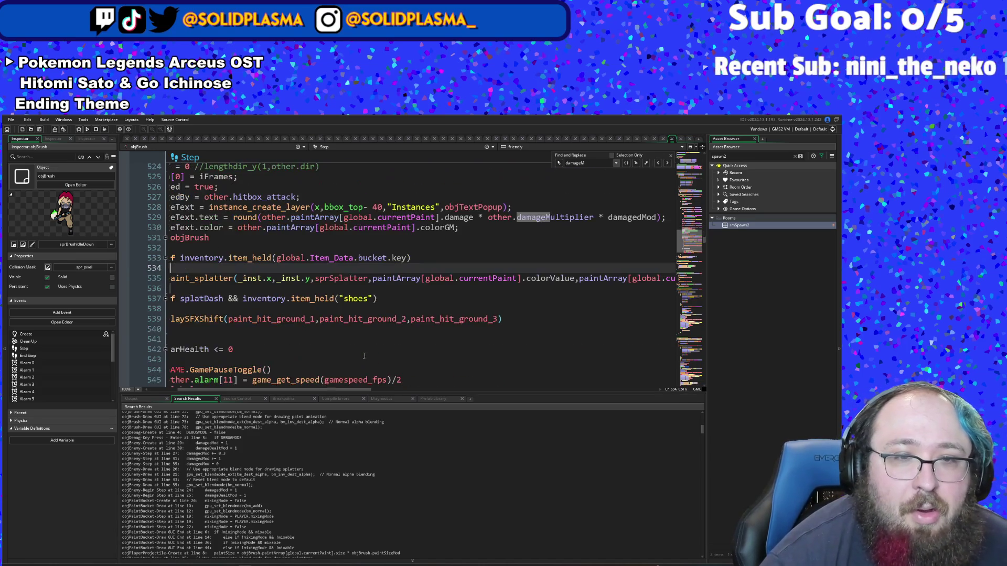
{"action": "left_click", "coordinate": [297, 396]}
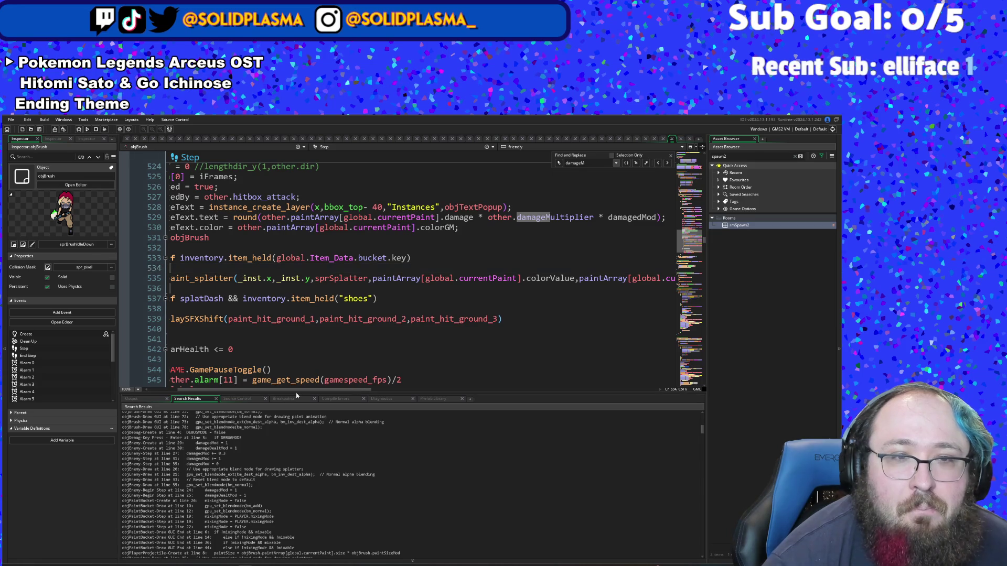
{"action": "mouse_move", "coordinate": [243, 390]}
{"action": "left_mouse_down"}
{"action": "mouse_move", "coordinate": [214, 390]}
{"action": "mouse_move", "coordinate": [262, 391]}
{"action": "mouse_move", "coordinate": [215, 391]}
{"action": "left_mouse_up"}
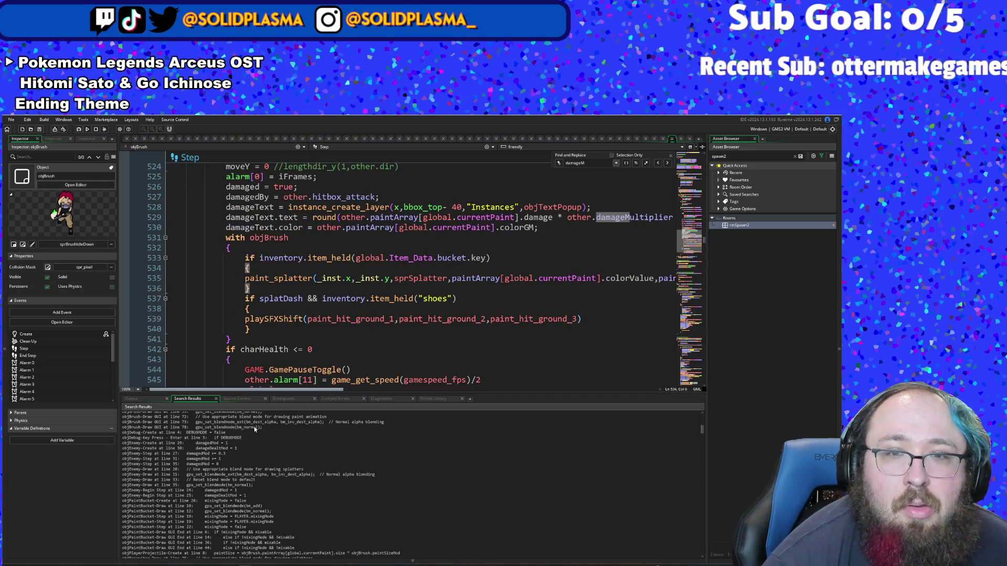
{"action": "mouse_move", "coordinate": [254, 427]}
{"action": "left_mouse_down"}
{"action": "mouse_move", "coordinate": [358, 430]}
{"action": "mouse_move", "coordinate": [243, 468]}
{"action": "left_mouse_up"}
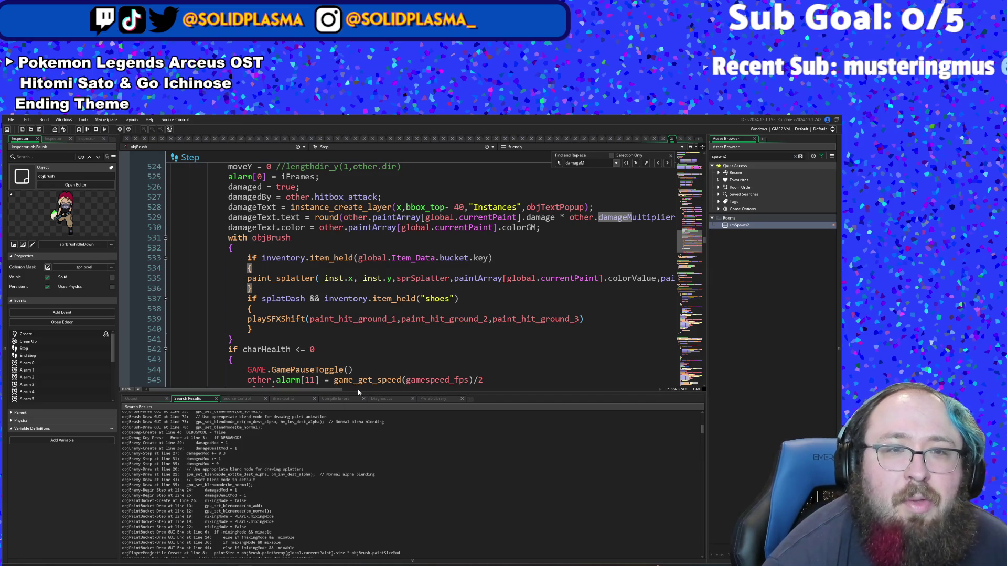
Step: Scroll the Step code down to the 'take damage from enemies' damageTaken formula on line 664
{"action": "scroll", "coordinate": [360, 370], "scroll_direction": "down", "scroll_amount": 2}
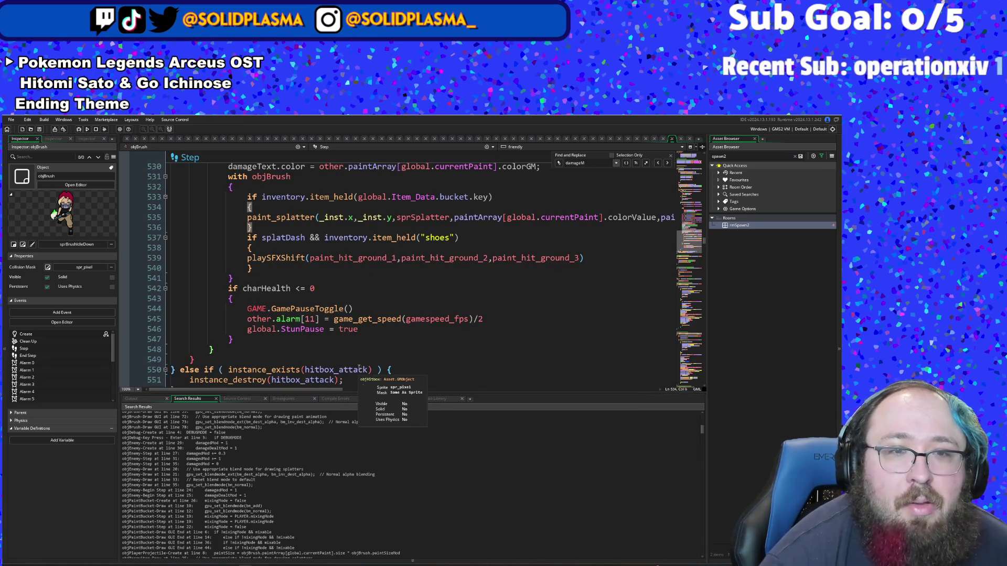
{"action": "scroll", "coordinate": [340, 327], "scroll_direction": "up", "scroll_amount": 4}
{"action": "scroll", "coordinate": [341, 326], "scroll_direction": "up", "scroll_amount": 14}
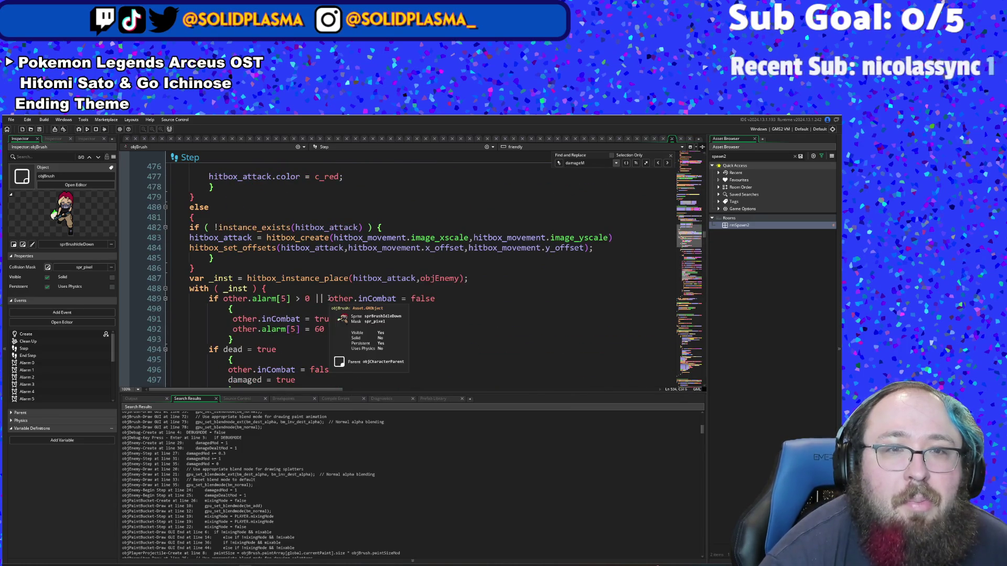
{"action": "scroll", "coordinate": [336, 315], "scroll_direction": "up", "scroll_amount": 6}
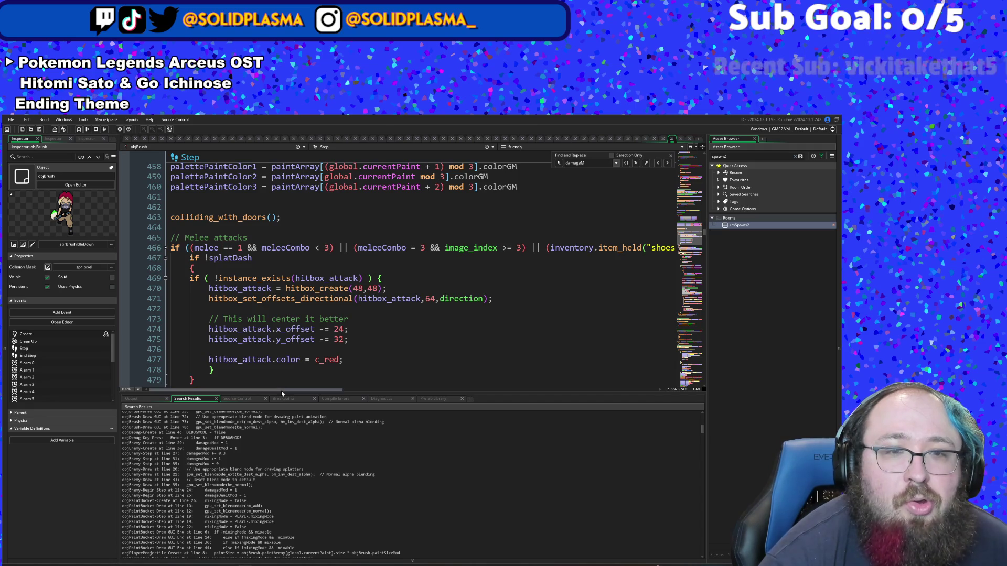
{"action": "mouse_move", "coordinate": [281, 391]}
{"action": "left_mouse_down"}
{"action": "mouse_move", "coordinate": [341, 400]}
{"action": "mouse_move", "coordinate": [279, 401]}
{"action": "left_mouse_up"}
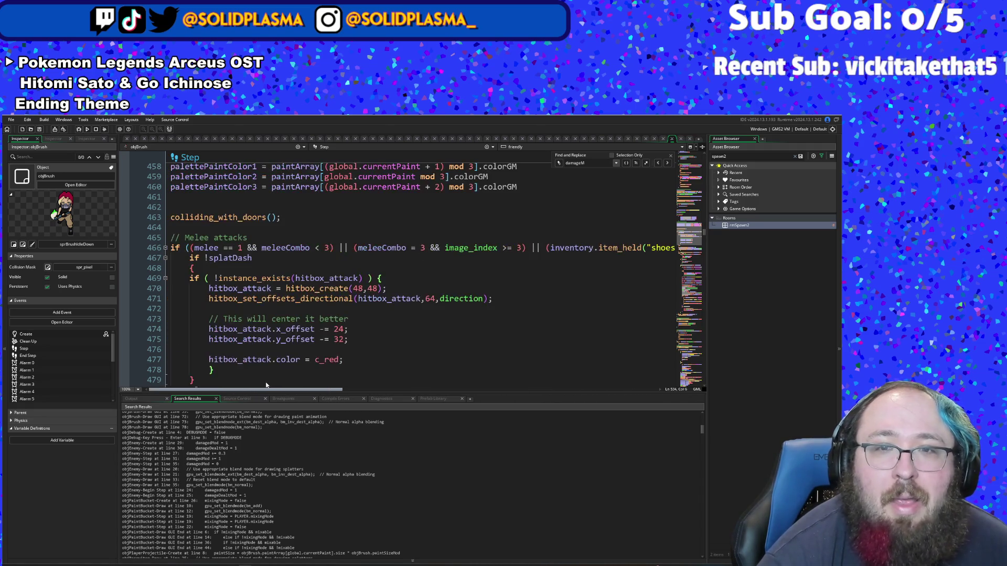
{"action": "scroll", "coordinate": [320, 285], "scroll_direction": "down", "scroll_amount": 16}
{"action": "scroll", "coordinate": [321, 285], "scroll_direction": "down", "scroll_amount": 12}
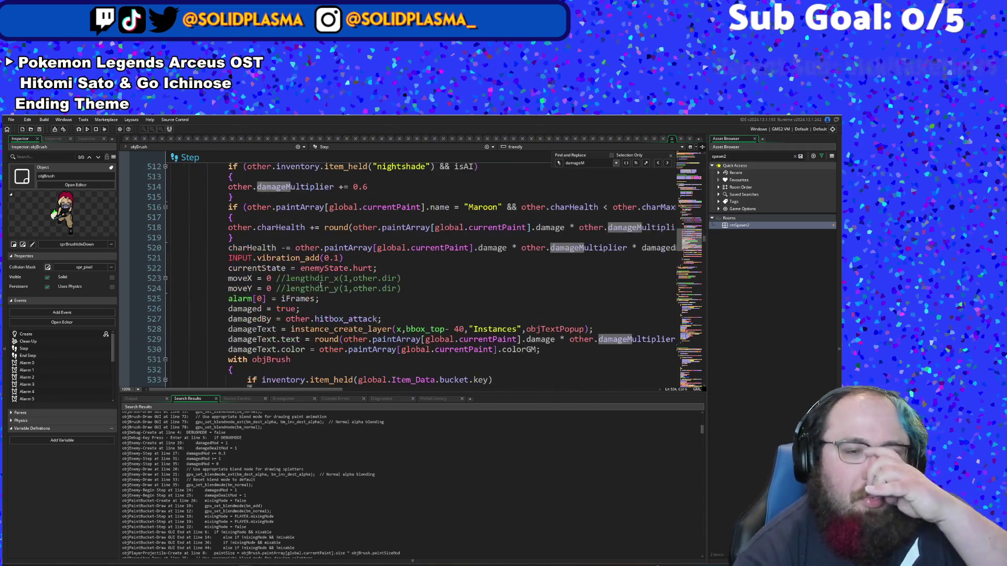
{"action": "scroll", "coordinate": [321, 262], "scroll_direction": "down", "scroll_amount": 8}
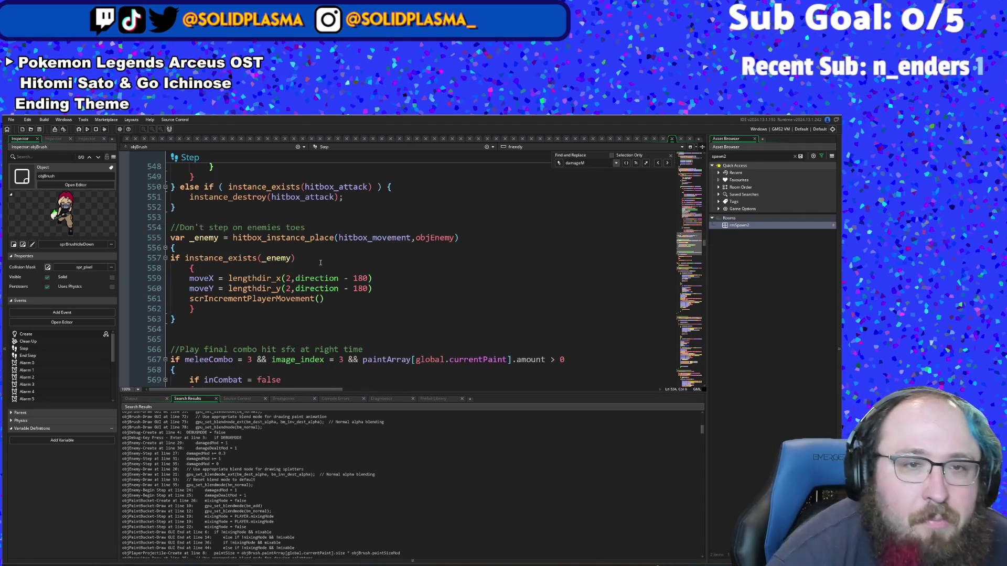
{"action": "scroll", "coordinate": [317, 278], "scroll_direction": "down", "scroll_amount": 4}
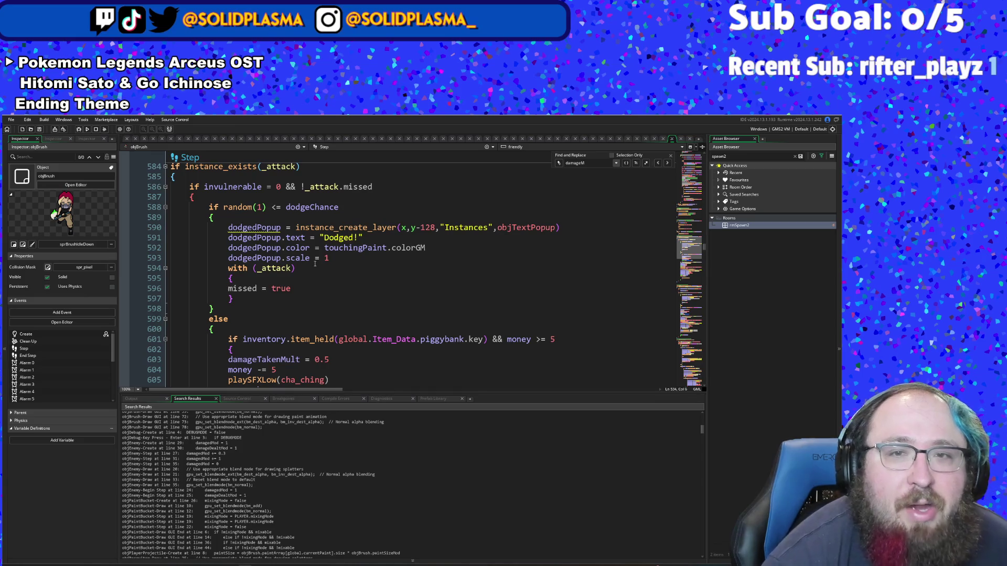
{"action": "scroll", "coordinate": [308, 318], "scroll_direction": "down", "scroll_amount": 2}
{"action": "scroll", "coordinate": [308, 300], "scroll_direction": "down", "scroll_amount": 2}
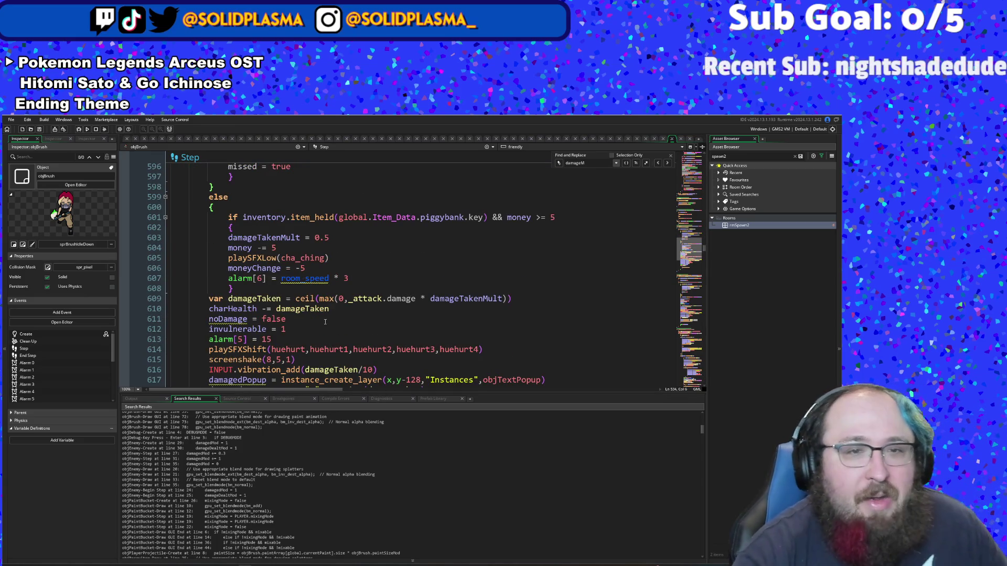
{"action": "scroll", "coordinate": [328, 308], "scroll_direction": "down", "scroll_amount": 2}
{"action": "scroll", "coordinate": [328, 308], "scroll_direction": "down", "scroll_amount": 2}
{"action": "scroll", "coordinate": [328, 308], "scroll_direction": "up", "scroll_amount": 4}
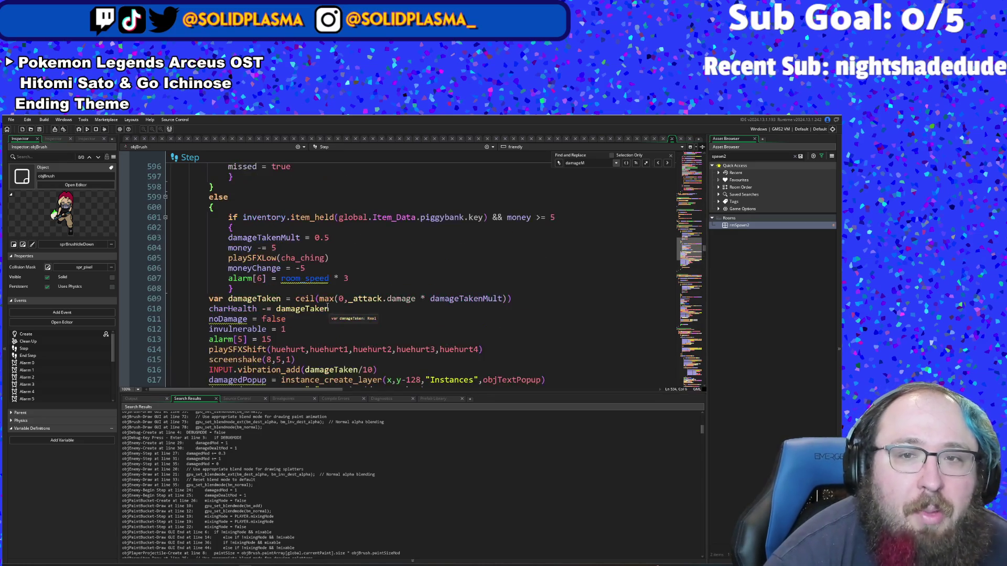
{"action": "scroll", "coordinate": [327, 308], "scroll_direction": "down", "scroll_amount": 8}
{"action": "scroll", "coordinate": [328, 304], "scroll_direction": "down", "scroll_amount": 2}
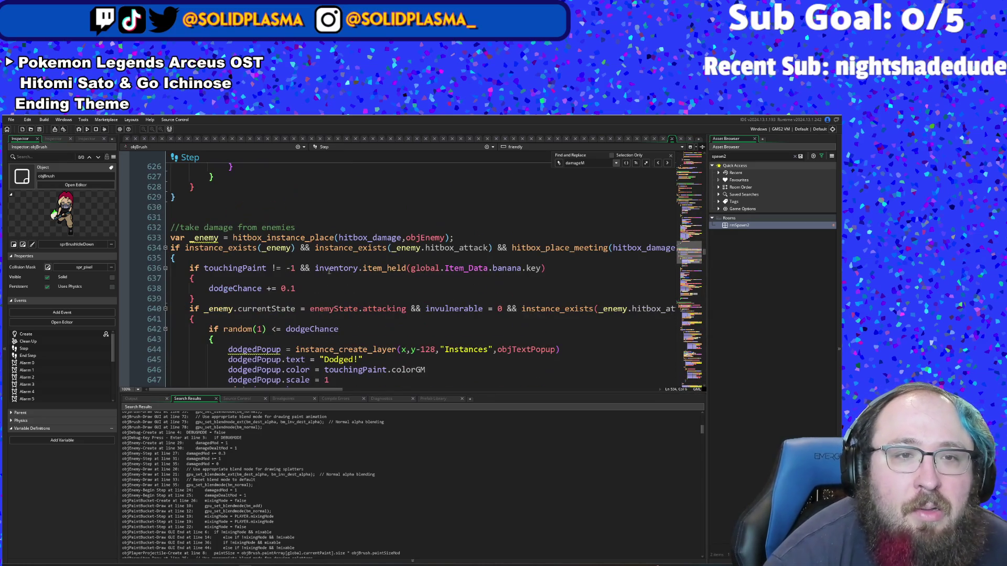
{"action": "left_click", "coordinate": [320, 319]}
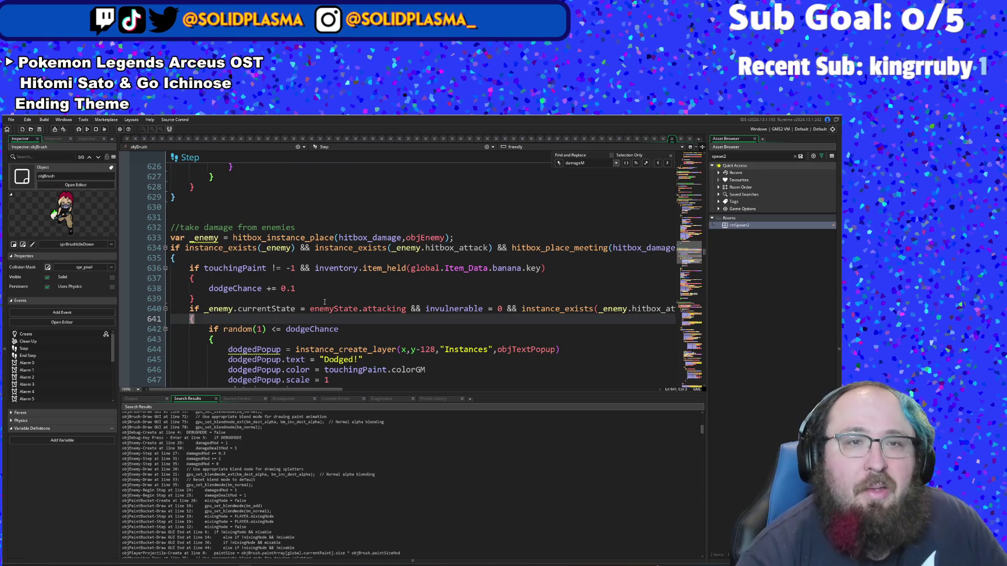
{"action": "scroll", "coordinate": [325, 302], "scroll_direction": "down", "scroll_amount": 2}
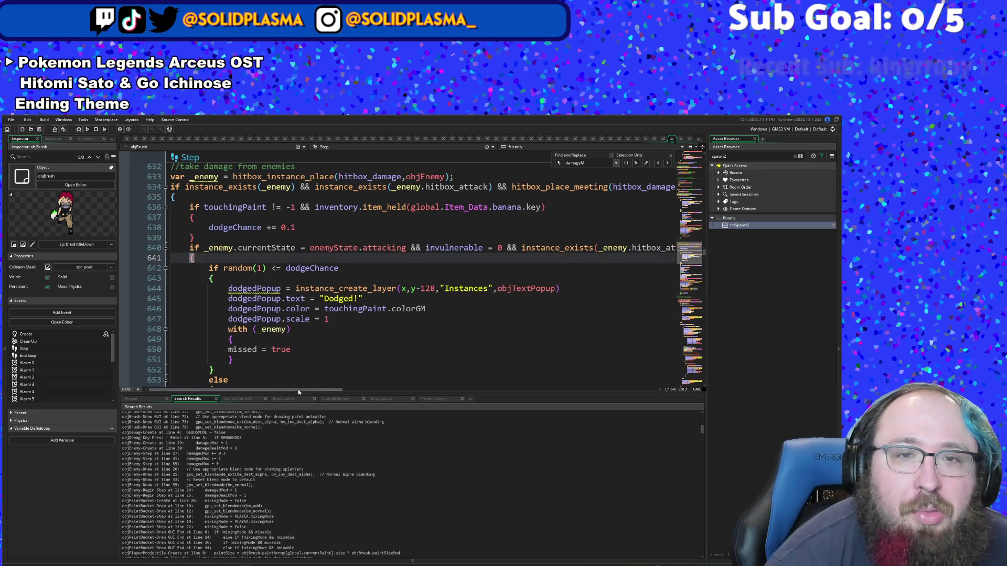
{"action": "scroll", "coordinate": [298, 366], "scroll_direction": "down", "scroll_amount": 4}
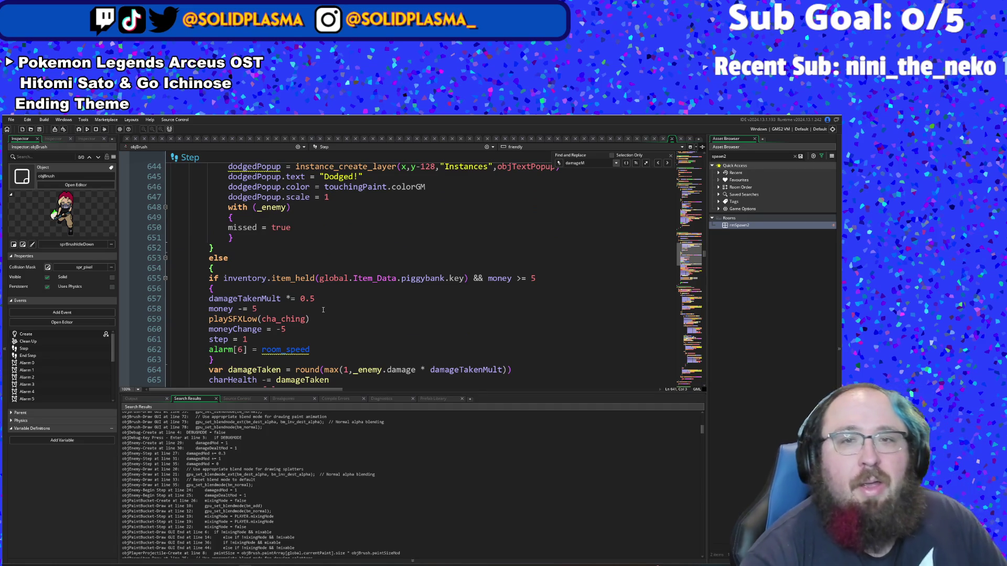
{"action": "scroll", "coordinate": [323, 310], "scroll_direction": "down", "scroll_amount": 2}
{"action": "scroll", "coordinate": [325, 293], "scroll_direction": "down", "scroll_amount": 2}
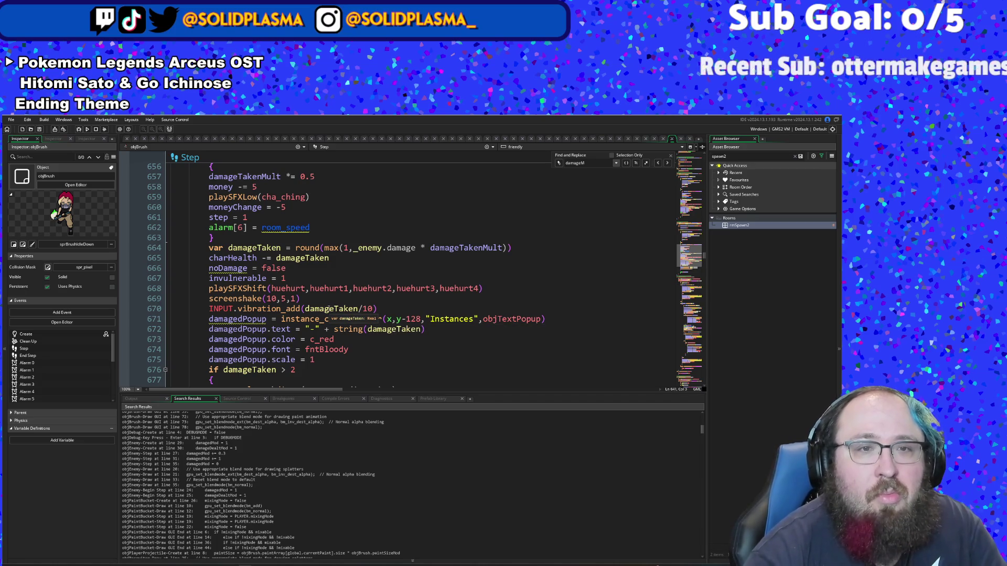
Step: Add ' * _enemy.damageMultiplier' after damageTakenMult in line 664's damageTaken formula
{"action": "mouse_move", "coordinate": [305, 323]}
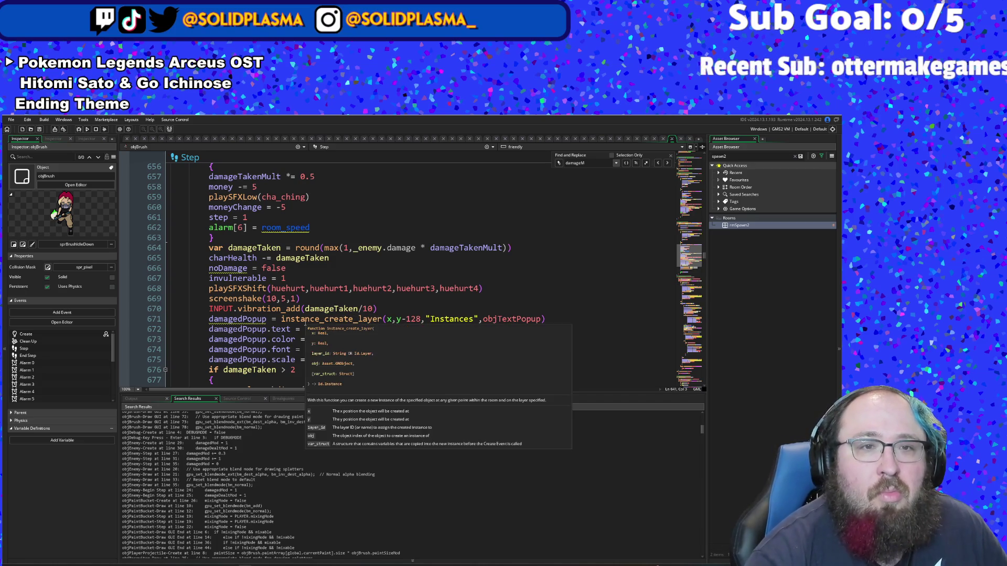
{"action": "left_click", "coordinate": [310, 248]}
{"action": "left_click", "coordinate": [328, 263]}
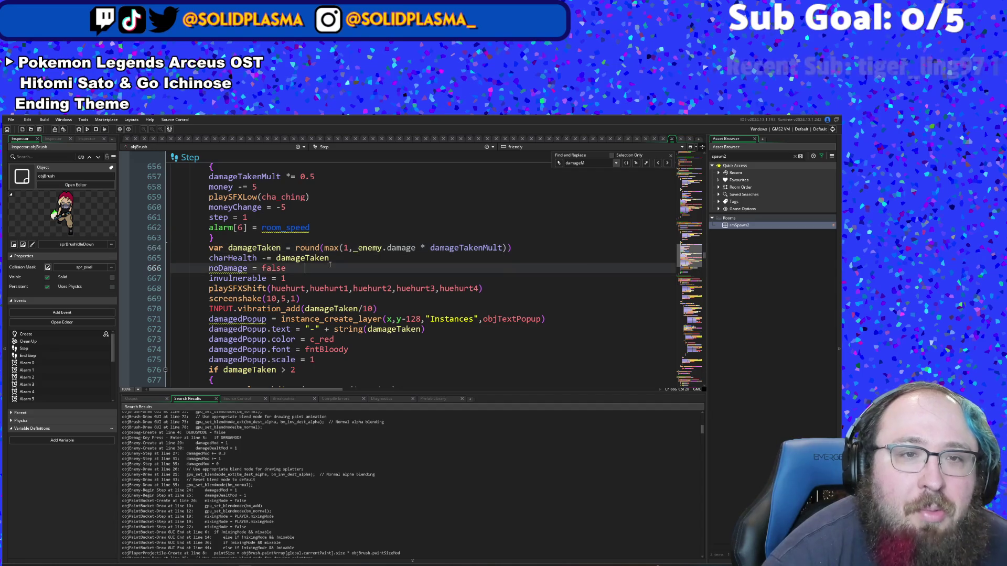
{"action": "left_click", "coordinate": [430, 248]}
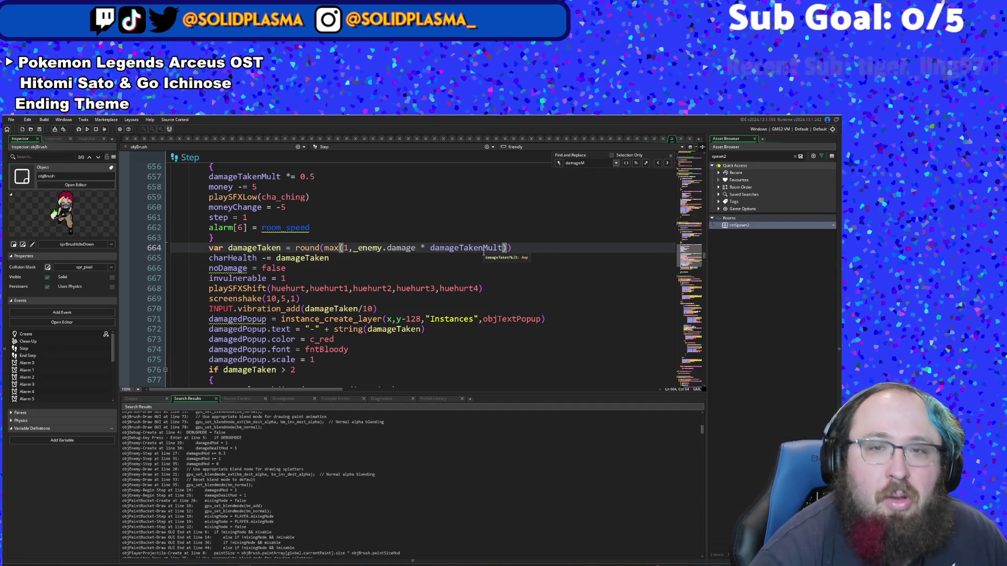
{"action": "type", "text": "* "}
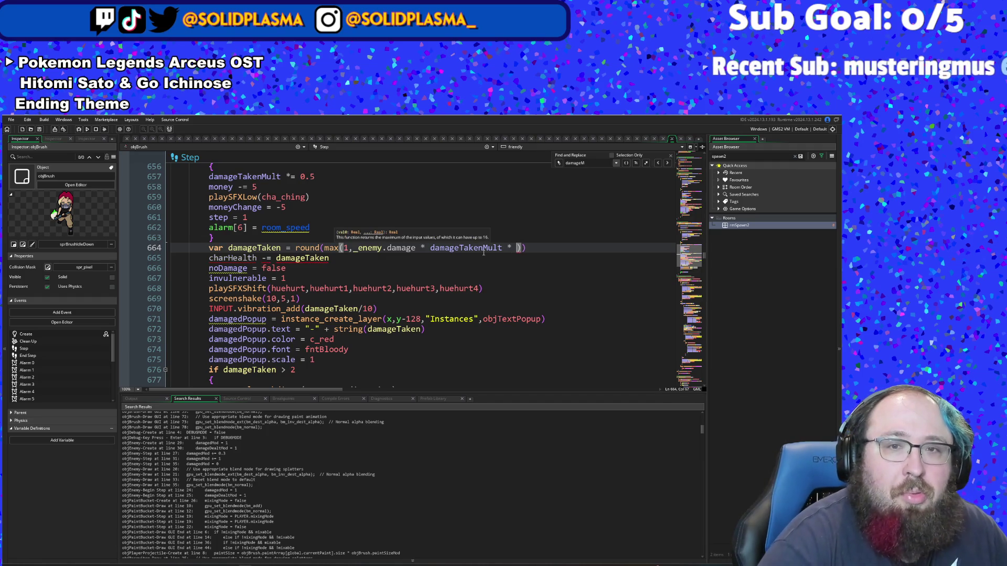
{"action": "type", "text": "_enem"}
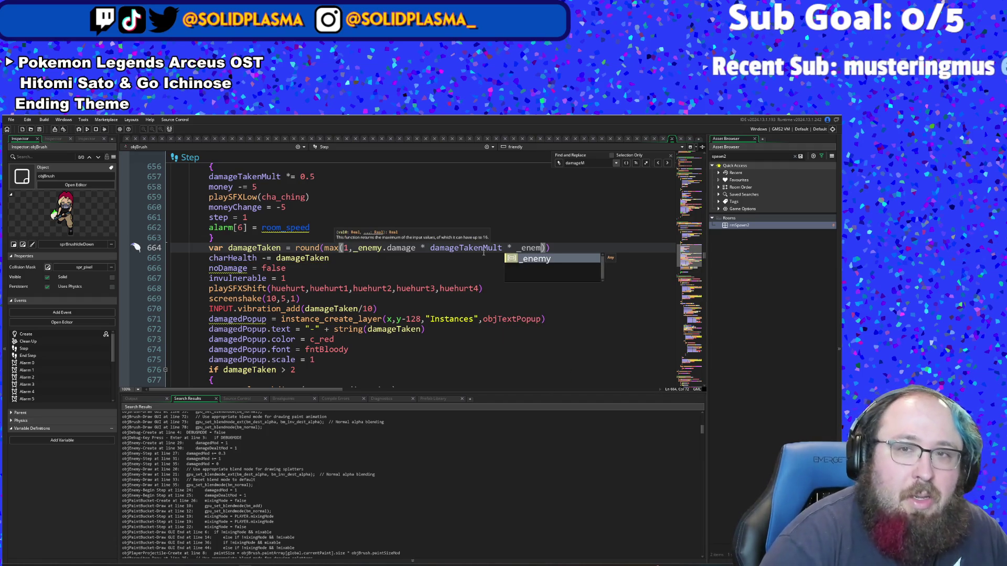
{"action": "type", "text": "y.d"}
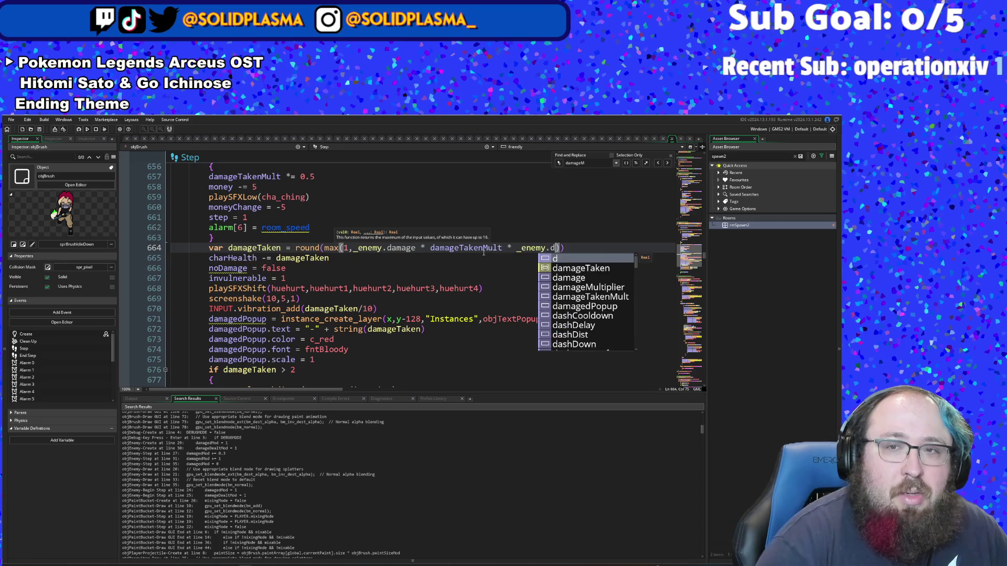
{"action": "type", "text": "ama"}
{"action": "key", "text": "Down"}
{"action": "key", "text": "Down"}
{"action": "key", "text": "Down"}
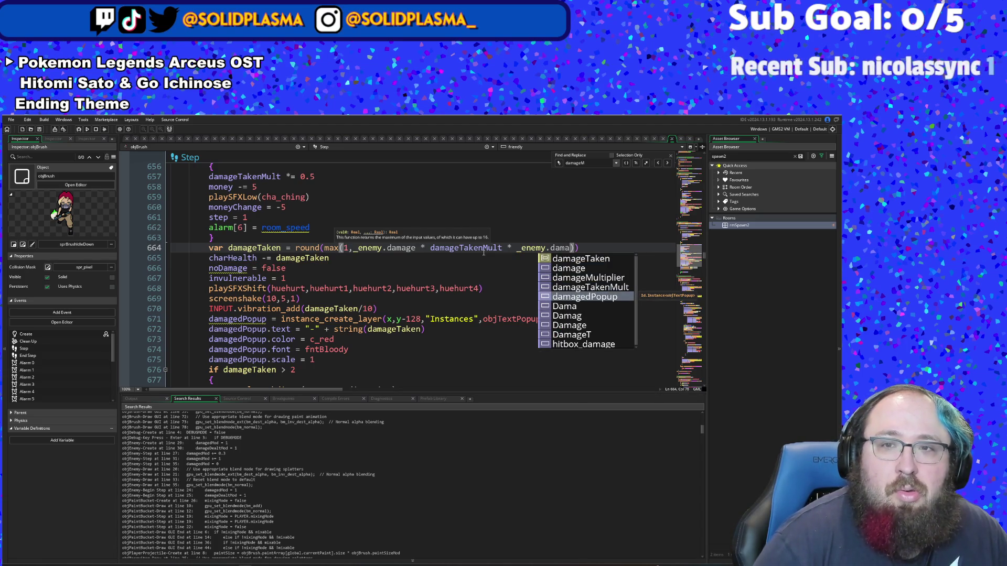
{"action": "type", "text": "geMo"}
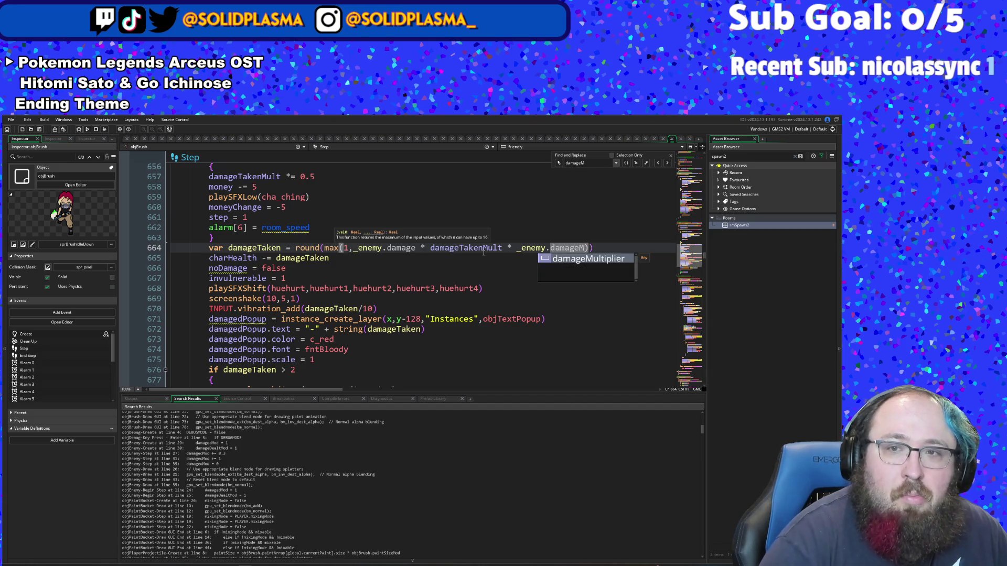
{"action": "key", "text": "BackSpace"}
{"action": "key", "text": "BackSpace"}
{"action": "key", "text": "BackSpace"}
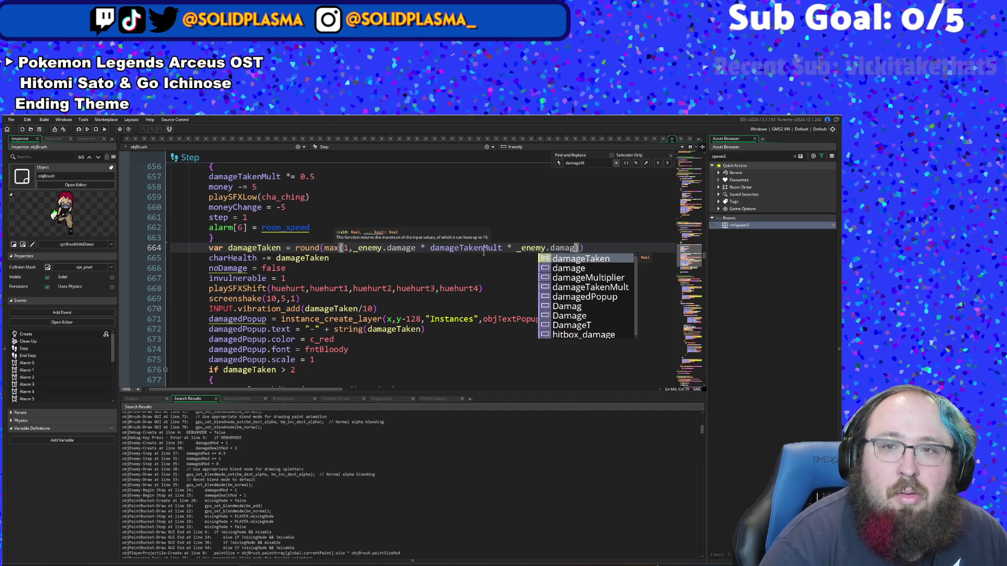
{"action": "type", "text": "eM"}
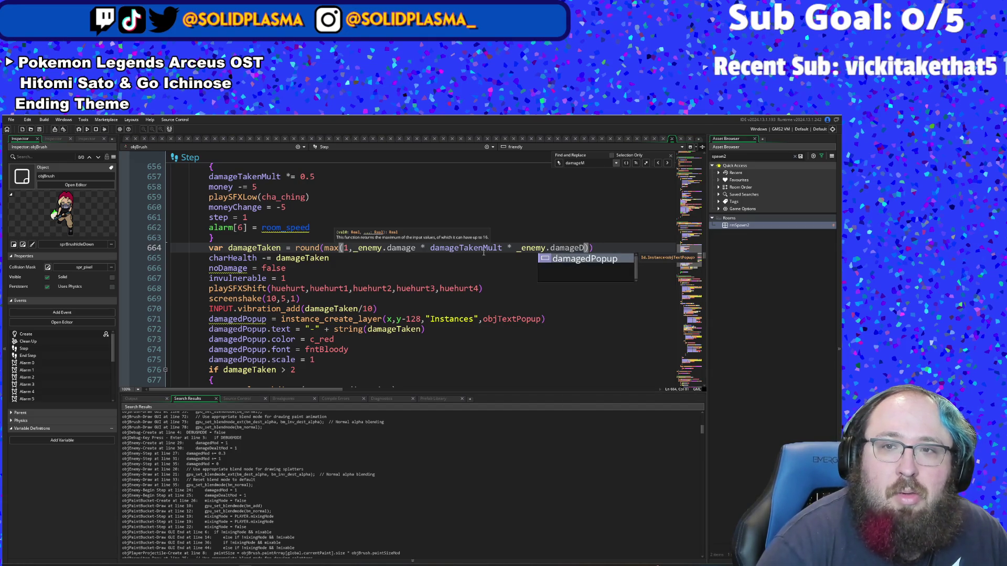
{"action": "key", "text": "BackSpace"}
{"action": "key", "text": "BackSpace"}
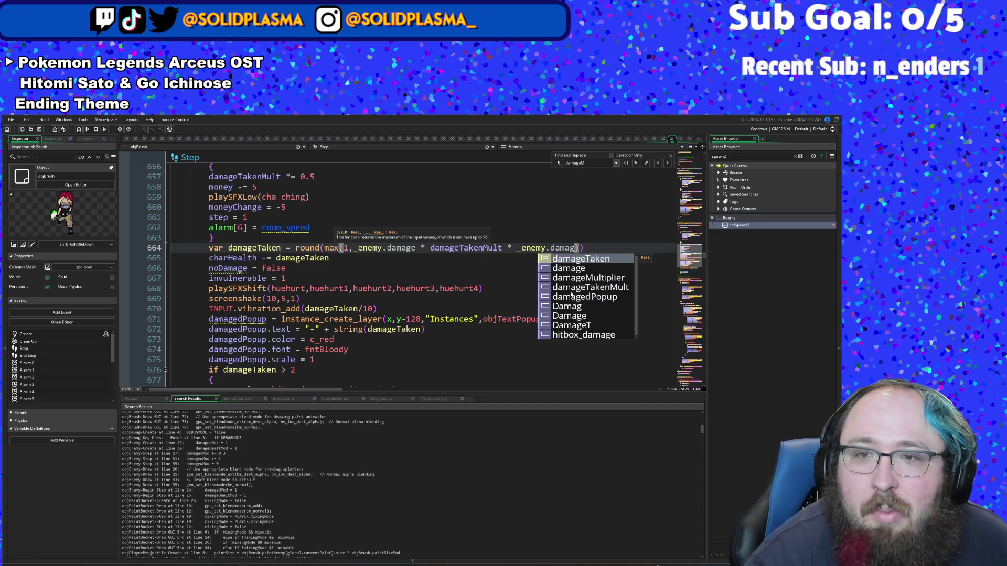
{"action": "left_click", "coordinate": [581, 278]}
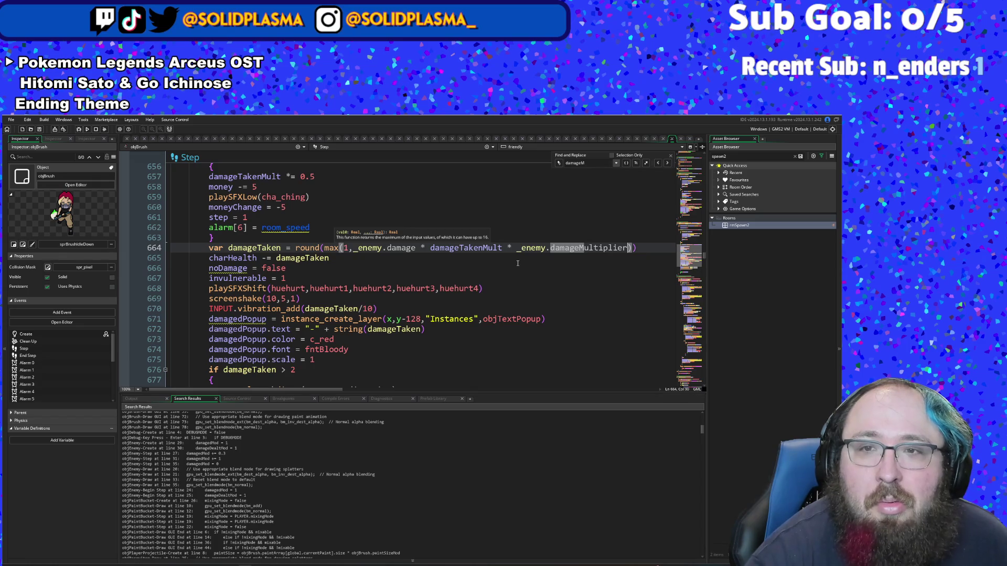
{"action": "type", "text": ")"}
Step: Inspect what the _enemy reference and damageMultiplier on line 664 refer to
{"action": "left_click", "coordinate": [513, 260]}
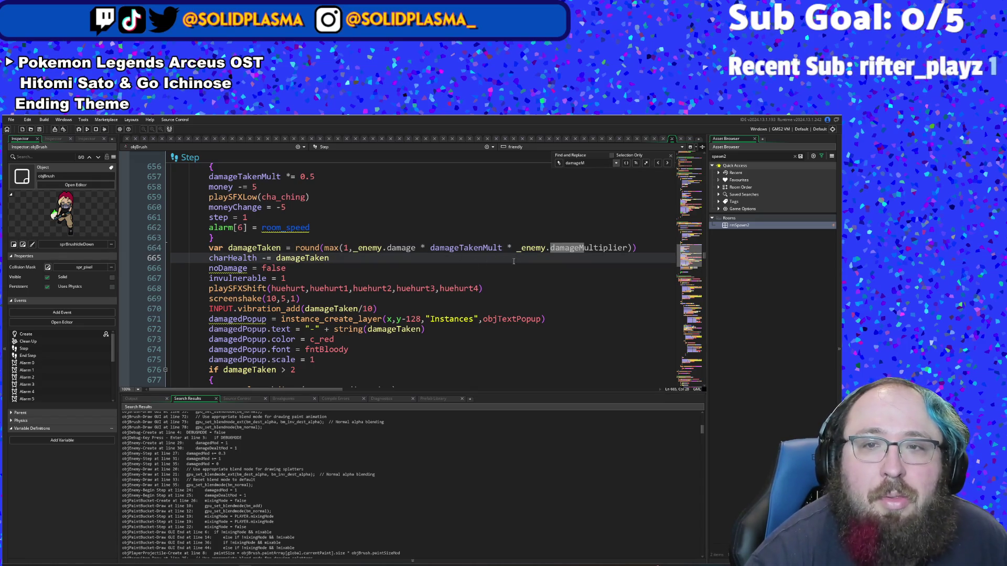
{"action": "left_click", "coordinate": [541, 246]}
{"action": "scroll", "coordinate": [383, 531], "scroll_direction": "up", "scroll_amount": 3}
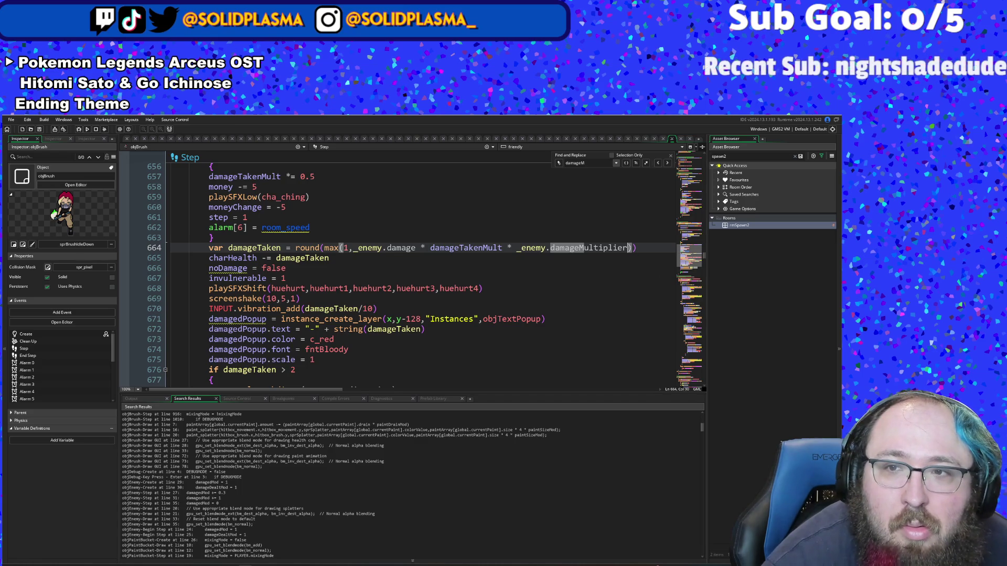
{"action": "left_click", "coordinate": [630, 252]}
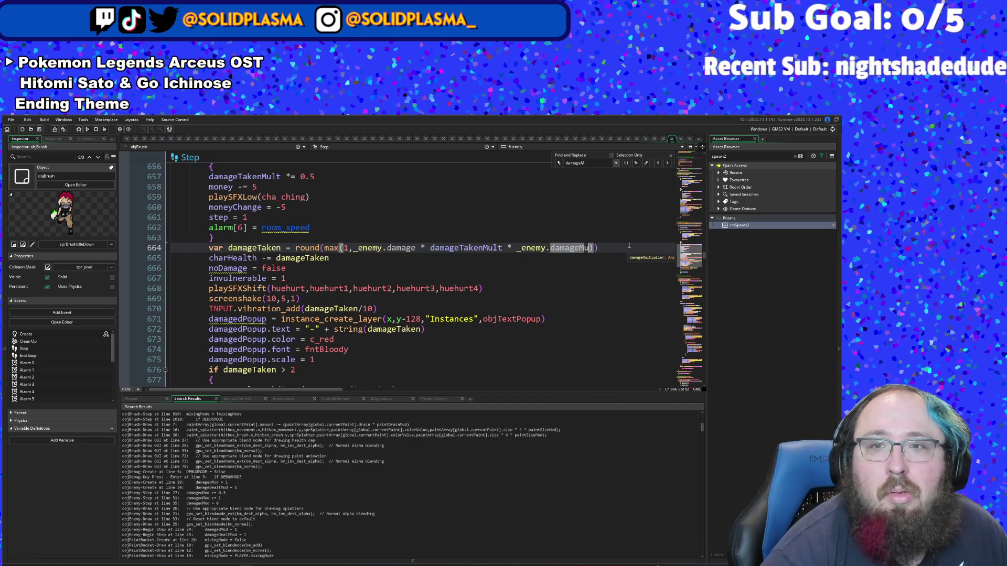
Step: Run project-wide searches for damageMultiplier and then damageMod
{"action": "key", "text": "ctrl+shift+f"}
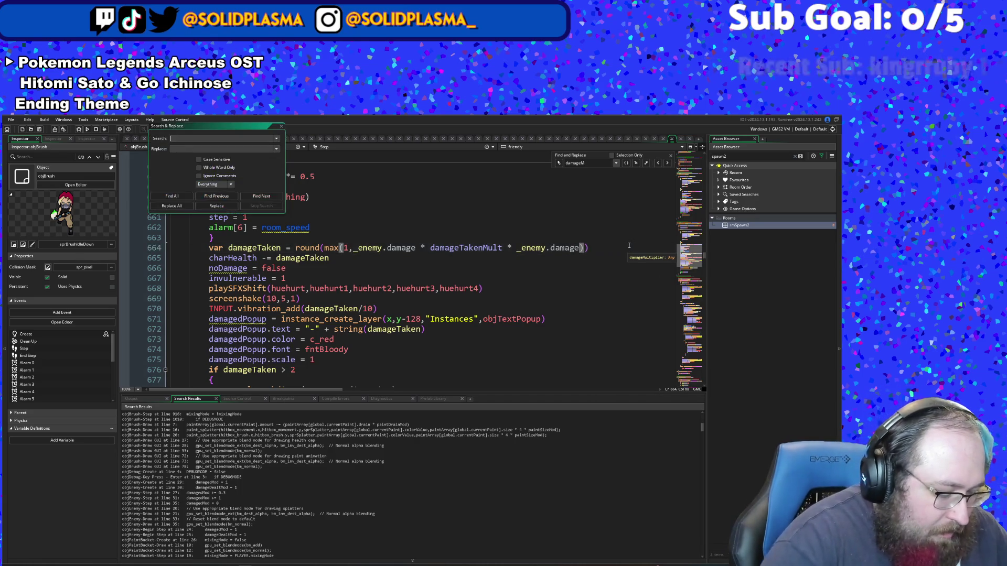
{"action": "type", "text": "damag"}
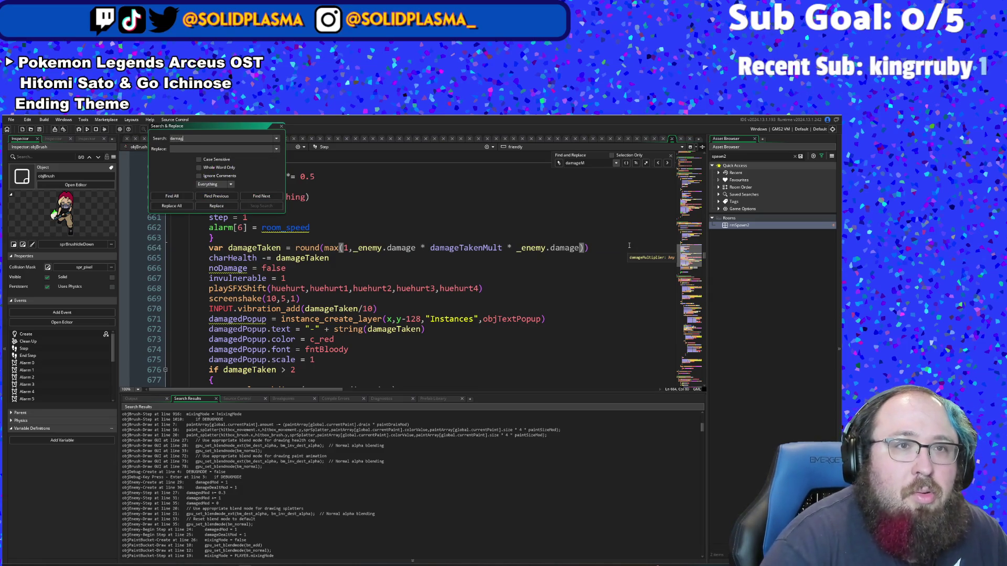
{"action": "type", "text": "eMultiplie"}
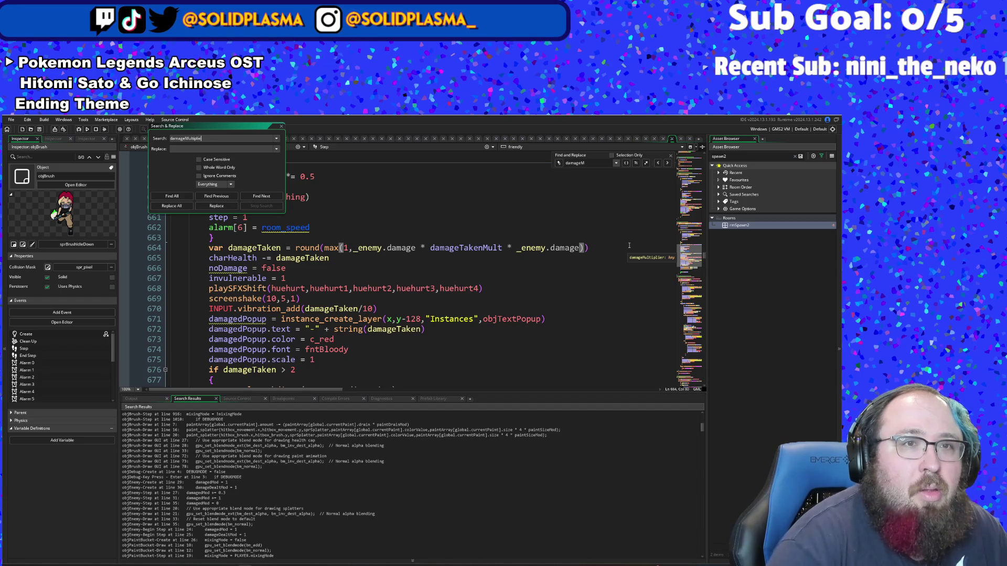
{"action": "type", "text": "r"}
{"action": "key", "text": "Return"}
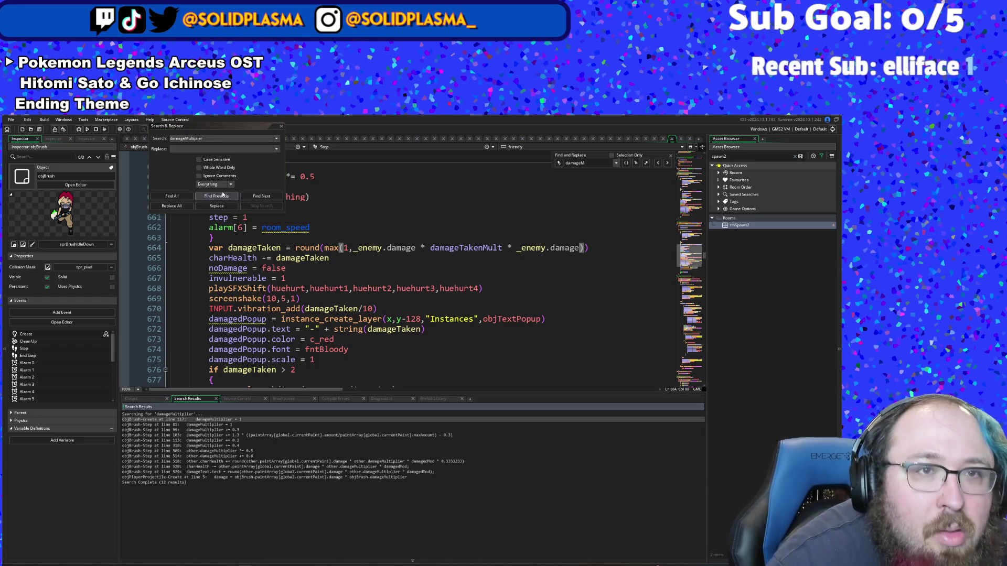
{"action": "left_click", "coordinate": [218, 141]}
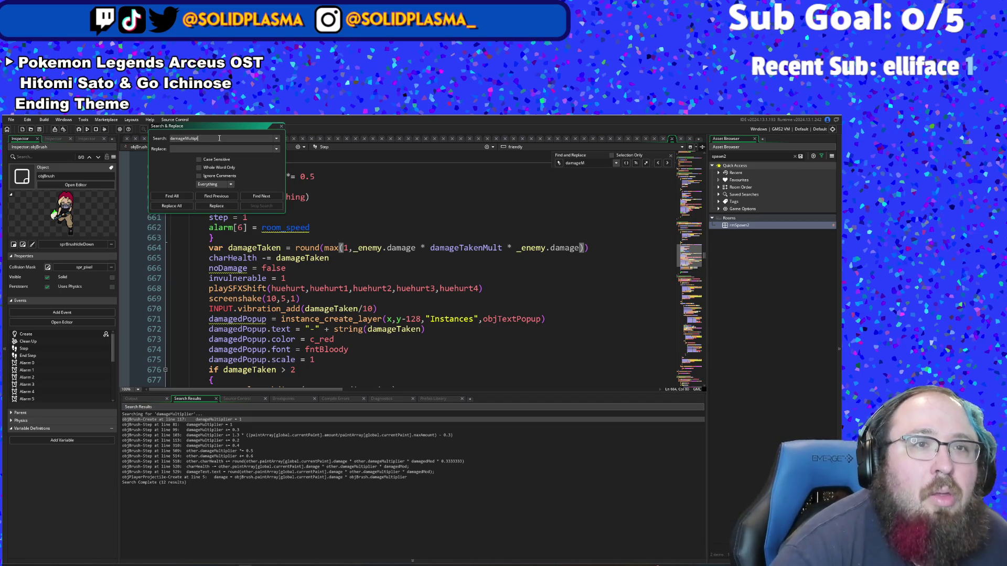
{"action": "key", "text": "BackSpace"}
{"action": "key", "text": "BackSpace"}
{"action": "type", "text": "od"}
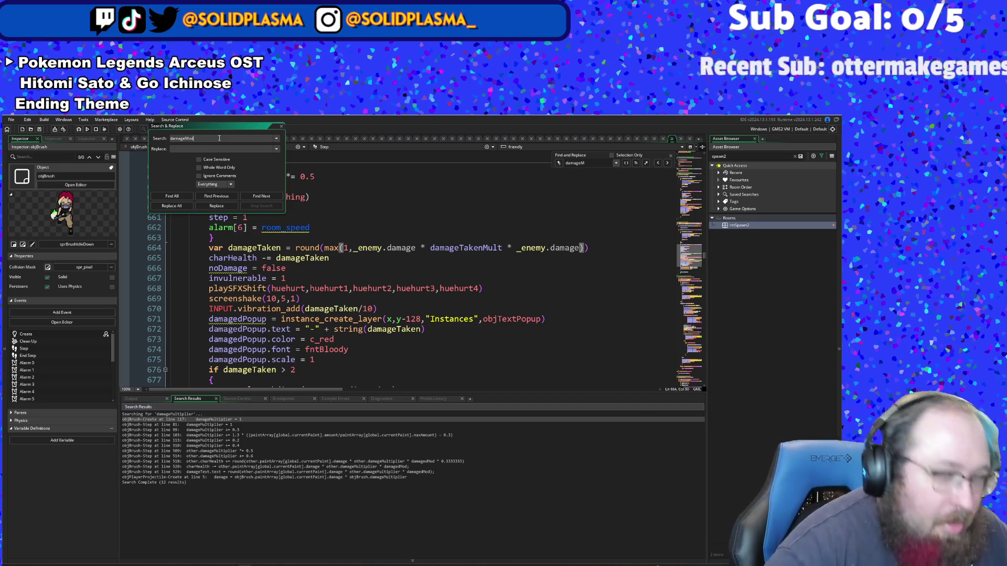
{"action": "key", "text": "Return"}
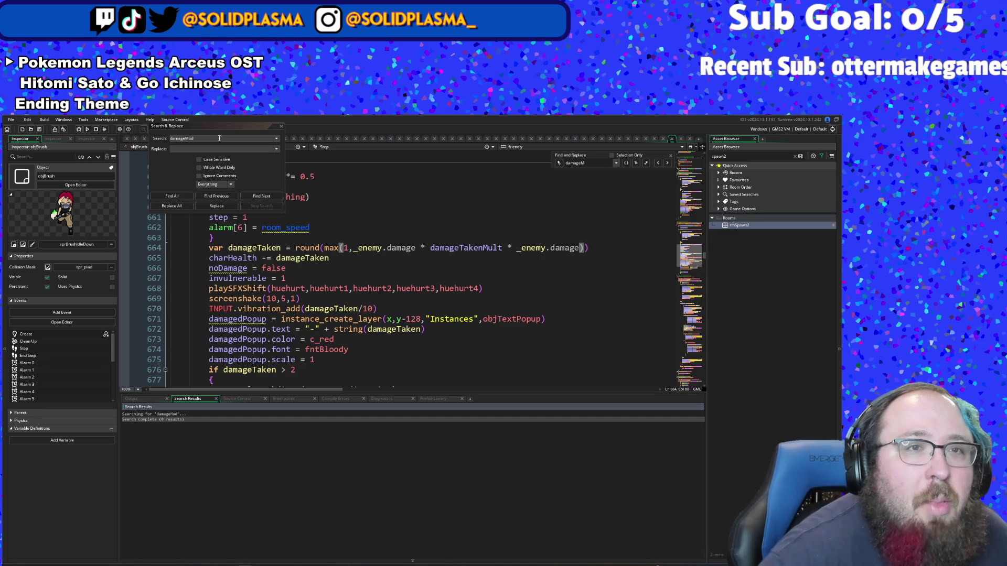
Step: Change the search term to damageDealt, then damageDealtMod, listing 3 results
{"action": "double_click", "coordinate": [219, 138]}
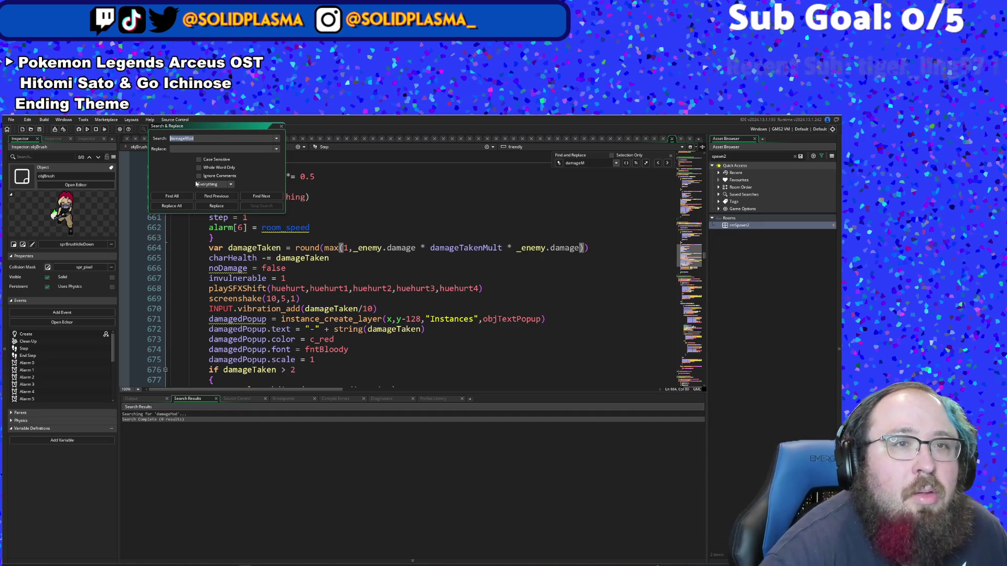
{"action": "type", "text": "d"}
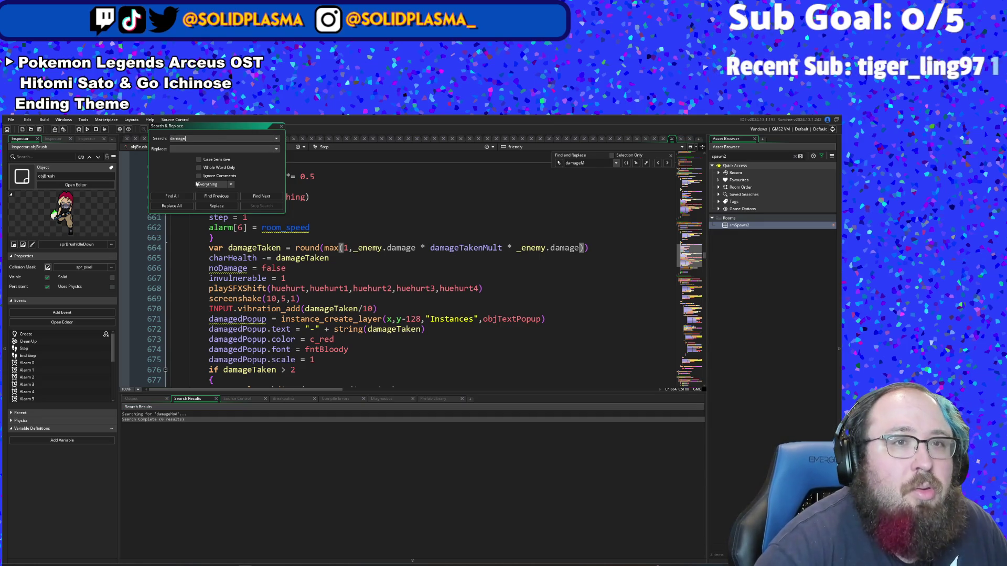
{"action": "key", "text": "Return"}
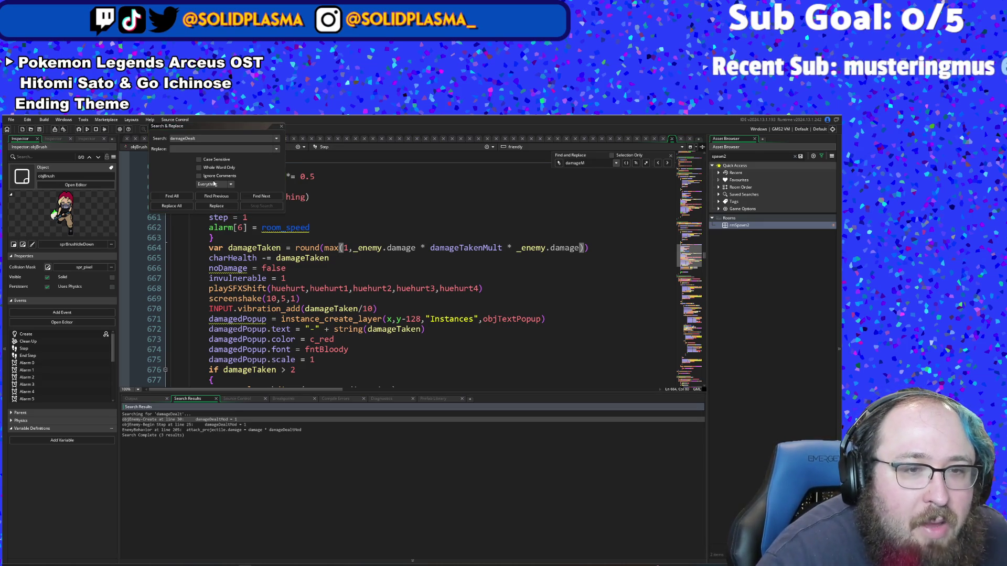
{"action": "left_click", "coordinate": [223, 140]}
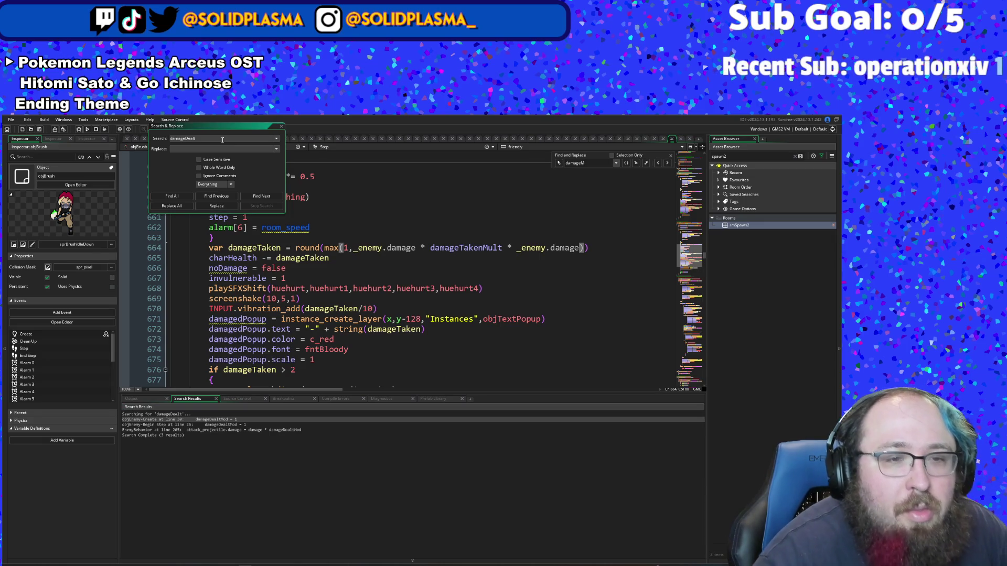
{"action": "type", "text": "Mod"}
{"action": "key", "text": "Return"}
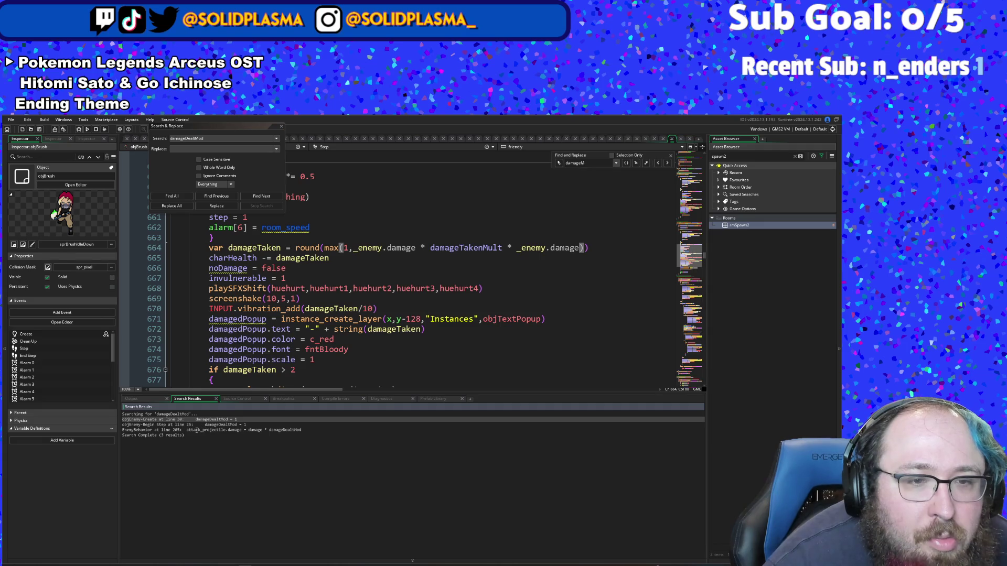
Step: Open the EnemyBehavior match from the search results and look over its chip-damage code
{"action": "double_click", "coordinate": [197, 430]}
{"action": "scroll", "coordinate": [273, 359], "scroll_direction": "up", "scroll_amount": 10}
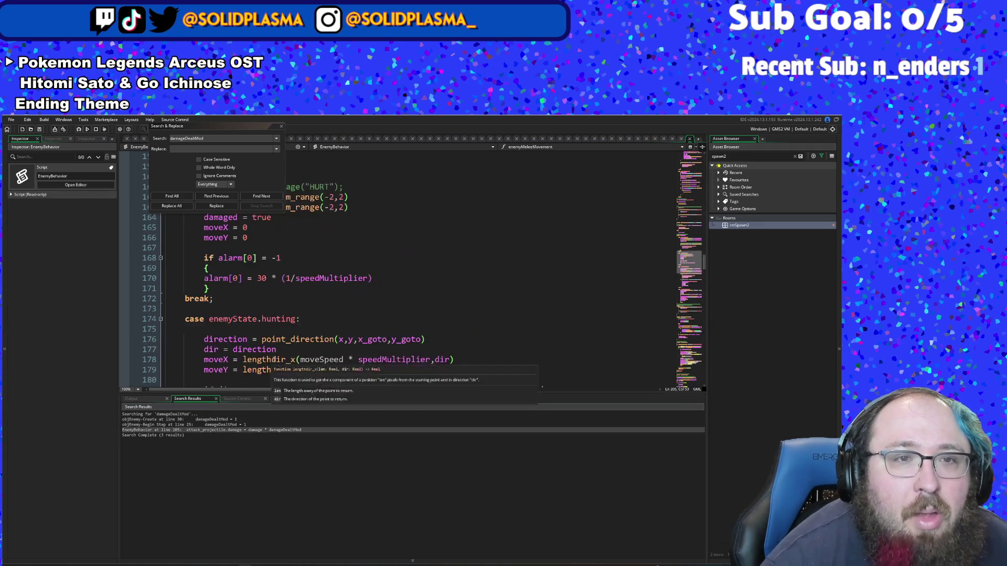
{"action": "scroll", "coordinate": [273, 359], "scroll_direction": "up", "scroll_amount": 15}
{"action": "scroll", "coordinate": [286, 339], "scroll_direction": "down", "scroll_amount": 8}
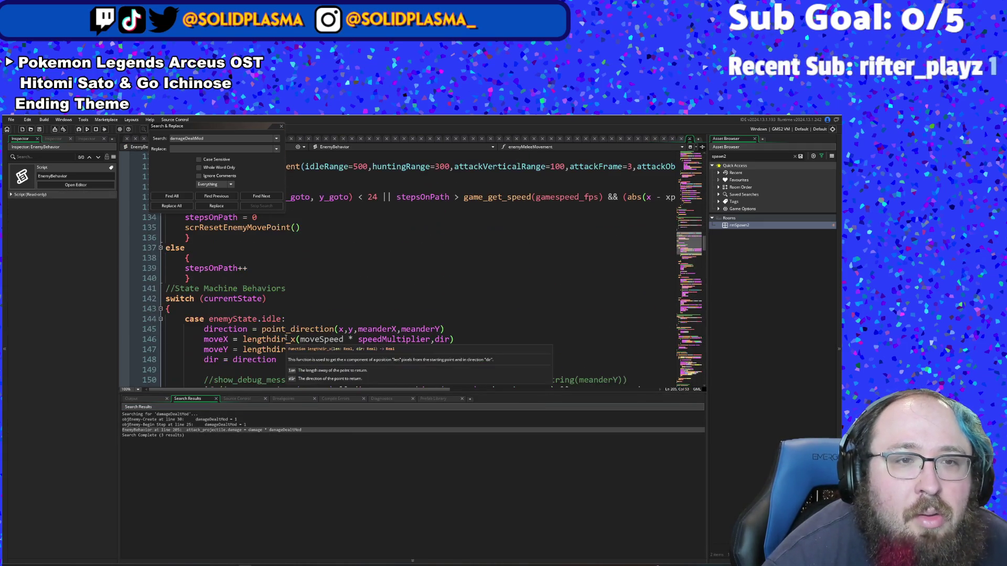
{"action": "scroll", "coordinate": [286, 339], "scroll_direction": "up", "scroll_amount": 20}
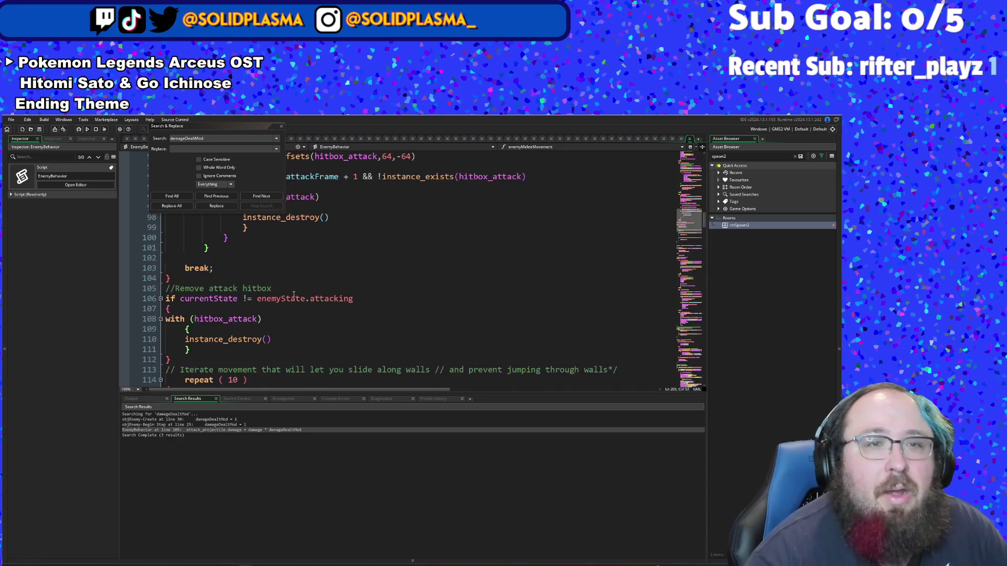
{"action": "scroll", "coordinate": [293, 292], "scroll_direction": "up", "scroll_amount": 20}
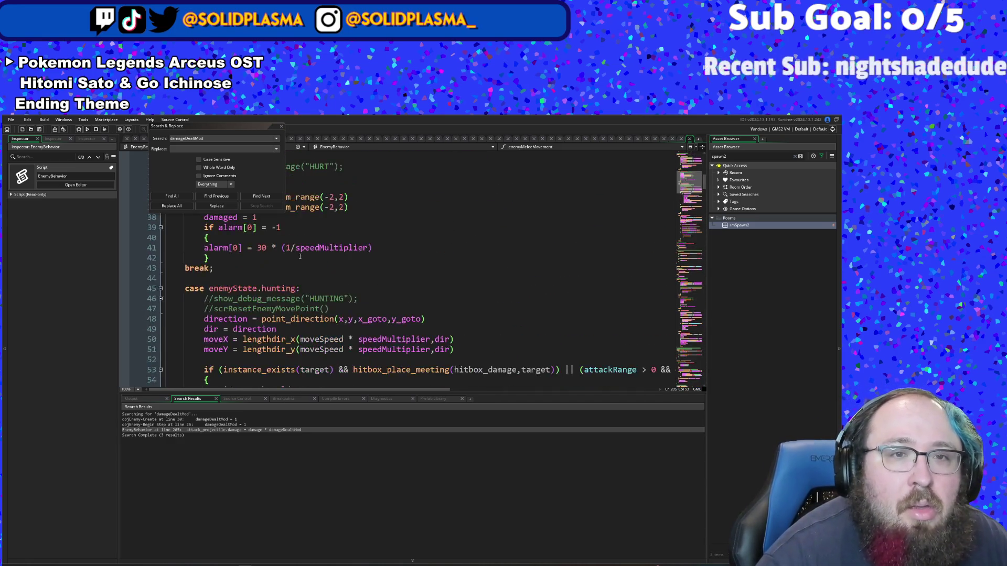
Step: Close Search & Replace and scroll through the EnemyBehavior script
{"action": "left_click", "coordinate": [281, 127]}
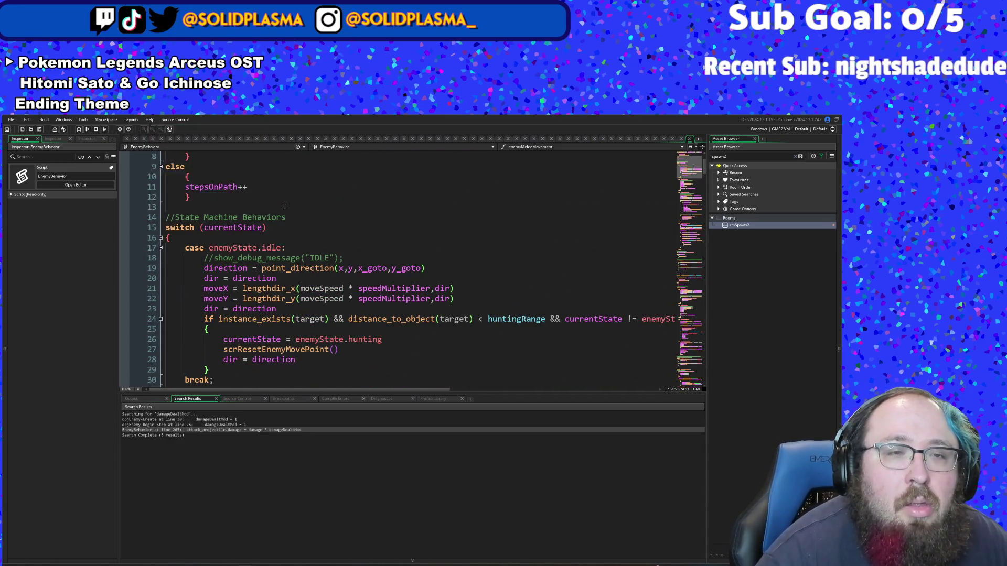
{"action": "scroll", "coordinate": [299, 235], "scroll_direction": "up", "scroll_amount": 3}
{"action": "scroll", "coordinate": [307, 223], "scroll_direction": "down", "scroll_amount": 20}
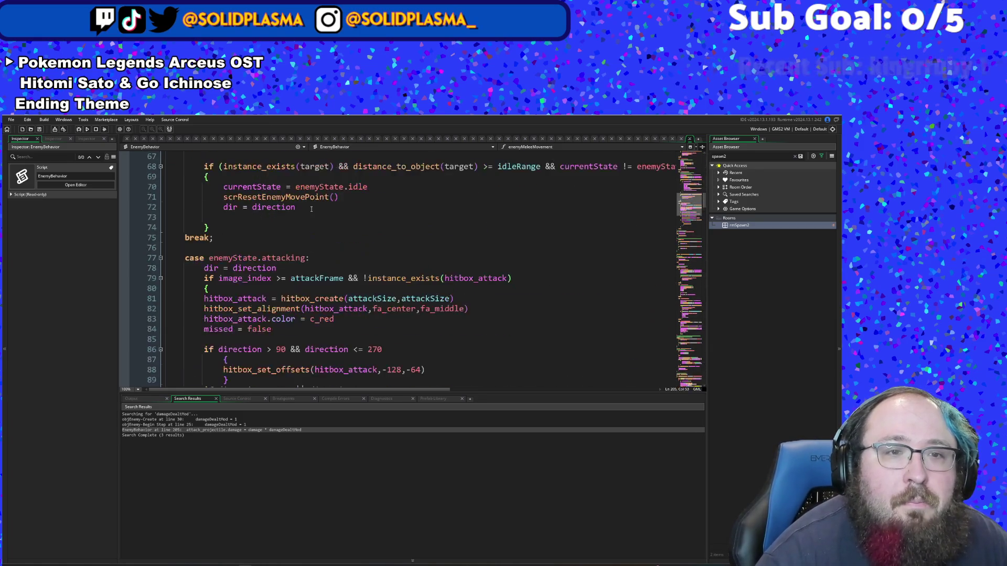
{"action": "scroll", "coordinate": [304, 205], "scroll_direction": "down", "scroll_amount": 20}
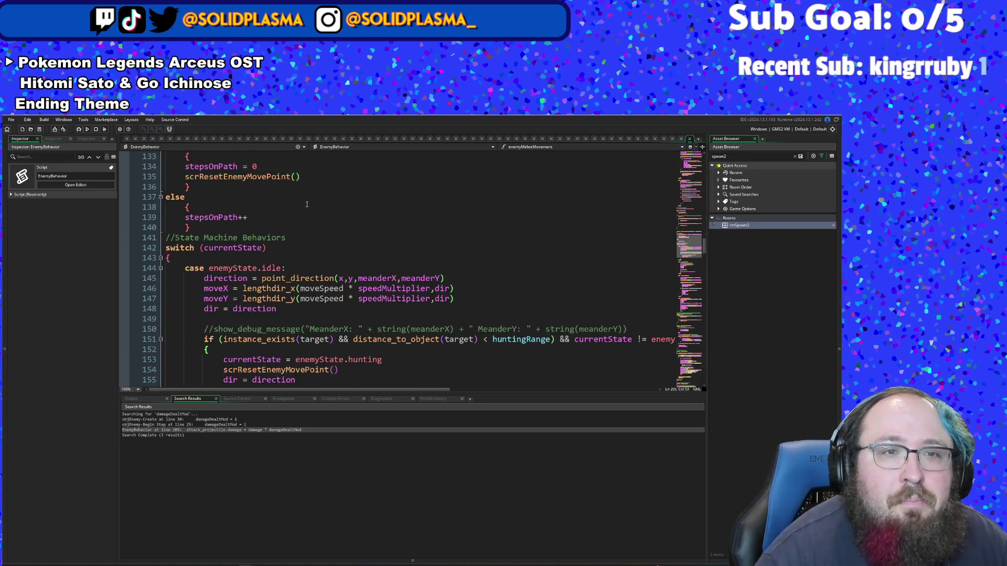
{"action": "scroll", "coordinate": [299, 204], "scroll_direction": "down", "scroll_amount": 20}
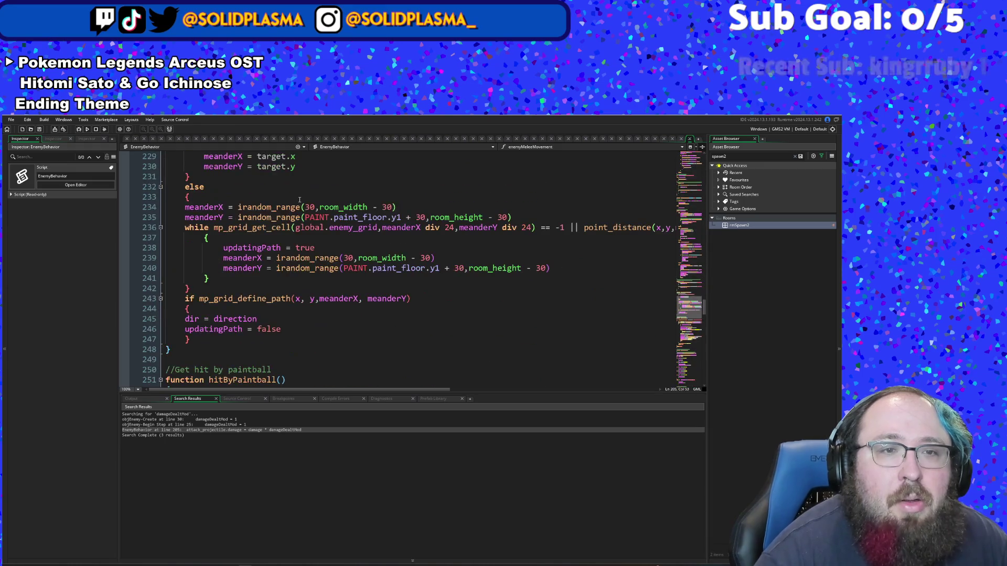
{"action": "scroll", "coordinate": [299, 198], "scroll_direction": "down", "scroll_amount": 18}
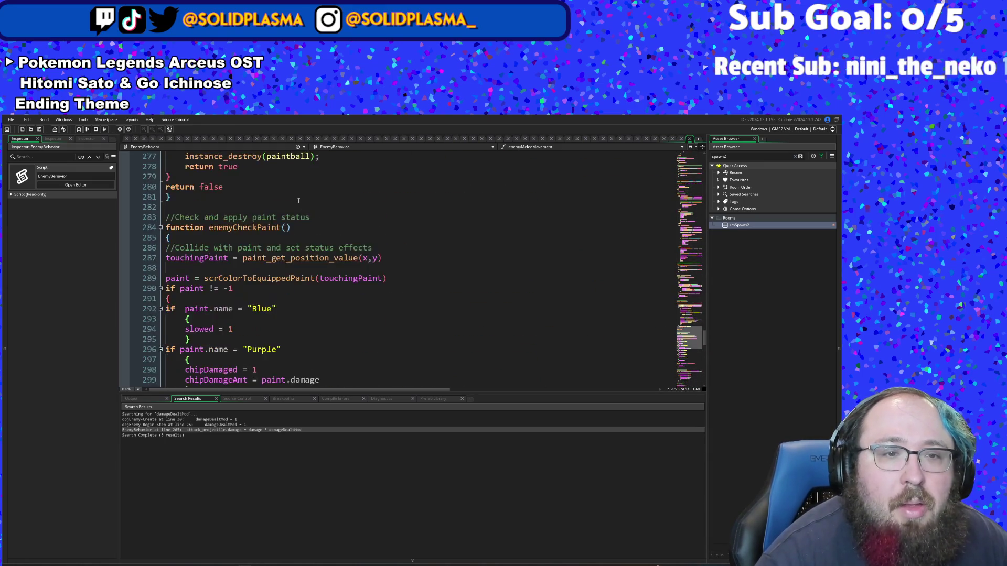
{"action": "scroll", "coordinate": [297, 198], "scroll_direction": "up", "scroll_amount": 6}
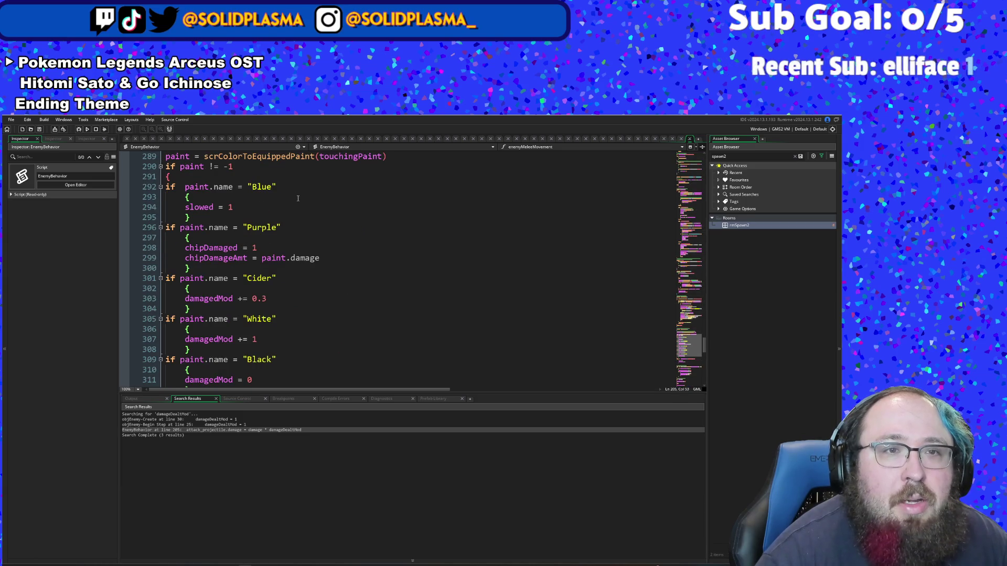
{"action": "scroll", "coordinate": [298, 199], "scroll_direction": "up", "scroll_amount": 2}
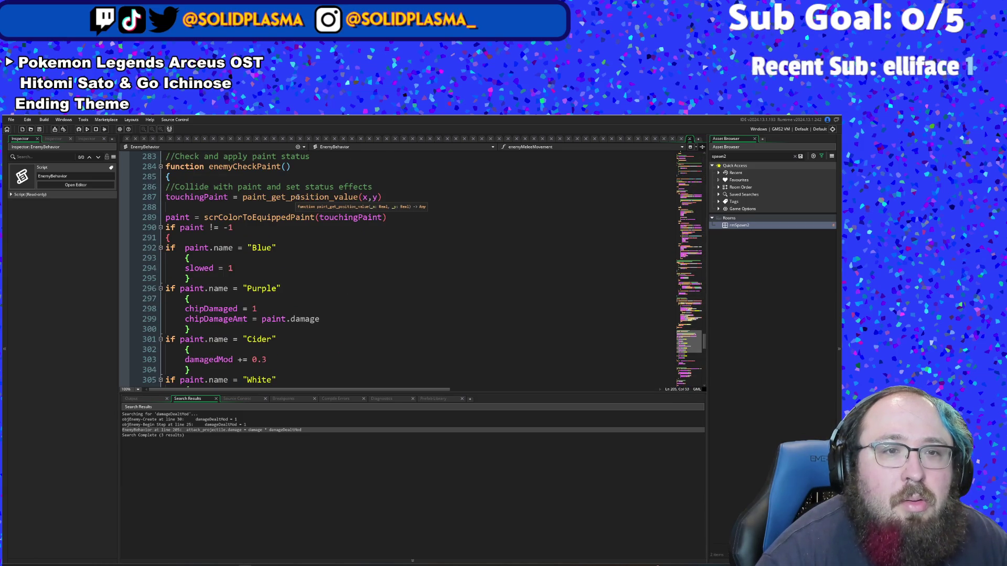
{"action": "scroll", "coordinate": [298, 198], "scroll_direction": "down", "scroll_amount": 2}
{"action": "scroll", "coordinate": [298, 197], "scroll_direction": "down", "scroll_amount": 2}
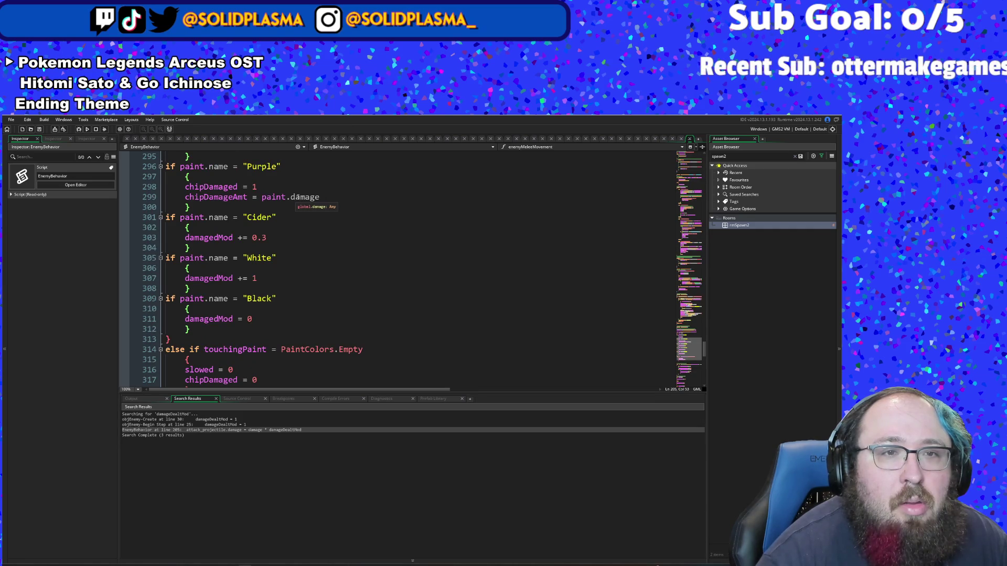
{"action": "scroll", "coordinate": [298, 197], "scroll_direction": "down", "scroll_amount": 2}
{"action": "scroll", "coordinate": [298, 198], "scroll_direction": "down", "scroll_amount": 2}
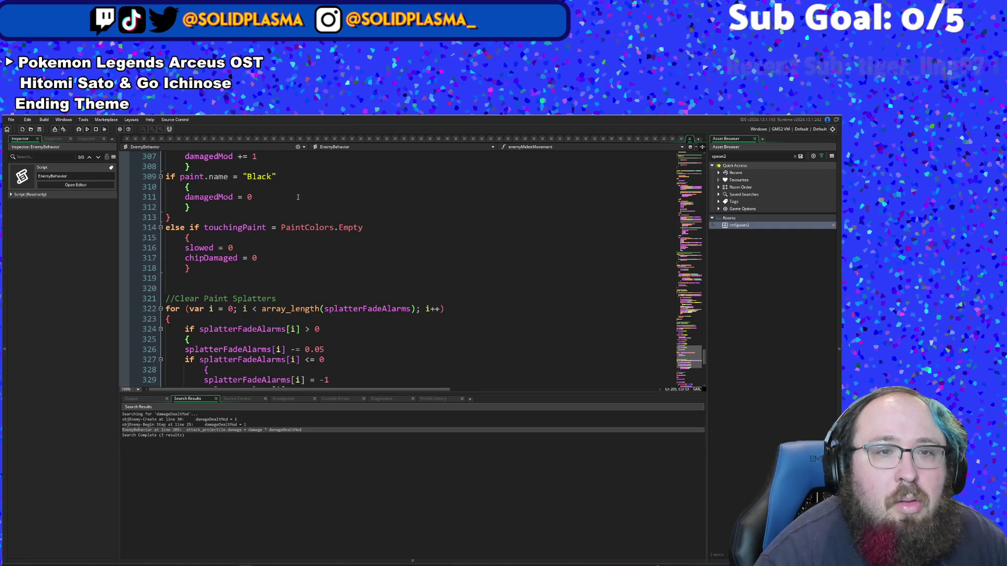
{"action": "scroll", "coordinate": [297, 197], "scroll_direction": "down", "scroll_amount": 8}
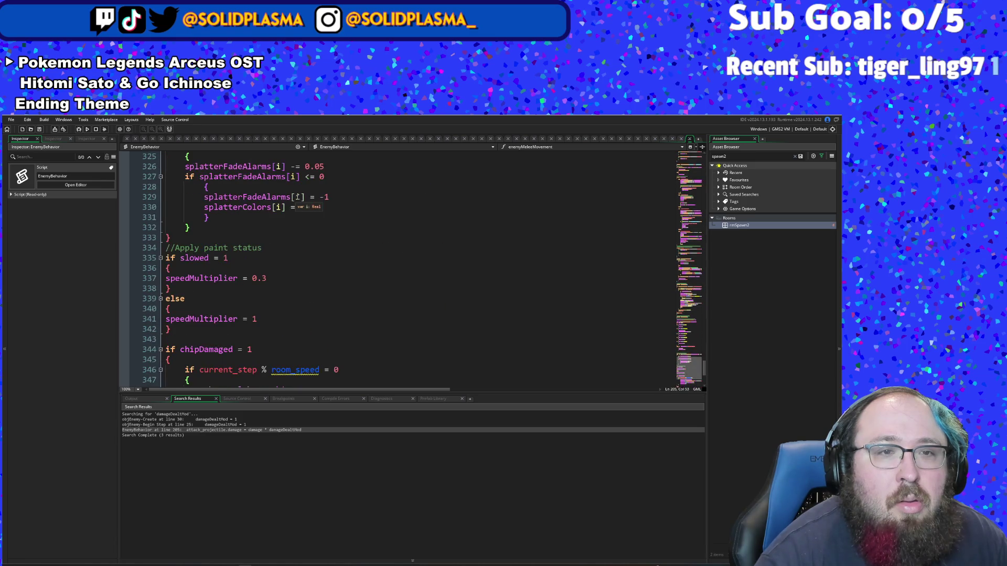
{"action": "scroll", "coordinate": [298, 197], "scroll_direction": "down", "scroll_amount": 2}
{"action": "scroll", "coordinate": [298, 197], "scroll_direction": "down", "scroll_amount": 1}
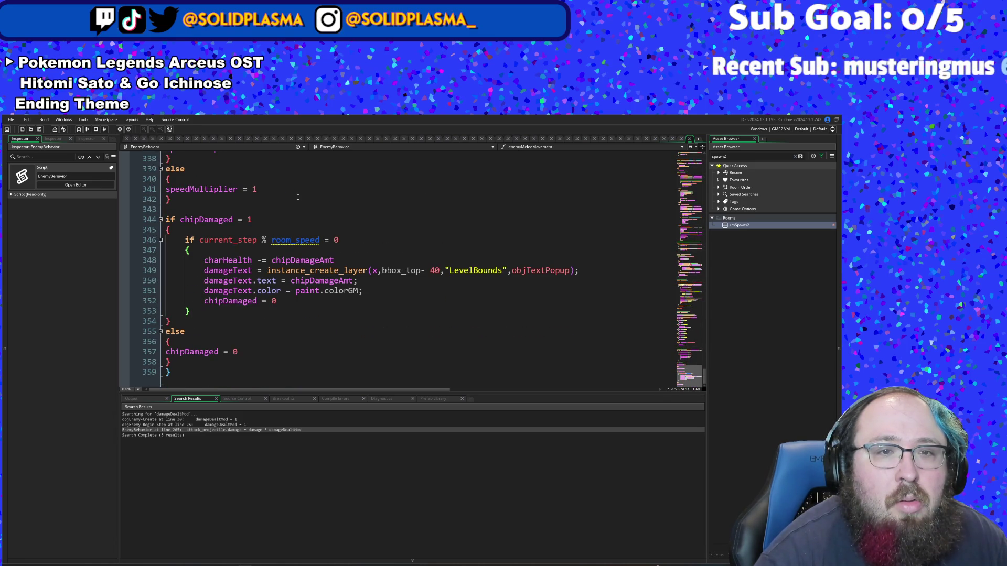
Step: Highlight uses of damageText and color, then return to objBrush Step at line 672
{"action": "left_click", "coordinate": [228, 282]}
{"action": "left_click", "coordinate": [276, 301]}
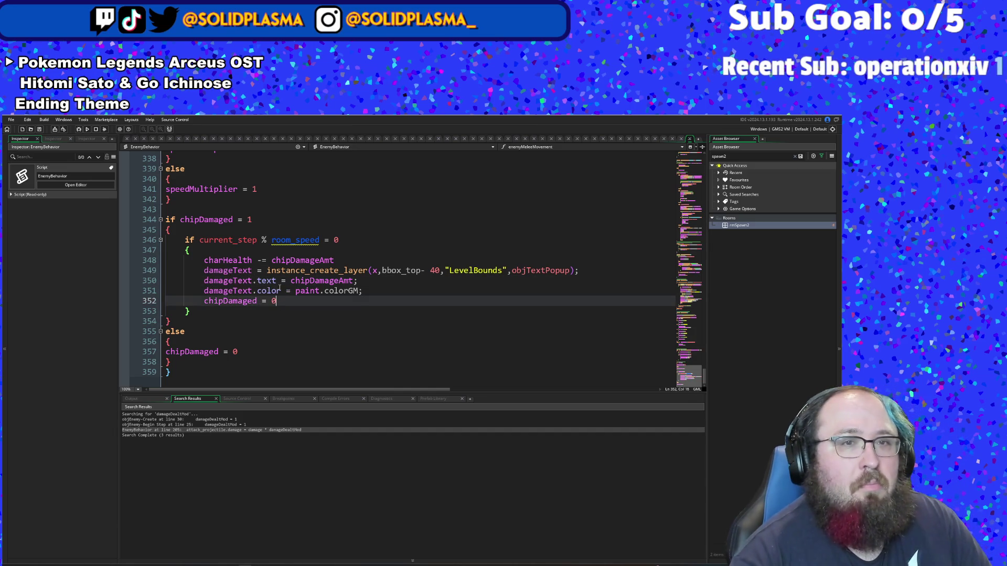
{"action": "left_click", "coordinate": [280, 291]}
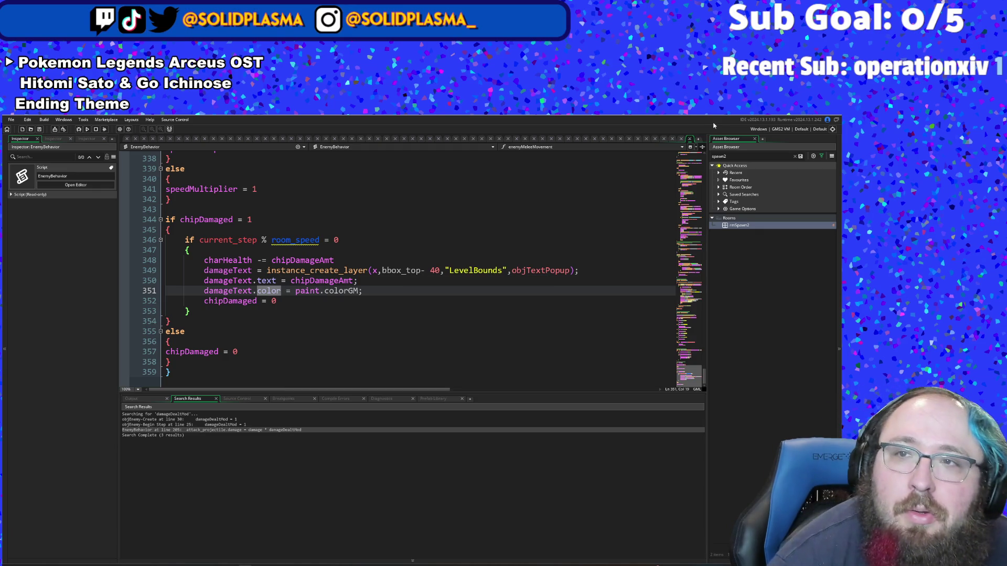
{"action": "left_click", "coordinate": [669, 139]}
{"action": "left_click", "coordinate": [401, 329]}
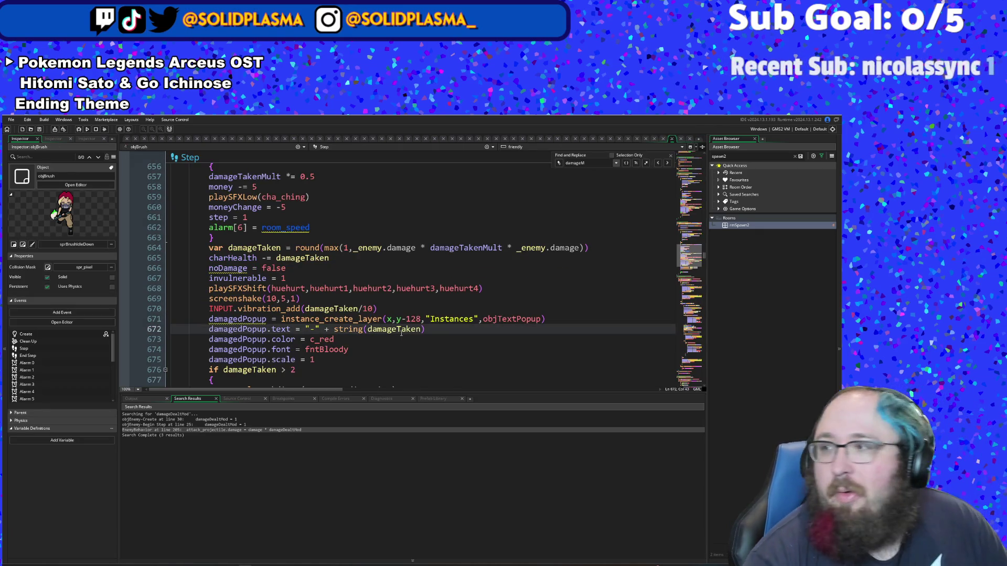
Step: Scroll objBrush's Create event to the movement variables and room-transition settings around lines 90–111
{"action": "scroll", "coordinate": [401, 333], "scroll_direction": "up", "scroll_amount": 2}
{"action": "scroll", "coordinate": [401, 333], "scroll_direction": "down", "scroll_amount": 4}
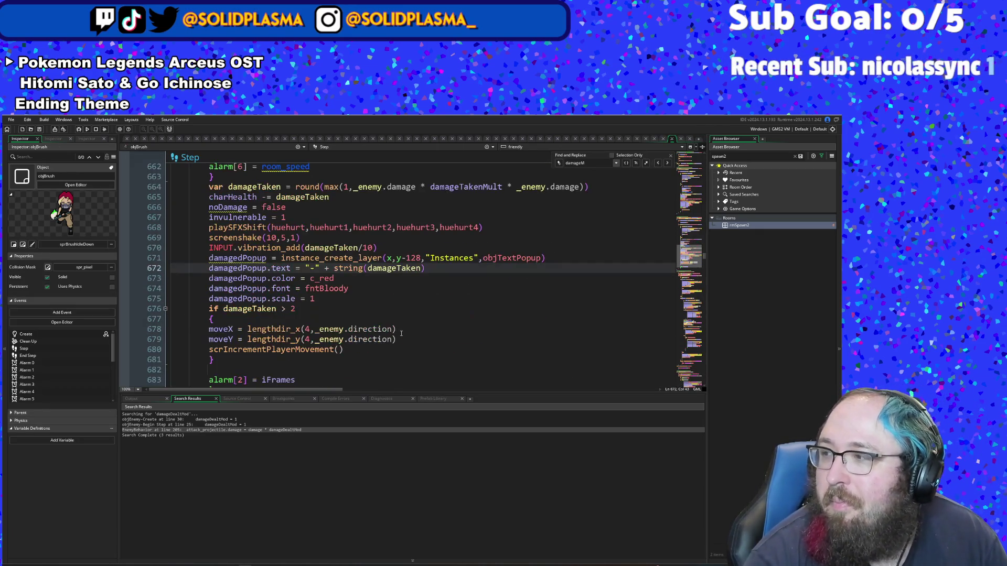
{"action": "scroll", "coordinate": [397, 333], "scroll_direction": "up", "scroll_amount": 4}
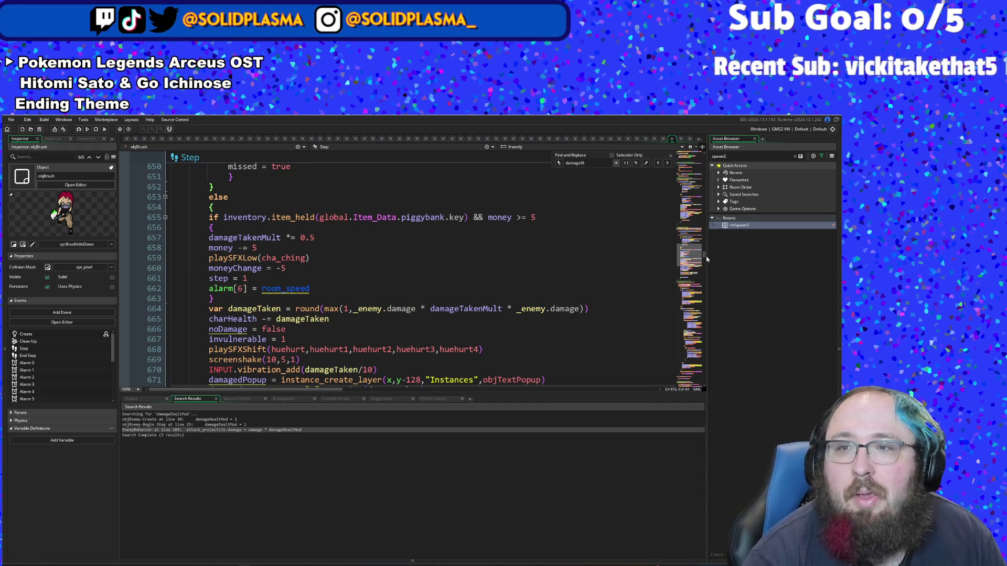
{"action": "mouse_move", "coordinate": [703, 259]}
{"action": "left_mouse_down"}
{"action": "mouse_move", "coordinate": [704, 168]}
{"action": "mouse_move", "coordinate": [703, 181]}
{"action": "left_mouse_up"}
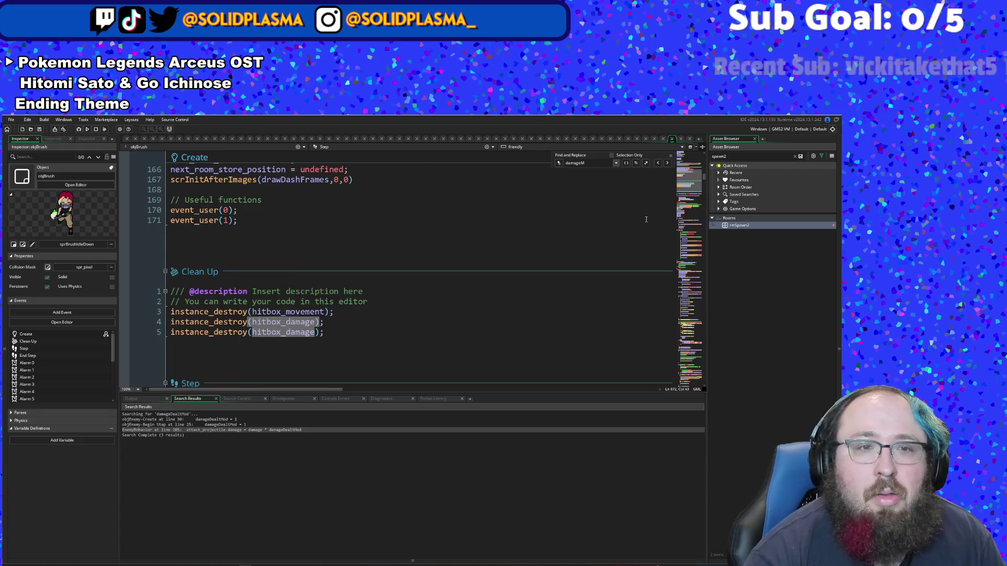
{"action": "scroll", "coordinate": [624, 213], "scroll_direction": "down", "scroll_amount": 6}
{"action": "scroll", "coordinate": [623, 208], "scroll_direction": "up", "scroll_amount": 13}
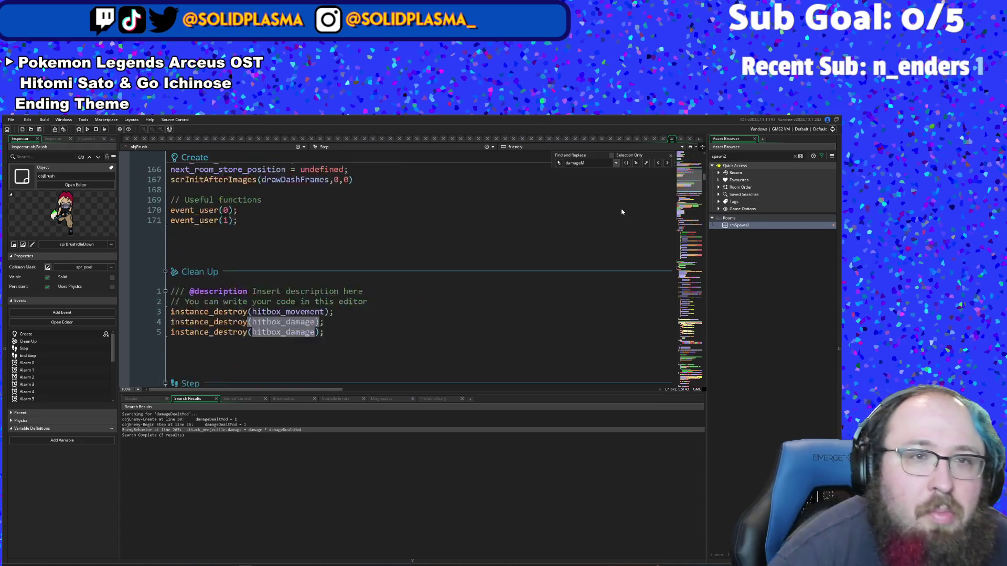
{"action": "scroll", "coordinate": [623, 206], "scroll_direction": "up", "scroll_amount": 20}
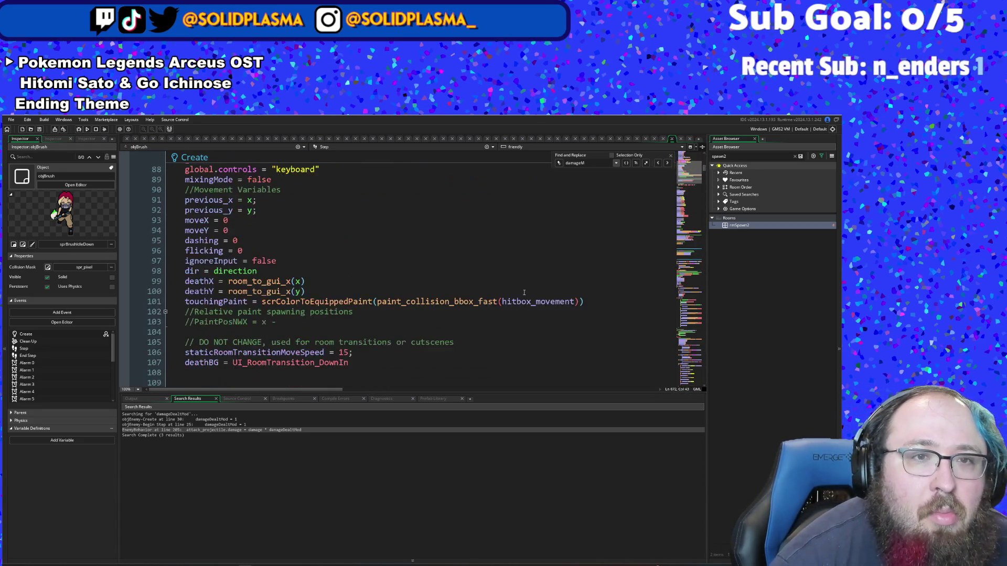
{"action": "scroll", "coordinate": [525, 291], "scroll_direction": "up", "scroll_amount": 18}
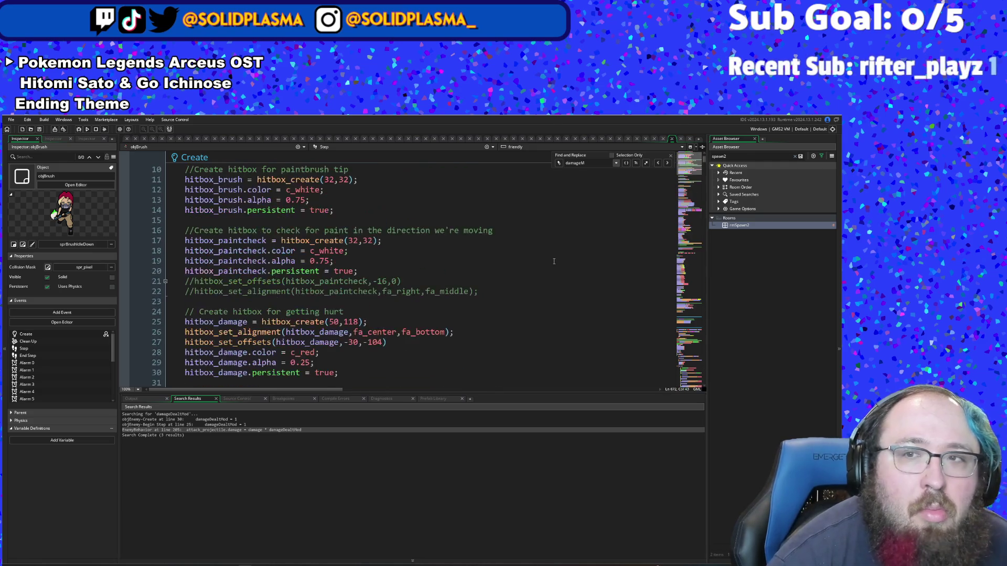
{"action": "scroll", "coordinate": [706, 163], "scroll_direction": "up", "scroll_amount": 4}
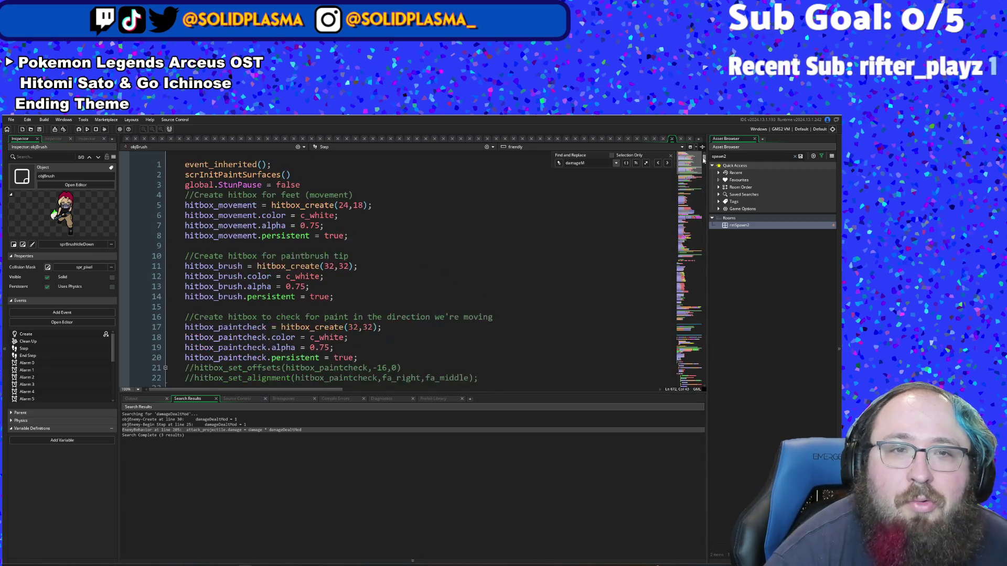
{"action": "scroll", "coordinate": [494, 253], "scroll_direction": "down", "scroll_amount": 18}
{"action": "scroll", "coordinate": [494, 254], "scroll_direction": "down", "scroll_amount": 20}
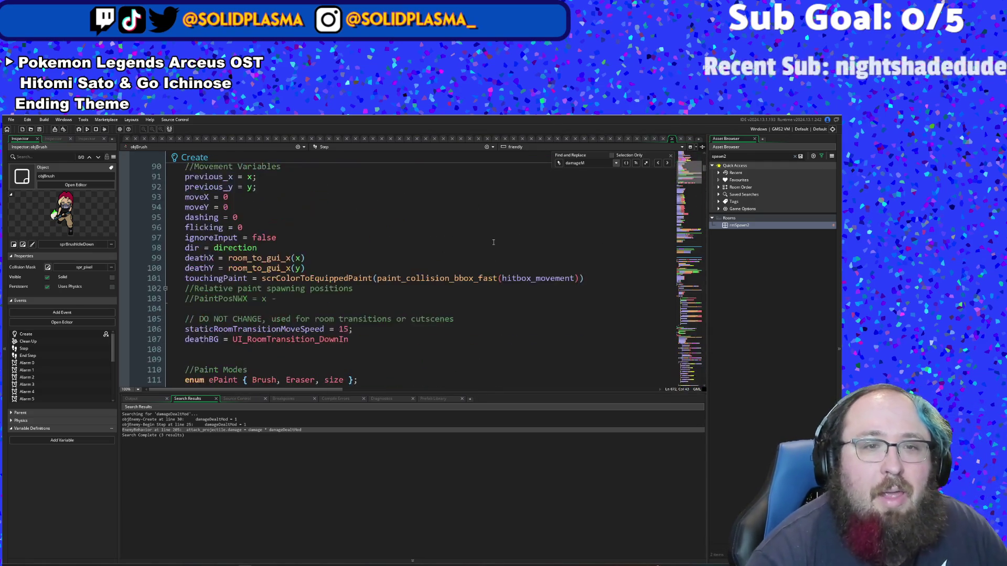
Step: Select the Latte touchingPaint if-block on lines 107–110 and copy it
{"action": "scroll", "coordinate": [486, 271], "scroll_direction": "up", "scroll_amount": 2}
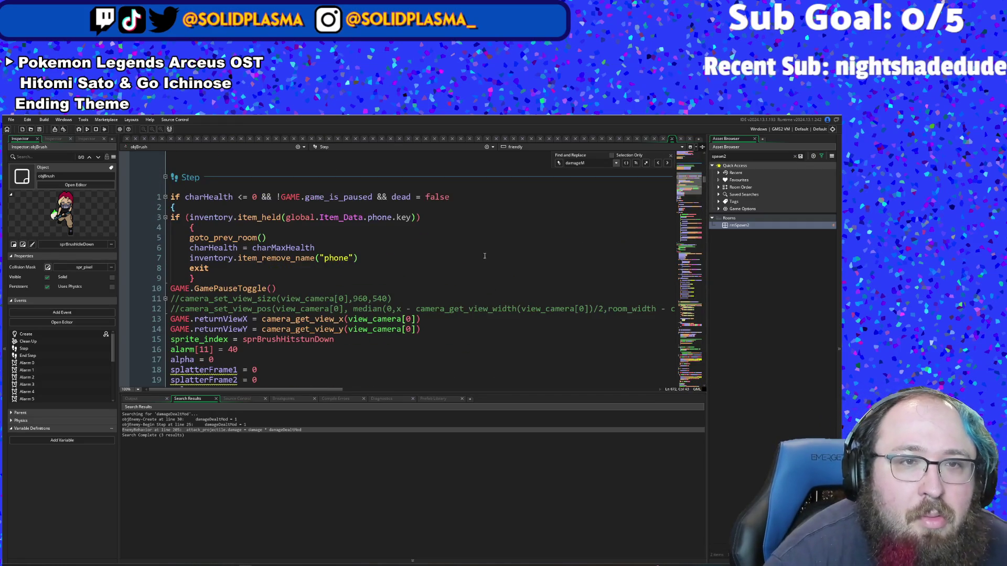
{"action": "scroll", "coordinate": [398, 265], "scroll_direction": "down", "scroll_amount": 15}
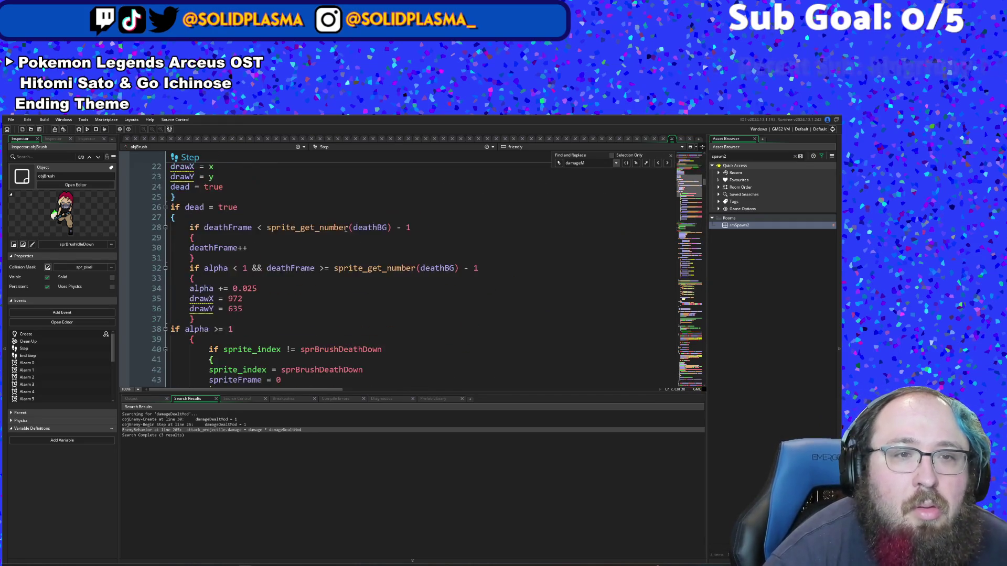
{"action": "scroll", "coordinate": [347, 223], "scroll_direction": "down", "scroll_amount": 12}
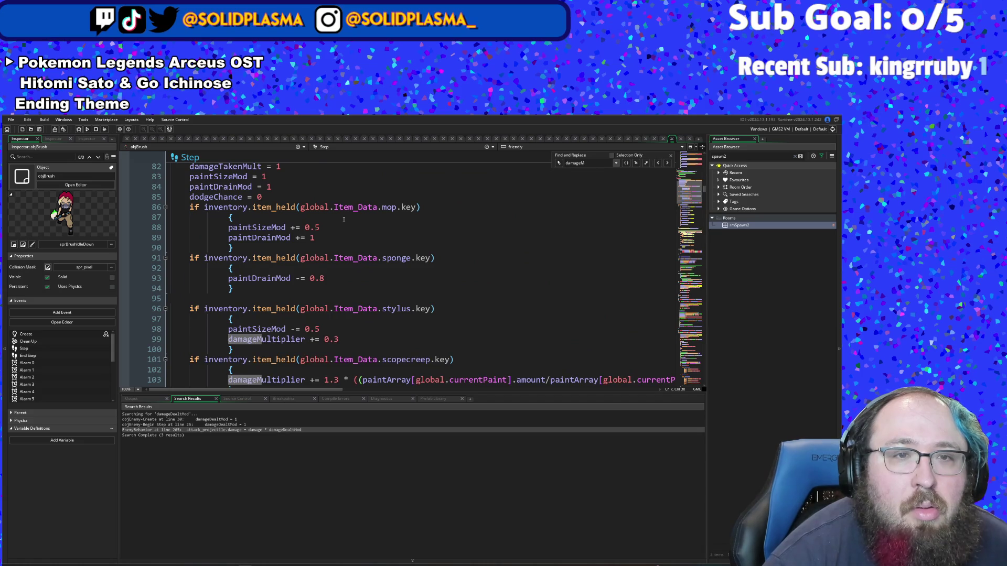
{"action": "scroll", "coordinate": [343, 220], "scroll_direction": "down", "scroll_amount": 4}
{"action": "scroll", "coordinate": [344, 219], "scroll_direction": "down", "scroll_amount": 4}
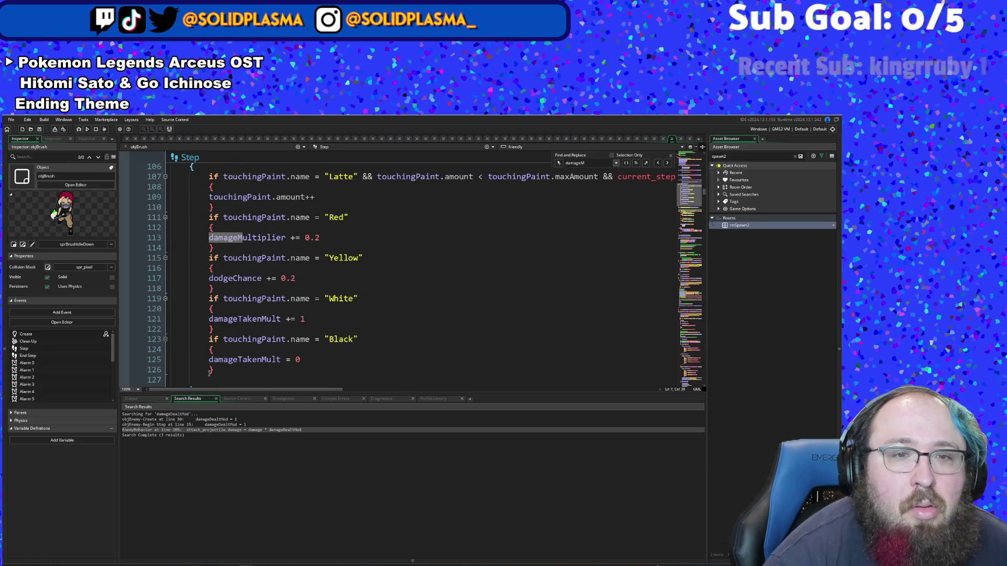
{"action": "left_click", "coordinate": [217, 368]}
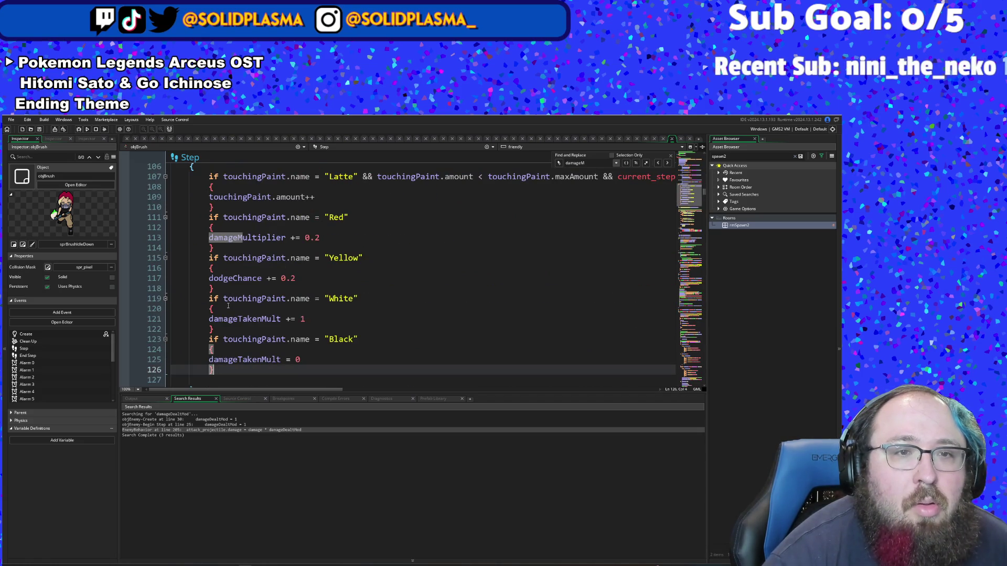
{"action": "left_click", "coordinate": [218, 289]}
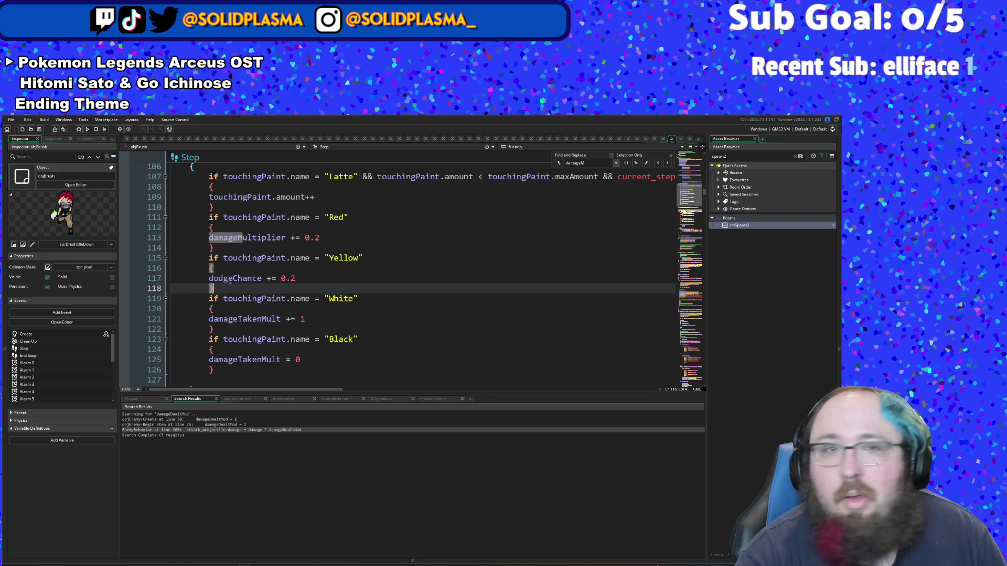
{"action": "left_click", "coordinate": [232, 209]}
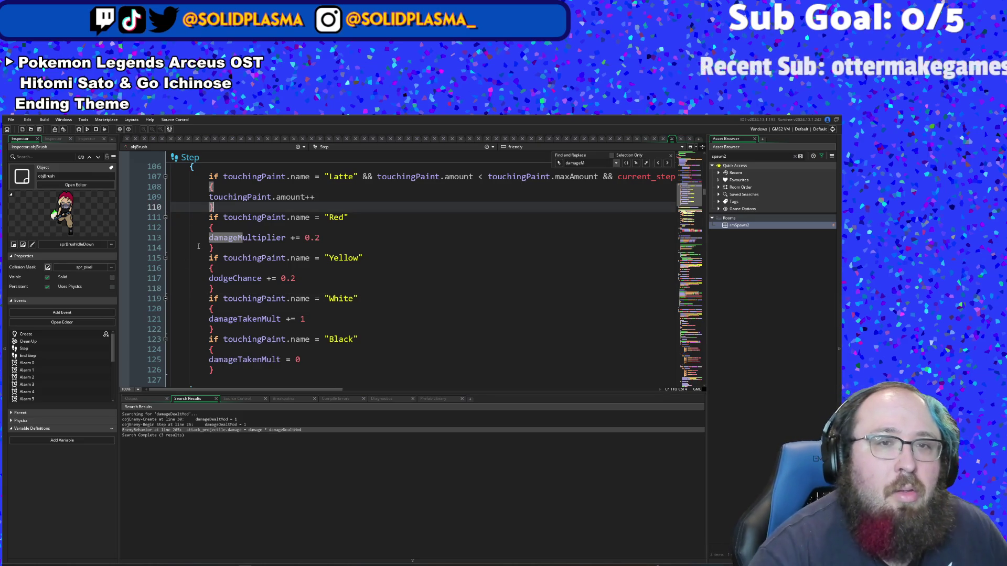
{"action": "left_click_drag", "start_coordinate": [219, 204], "coordinate": [211, 173]}
{"action": "right_click", "coordinate": [219, 178]}
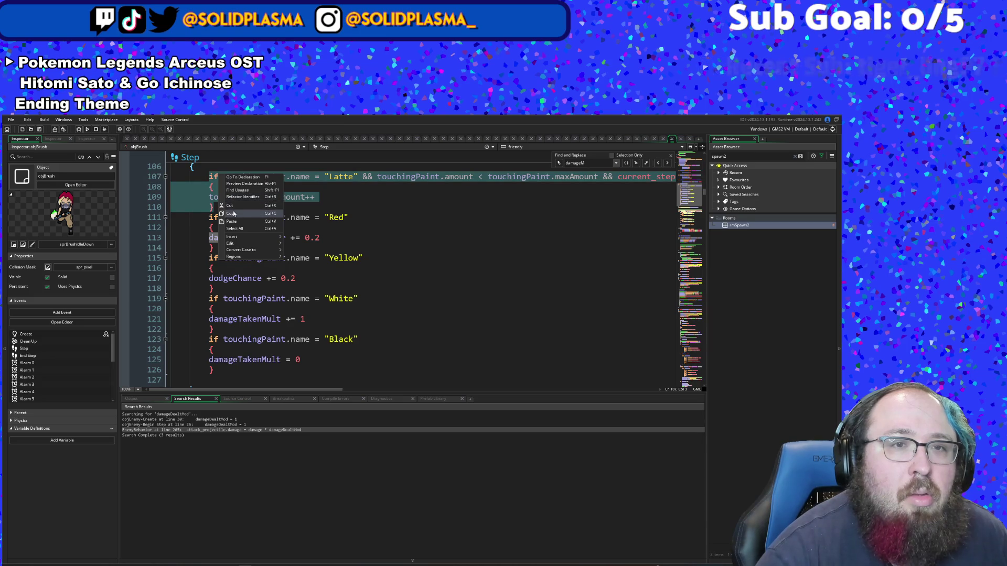
{"action": "left_click", "coordinate": [247, 210]}
Step: Paste the Latte block on a new line above line 107 and rename its paint to Lavender
{"action": "scroll", "coordinate": [257, 256], "scroll_direction": "up", "scroll_amount": 2}
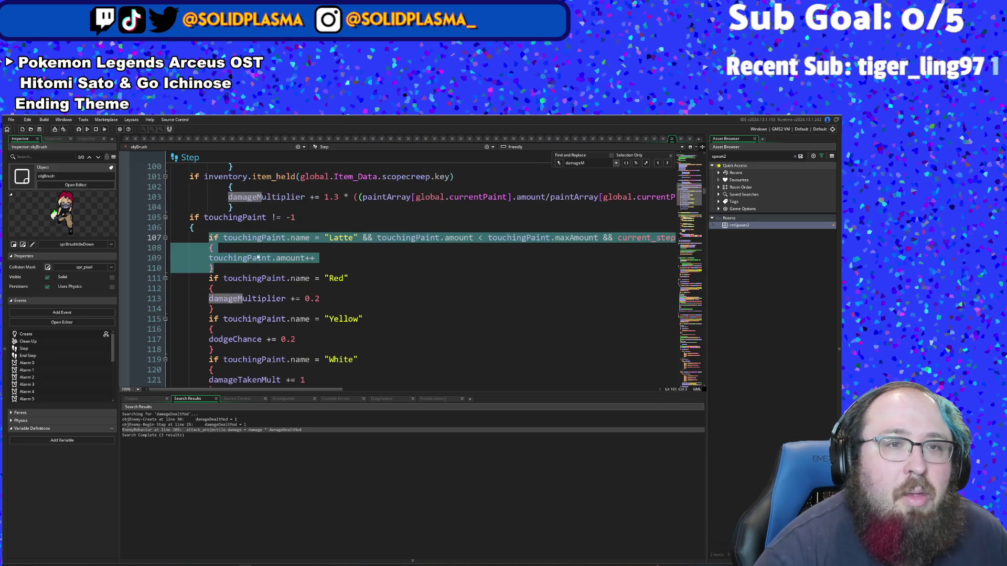
{"action": "left_click", "coordinate": [210, 239]}
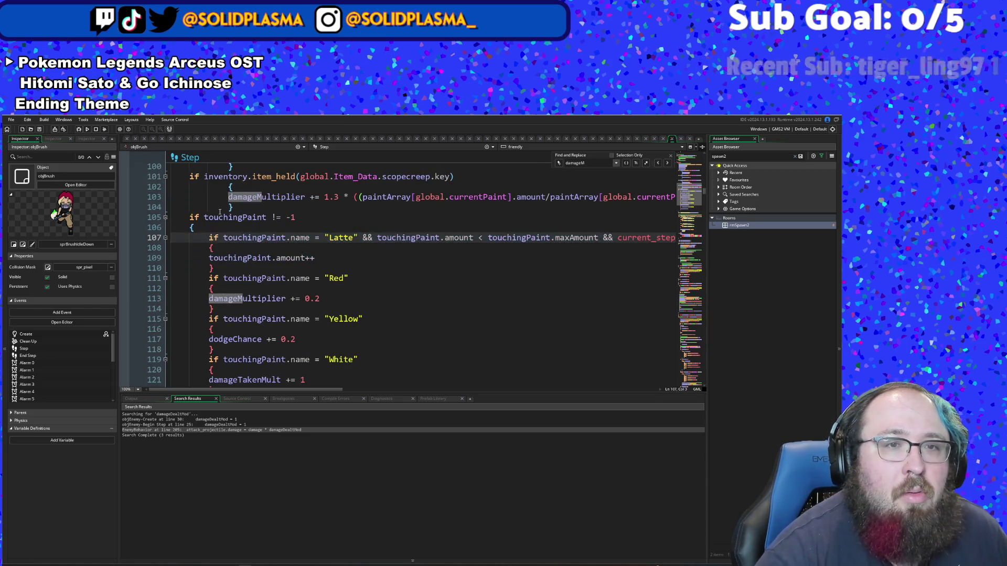
{"action": "key", "text": "Return"}
{"action": "key", "text": "Up"}
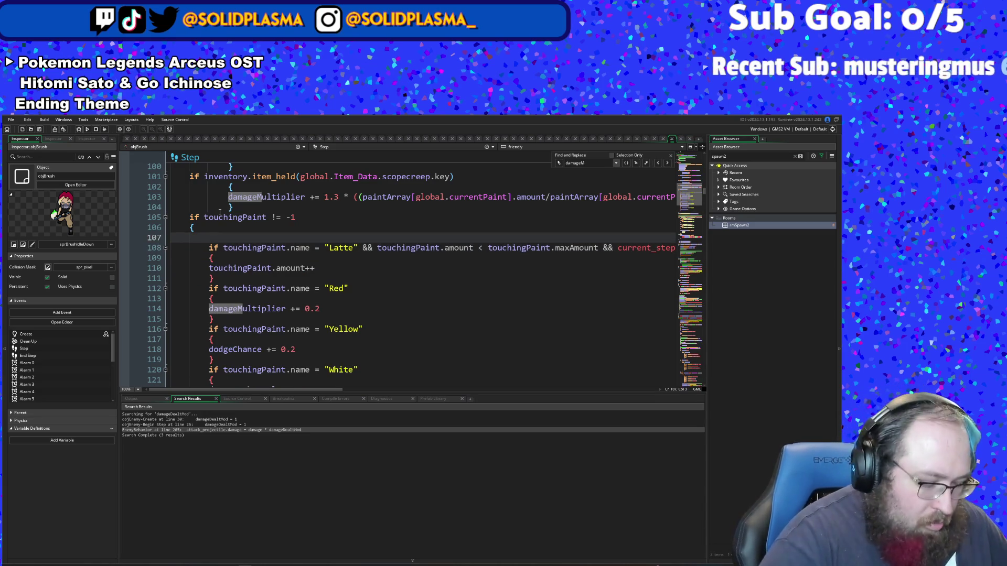
{"action": "key", "text": "ctrl+v"}
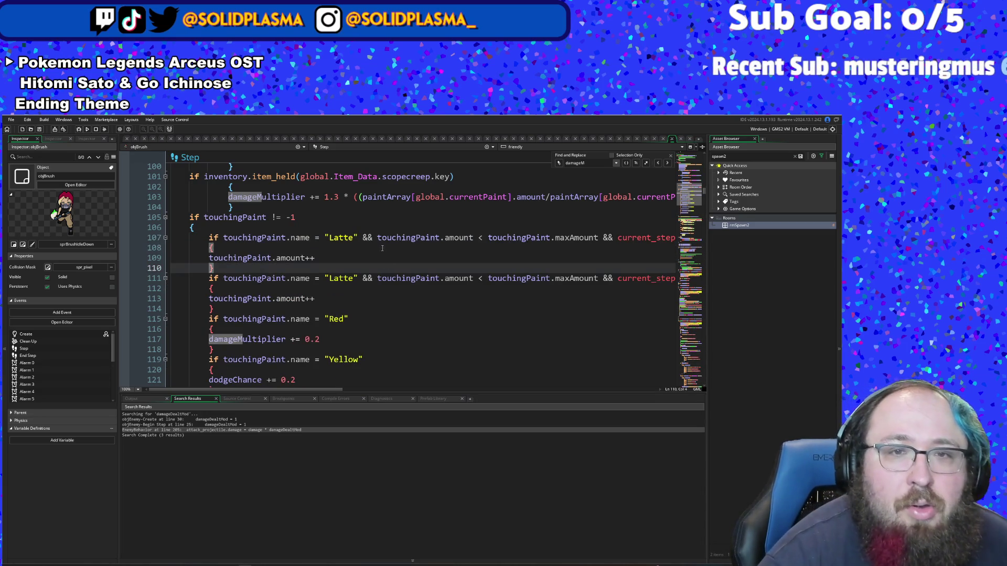
{"action": "left_click", "coordinate": [352, 237]}
{"action": "key", "text": "BackSpace"}
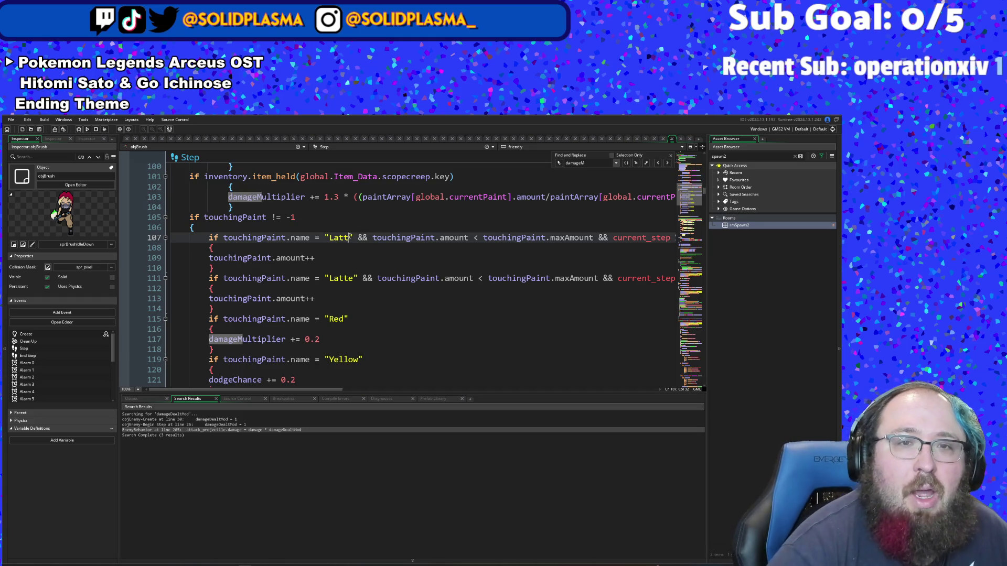
{"action": "key", "text": "BackSpace"}
{"action": "key", "text": "BackSpace"}
{"action": "key", "text": "BackSpace"}
{"action": "type", "text": "nder"}
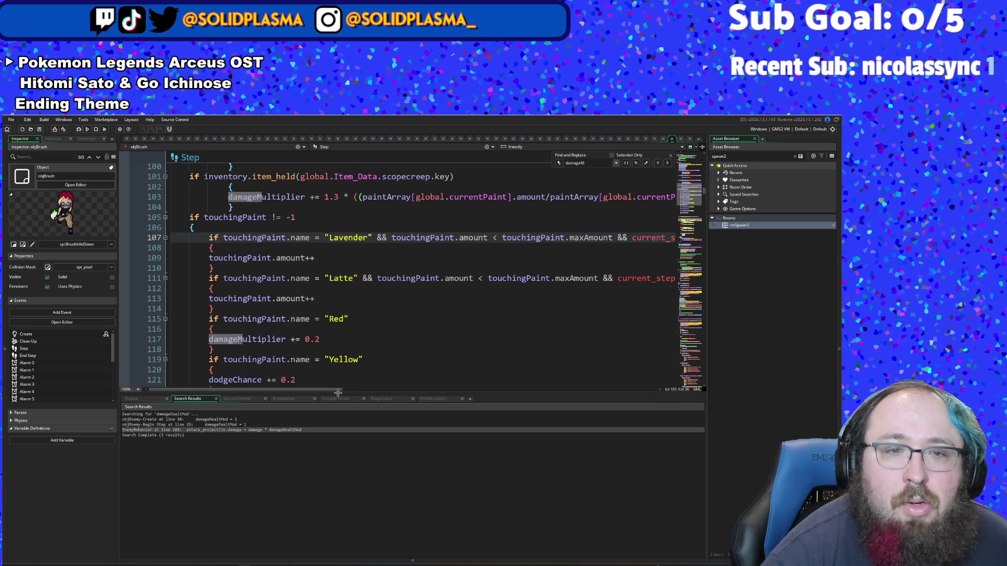
Step: Delete the '< touchingPaint.maxAmount &&' comparison from the Lavender condition on line 107
{"action": "scroll", "coordinate": [337, 391], "scroll_direction": "right", "scroll_amount": 3}
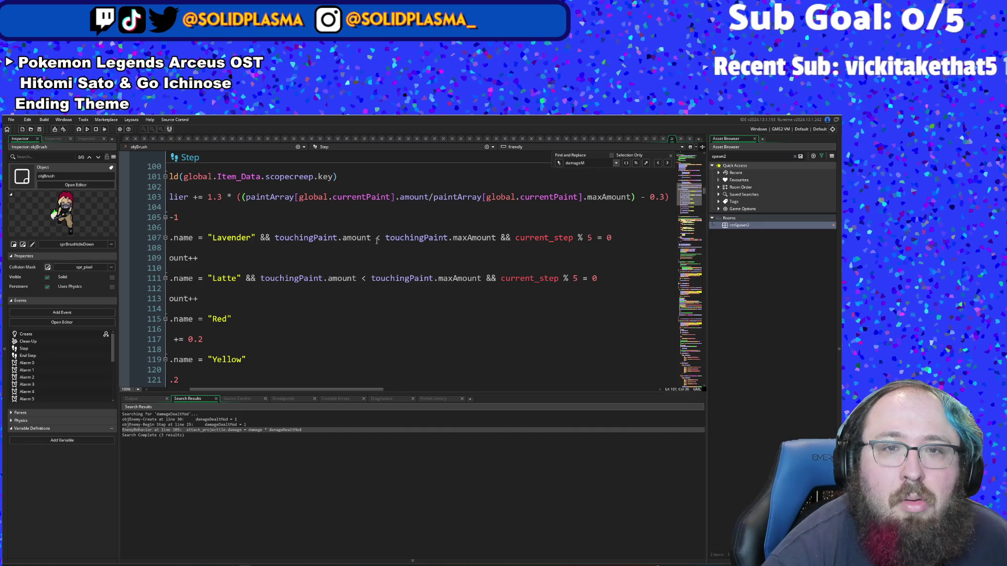
{"action": "left_click_drag", "start_coordinate": [372, 238], "coordinate": [511, 237]}
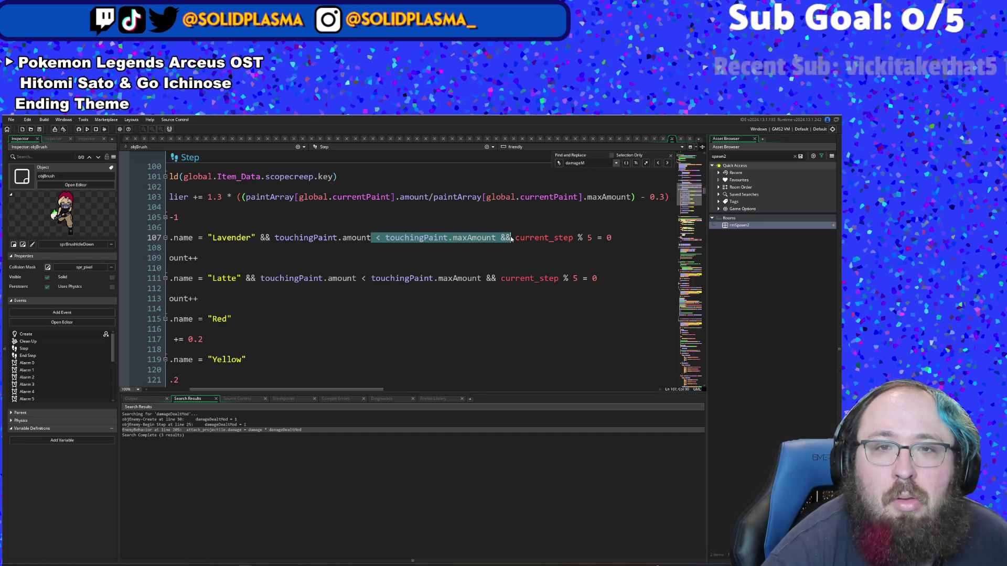
{"action": "key", "text": "BackSpace"}
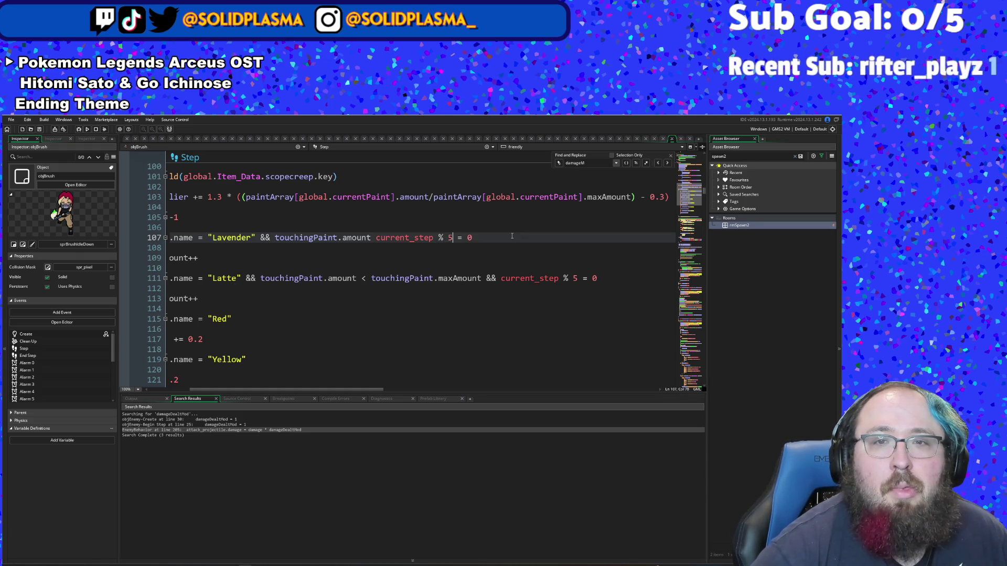
Step: Change the step interval from 'current_step % 5' to '% 50'
{"action": "key", "text": "BackSpace"}
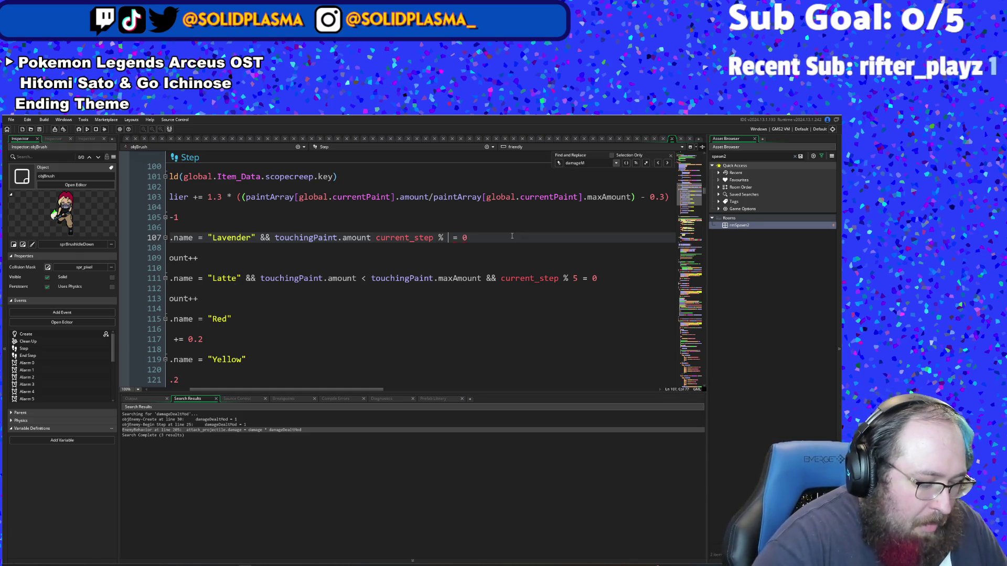
{"action": "type", "text": "20"}
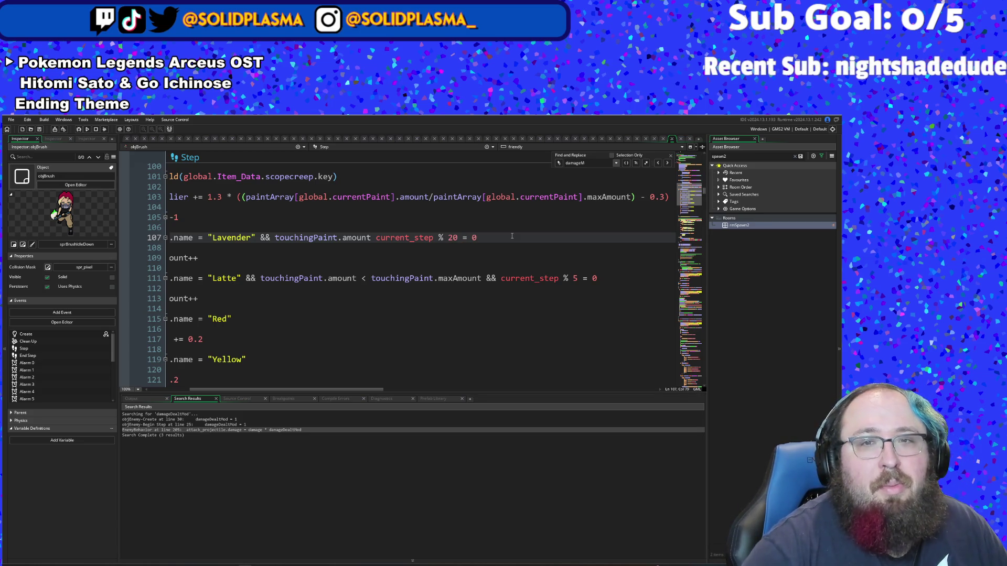
{"action": "key", "text": "BackSpace"}
{"action": "key", "text": "BackSpace"}
{"action": "type", "text": "50"}
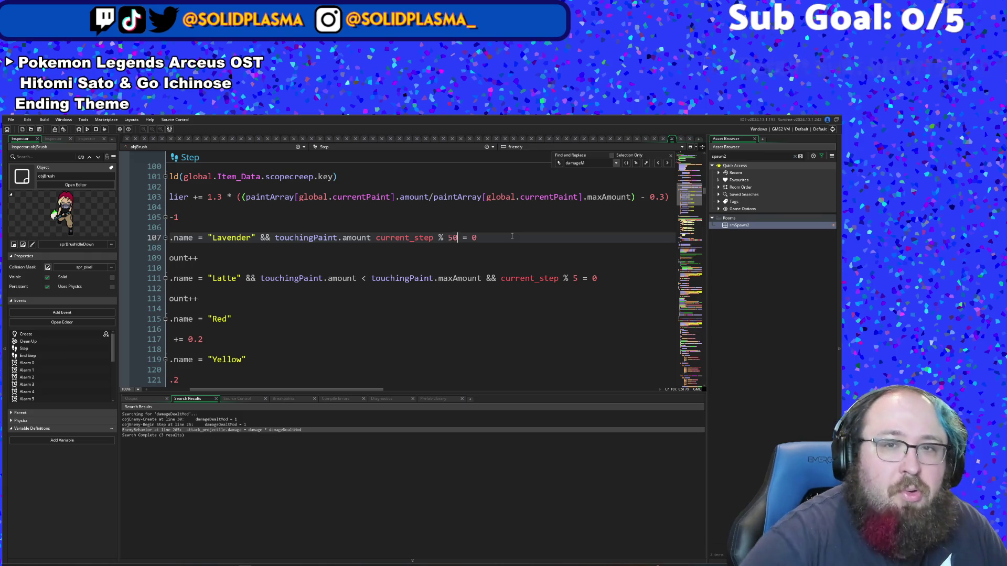
Step: Position the caret just before touchingPaint.amount on line 107
{"action": "key", "text": "Down"}
{"action": "key", "text": "Home"}
{"action": "key", "text": "Right"}
{"action": "key", "text": "Right"}
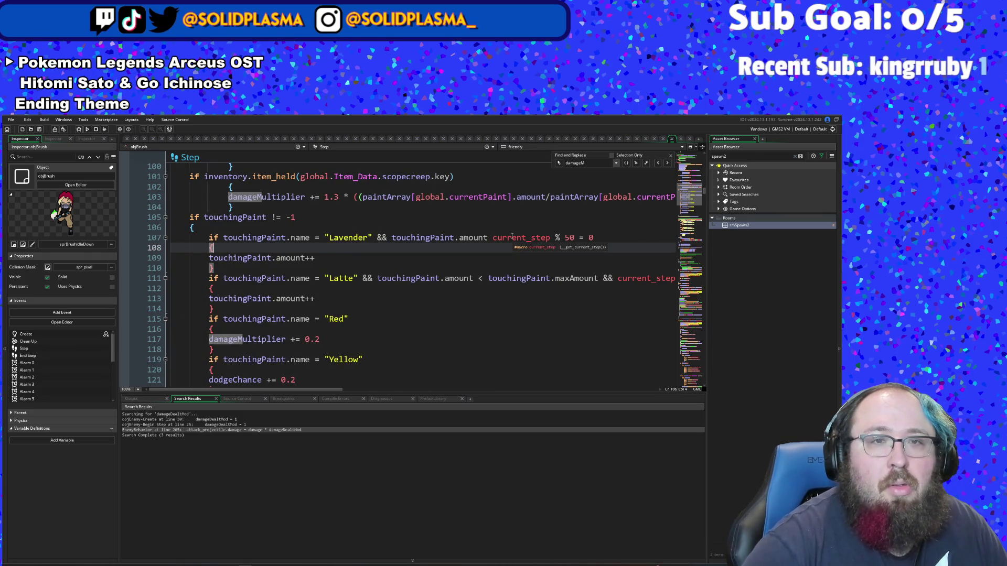
{"action": "key", "text": "Up"}
{"action": "key", "text": "End"}
{"action": "key", "text": "ctrl+Left"}
{"action": "key", "text": "ctrl+Left"}
{"action": "key", "text": "ctrl+Left"}
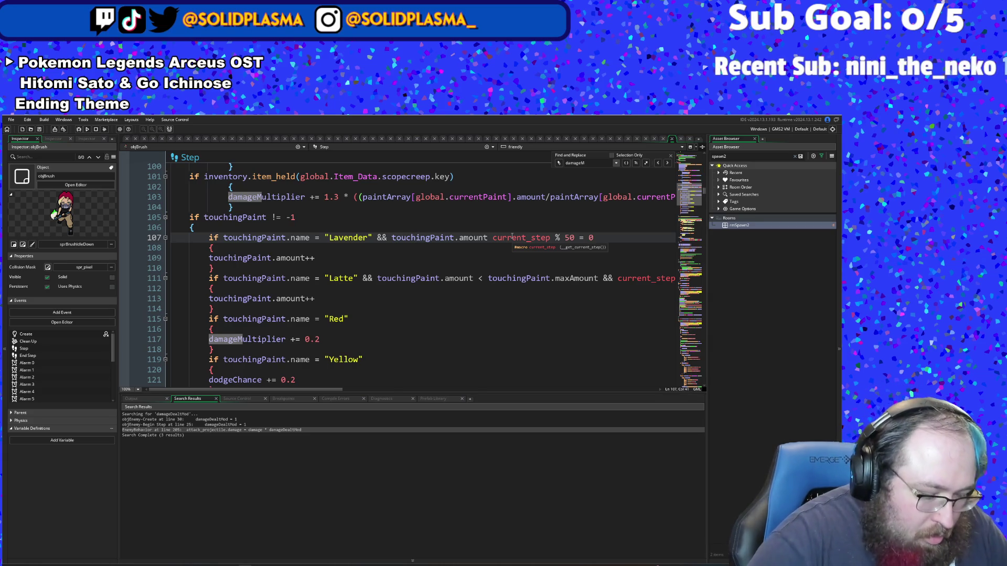
Step: Insert a 'currentHealth <' comparison before touchingPaint.amount on line 107
{"action": "type", "text": "&& c"}
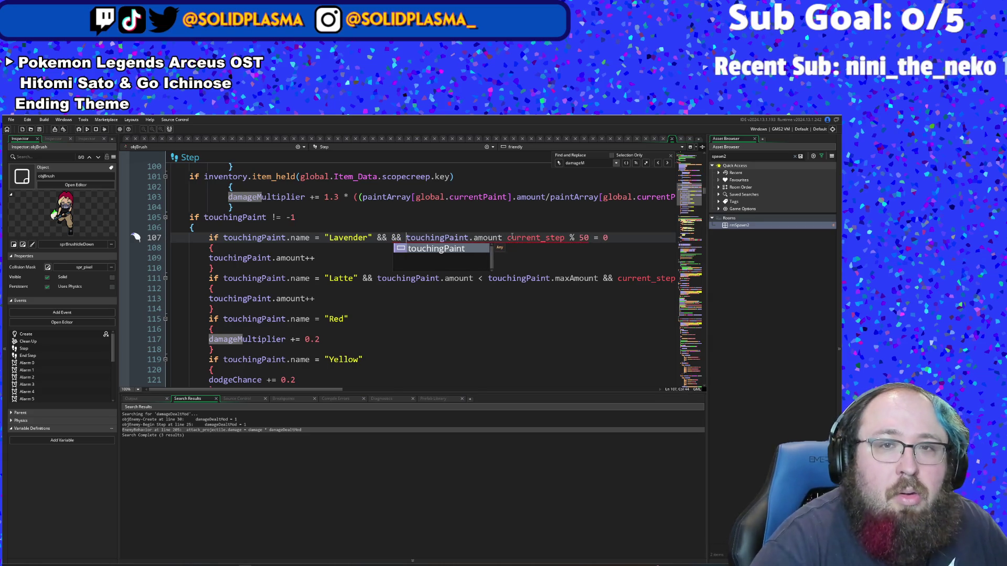
{"action": "key", "text": "BackSpace"}
{"action": "key", "text": "BackSpace"}
{"action": "key", "text": "BackSpace"}
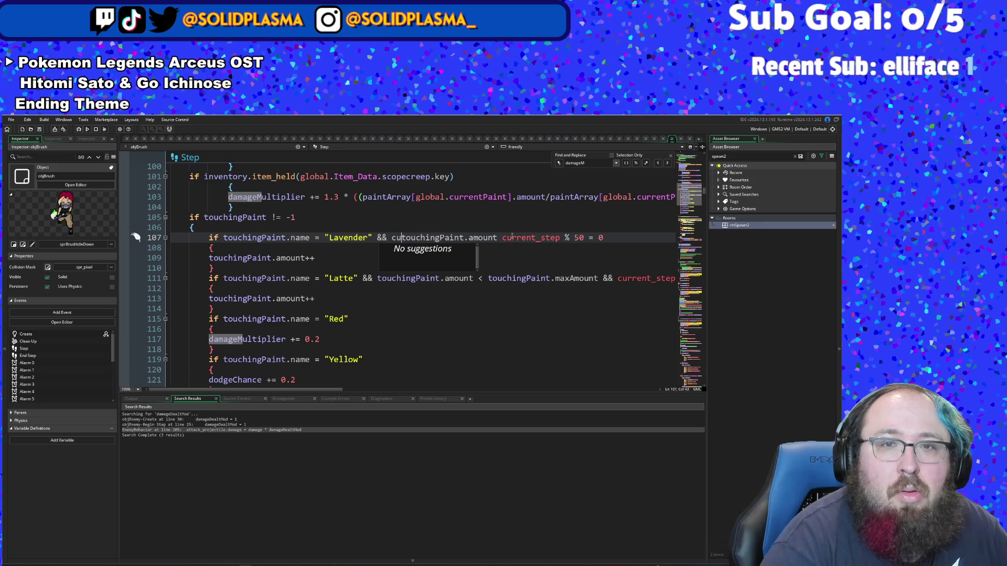
{"action": "type", "text": "cu"}
{"action": "key", "text": "BackSpace"}
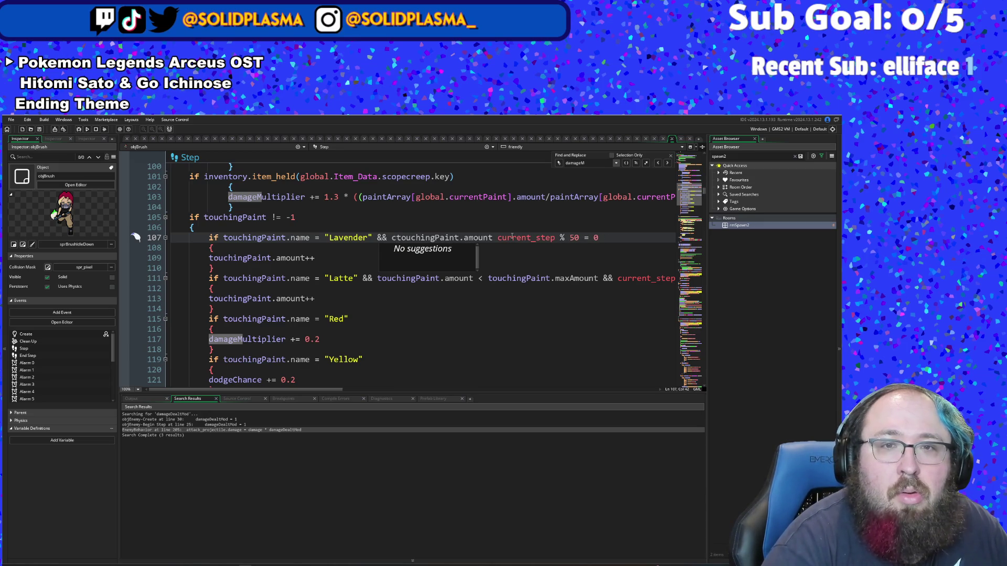
{"action": "type", "text": "urrent"}
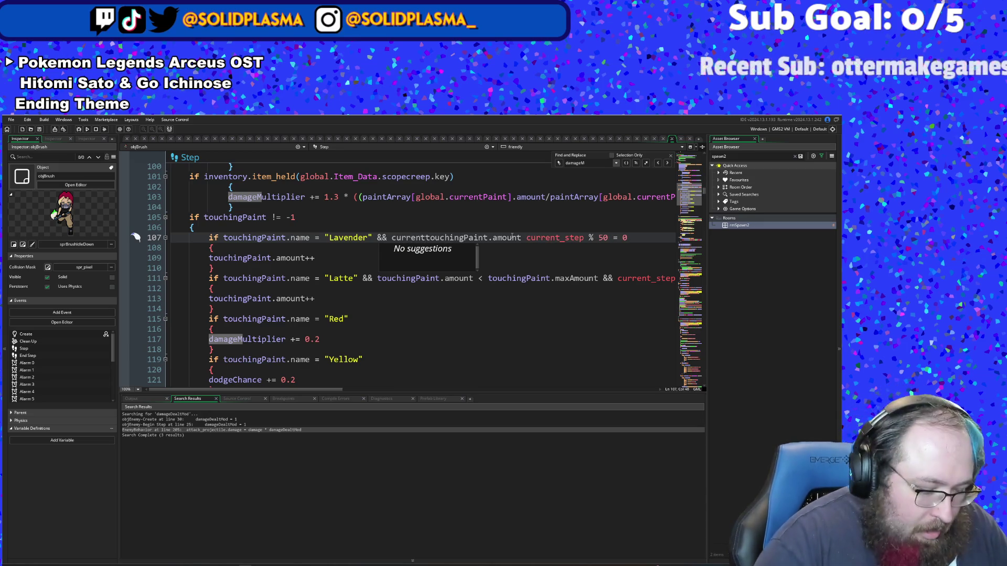
{"action": "type", "text": "Health "}
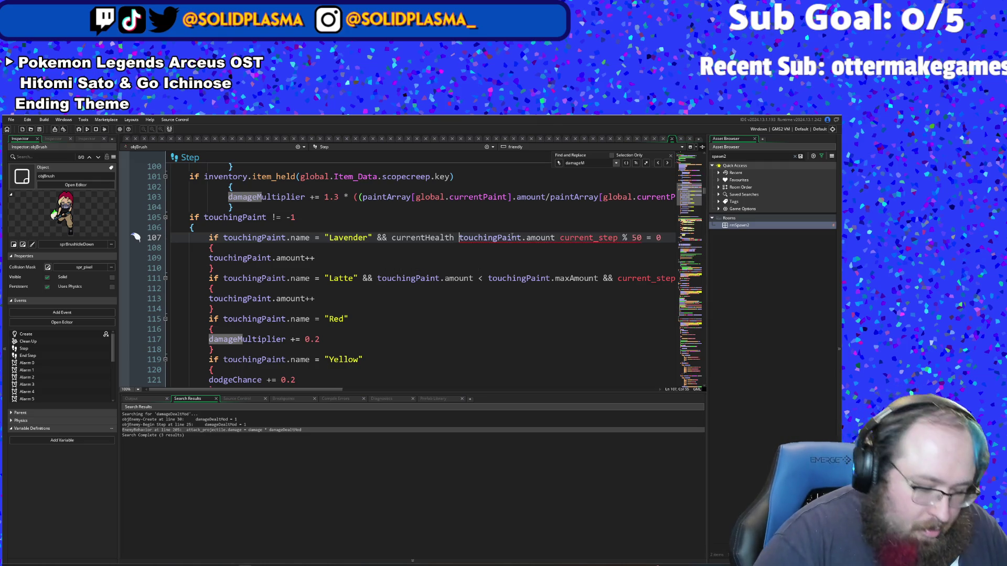
{"action": "type", "text": "<touchingPaint"}
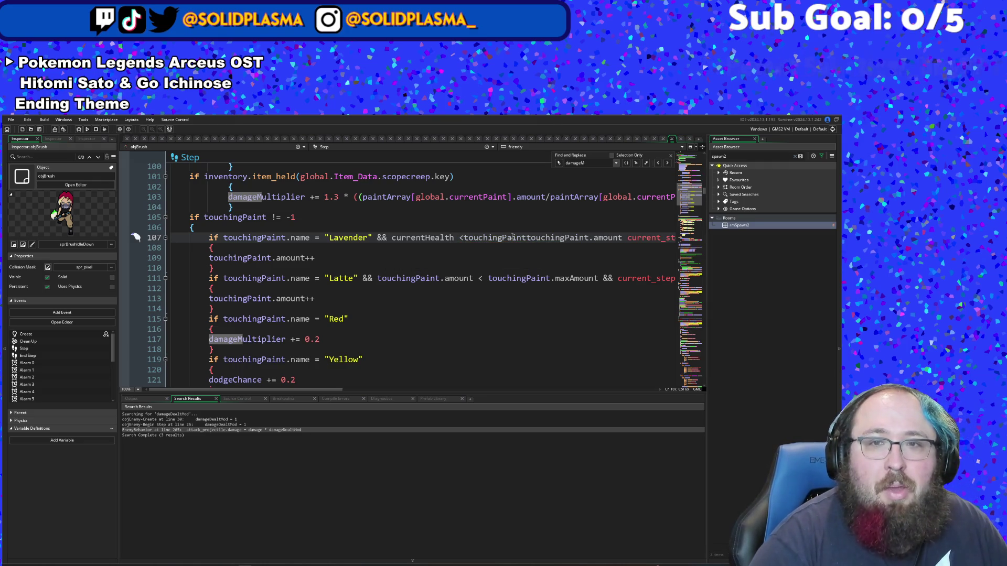
{"action": "key", "text": "Left"}
{"action": "key", "text": "Left"}
{"action": "key", "text": "Left"}
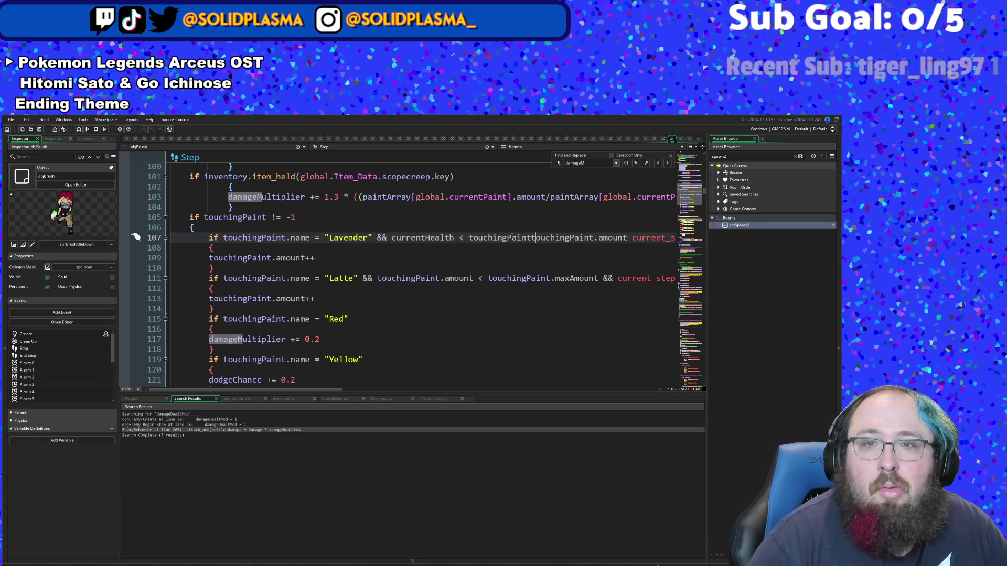
{"action": "key", "text": "Left"}
{"action": "key", "text": "Left"}
{"action": "key", "text": "BackSpace"}
{"action": "key", "text": "BackSpace"}
{"action": "key", "text": "BackSpace"}
{"action": "key", "text": "BackSpace"}
{"action": "key", "text": "BackSpace"}
{"action": "key", "text": "BackSpace"}
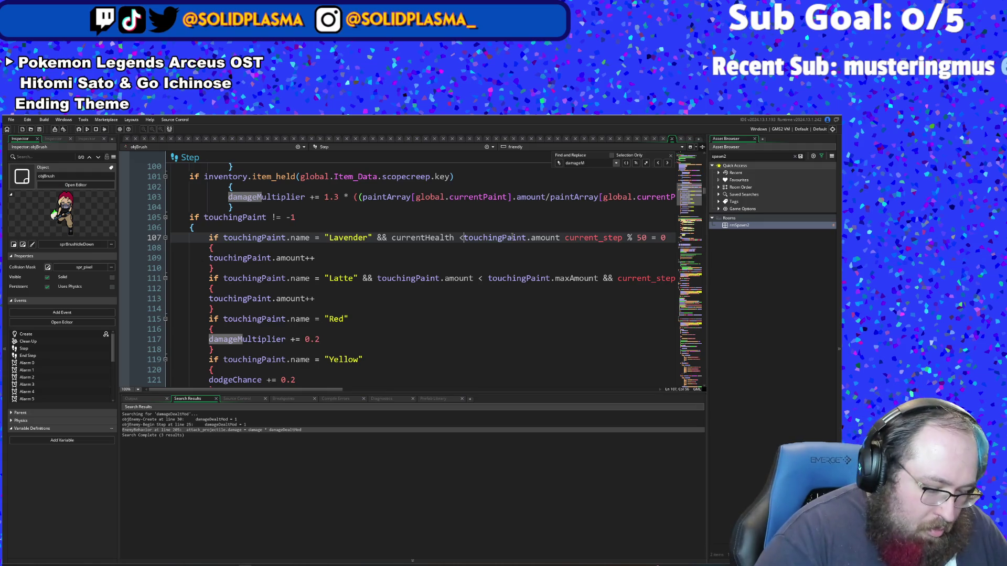
Step: Set the comparison's right-hand side to charMaxHealth
{"action": "type", "text": "maxHe"}
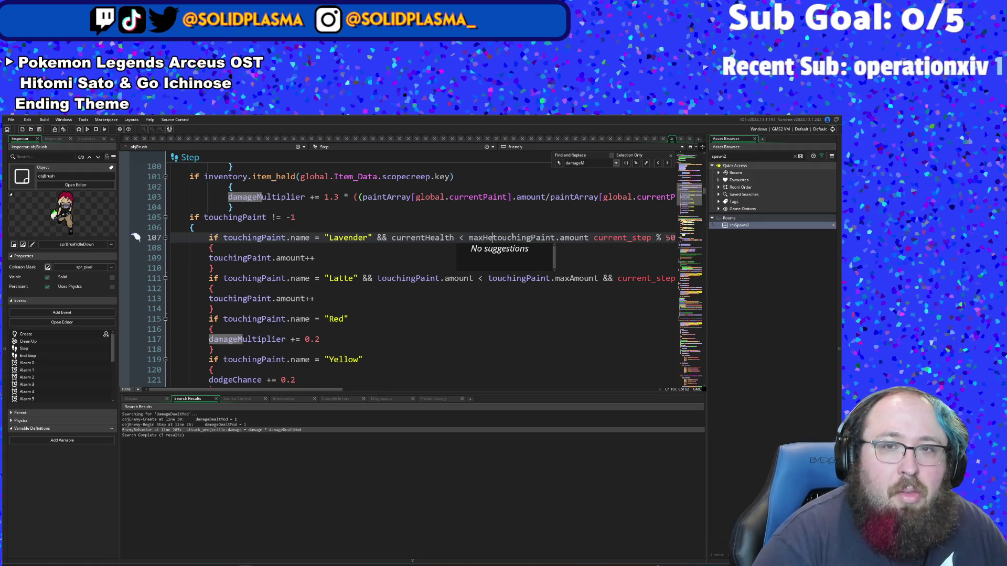
{"action": "type", "text": "alth"}
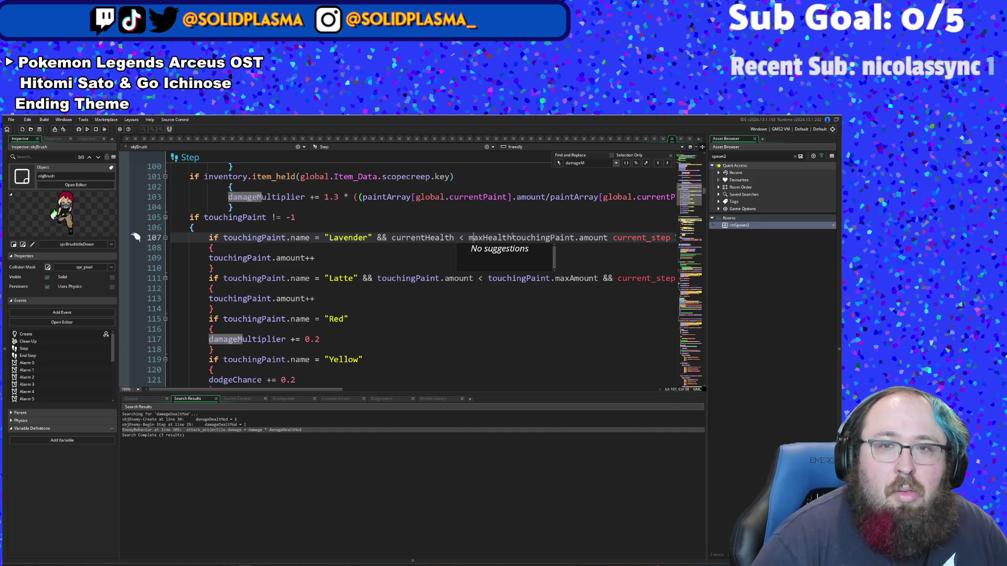
{"action": "key", "text": "Left"}
{"action": "key", "text": "BackSpace"}
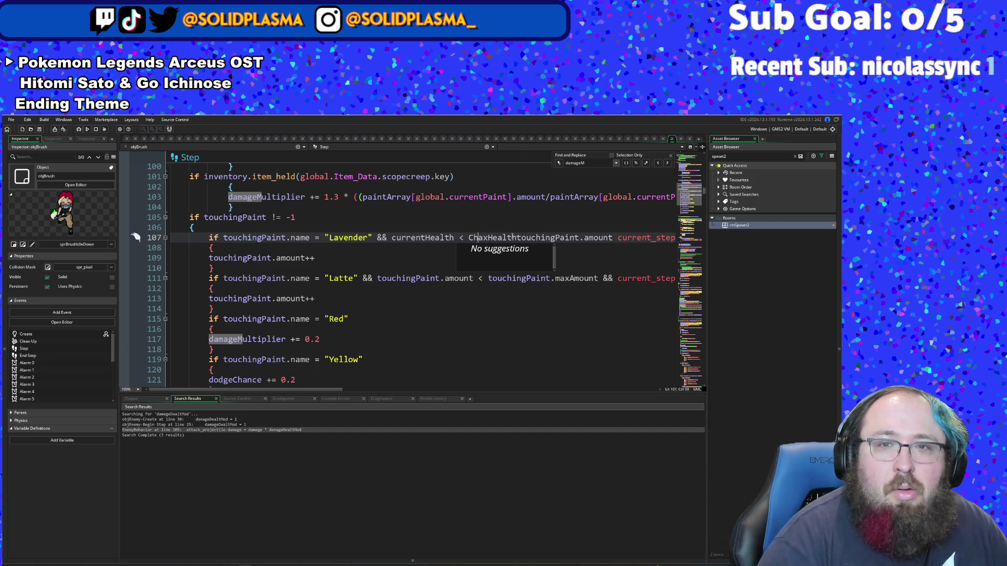
{"action": "type", "text": "char<"}
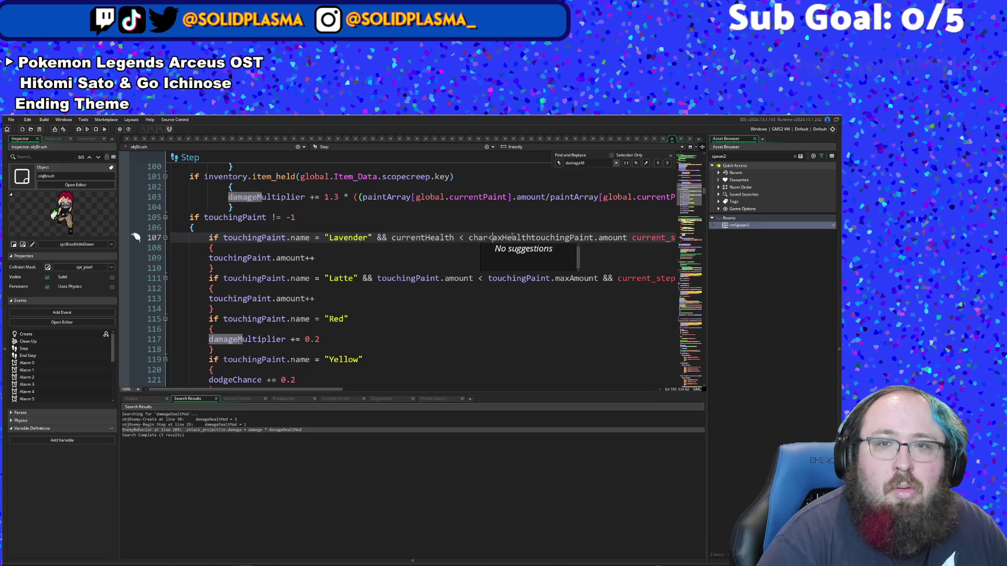
{"action": "key", "text": "BackSpace"}
{"action": "type", "text": "M"}
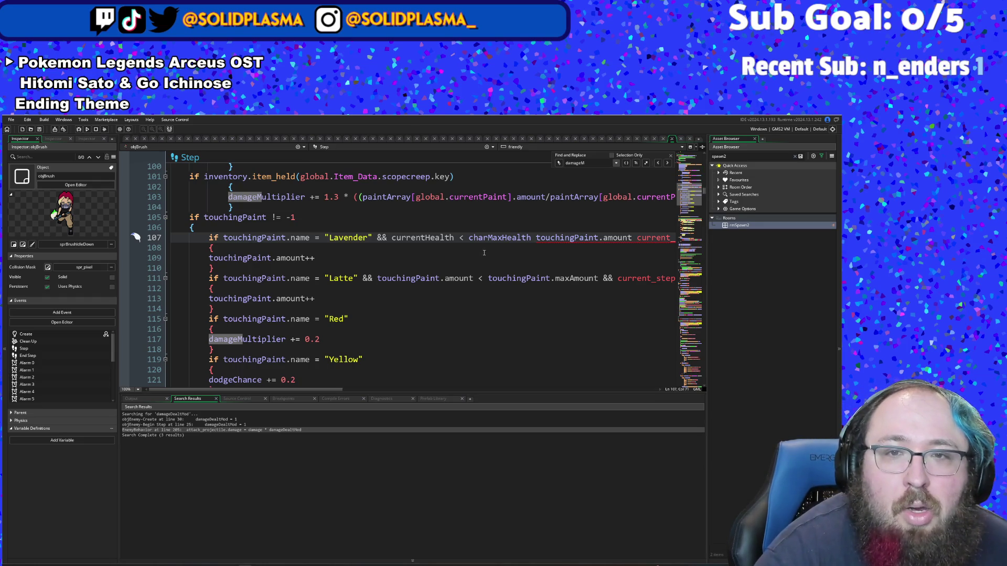
Step: Replace currentHealth with charHealth and add && before touchingPaint.amount
{"action": "left_click_drag", "start_coordinate": [455, 237], "coordinate": [397, 245]}
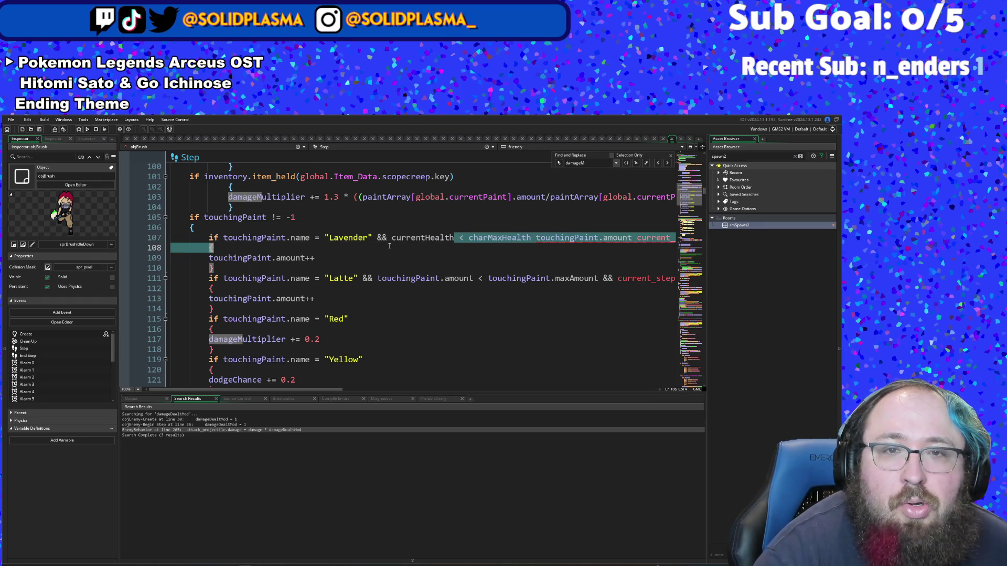
{"action": "double_click", "coordinate": [391, 238]}
{"action": "type", "text": "cha"}
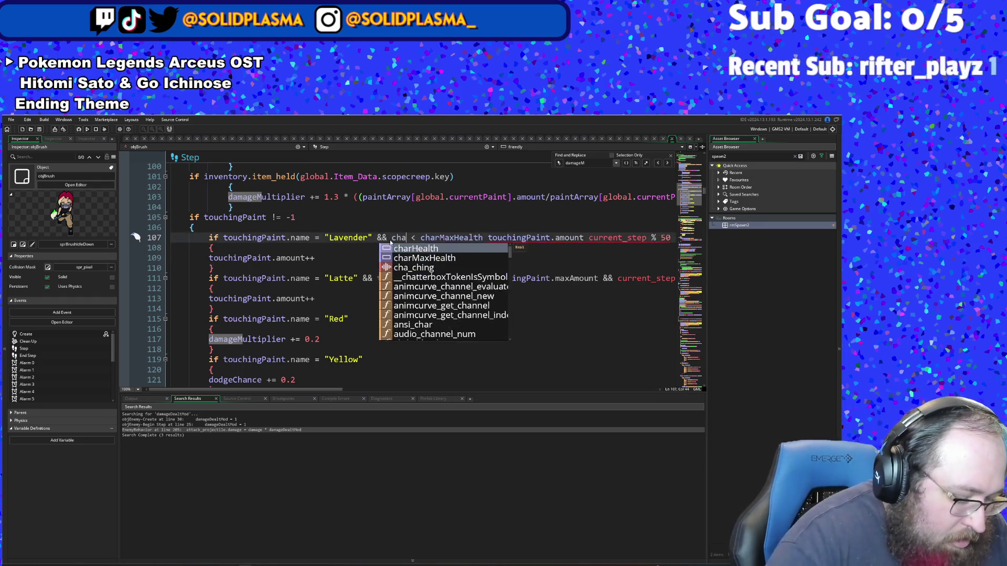
{"action": "type", "text": "r Health"}
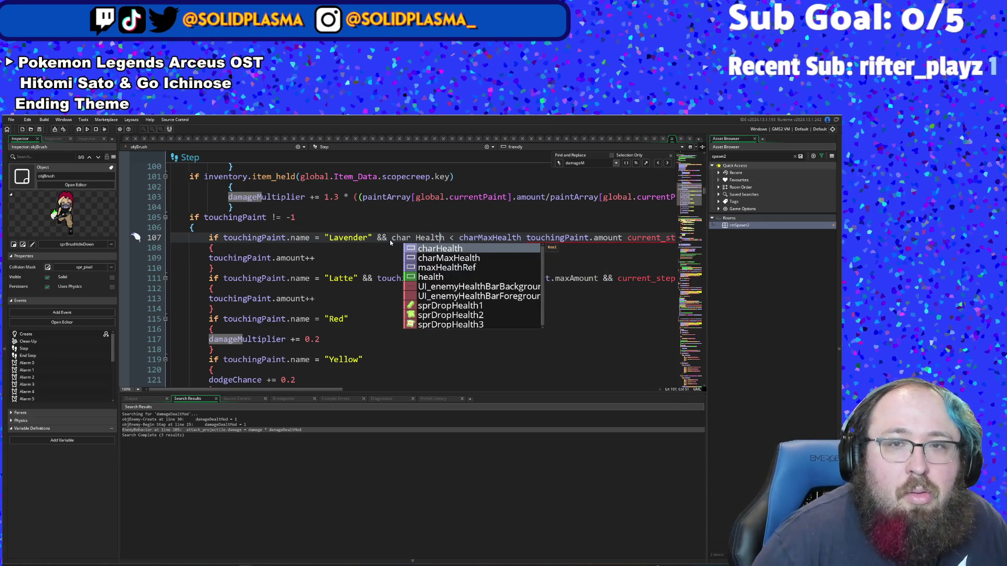
{"action": "key", "text": "Left"}
{"action": "key", "text": "Left"}
{"action": "key", "text": "BackSpace"}
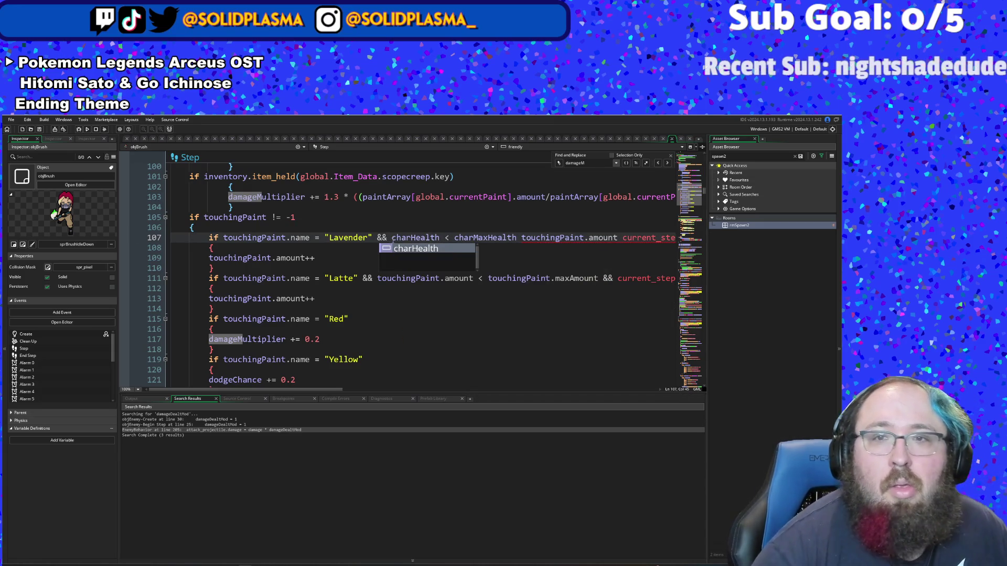
{"action": "left_click", "coordinate": [521, 238]}
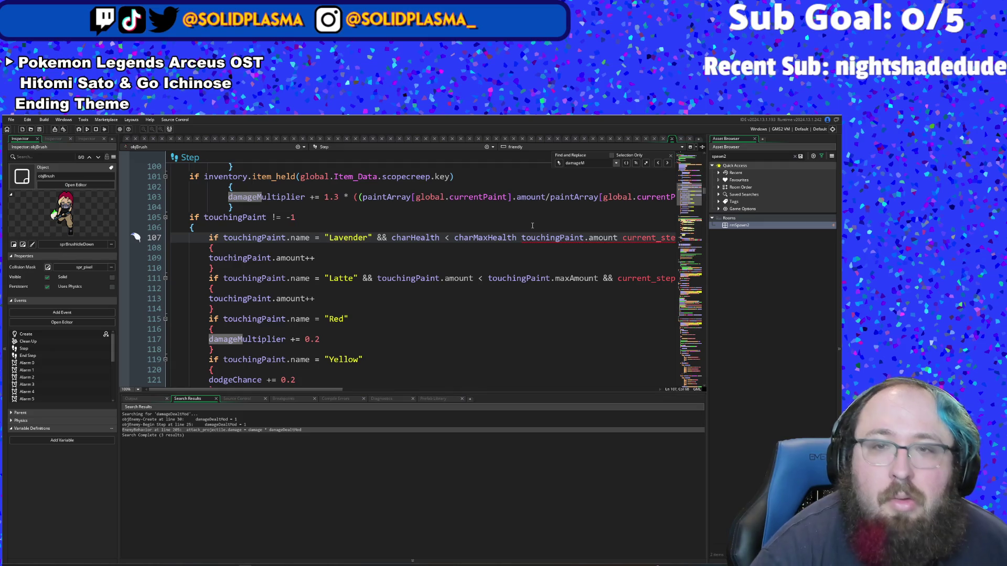
{"action": "type", "text": "&&"}
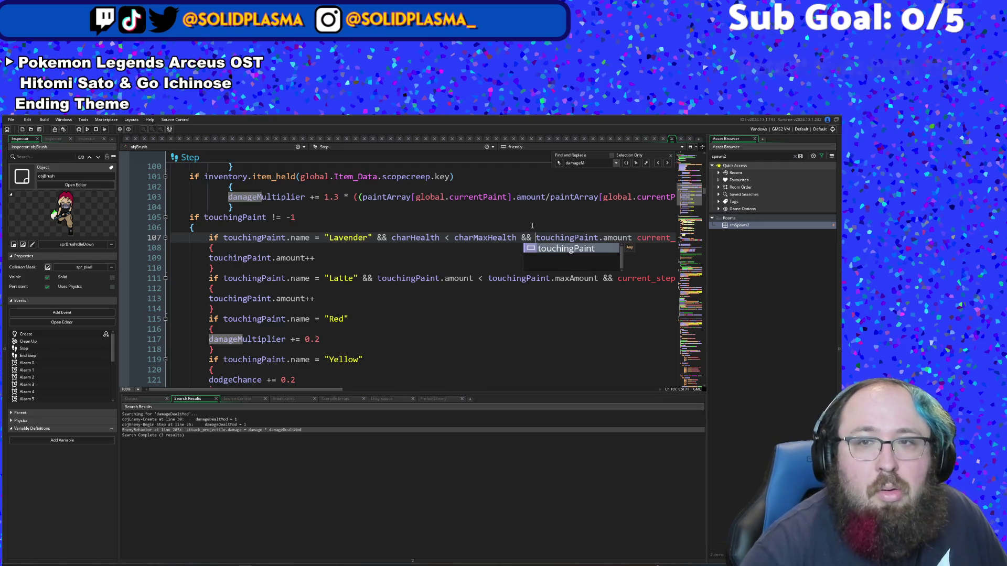
{"action": "left_click", "coordinate": [433, 368]}
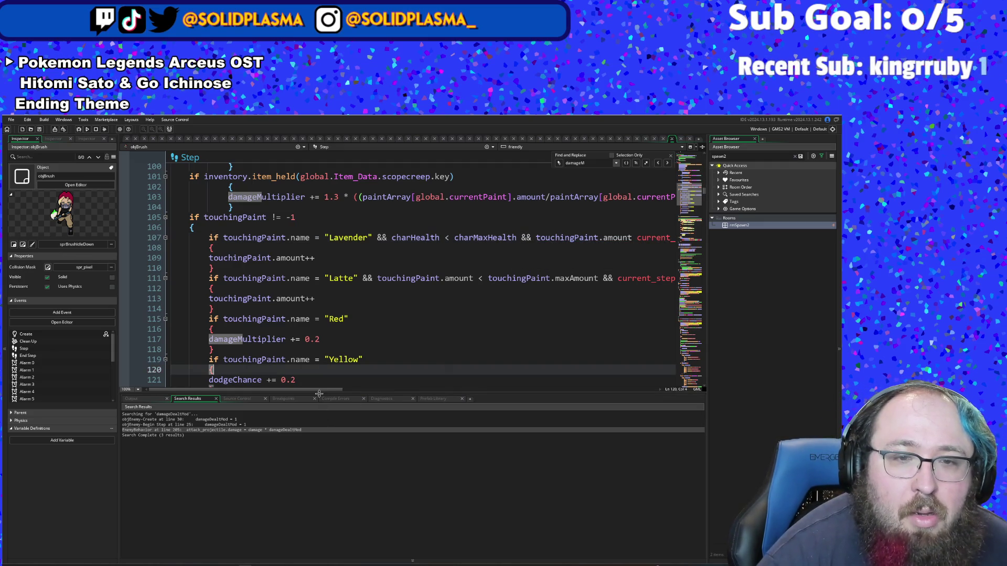
Step: Change the Lavender interval on line 107 from 'current_step % 50' to '% 60'
{"action": "mouse_move", "coordinate": [317, 392]}
{"action": "left_mouse_down"}
{"action": "mouse_move", "coordinate": [379, 410]}
{"action": "mouse_move", "coordinate": [343, 410]}
{"action": "left_mouse_up"}
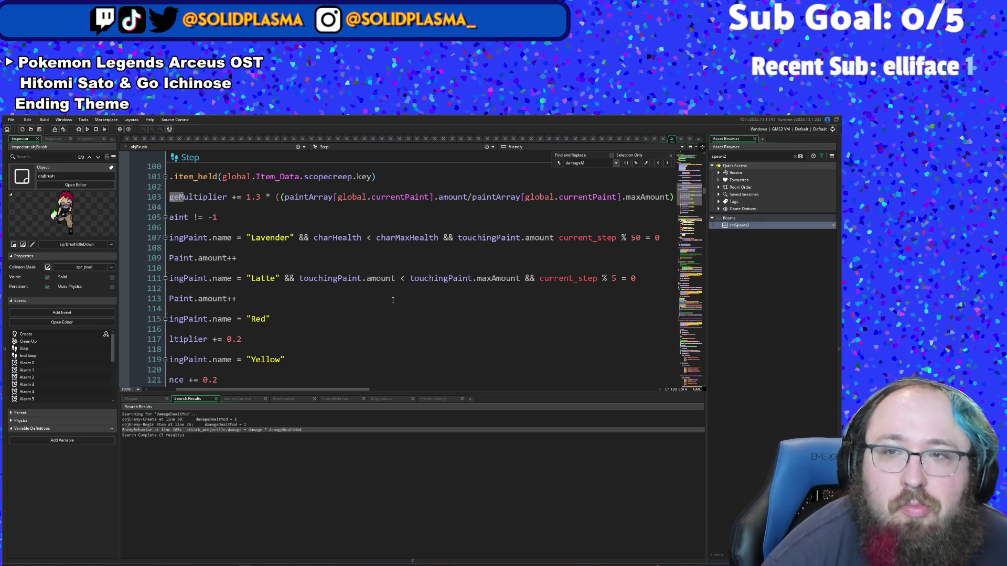
{"action": "double_click", "coordinate": [636, 239]}
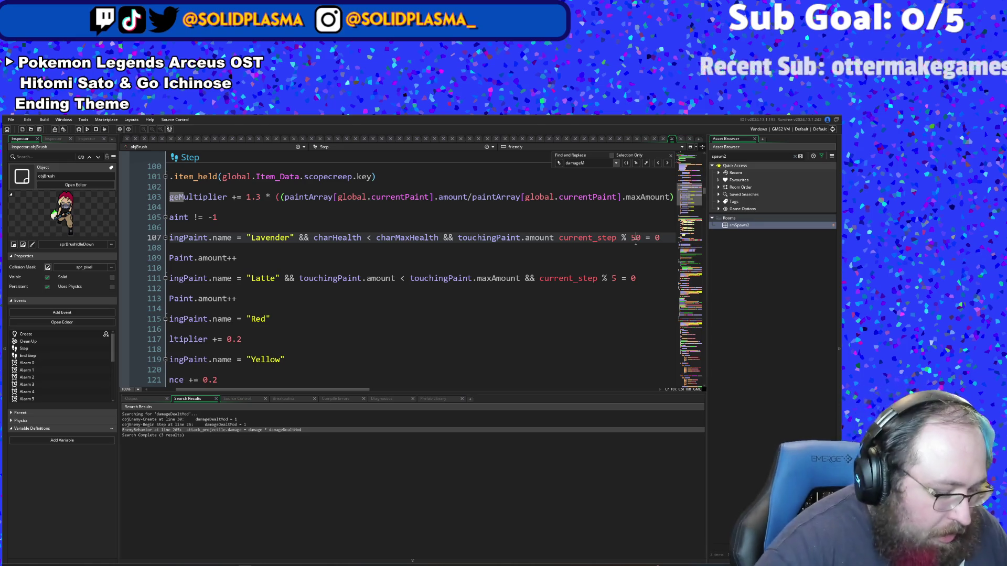
{"action": "type", "text": "100"}
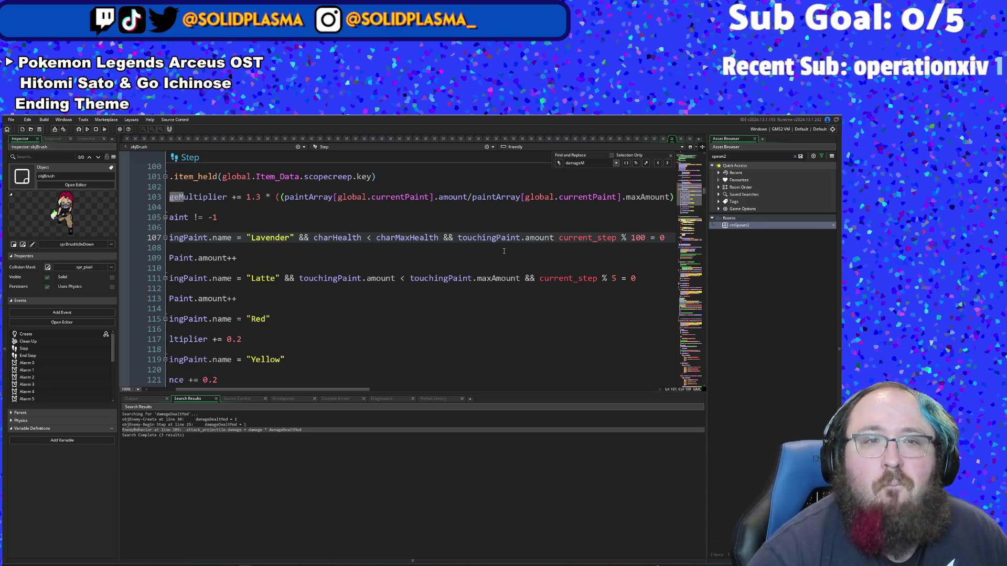
{"action": "key", "text": "BackSpace"}
{"action": "key", "text": "BackSpace"}
{"action": "type", "text": "6"}
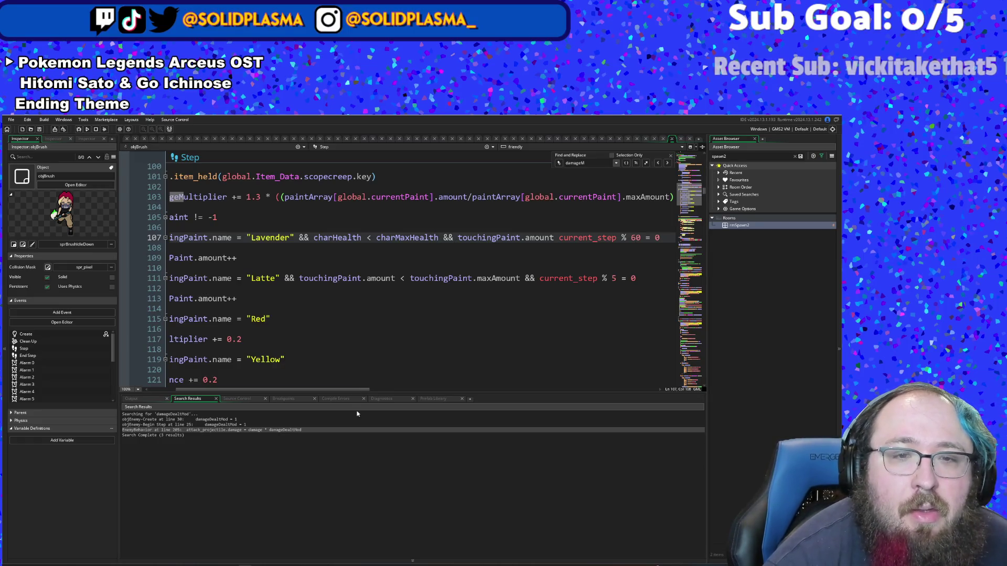
{"action": "left_click_drag", "start_coordinate": [273, 389], "coordinate": [246, 389]}
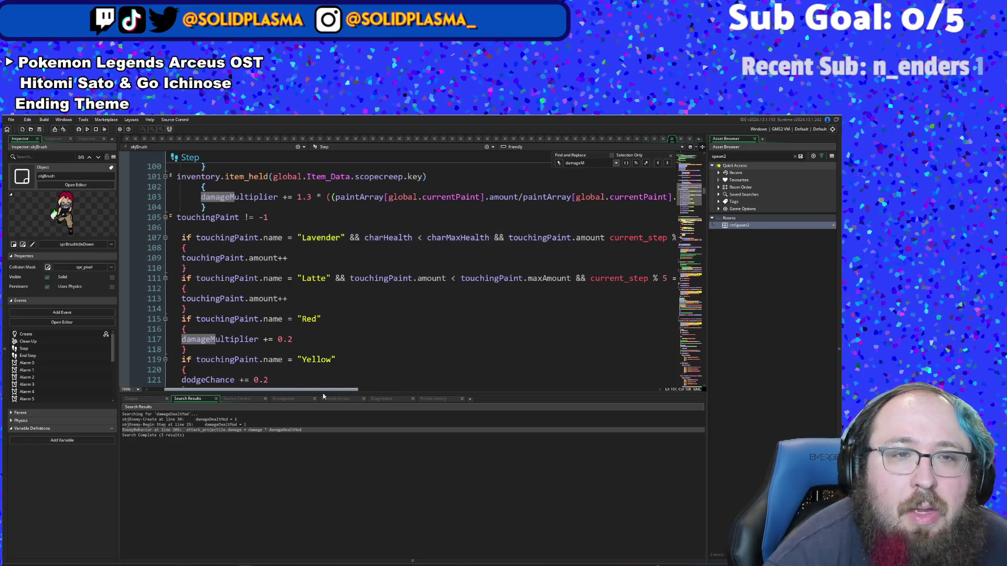
Step: Replace 'touchingPaint.amount++' on line 109 with 'charHealth++'
{"action": "left_click", "coordinate": [328, 259]}
{"action": "key", "text": "shift+Home"}
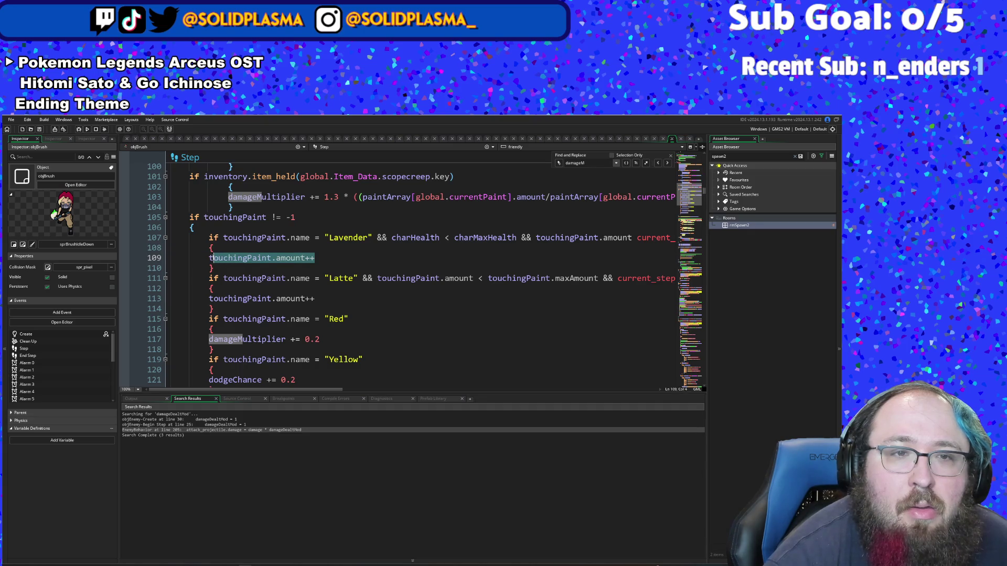
{"action": "type", "text": "char"}
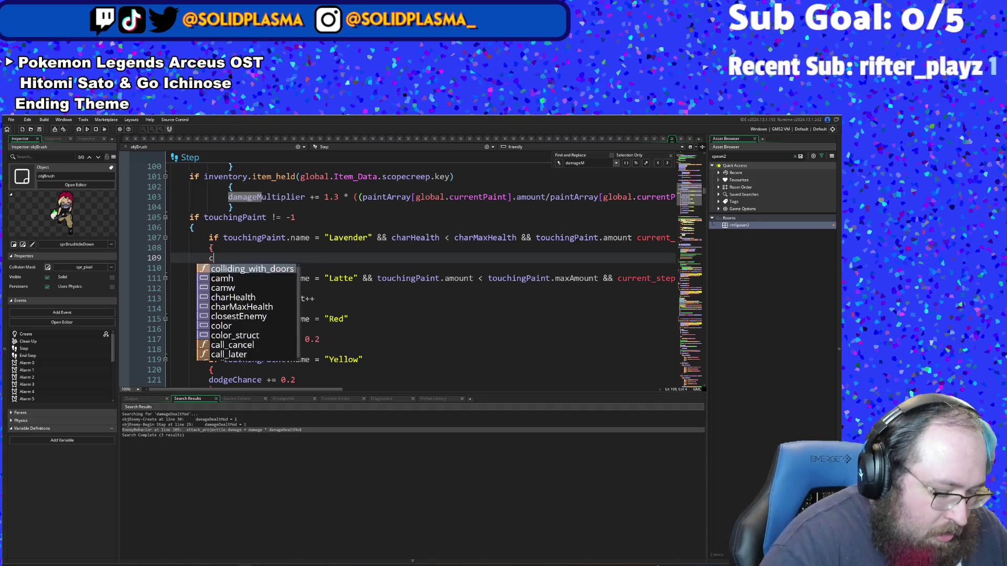
{"action": "key", "text": "Return"}
{"action": "type", "text": "++"}
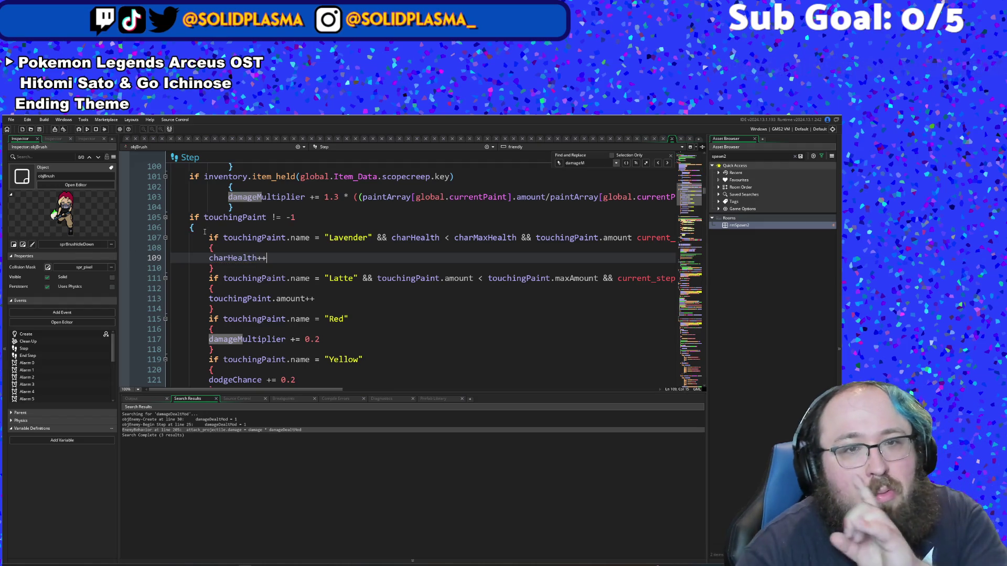
{"action": "left_click", "coordinate": [348, 237]}
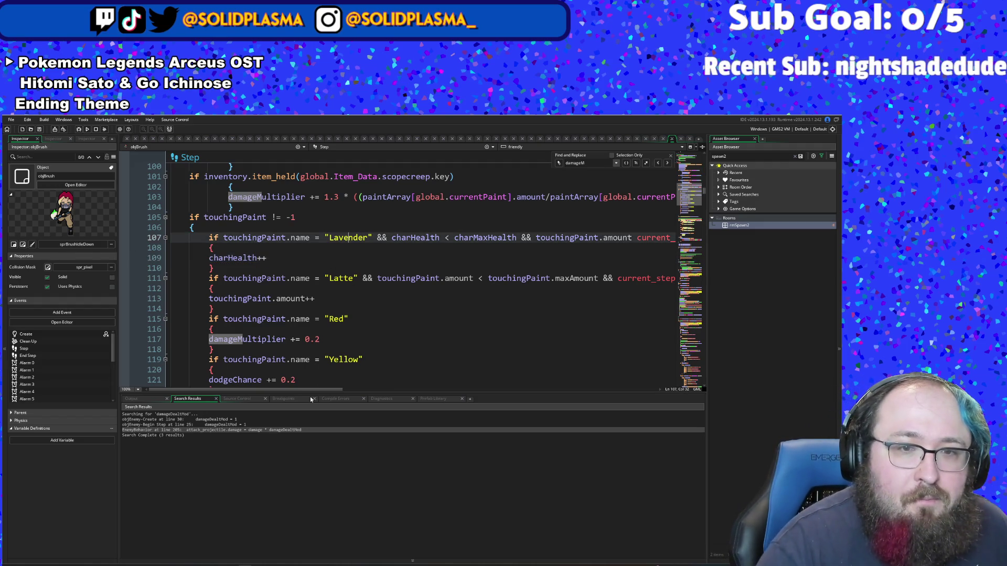
{"action": "left_click_drag", "start_coordinate": [313, 390], "coordinate": [370, 393]}
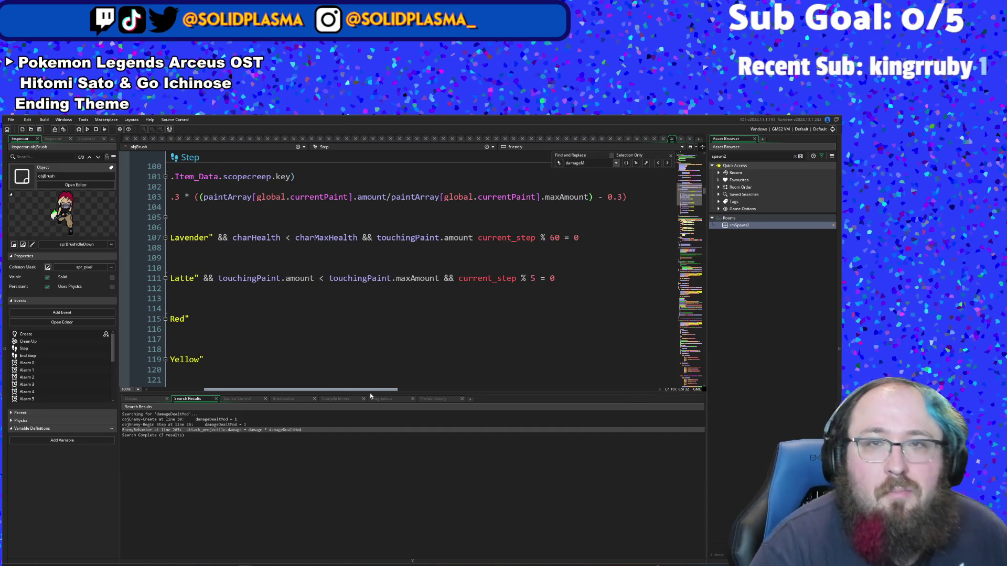
{"action": "left_click_drag", "start_coordinate": [370, 392], "coordinate": [314, 389]}
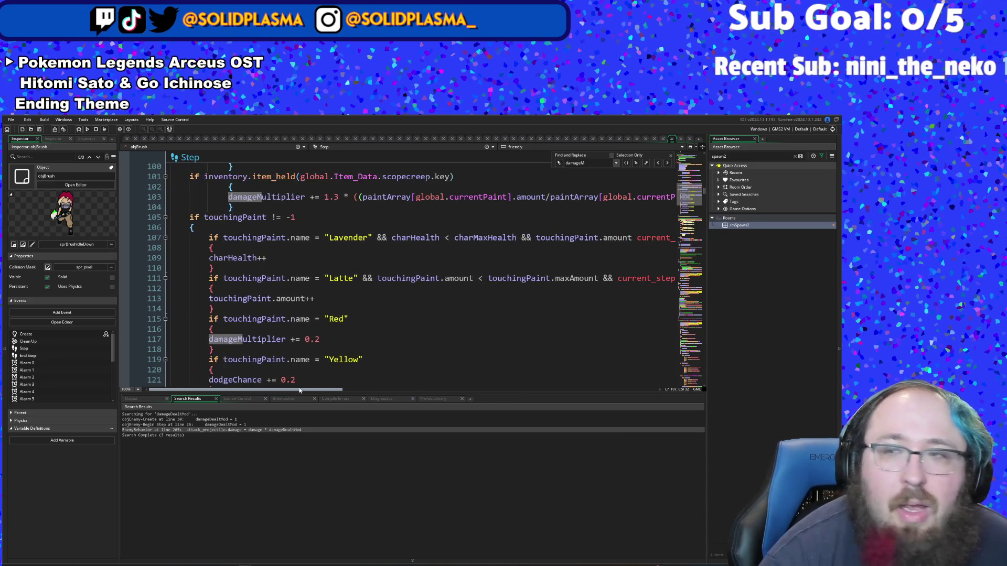
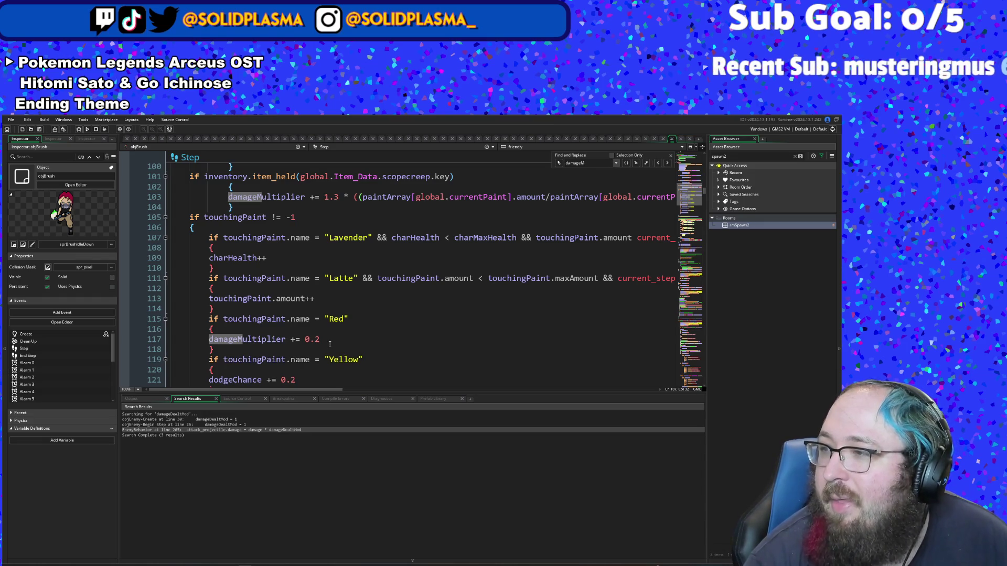
Step: Open the EnemyBehavior script through the asset search for 'nemy'
{"action": "left_click", "coordinate": [330, 329]}
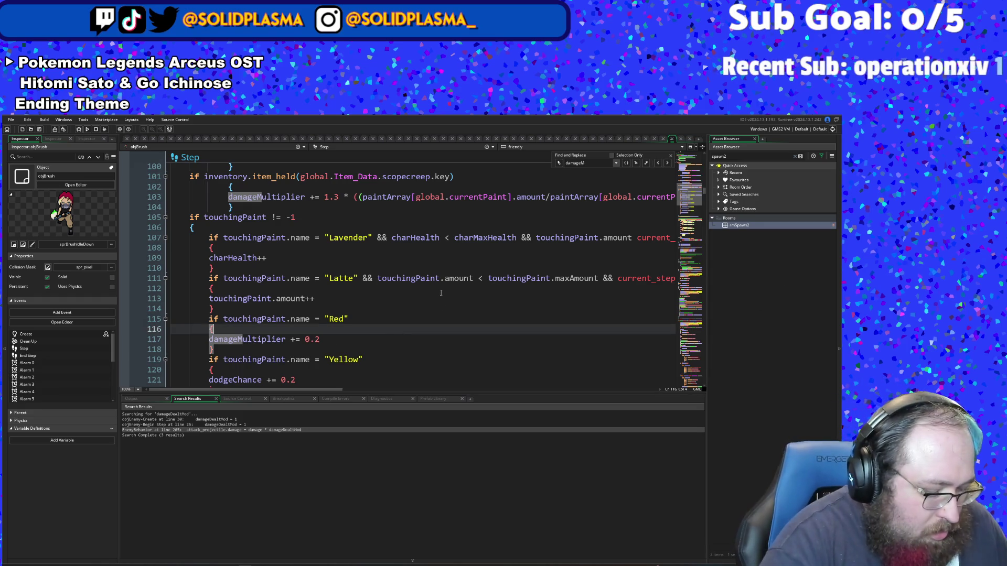
{"action": "key", "text": "ctrl+t"}
{"action": "type", "text": "enemy"}
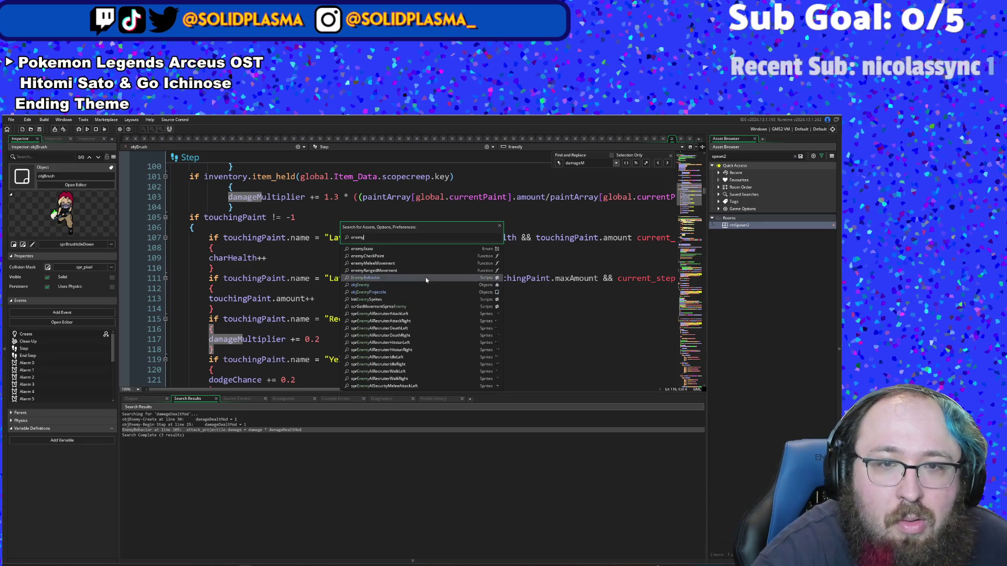
{"action": "left_click", "coordinate": [426, 277]}
Step: Review EnemyBehavior's White, Cider and Purple paint blocks, then close the script
{"action": "scroll", "coordinate": [420, 269], "scroll_direction": "down", "scroll_amount": 10}
{"action": "scroll", "coordinate": [420, 269], "scroll_direction": "down", "scroll_amount": 20}
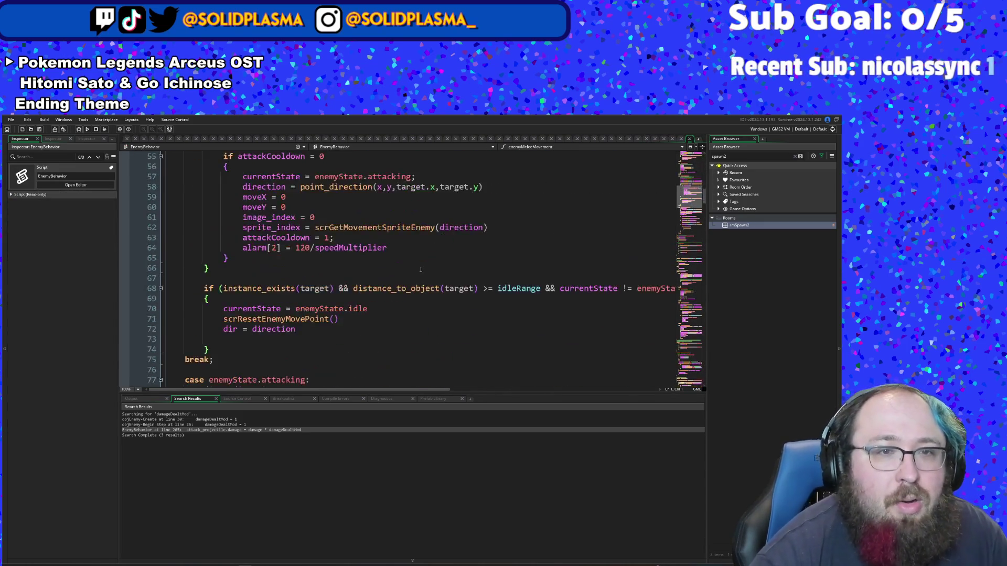
{"action": "scroll", "coordinate": [418, 271], "scroll_direction": "down", "scroll_amount": 6}
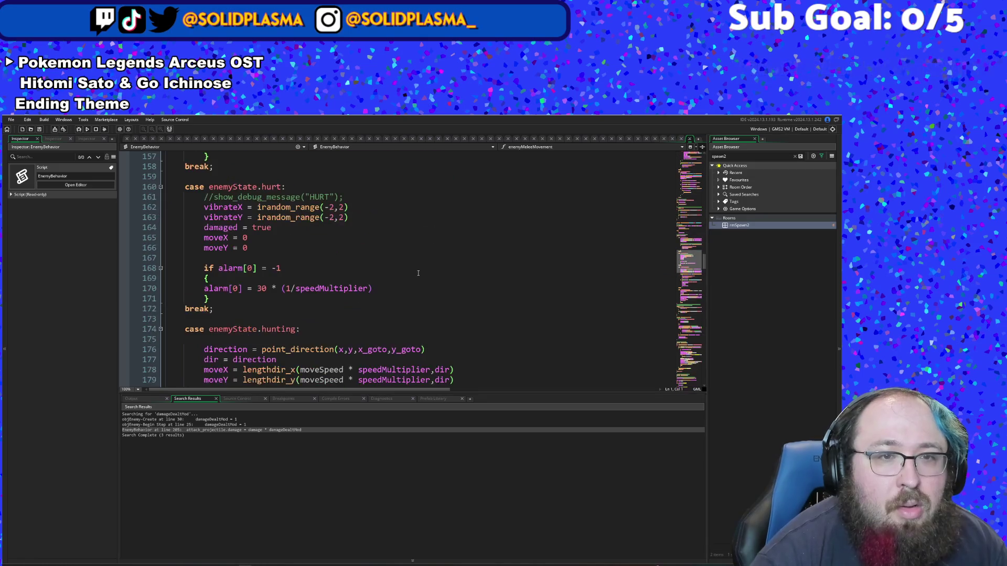
{"action": "scroll", "coordinate": [418, 271], "scroll_direction": "up", "scroll_amount": 10}
{"action": "scroll", "coordinate": [418, 270], "scroll_direction": "down", "scroll_amount": 4}
{"action": "scroll", "coordinate": [418, 269], "scroll_direction": "down", "scroll_amount": 20}
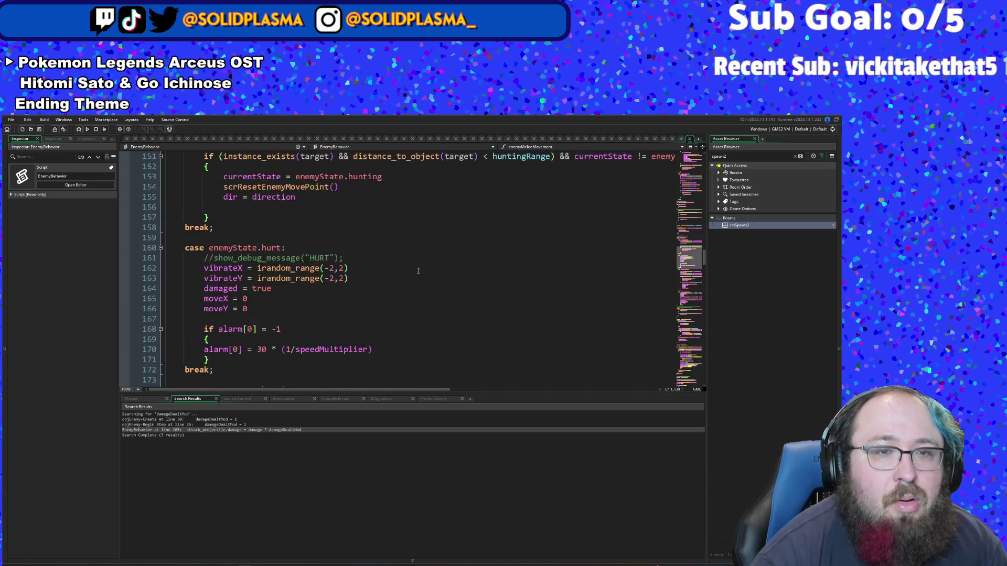
{"action": "scroll", "coordinate": [421, 251], "scroll_direction": "down", "scroll_amount": 18}
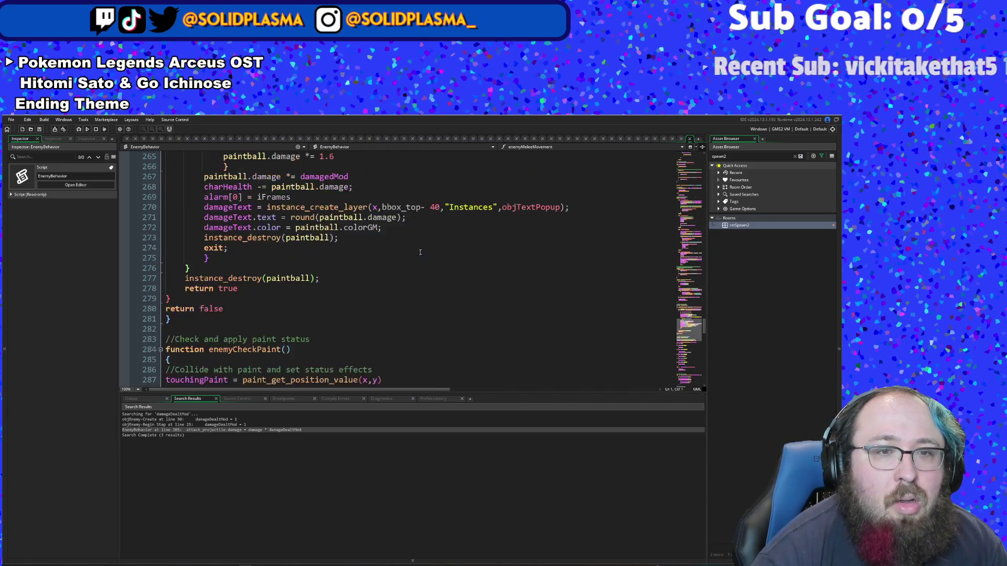
{"action": "left_click", "coordinate": [300, 264]}
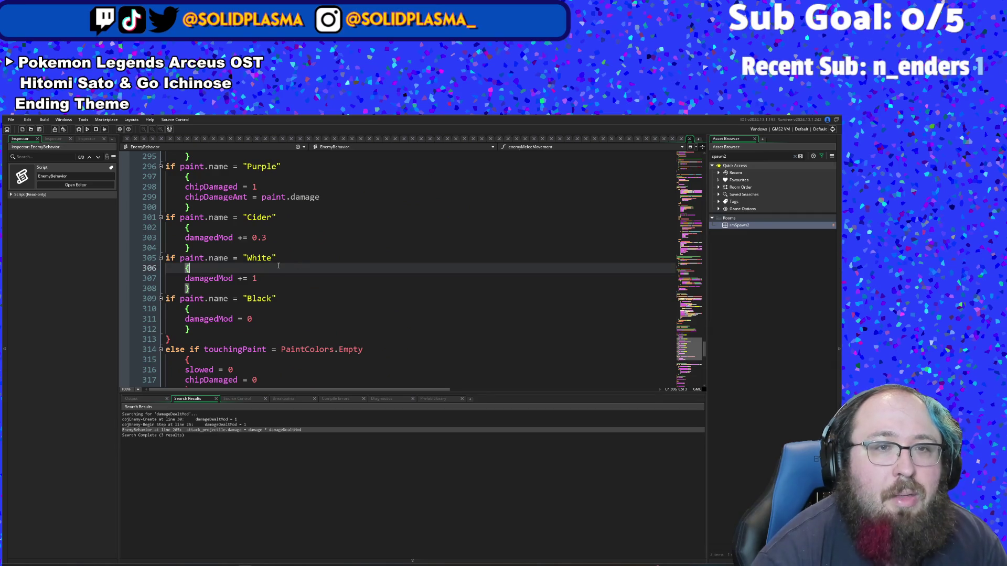
{"action": "left_click", "coordinate": [275, 252]}
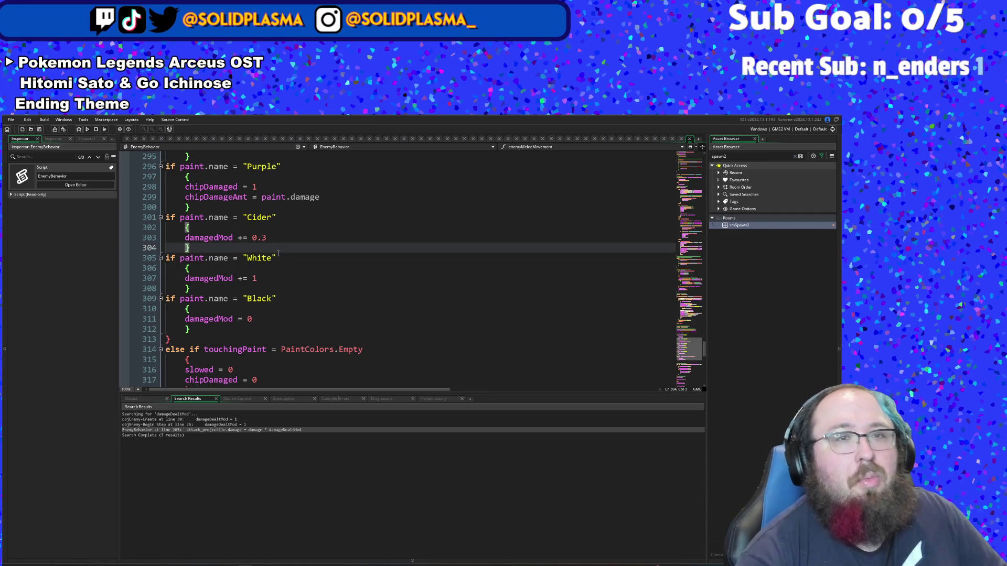
{"action": "left_click", "coordinate": [279, 253]}
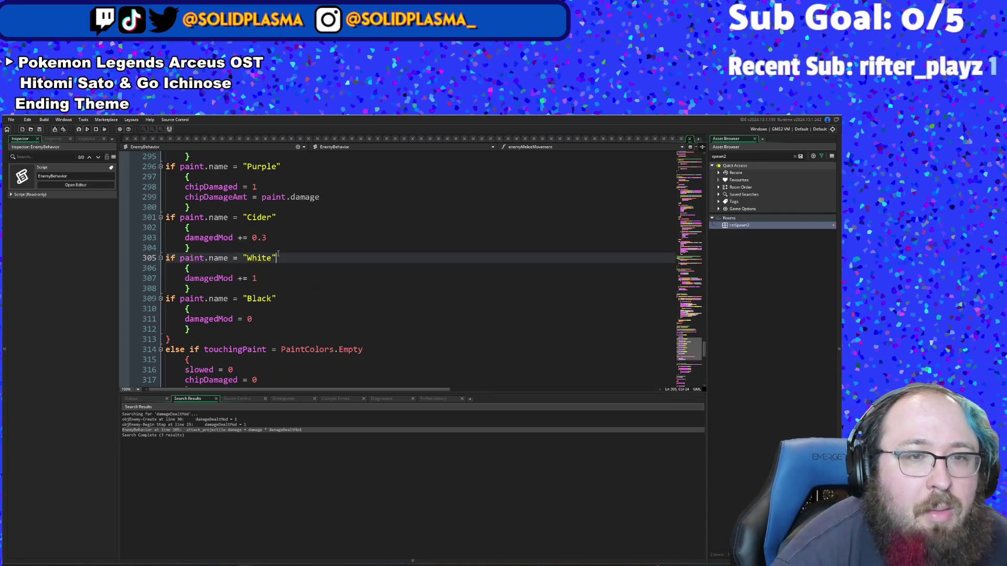
{"action": "scroll", "coordinate": [278, 254], "scroll_direction": "up", "scroll_amount": 5}
{"action": "scroll", "coordinate": [279, 253], "scroll_direction": "down", "scroll_amount": 3}
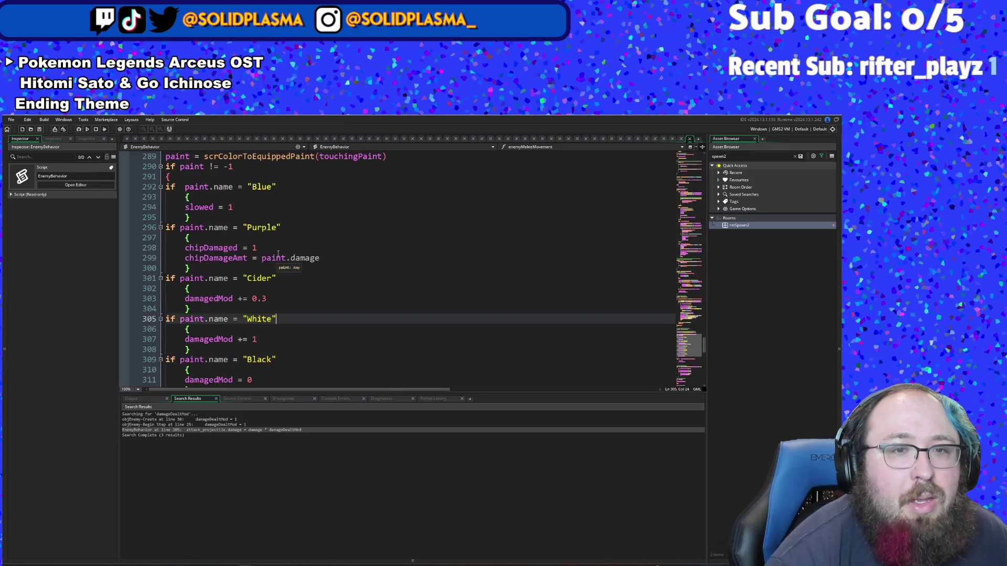
{"action": "left_click", "coordinate": [262, 258]}
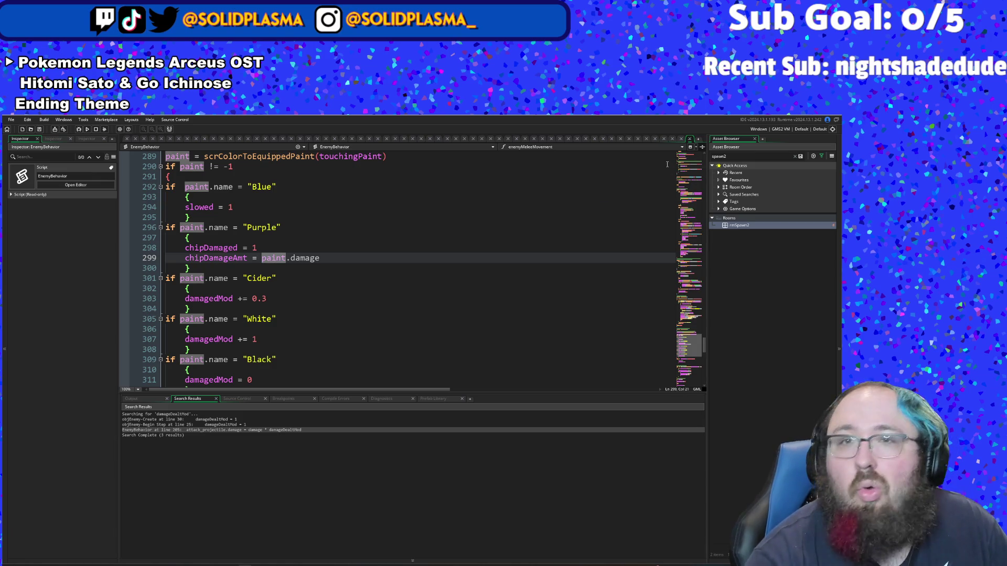
{"action": "left_click", "coordinate": [689, 139]}
Step: Append + movementMod after moveSpeed in line 167's moveX lengthdir call
{"action": "scroll", "coordinate": [328, 293], "scroll_direction": "up", "scroll_amount": 2}
{"action": "scroll", "coordinate": [326, 292], "scroll_direction": "up", "scroll_amount": 3}
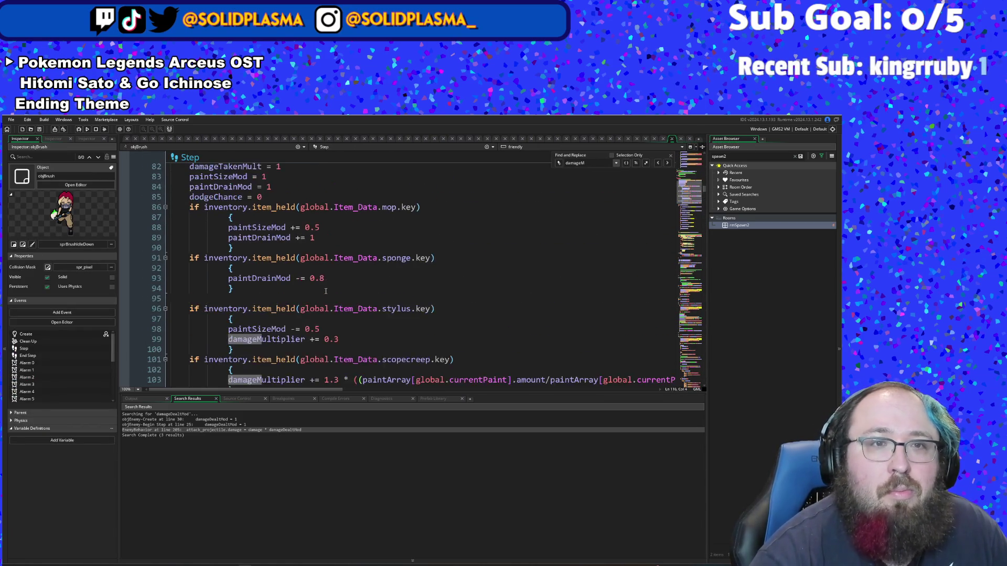
{"action": "scroll", "coordinate": [329, 273], "scroll_direction": "down", "scroll_amount": 15}
{"action": "scroll", "coordinate": [333, 249], "scroll_direction": "up", "scroll_amount": 3}
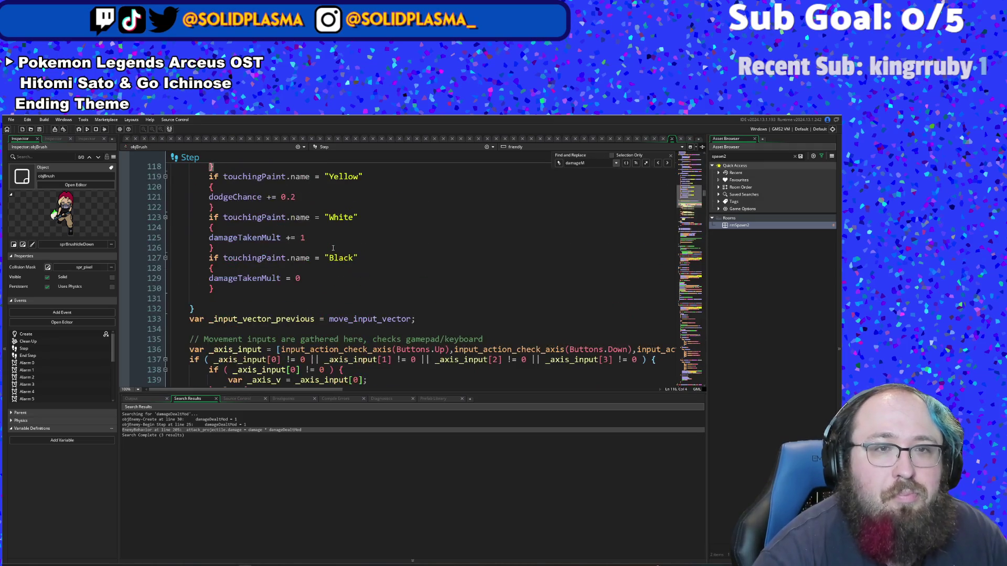
{"action": "scroll", "coordinate": [333, 248], "scroll_direction": "up", "scroll_amount": 6}
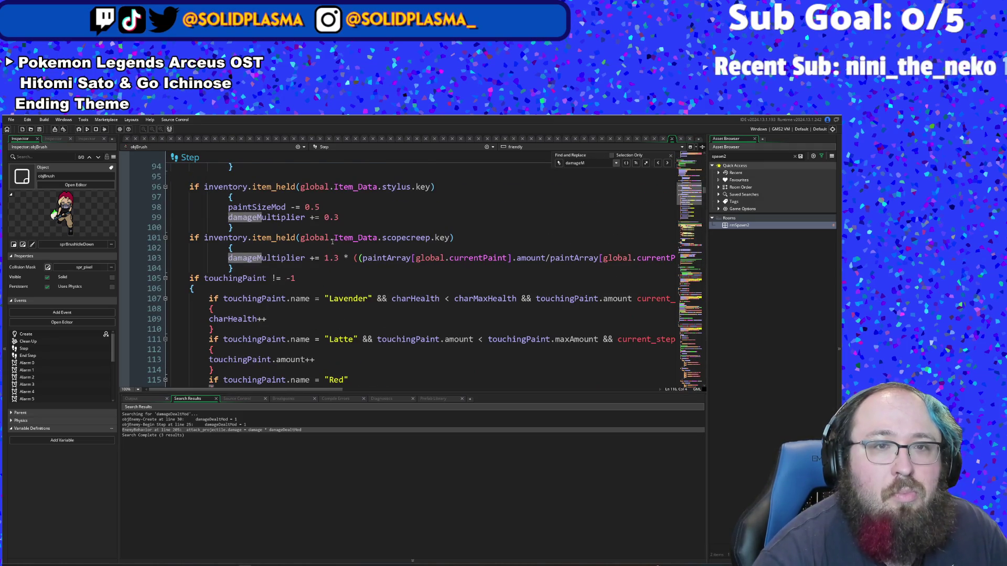
{"action": "scroll", "coordinate": [333, 230], "scroll_direction": "up", "scroll_amount": 6}
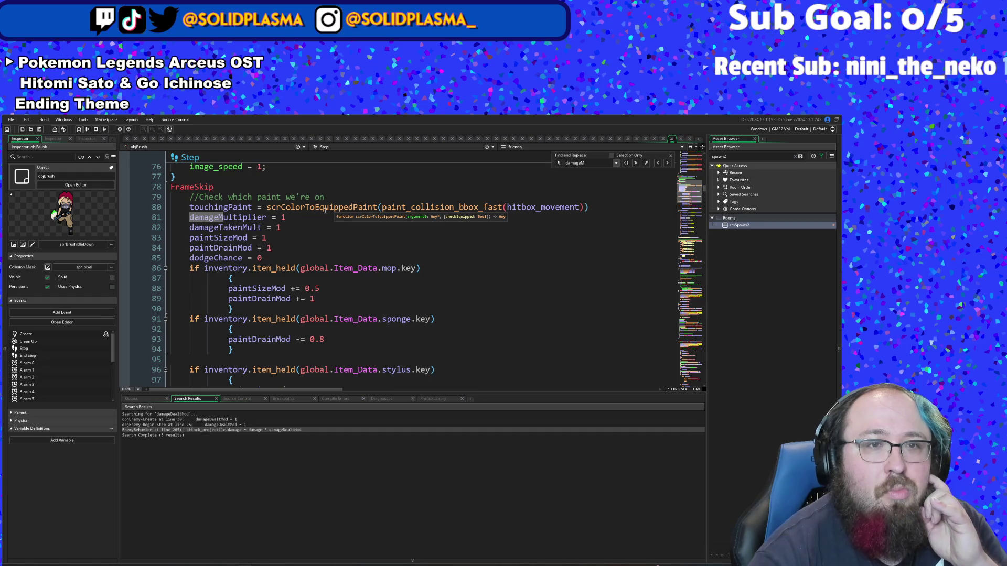
{"action": "scroll", "coordinate": [287, 241], "scroll_direction": "down", "scroll_amount": 2}
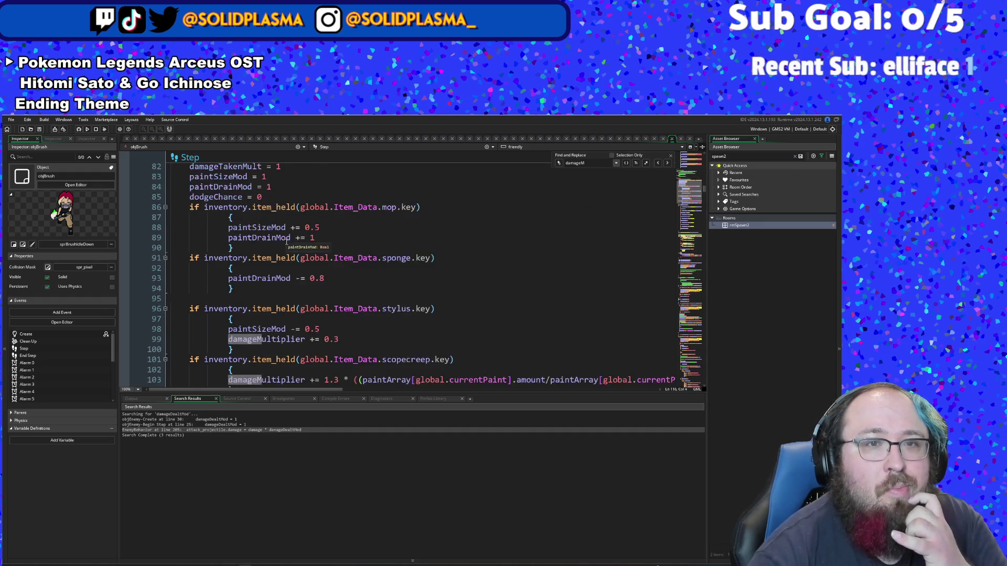
{"action": "scroll", "coordinate": [287, 241], "scroll_direction": "down", "scroll_amount": 4}
{"action": "scroll", "coordinate": [287, 242], "scroll_direction": "down", "scroll_amount": 6}
{"action": "scroll", "coordinate": [287, 242], "scroll_direction": "down", "scroll_amount": 7}
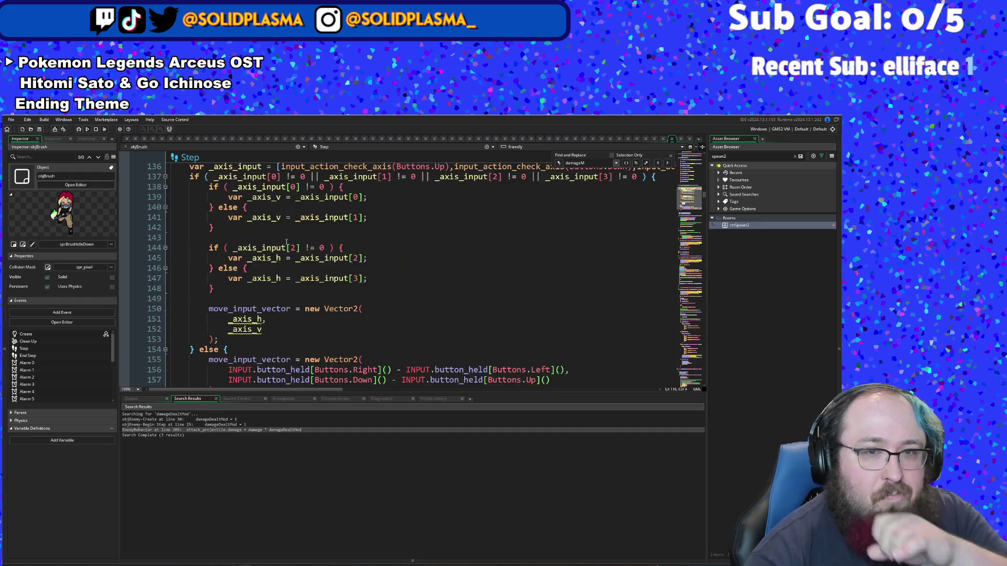
{"action": "scroll", "coordinate": [287, 243], "scroll_direction": "down", "scroll_amount": 8}
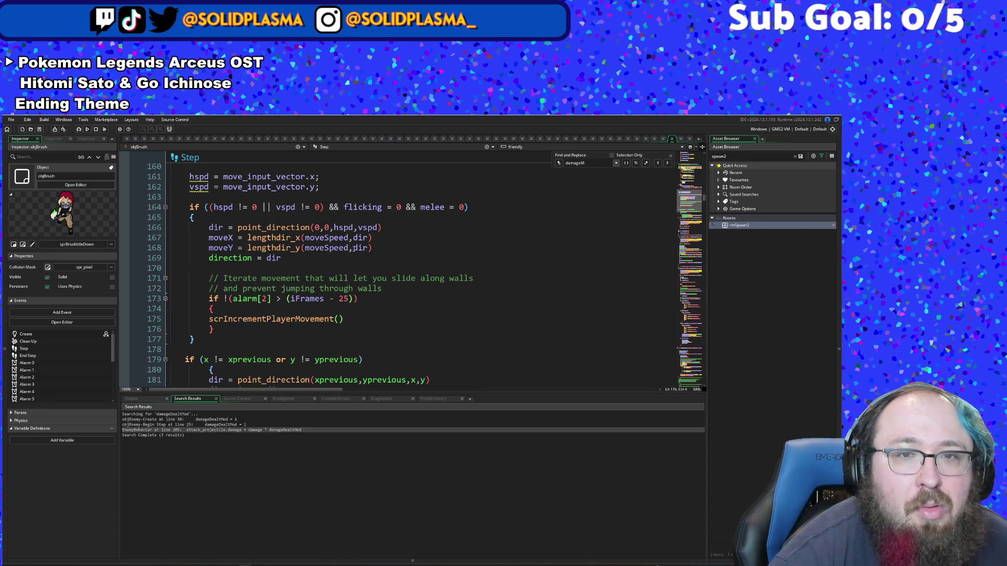
{"action": "left_click", "coordinate": [349, 238]}
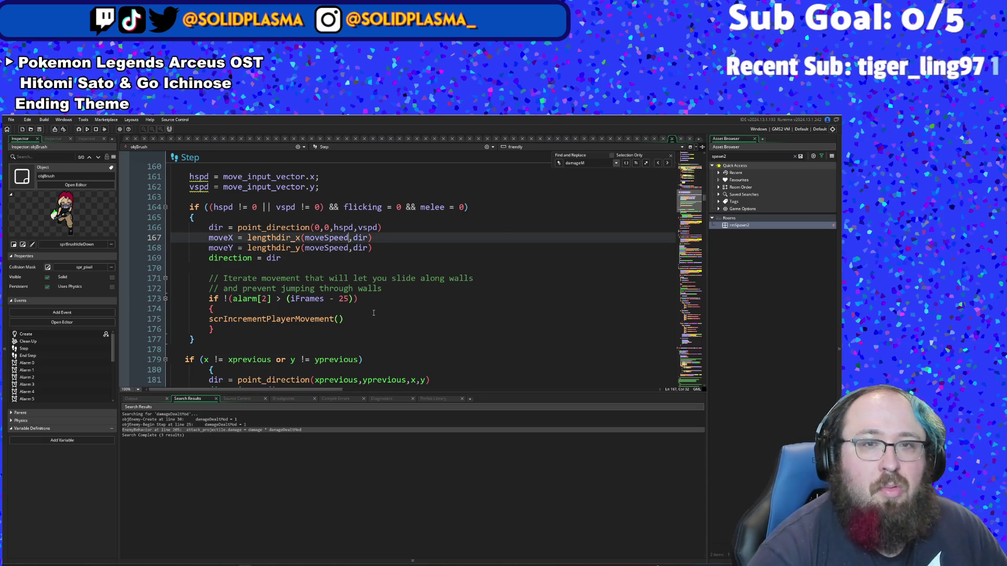
{"action": "type", "text": "+ move"}
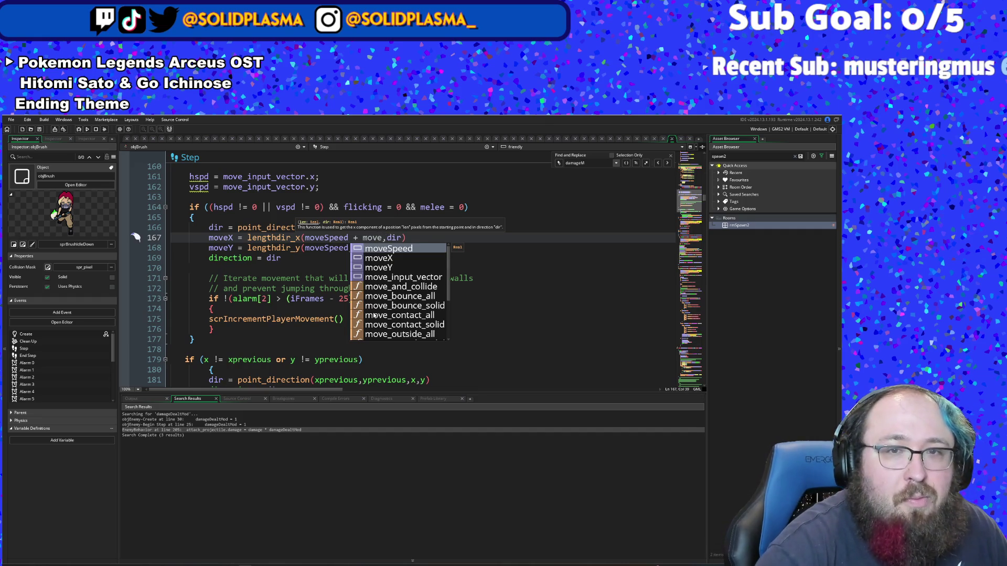
{"action": "key", "text": "Escape"}
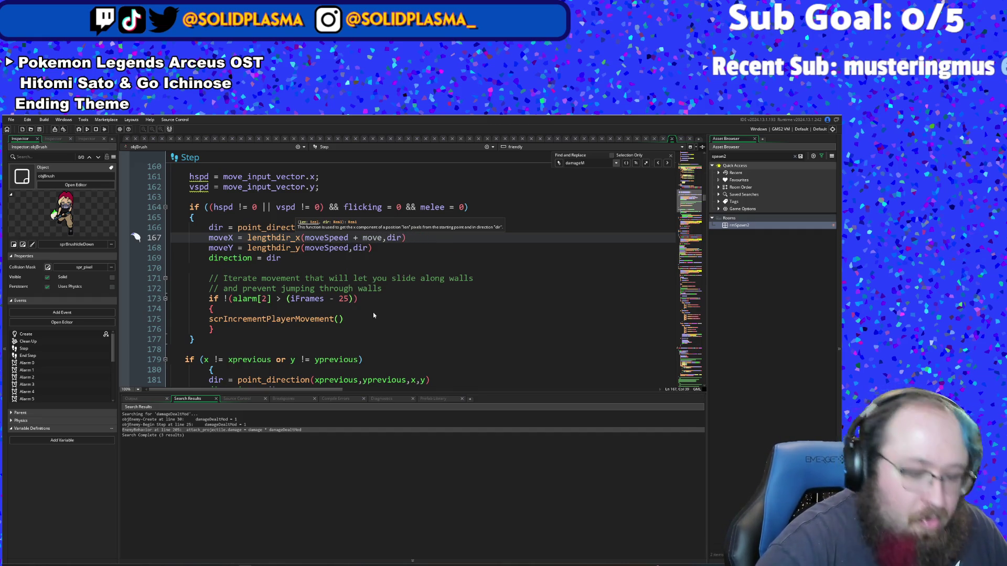
{"action": "type", "text": "mentM"}
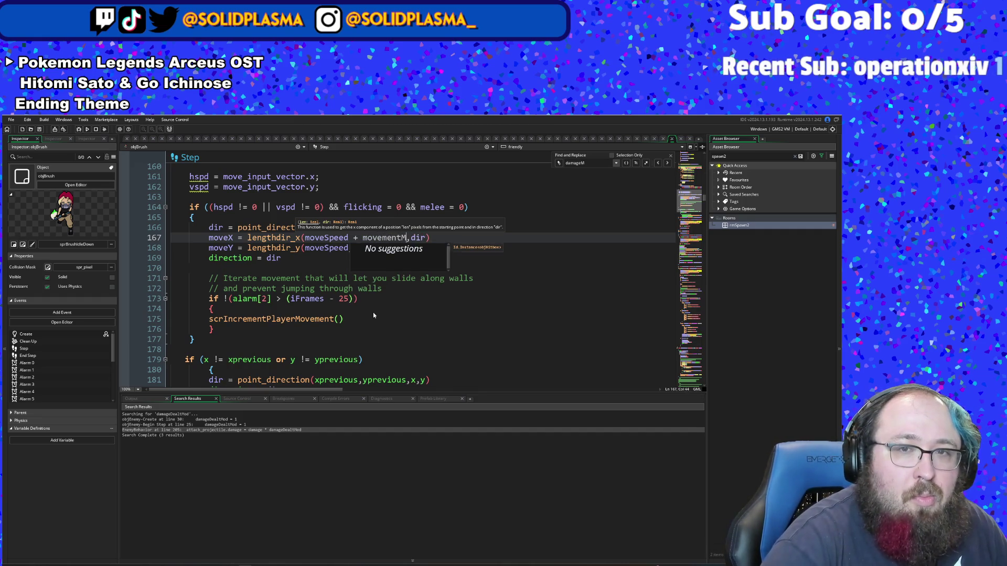
{"action": "type", "text": "od"}
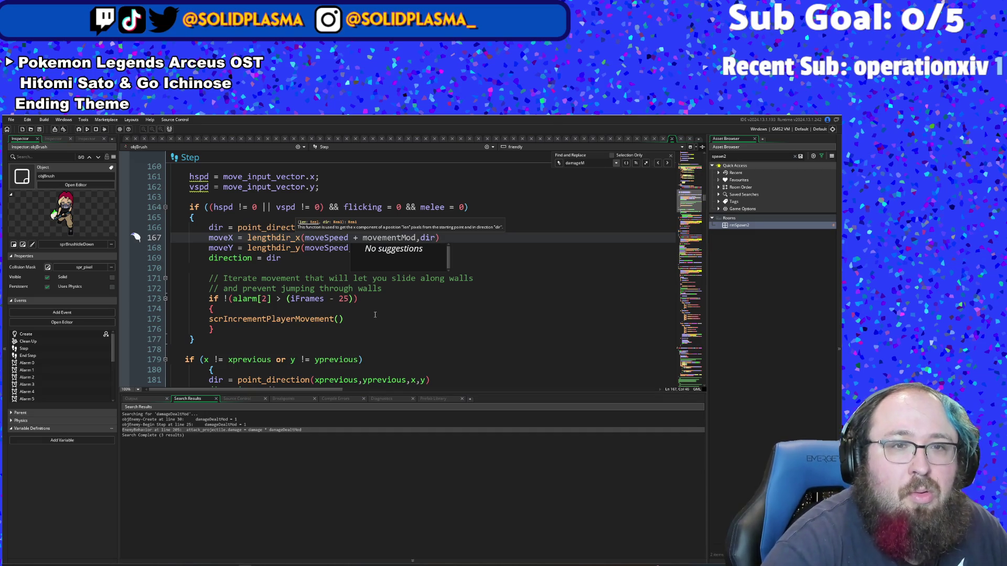
{"action": "left_click", "coordinate": [286, 278]}
Step: Add movementMod to moveSpeed in line 168's moveY lengthdir call
{"action": "left_click", "coordinate": [349, 248]}
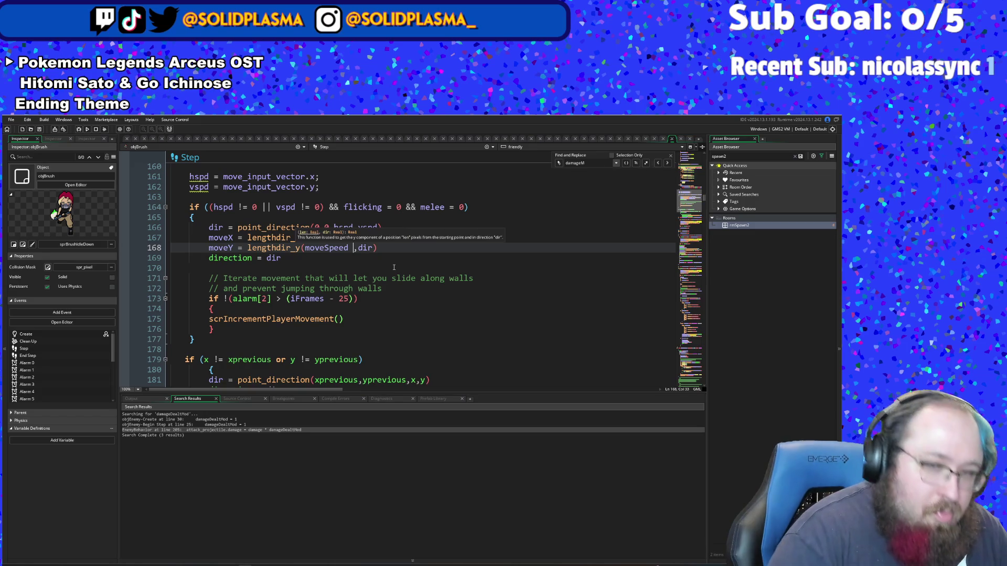
{"action": "type", "text": "+ move"}
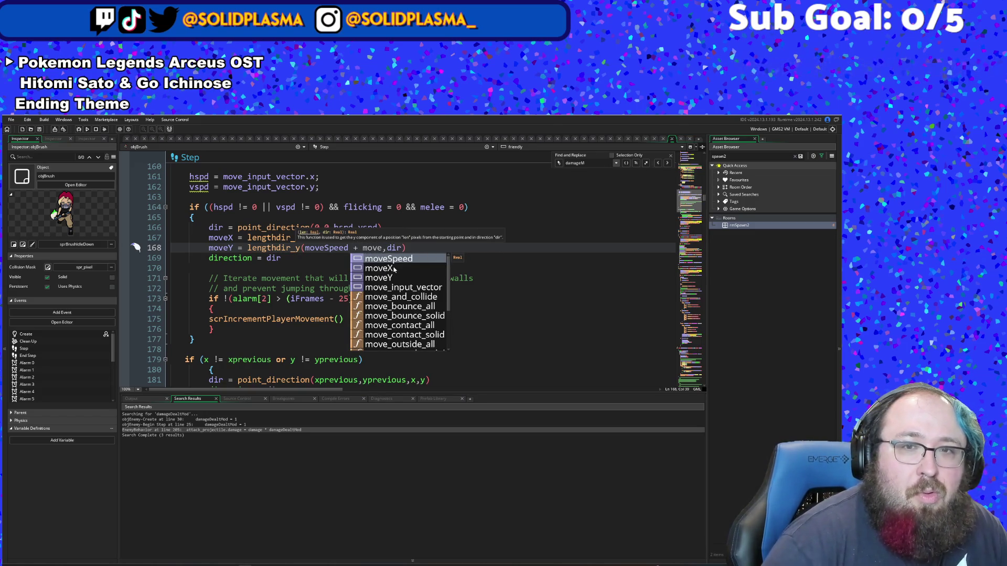
{"action": "type", "text": "mentMod"}
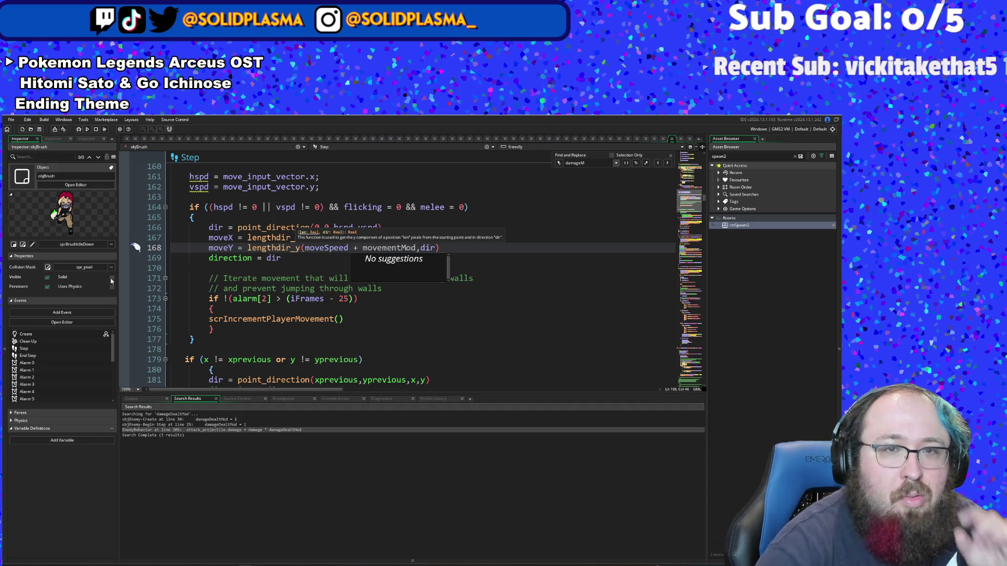
{"action": "left_click", "coordinate": [218, 334]}
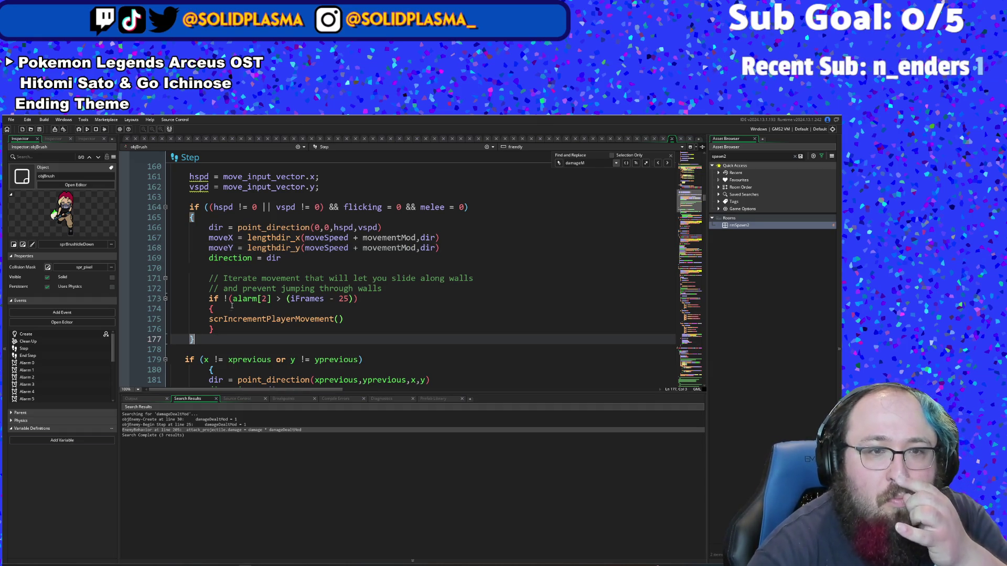
{"action": "scroll", "coordinate": [232, 305], "scroll_direction": "down", "scroll_amount": 2}
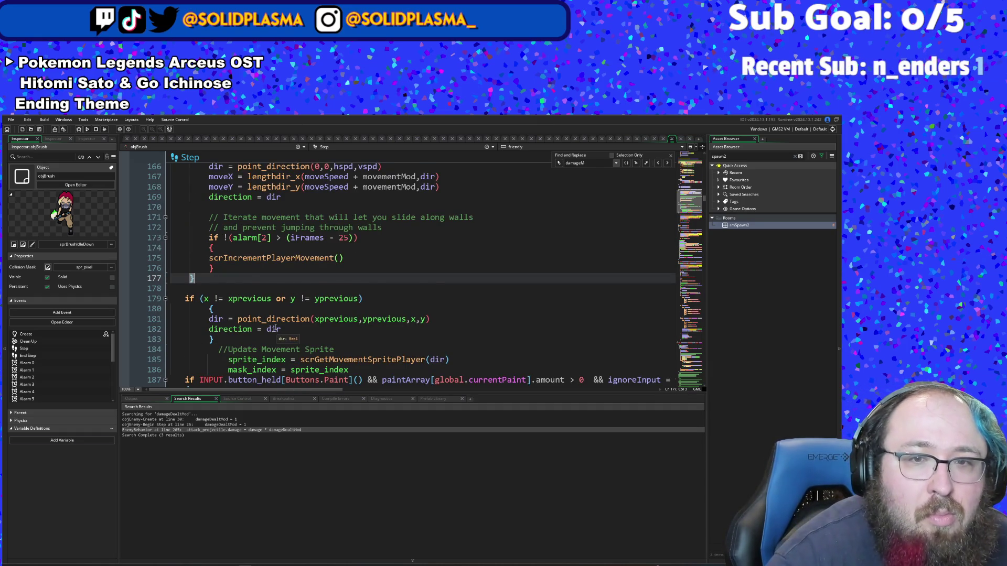
{"action": "scroll", "coordinate": [275, 327], "scroll_direction": "up", "scroll_amount": 2}
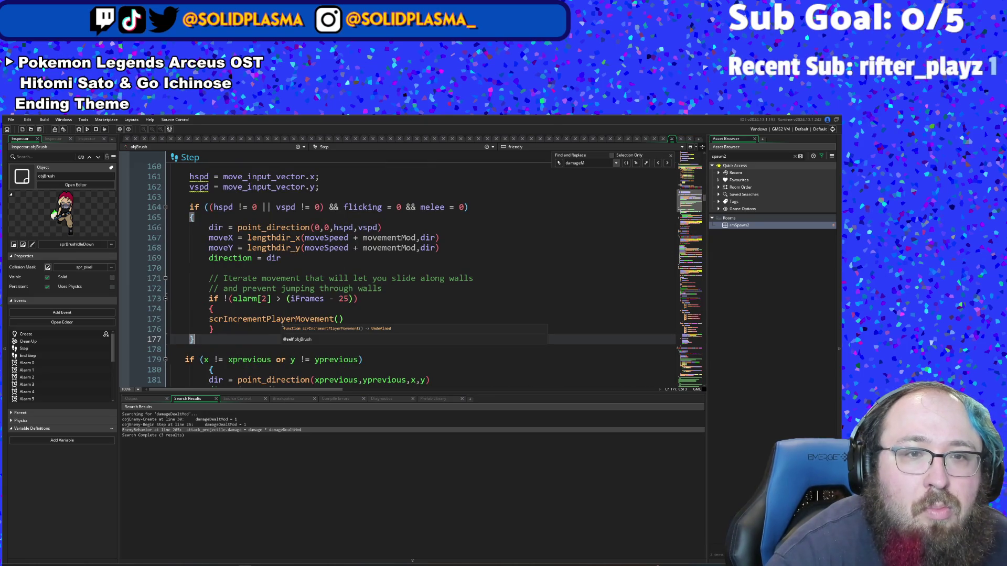
Step: Open the scrIncrementPlayerMovement definition and inspect its repeat loop and wall checks
{"action": "middle_click", "coordinate": [282, 320]}
{"action": "left_click", "coordinate": [313, 303]}
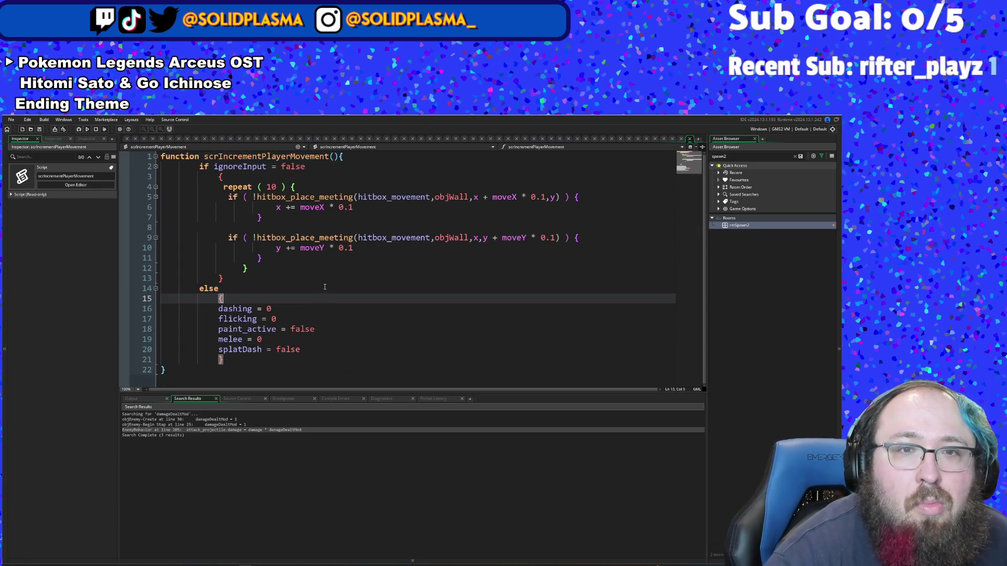
{"action": "key", "text": "Up"}
{"action": "key", "text": "Up"}
{"action": "key", "text": "Up"}
{"action": "left_click", "coordinate": [428, 261]}
{"action": "left_click", "coordinate": [412, 268]}
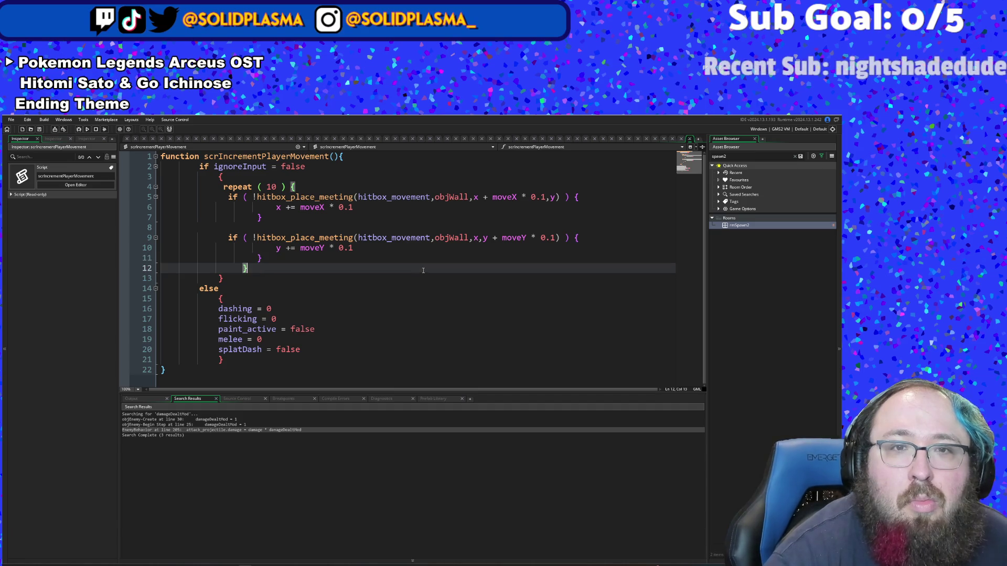
{"action": "left_click", "coordinate": [395, 278]}
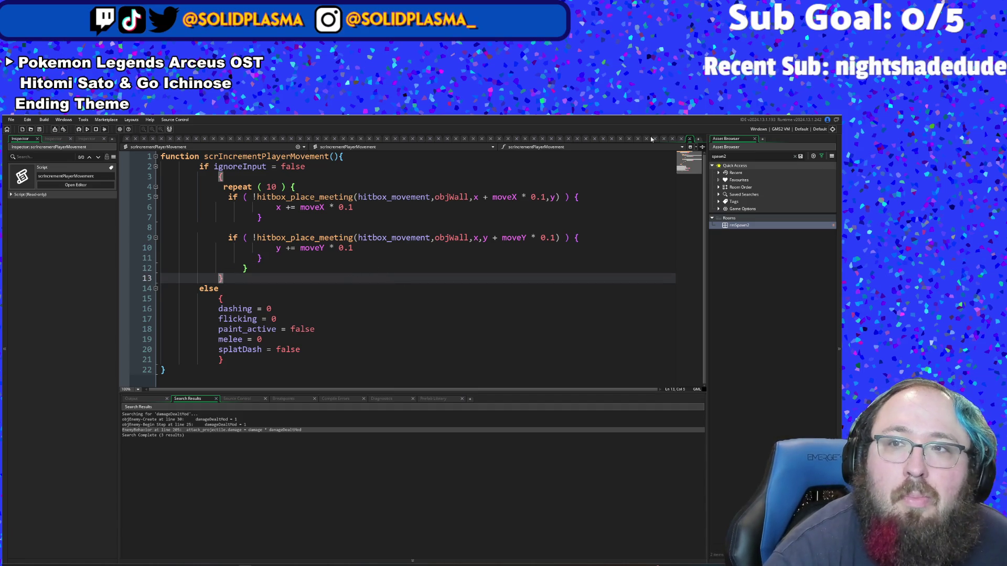
Step: Close the script and scroll from objBrush's Step event up toward the Create event
{"action": "left_click", "coordinate": [690, 140]}
{"action": "left_click", "coordinate": [495, 241]}
{"action": "scroll", "coordinate": [496, 241], "scroll_direction": "up", "scroll_amount": 2}
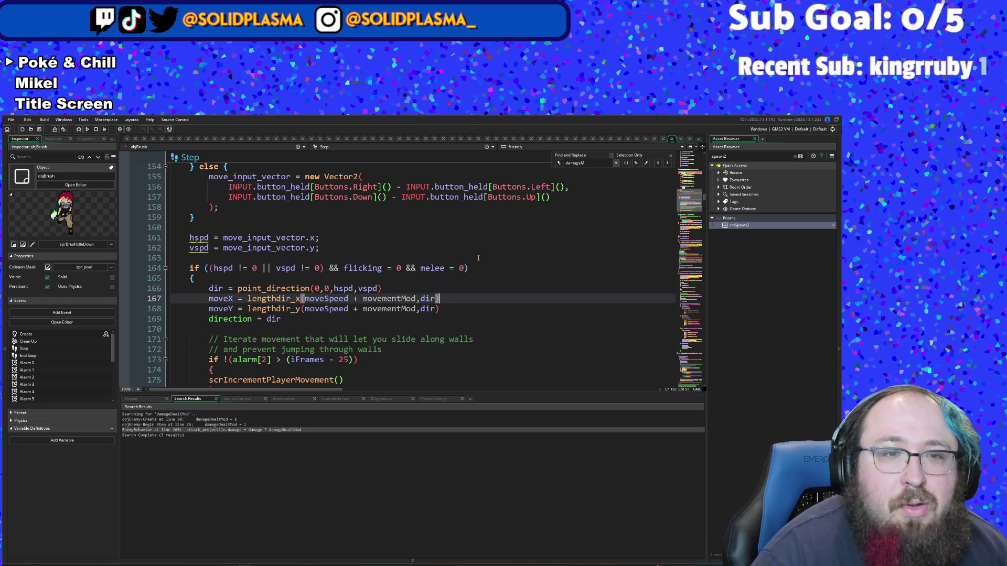
{"action": "scroll", "coordinate": [479, 258], "scroll_direction": "down", "scroll_amount": 4}
{"action": "scroll", "coordinate": [470, 261], "scroll_direction": "down", "scroll_amount": 2}
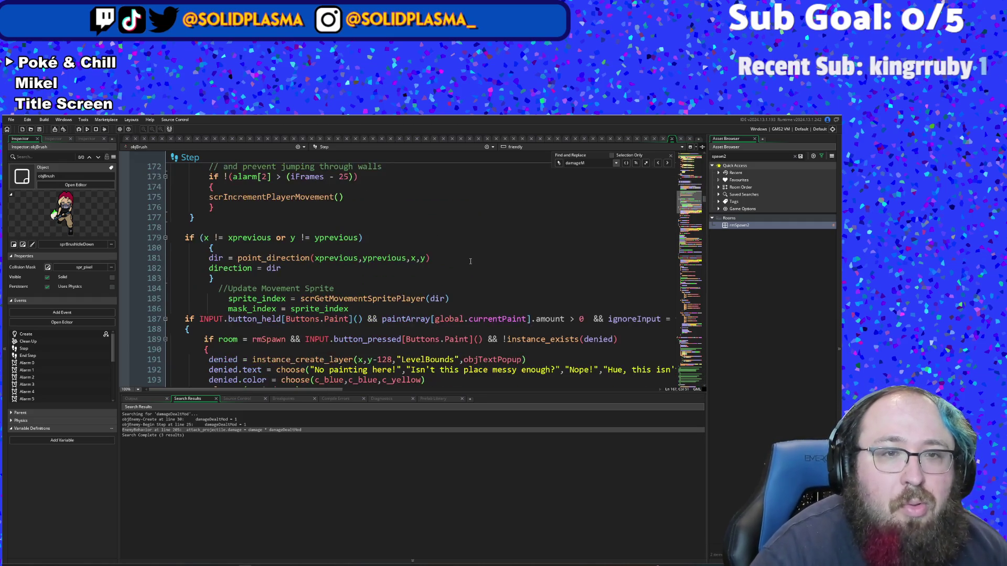
{"action": "scroll", "coordinate": [469, 260], "scroll_direction": "down", "scroll_amount": 4}
{"action": "scroll", "coordinate": [469, 259], "scroll_direction": "up", "scroll_amount": 20}
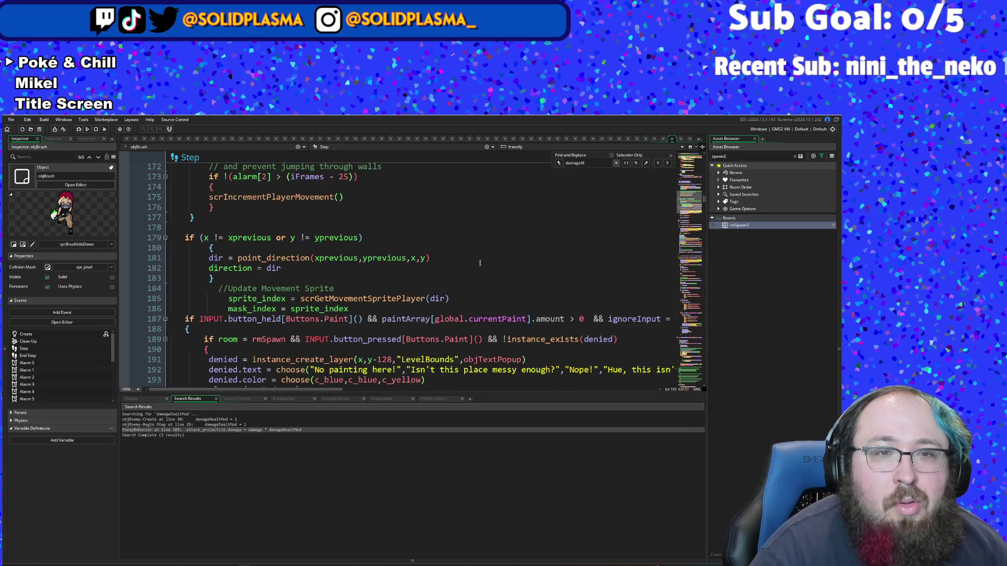
{"action": "scroll", "coordinate": [505, 262], "scroll_direction": "up", "scroll_amount": 20}
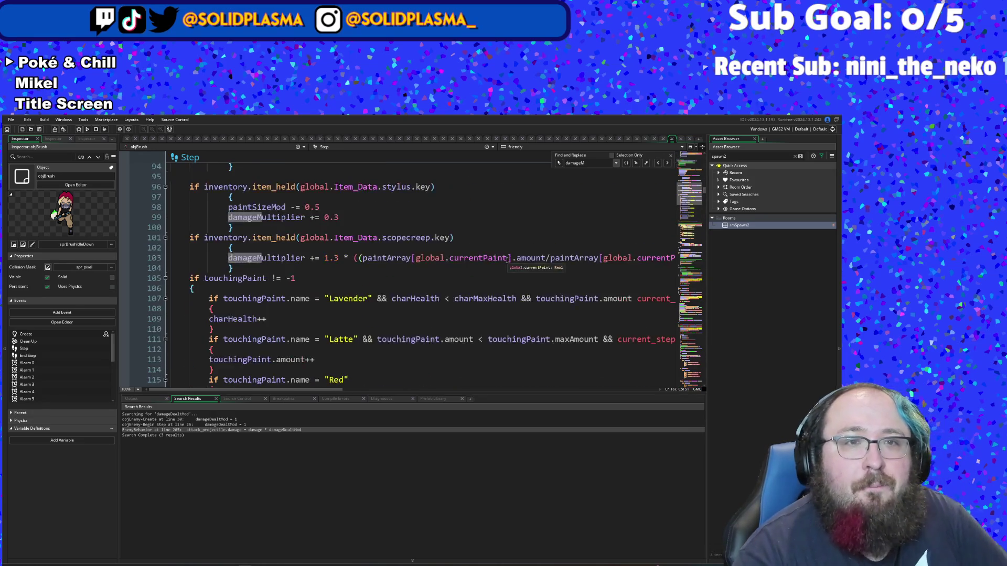
{"action": "scroll", "coordinate": [507, 252], "scroll_direction": "up", "scroll_amount": 20}
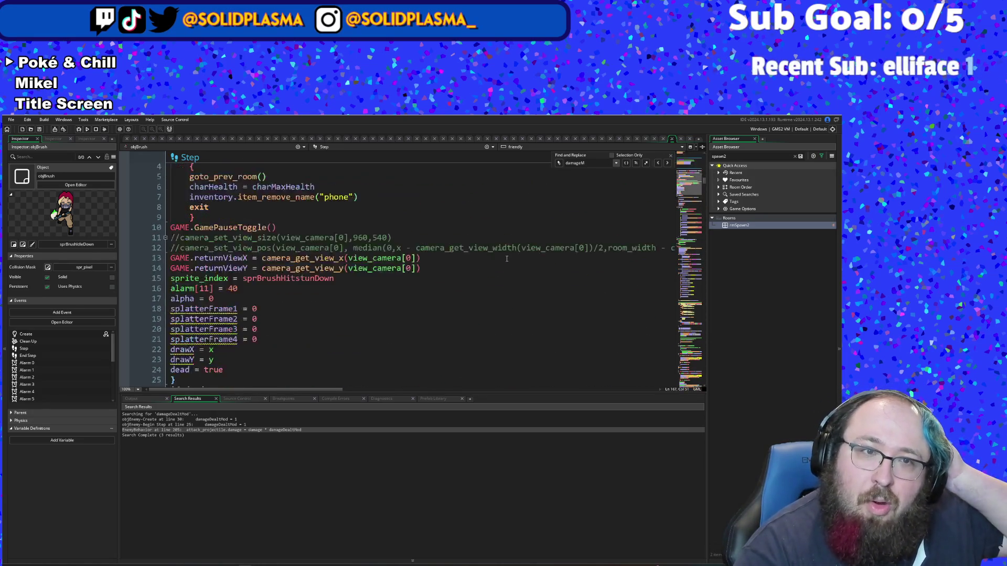
Step: Add a new line 'movementMod = 0' after dodgeChance = 0 in the Create event stats
{"action": "scroll", "coordinate": [508, 242], "scroll_direction": "up", "scroll_amount": 5}
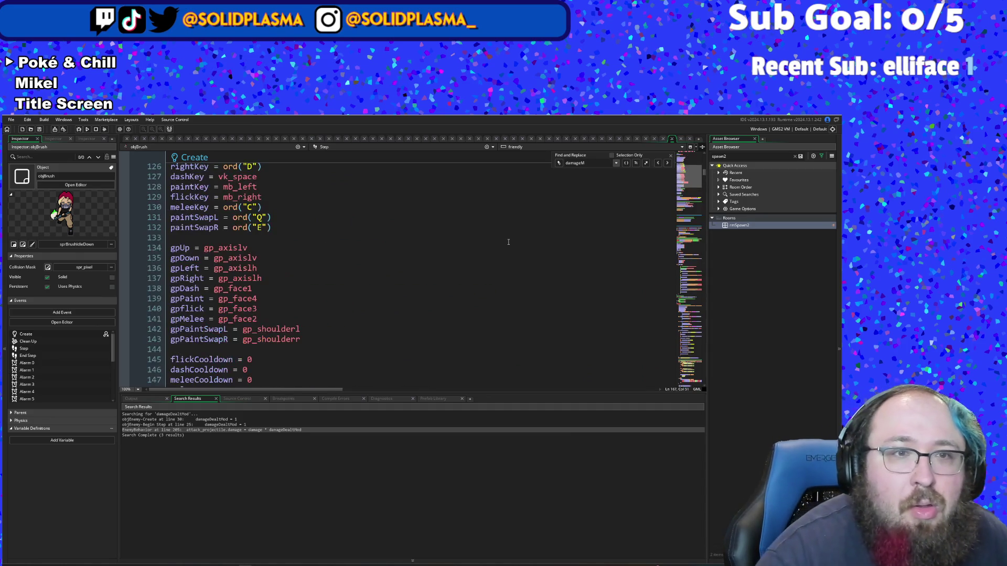
{"action": "scroll", "coordinate": [508, 241], "scroll_direction": "down", "scroll_amount": 8}
{"action": "scroll", "coordinate": [212, 347], "scroll_direction": "up", "scroll_amount": 2}
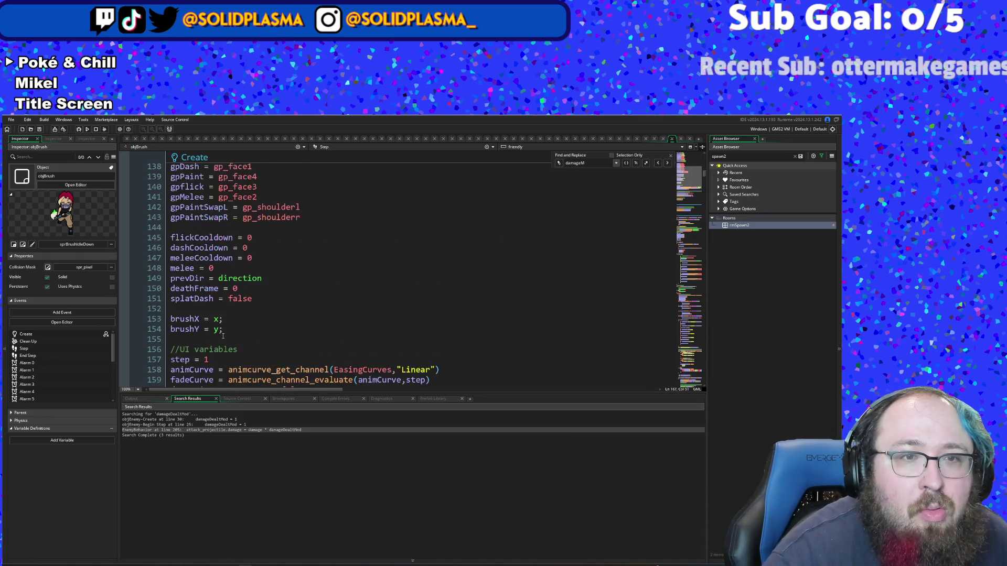
{"action": "scroll", "coordinate": [242, 310], "scroll_direction": "up", "scroll_amount": 2}
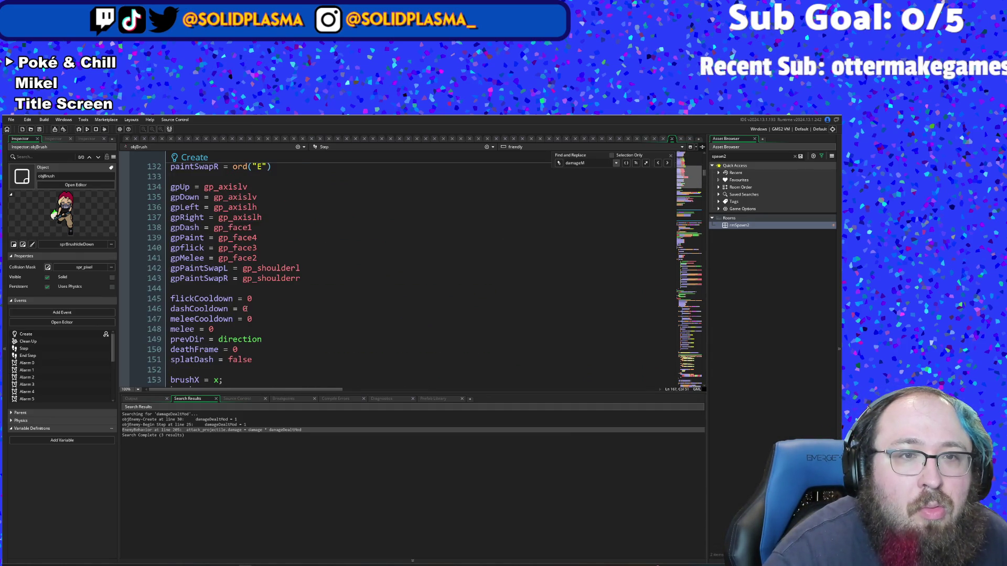
{"action": "scroll", "coordinate": [245, 309], "scroll_direction": "up", "scroll_amount": 10}
{"action": "scroll", "coordinate": [256, 301], "scroll_direction": "down", "scroll_amount": 2}
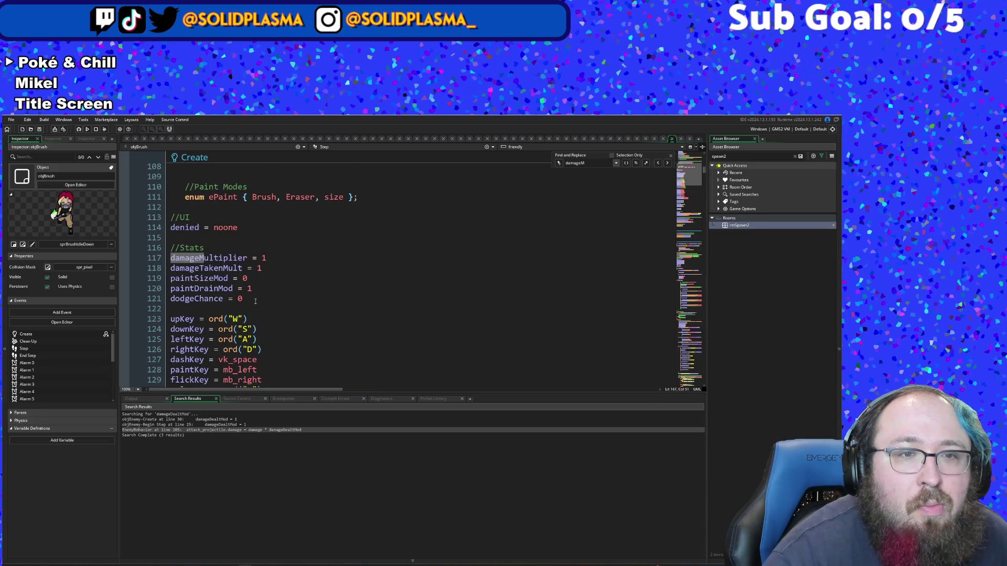
{"action": "left_click", "coordinate": [256, 301]}
{"action": "key", "text": "Return"}
{"action": "type", "text": "m"}
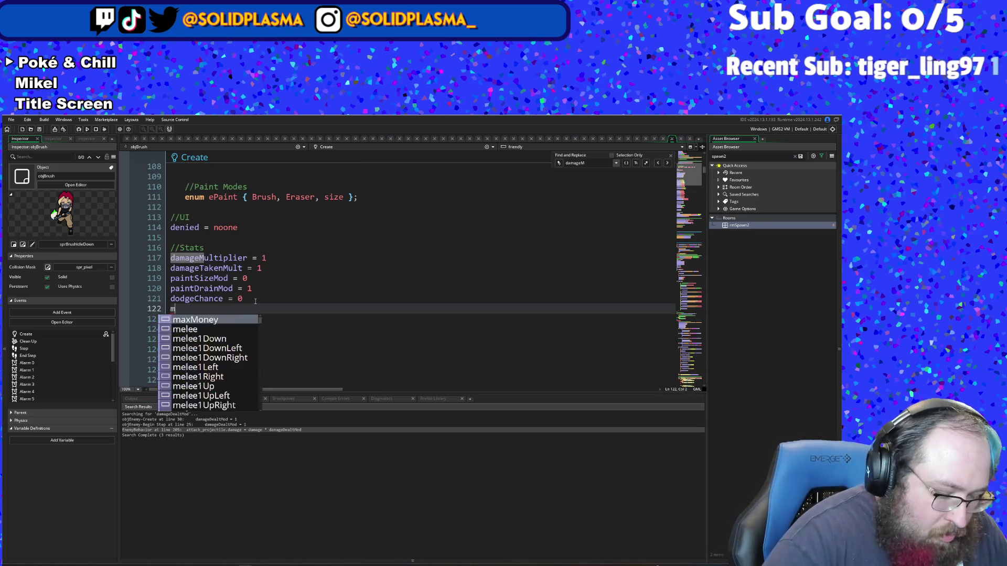
{"action": "type", "text": "ove"}
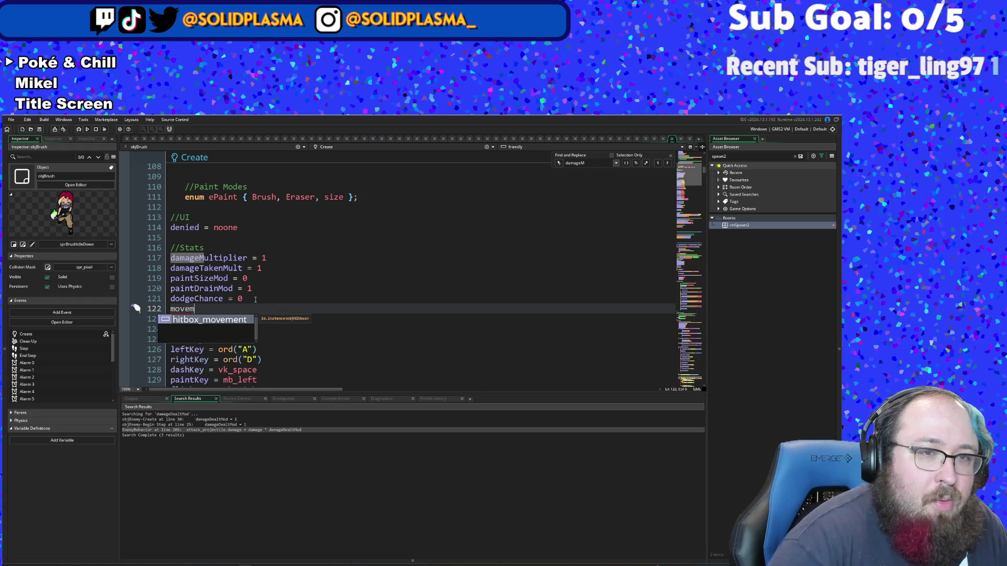
{"action": "type", "text": "Men"}
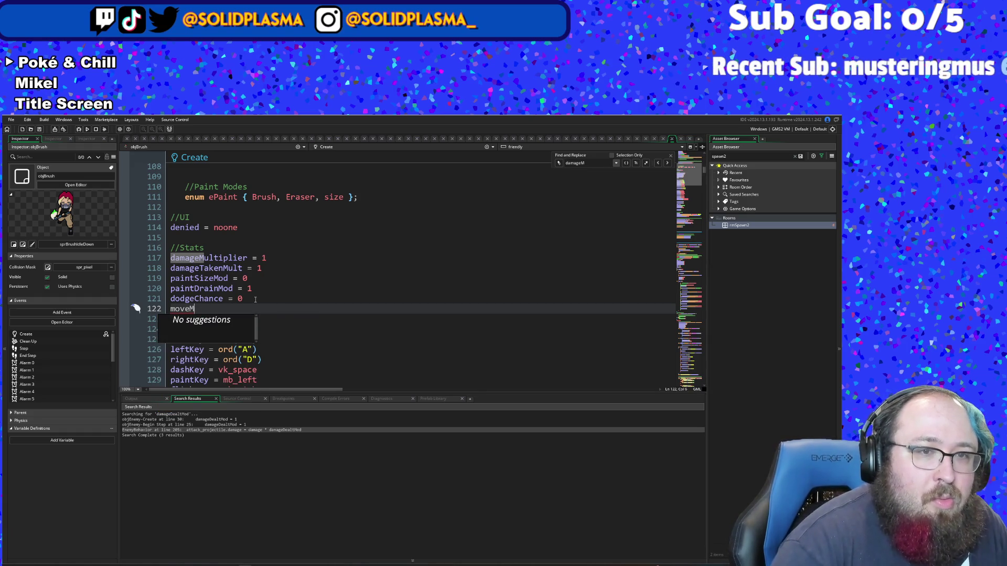
{"action": "key", "text": "BackSpace"}
{"action": "type", "text": "mentMod"}
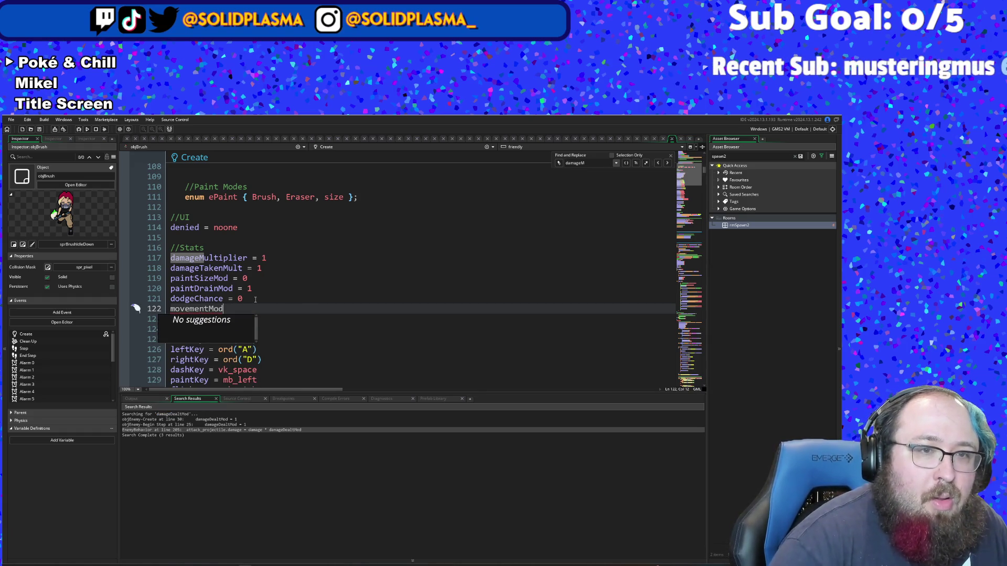
{"action": "type", "text": " = 0"}
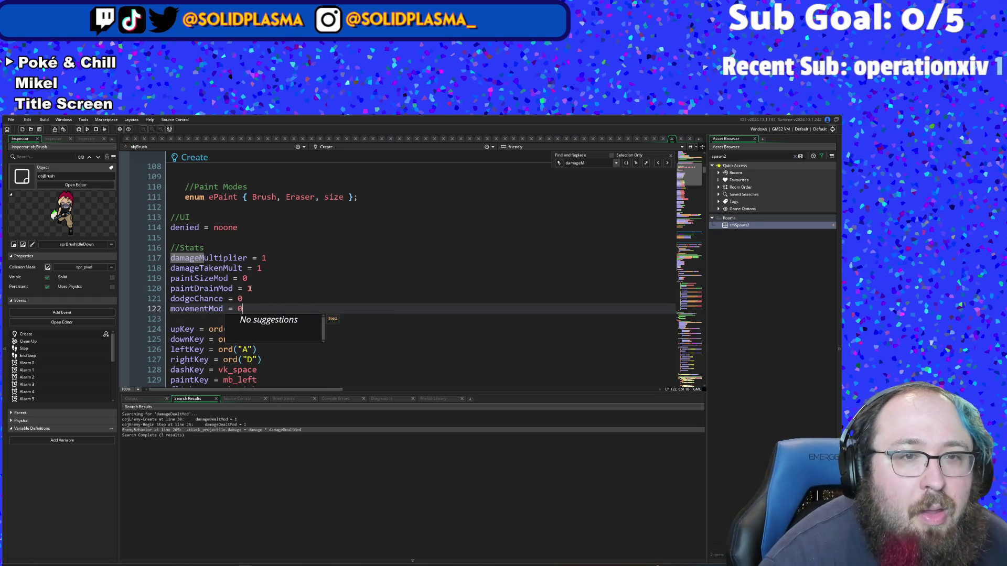
{"action": "scroll", "coordinate": [250, 288], "scroll_direction": "down", "scroll_amount": 15}
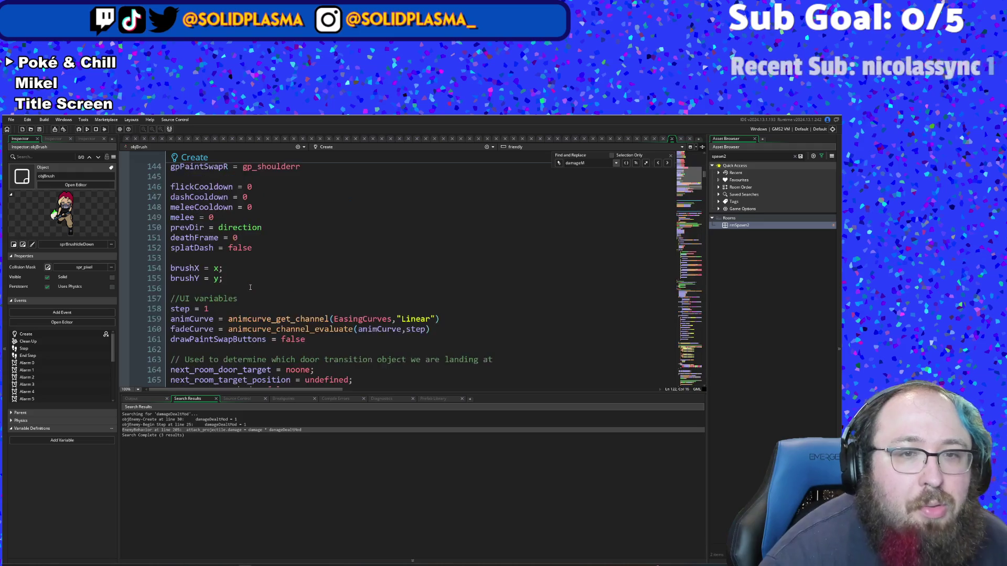
{"action": "scroll", "coordinate": [251, 288], "scroll_direction": "down", "scroll_amount": 2}
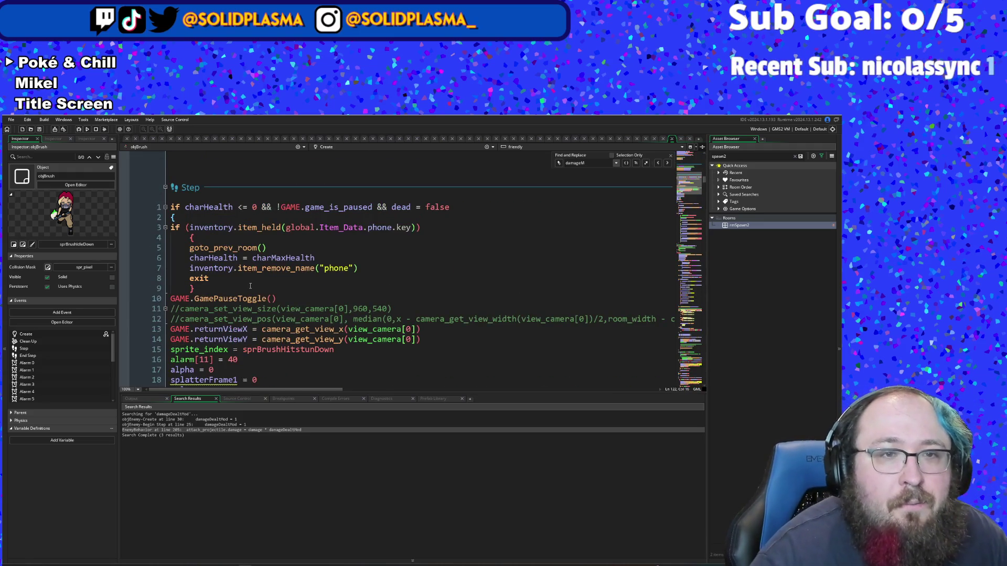
{"action": "scroll", "coordinate": [250, 285], "scroll_direction": "down", "scroll_amount": 20}
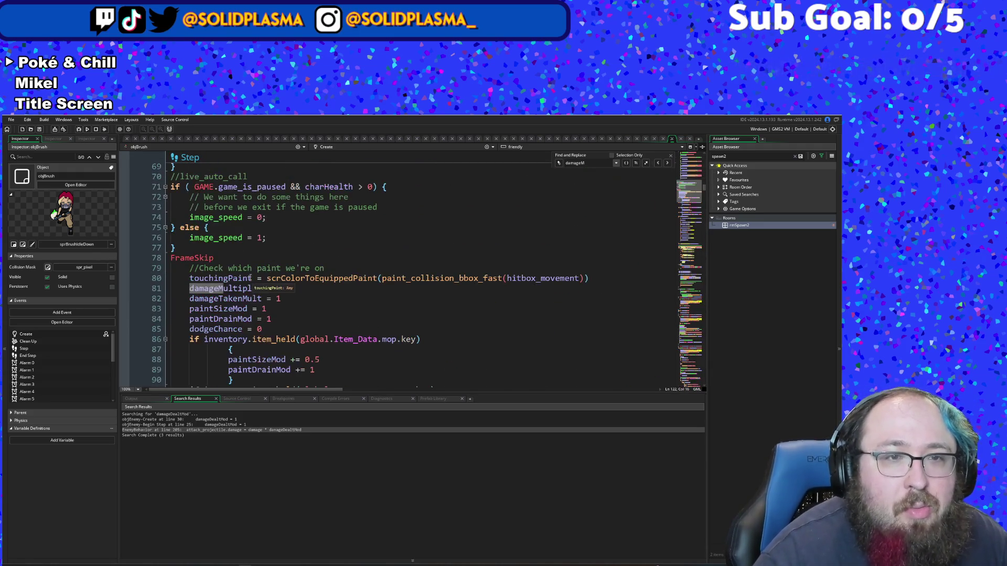
{"action": "scroll", "coordinate": [250, 278], "scroll_direction": "up", "scroll_amount": 8}
{"action": "scroll", "coordinate": [250, 276], "scroll_direction": "down", "scroll_amount": 20}
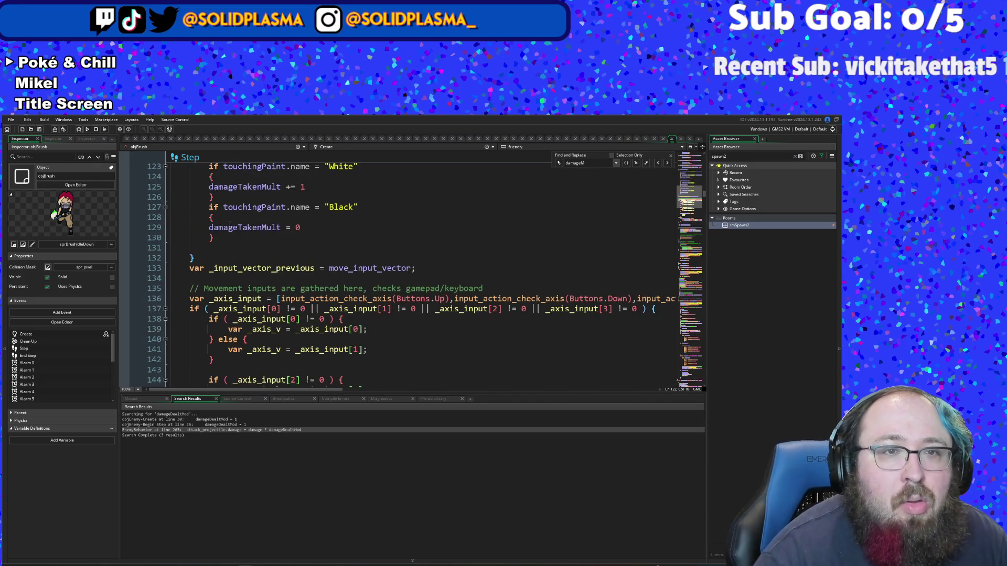
{"action": "left_click", "coordinate": [220, 228]}
{"action": "left_click", "coordinate": [213, 239]}
{"action": "scroll", "coordinate": [213, 240], "scroll_direction": "up", "scroll_amount": 2}
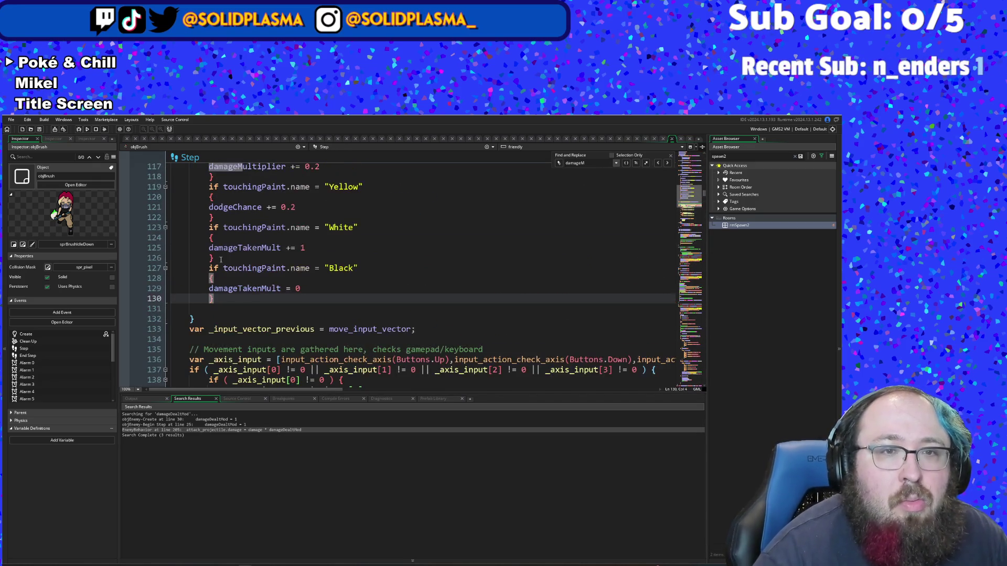
{"action": "left_click", "coordinate": [225, 269]}
{"action": "left_click", "coordinate": [227, 296]}
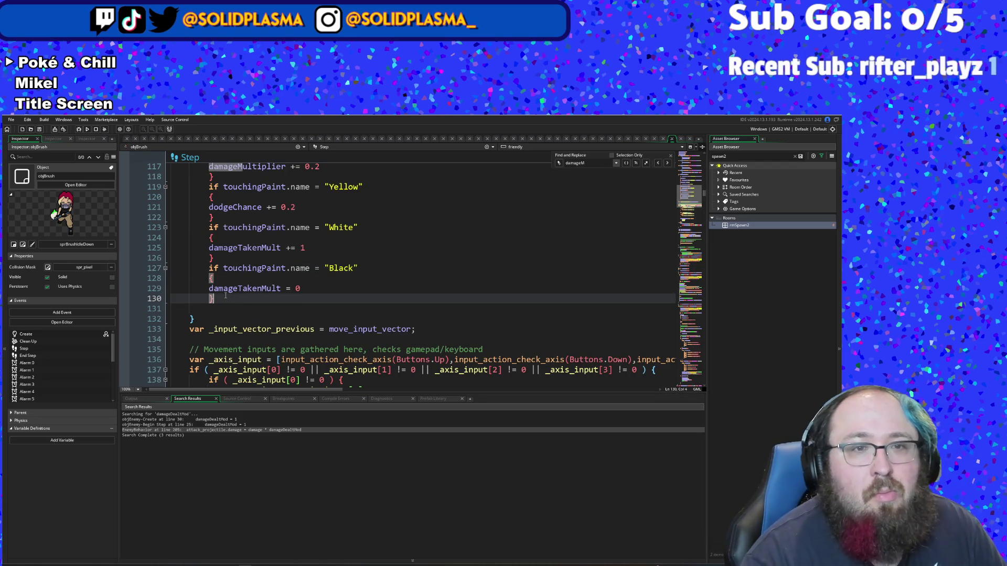
{"action": "scroll", "coordinate": [225, 296], "scroll_direction": "up", "scroll_amount": 7}
{"action": "scroll", "coordinate": [226, 283], "scroll_direction": "down", "scroll_amount": 11}
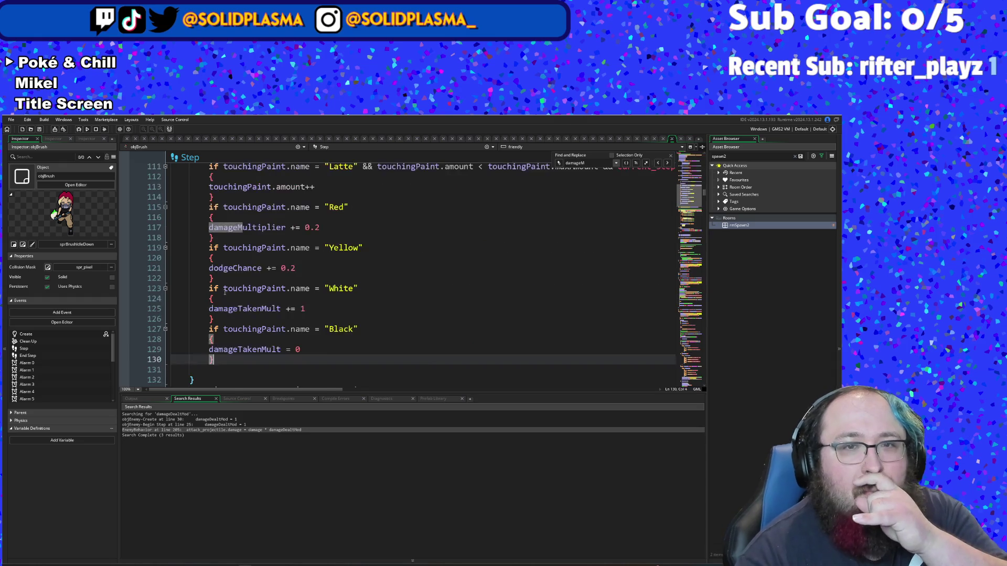
{"action": "scroll", "coordinate": [226, 281], "scroll_direction": "up", "scroll_amount": 16}
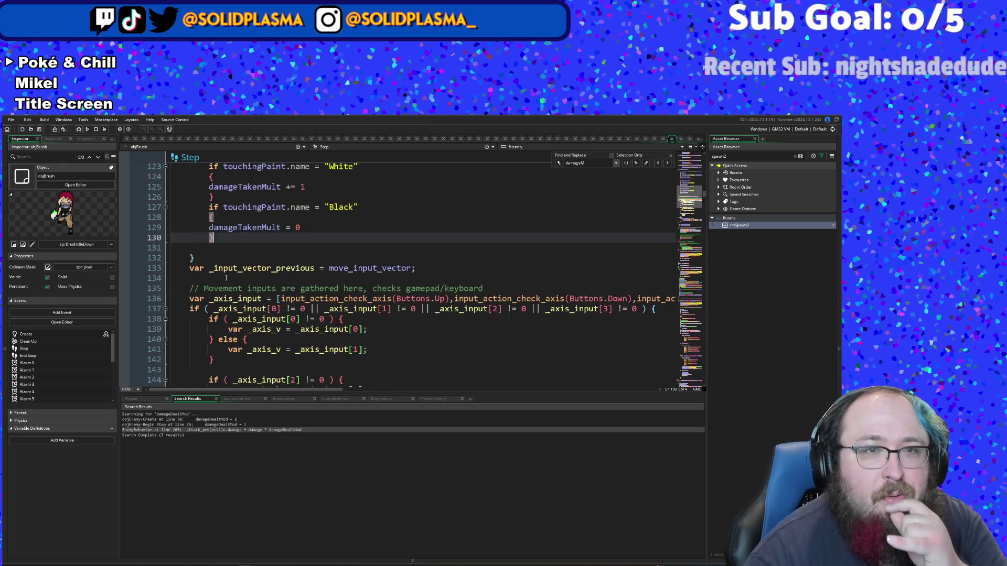
{"action": "scroll", "coordinate": [226, 278], "scroll_direction": "up", "scroll_amount": 20}
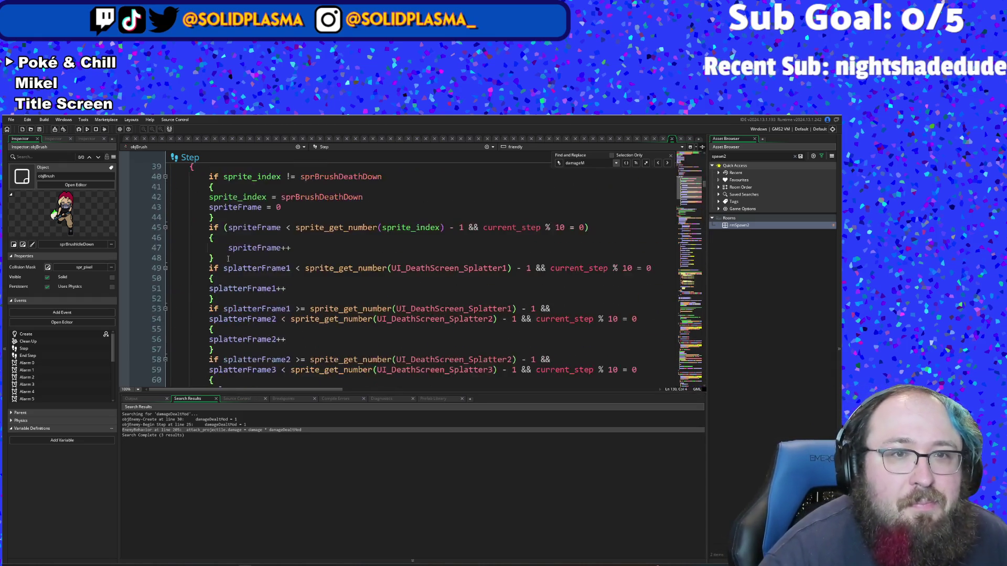
{"action": "scroll", "coordinate": [228, 259], "scroll_direction": "down", "scroll_amount": 8}
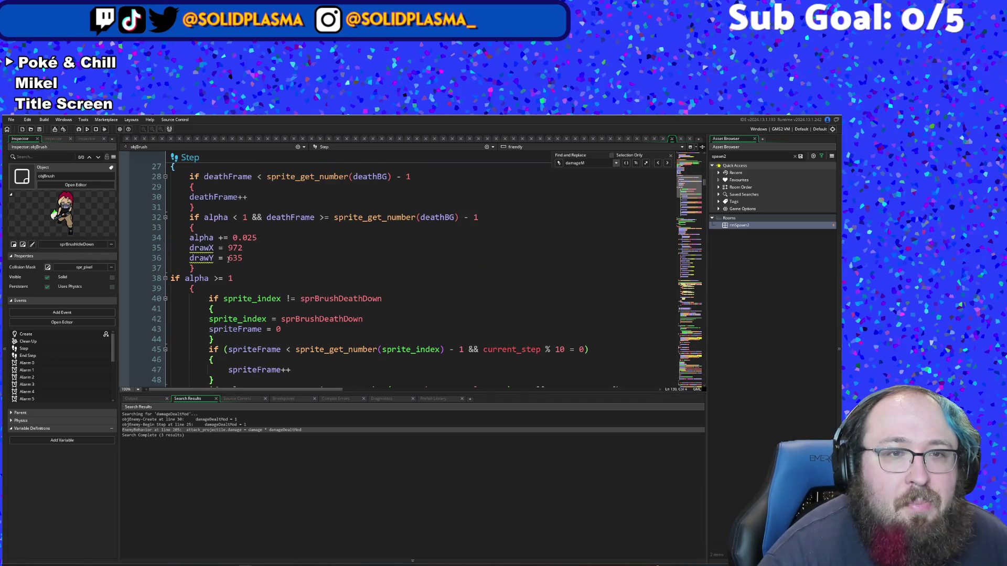
{"action": "scroll", "coordinate": [228, 259], "scroll_direction": "up", "scroll_amount": 11}
{"action": "scroll", "coordinate": [228, 259], "scroll_direction": "up", "scroll_amount": 10}
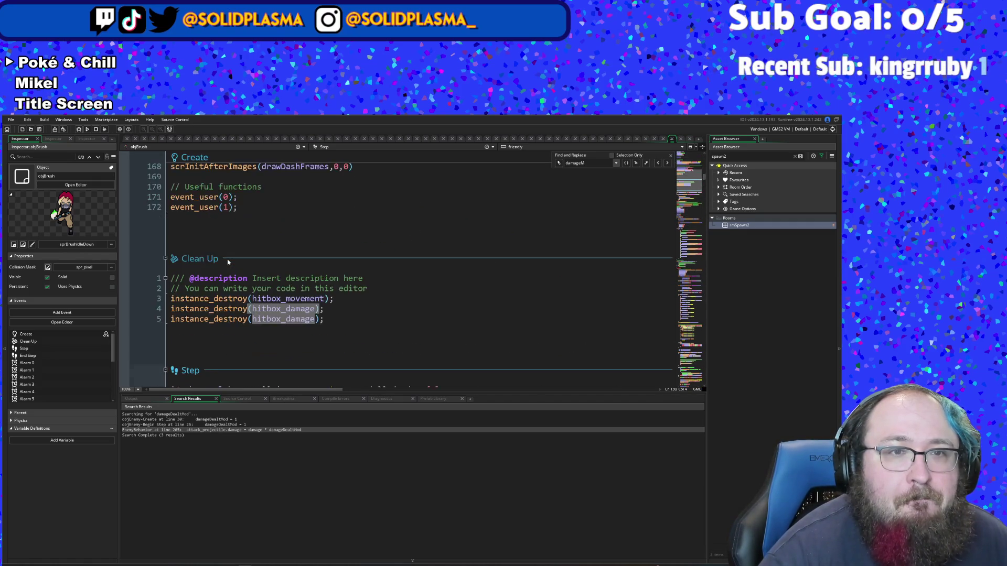
{"action": "scroll", "coordinate": [227, 259], "scroll_direction": "down", "scroll_amount": 2}
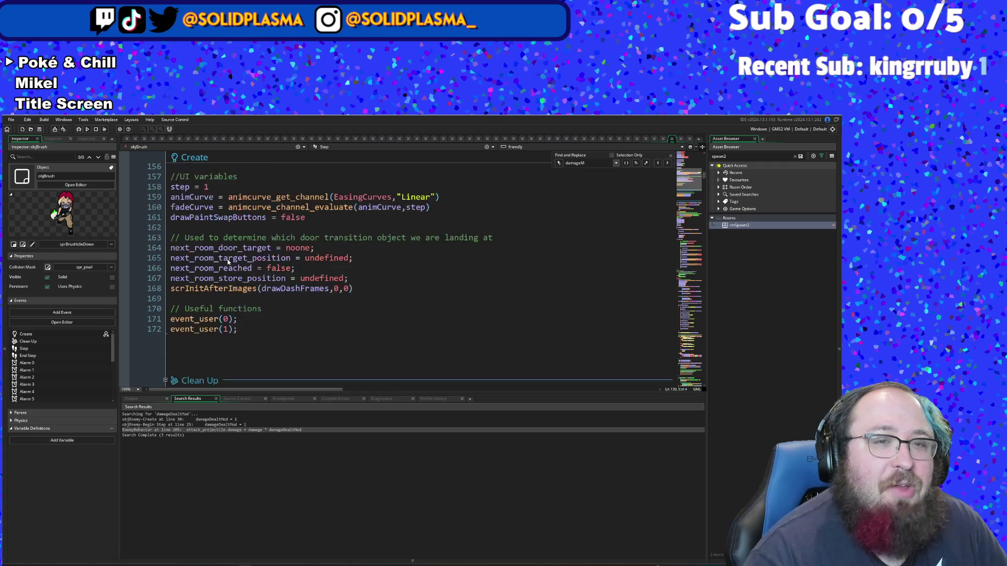
{"action": "scroll", "coordinate": [260, 282], "scroll_direction": "down", "scroll_amount": 2}
{"action": "scroll", "coordinate": [260, 282], "scroll_direction": "up", "scroll_amount": 2}
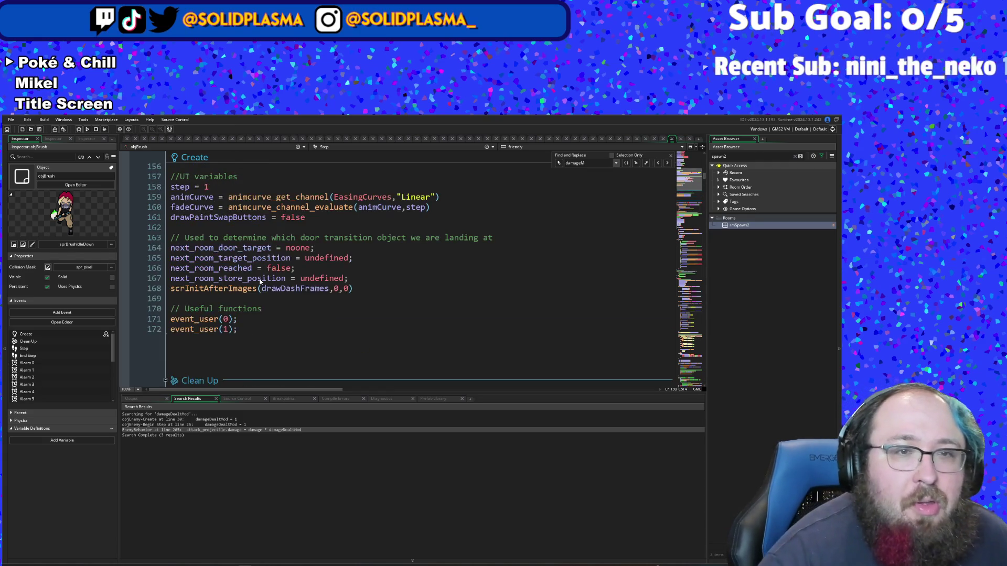
{"action": "scroll", "coordinate": [257, 307], "scroll_direction": "down", "scroll_amount": 6}
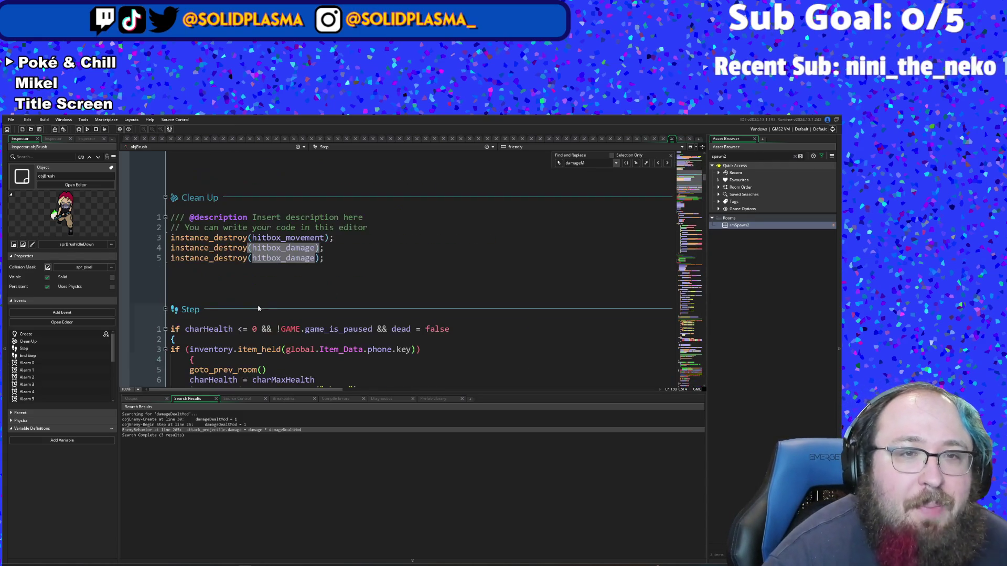
{"action": "scroll", "coordinate": [261, 303], "scroll_direction": "down", "scroll_amount": 3}
{"action": "scroll", "coordinate": [266, 279], "scroll_direction": "up", "scroll_amount": 10}
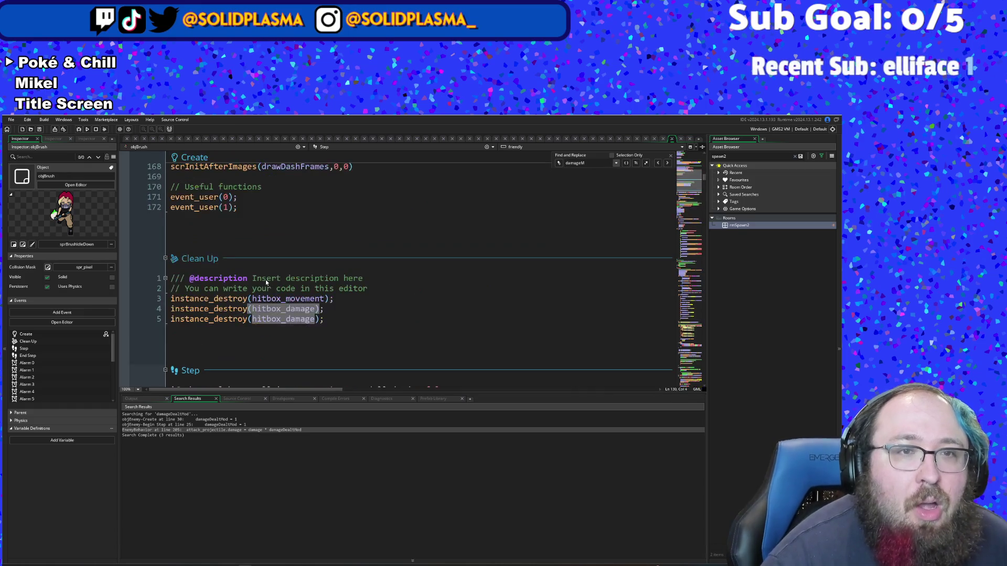
{"action": "scroll", "coordinate": [282, 251], "scroll_direction": "up", "scroll_amount": 20}
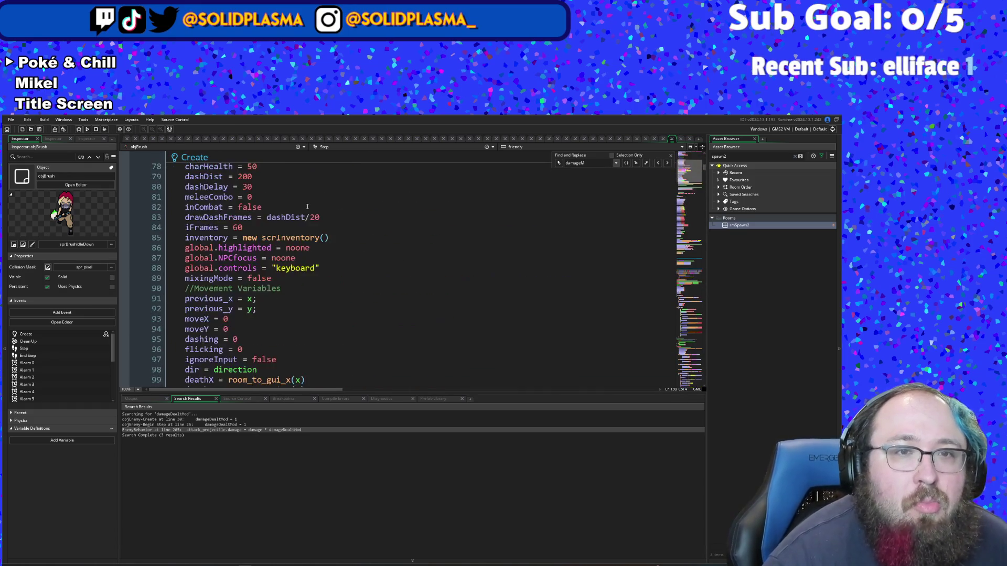
{"action": "scroll", "coordinate": [309, 201], "scroll_direction": "down", "scroll_amount": 10}
{"action": "scroll", "coordinate": [312, 194], "scroll_direction": "up", "scroll_amount": 2}
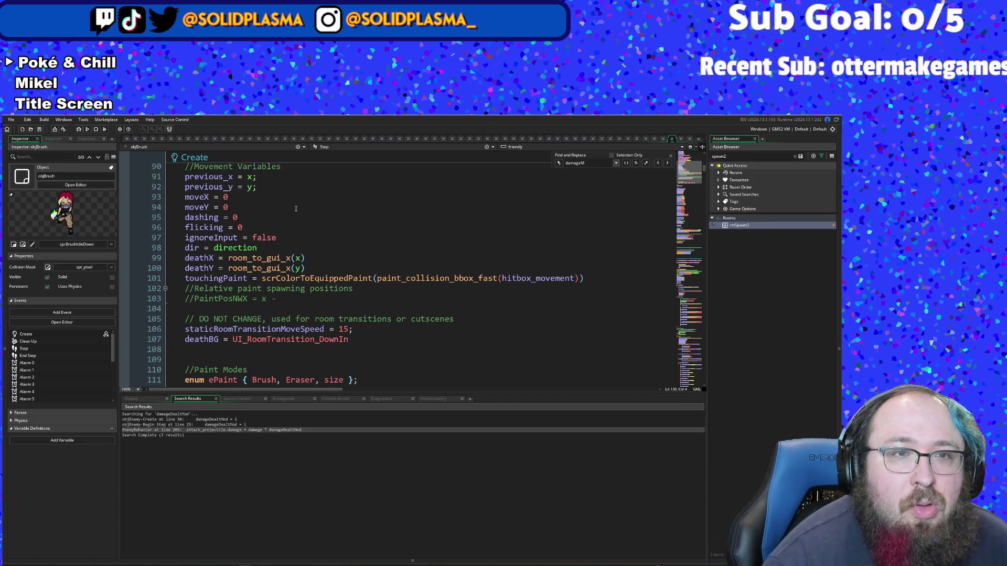
{"action": "scroll", "coordinate": [296, 209], "scroll_direction": "down", "scroll_amount": 2}
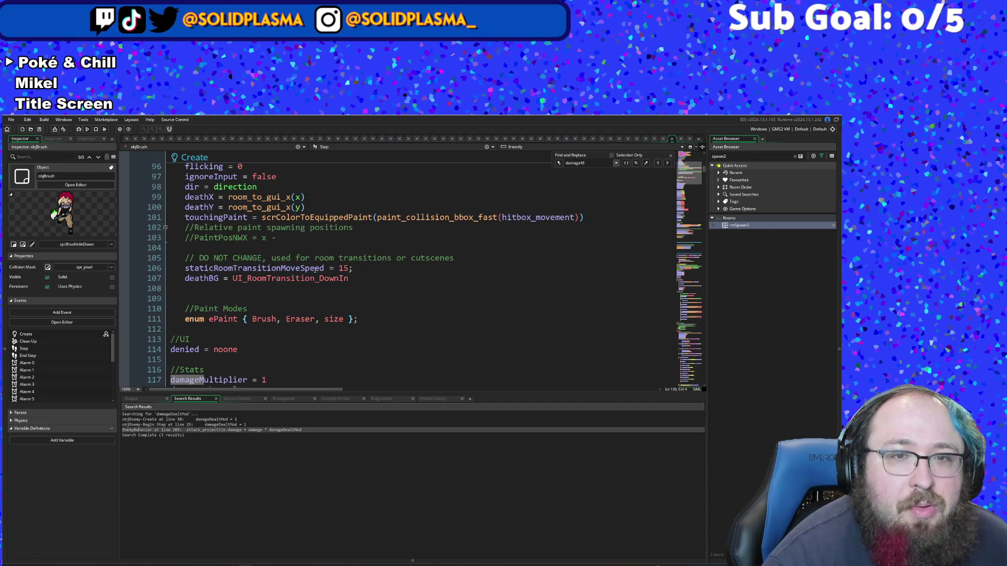
{"action": "scroll", "coordinate": [316, 283], "scroll_direction": "up", "scroll_amount": 2}
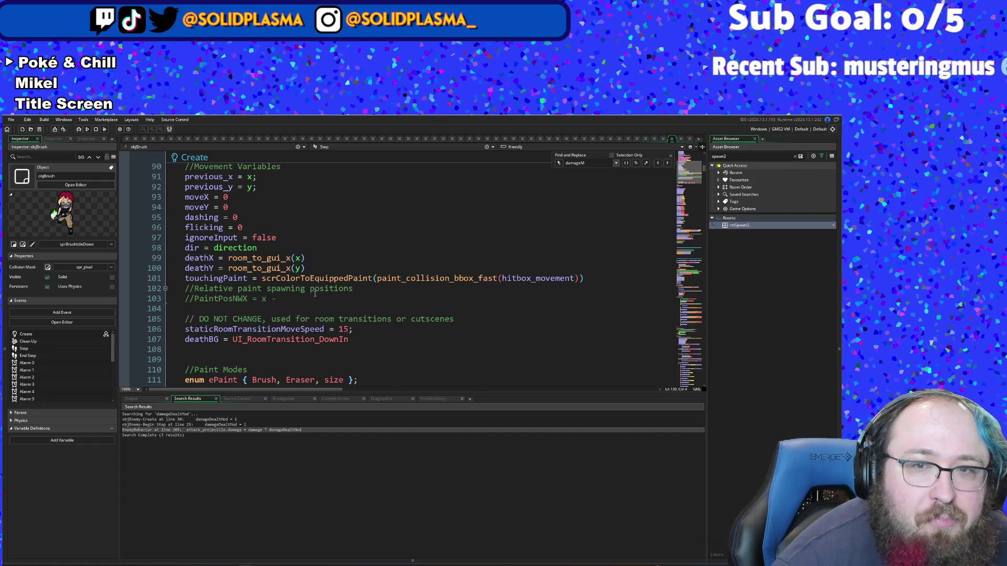
{"action": "scroll", "coordinate": [314, 293], "scroll_direction": "up", "scroll_amount": 20}
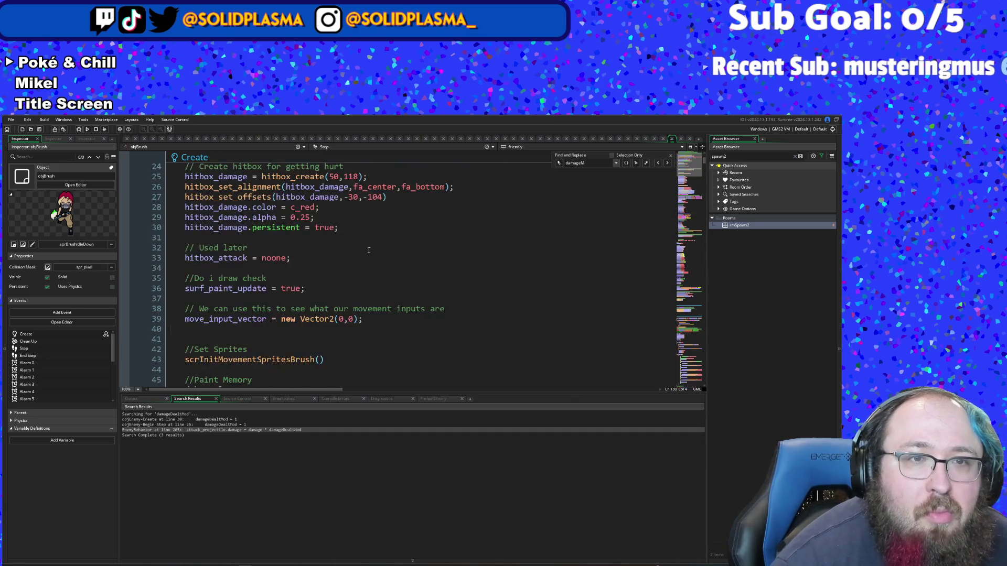
{"action": "scroll", "coordinate": [369, 250], "scroll_direction": "up", "scroll_amount": 8}
{"action": "scroll", "coordinate": [353, 256], "scroll_direction": "down", "scroll_amount": 6}
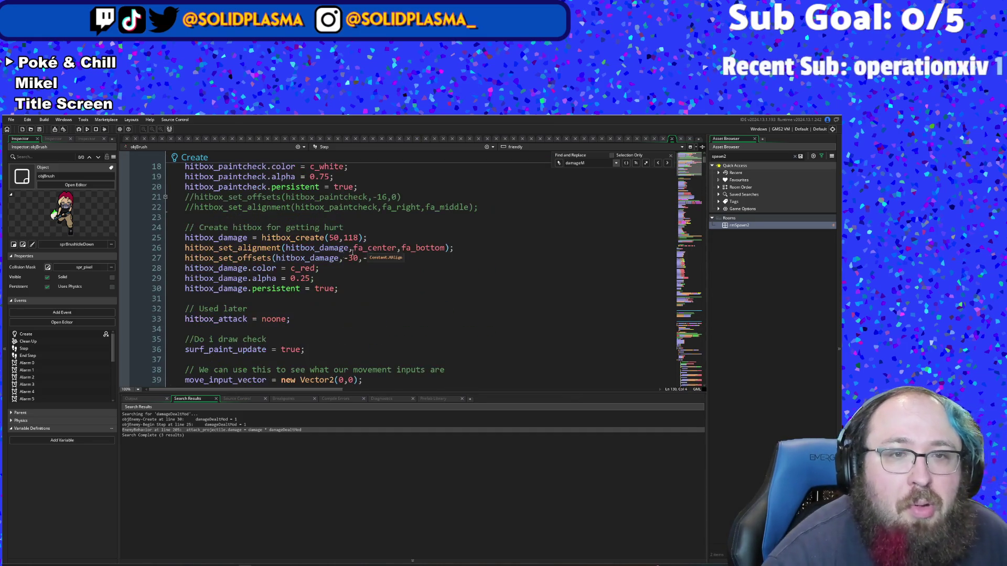
{"action": "left_click", "coordinate": [353, 257]}
{"action": "scroll", "coordinate": [341, 264], "scroll_direction": "down", "scroll_amount": 8}
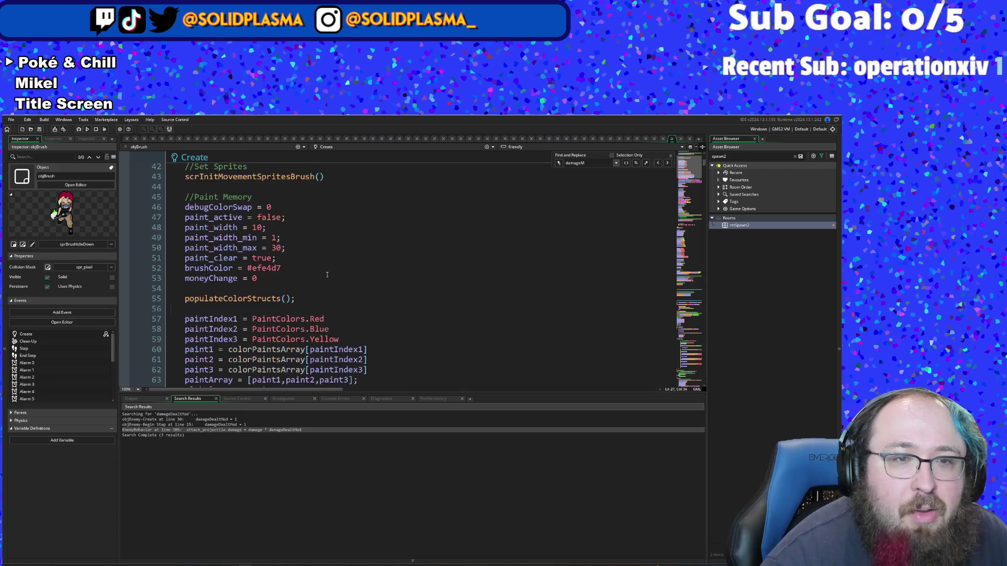
{"action": "scroll", "coordinate": [333, 258], "scroll_direction": "up", "scroll_amount": 14}
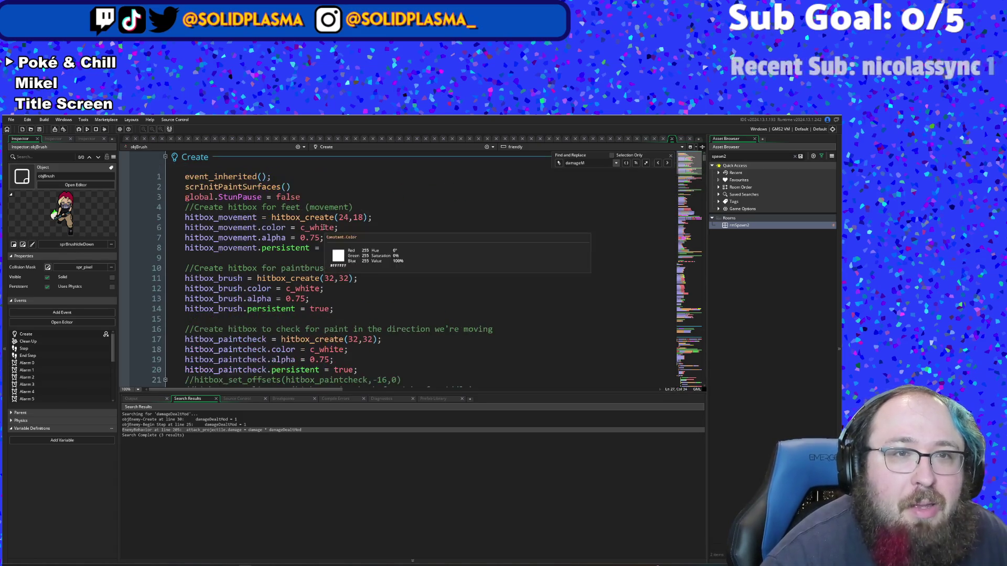
{"action": "scroll", "coordinate": [333, 218], "scroll_direction": "down", "scroll_amount": 6}
{"action": "scroll", "coordinate": [336, 215], "scroll_direction": "down", "scroll_amount": 20}
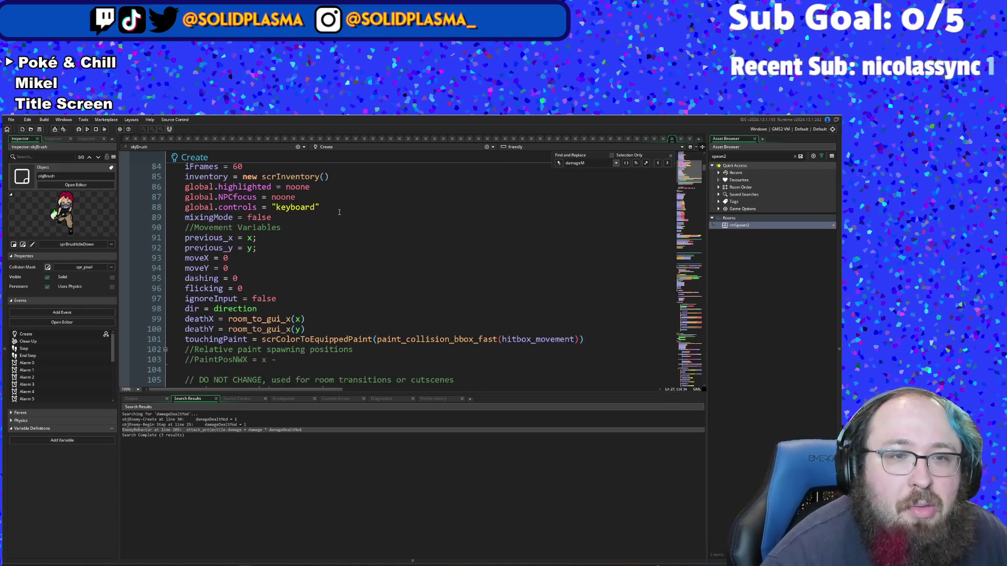
{"action": "scroll", "coordinate": [339, 210], "scroll_direction": "up", "scroll_amount": 4}
{"action": "scroll", "coordinate": [336, 210], "scroll_direction": "down", "scroll_amount": 6}
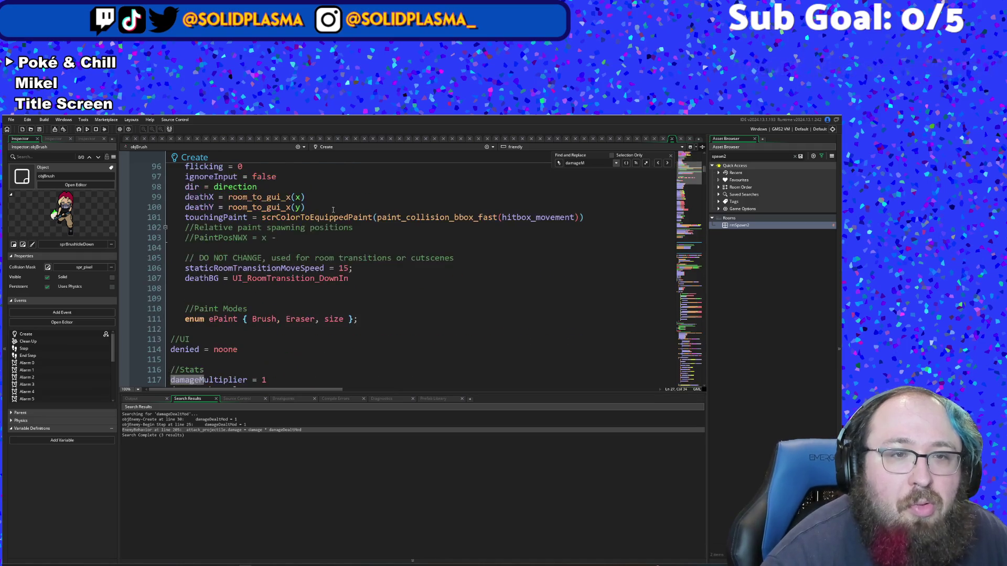
{"action": "scroll", "coordinate": [333, 210], "scroll_direction": "down", "scroll_amount": 4}
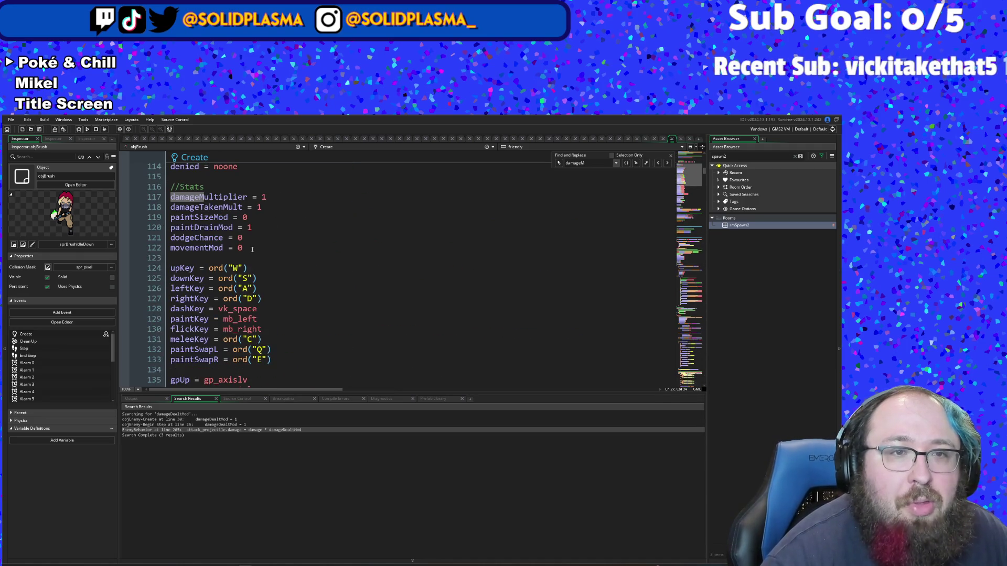
Step: Change movementMod's default value from 0 to 1 on line 122
{"action": "left_click", "coordinate": [252, 250]}
{"action": "type", "text": "1"}
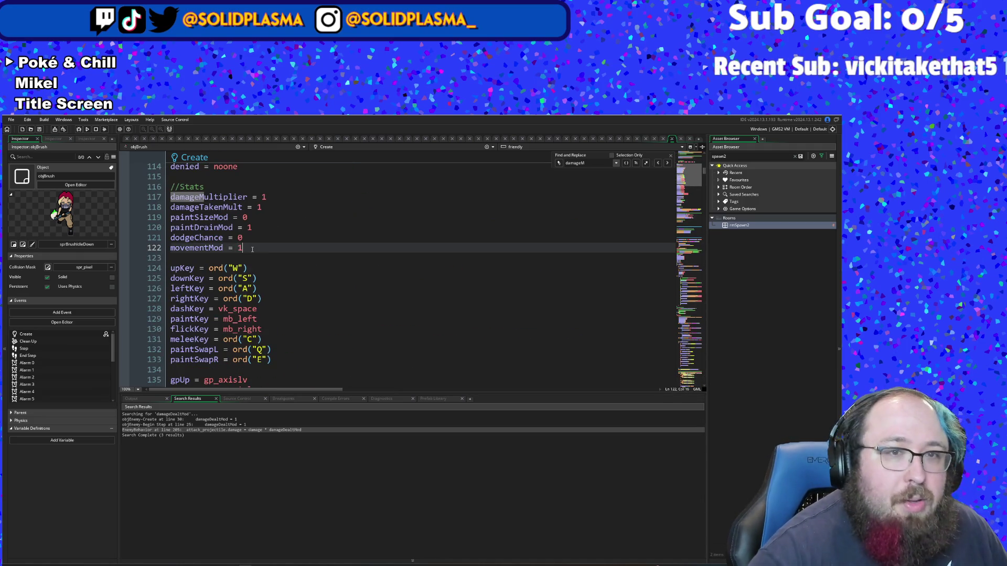
{"action": "scroll", "coordinate": [249, 262], "scroll_direction": "down", "scroll_amount": 15}
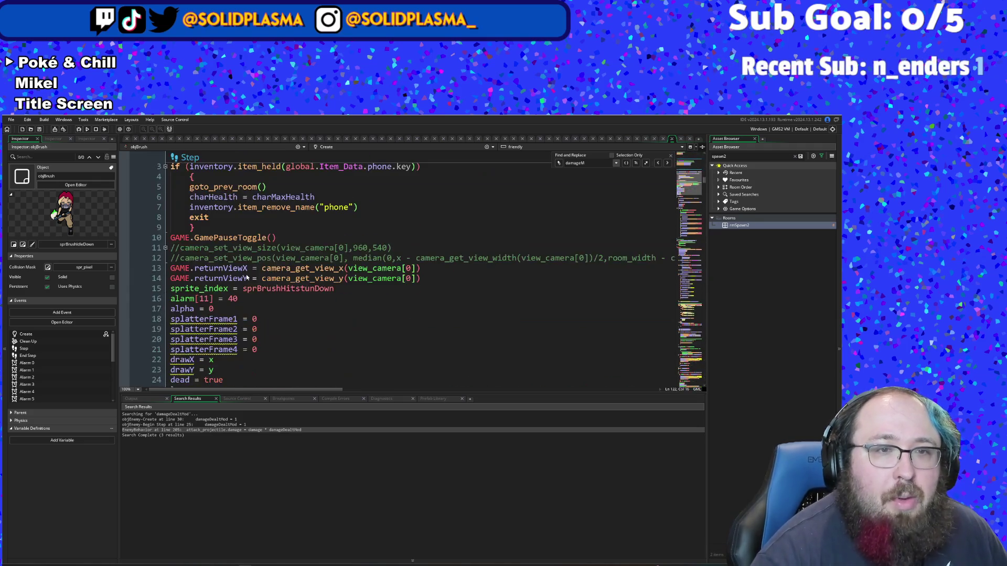
{"action": "scroll", "coordinate": [247, 278], "scroll_direction": "down", "scroll_amount": 20}
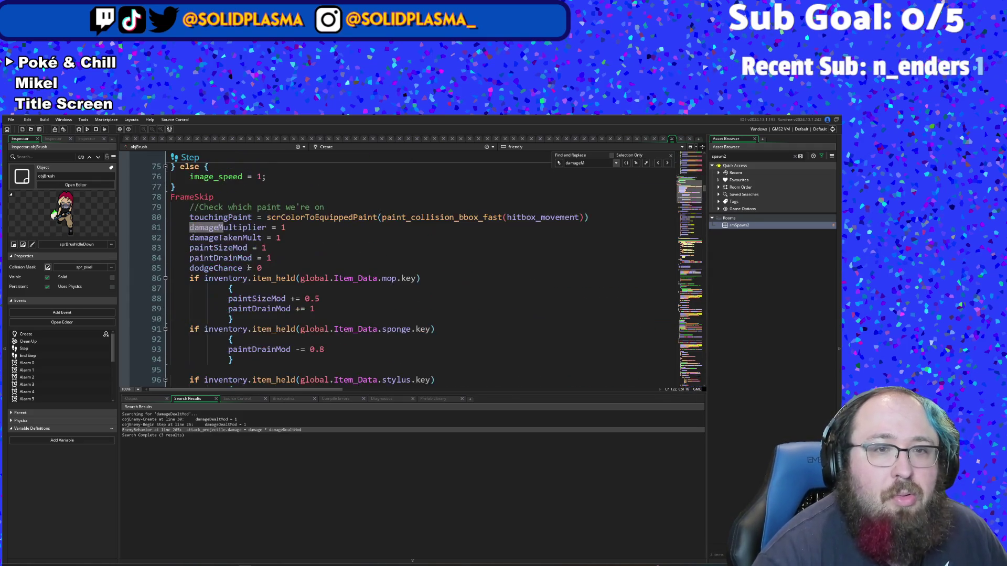
{"action": "scroll", "coordinate": [248, 268], "scroll_direction": "down", "scroll_amount": 10}
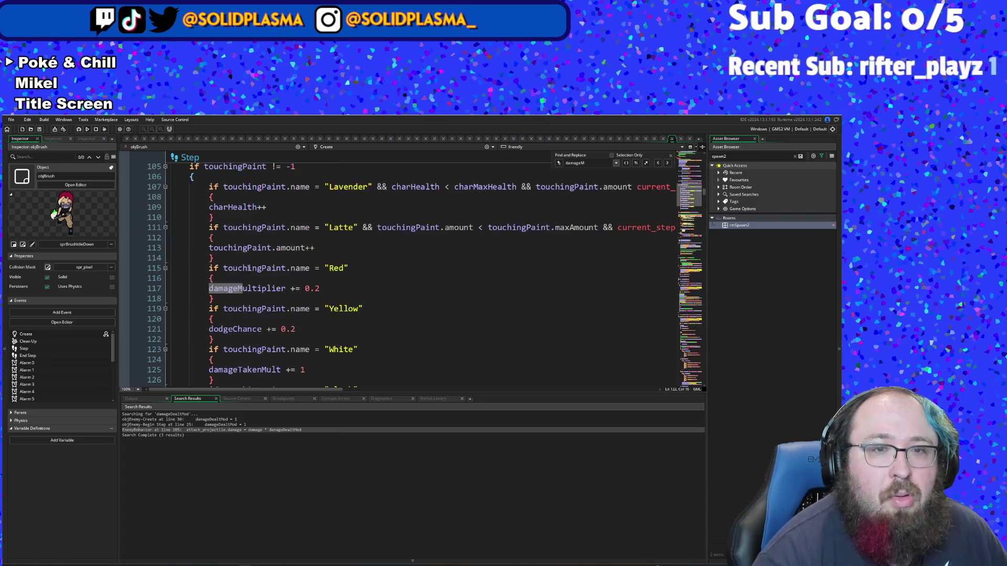
{"action": "scroll", "coordinate": [248, 268], "scroll_direction": "down", "scroll_amount": 4}
Step: Review the Step paint checks, including Black's damageTakenMult = 0, and find the next damageM match
{"action": "left_click", "coordinate": [327, 296]}
{"action": "scroll", "coordinate": [326, 297], "scroll_direction": "up", "scroll_amount": 4}
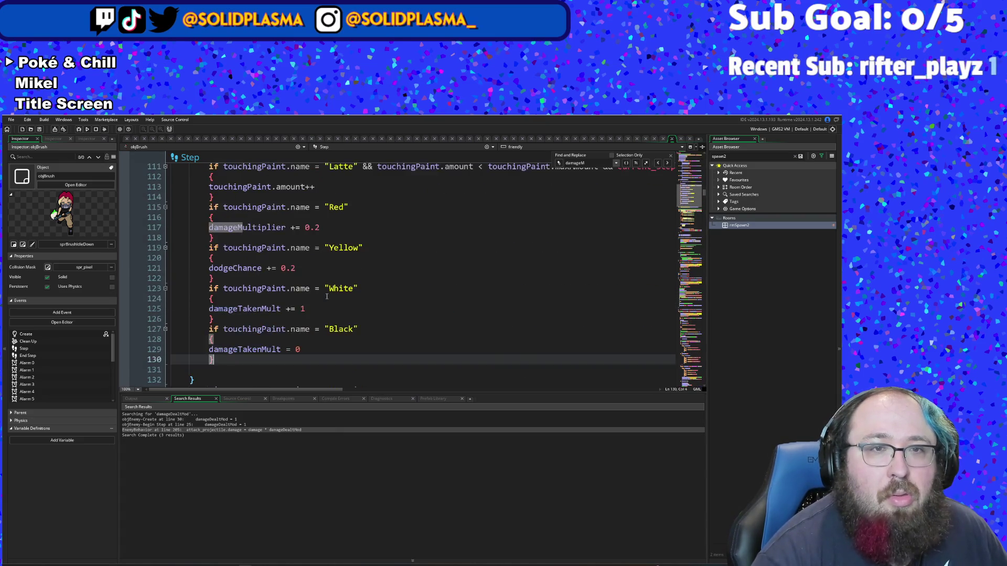
{"action": "scroll", "coordinate": [326, 296], "scroll_direction": "down", "scroll_amount": 6}
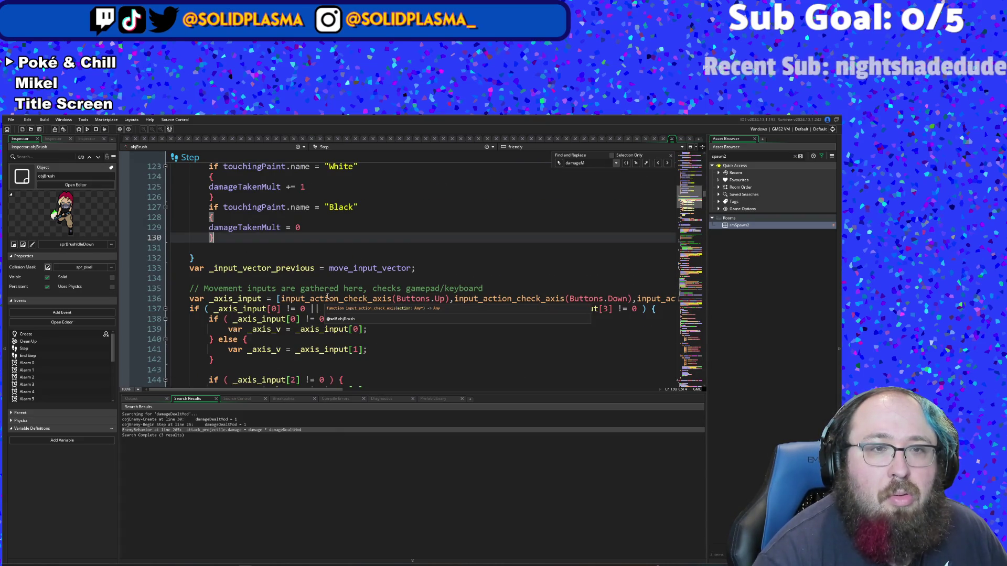
{"action": "scroll", "coordinate": [327, 297], "scroll_direction": "up", "scroll_amount": 8}
{"action": "left_click", "coordinate": [205, 235]}
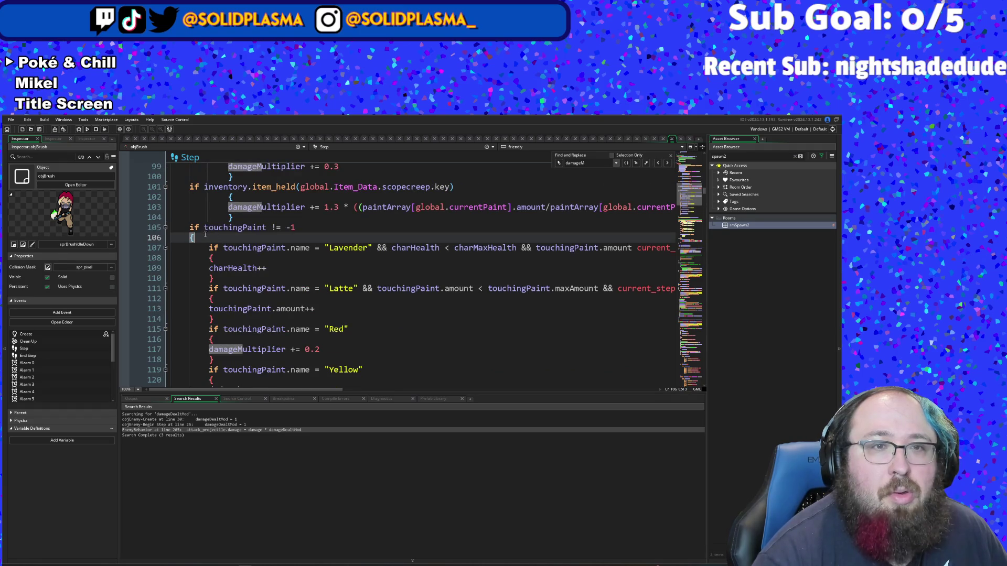
{"action": "scroll", "coordinate": [189, 239], "scroll_direction": "down", "scroll_amount": 2}
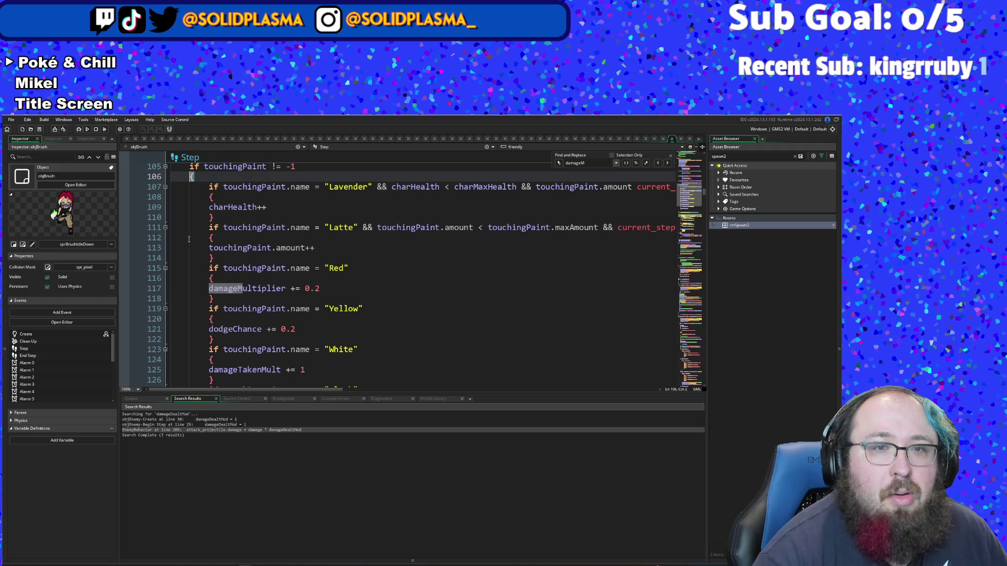
{"action": "scroll", "coordinate": [188, 239], "scroll_direction": "down", "scroll_amount": 4}
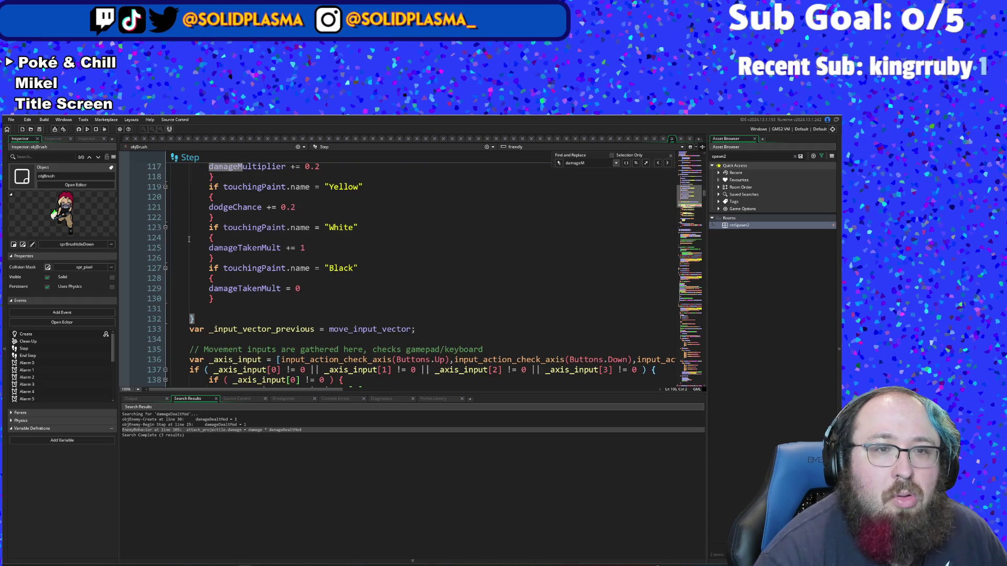
{"action": "scroll", "coordinate": [206, 322], "scroll_direction": "up", "scroll_amount": 2}
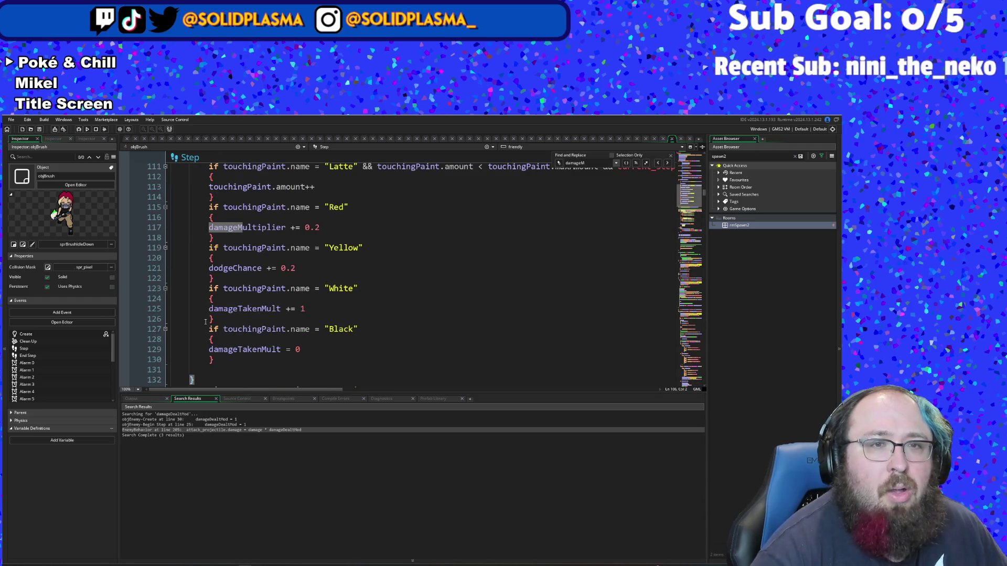
{"action": "key", "text": "Return"}
{"action": "key", "text": "Return"}
{"action": "key", "text": "Return"}
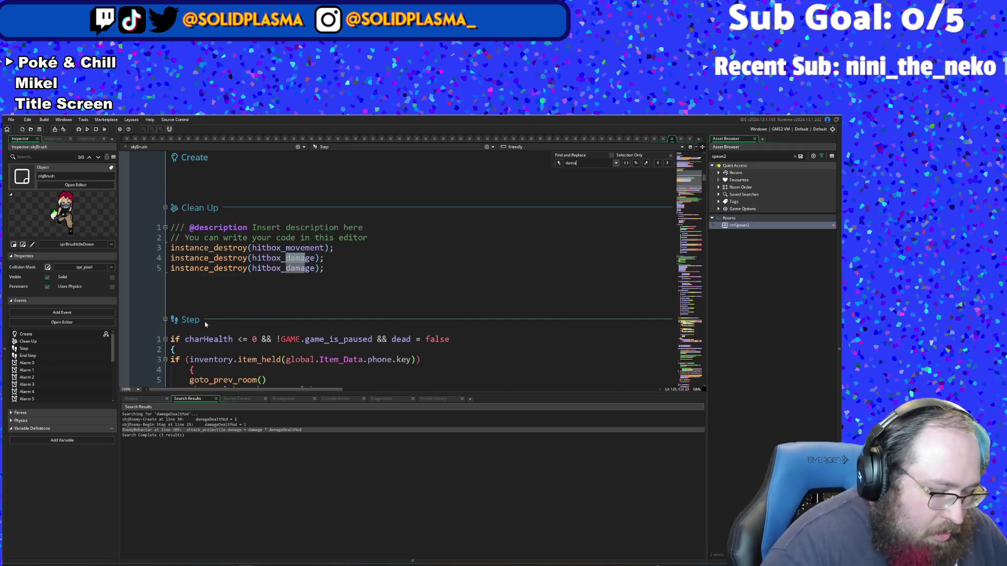
Step: Search for damageMul to reach the modifier resets at the top of Step
{"action": "type", "text": "ul"}
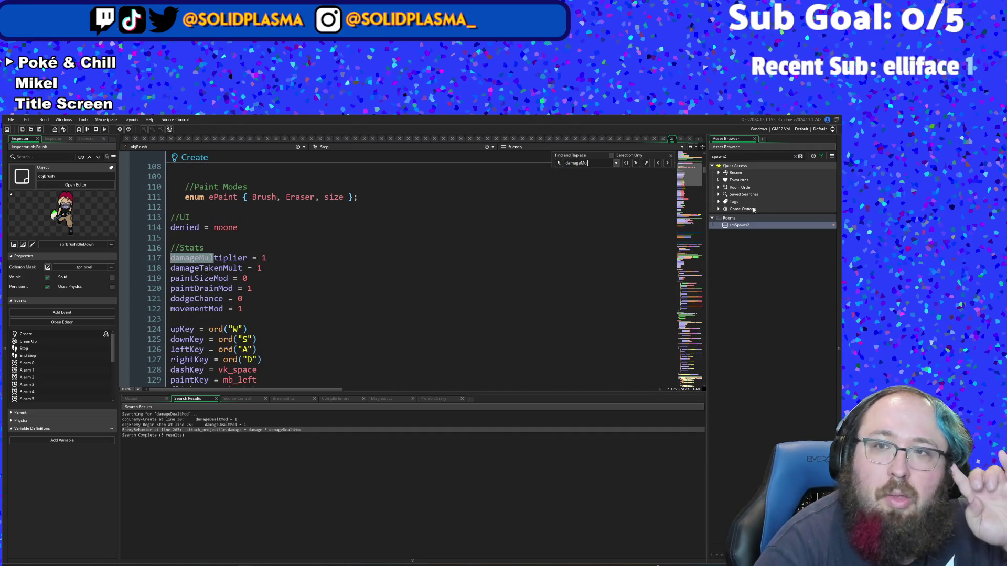
{"action": "left_click", "coordinate": [666, 163]}
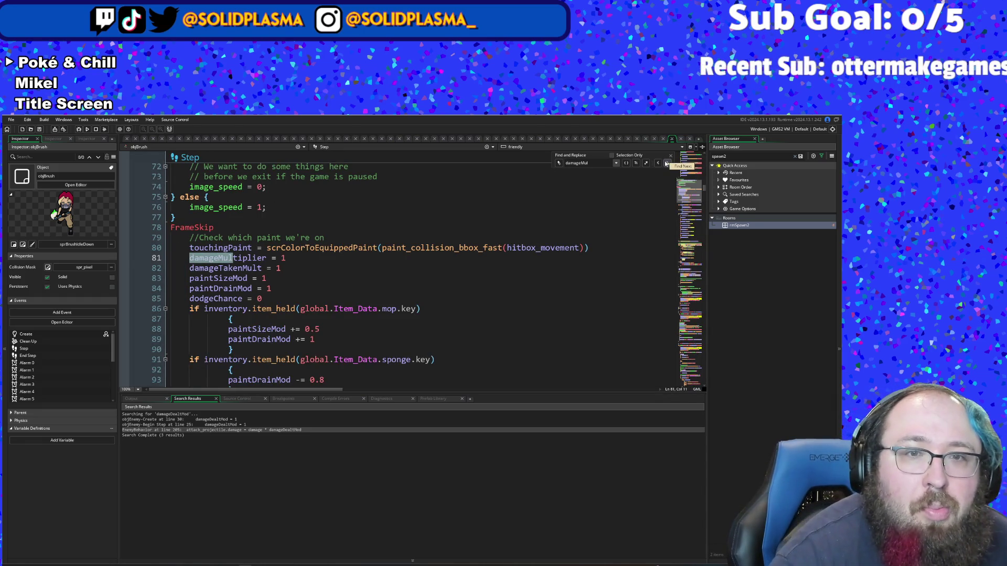
{"action": "scroll", "coordinate": [277, 329], "scroll_direction": "up", "scroll_amount": 2}
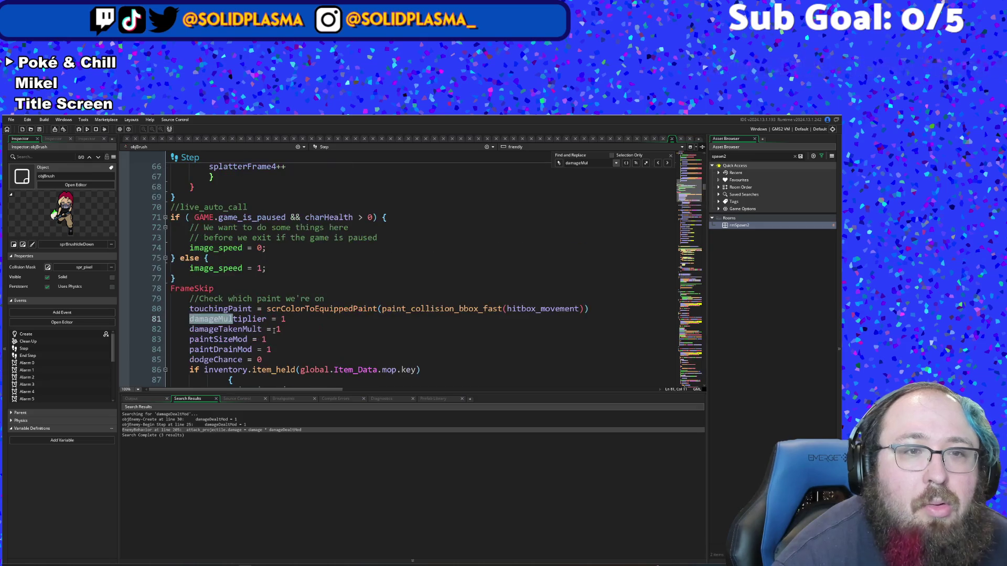
Step: Add 'movementMod = 1' on a new line after paintDrainMod = 1
{"action": "left_click", "coordinate": [286, 351]}
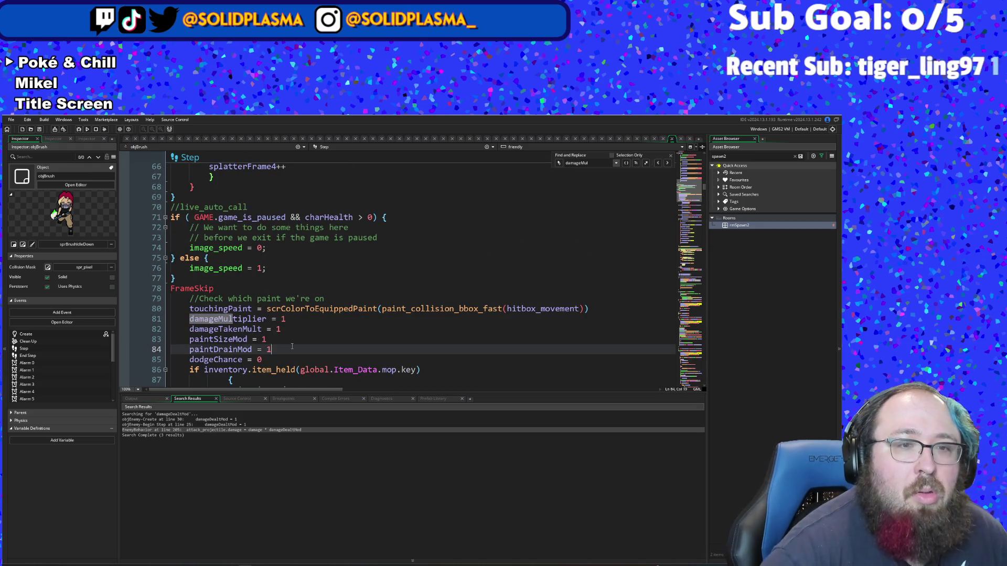
{"action": "key", "text": "Return"}
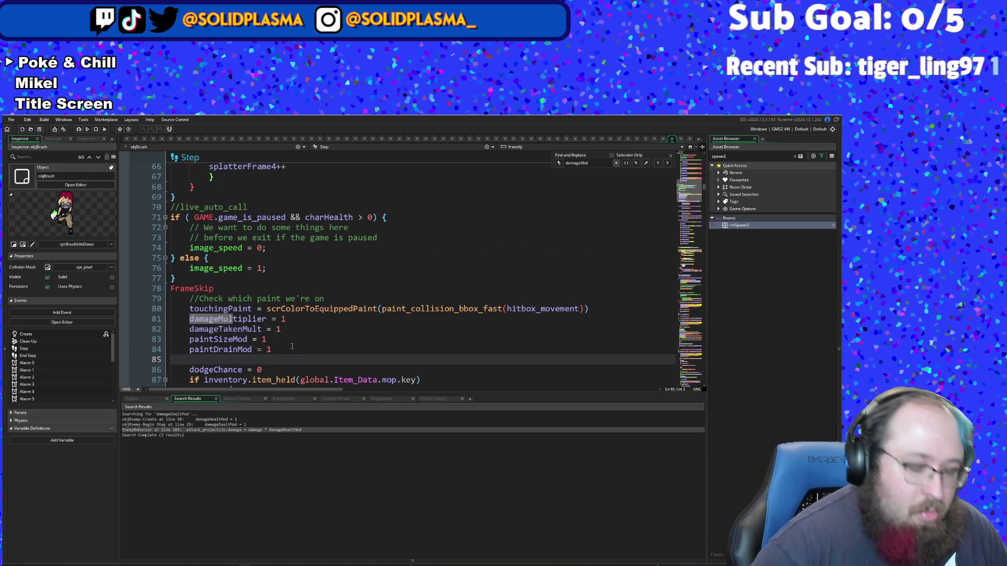
{"action": "type", "text": "m"}
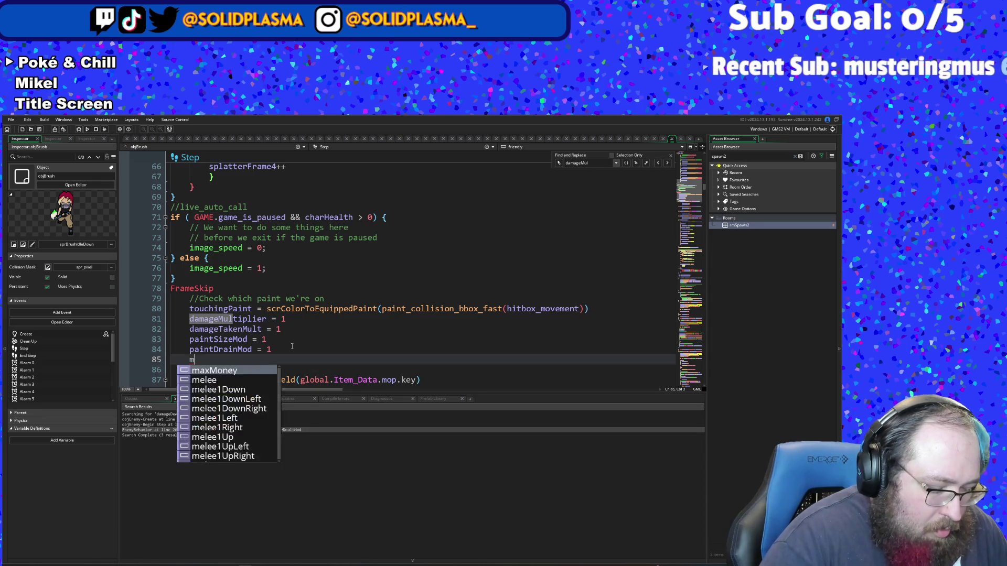
{"action": "type", "text": "ove"}
{"action": "key", "text": "Down"}
{"action": "key", "text": "Down"}
{"action": "key", "text": "Down"}
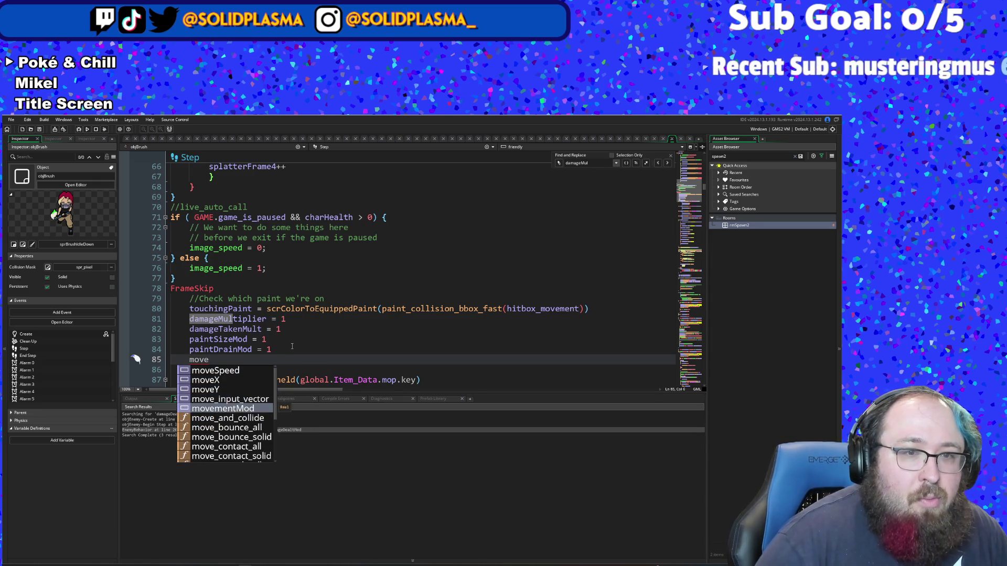
{"action": "key", "text": "Return"}
{"action": "type", "text": "= 1"}
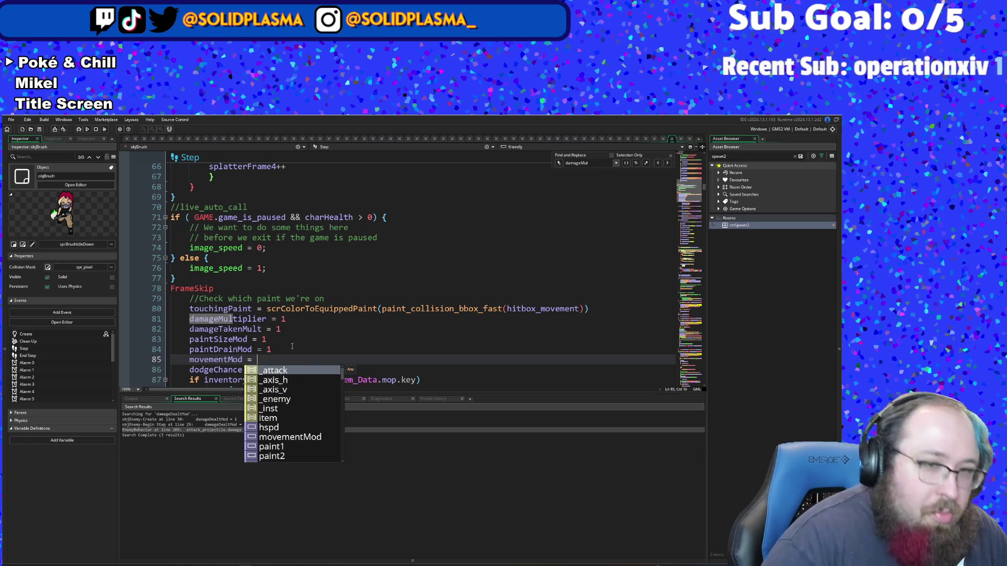
{"action": "left_click", "coordinate": [292, 347]}
{"action": "scroll", "coordinate": [292, 347], "scroll_direction": "down", "scroll_amount": 8}
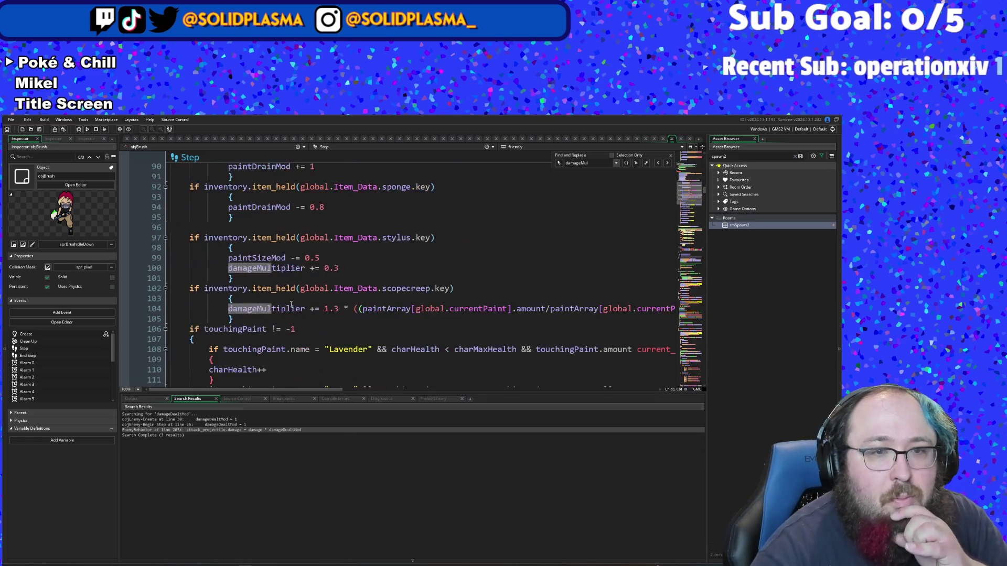
{"action": "left_click", "coordinate": [242, 328]}
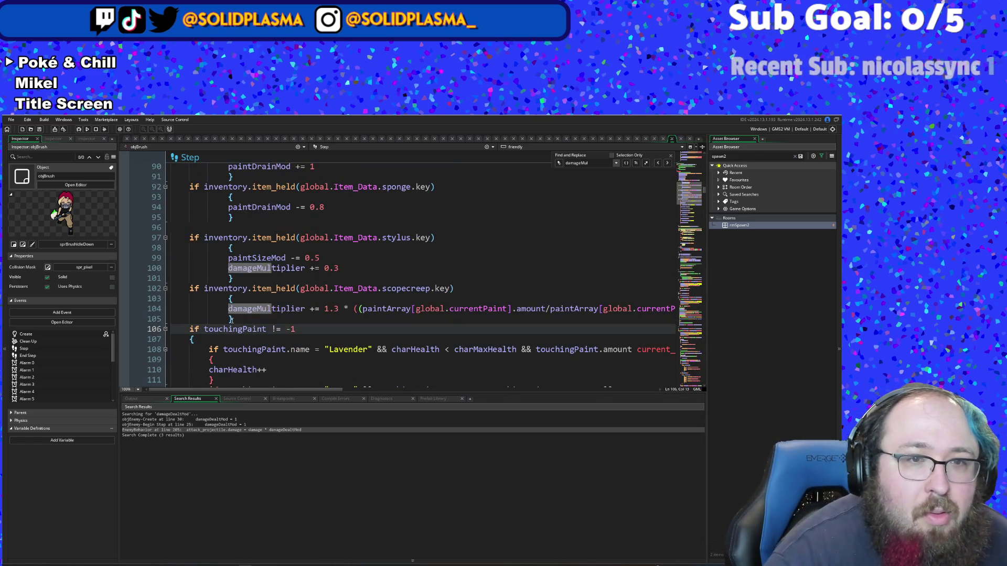
Step: Insert a blank line right after the Lavender paint block
{"action": "left_click_drag", "start_coordinate": [234, 321], "coordinate": [203, 281]}
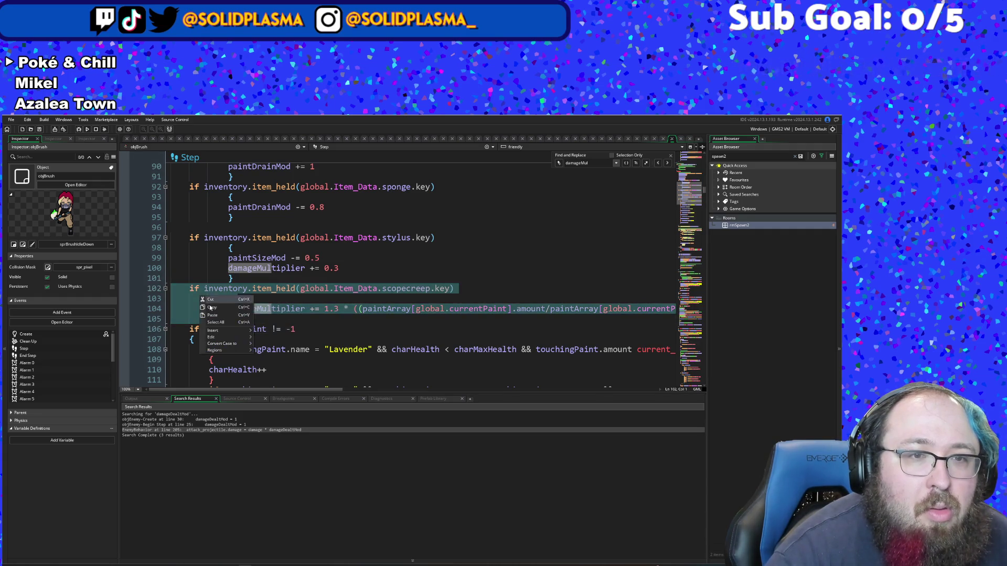
{"action": "scroll", "coordinate": [243, 273], "scroll_direction": "down", "scroll_amount": 6}
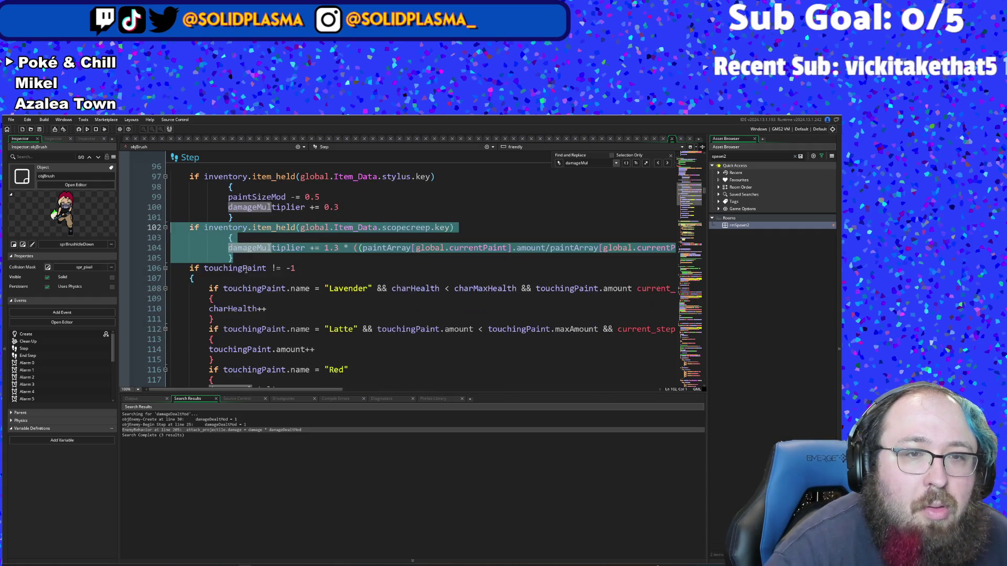
{"action": "scroll", "coordinate": [245, 270], "scroll_direction": "up", "scroll_amount": 2}
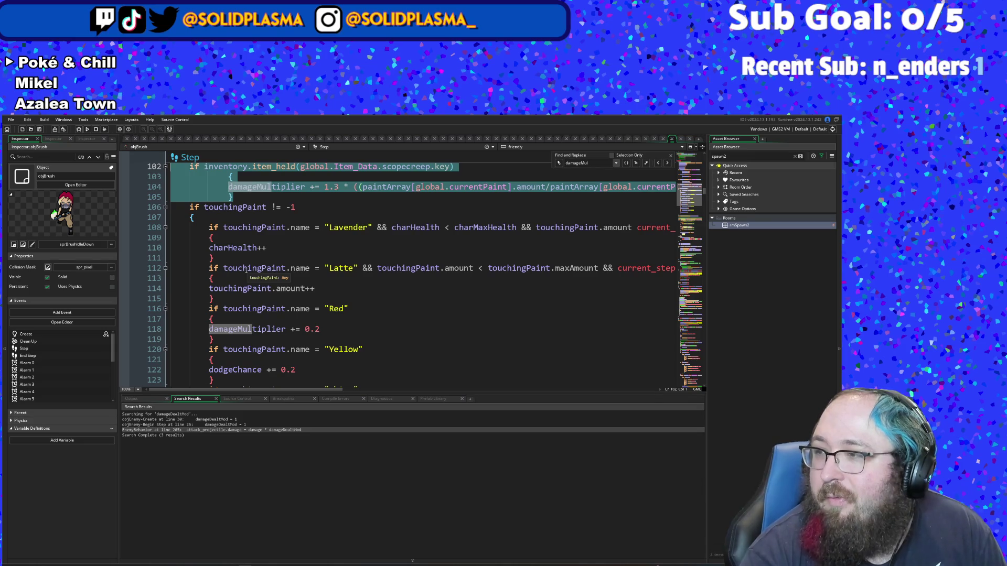
{"action": "scroll", "coordinate": [298, 335], "scroll_direction": "down", "scroll_amount": 2}
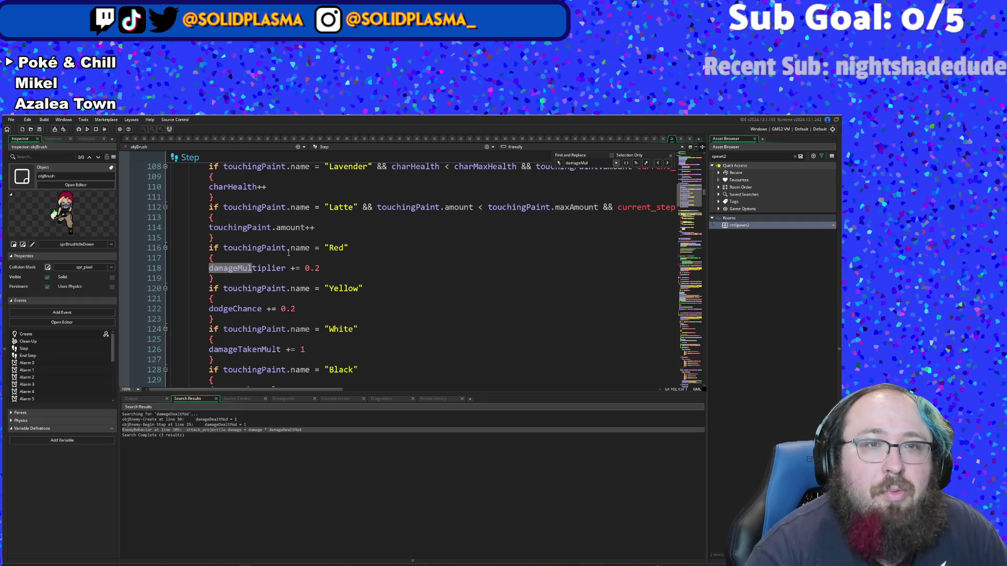
{"action": "left_click", "coordinate": [246, 197]}
{"action": "key", "text": "Return"}
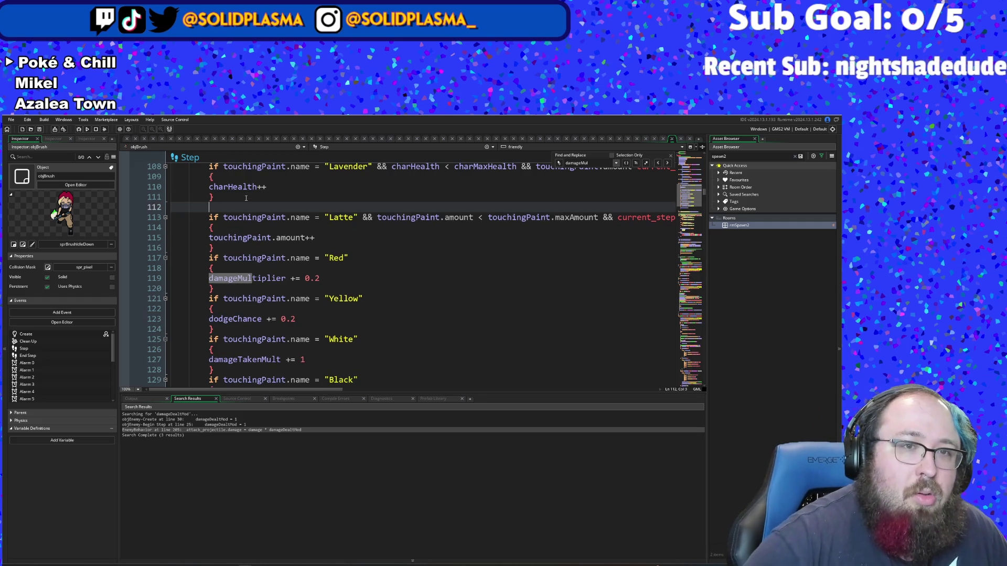
{"action": "type", "text": "mov"}
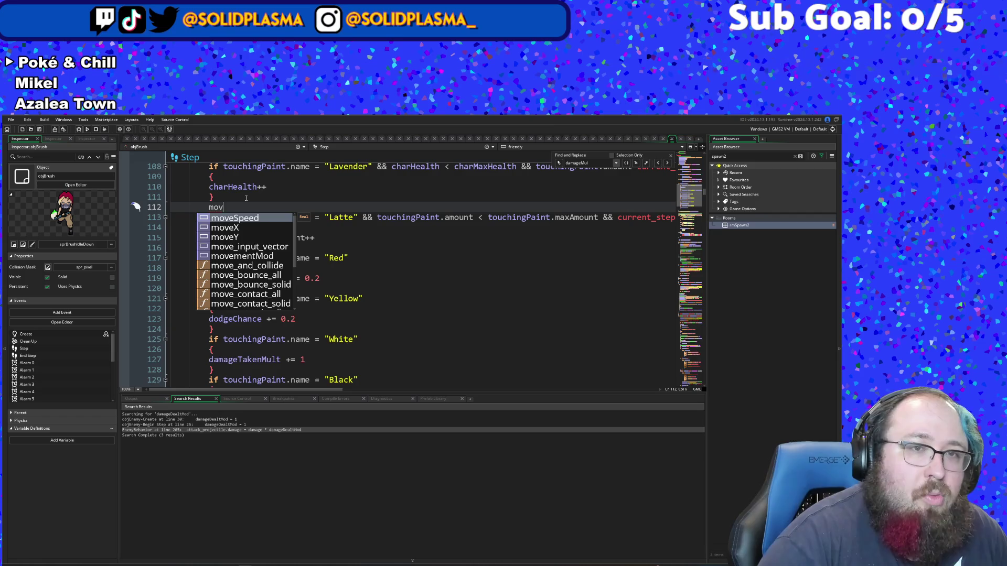
{"action": "key", "text": "BackSpace"}
{"action": "key", "text": "BackSpace"}
{"action": "key", "text": "BackSpace"}
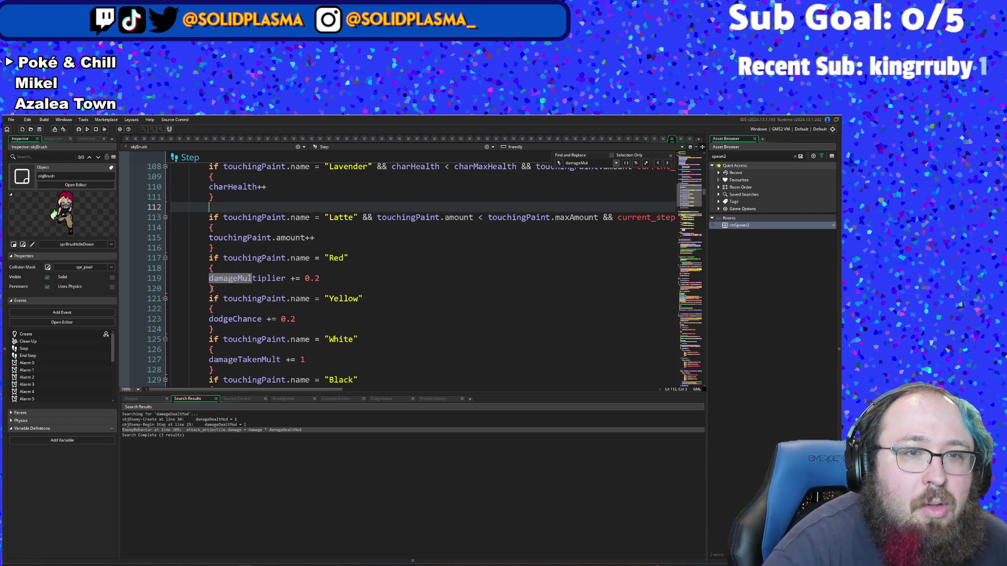
Step: Copy the Red paint block and paste it onto the blank line 112
{"action": "left_click_drag", "start_coordinate": [212, 288], "coordinate": [223, 258]}
{"action": "right_click", "coordinate": [236, 258]}
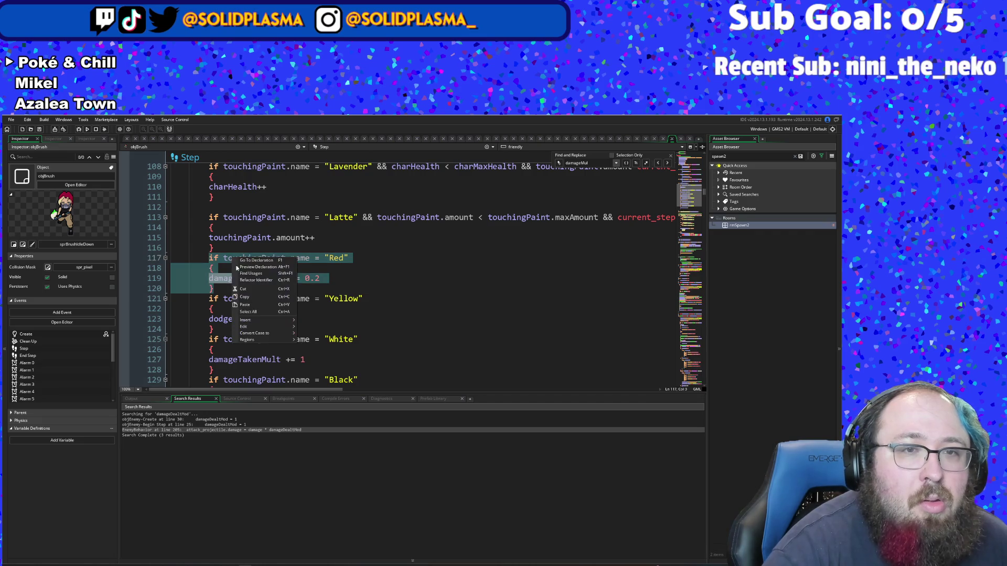
{"action": "left_click", "coordinate": [245, 296]}
{"action": "left_click", "coordinate": [227, 206]}
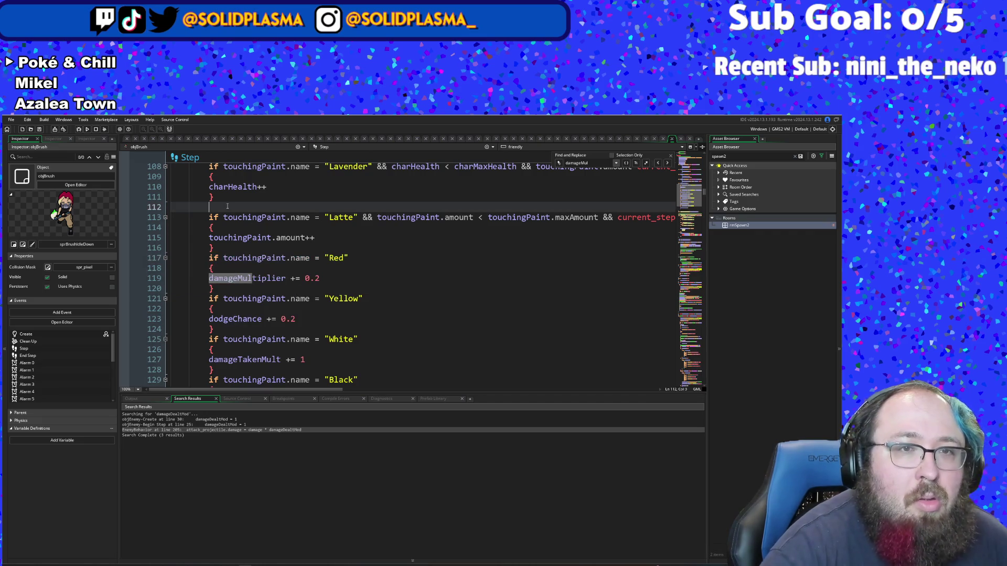
{"action": "key", "text": "ctrl+v"}
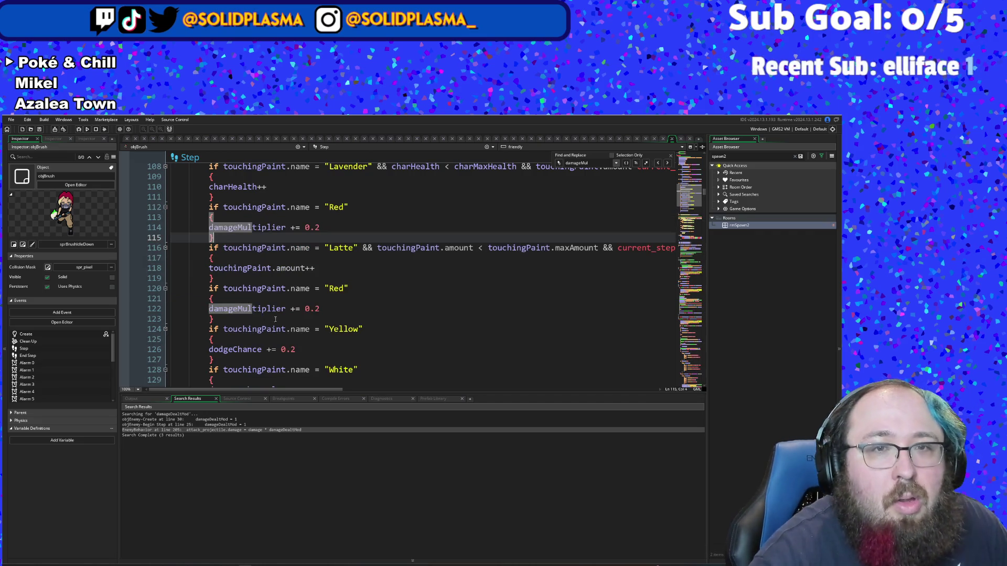
Step: Change the copied block's paint name from Red to Orange
{"action": "left_click", "coordinate": [346, 207]}
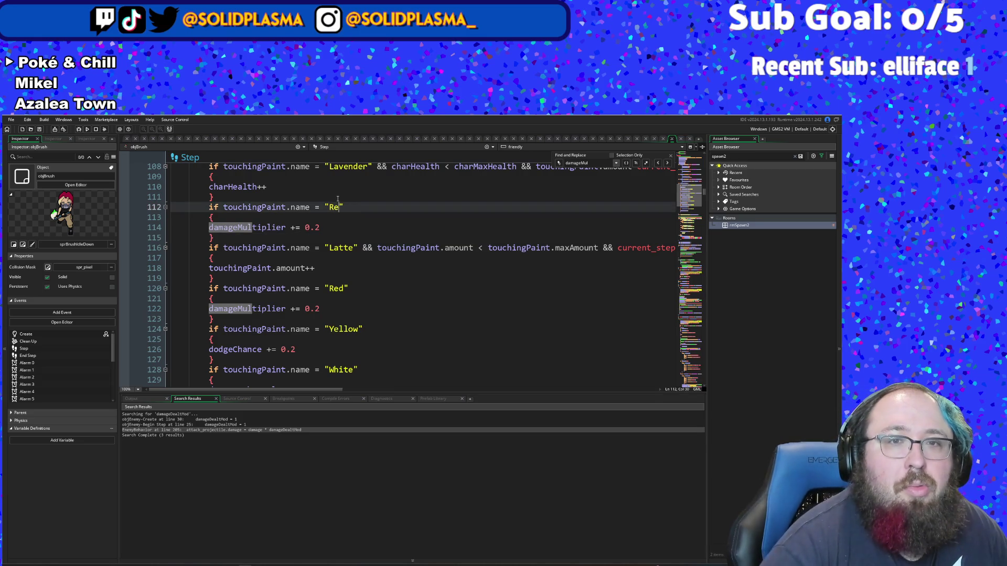
{"action": "key", "text": "BackSpace"}
{"action": "key", "text": "BackSpace"}
{"action": "type", "text": "Orange"}
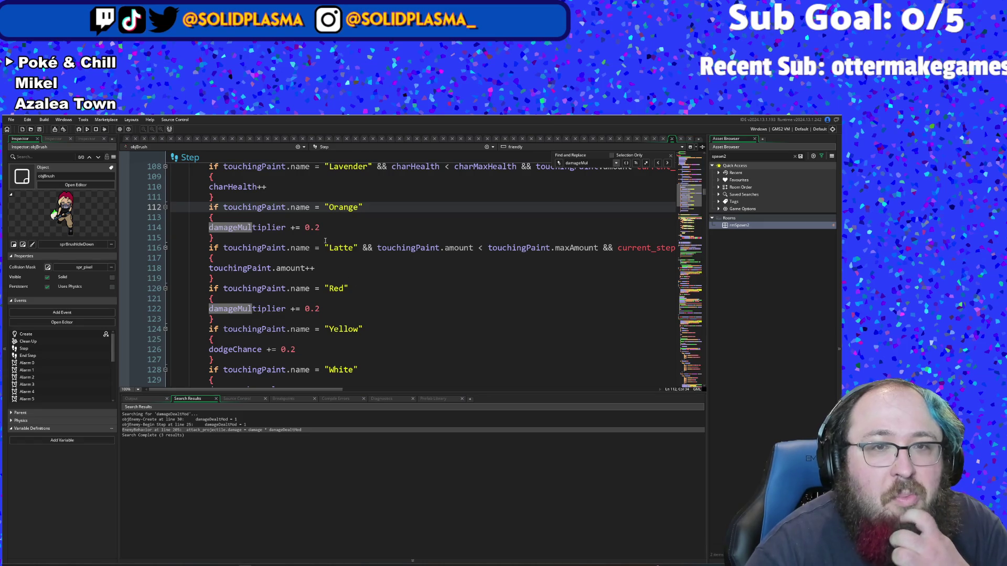
Step: Replace the copy's damageMultiplier line with movementMod += 0. toward adding 0.5
{"action": "left_click", "coordinate": [321, 227]}
{"action": "key", "text": "BackSpace"}
{"action": "key", "text": "BackSpace"}
{"action": "key", "text": "BackSpace"}
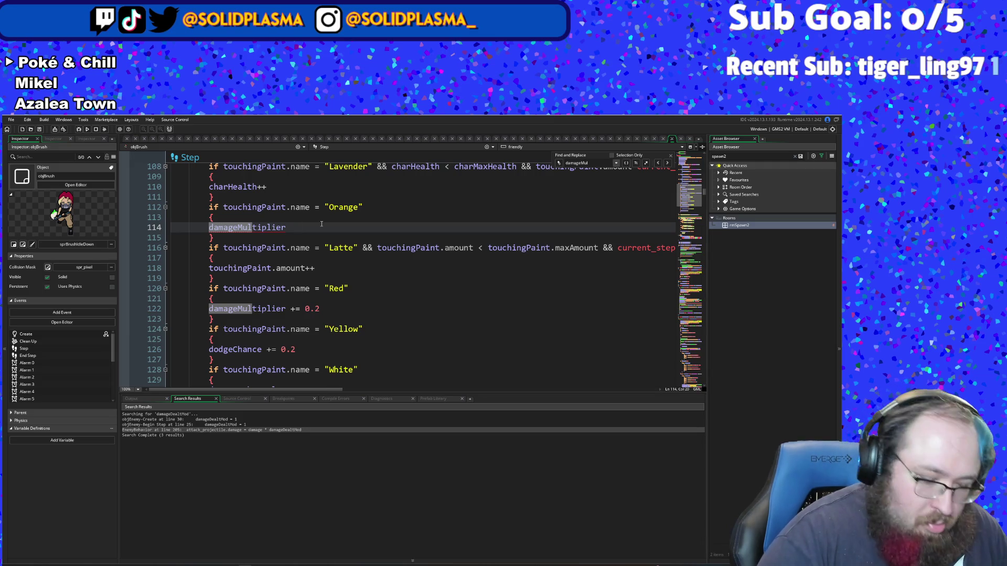
{"action": "type", "text": " ="}
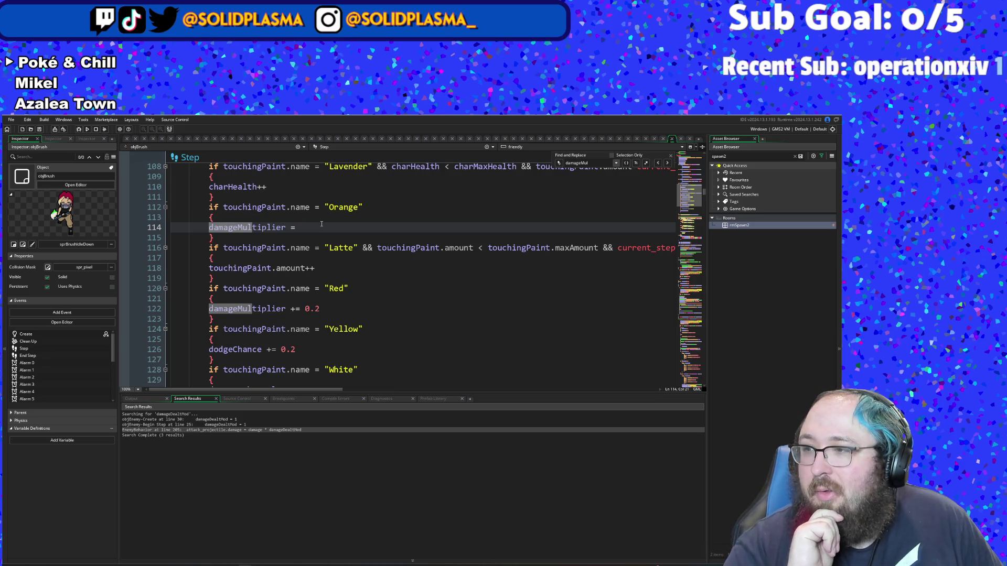
{"action": "type", "text": "\""}
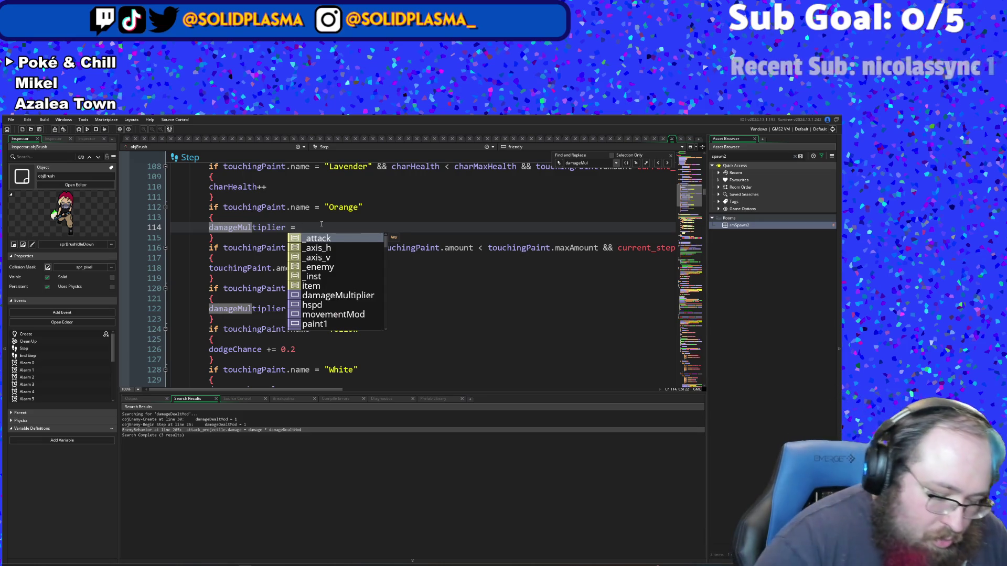
{"action": "key", "text": "BackSpace"}
{"action": "key", "text": "BackSpace"}
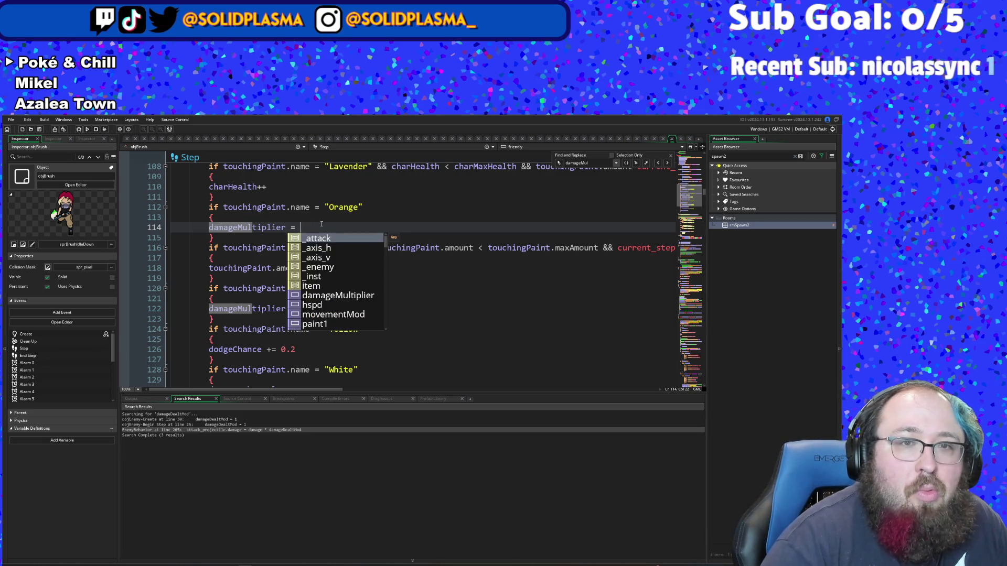
{"action": "key", "text": "BackSpace"}
{"action": "key", "text": "BackSpace"}
{"action": "key", "text": "BackSpace"}
{"action": "key", "text": "BackSpace"}
{"action": "key", "text": "BackSpace"}
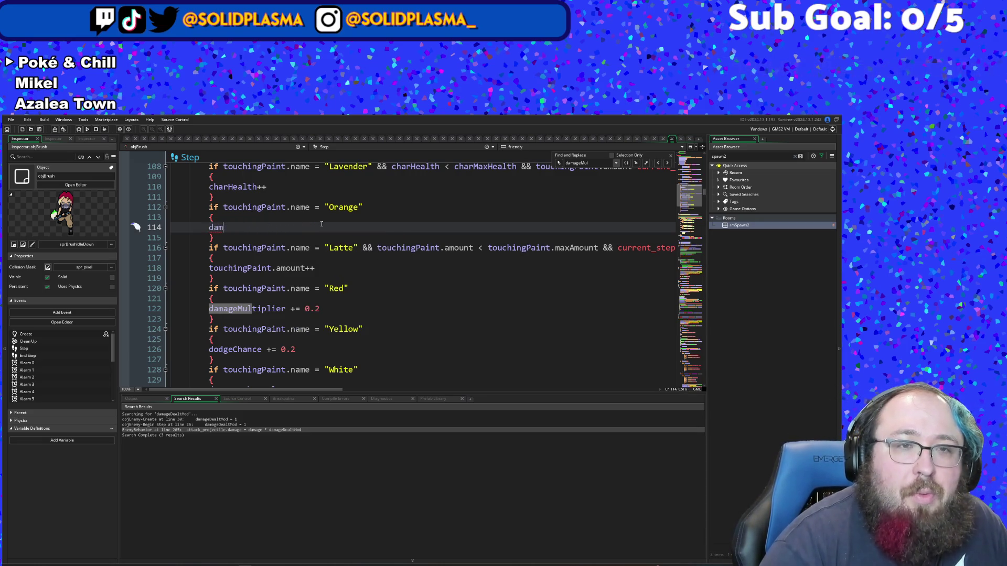
{"action": "type", "text": "move"}
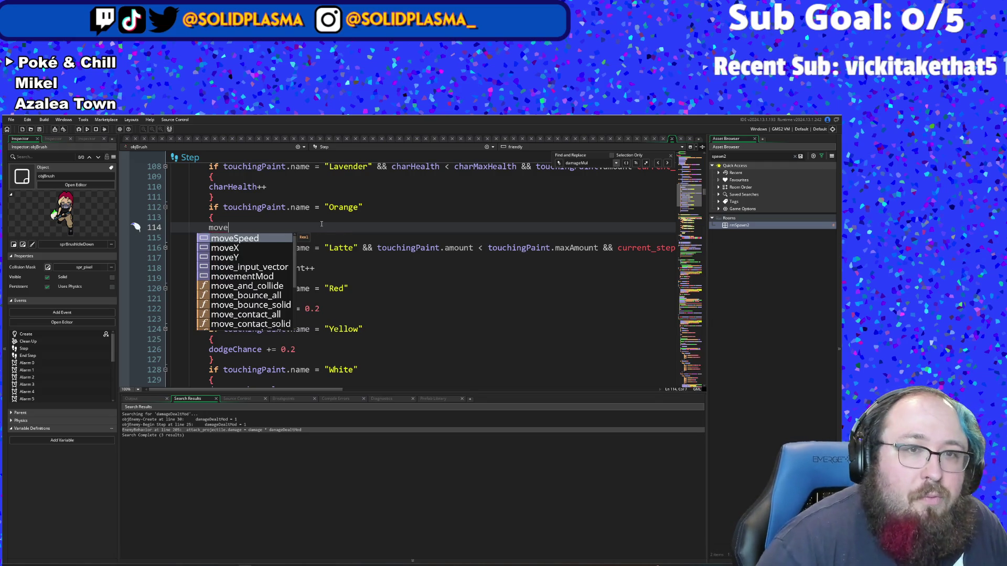
{"action": "key", "text": "Down"}
{"action": "key", "text": "Down"}
{"action": "key", "text": "Down"}
{"action": "key", "text": "Return"}
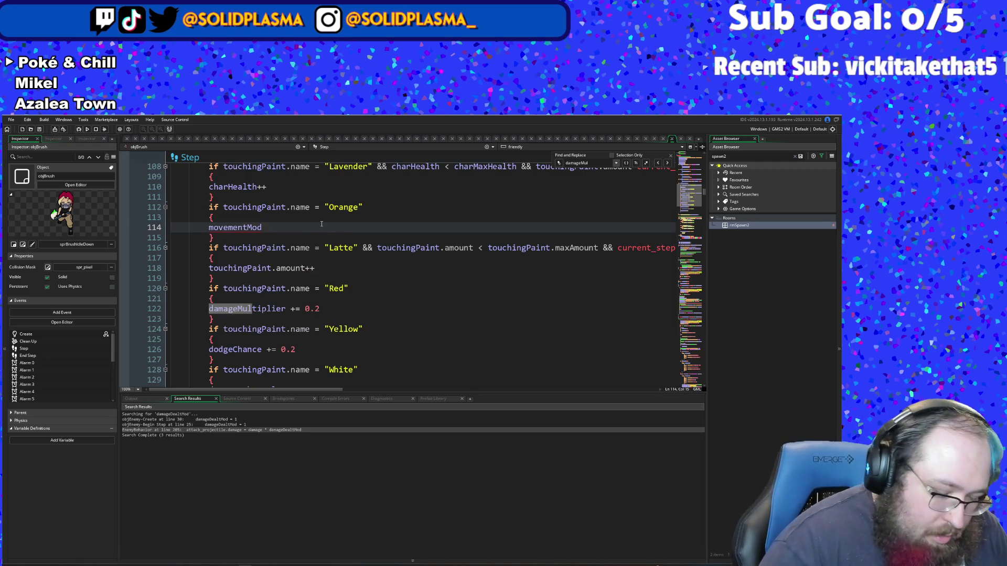
{"action": "type", "text": " +="}
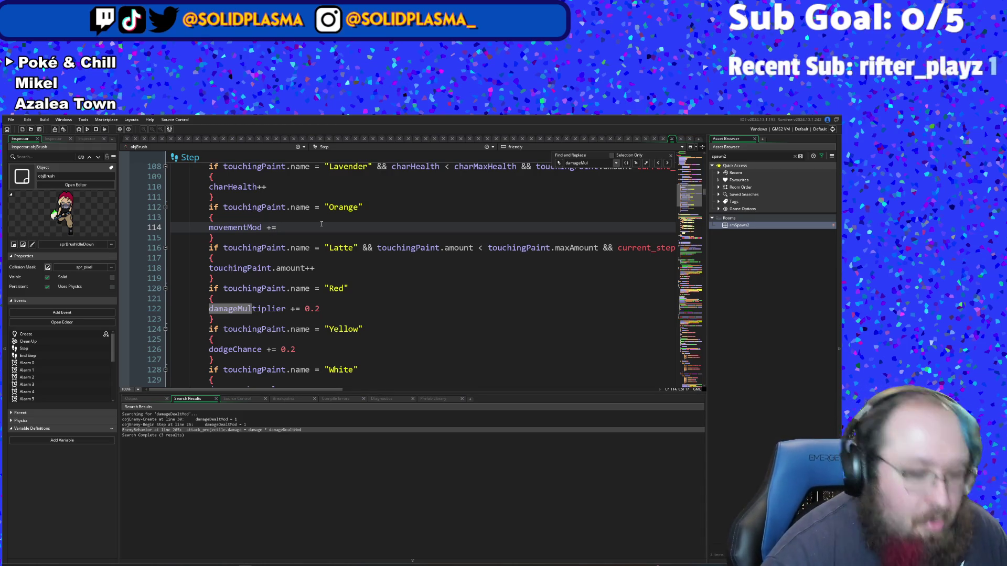
{"action": "type", "text": " 0.5"}
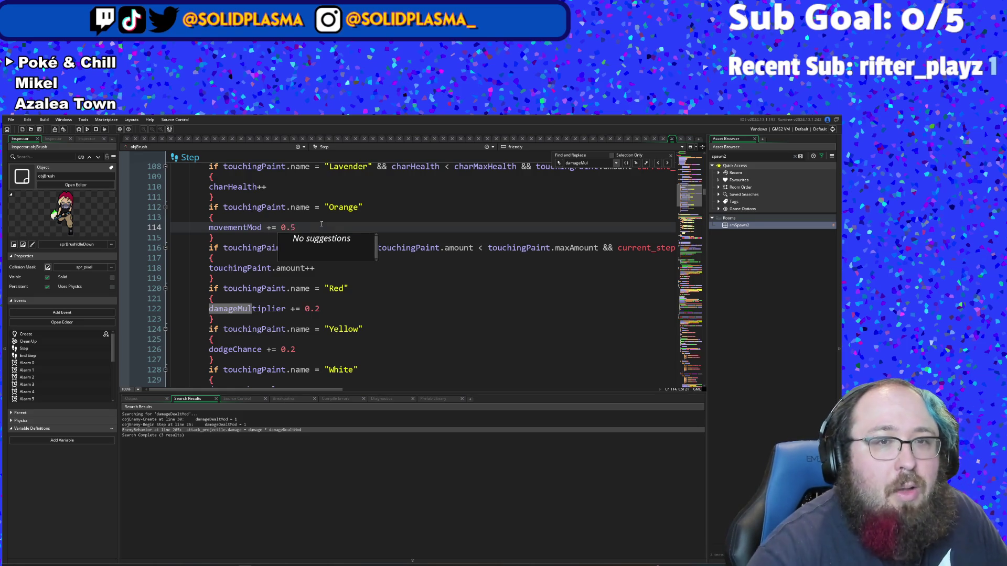
Step: Change moveSpeed + movementMod to moveSpeed * movementMod in the moveX and moveY lines 172–173
{"action": "left_click", "coordinate": [341, 277]}
{"action": "scroll", "coordinate": [341, 276], "scroll_direction": "down", "scroll_amount": 4}
{"action": "scroll", "coordinate": [341, 277], "scroll_direction": "down", "scroll_amount": 12}
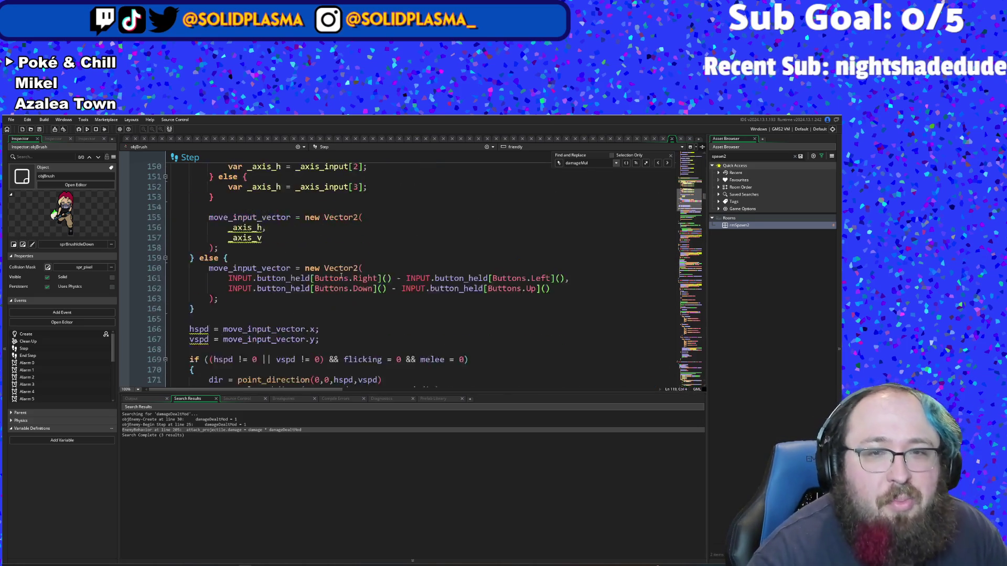
{"action": "scroll", "coordinate": [340, 265], "scroll_direction": "up", "scroll_amount": 3}
{"action": "scroll", "coordinate": [341, 265], "scroll_direction": "down", "scroll_amount": 10}
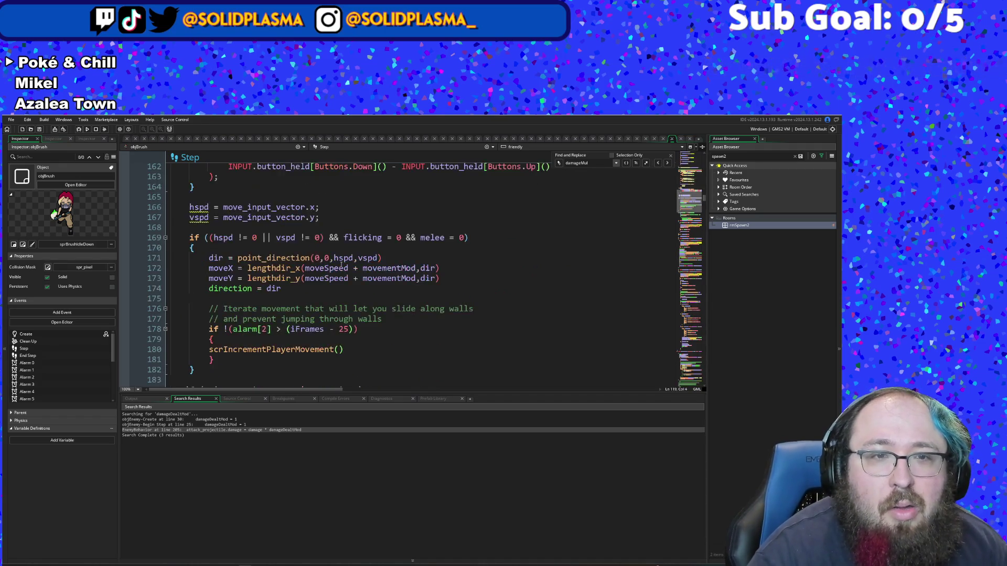
{"action": "scroll", "coordinate": [341, 265], "scroll_direction": "down", "scroll_amount": 4}
{"action": "scroll", "coordinate": [340, 260], "scroll_direction": "up", "scroll_amount": 2}
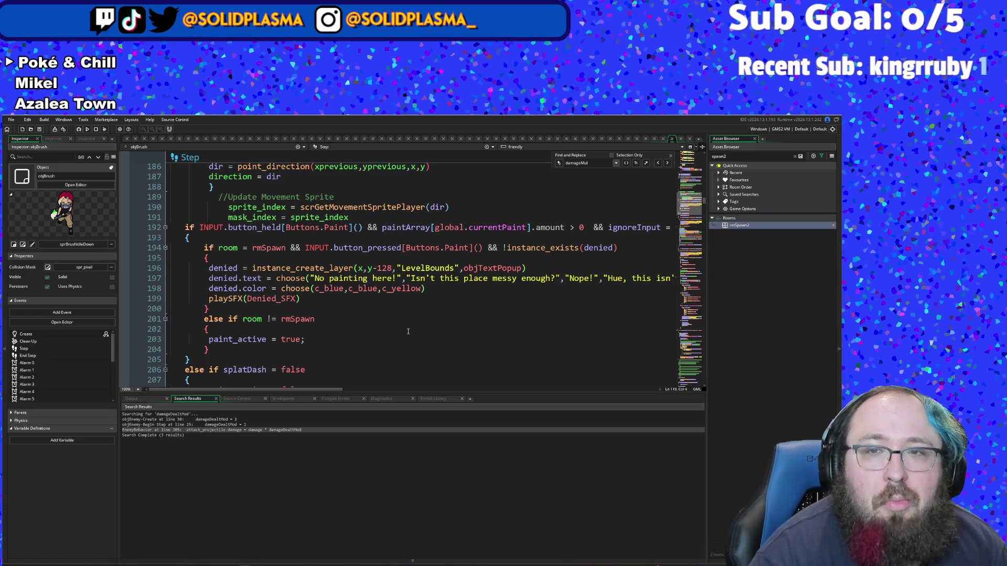
{"action": "scroll", "coordinate": [398, 336], "scroll_direction": "down", "scroll_amount": 6}
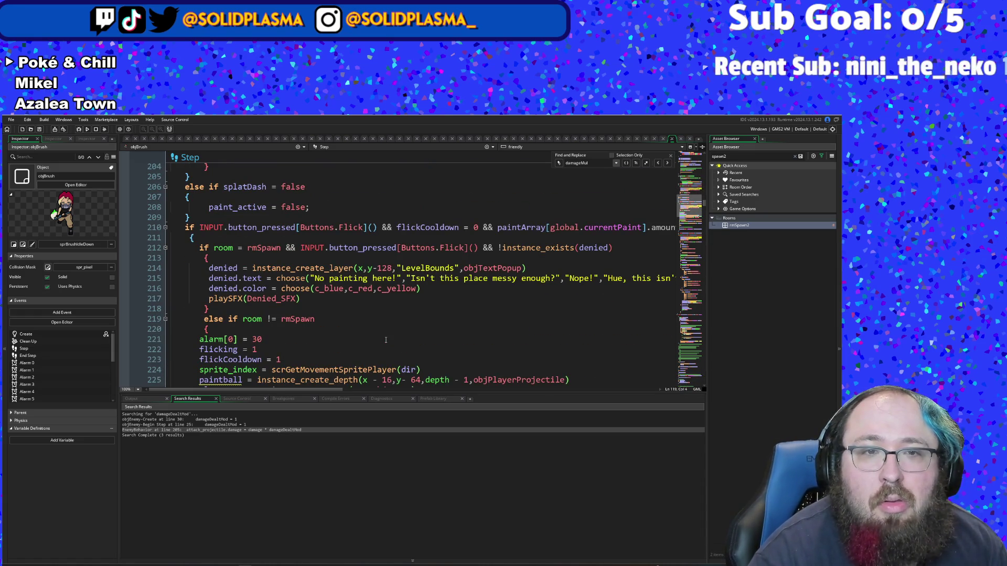
{"action": "scroll", "coordinate": [386, 340], "scroll_direction": "down", "scroll_amount": 4}
{"action": "scroll", "coordinate": [386, 336], "scroll_direction": "up", "scroll_amount": 6}
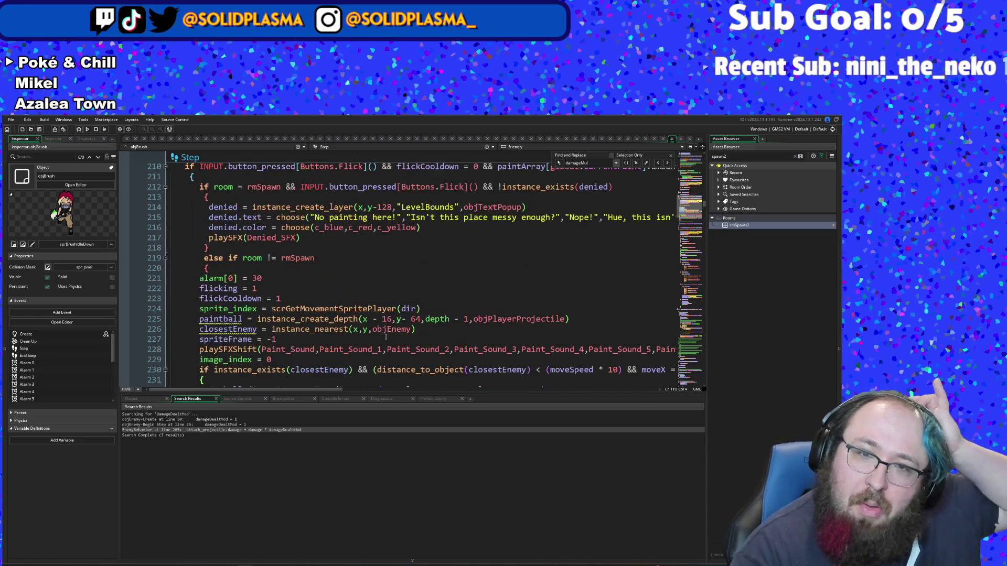
{"action": "scroll", "coordinate": [386, 336], "scroll_direction": "up", "scroll_amount": 10}
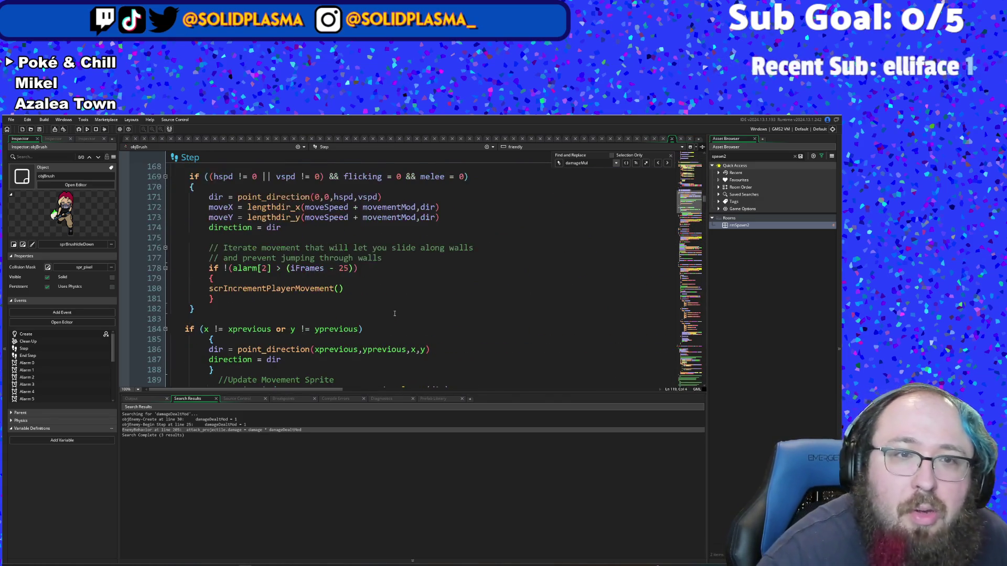
{"action": "scroll", "coordinate": [394, 313], "scroll_direction": "down", "scroll_amount": 4}
{"action": "scroll", "coordinate": [394, 313], "scroll_direction": "up", "scroll_amount": 6}
{"action": "scroll", "coordinate": [409, 279], "scroll_direction": "down", "scroll_amount": 2}
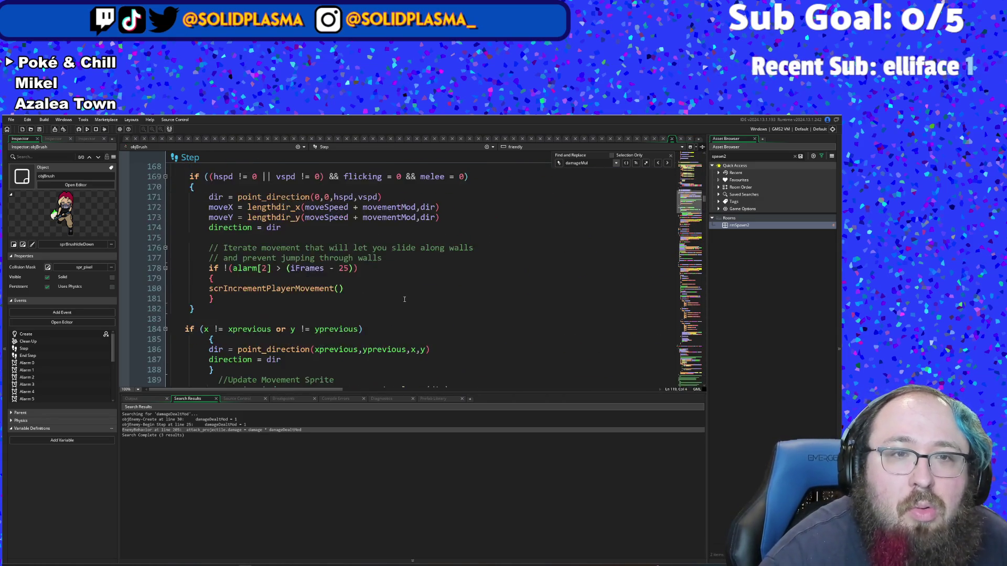
{"action": "scroll", "coordinate": [409, 279], "scroll_direction": "up", "scroll_amount": 6}
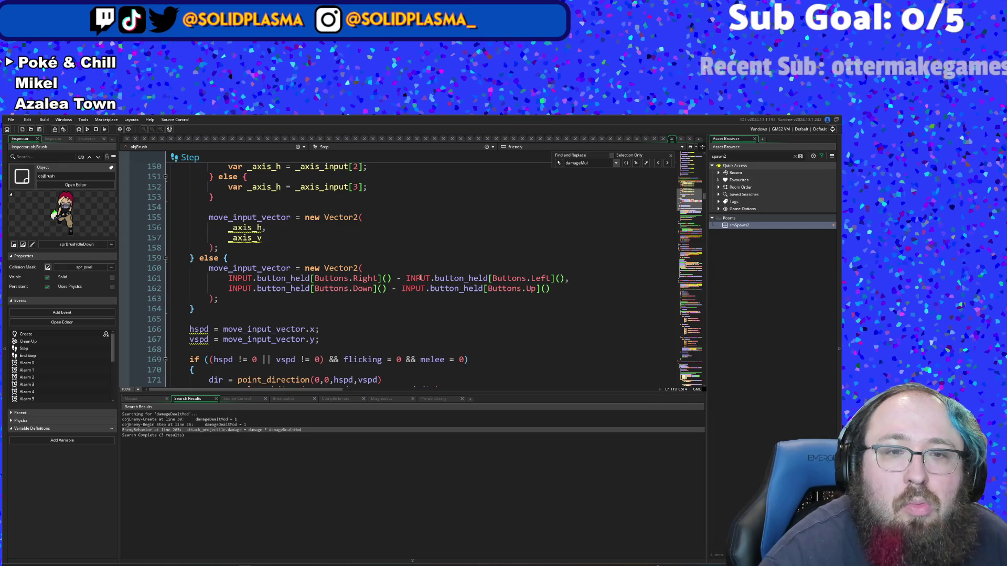
{"action": "scroll", "coordinate": [420, 277], "scroll_direction": "down", "scroll_amount": 2}
{"action": "scroll", "coordinate": [420, 276], "scroll_direction": "down", "scroll_amount": 2}
{"action": "left_click", "coordinate": [383, 279]}
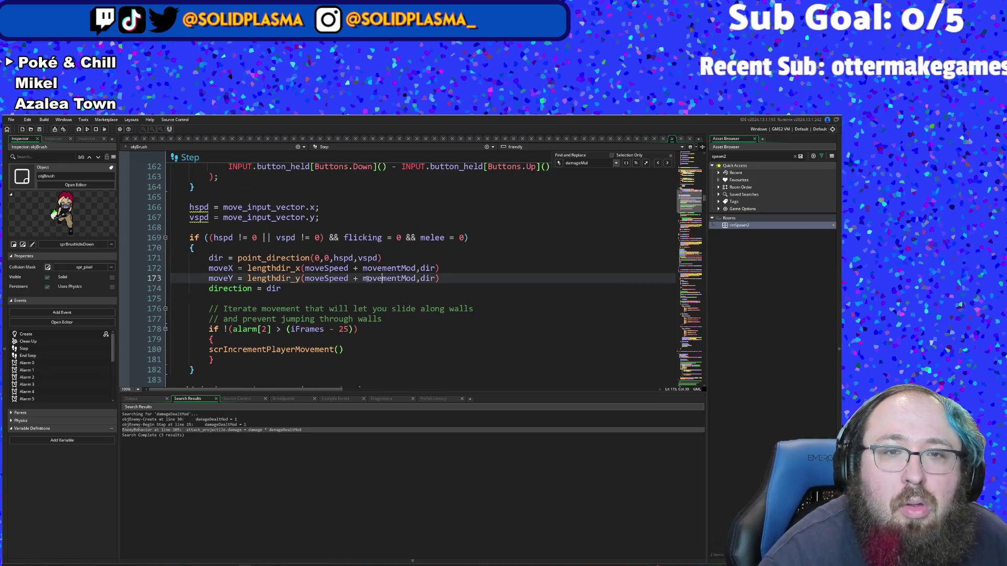
{"action": "left_click", "coordinate": [355, 268]}
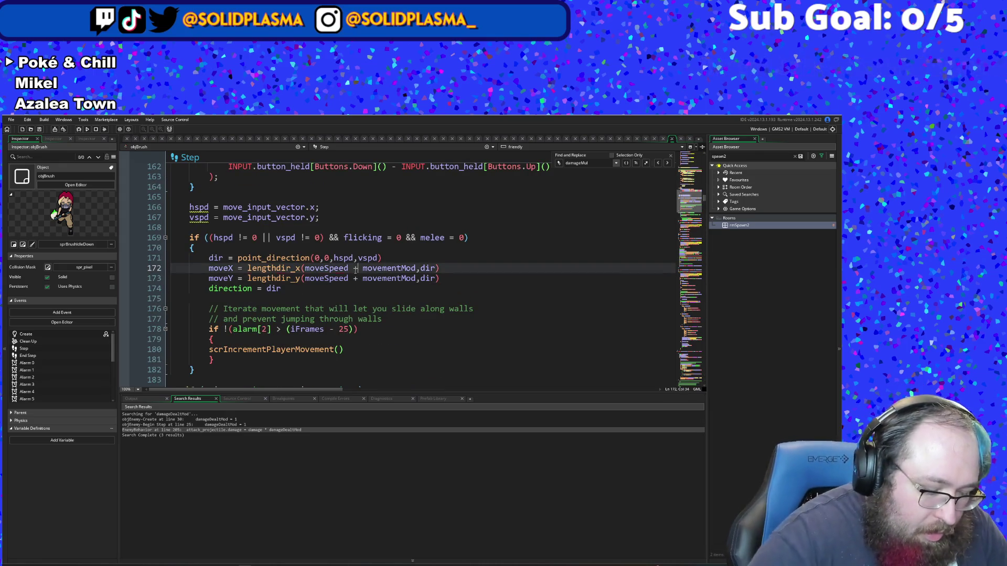
{"action": "key", "text": "Delete"}
{"action": "type", "text": "*"}
{"action": "key", "text": "Down"}
{"action": "key", "text": "Delete"}
{"action": "type", "text": "*"}
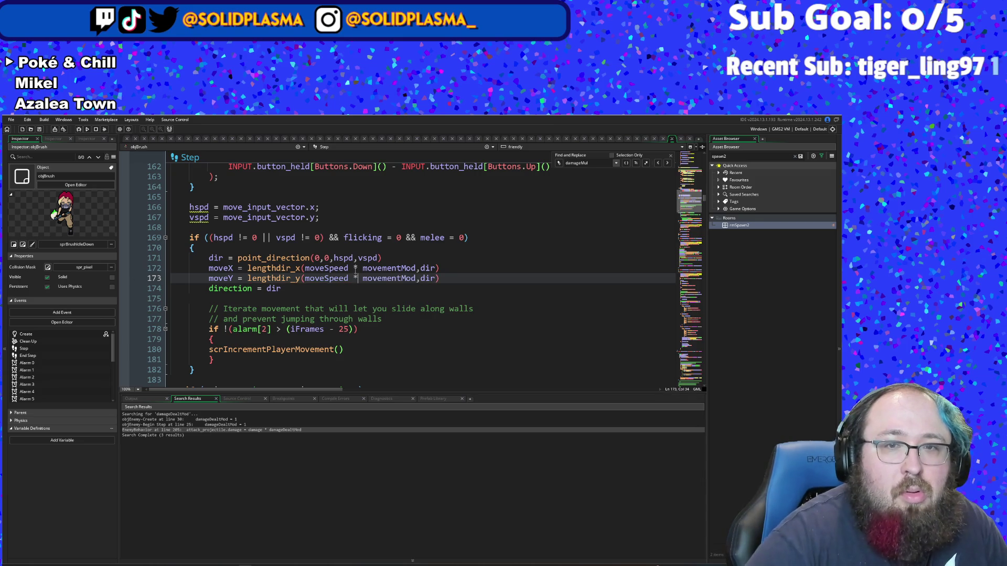
{"action": "scroll", "coordinate": [365, 271], "scroll_direction": "up", "scroll_amount": 20}
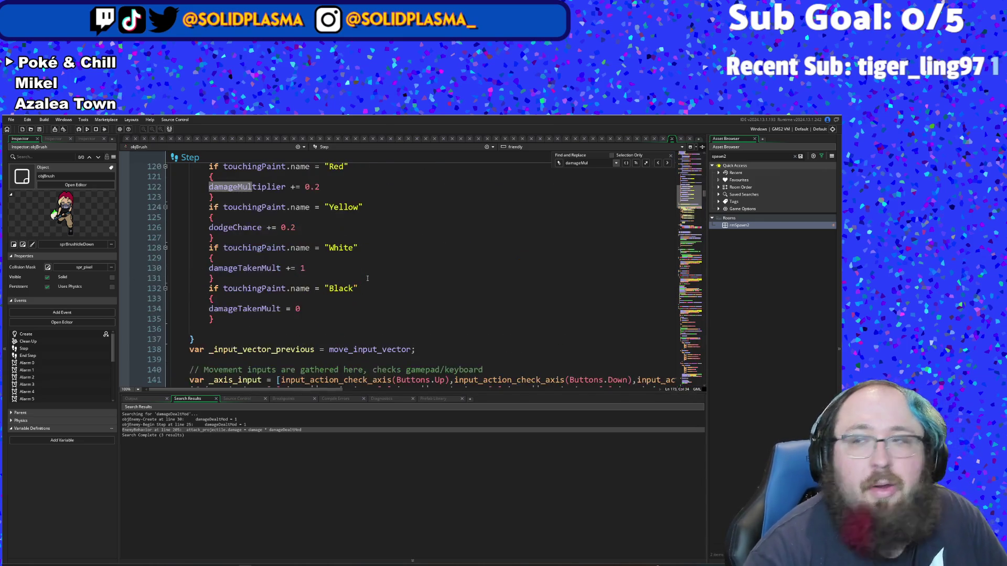
{"action": "scroll", "coordinate": [359, 291], "scroll_direction": "up", "scroll_amount": 12}
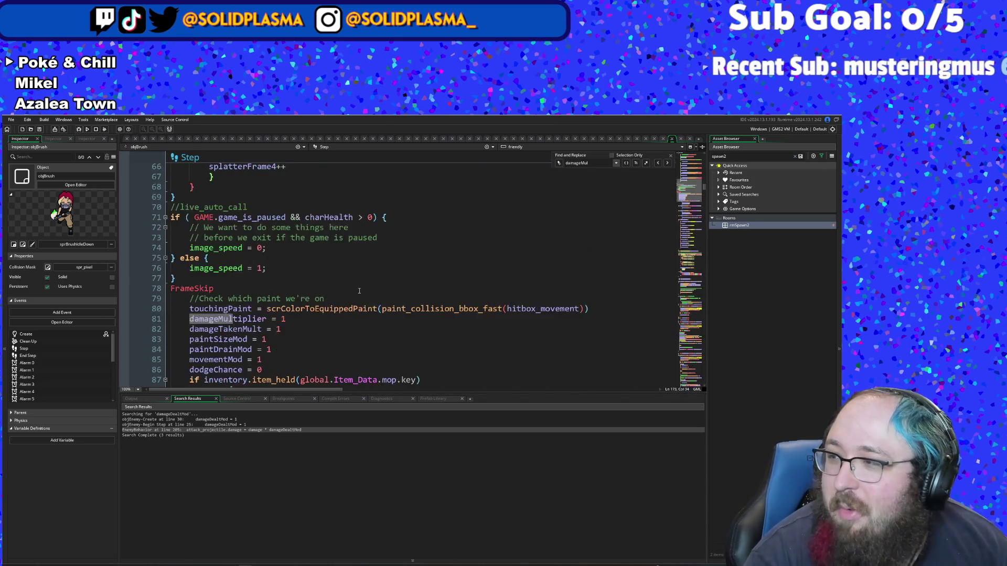
{"action": "scroll", "coordinate": [359, 291], "scroll_direction": "up", "scroll_amount": 16}
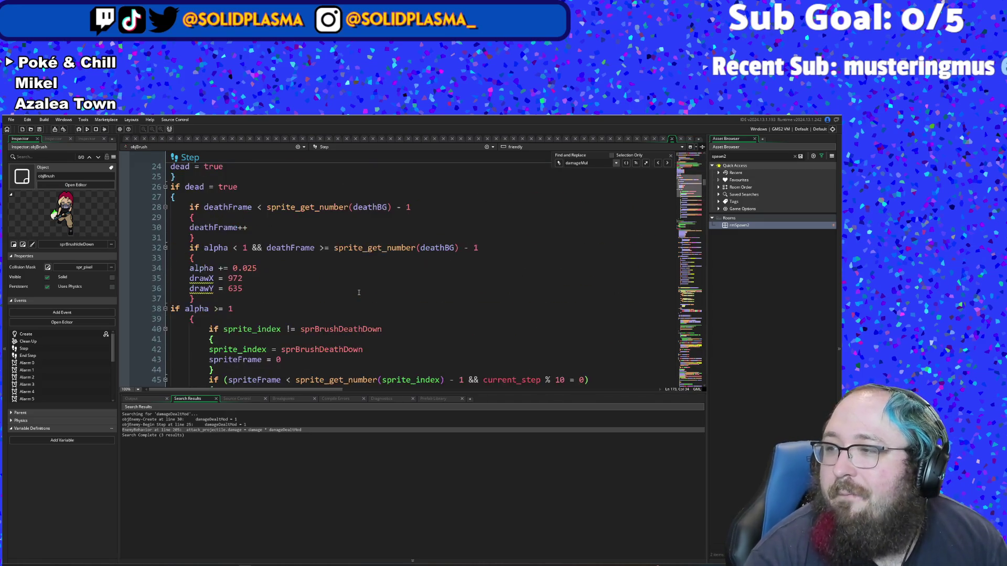
{"action": "scroll", "coordinate": [359, 291], "scroll_direction": "up", "scroll_amount": 12}
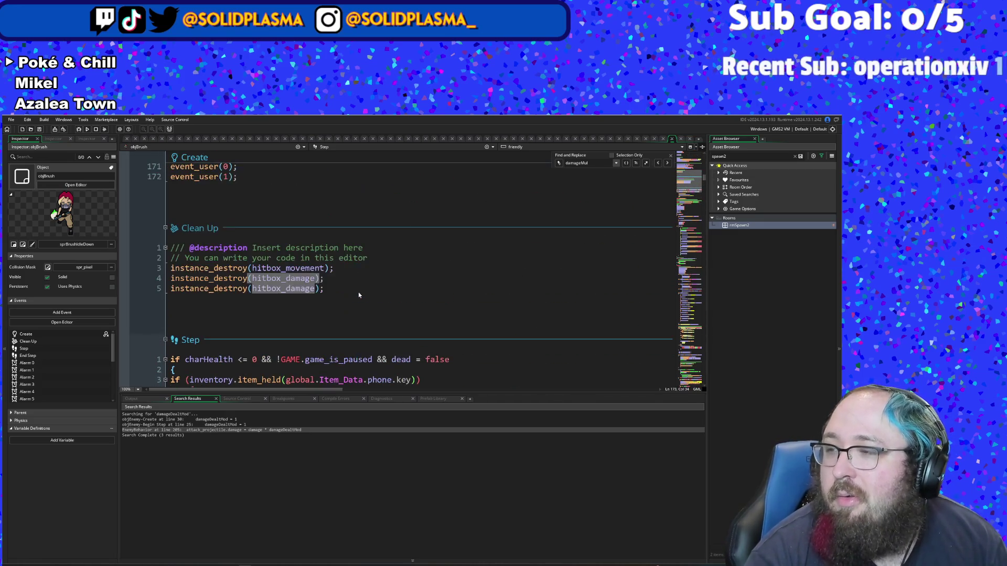
{"action": "scroll", "coordinate": [359, 296], "scroll_direction": "up", "scroll_amount": 10}
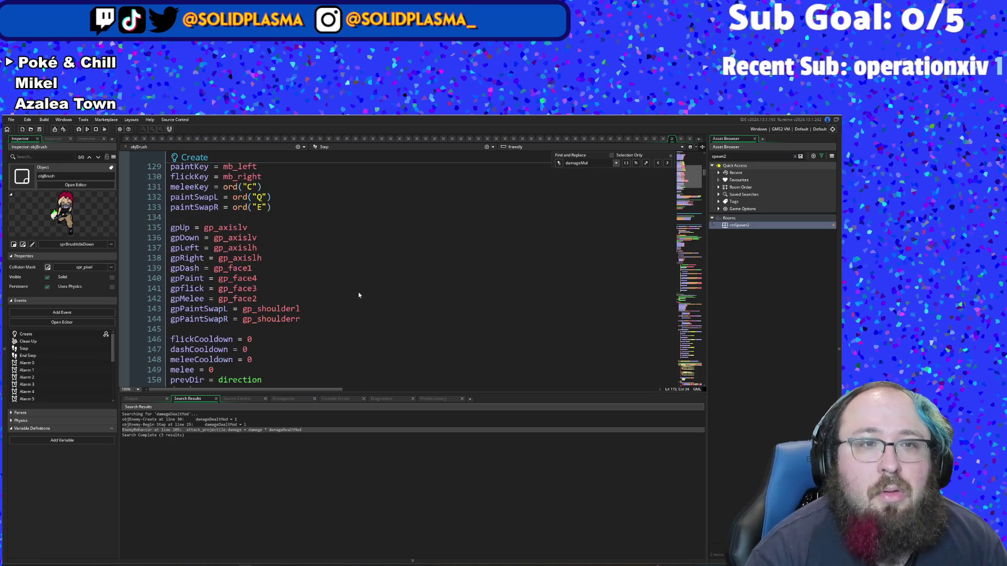
{"action": "scroll", "coordinate": [359, 296], "scroll_direction": "down", "scroll_amount": 20}
{"action": "scroll", "coordinate": [358, 292], "scroll_direction": "down", "scroll_amount": 20}
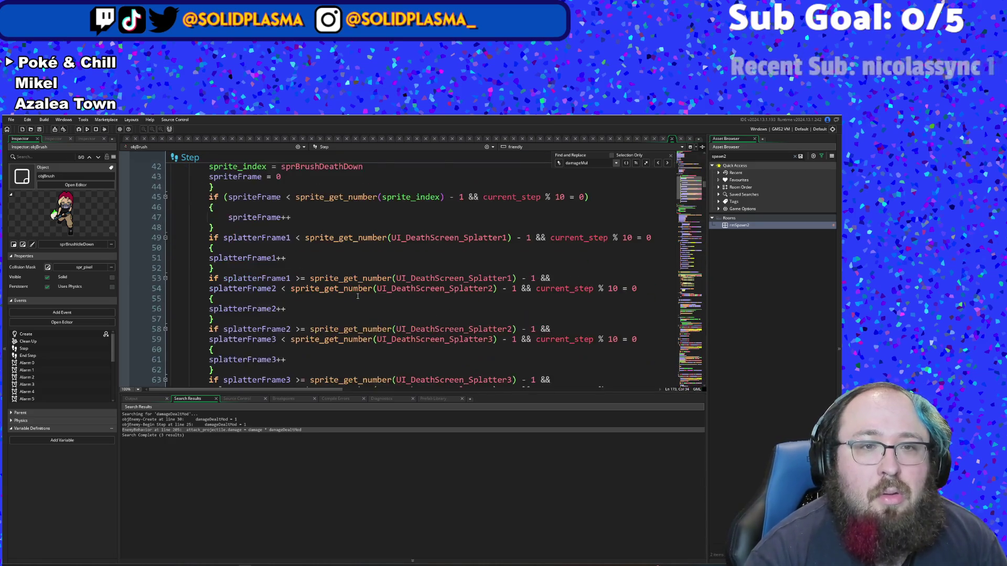
{"action": "scroll", "coordinate": [357, 298], "scroll_direction": "down", "scroll_amount": 20}
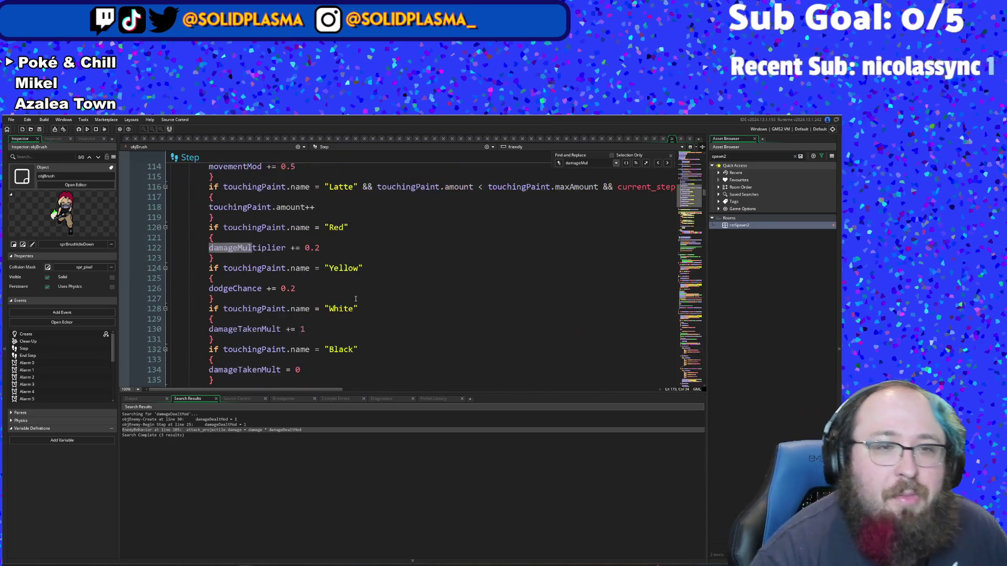
{"action": "scroll", "coordinate": [355, 299], "scroll_direction": "down", "scroll_amount": 16}
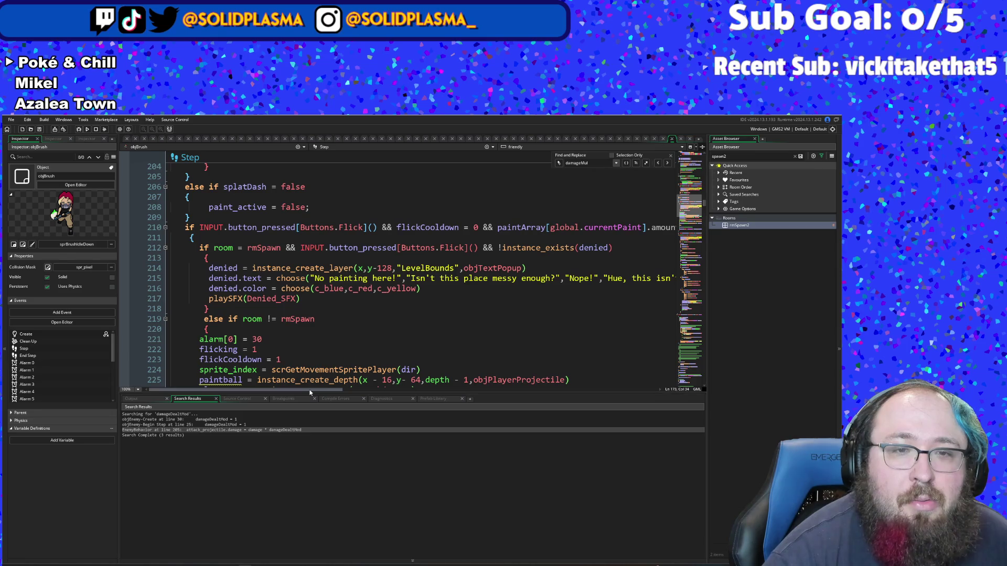
{"action": "left_click_drag", "start_coordinate": [307, 391], "coordinate": [480, 384]}
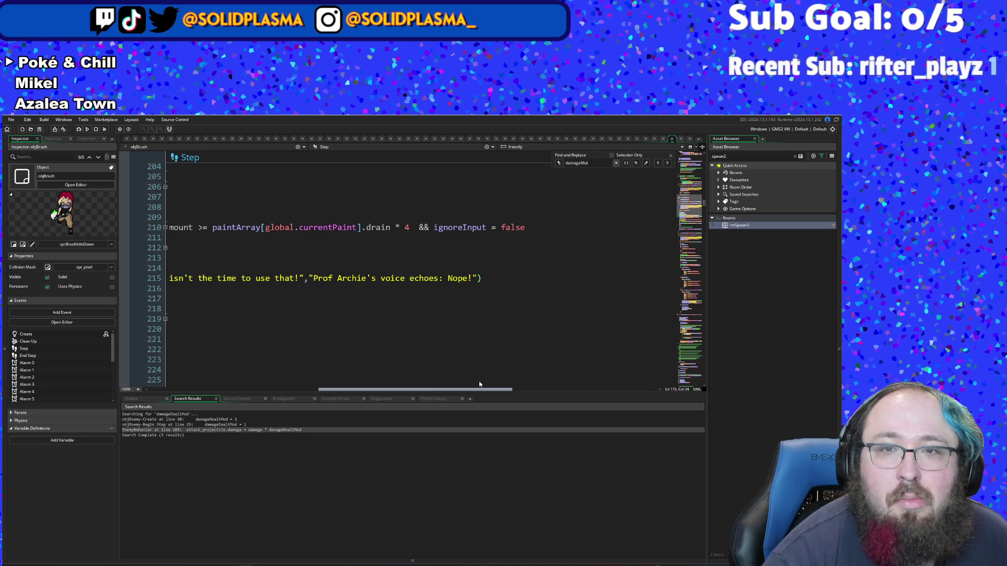
{"action": "left_click_drag", "start_coordinate": [479, 384], "coordinate": [291, 397]}
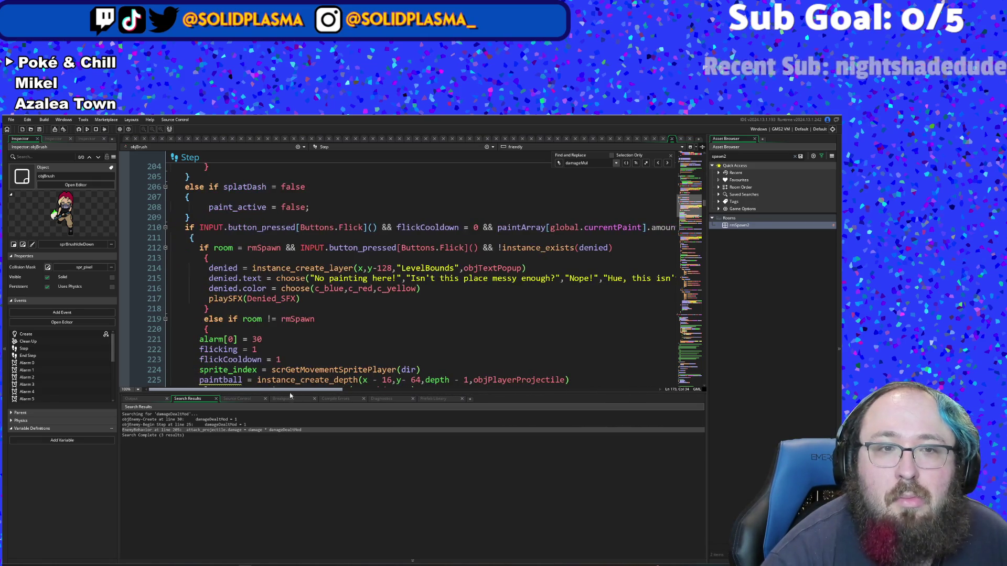
{"action": "scroll", "coordinate": [314, 309], "scroll_direction": "down", "scroll_amount": 2}
{"action": "left_click", "coordinate": [315, 309]}
{"action": "scroll", "coordinate": [320, 304], "scroll_direction": "down", "scroll_amount": 2}
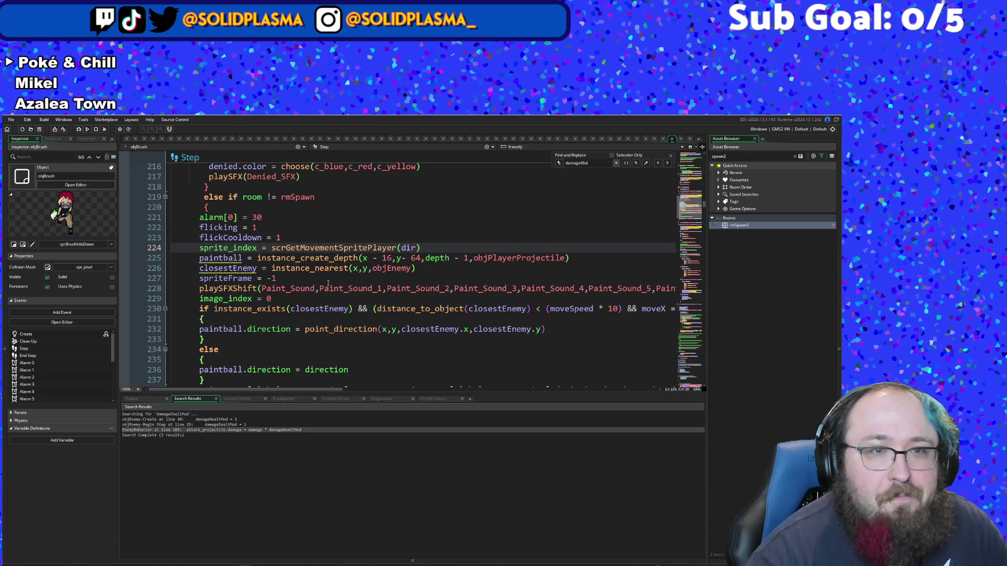
{"action": "scroll", "coordinate": [327, 287], "scroll_direction": "down", "scroll_amount": 2}
{"action": "scroll", "coordinate": [328, 287], "scroll_direction": "up", "scroll_amount": 4}
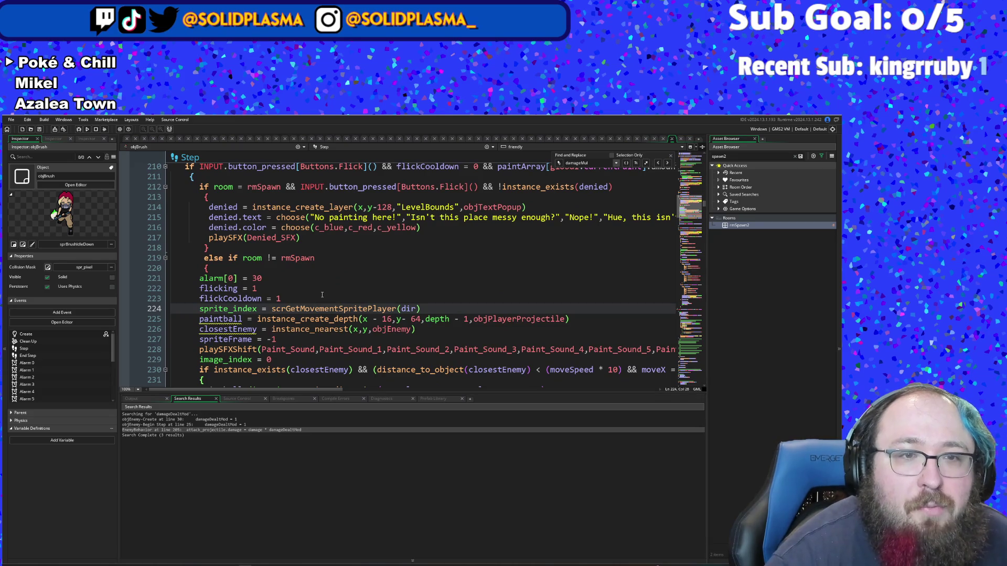
{"action": "left_click", "coordinate": [322, 294]}
{"action": "scroll", "coordinate": [322, 294], "scroll_direction": "down", "scroll_amount": 4}
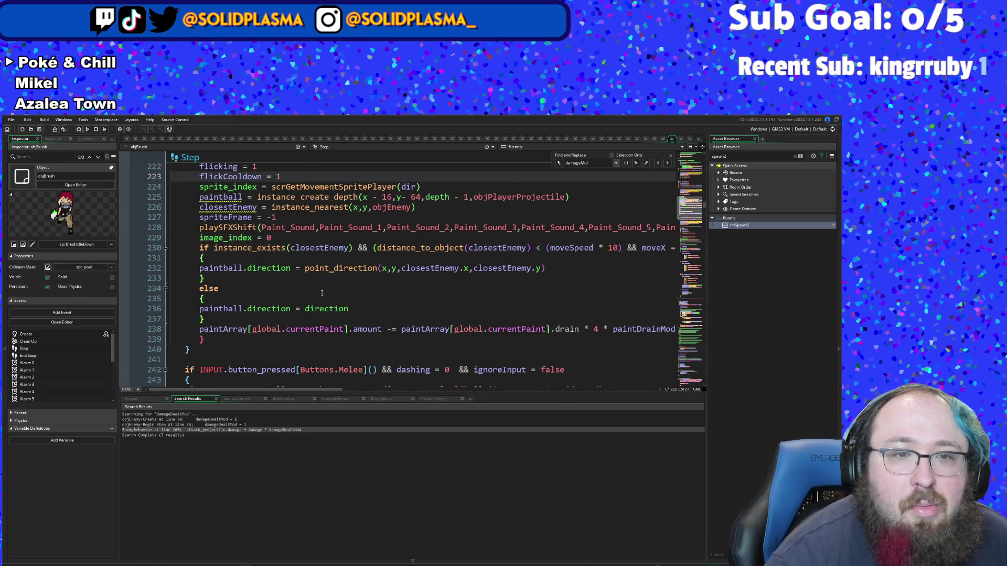
{"action": "left_click", "coordinate": [389, 336]}
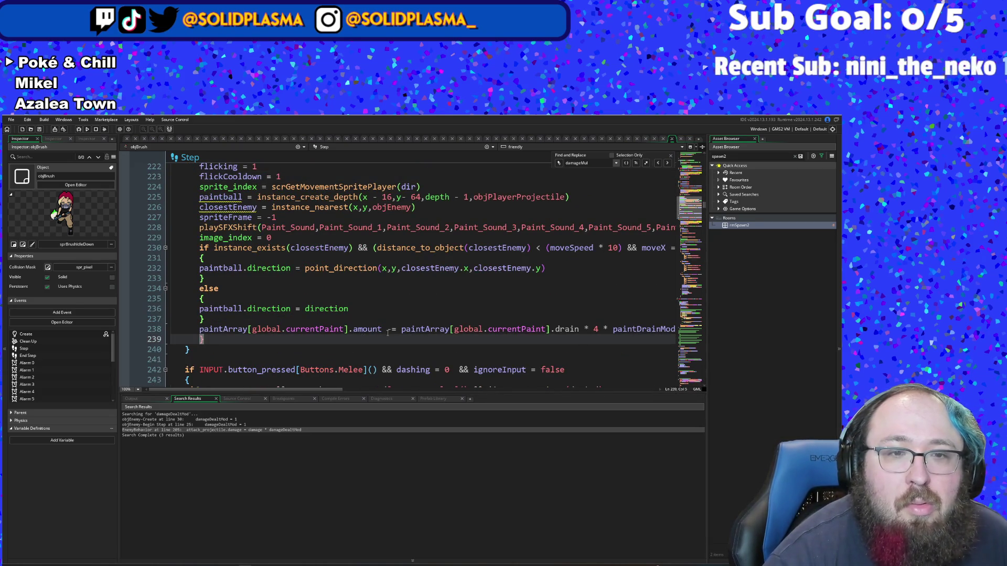
Step: Add an if touchingPaint.name = "Fern" condition on a new line after the else block
{"action": "left_click", "coordinate": [370, 322]}
{"action": "key", "text": "Return"}
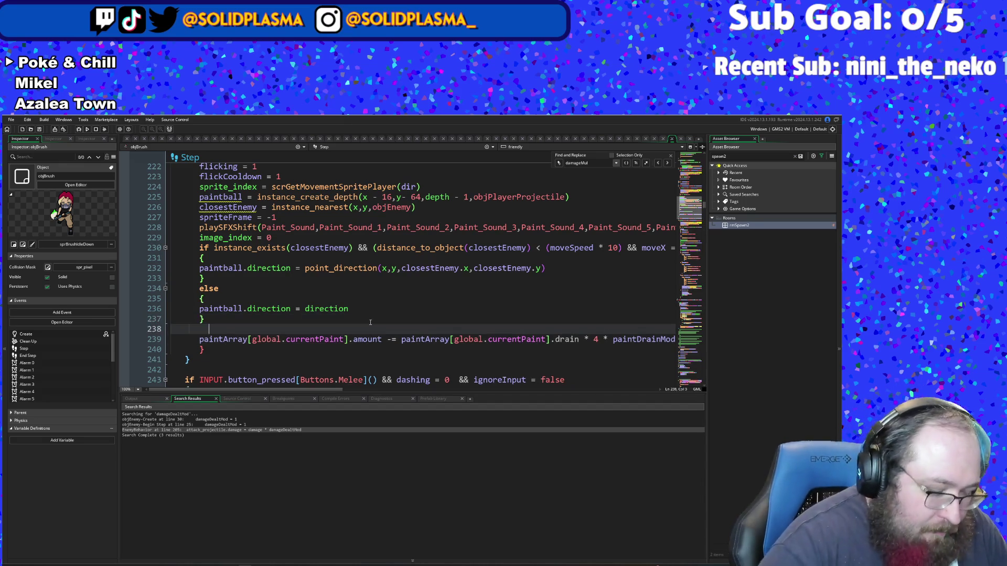
{"action": "type", "text": "if"}
{"action": "key", "text": "Escape"}
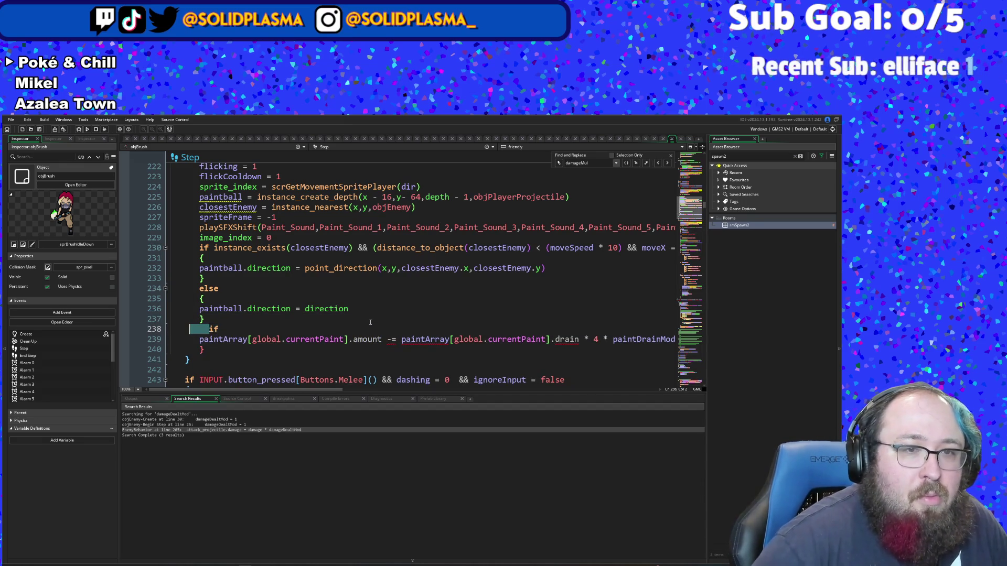
{"action": "key", "text": "shift+Tab"}
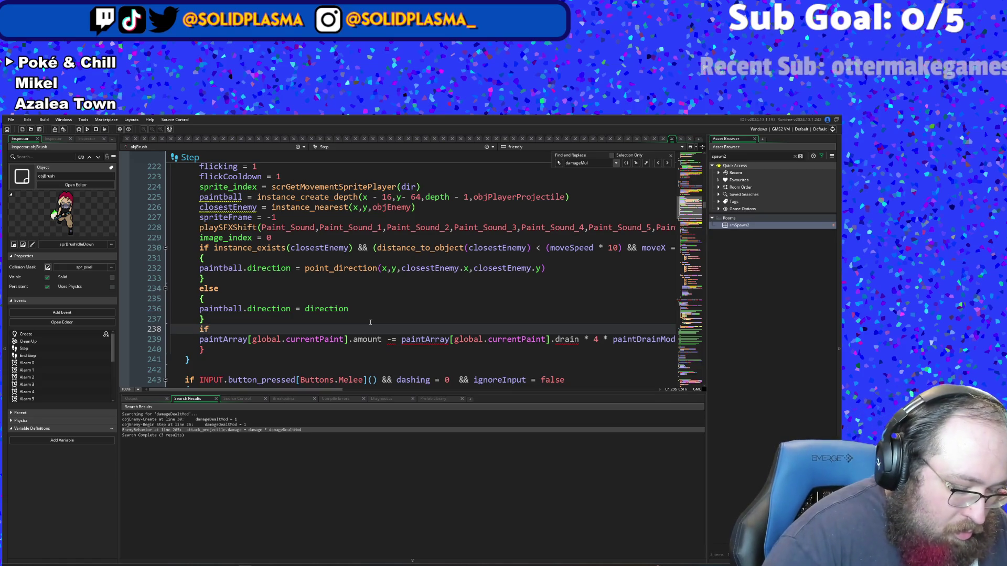
{"action": "type", "text": " touch"}
{"action": "key", "text": "Return"}
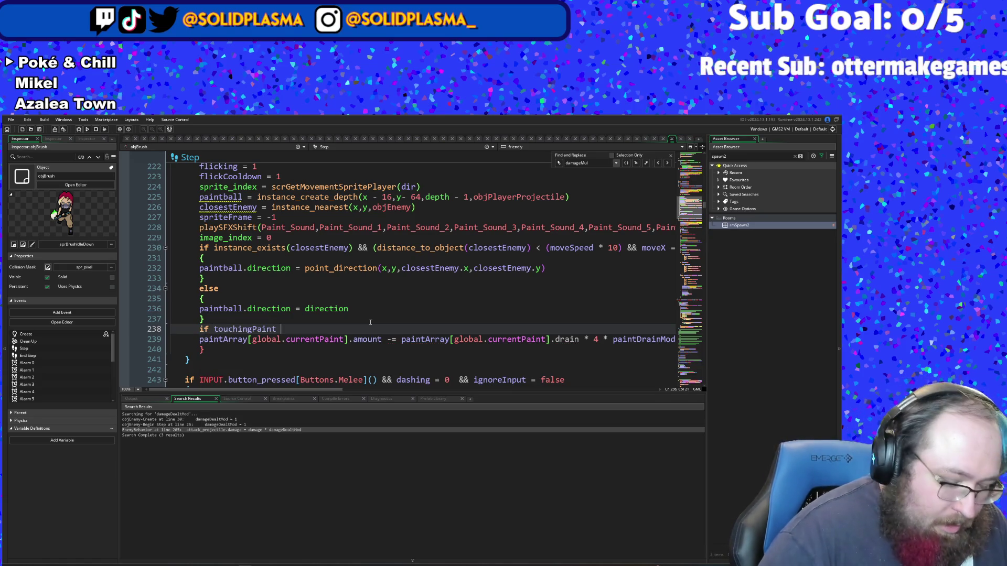
{"action": "type", "text": ".name "}
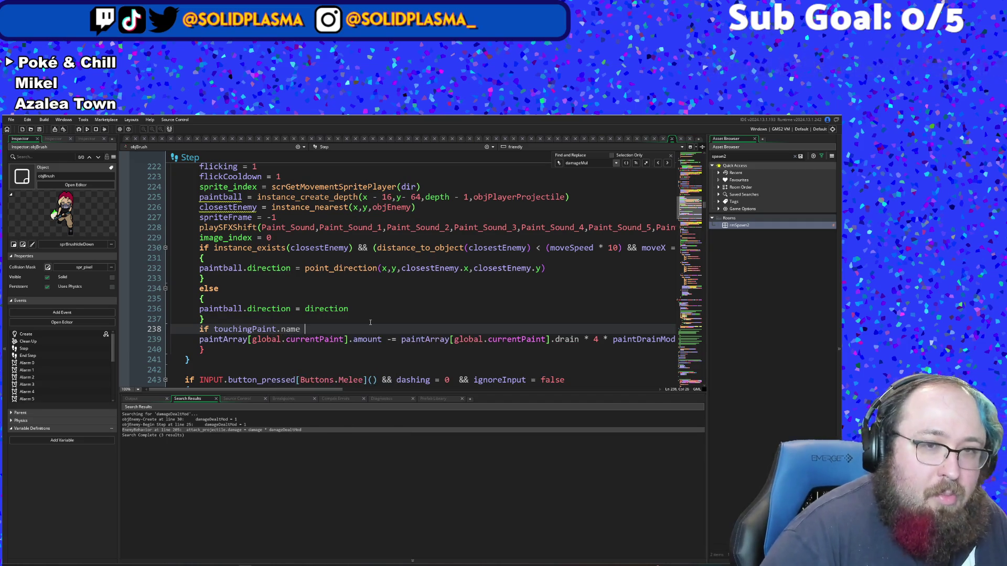
{"action": "type", "text": "= \"Fern"}
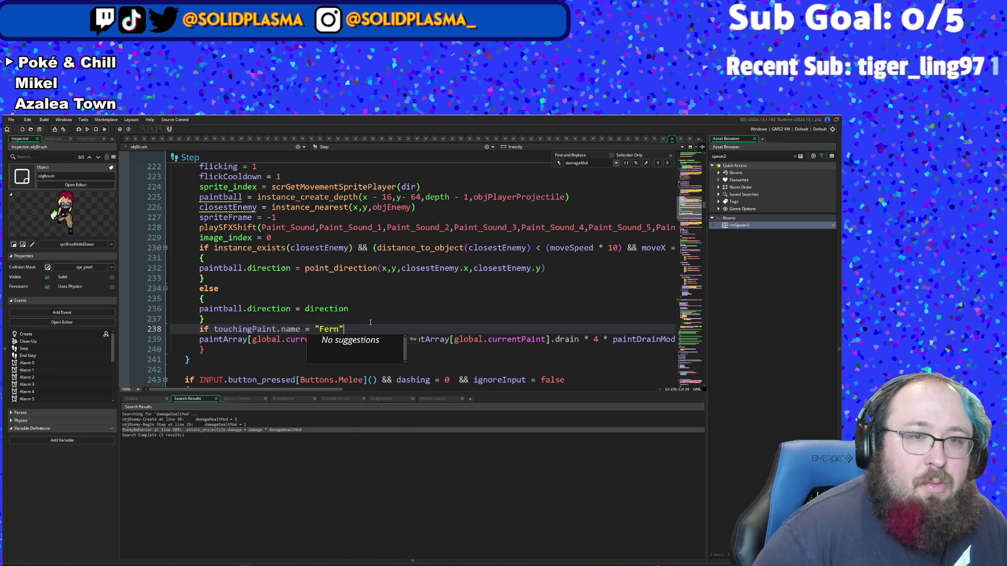
Step: Add a braced block under the Fern condition and fix the closing brace's indentation
{"action": "key", "text": "Return"}
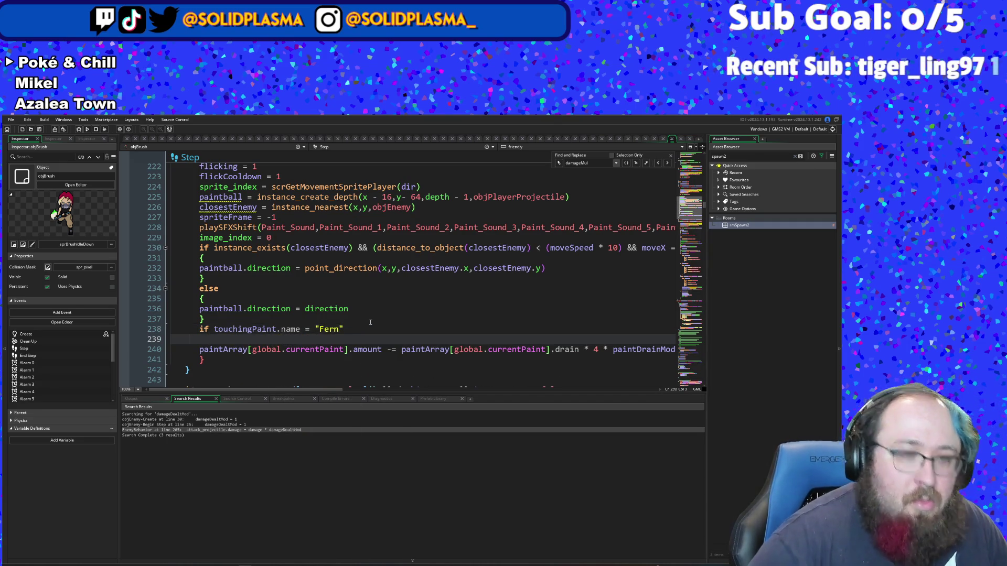
{"action": "type", "text": "{"}
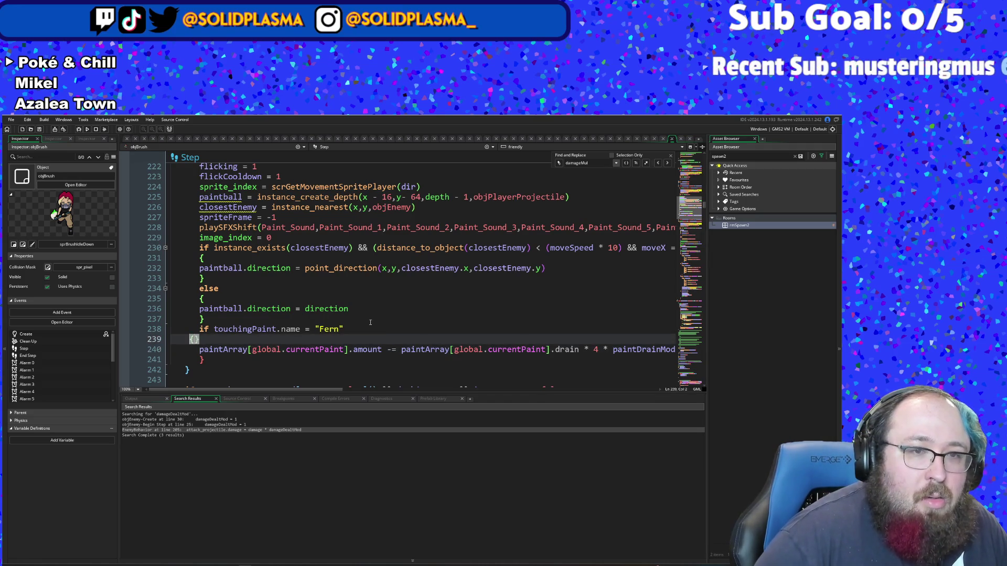
{"action": "key", "text": "Tab"}
{"action": "key", "text": "Down"}
{"action": "key", "text": "Down"}
{"action": "key", "text": "Return"}
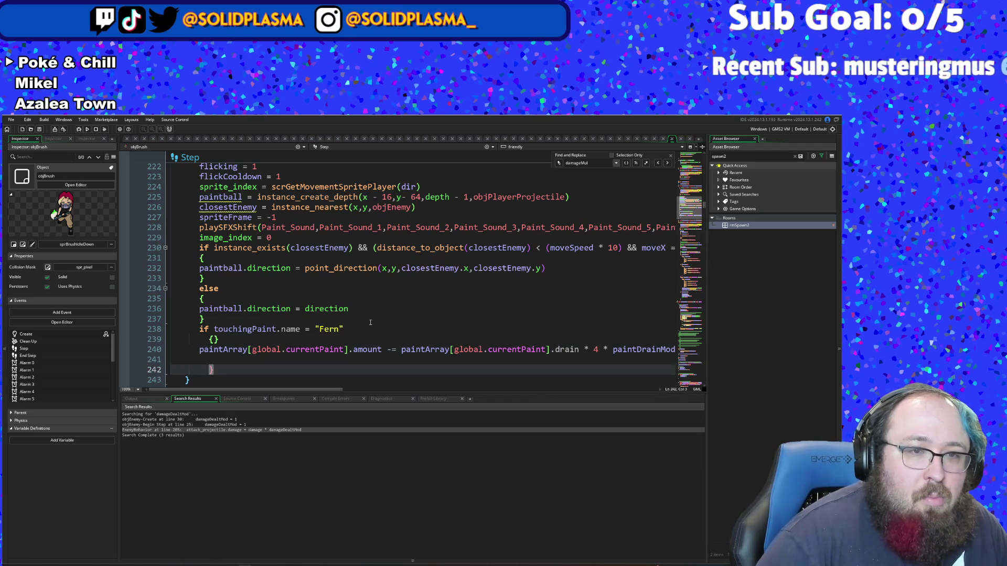
{"action": "key", "text": "shift+Home"}
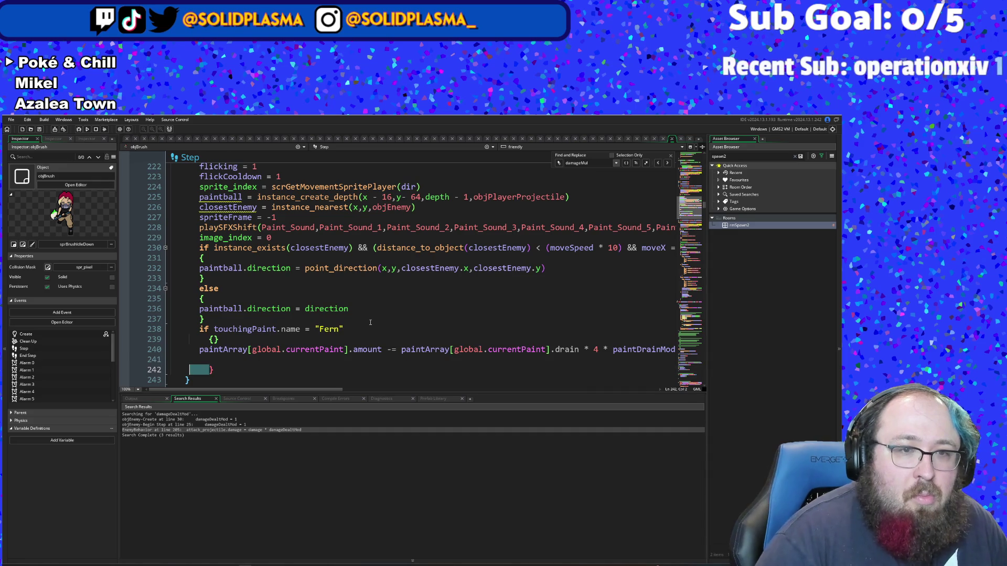
{"action": "key", "text": "BackSpace"}
{"action": "key", "text": "Tab"}
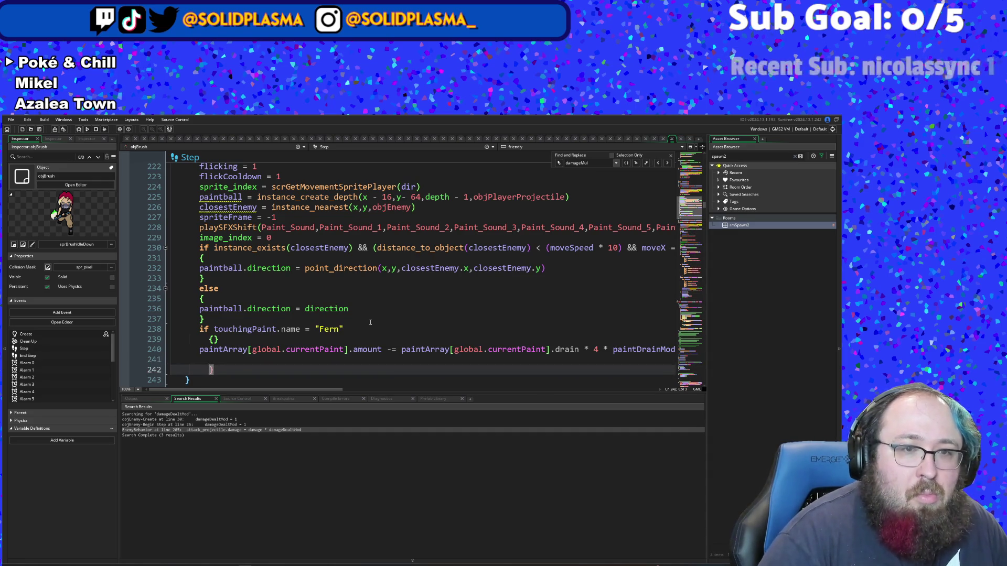
{"action": "key", "text": "shift+Home"}
{"action": "key", "text": "BackSpace"}
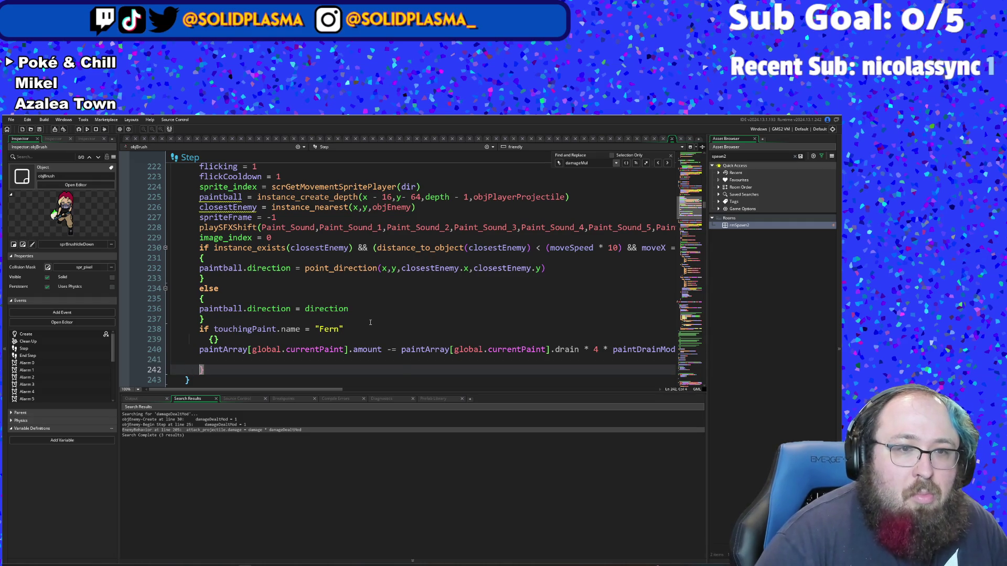
Step: Remove the auto-inserted closing brace and indent the paint-drain line inside the Fern block
{"action": "key", "text": "Up"}
{"action": "key", "text": "Up"}
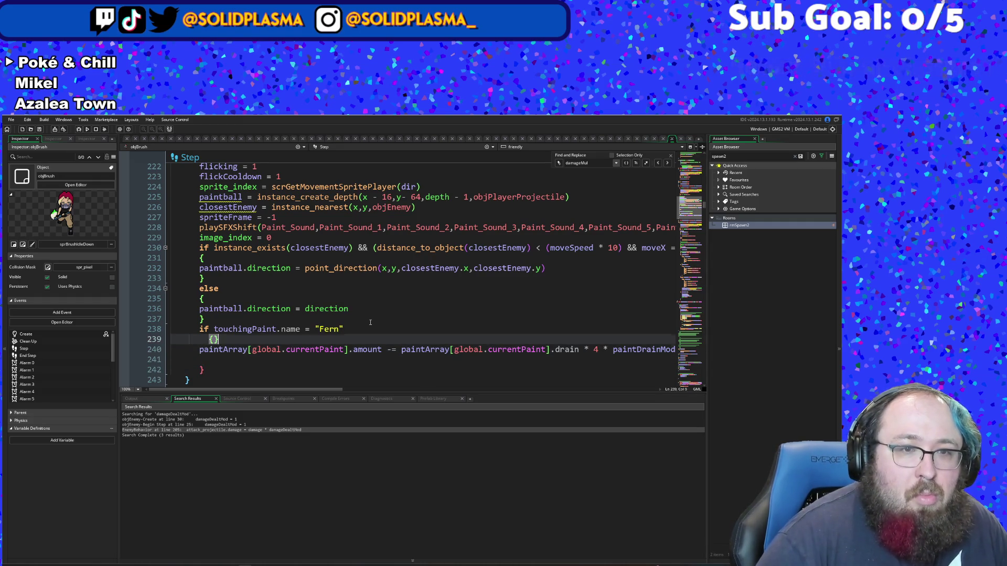
{"action": "key", "text": "Up"}
{"action": "key", "text": "End"}
{"action": "key", "text": "BackSpace"}
{"action": "key", "text": "Down"}
{"action": "key", "text": "Down"}
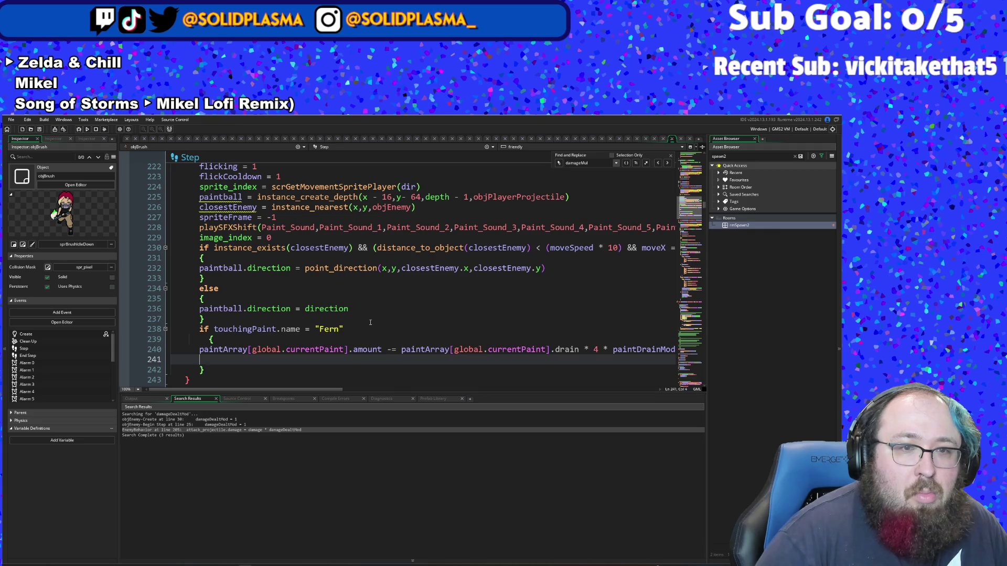
{"action": "key", "text": "Up"}
{"action": "key", "text": "Tab"}
{"action": "key", "text": "Down"}
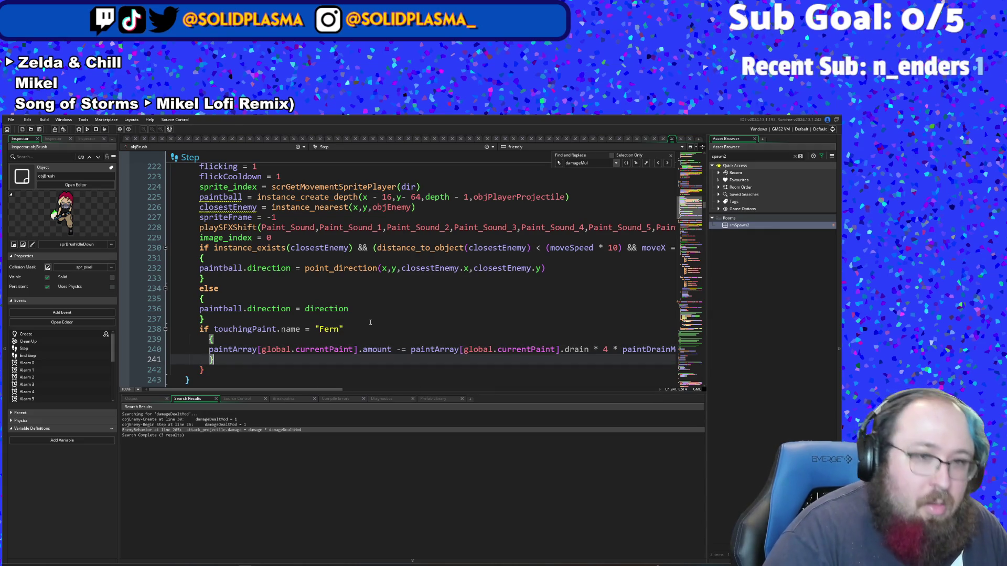
{"action": "key", "text": "Return"}
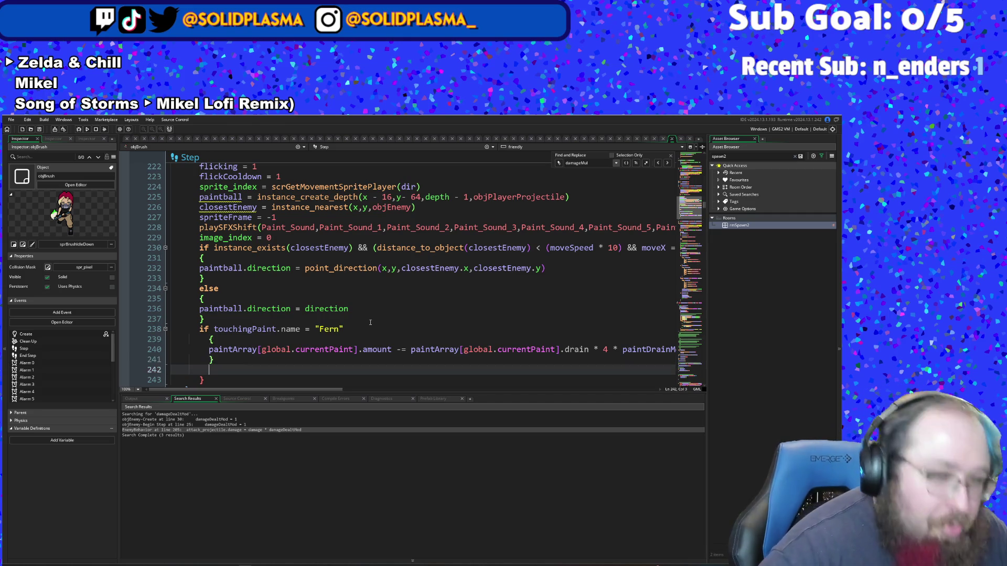
{"action": "key", "text": "Up"}
{"action": "key", "text": "Up"}
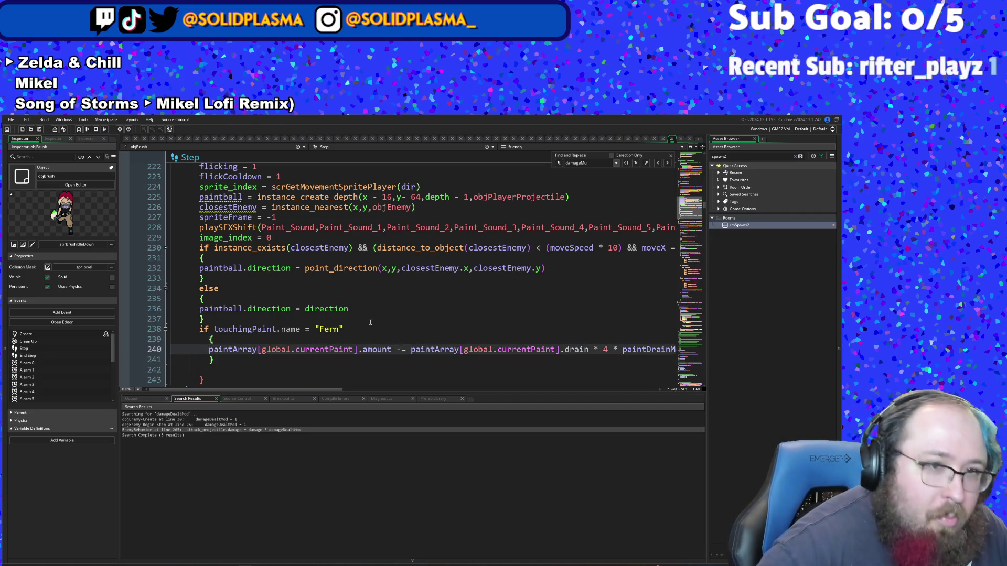
{"action": "key", "text": "Down"}
{"action": "key", "text": "Down"}
{"action": "key", "text": "BackSpace"}
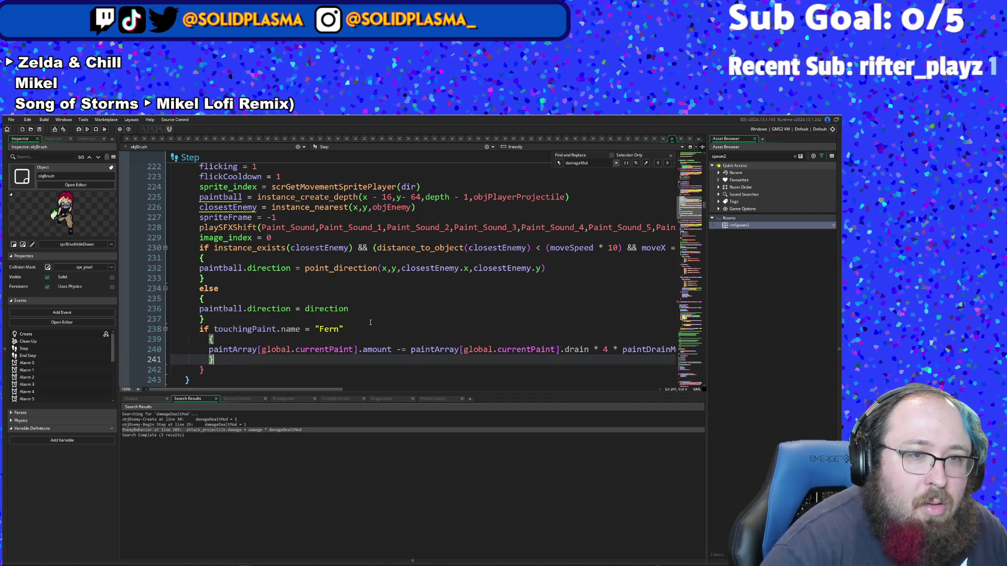
Step: Put the opening brace on its own line, aligned with the paint-drain block
{"action": "key", "text": "Up"}
{"action": "key", "text": "Up"}
{"action": "key", "text": "Return"}
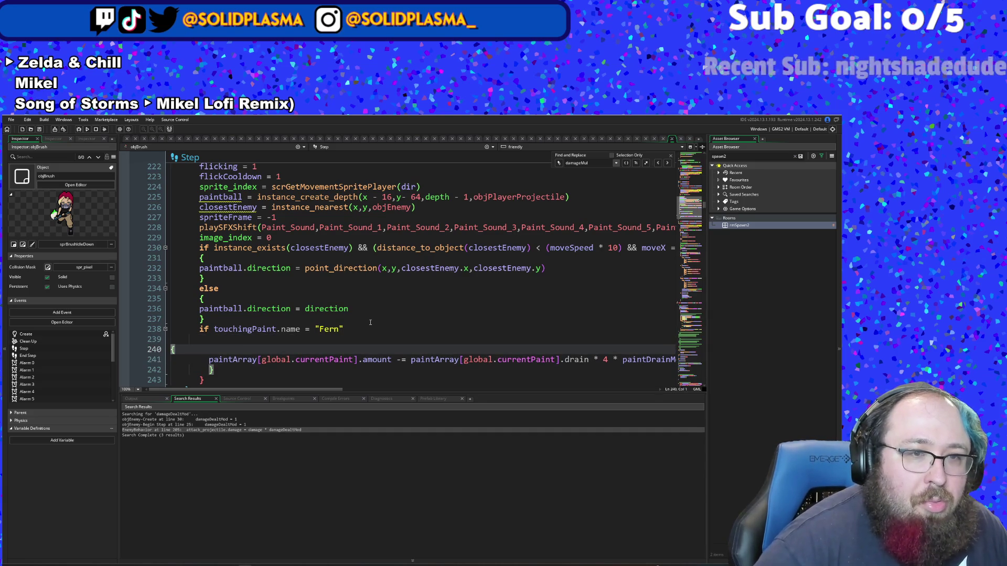
{"action": "key", "text": "Tab"}
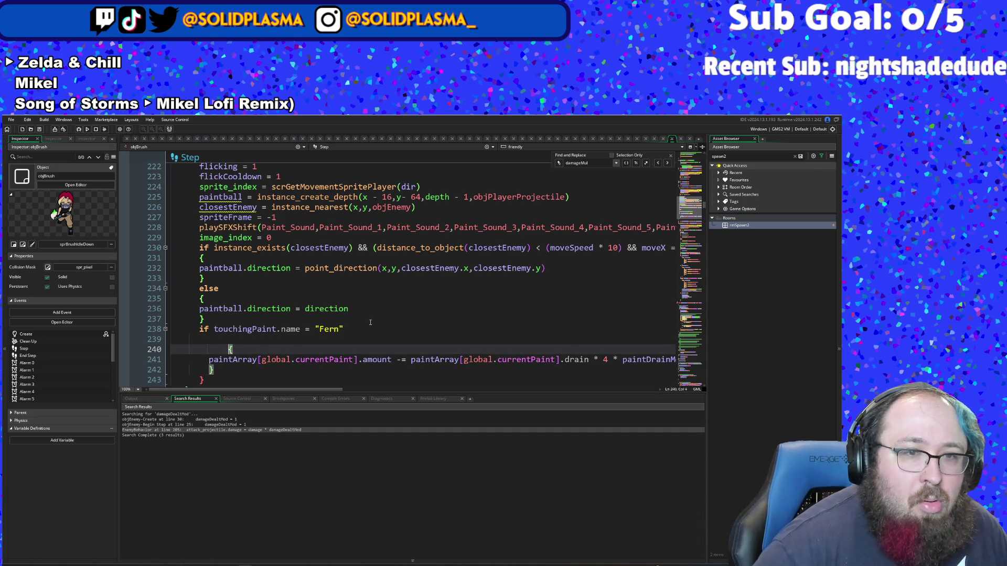
{"action": "key", "text": "shift+Tab"}
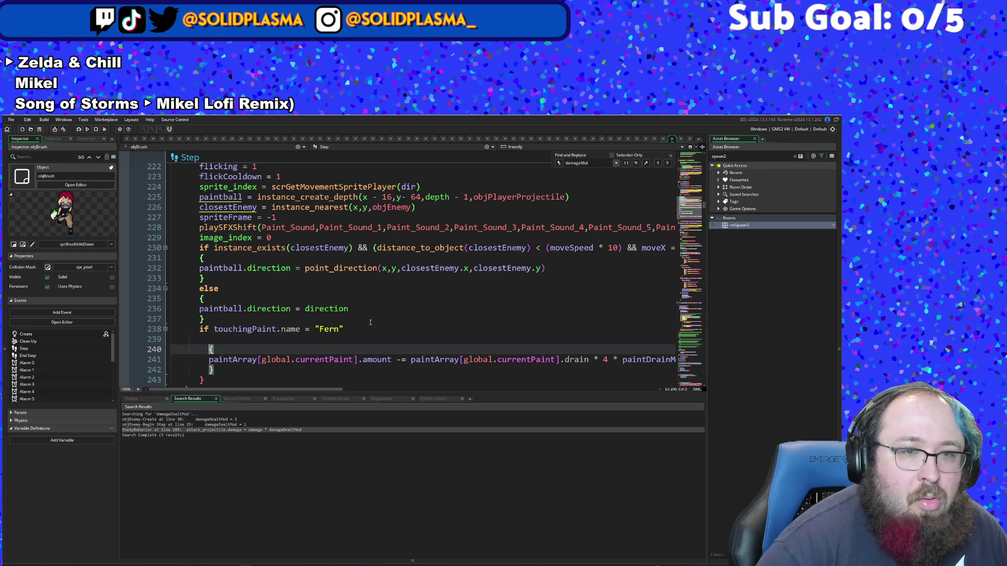
{"action": "key", "text": "Up"}
Step: Add an else around the drain line and leave an empty { } block for the Fern branch above it
{"action": "type", "text": "else"}
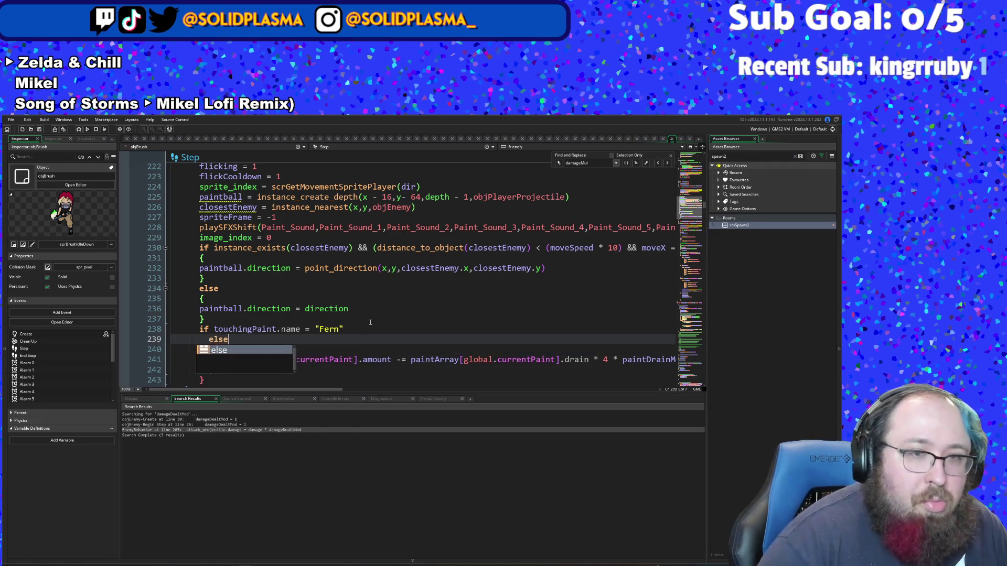
{"action": "type", "text": " {"}
{"action": "key", "text": "Return"}
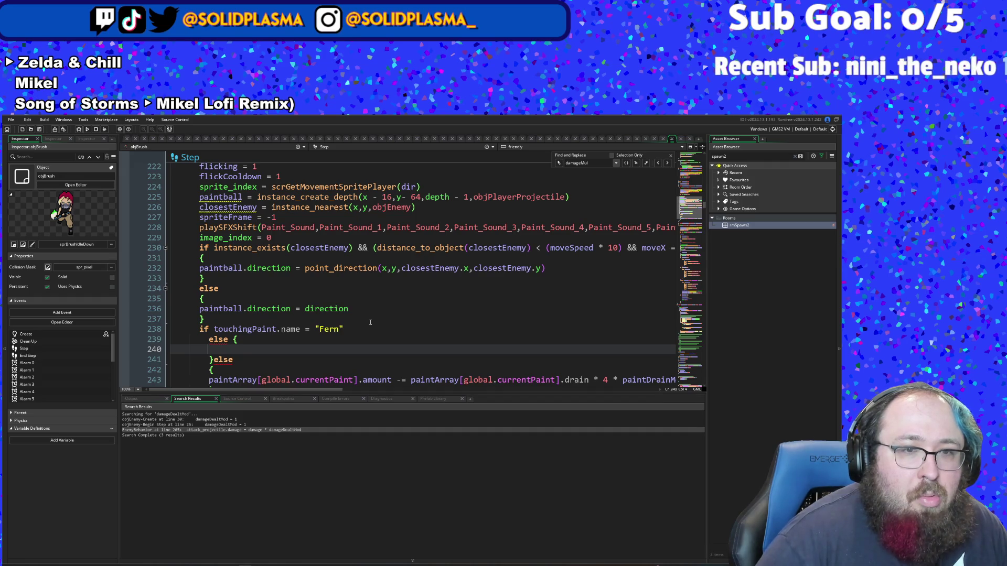
{"action": "key", "text": "Down"}
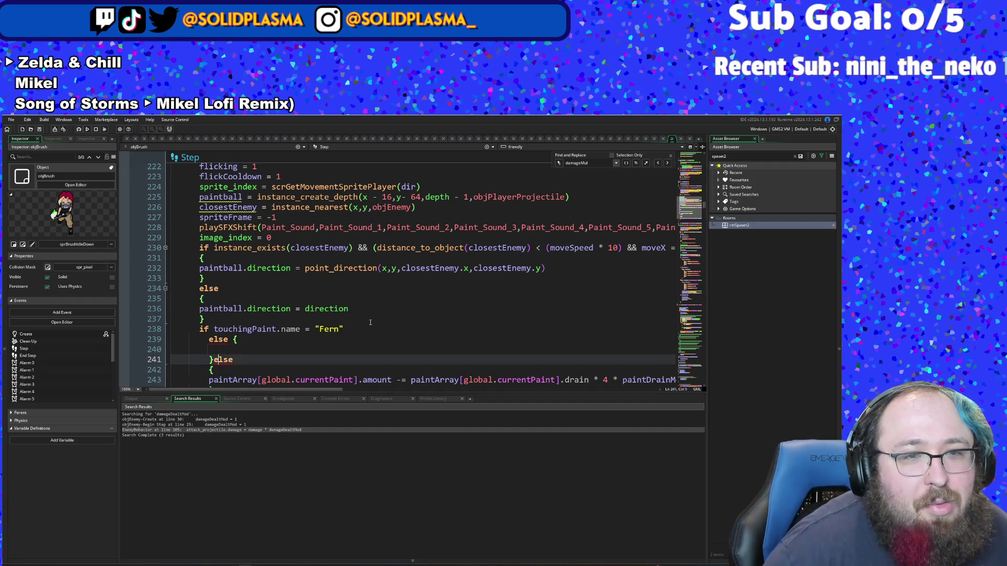
{"action": "key", "text": "BackSpace"}
{"action": "key", "text": "BackSpace"}
{"action": "key", "text": "BackSpace"}
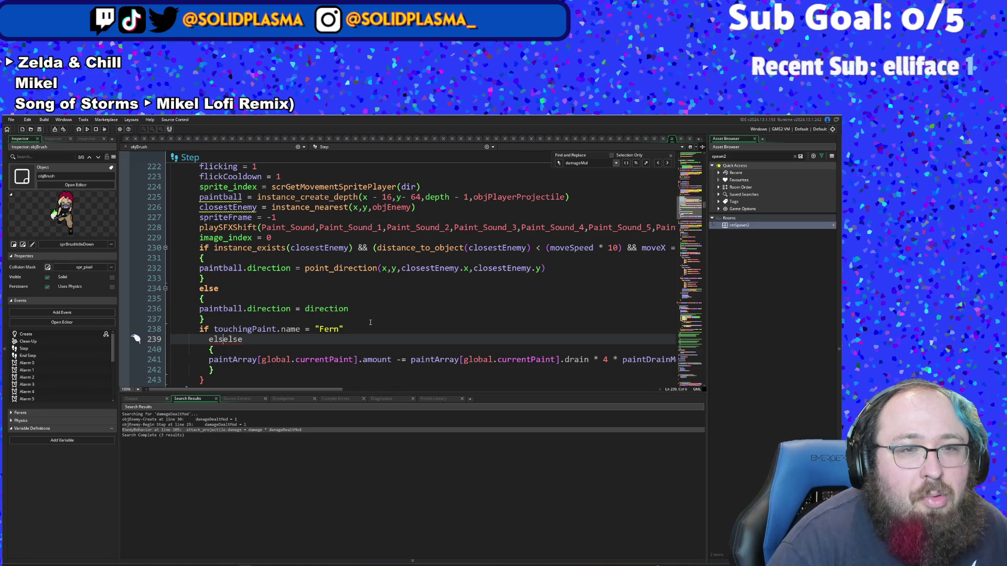
{"action": "key", "text": "Return"}
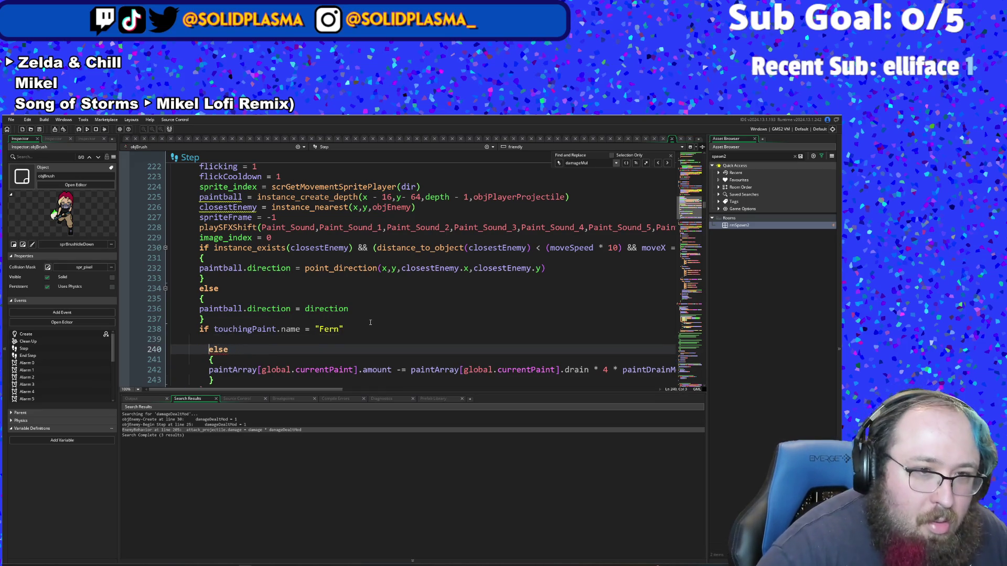
{"action": "key", "text": "Up"}
{"action": "type", "text": "{"}
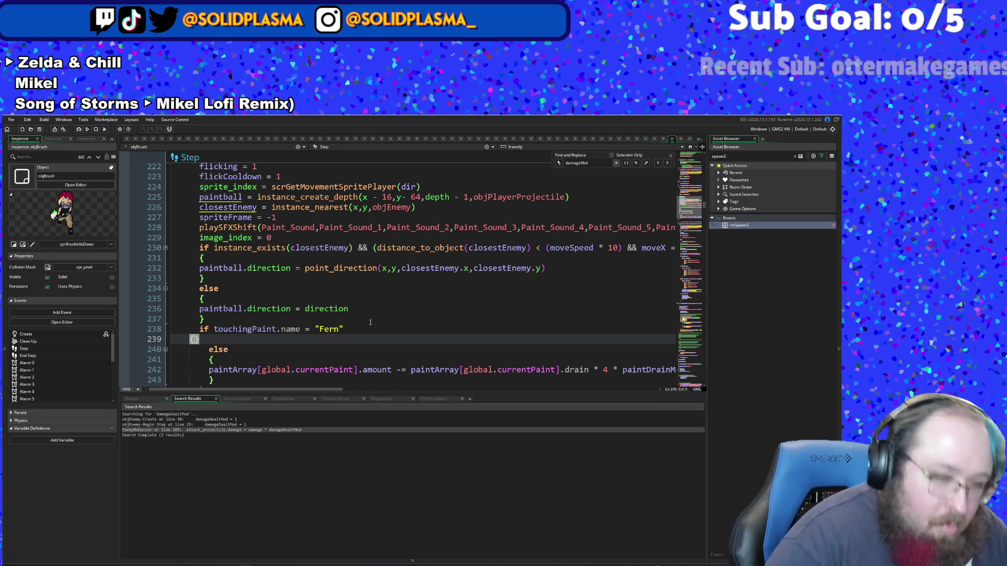
{"action": "key", "text": "Tab"}
{"action": "key", "text": "Return"}
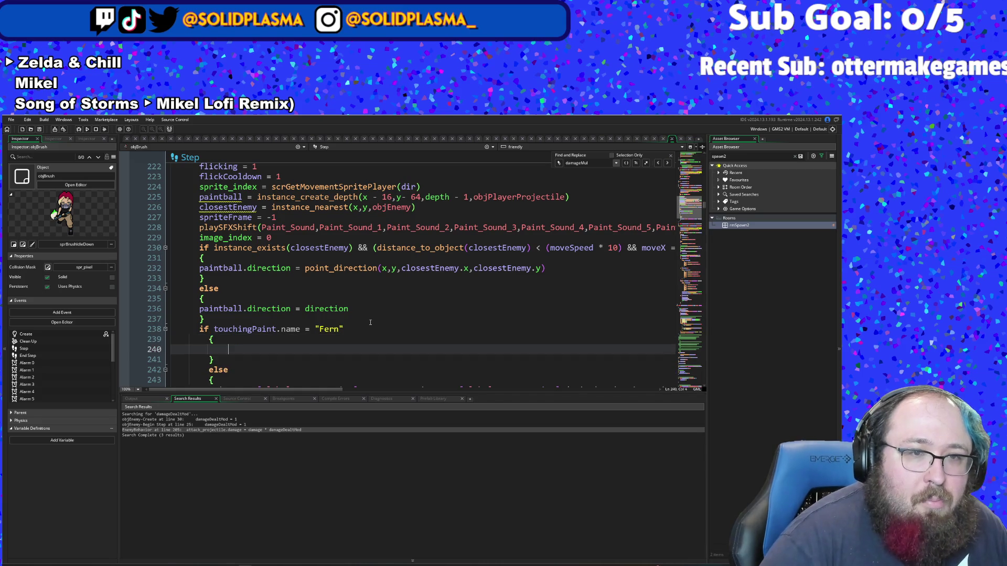
Step: Select the paint-amount decrement line, then fix the empty Fern line's indentation
{"action": "scroll", "coordinate": [370, 322], "scroll_direction": "down", "scroll_amount": 2}
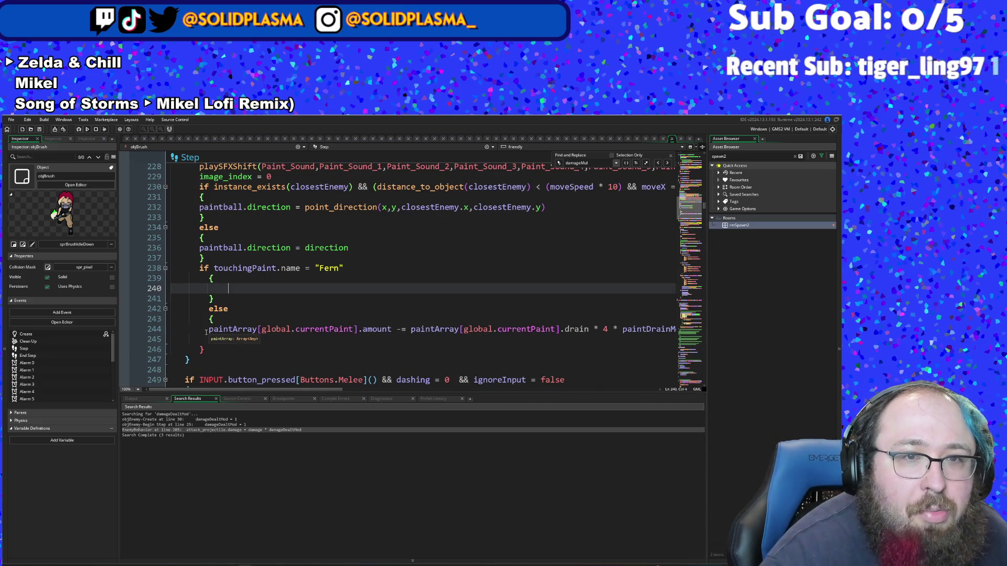
{"action": "left_click_drag", "start_coordinate": [208, 329], "coordinate": [404, 331]}
{"action": "key", "text": "ctrl+c"}
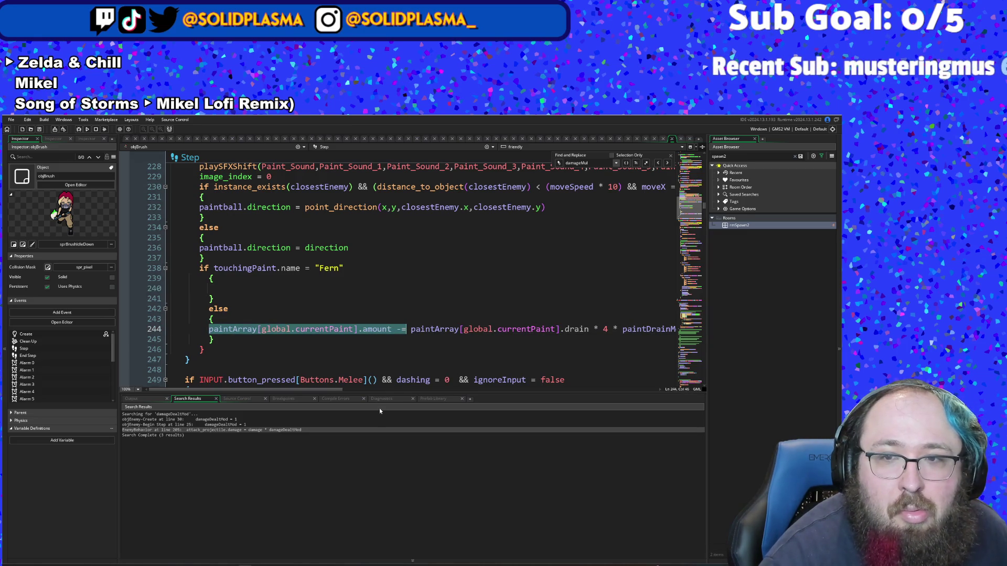
{"action": "mouse_move", "coordinate": [328, 390]}
{"action": "left_mouse_down"}
{"action": "mouse_move", "coordinate": [357, 392]}
{"action": "mouse_move", "coordinate": [298, 382]}
{"action": "left_mouse_up"}
{"action": "left_click", "coordinate": [228, 289]}
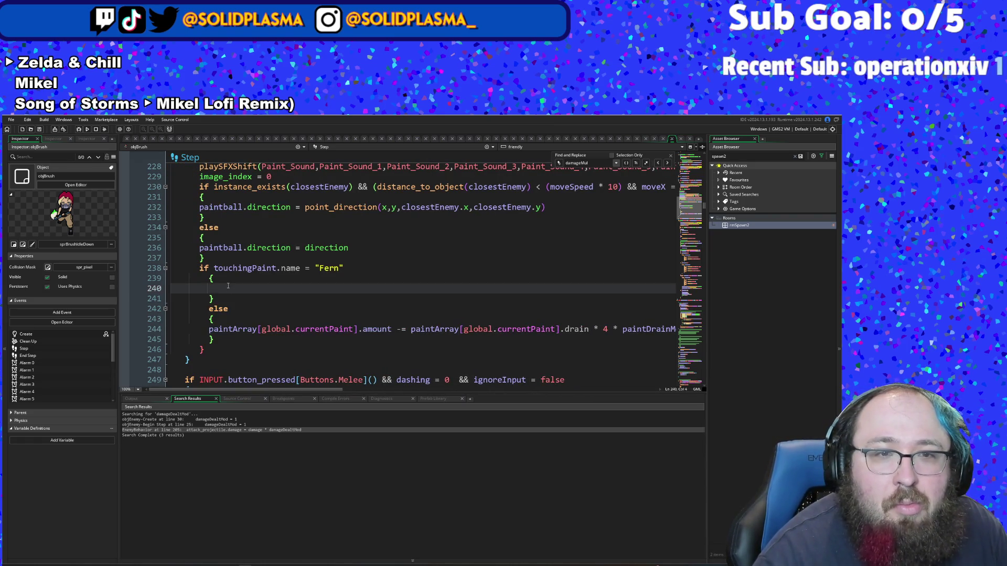
{"action": "key", "text": "BackSpace"}
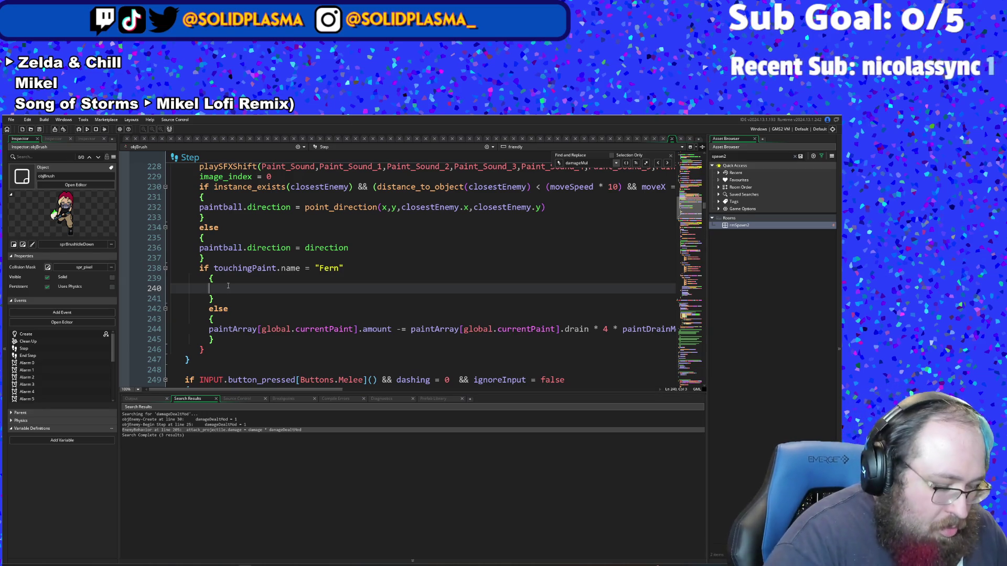
Step: Paste the paint decrement into the Fern branch and multiply it by paintDrainMod
{"action": "key", "text": "ctrl+v"}
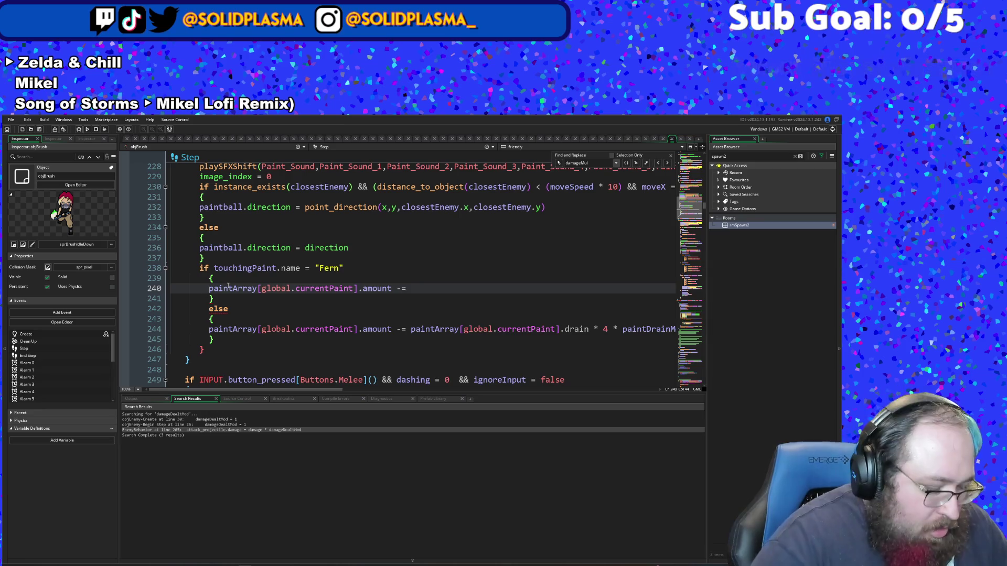
{"action": "type", "text": "2"}
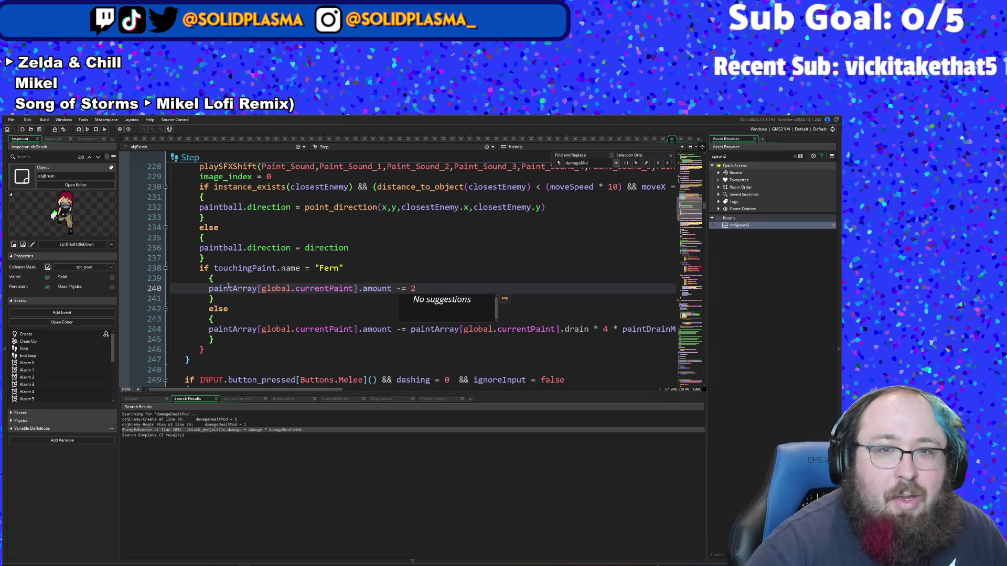
{"action": "left_click", "coordinate": [426, 292]}
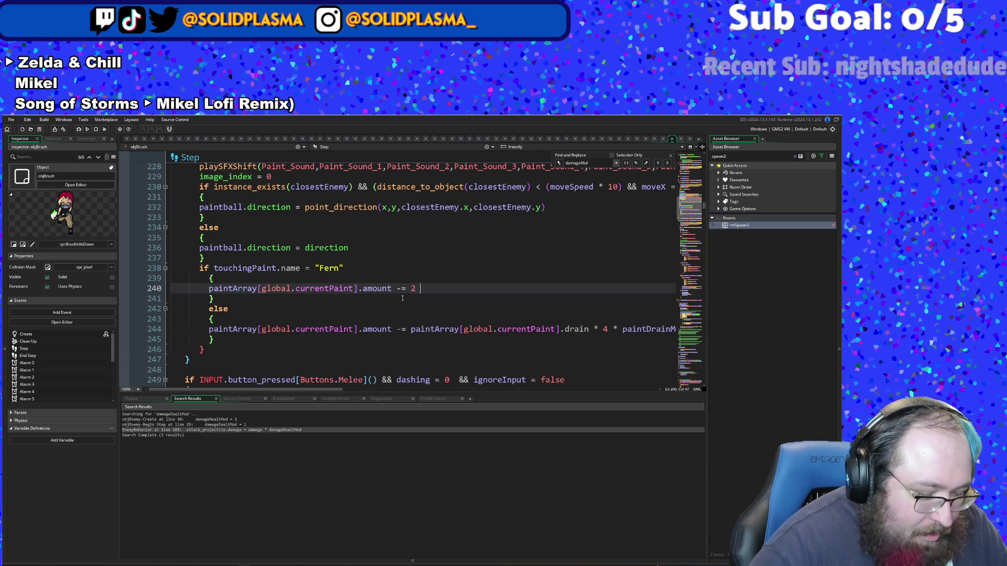
{"action": "type", "text": "*pai"}
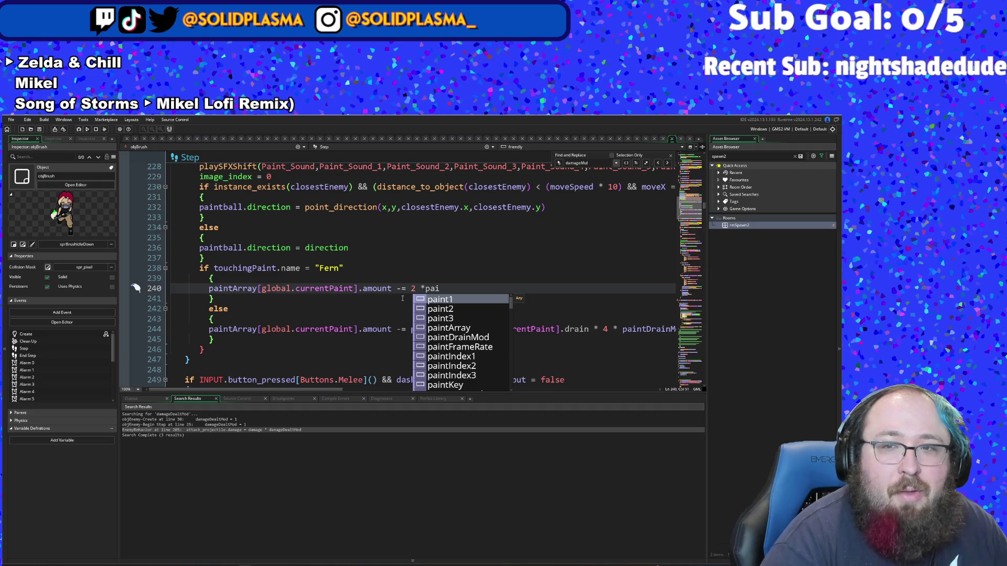
{"action": "type", "text": "ntD"}
{"action": "key", "text": "Return"}
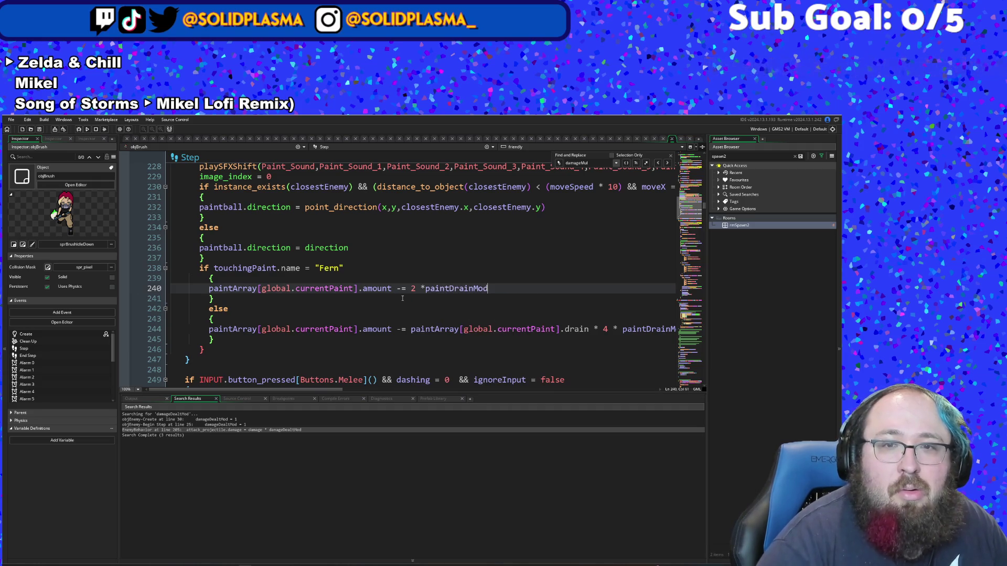
{"action": "key", "text": "Left"}
{"action": "key", "text": "Left"}
{"action": "key", "text": "Left"}
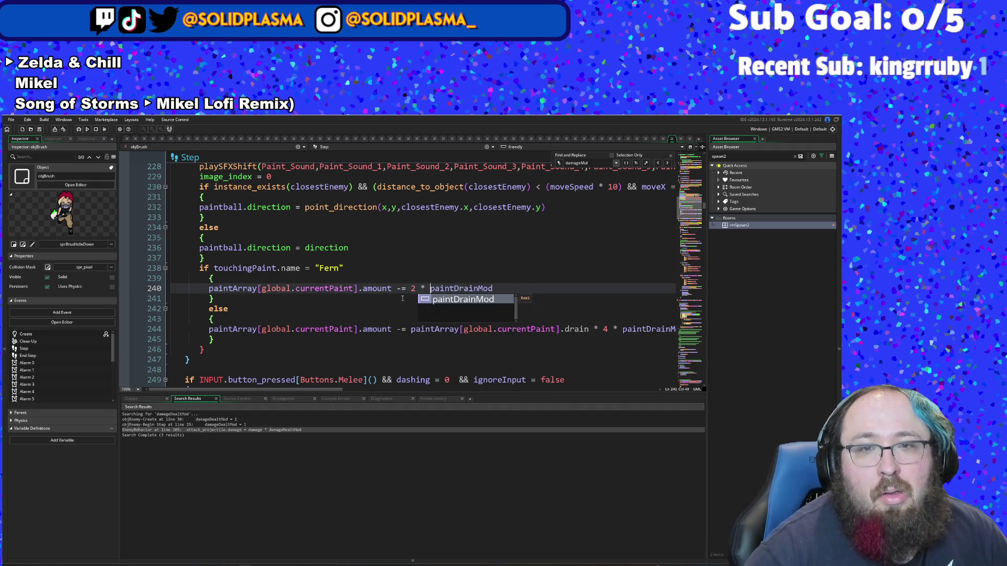
{"action": "key", "text": "Left"}
{"action": "key", "text": "Left"}
{"action": "key", "text": "Left"}
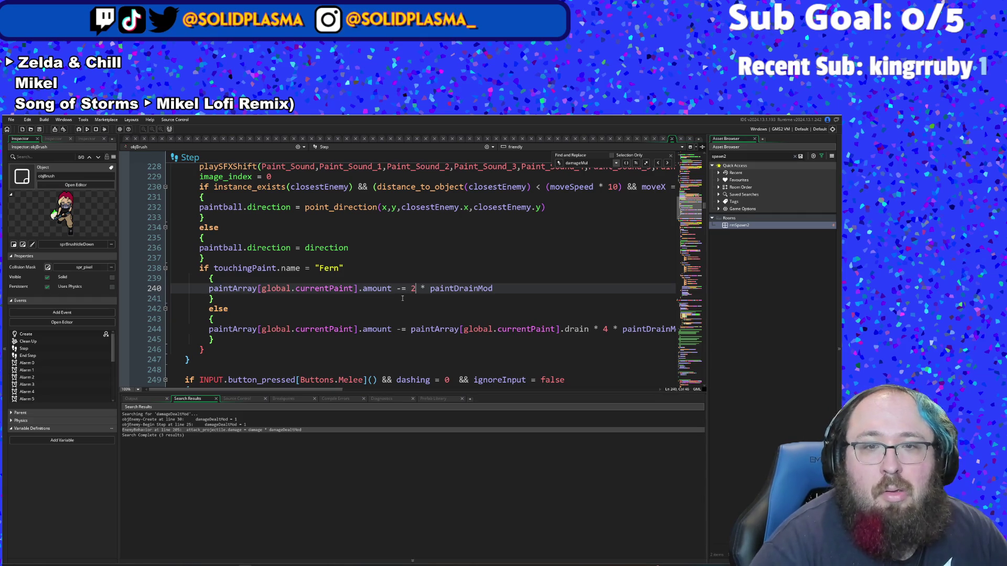
{"action": "key", "text": "BackSpace"}
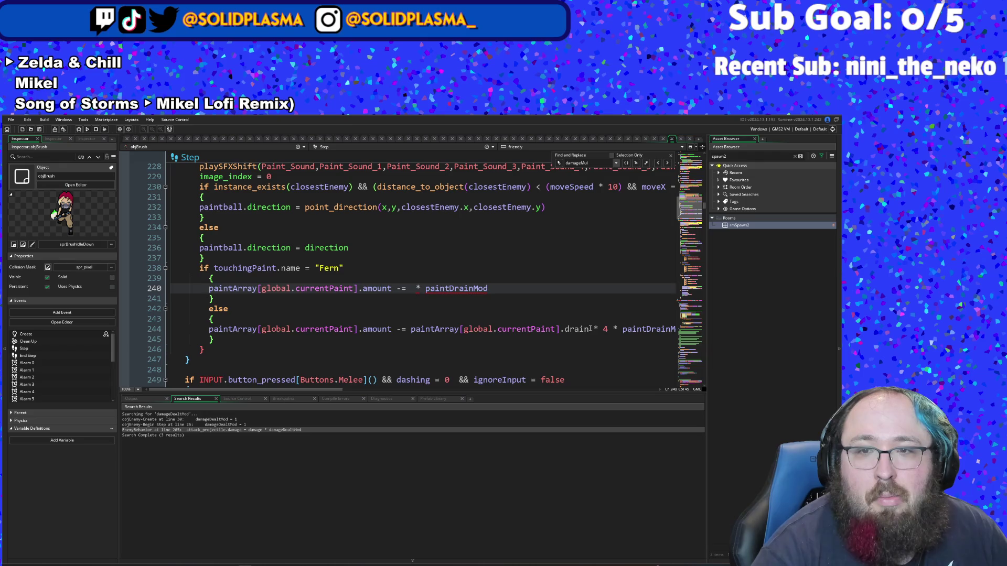
Step: Replace the fixed 1 on line 240 with paintArray[global.currentPaint].drain copied from line 244
{"action": "mouse_move", "coordinate": [589, 329]}
{"action": "left_mouse_down"}
{"action": "mouse_move", "coordinate": [675, 329]}
{"action": "mouse_move", "coordinate": [410, 331]}
{"action": "left_mouse_up"}
{"action": "right_click", "coordinate": [417, 329]}
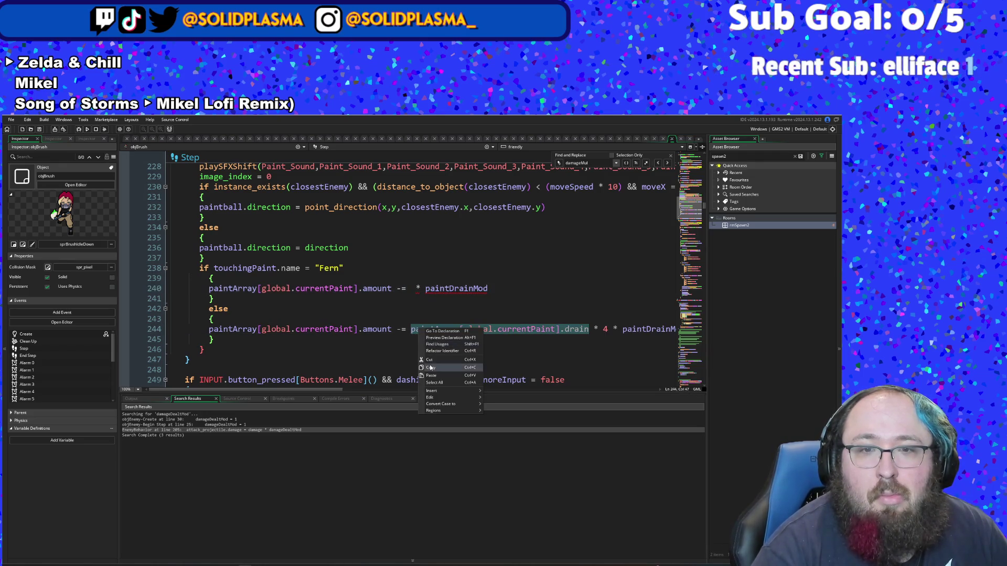
{"action": "left_click", "coordinate": [430, 367]}
{"action": "double_click", "coordinate": [415, 289]}
{"action": "key", "text": "ctrl+v"}
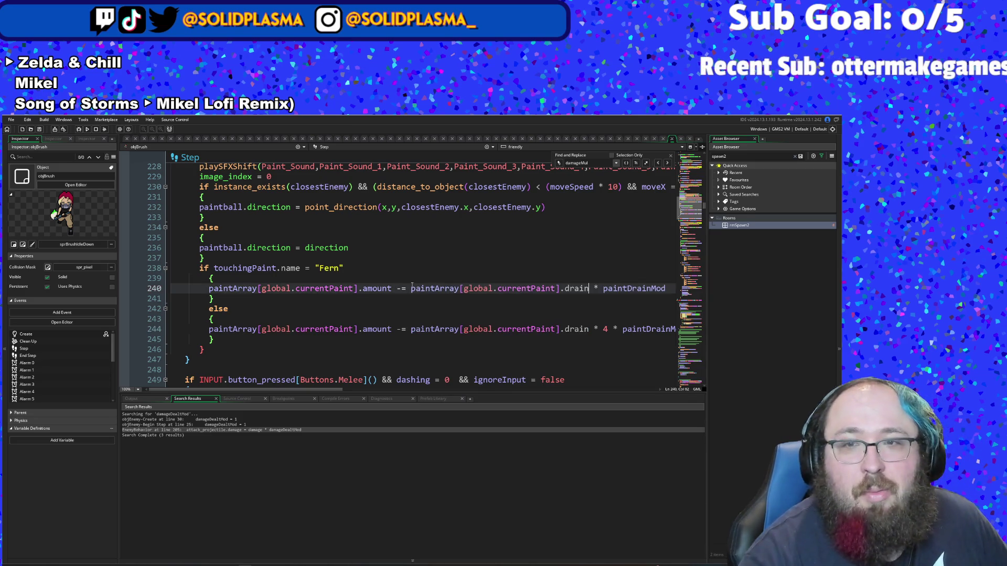
{"action": "left_click", "coordinate": [364, 273]}
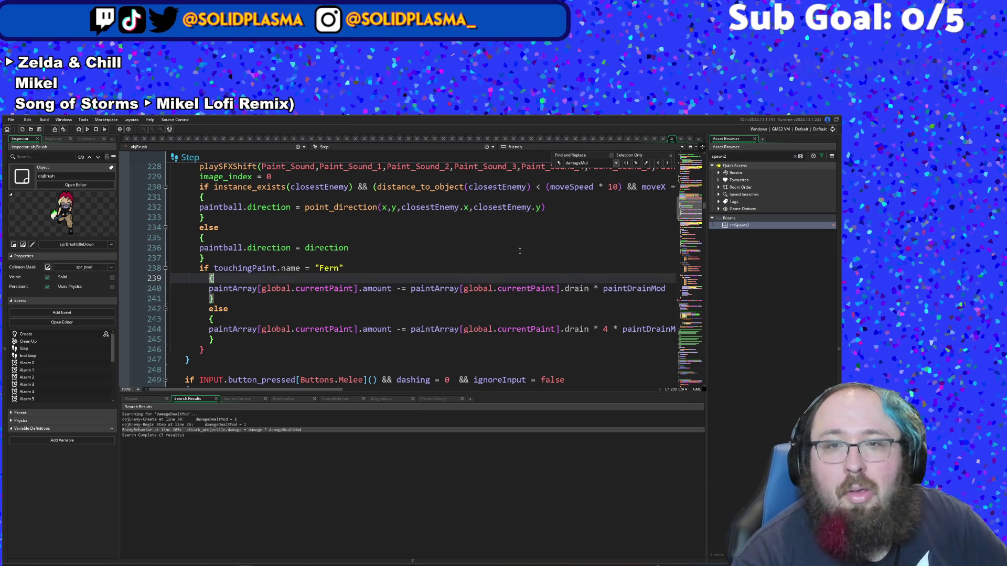
{"action": "scroll", "coordinate": [600, 292], "scroll_direction": "down", "scroll_amount": 2}
{"action": "left_click", "coordinate": [600, 294]}
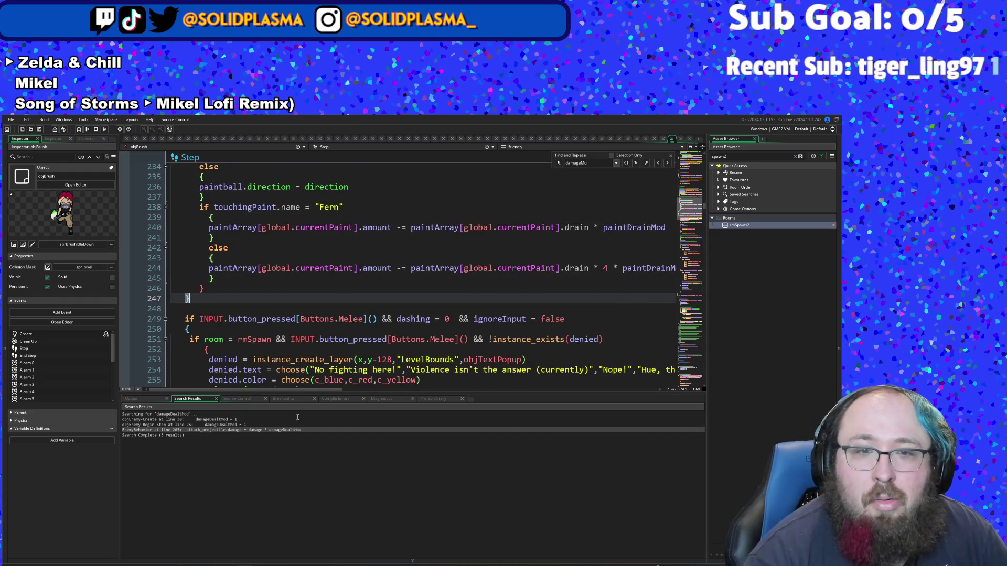
{"action": "left_click_drag", "start_coordinate": [309, 390], "coordinate": [345, 389]}
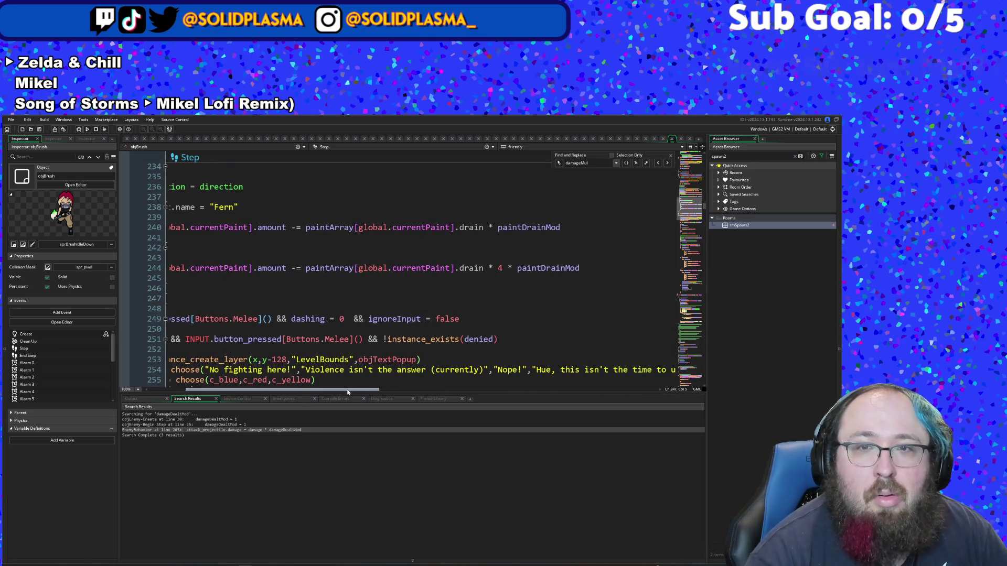
Step: Rewrite line 240's drain as ceil(paintArray[global.currentPaint].drain * paintDrainMod * 0.5)
{"action": "left_click", "coordinate": [577, 229]}
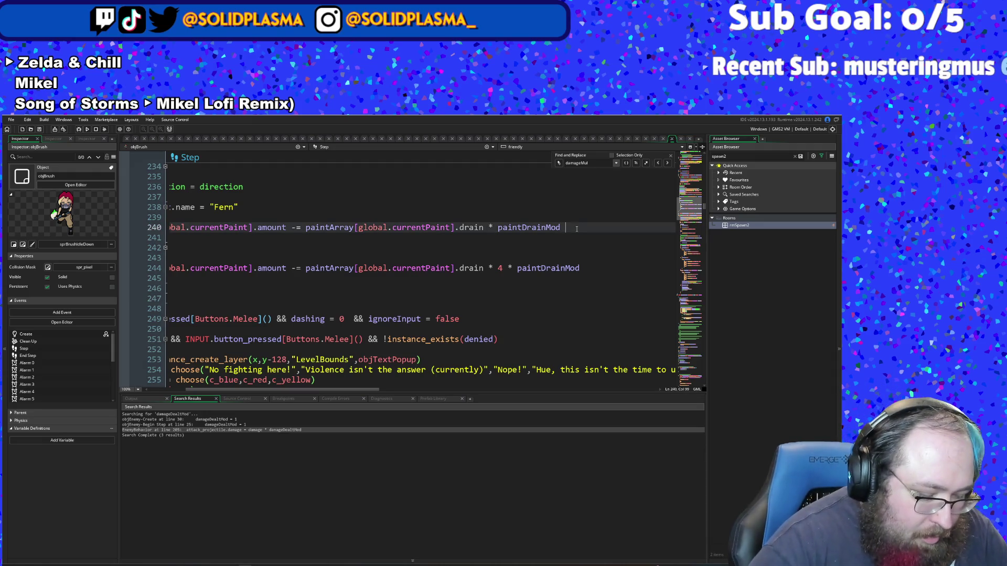
{"action": "type", "text": "* 0.5"}
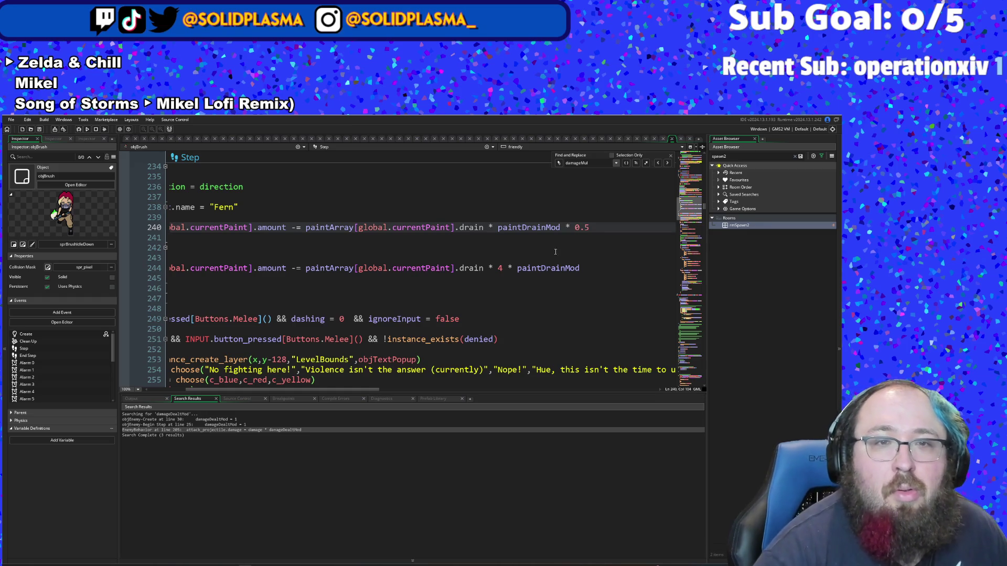
{"action": "left_click", "coordinate": [305, 227]}
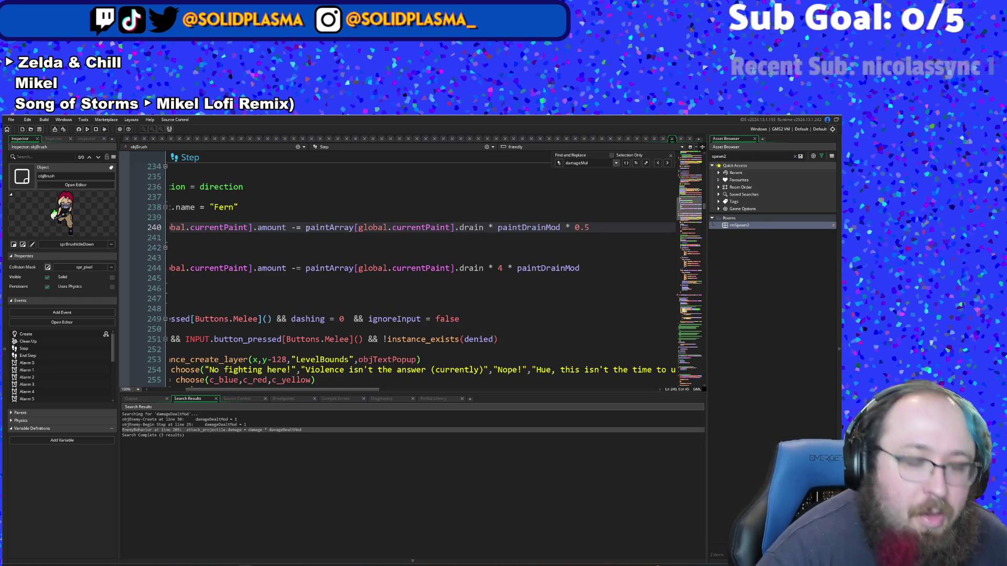
{"action": "type", "text": "ceil"}
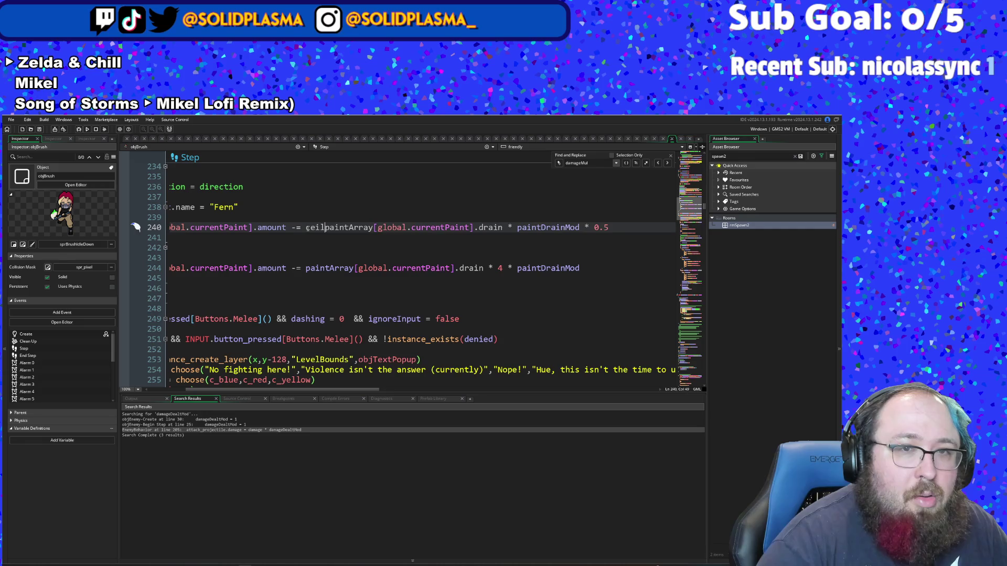
{"action": "type", "text": "("}
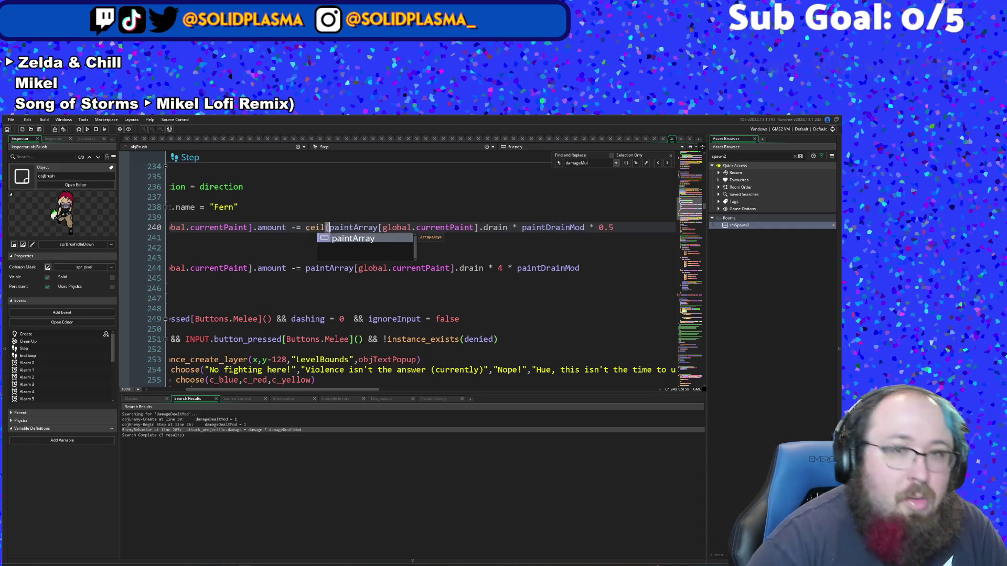
{"action": "left_click", "coordinate": [628, 229]}
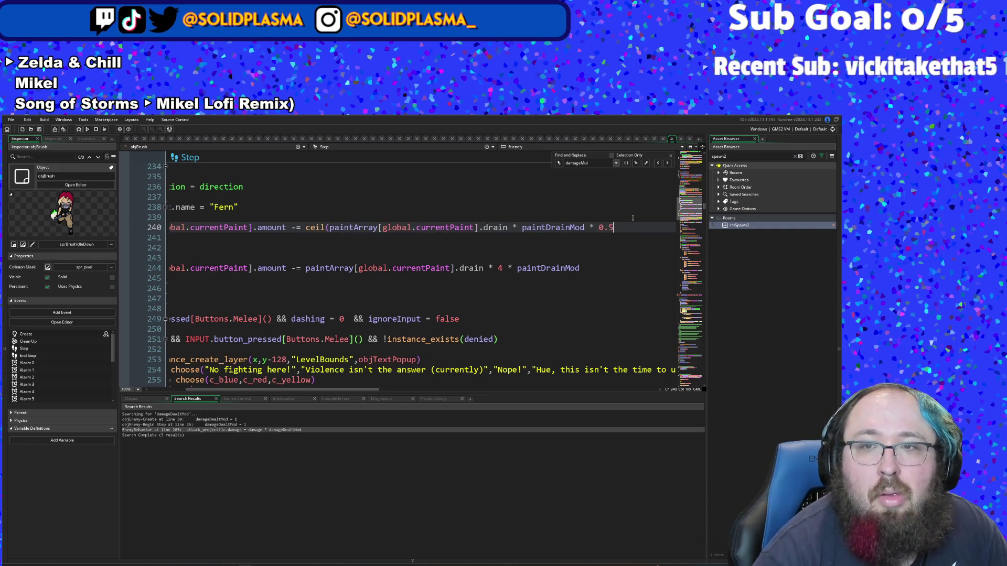
{"action": "type", "text": ")"}
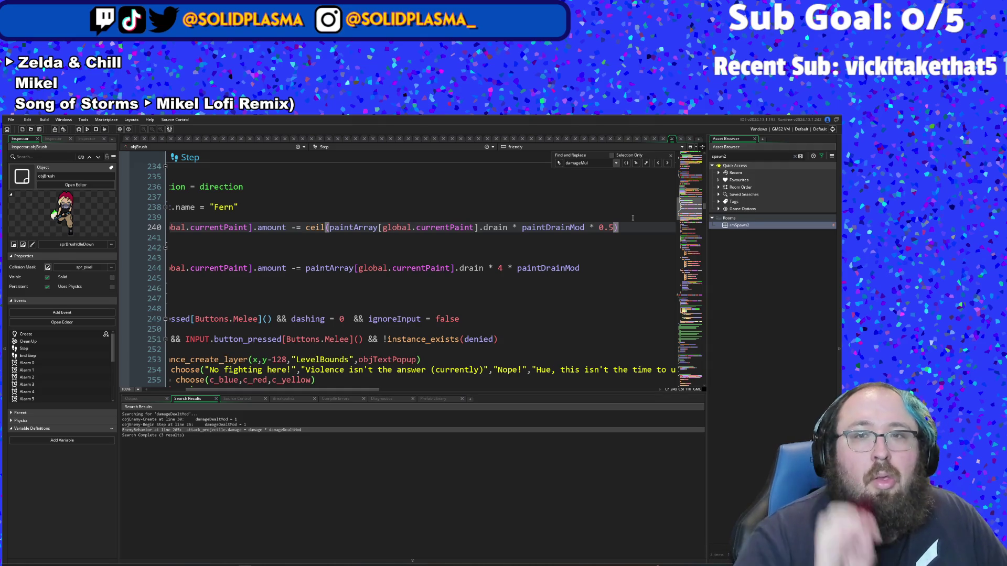
{"action": "left_click", "coordinate": [544, 249]}
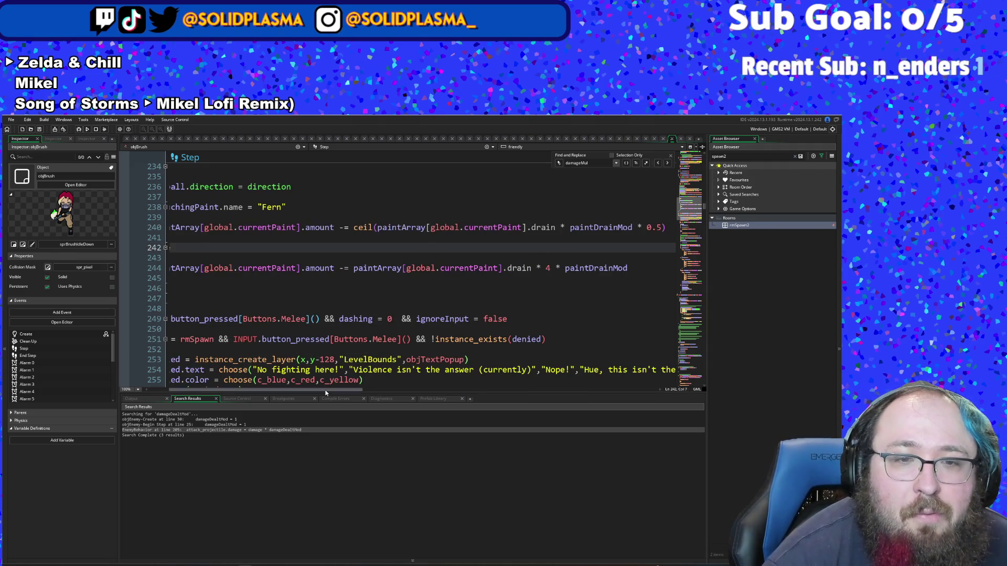
{"action": "left_click", "coordinate": [252, 389]}
{"action": "left_click", "coordinate": [335, 250]}
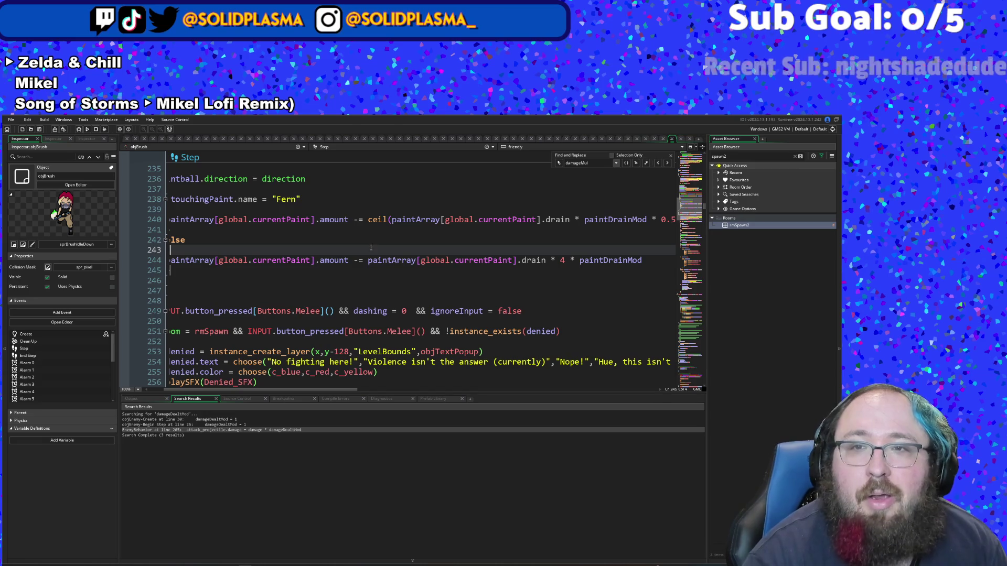
Step: Switch from the Step code to objBrush's Create event with its hitbox setup
{"action": "left_click", "coordinate": [469, 240]}
{"action": "scroll", "coordinate": [475, 277], "scroll_direction": "up", "scroll_amount": 4}
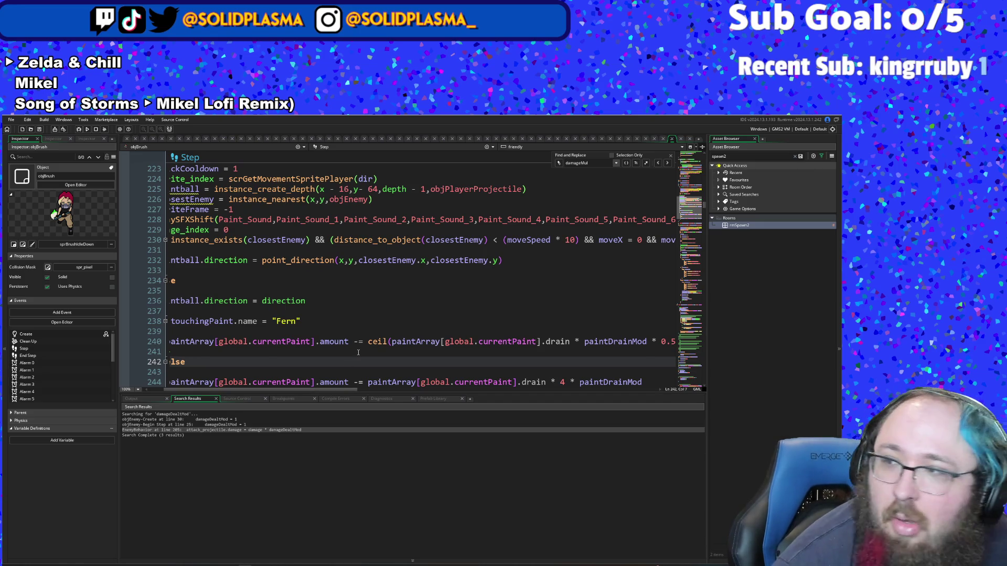
{"action": "left_click", "coordinate": [359, 352]}
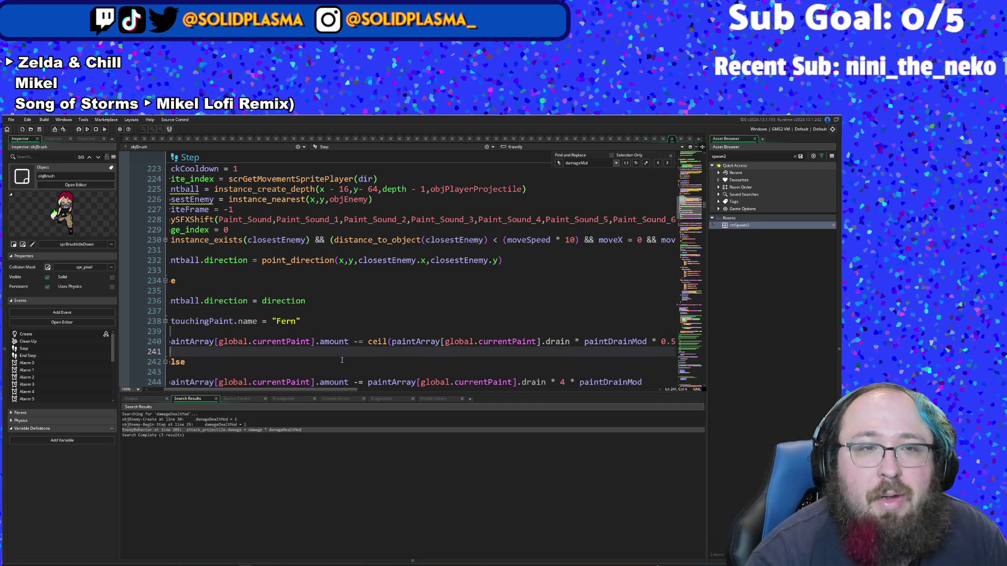
{"action": "scroll", "coordinate": [342, 360], "scroll_direction": "up", "scroll_amount": 16}
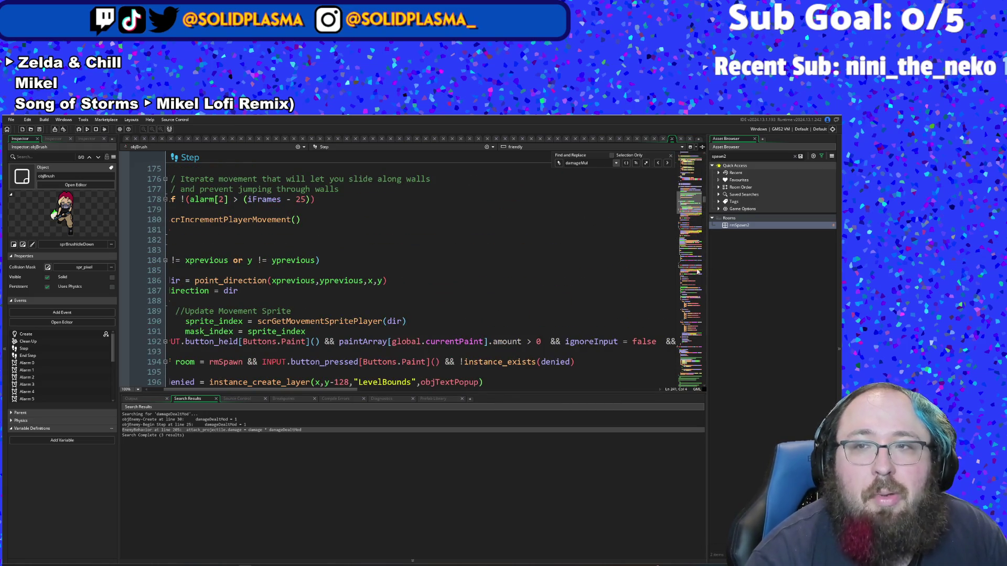
{"action": "left_click", "coordinate": [704, 157]}
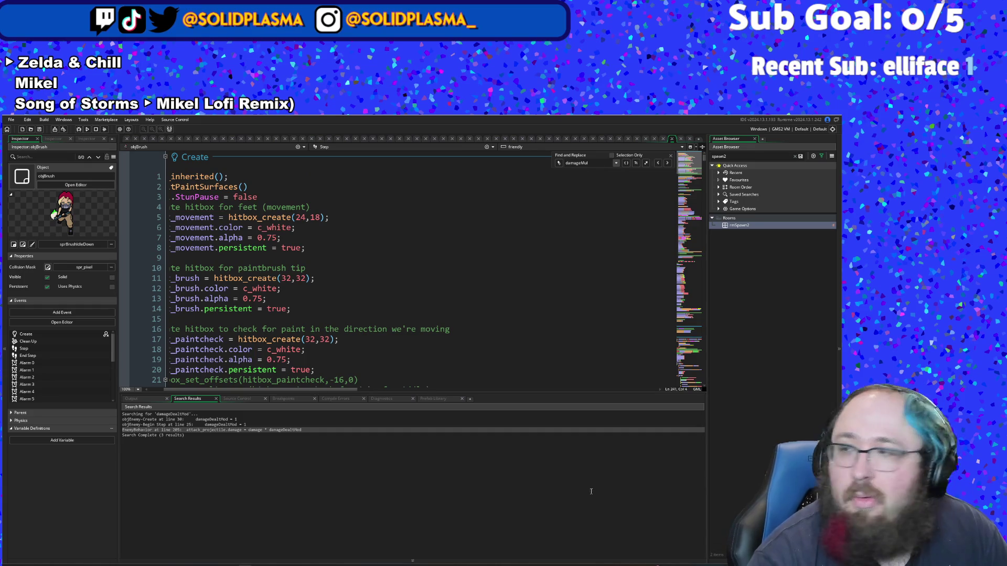
Step: Open the scrPaint script through the asset search
{"action": "left_click", "coordinate": [417, 312]}
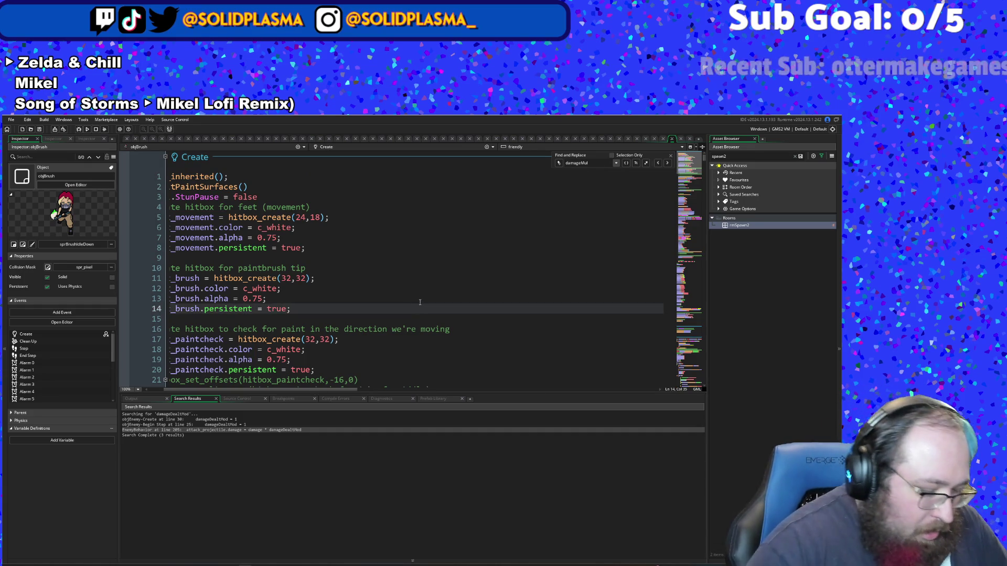
{"action": "key", "text": "ctrl+t"}
{"action": "type", "text": "scrPA"}
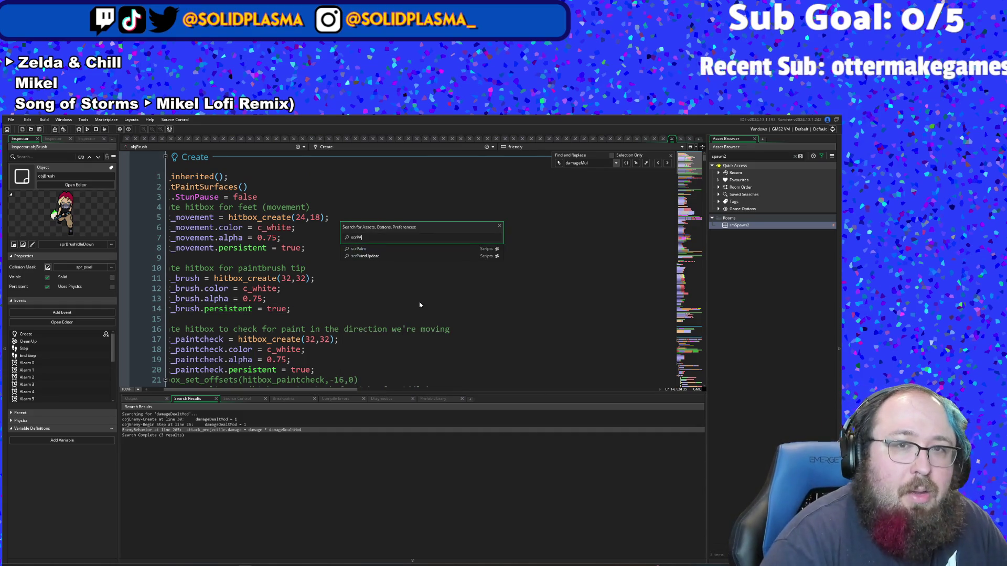
{"action": "key", "text": "Down"}
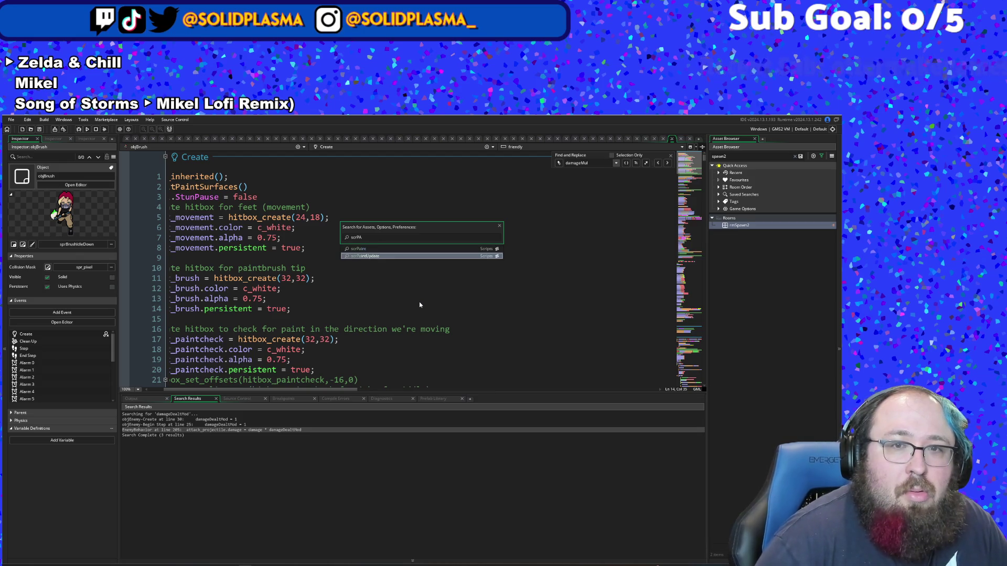
{"action": "key", "text": "Return"}
Step: Reword the Peach description on line 83 to 'you dash farther on this!'
{"action": "left_click", "coordinate": [430, 292]}
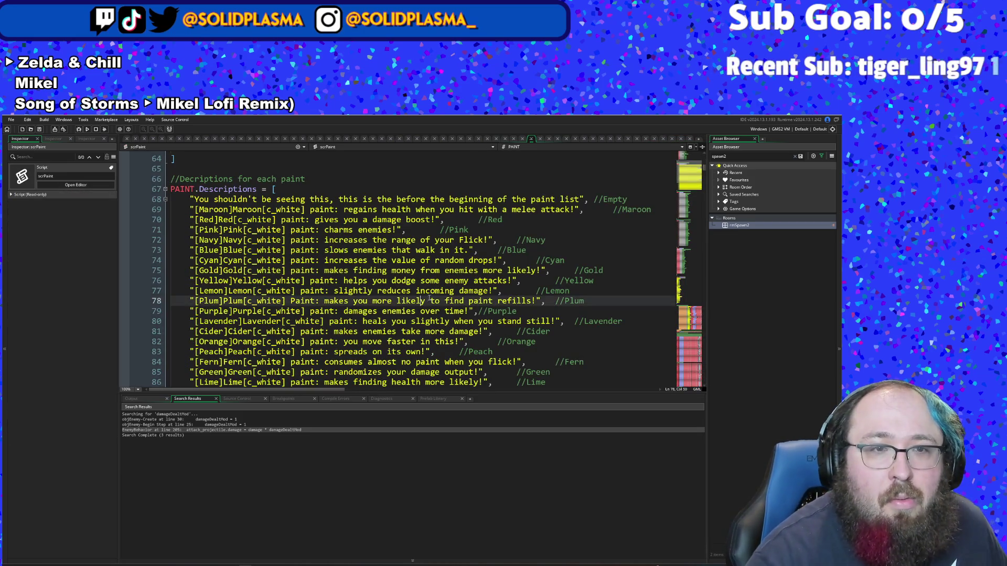
{"action": "scroll", "coordinate": [431, 293], "scroll_direction": "down", "scroll_amount": 4}
{"action": "left_click", "coordinate": [279, 249]}
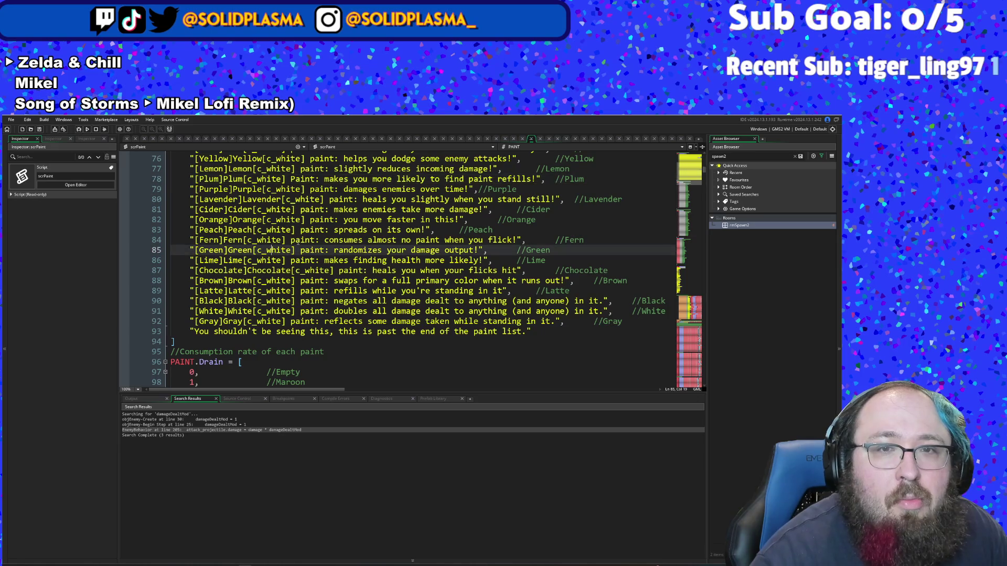
{"action": "mouse_move", "coordinate": [339, 229]}
{"action": "left_mouse_down"}
{"action": "mouse_move", "coordinate": [329, 230]}
{"action": "mouse_move", "coordinate": [421, 229]}
{"action": "left_mouse_up"}
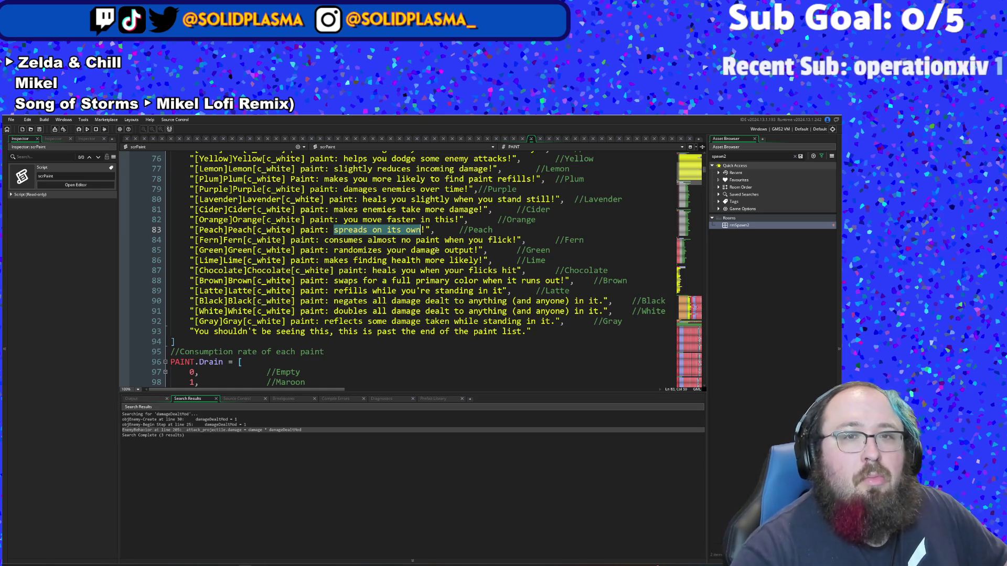
{"action": "type", "text": "you "}
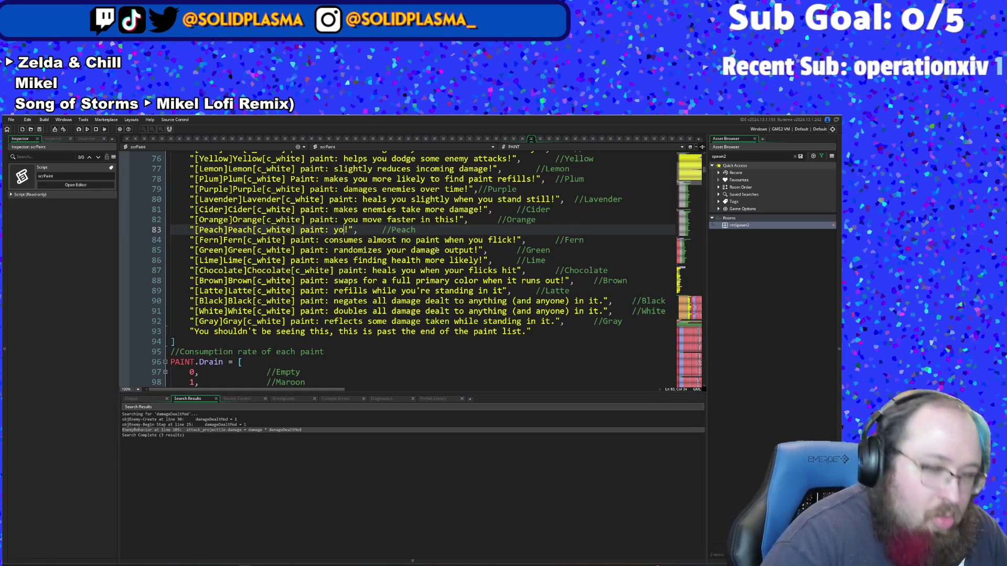
{"action": "type", "text": "dash "}
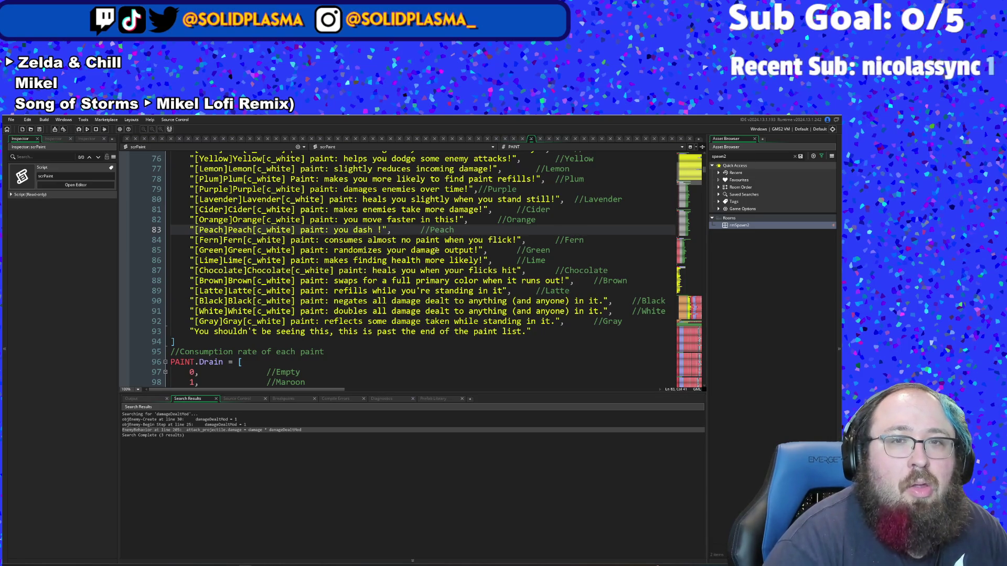
{"action": "type", "text": "fas"}
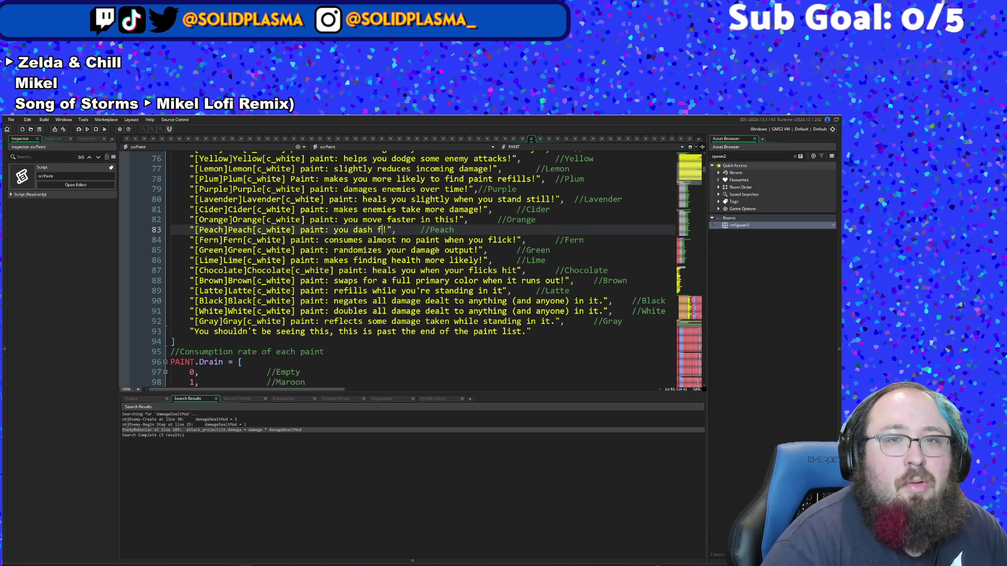
{"action": "type", "text": "ter on "}
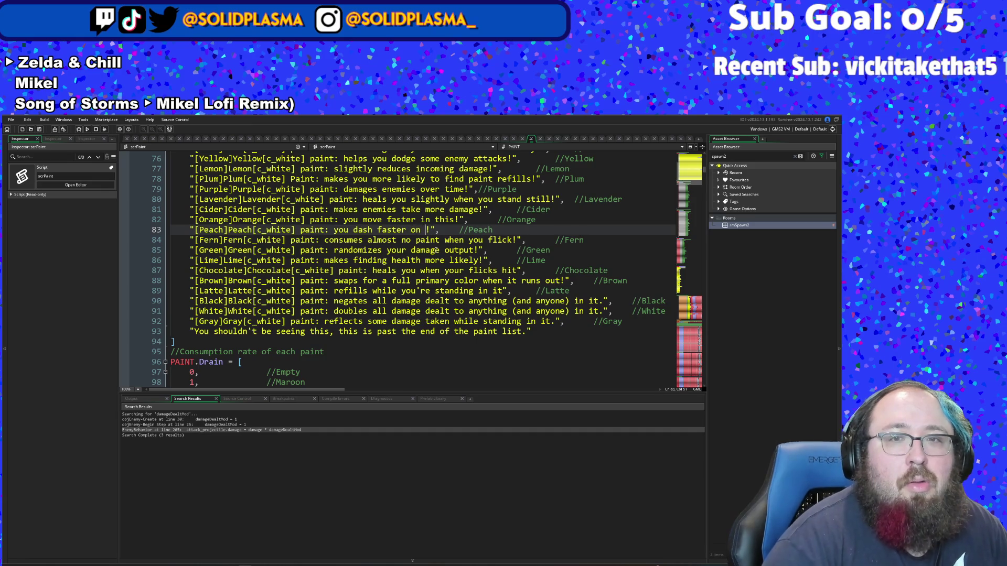
{"action": "type", "text": "this"}
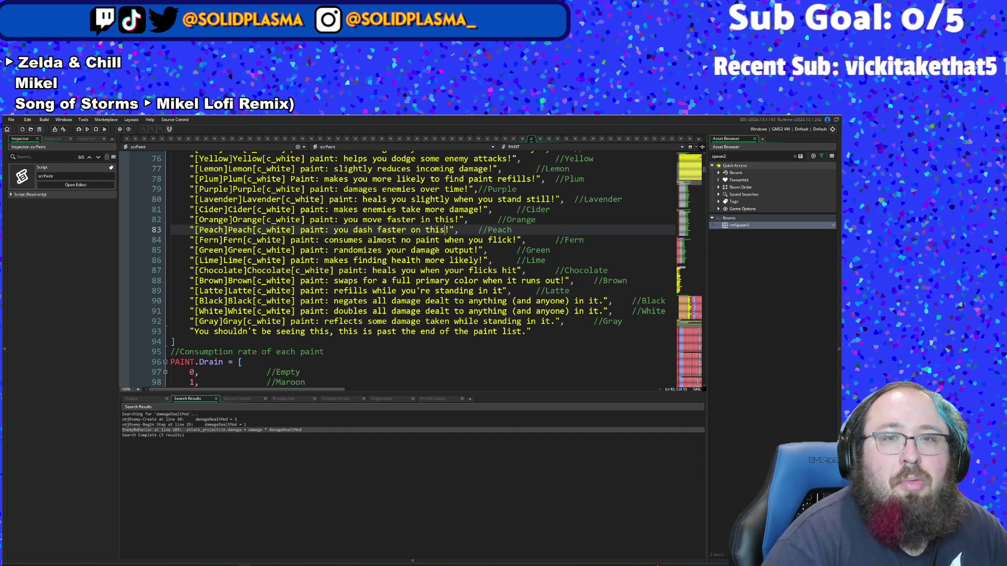
{"action": "left_click", "coordinate": [435, 229]}
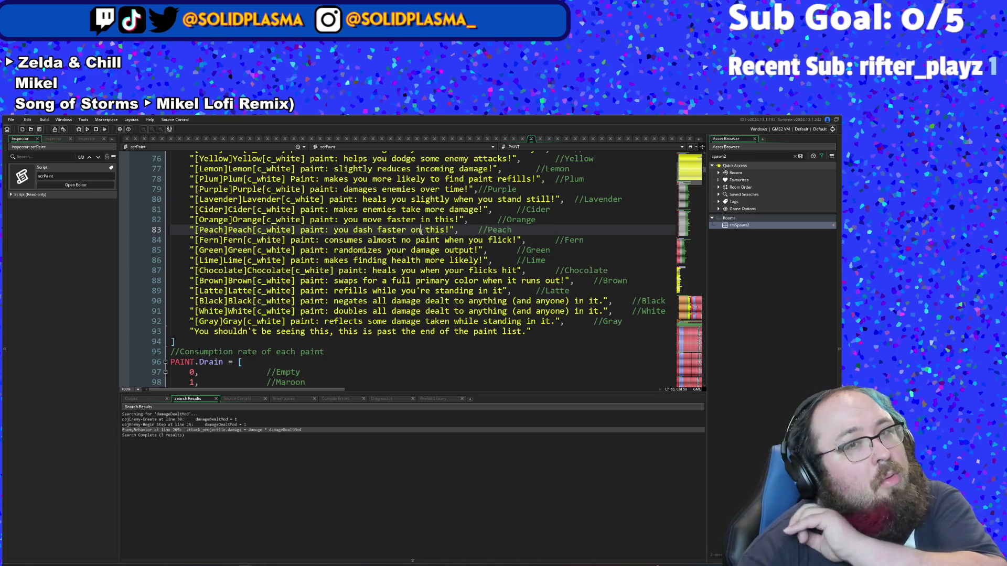
{"action": "left_click", "coordinate": [403, 230]}
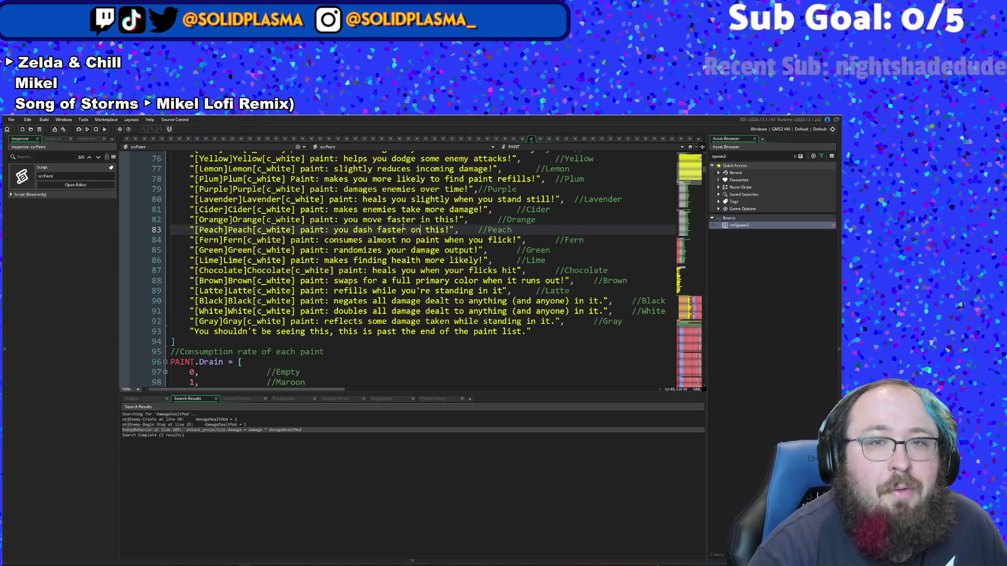
{"action": "key", "text": "BackSpace"}
{"action": "key", "text": "BackSpace"}
{"action": "key", "text": "BackSpace"}
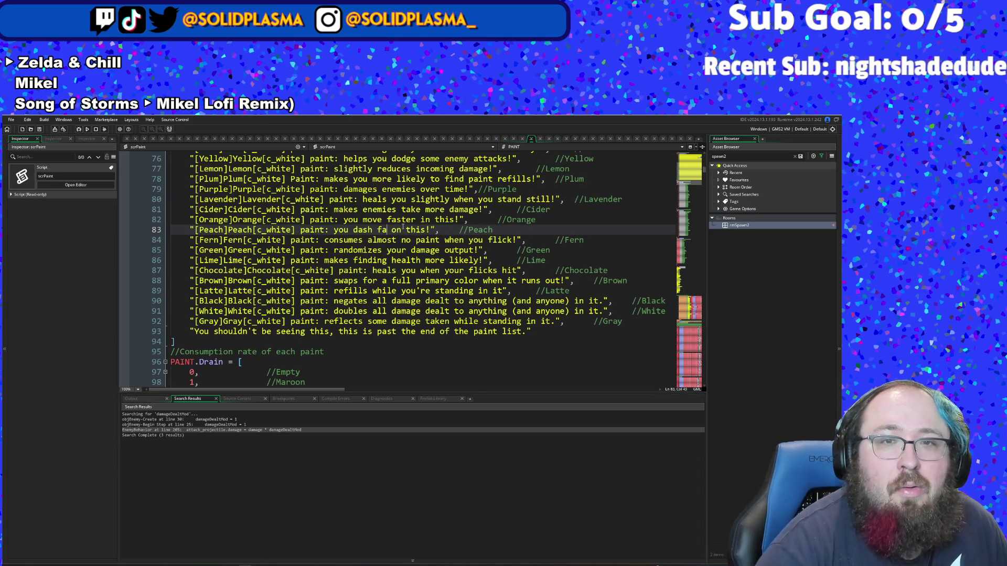
{"action": "type", "text": "rther"}
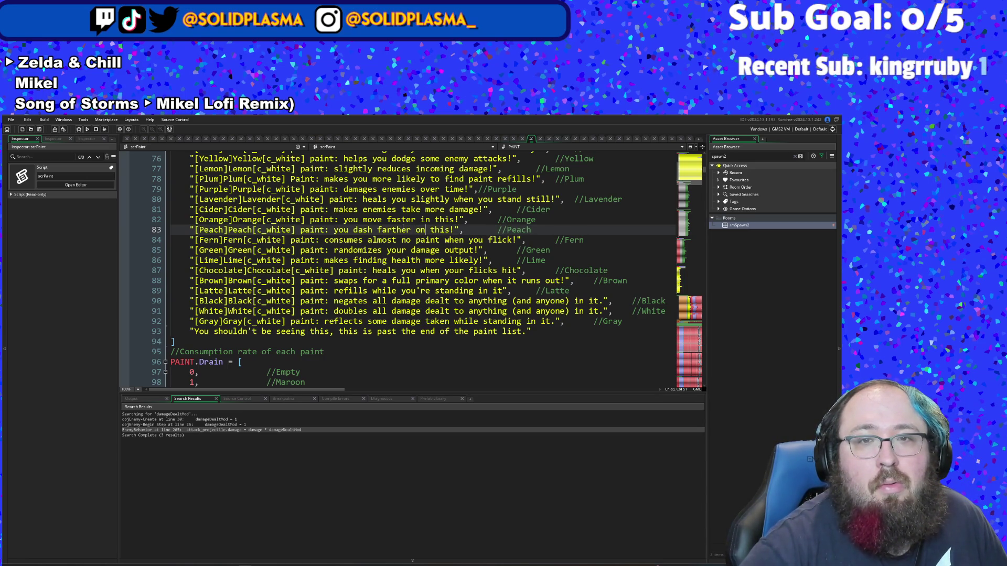
{"action": "left_click", "coordinate": [389, 261]}
{"action": "left_click", "coordinate": [380, 250]}
{"action": "left_click", "coordinate": [373, 229]}
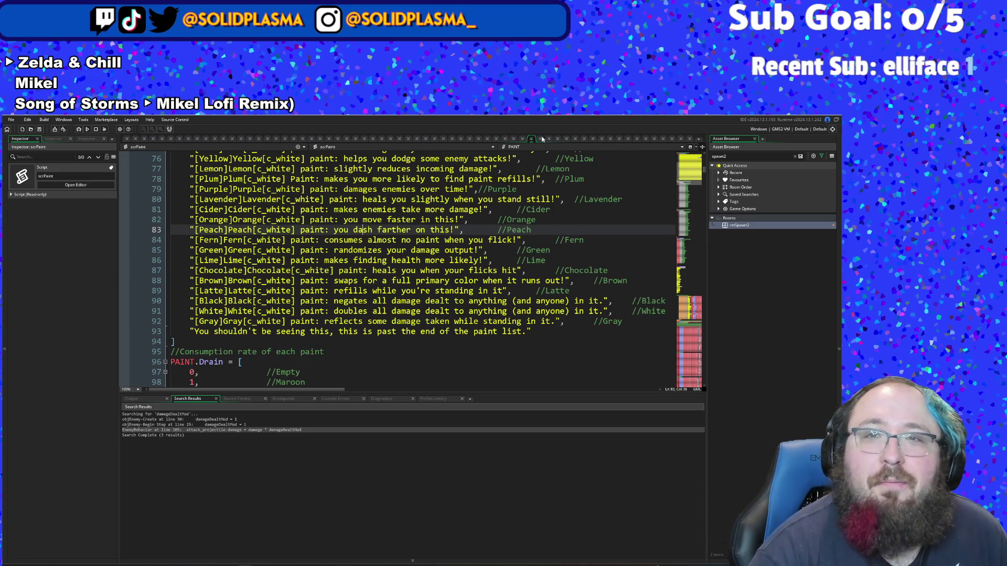
{"action": "scroll", "coordinate": [379, 320], "scroll_direction": "down", "scroll_amount": 4}
{"action": "scroll", "coordinate": [379, 320], "scroll_direction": "down", "scroll_amount": 6}
{"action": "scroll", "coordinate": [379, 320], "scroll_direction": "up", "scroll_amount": 6}
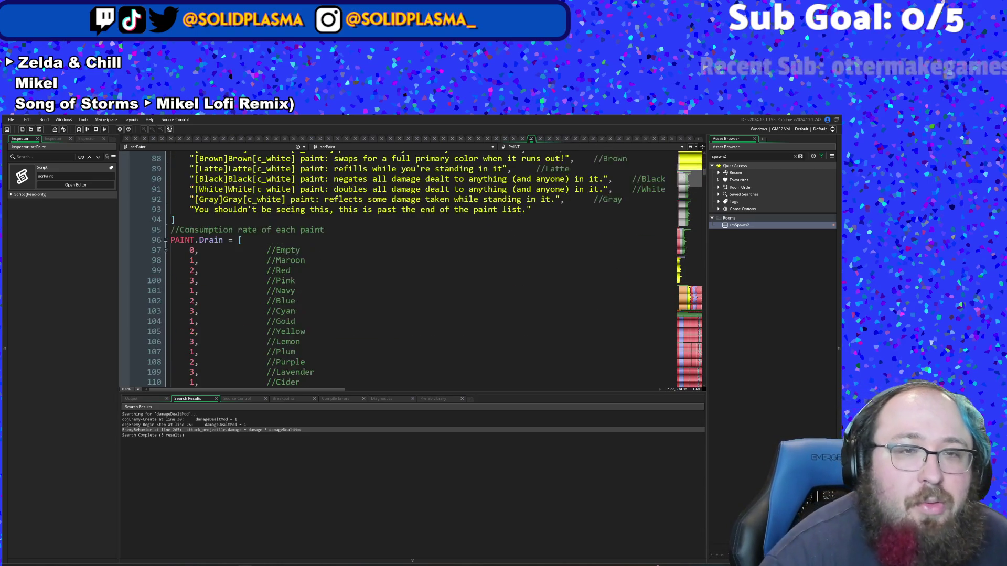
{"action": "scroll", "coordinate": [380, 321], "scroll_direction": "down", "scroll_amount": 2}
{"action": "scroll", "coordinate": [380, 320], "scroll_direction": "down", "scroll_amount": 2}
{"action": "left_click", "coordinate": [297, 290]}
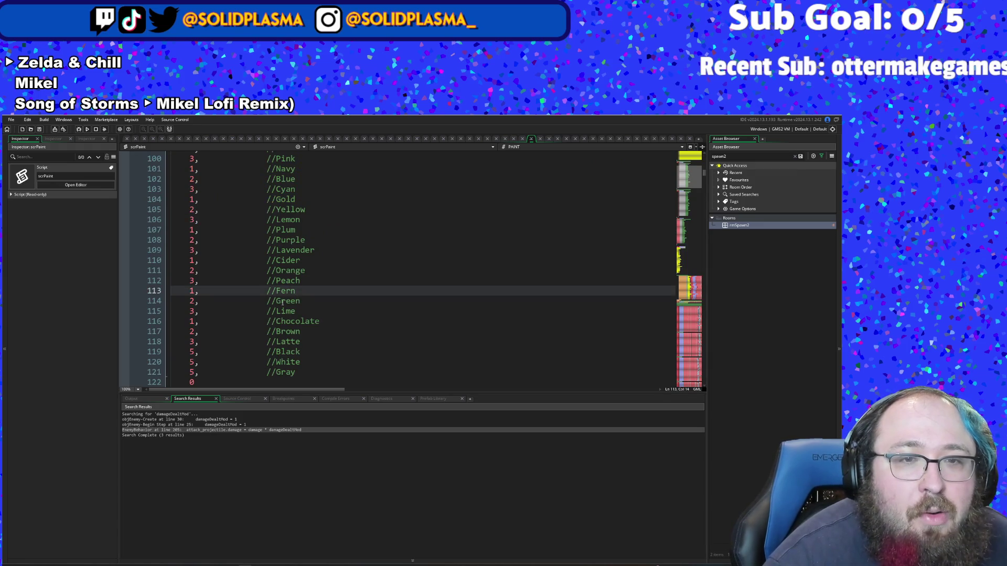
{"action": "left_click", "coordinate": [282, 303]}
{"action": "left_click", "coordinate": [192, 291]}
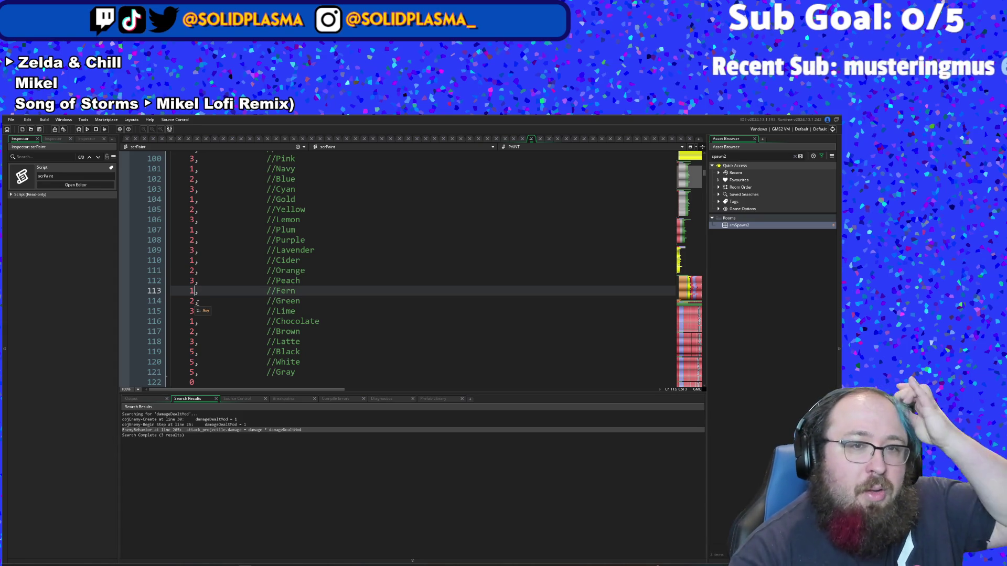
{"action": "scroll", "coordinate": [198, 303], "scroll_direction": "down", "scroll_amount": 2}
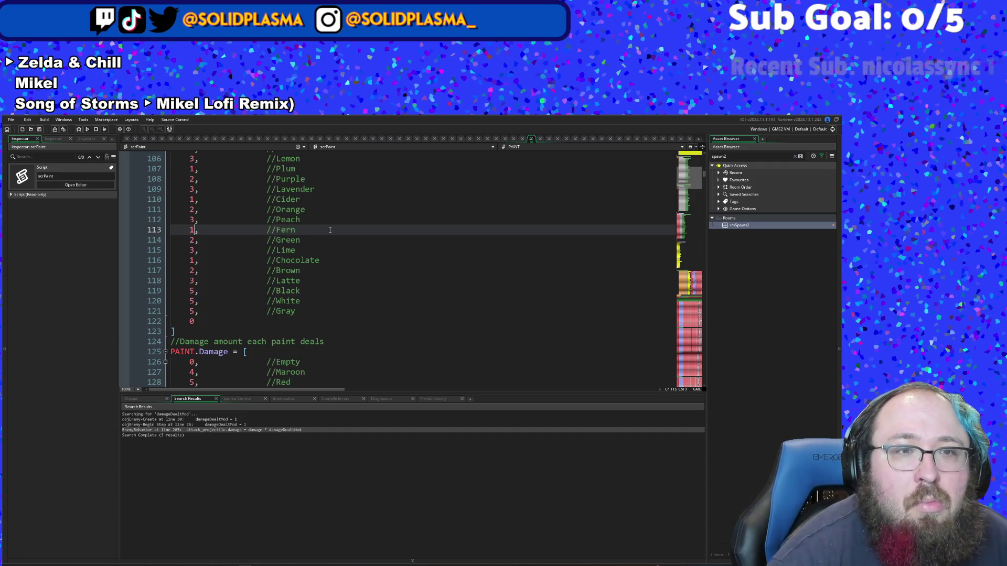
{"action": "scroll", "coordinate": [467, 188], "scroll_direction": "up", "scroll_amount": 2}
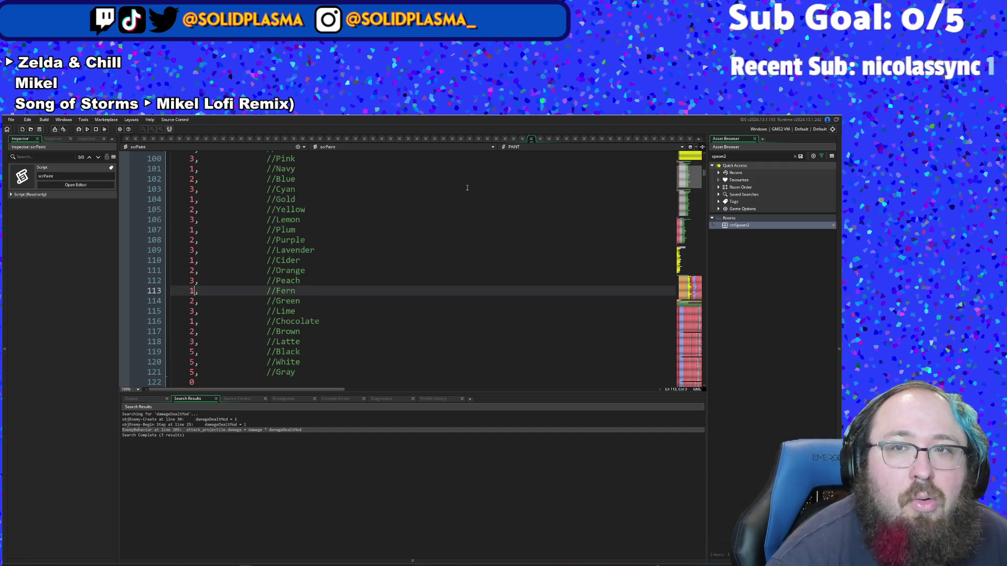
{"action": "scroll", "coordinate": [481, 276], "scroll_direction": "down", "scroll_amount": 8}
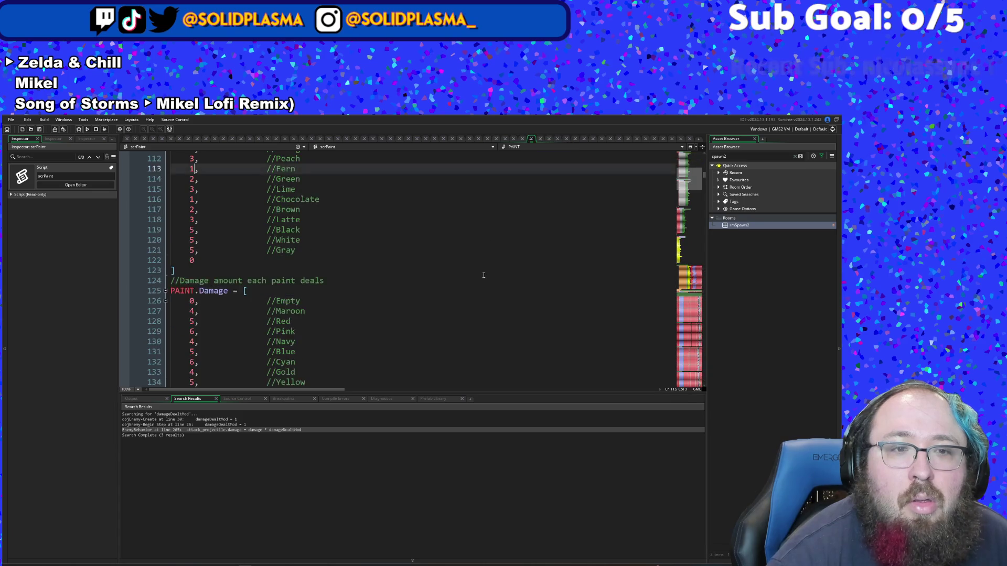
{"action": "scroll", "coordinate": [364, 274], "scroll_direction": "down", "scroll_amount": 2}
Step: Replace Green's fixed damage of 5 with irandom(10) on line 143
{"action": "left_click", "coordinate": [240, 271]}
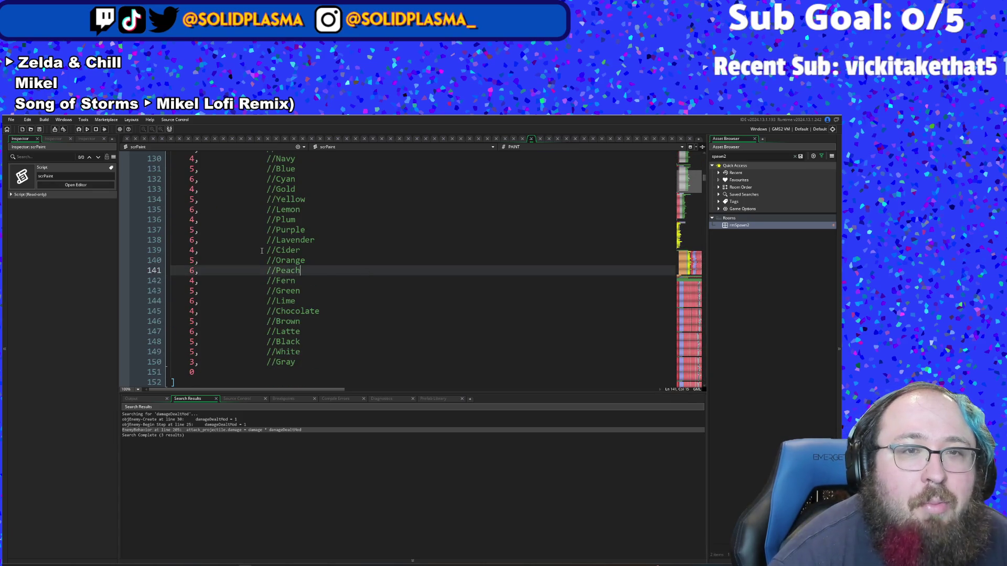
{"action": "scroll", "coordinate": [236, 261], "scroll_direction": "up", "scroll_amount": 2}
{"action": "left_click", "coordinate": [229, 262]}
{"action": "left_click", "coordinate": [210, 250]}
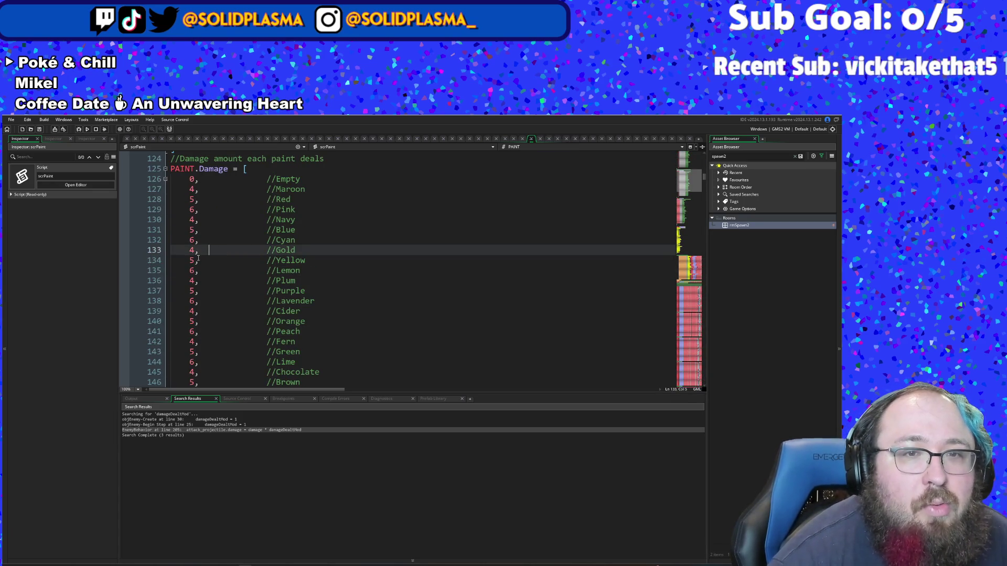
{"action": "scroll", "coordinate": [204, 249], "scroll_direction": "down", "scroll_amount": 2}
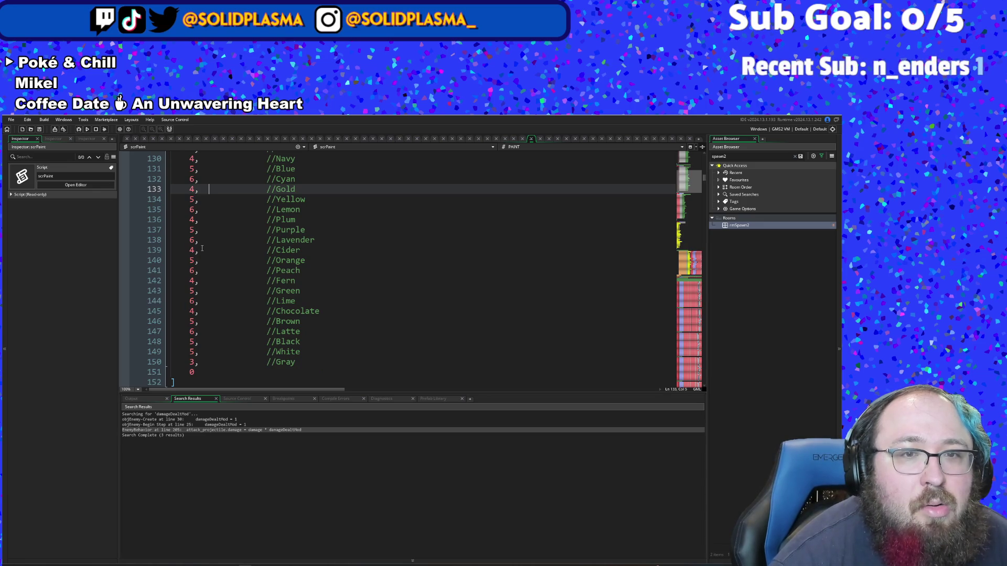
{"action": "left_click", "coordinate": [193, 290]}
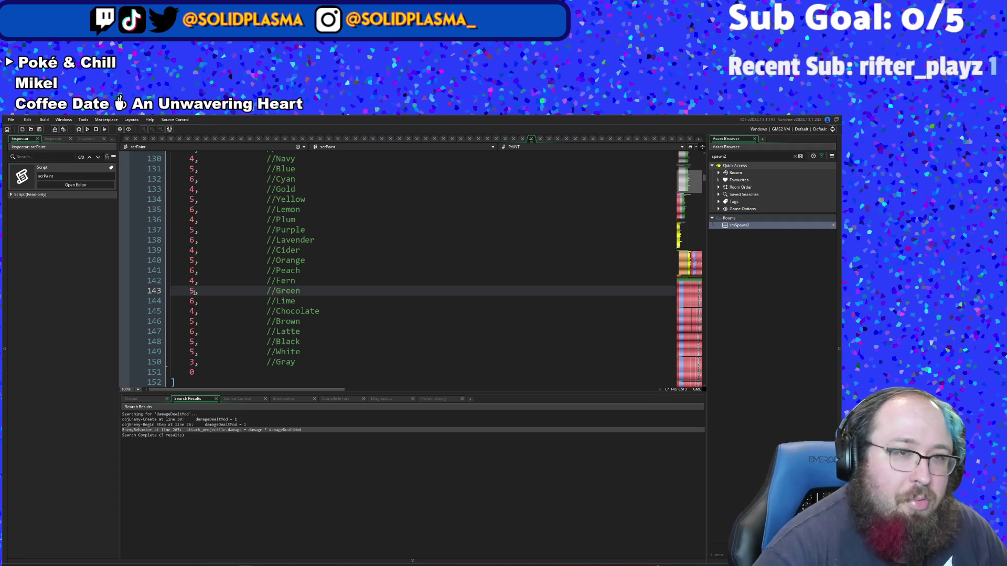
{"action": "key", "text": "BackSpace"}
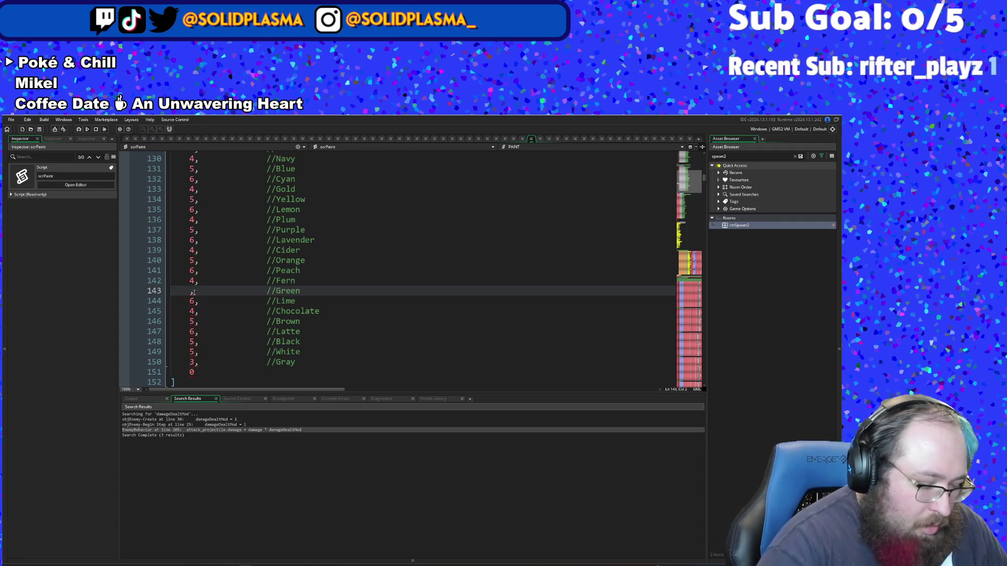
{"action": "type", "text": "irandom("}
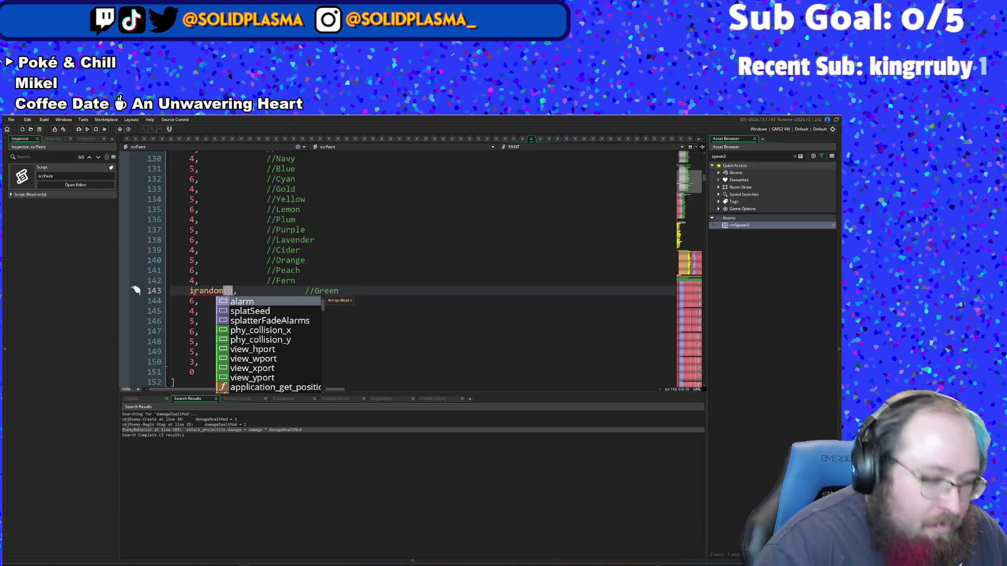
{"action": "type", "text": "20"}
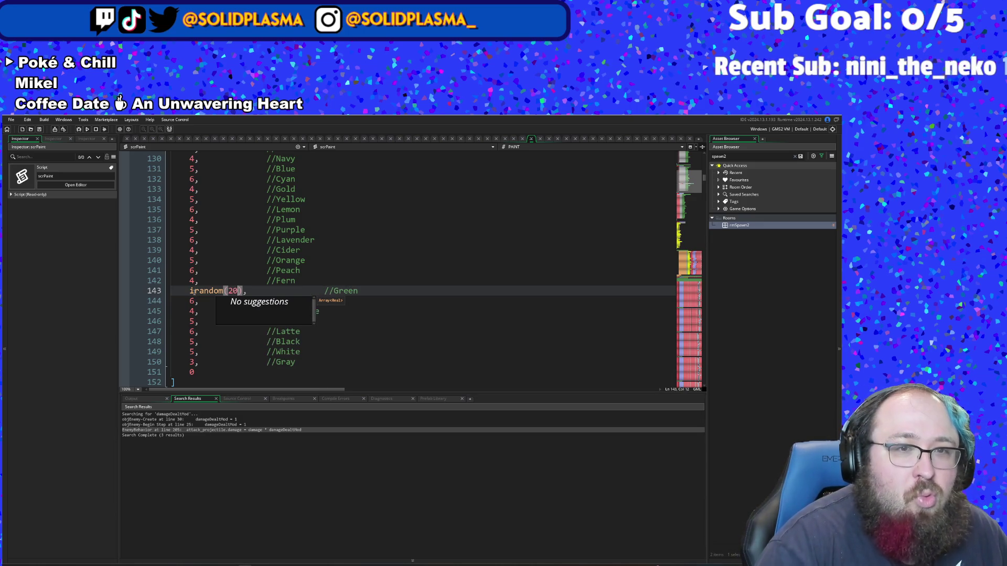
{"action": "key", "text": "BackSpace"}
{"action": "key", "text": "BackSpace"}
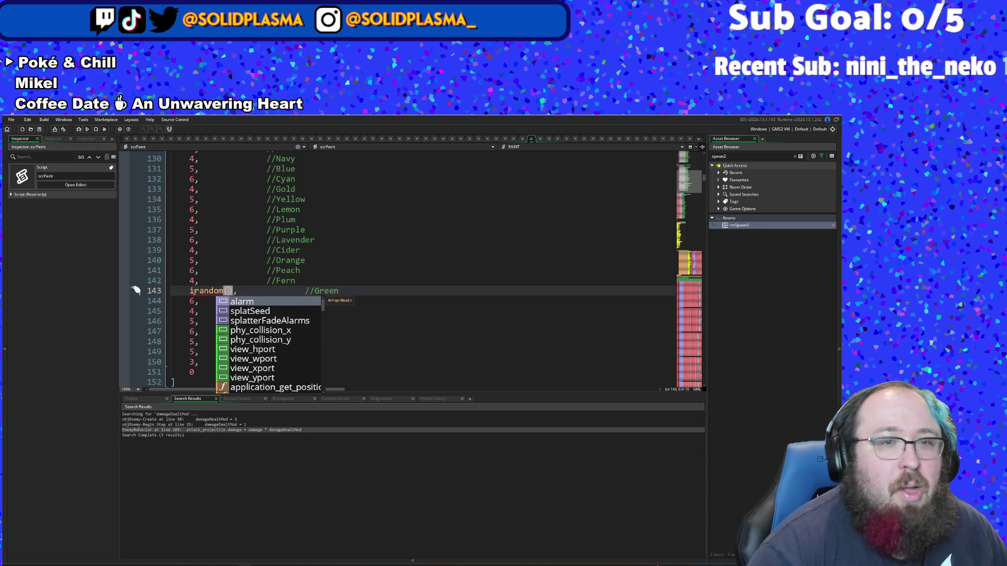
{"action": "type", "text": "10"}
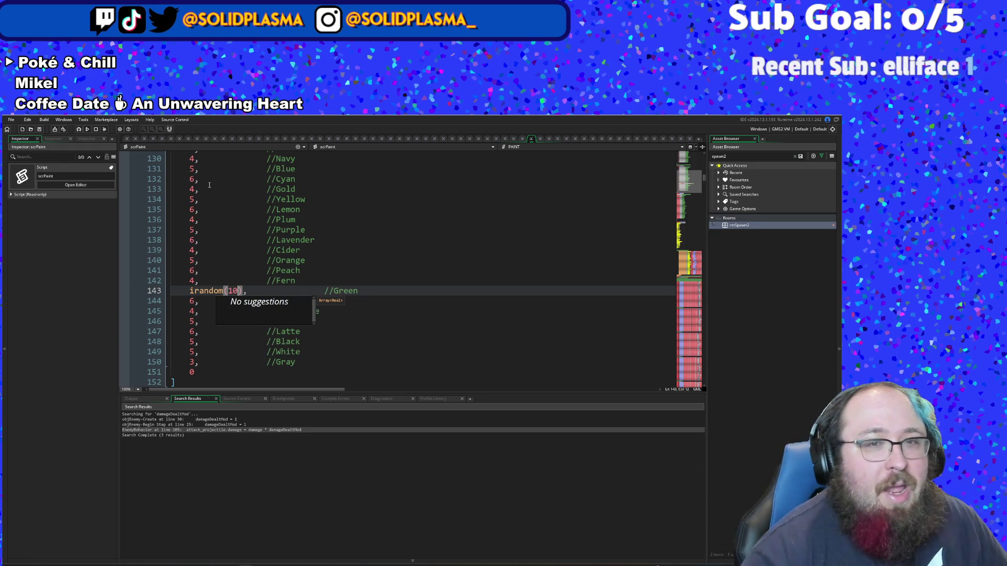
Step: Remove the extra space before the //Green comment
{"action": "left_click", "coordinate": [400, 308]}
{"action": "left_click", "coordinate": [274, 322]}
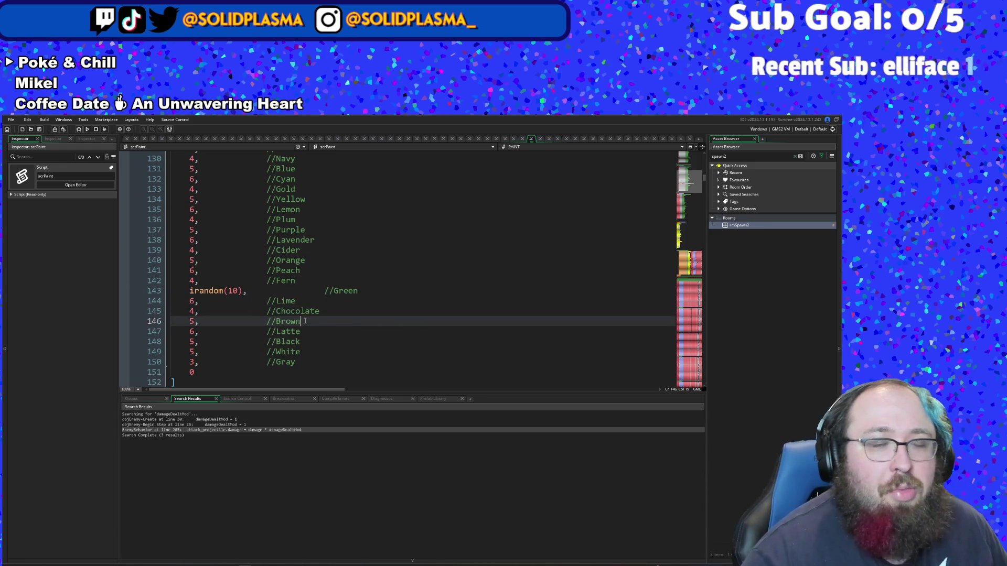
{"action": "left_click", "coordinate": [264, 307]}
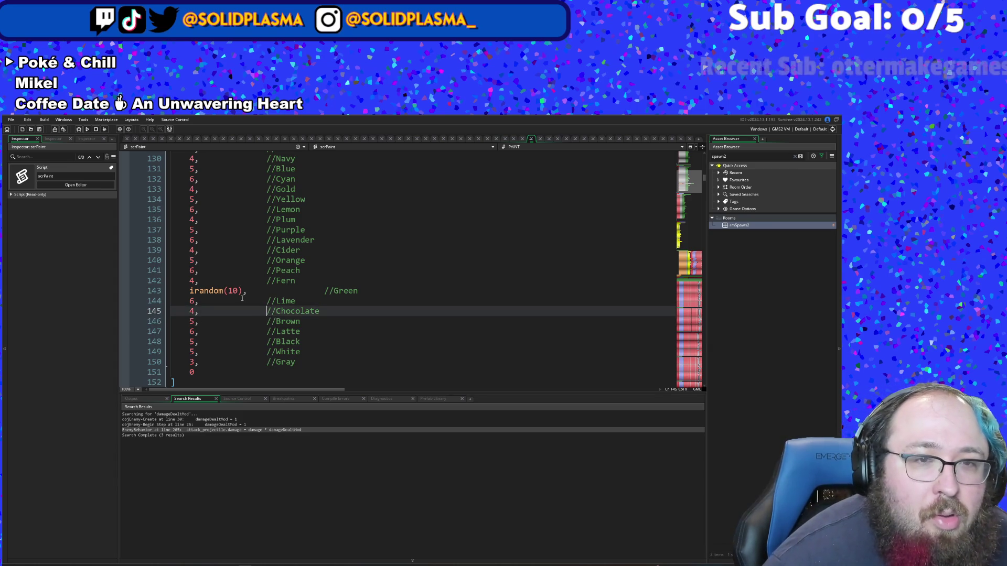
{"action": "left_click", "coordinate": [285, 302]}
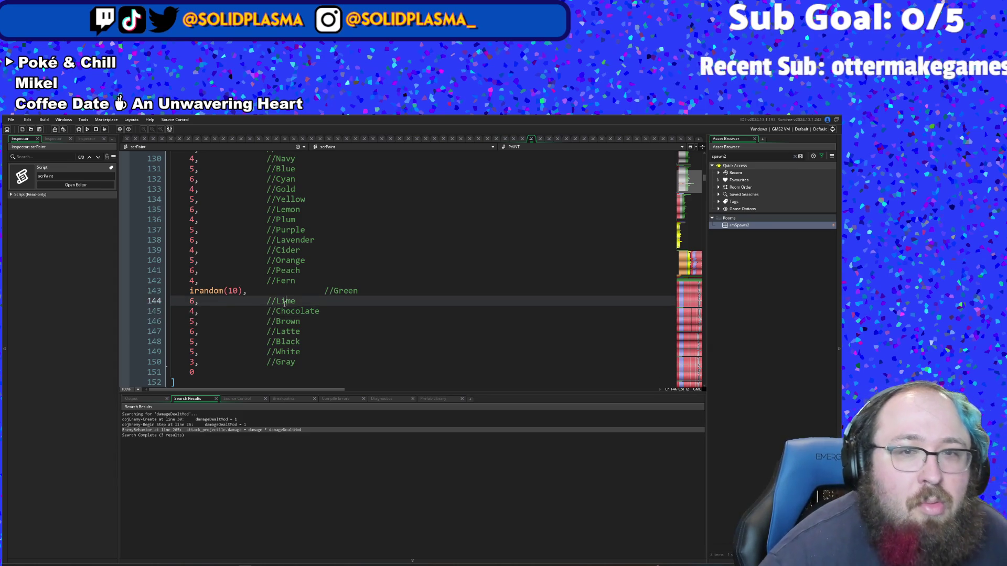
{"action": "left_click", "coordinate": [324, 291]}
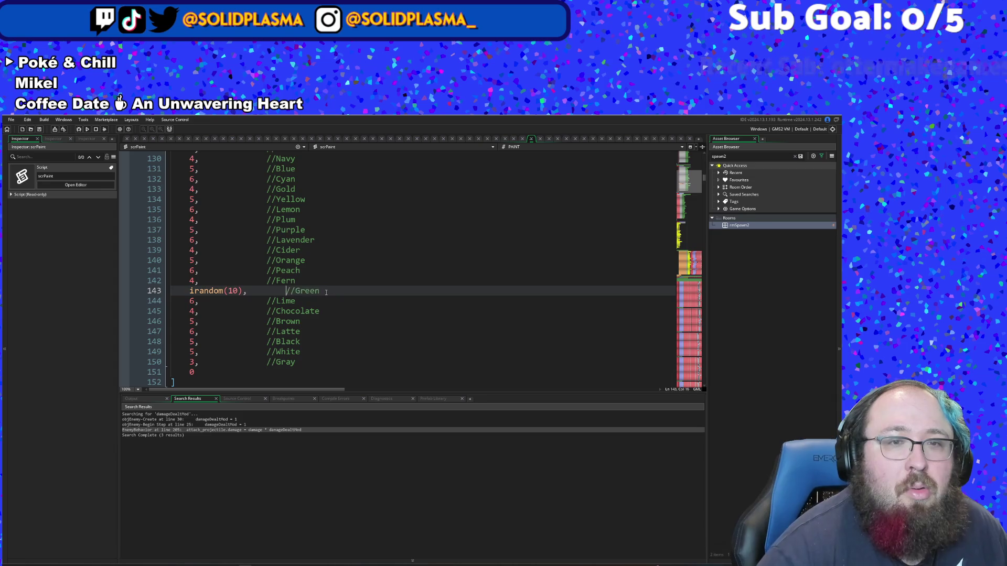
{"action": "key", "text": "BackSpace"}
{"action": "key", "text": "BackSpace"}
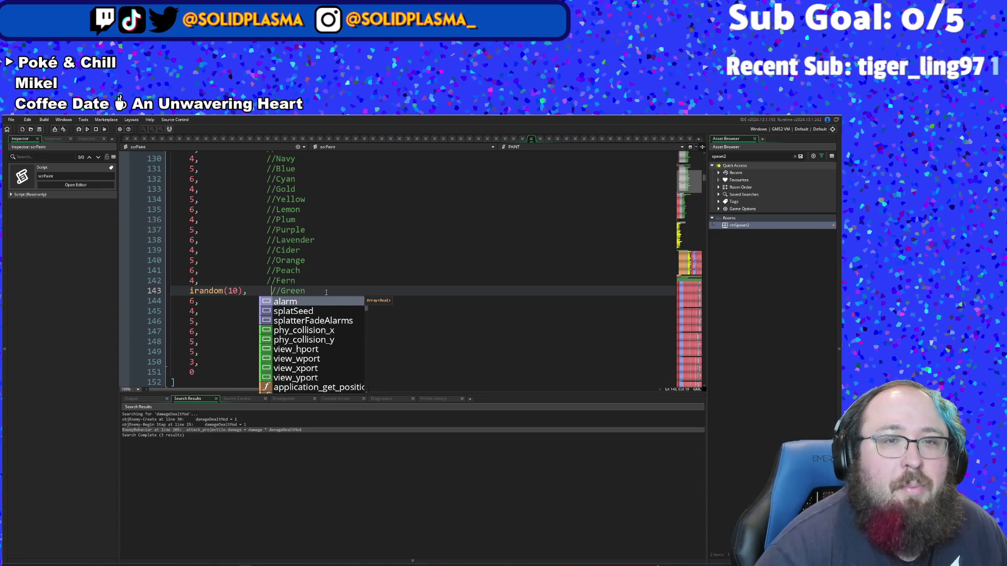
{"action": "left_click", "coordinate": [305, 210]}
{"action": "scroll", "coordinate": [296, 222], "scroll_direction": "down", "scroll_amount": 4}
{"action": "scroll", "coordinate": [286, 237], "scroll_direction": "up", "scroll_amount": 4}
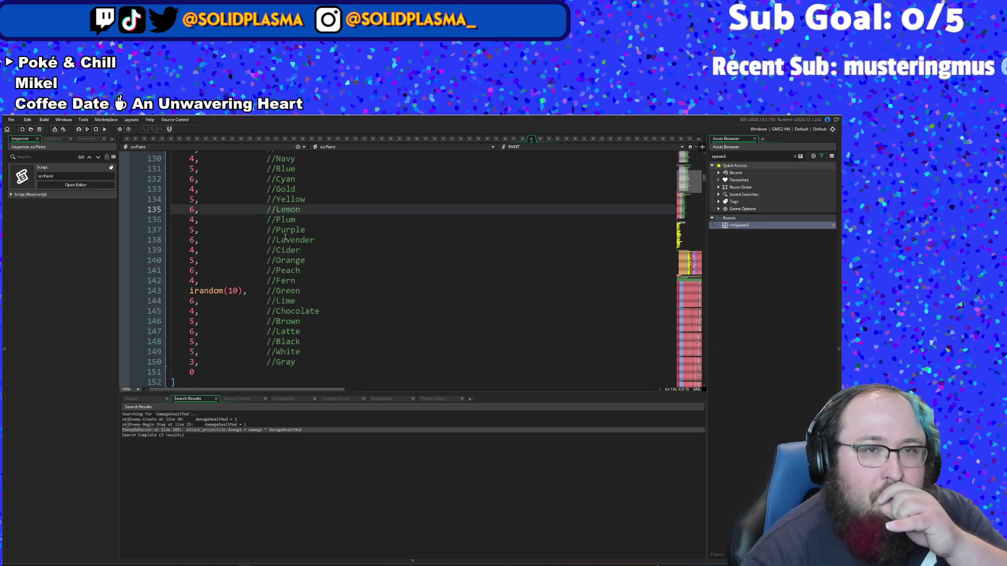
{"action": "scroll", "coordinate": [286, 237], "scroll_direction": "up", "scroll_amount": 6}
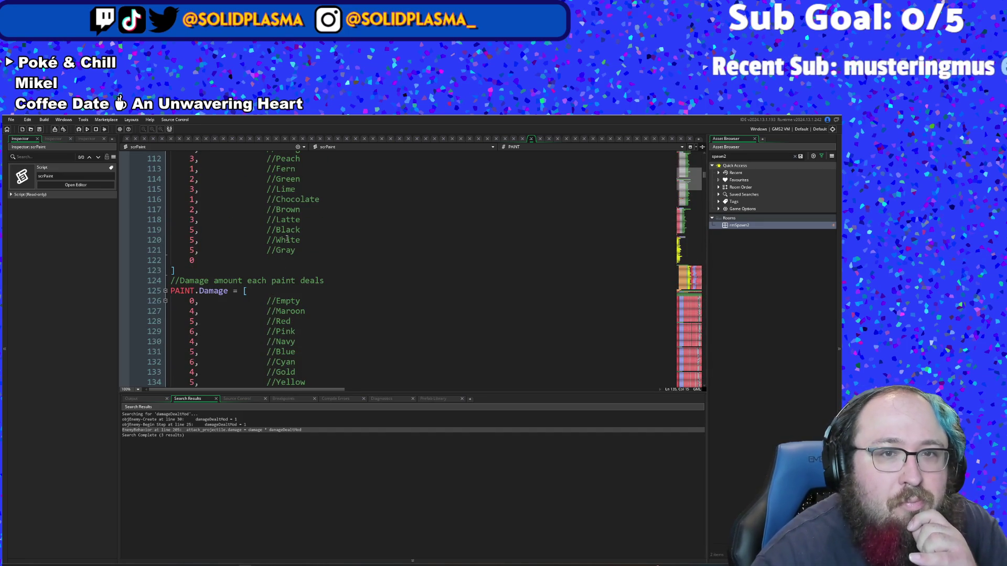
{"action": "scroll", "coordinate": [287, 239], "scroll_direction": "up", "scroll_amount": 12}
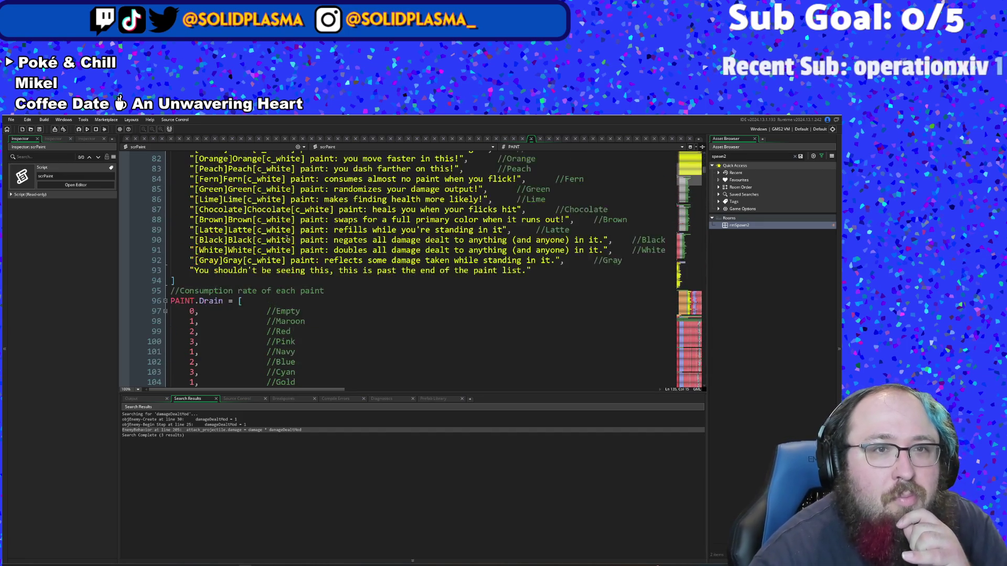
{"action": "scroll", "coordinate": [287, 238], "scroll_direction": "up", "scroll_amount": 10}
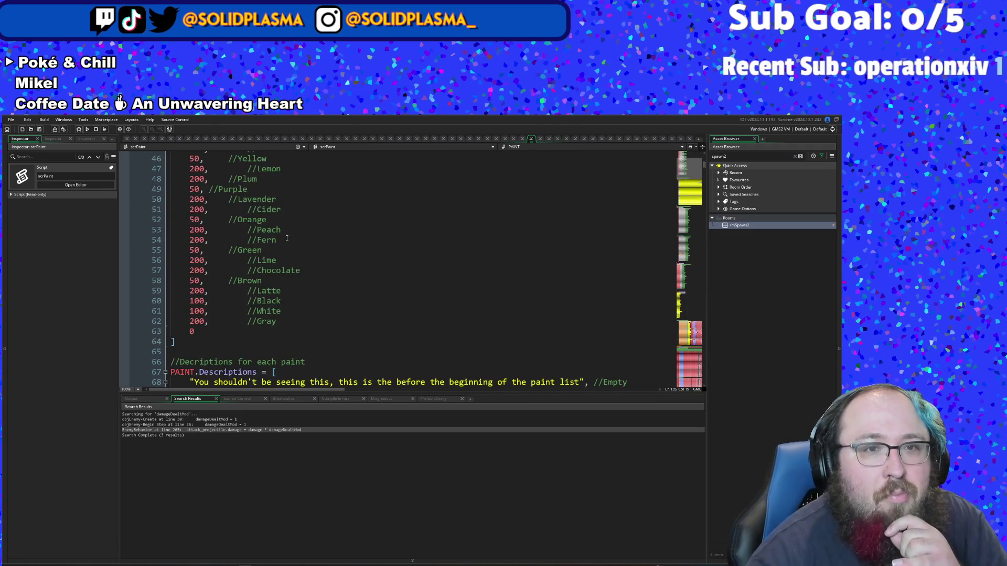
{"action": "scroll", "coordinate": [286, 239], "scroll_direction": "down", "scroll_amount": 3}
{"action": "scroll", "coordinate": [287, 239], "scroll_direction": "up", "scroll_amount": 7}
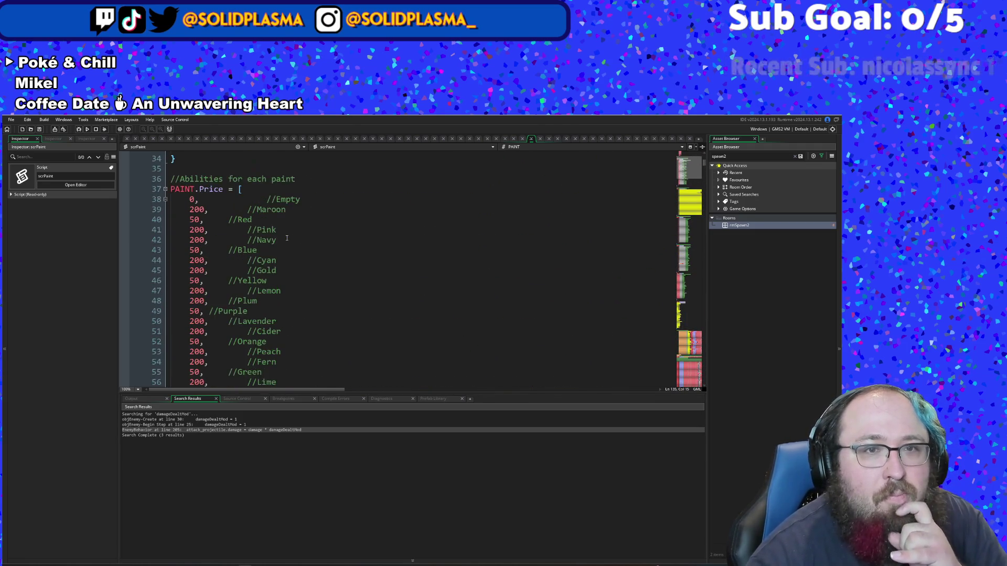
{"action": "scroll", "coordinate": [287, 239], "scroll_direction": "up", "scroll_amount": 4}
{"action": "left_click", "coordinate": [287, 239]}
{"action": "left_click", "coordinate": [262, 269]}
{"action": "scroll", "coordinate": [262, 269], "scroll_direction": "down", "scroll_amount": 20}
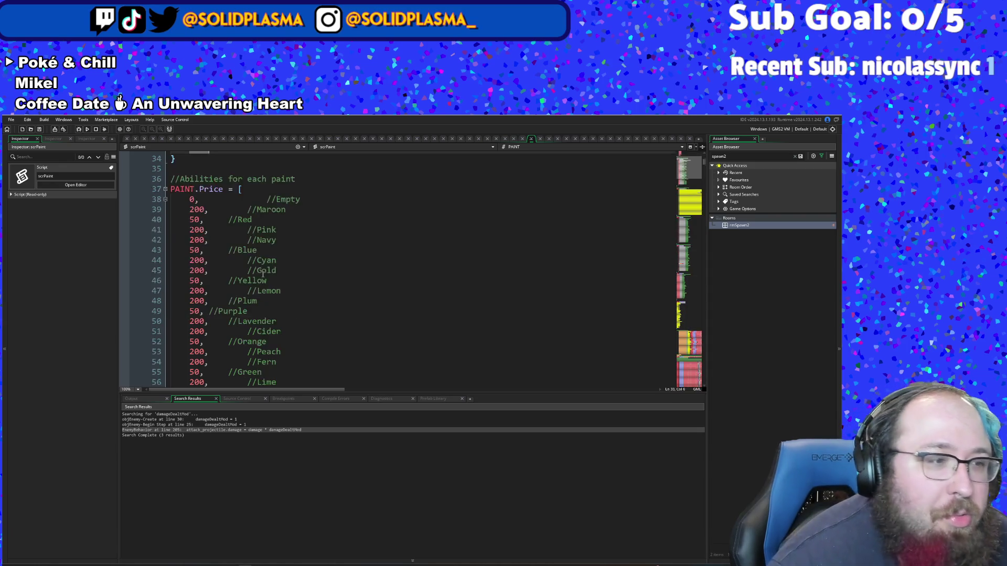
{"action": "left_click", "coordinate": [291, 240]}
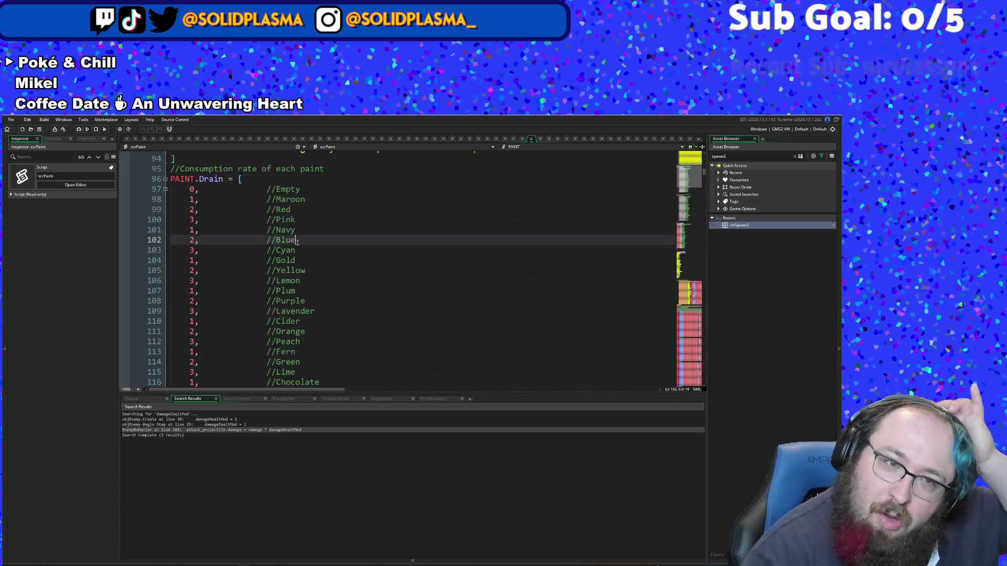
{"action": "scroll", "coordinate": [304, 235], "scroll_direction": "down", "scroll_amount": 2}
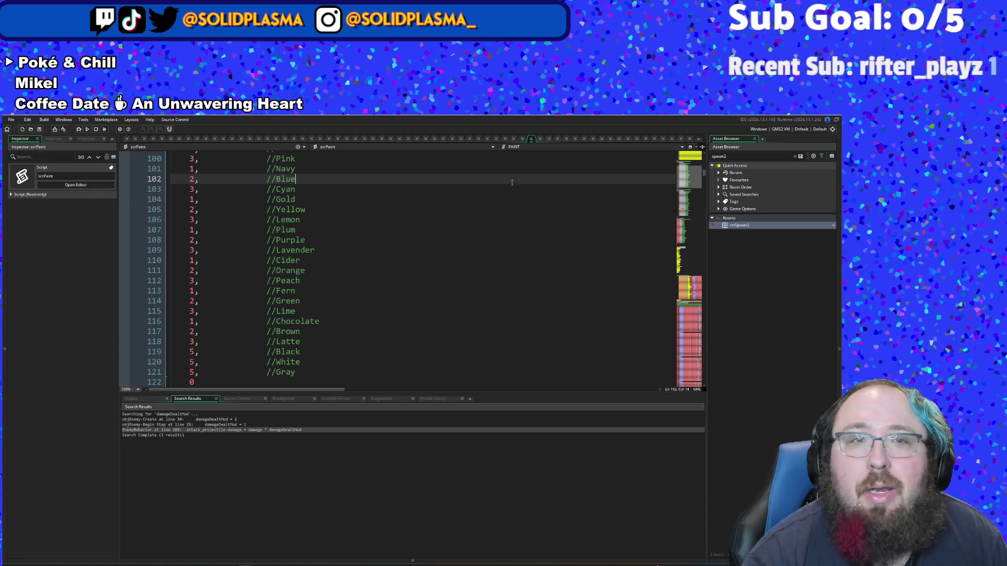
{"action": "scroll", "coordinate": [412, 298], "scroll_direction": "up", "scroll_amount": 4}
{"action": "scroll", "coordinate": [412, 298], "scroll_direction": "up", "scroll_amount": 2}
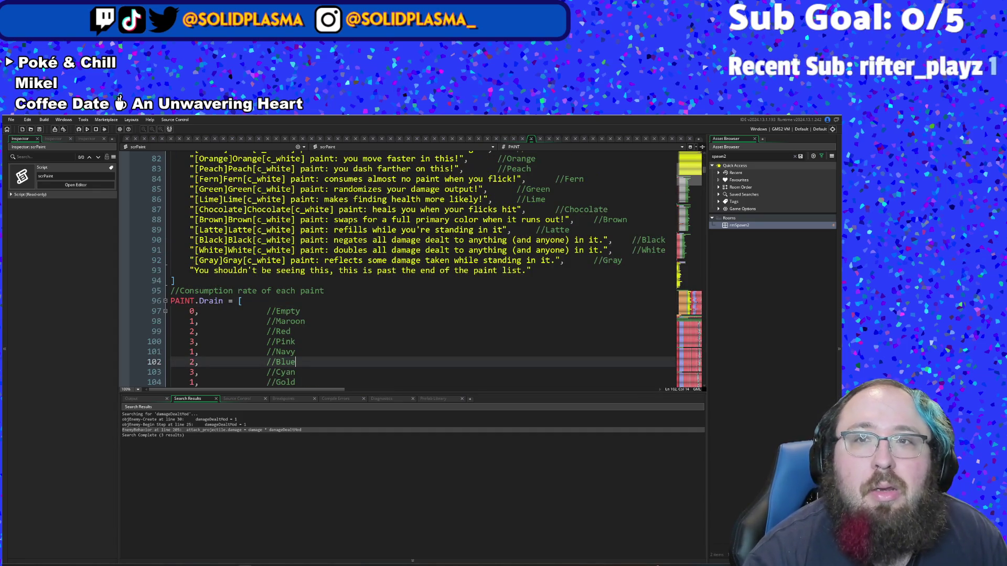
Step: Close scrPaint and scroll objBrush down to the Step event's Orange and Red touchingPaint checks
{"action": "left_click", "coordinate": [530, 140]}
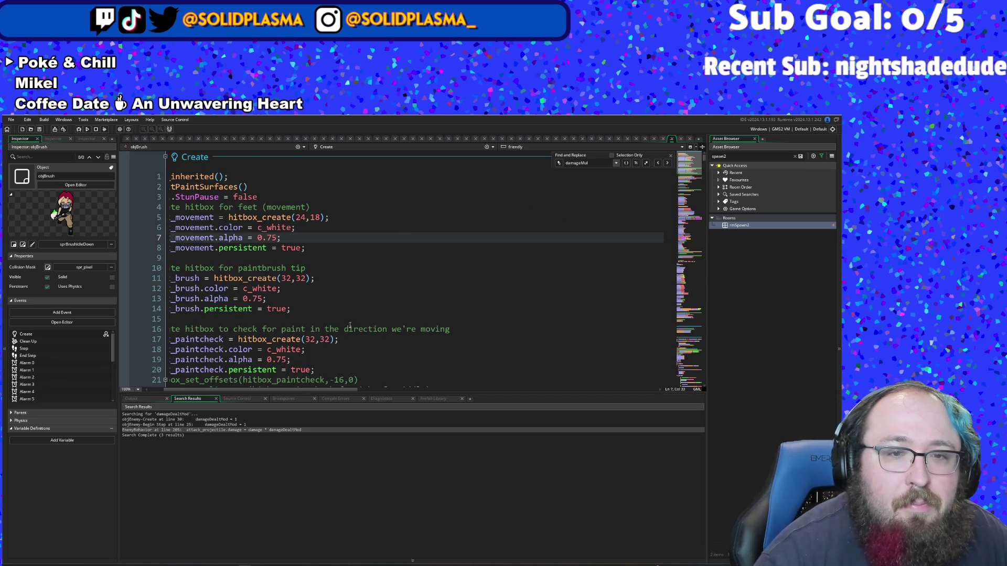
{"action": "scroll", "coordinate": [352, 315], "scroll_direction": "down", "scroll_amount": 20}
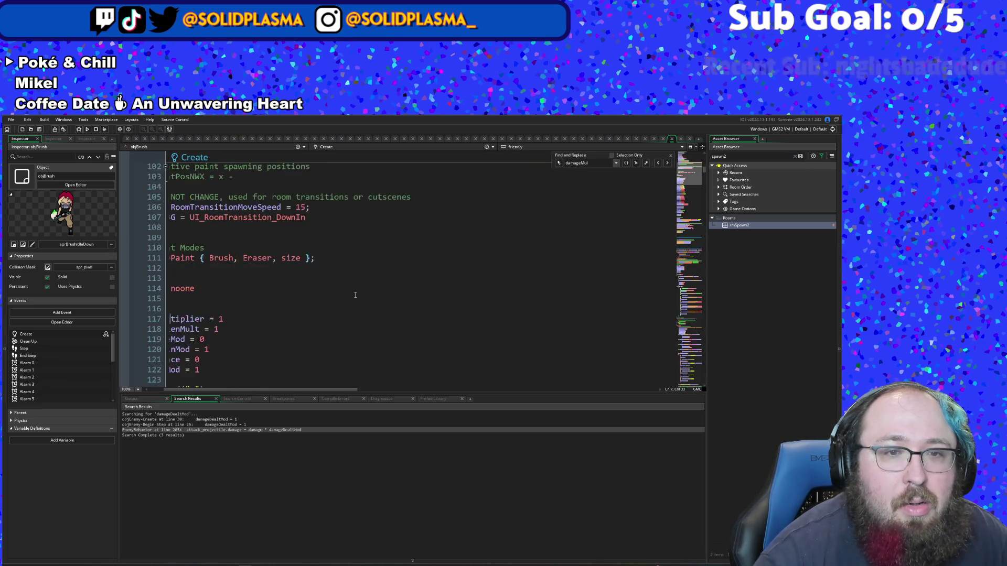
{"action": "scroll", "coordinate": [355, 295], "scroll_direction": "down", "scroll_amount": 20}
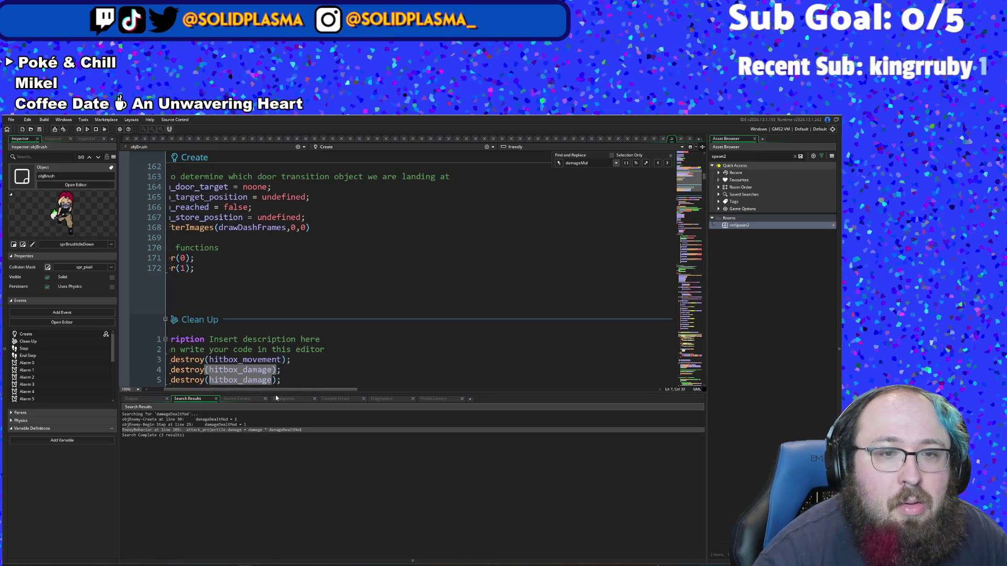
{"action": "left_click_drag", "start_coordinate": [275, 391], "coordinate": [259, 390]}
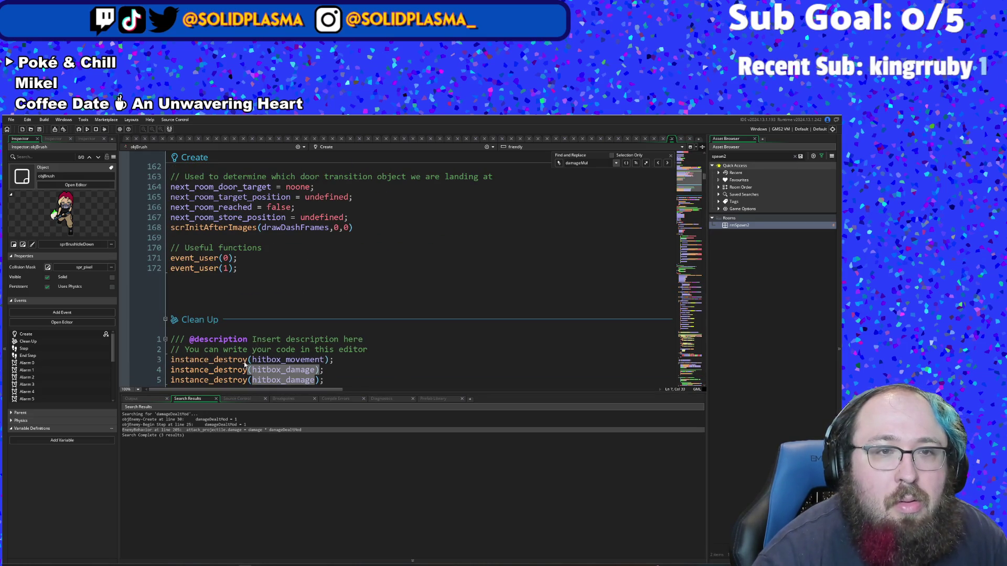
{"action": "scroll", "coordinate": [255, 330], "scroll_direction": "down", "scroll_amount": 5}
{"action": "scroll", "coordinate": [257, 325], "scroll_direction": "down", "scroll_amount": 18}
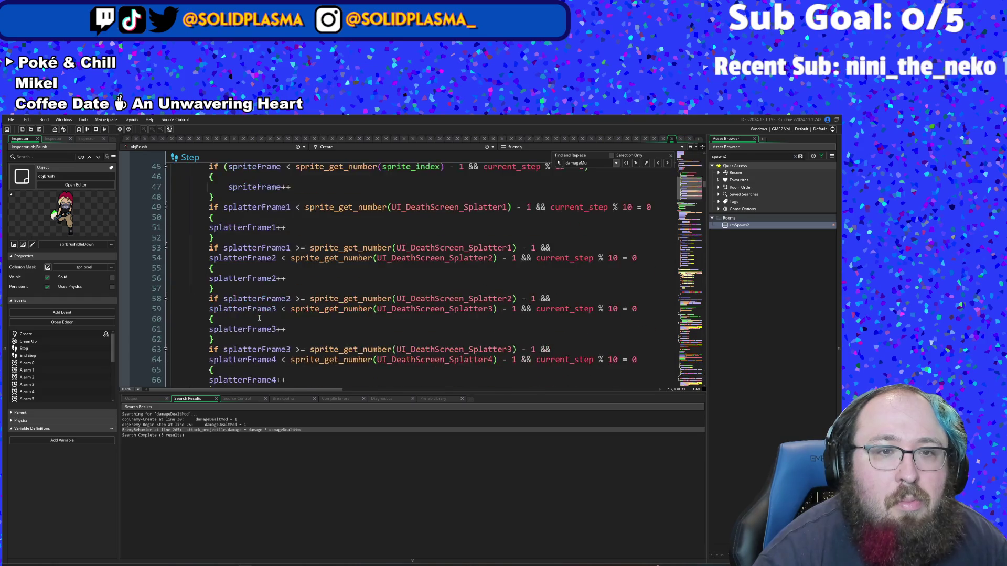
{"action": "scroll", "coordinate": [262, 310], "scroll_direction": "down", "scroll_amount": 12}
{"action": "scroll", "coordinate": [264, 298], "scroll_direction": "up", "scroll_amount": 5}
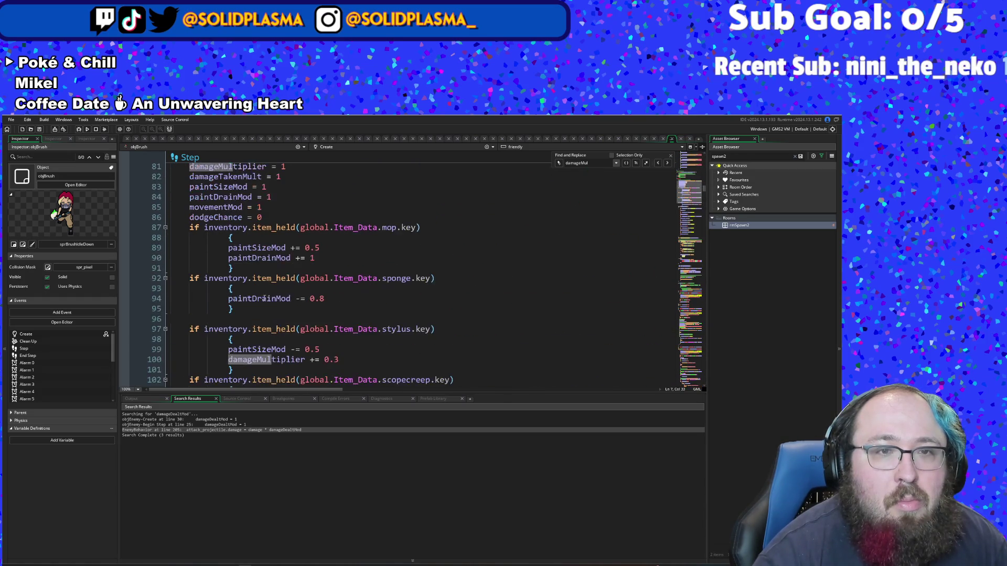
{"action": "scroll", "coordinate": [254, 286], "scroll_direction": "down", "scroll_amount": 8}
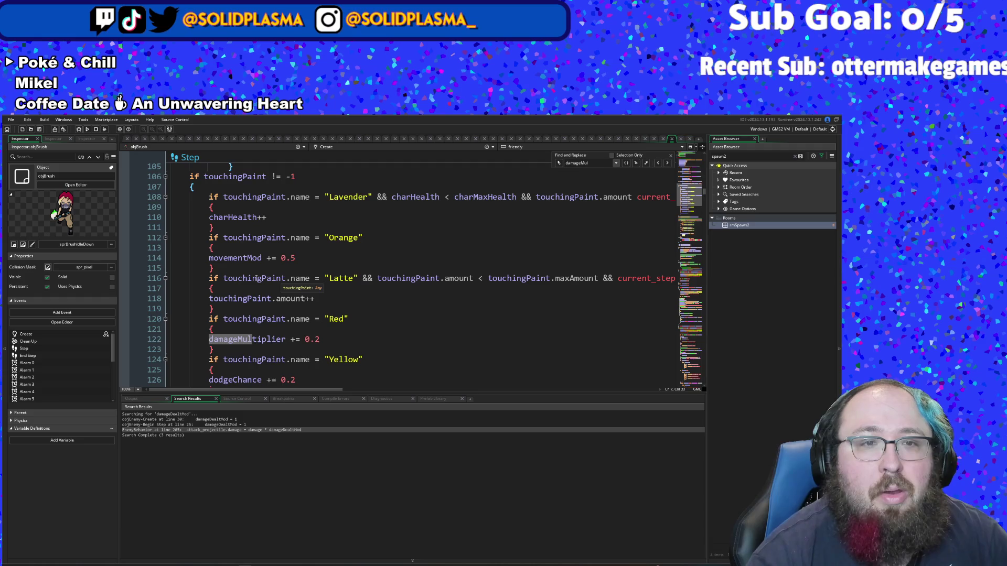
Step: Insert a blank line right after the touchingPaint opening brace in objBrush's Step event
{"action": "left_click", "coordinate": [243, 279]}
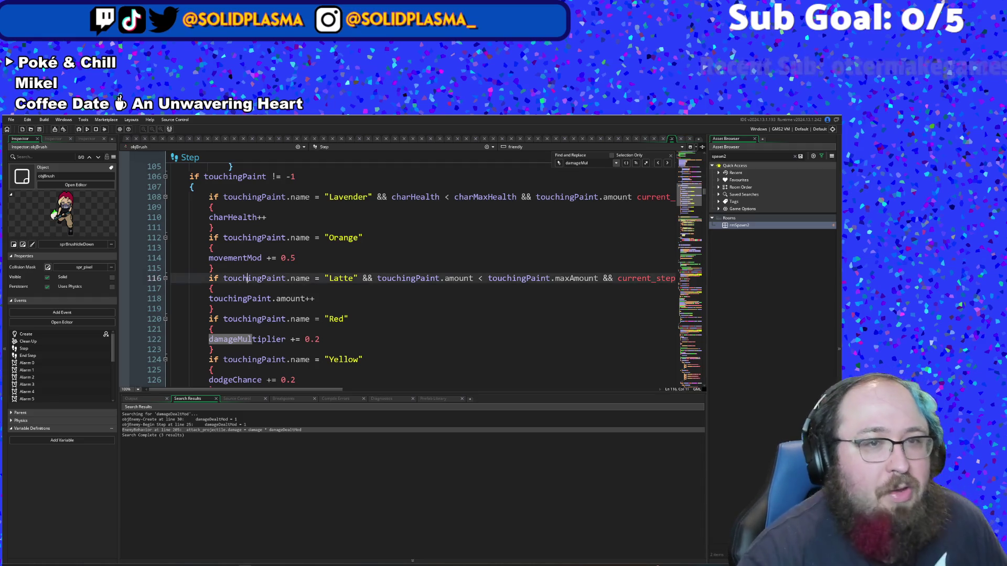
{"action": "left_click", "coordinate": [235, 223]}
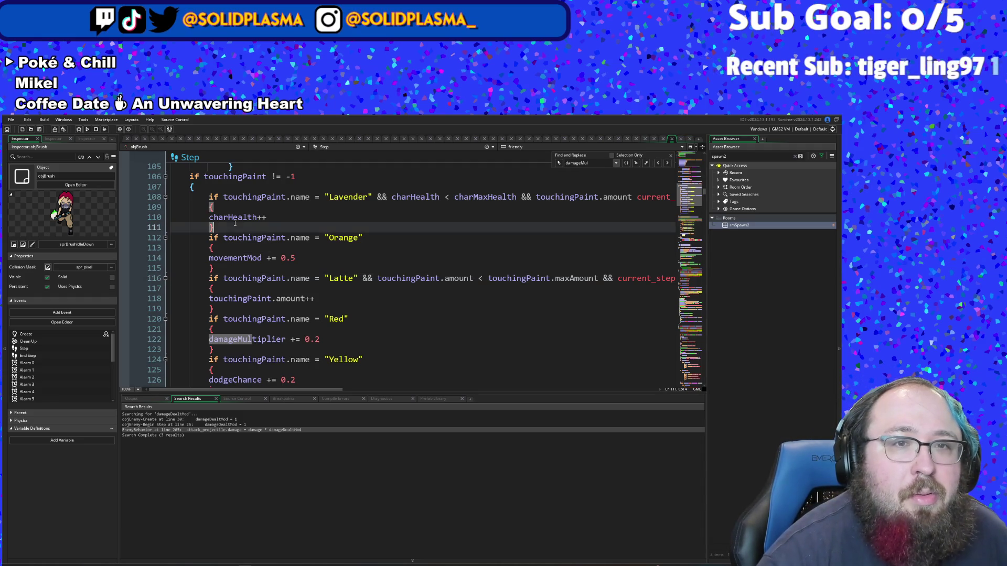
{"action": "left_click", "coordinate": [232, 191]}
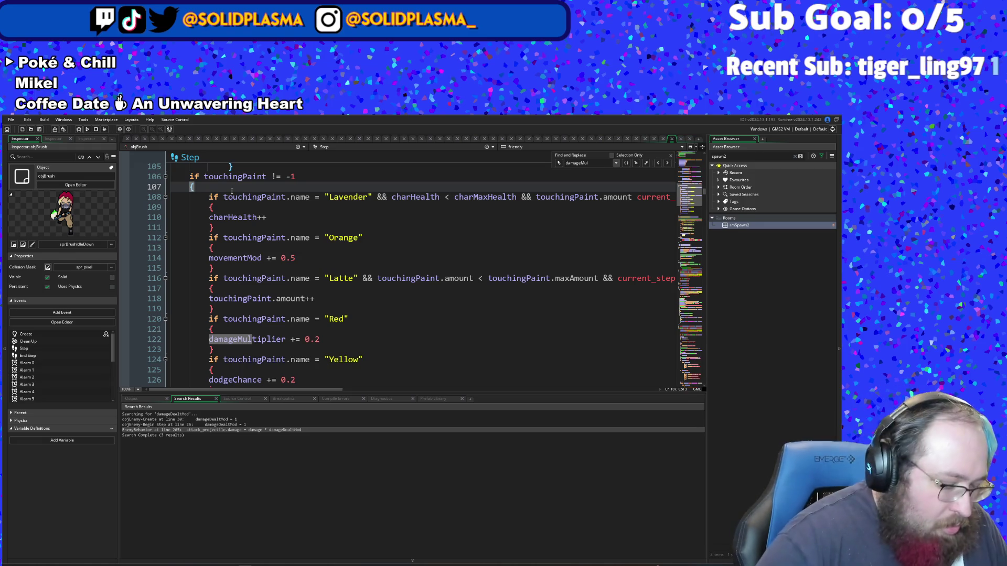
{"action": "key", "text": "Return"}
{"action": "key", "text": "Return"}
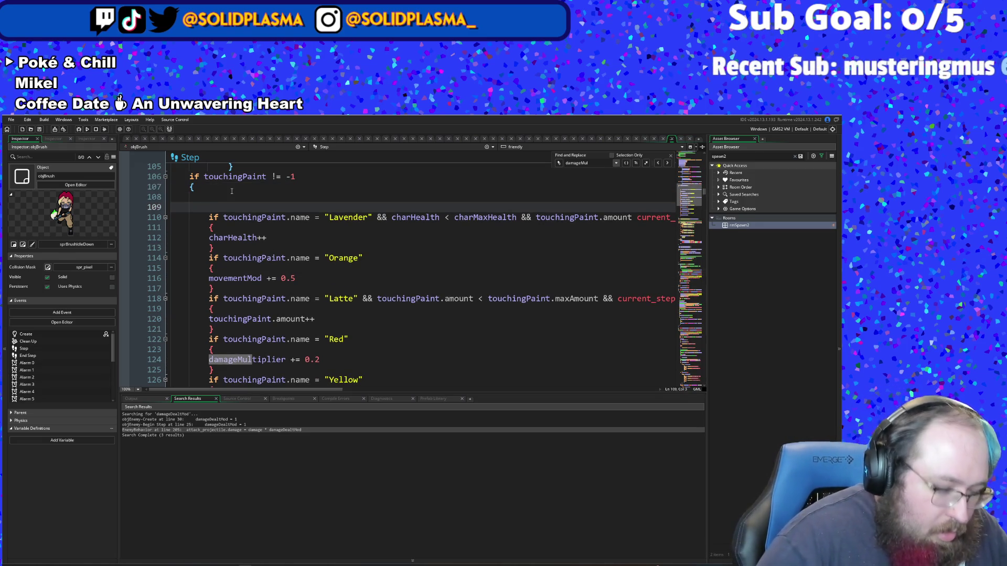
{"action": "type", "text": "paintArray[global.currentPaint].drain"}
{"action": "key", "text": "ctrl+z"}
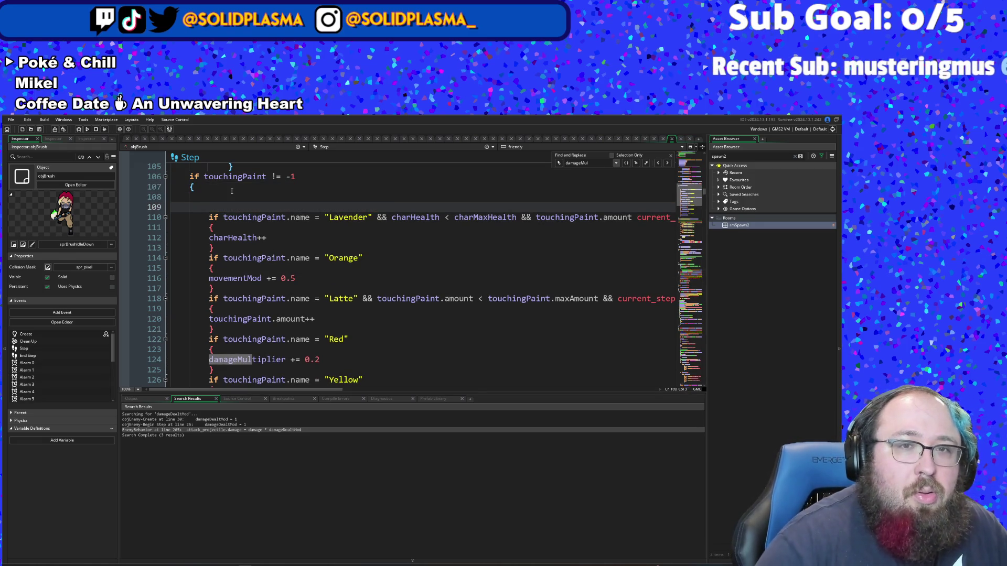
Step: Copy the Orange paint check and paste it as the first touchingPaint check
{"action": "left_click_drag", "start_coordinate": [215, 288], "coordinate": [207, 263]}
{"action": "right_click", "coordinate": [216, 259]}
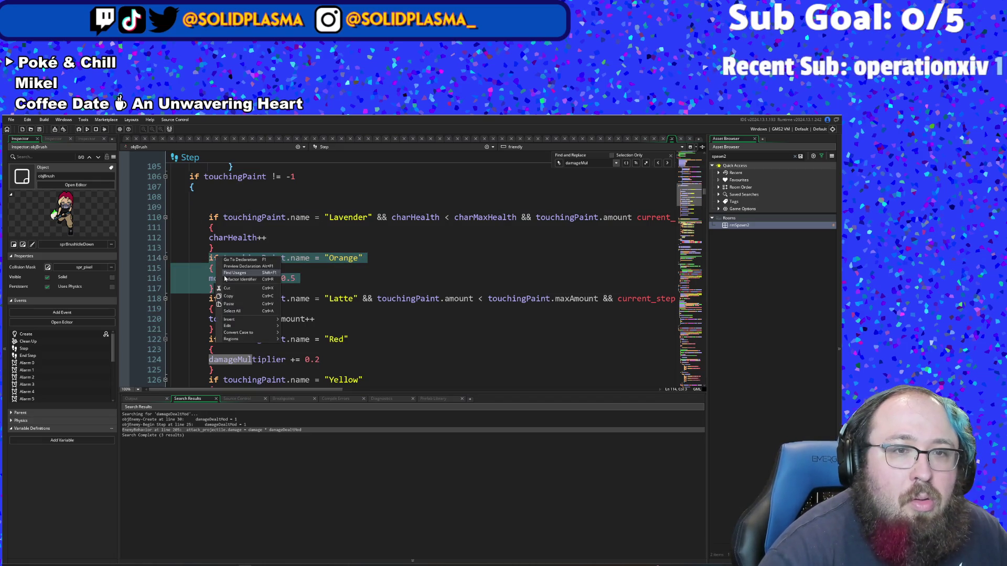
{"action": "left_click", "coordinate": [246, 306]}
{"action": "left_click", "coordinate": [222, 198]}
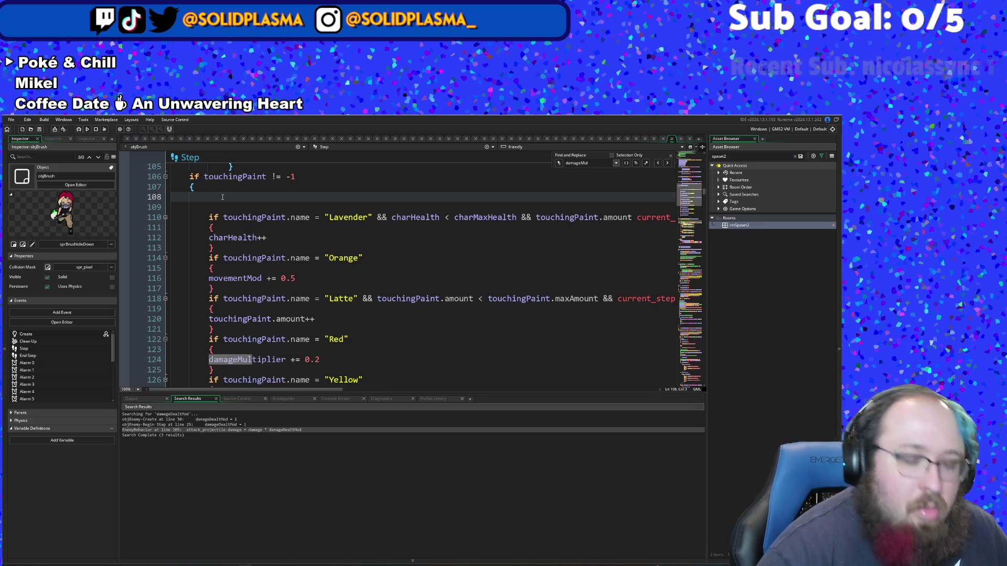
{"action": "key", "text": "Down"}
{"action": "key", "text": "ctrl+v"}
Step: Clear the 'Orange' paint name in the copied check, leaving empty quotes
{"action": "key", "text": "Up"}
{"action": "key", "text": "Up"}
{"action": "key", "text": "Up"}
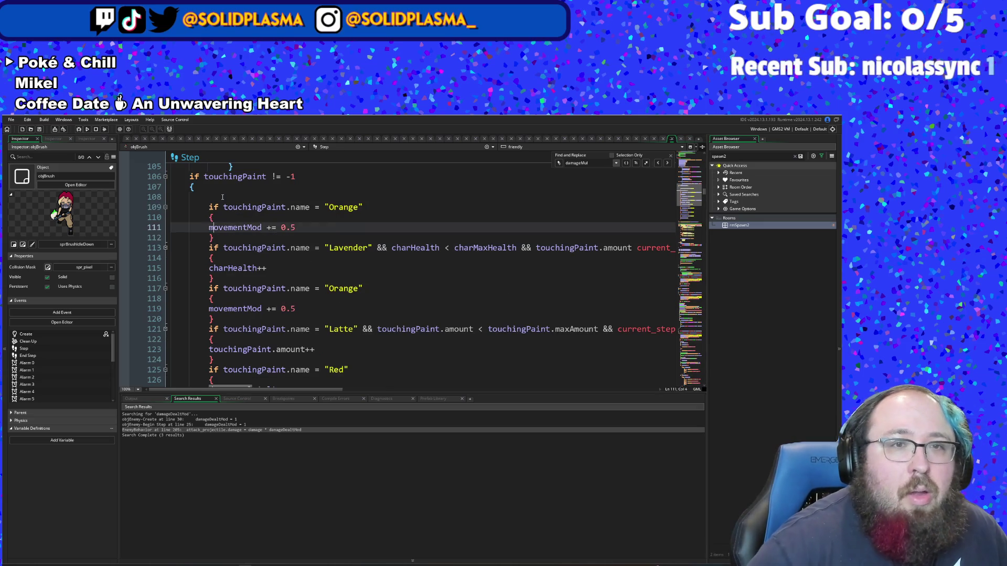
{"action": "key", "text": "End"}
{"action": "key", "text": "Left"}
{"action": "key", "text": "Left"}
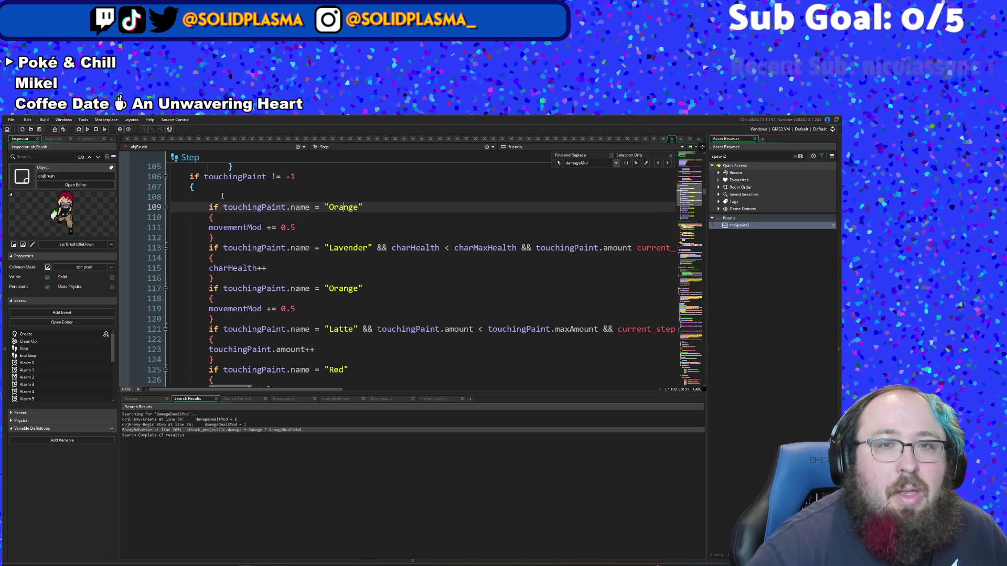
{"action": "key", "text": "Delete"}
{"action": "key", "text": "Delete"}
{"action": "key", "text": "BackSpace"}
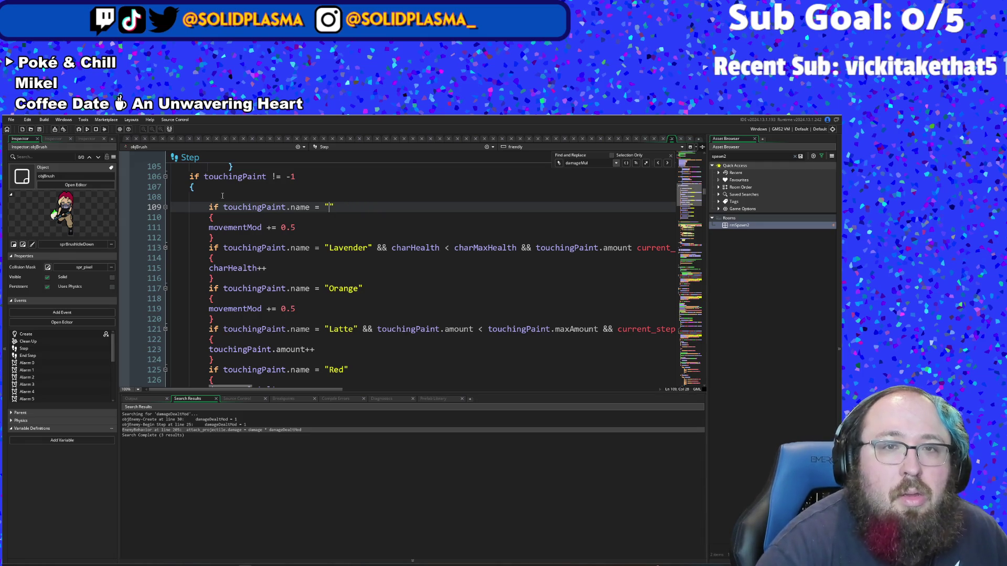
Step: Name the copied check 'Lemon' and erase its movementMod variable
{"action": "type", "text": "Lemon"}
{"action": "key", "text": "Down"}
{"action": "key", "text": "Down"}
{"action": "key", "text": "Down"}
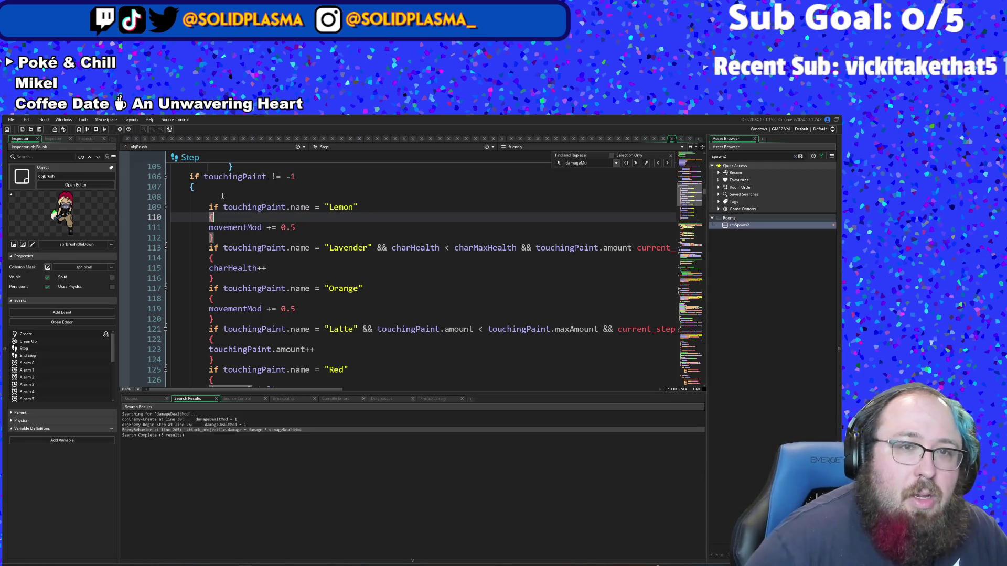
{"action": "key", "text": "Up"}
{"action": "key", "text": "ctrl+Right"}
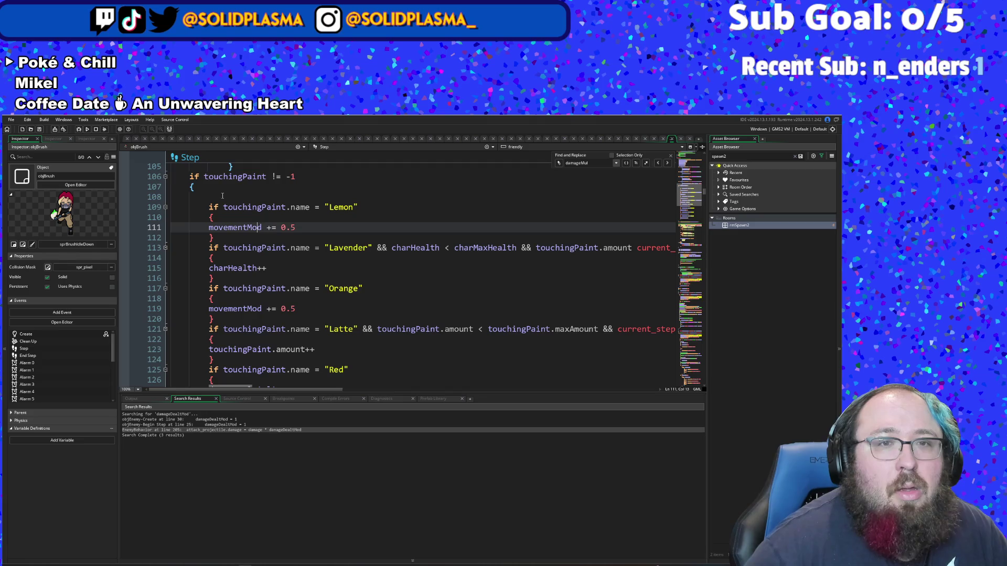
{"action": "key", "text": "BackSpace"}
{"action": "key", "text": "BackSpace"}
{"action": "key", "text": "BackSpace"}
{"action": "key", "text": "BackSpace"}
{"action": "key", "text": "BackSpace"}
{"action": "key", "text": "BackSpace"}
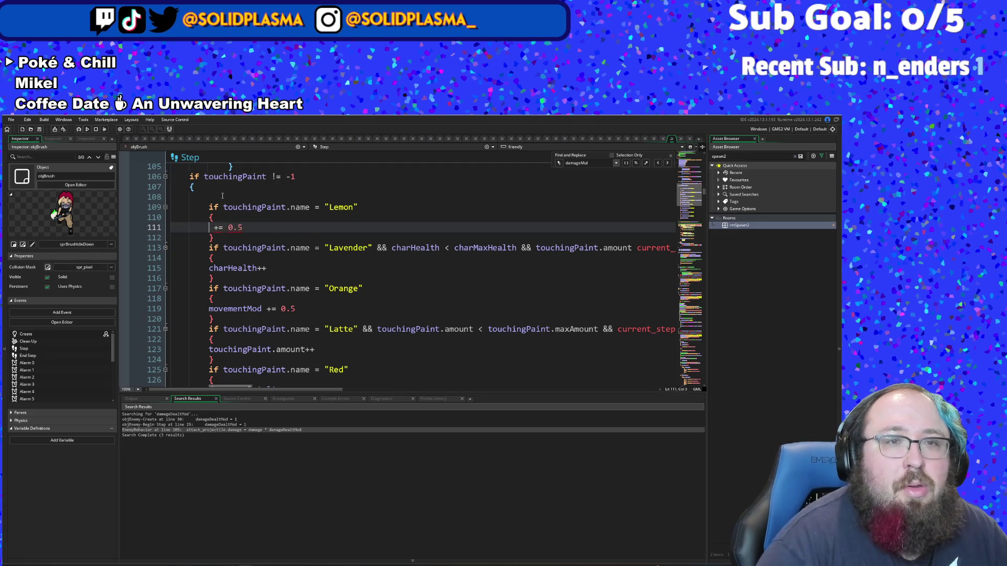
Step: Put damageTakenMult in its place via autocomplete and remove the copied += 0.5
{"action": "type", "text": "da"}
{"action": "key", "text": "Down"}
{"action": "key", "text": "Down"}
{"action": "key", "text": "Down"}
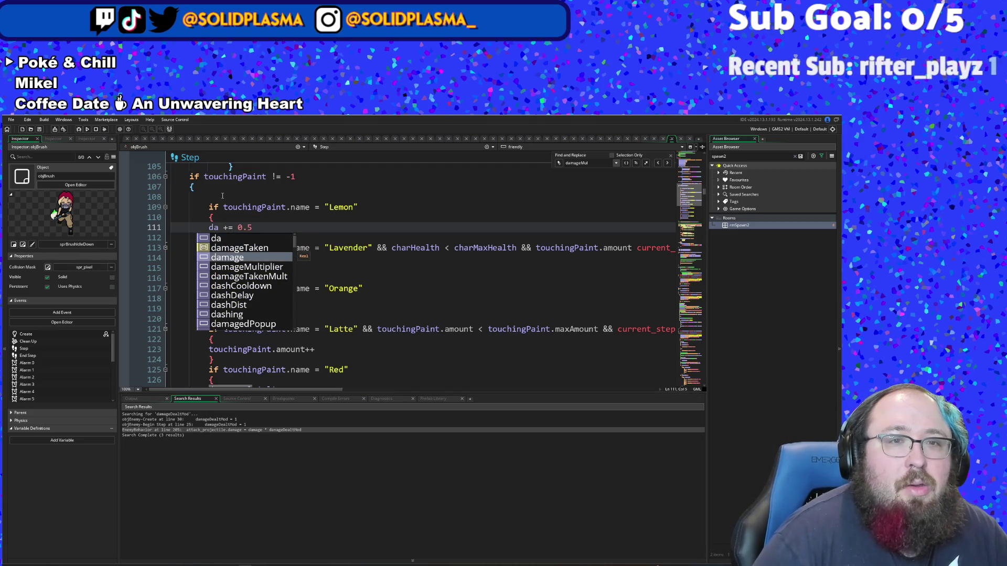
{"action": "key", "text": "Return"}
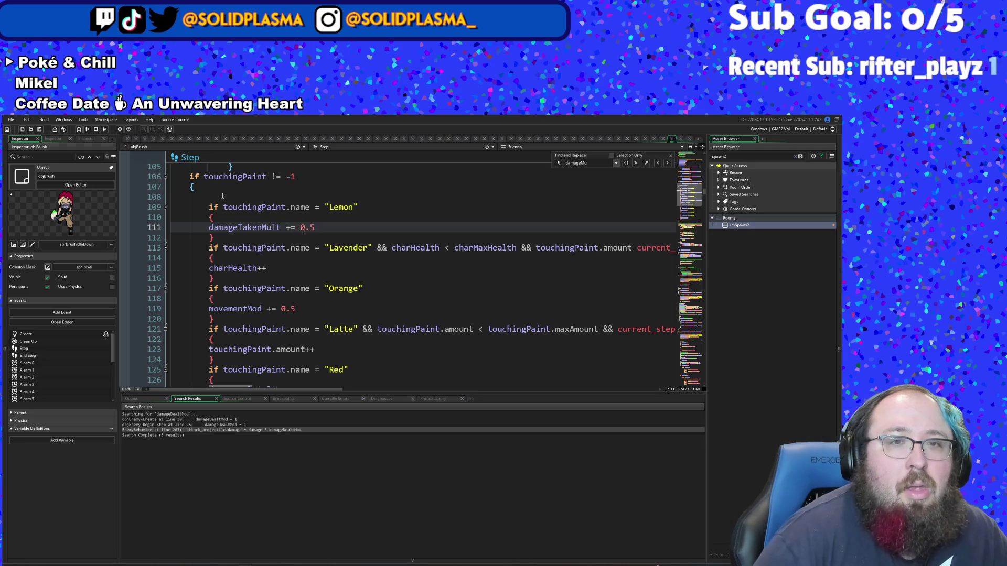
{"action": "key", "text": "BackSpace"}
{"action": "key", "text": "BackSpace"}
{"action": "key", "text": "BackSpace"}
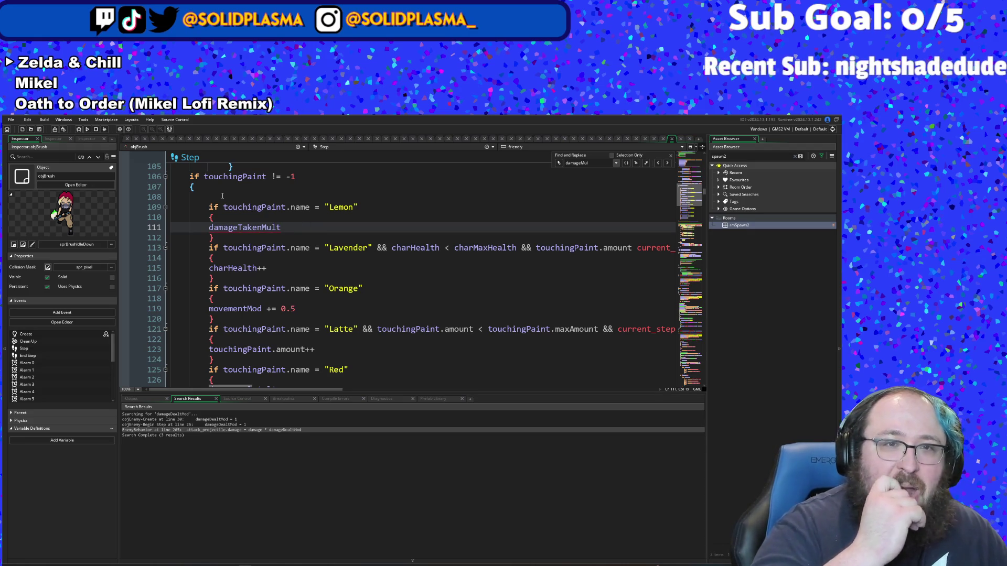
{"action": "type", "text": "-="}
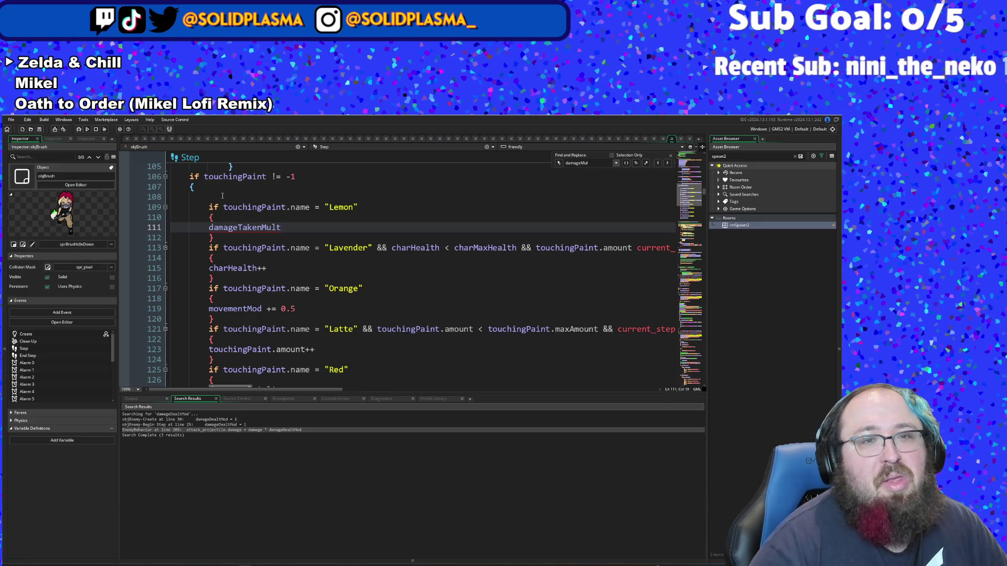
{"action": "scroll", "coordinate": [398, 377], "scroll_direction": "down", "scroll_amount": 8}
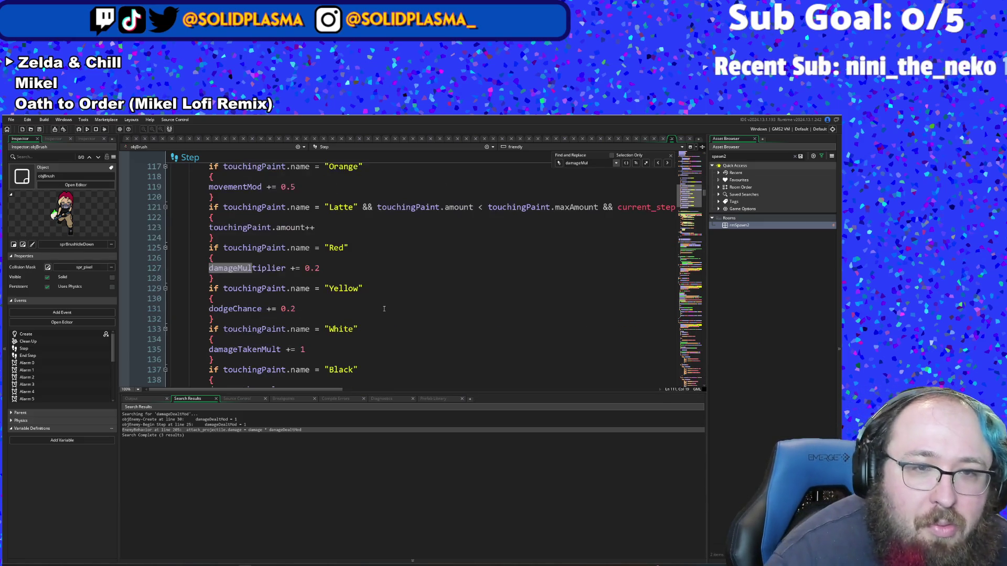
{"action": "scroll", "coordinate": [384, 309], "scroll_direction": "up", "scroll_amount": 2}
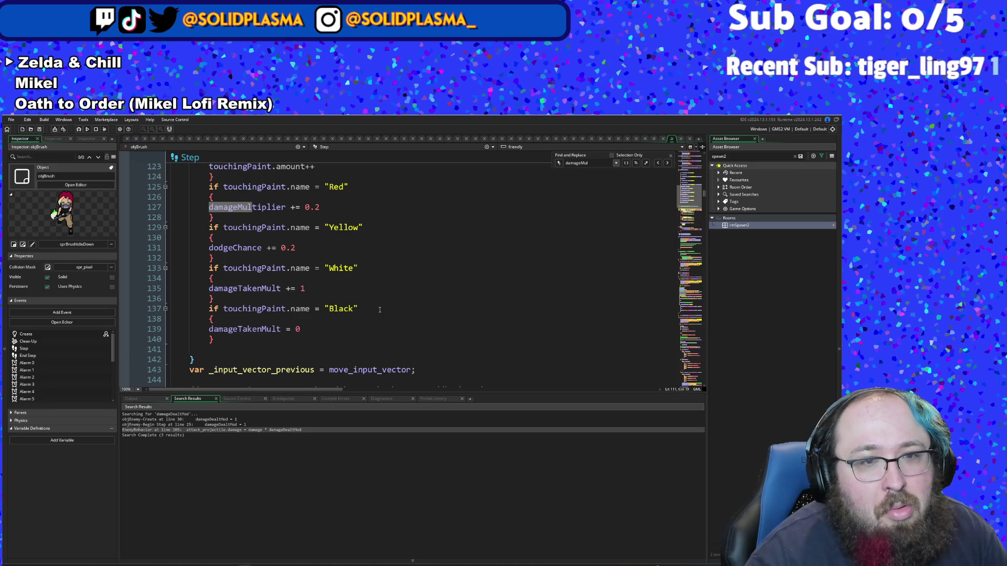
{"action": "scroll", "coordinate": [379, 309], "scroll_direction": "up", "scroll_amount": 6}
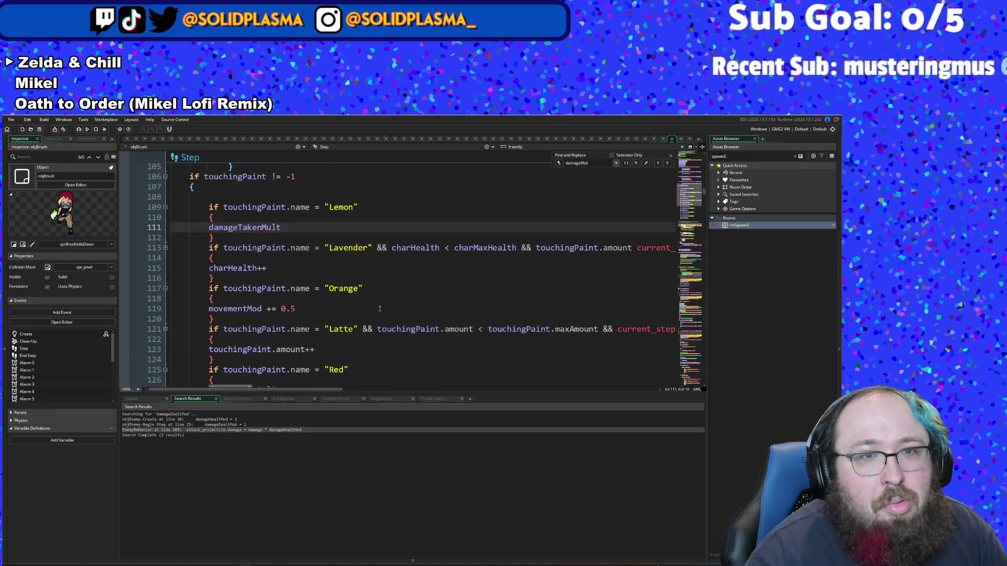
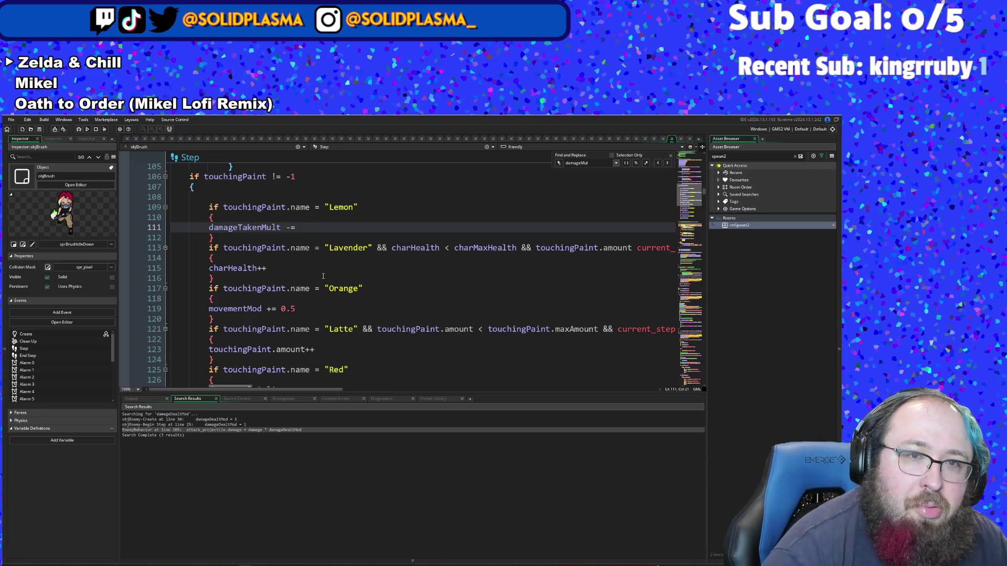
Step: Complete line 111 as damageTakenMult -= 0.4, changing the typed 0.3 to 0.4
{"action": "type", "text": " 0."}
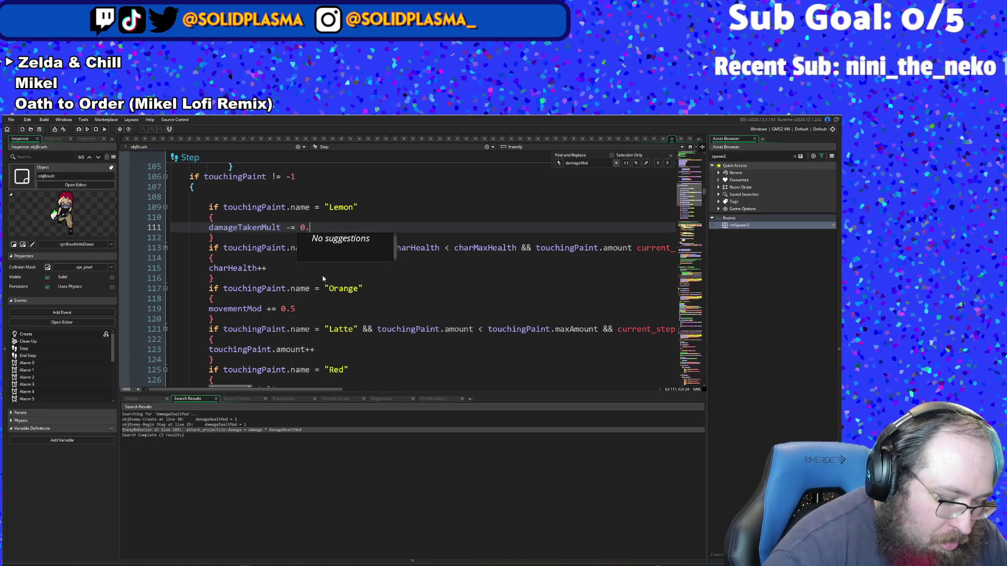
{"action": "type", "text": "3"}
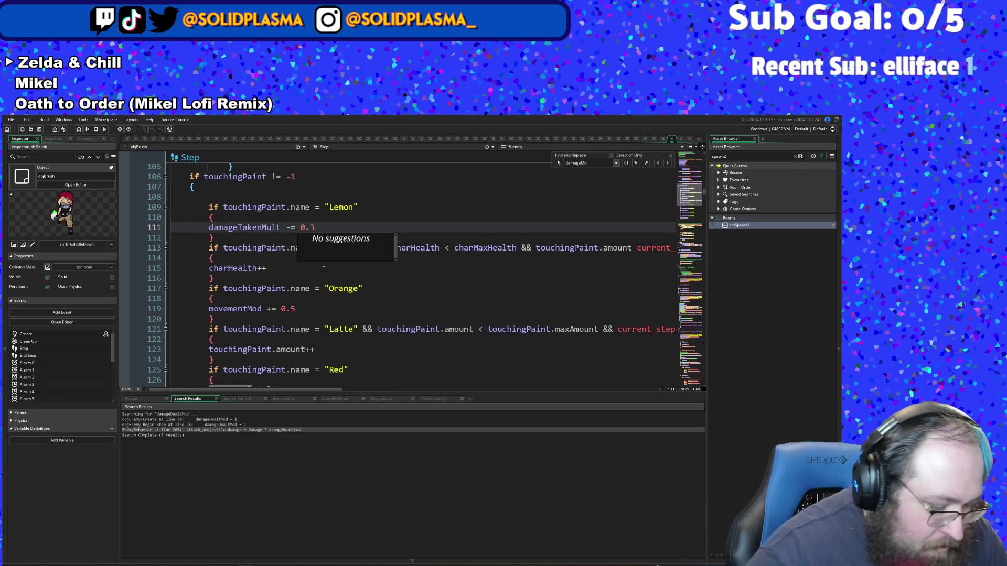
{"action": "key", "text": "BackSpace"}
{"action": "type", "text": "4"}
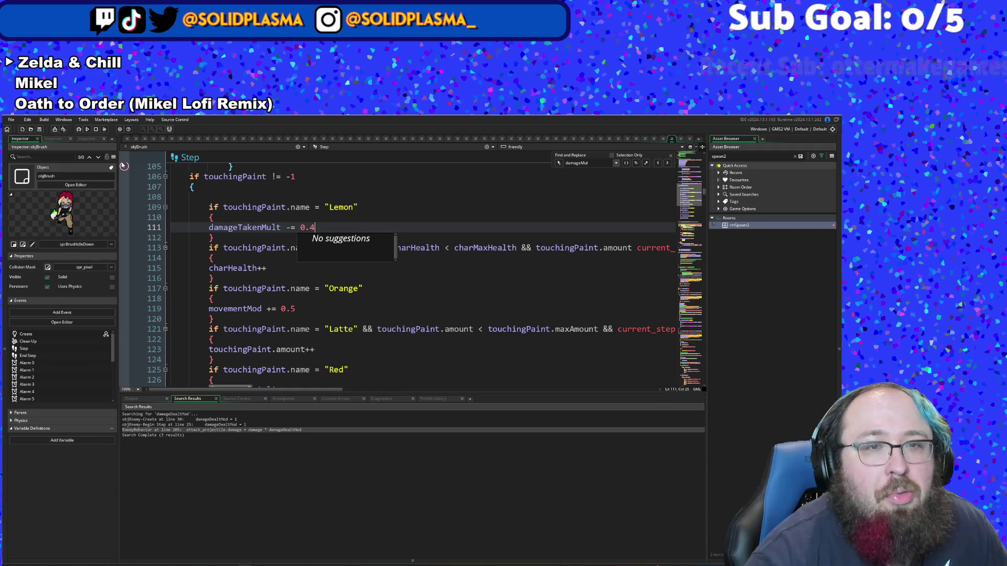
{"action": "left_click", "coordinate": [282, 290]}
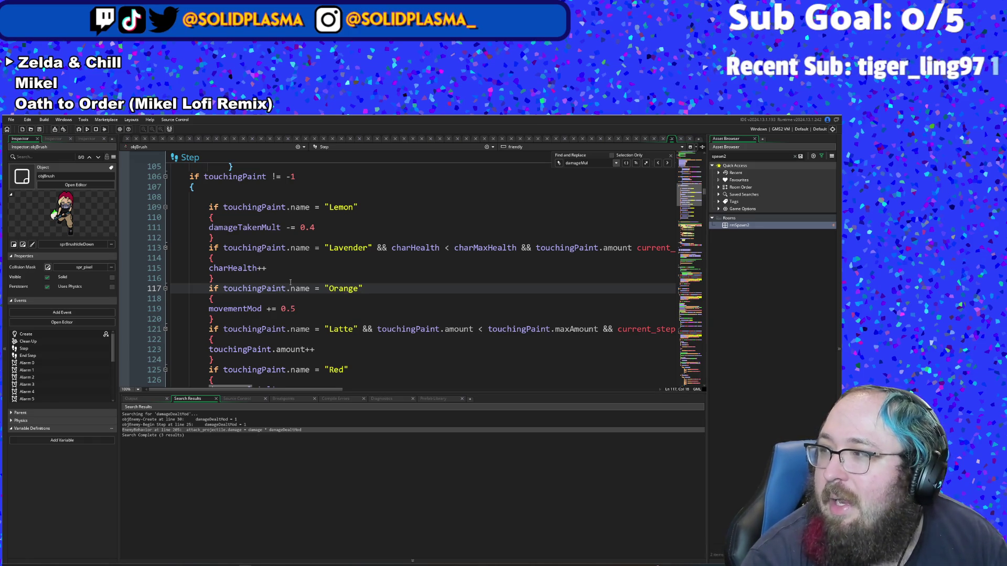
{"action": "scroll", "coordinate": [294, 281], "scroll_direction": "up", "scroll_amount": 2}
{"action": "scroll", "coordinate": [299, 281], "scroll_direction": "down", "scroll_amount": 2}
{"action": "scroll", "coordinate": [307, 280], "scroll_direction": "up", "scroll_amount": 2}
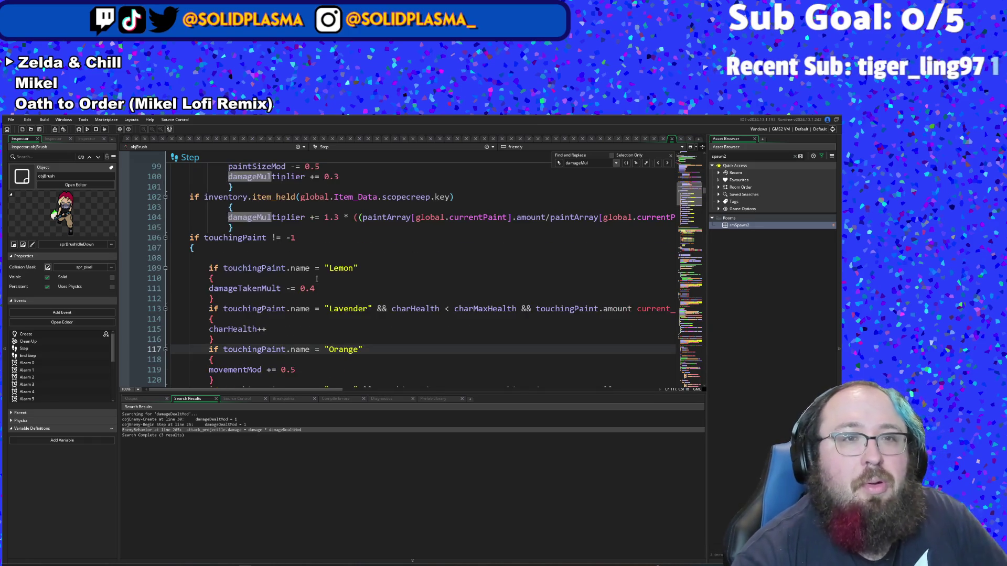
{"action": "scroll", "coordinate": [315, 279], "scroll_direction": "down", "scroll_amount": 2}
{"action": "scroll", "coordinate": [317, 278], "scroll_direction": "up", "scroll_amount": 2}
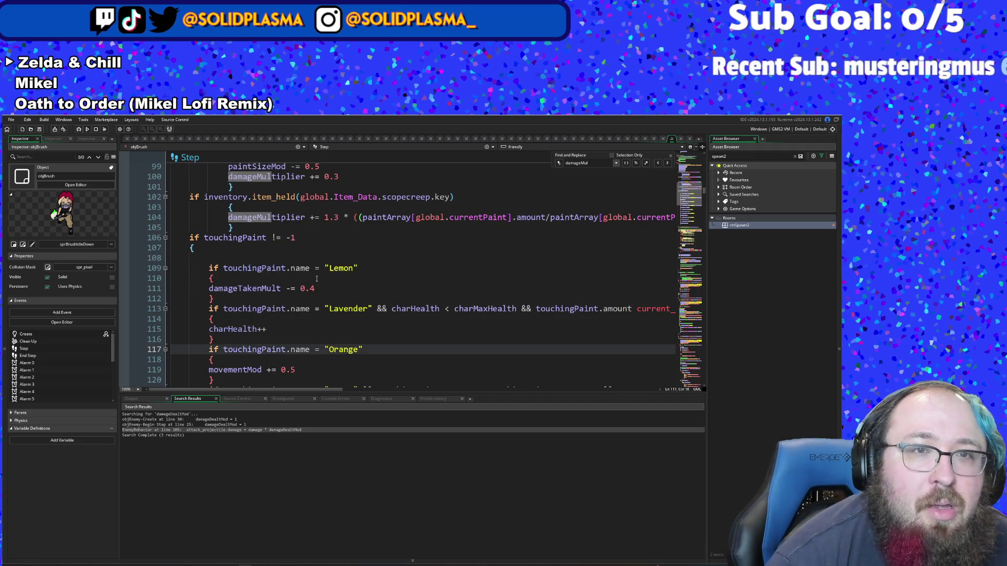
{"action": "scroll", "coordinate": [317, 278], "scroll_direction": "down", "scroll_amount": 8}
{"action": "scroll", "coordinate": [317, 279], "scroll_direction": "down", "scroll_amount": 20}
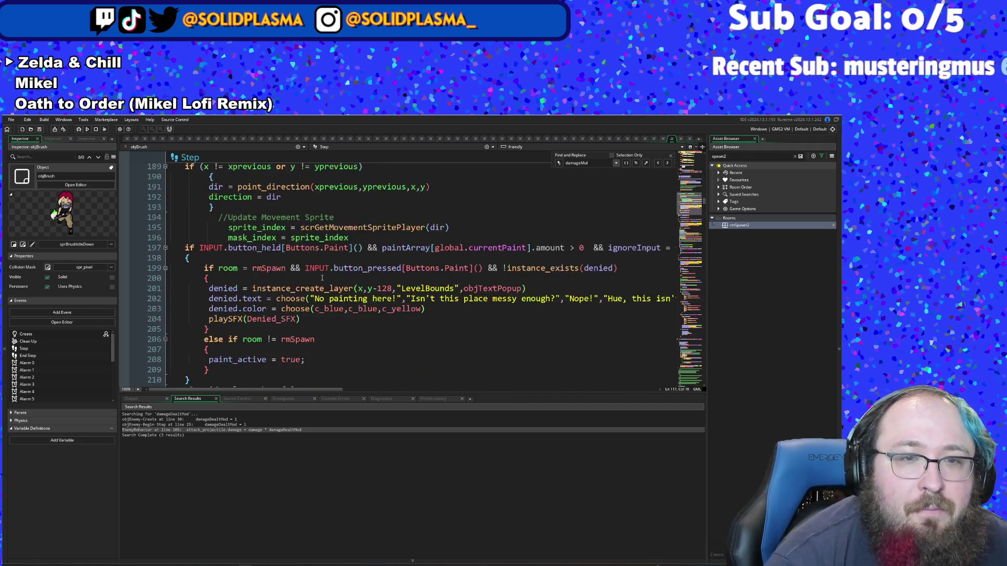
{"action": "scroll", "coordinate": [322, 279], "scroll_direction": "down", "scroll_amount": 20}
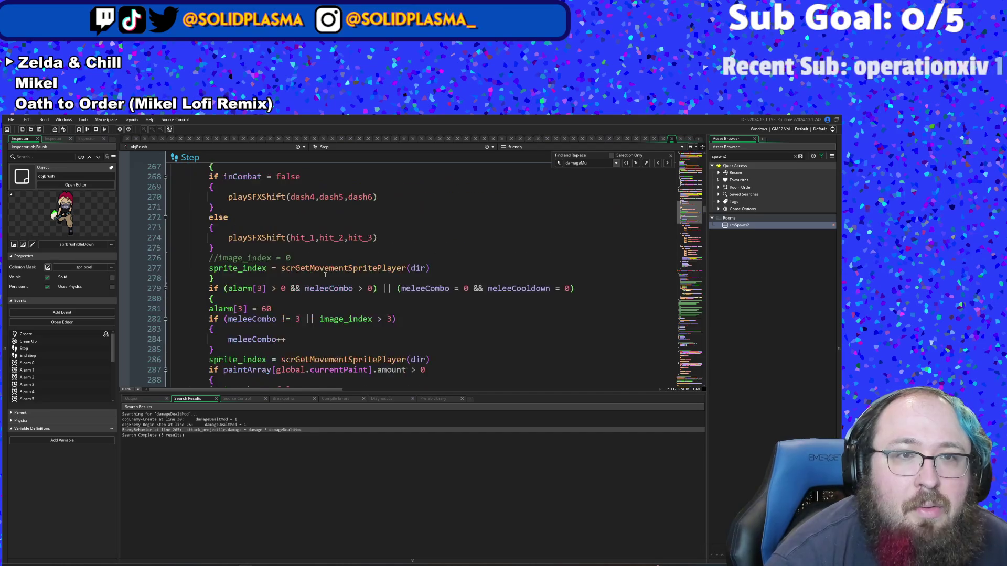
{"action": "scroll", "coordinate": [324, 277], "scroll_direction": "down", "scroll_amount": 18}
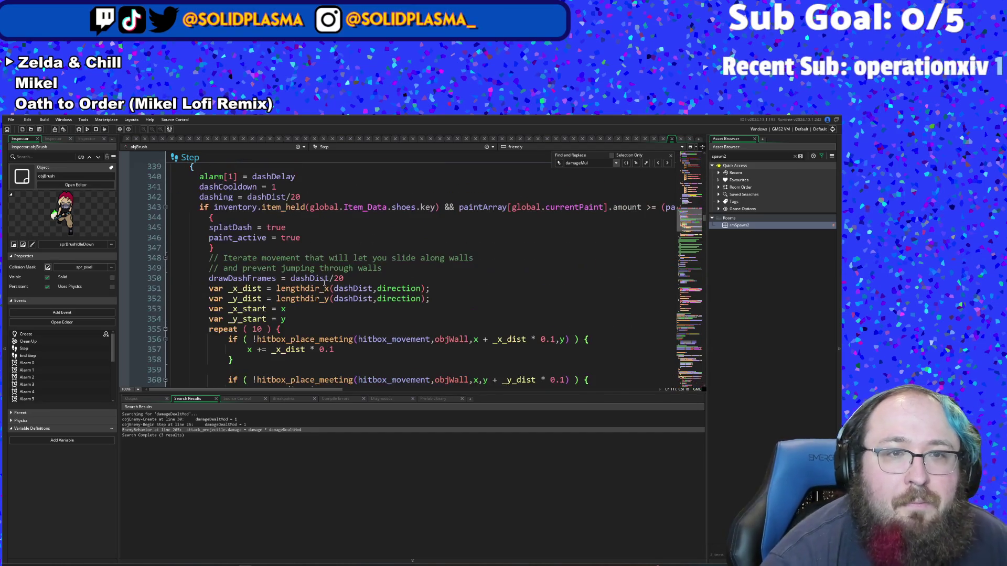
{"action": "scroll", "coordinate": [335, 246], "scroll_direction": "down", "scroll_amount": 20}
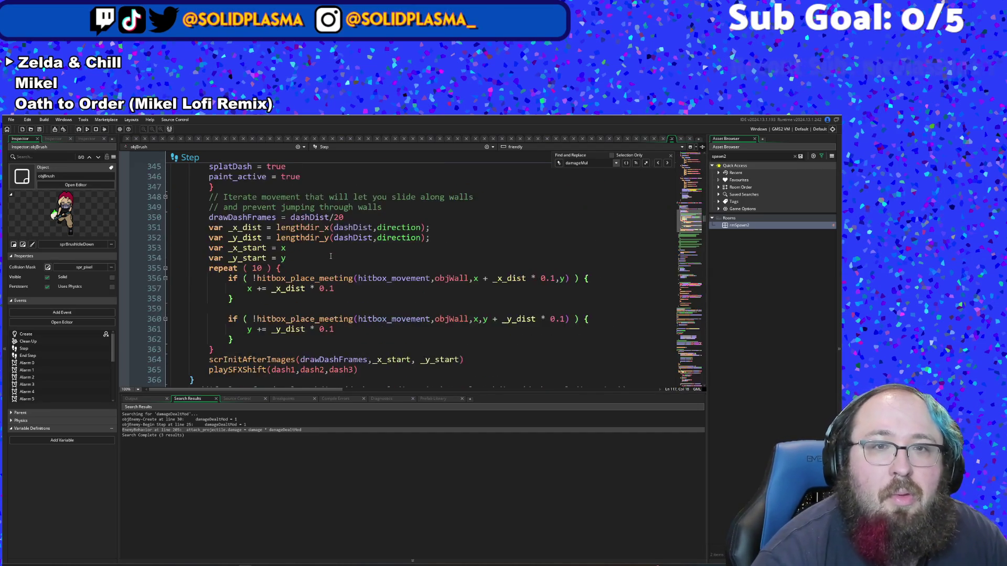
{"action": "scroll", "coordinate": [341, 237], "scroll_direction": "up", "scroll_amount": 4}
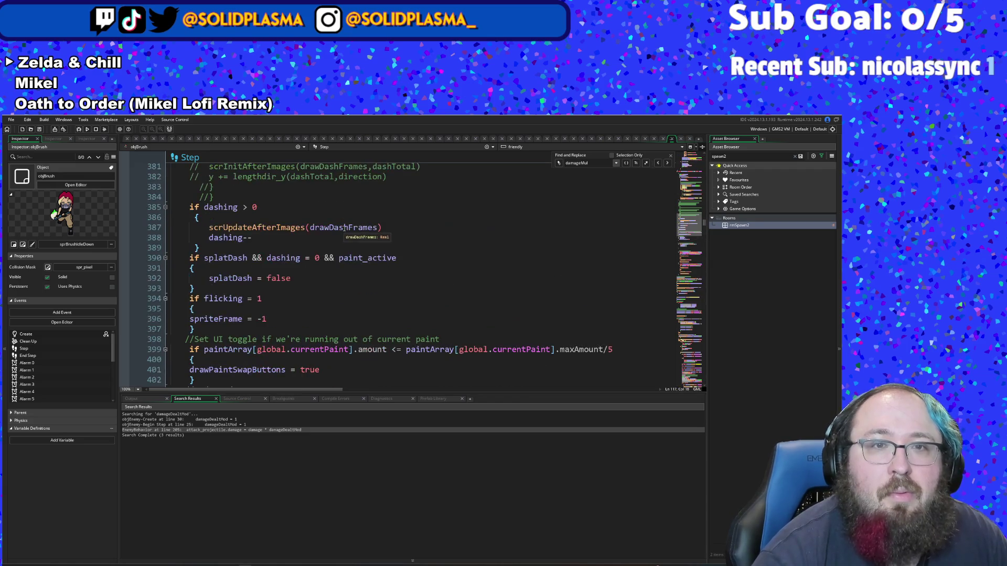
{"action": "scroll", "coordinate": [344, 231], "scroll_direction": "down", "scroll_amount": 8}
{"action": "scroll", "coordinate": [346, 226], "scroll_direction": "down", "scroll_amount": 14}
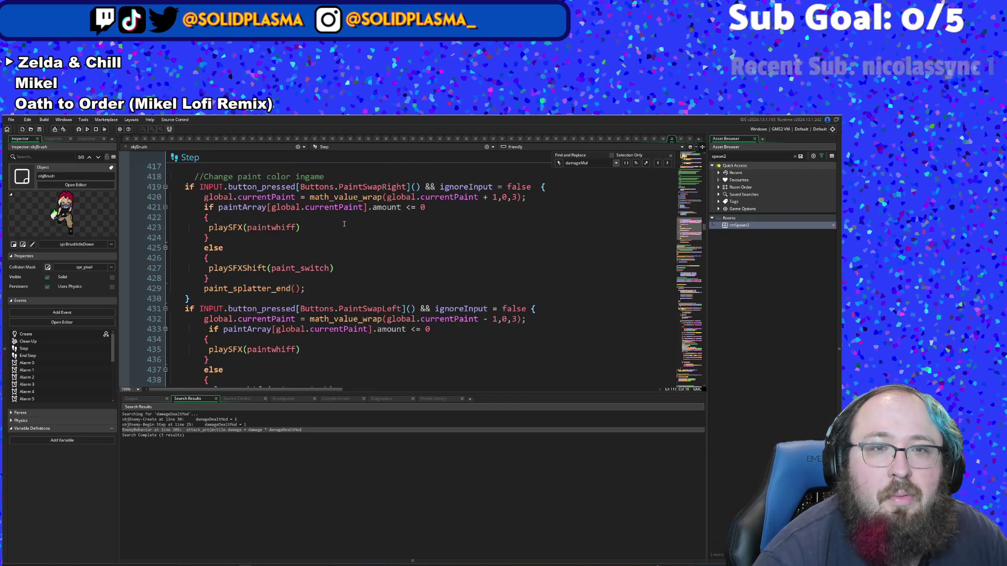
{"action": "scroll", "coordinate": [356, 208], "scroll_direction": "up", "scroll_amount": 4}
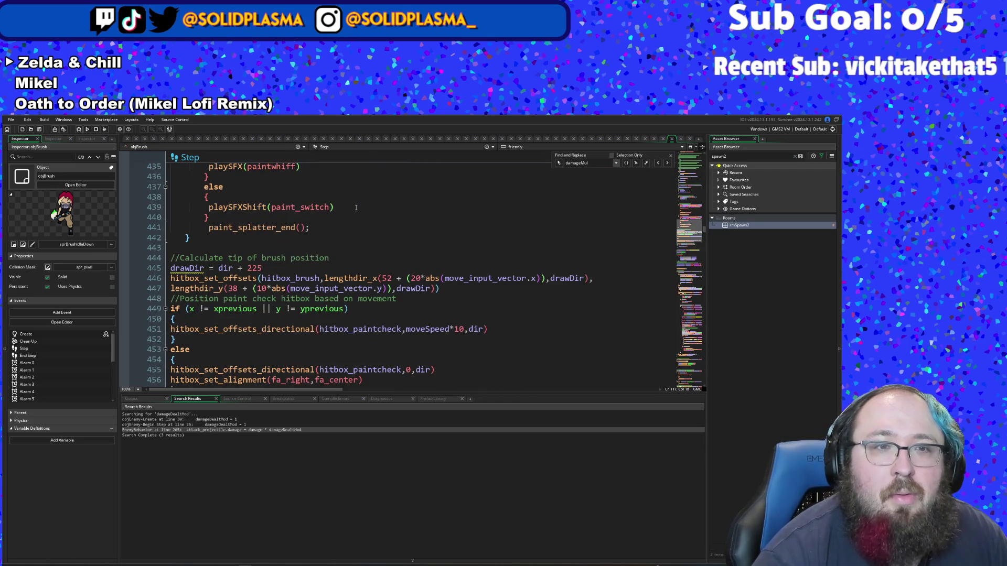
{"action": "scroll", "coordinate": [356, 208], "scroll_direction": "down", "scroll_amount": 16}
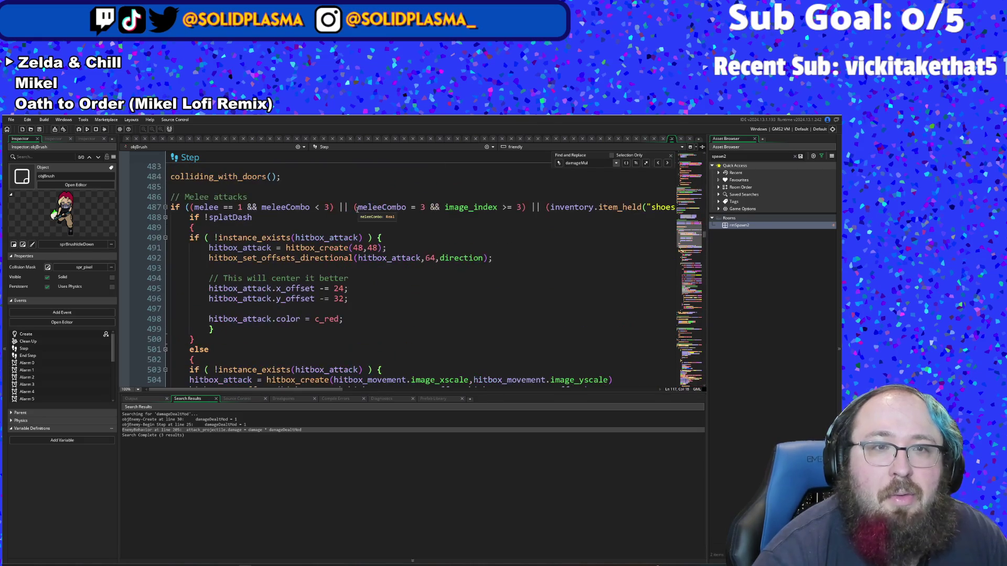
{"action": "scroll", "coordinate": [356, 209], "scroll_direction": "down", "scroll_amount": 20}
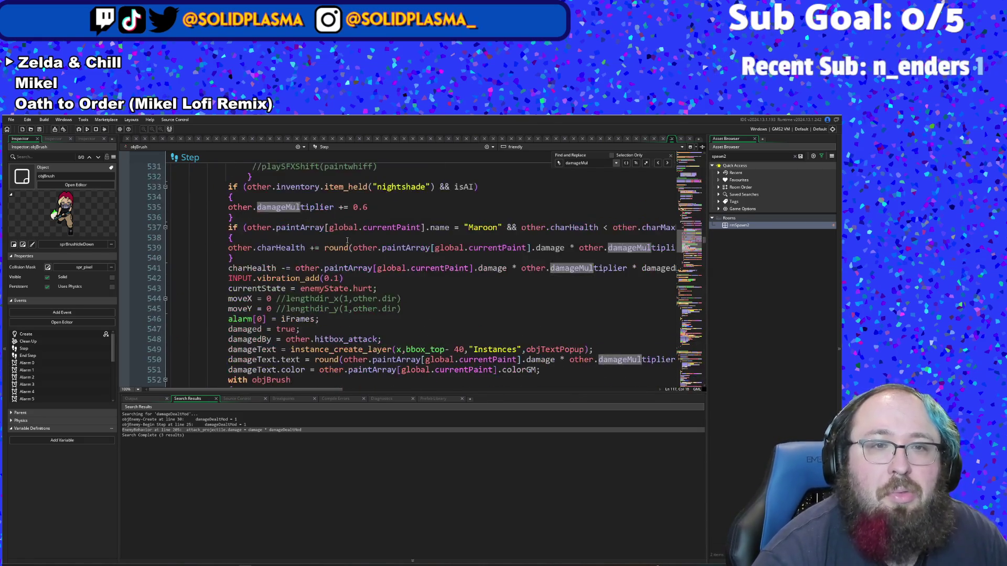
{"action": "scroll", "coordinate": [345, 238], "scroll_direction": "down", "scroll_amount": 8}
{"action": "scroll", "coordinate": [344, 236], "scroll_direction": "down", "scroll_amount": 2}
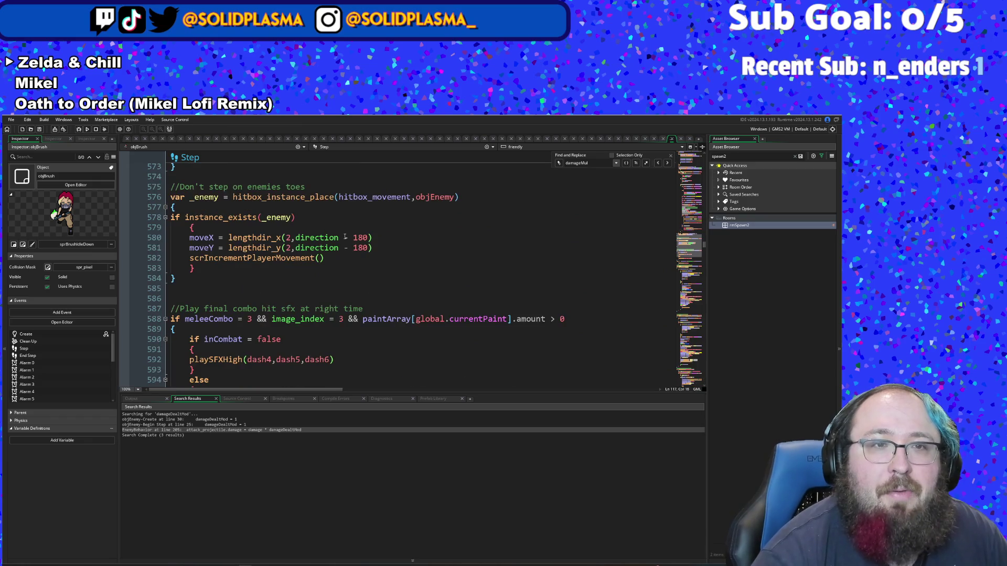
{"action": "scroll", "coordinate": [345, 237], "scroll_direction": "down", "scroll_amount": 9}
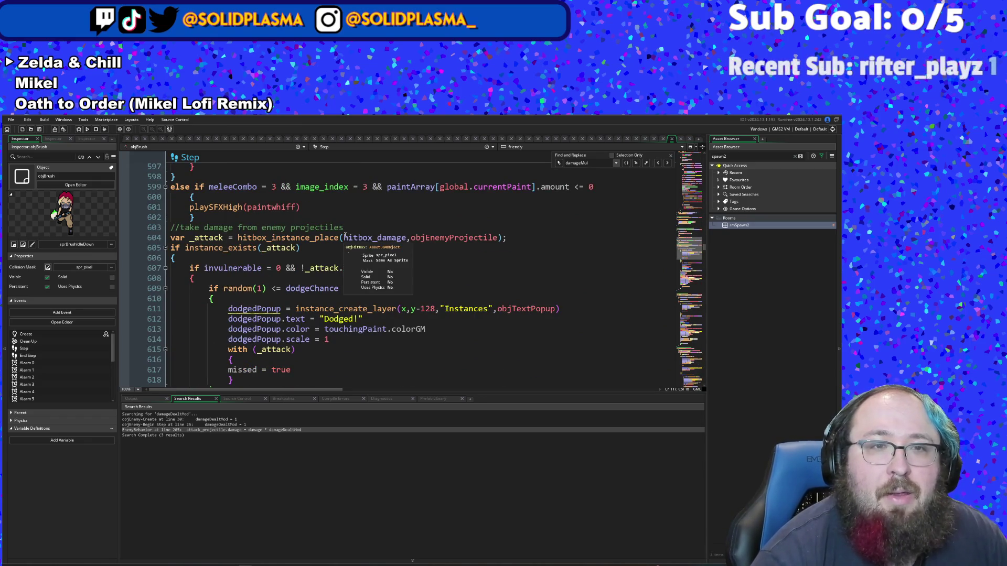
{"action": "scroll", "coordinate": [339, 246], "scroll_direction": "down", "scroll_amount": 3}
{"action": "scroll", "coordinate": [340, 246], "scroll_direction": "down", "scroll_amount": 12}
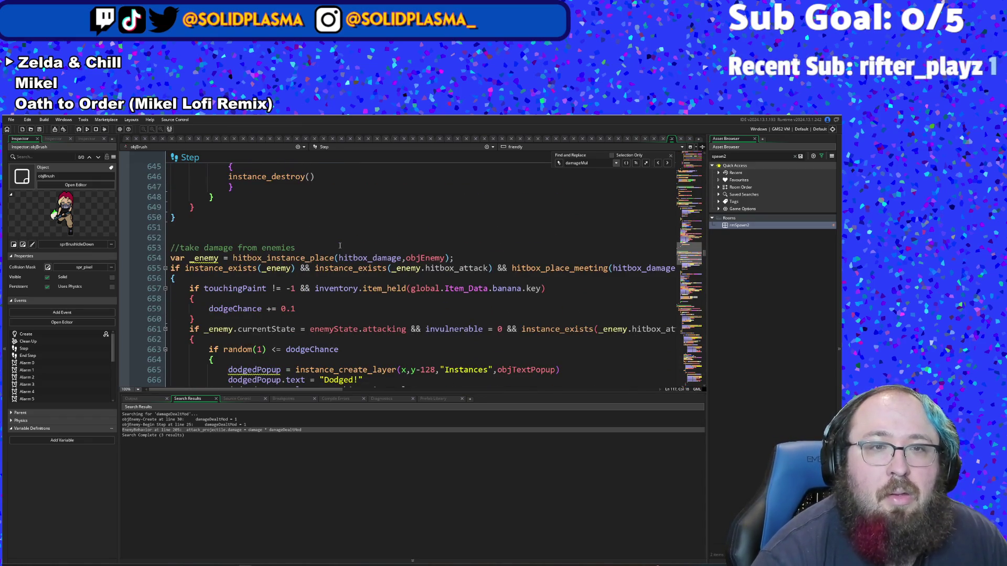
{"action": "scroll", "coordinate": [340, 245], "scroll_direction": "down", "scroll_amount": 2}
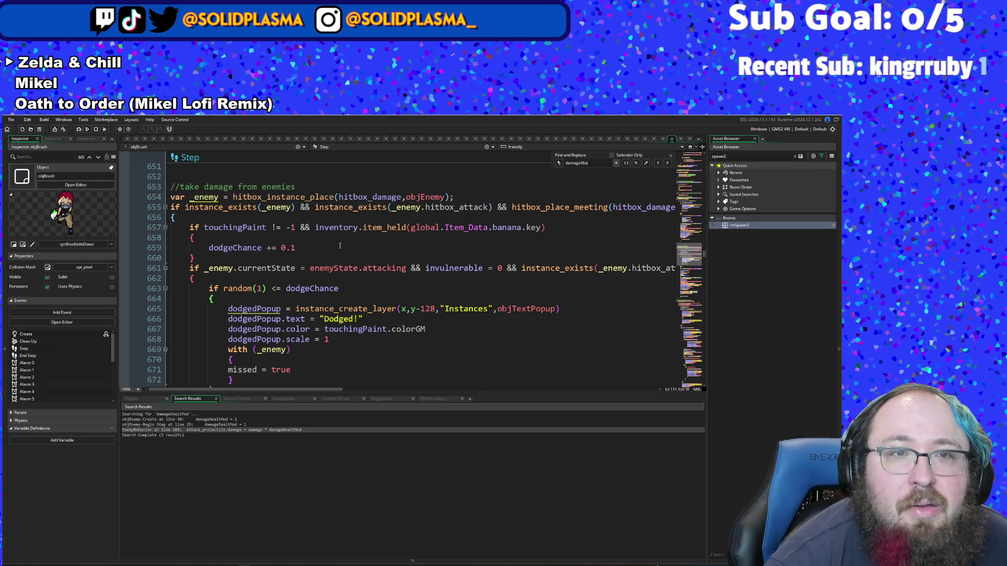
{"action": "scroll", "coordinate": [339, 245], "scroll_direction": "down", "scroll_amount": 16}
{"action": "scroll", "coordinate": [341, 242], "scroll_direction": "down", "scroll_amount": 3}
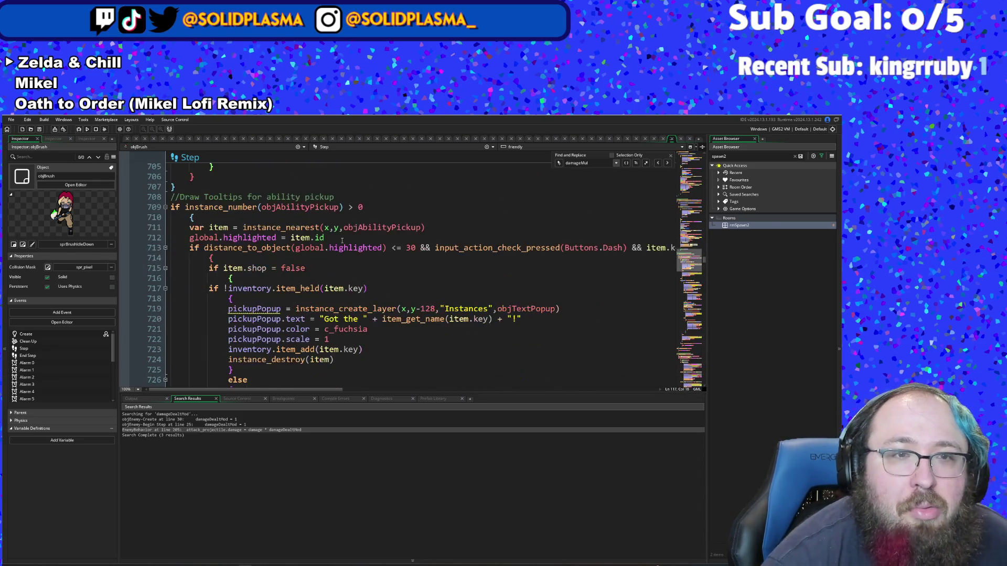
{"action": "scroll", "coordinate": [339, 277], "scroll_direction": "up", "scroll_amount": 5}
{"action": "scroll", "coordinate": [339, 277], "scroll_direction": "up", "scroll_amount": 20}
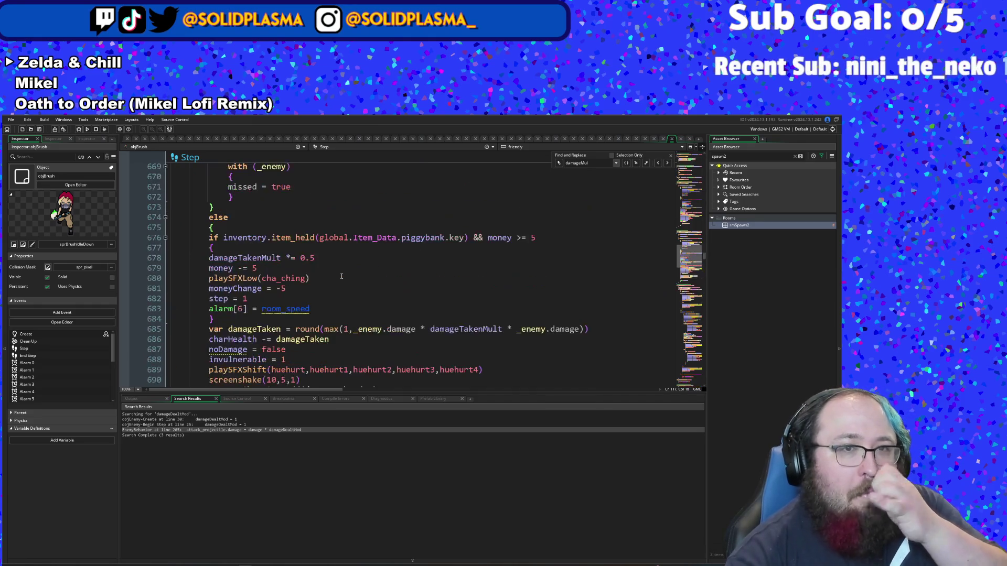
{"action": "scroll", "coordinate": [362, 228], "scroll_direction": "up", "scroll_amount": 4}
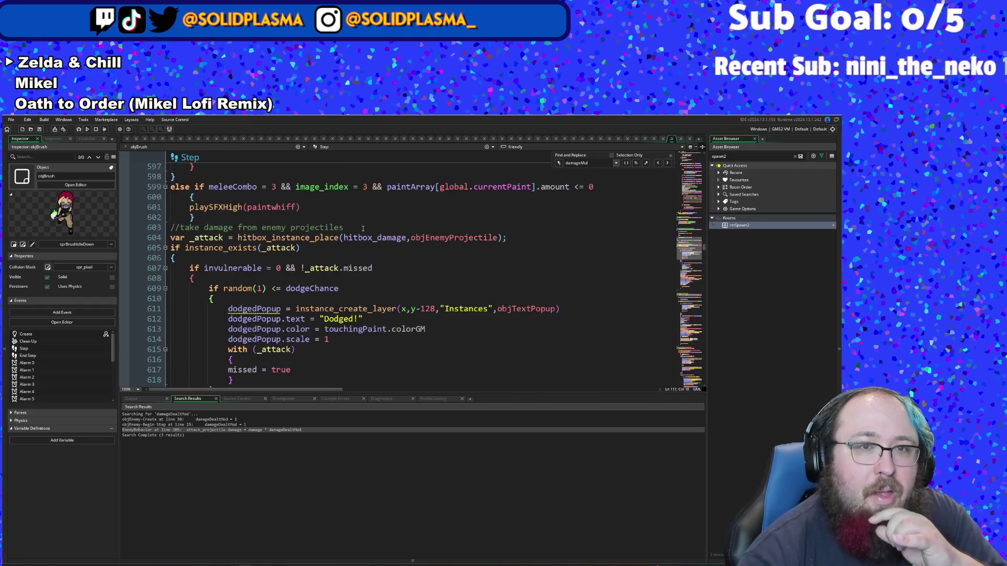
{"action": "scroll", "coordinate": [363, 228], "scroll_direction": "up", "scroll_amount": 2}
{"action": "scroll", "coordinate": [362, 229], "scroll_direction": "up", "scroll_amount": 15}
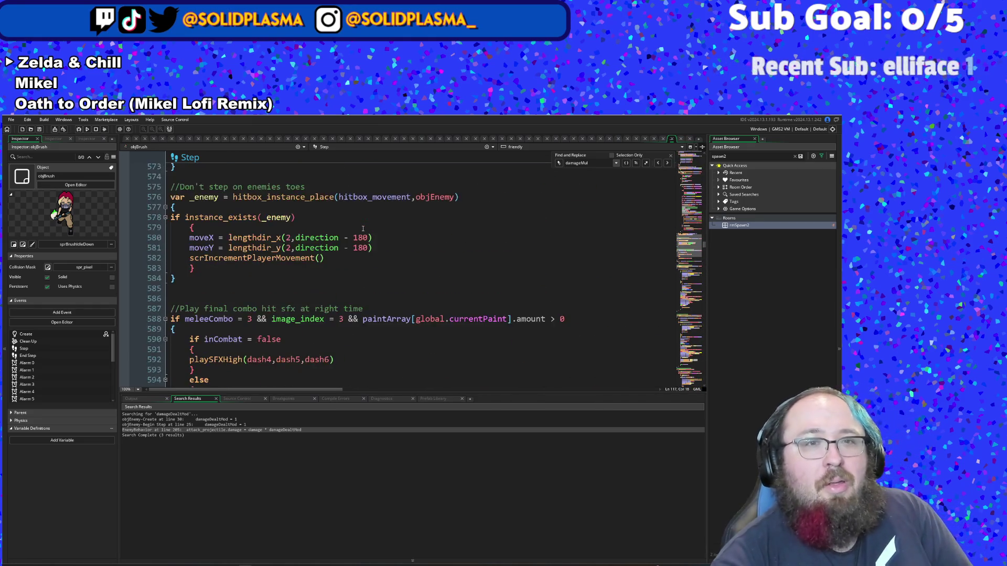
{"action": "scroll", "coordinate": [370, 223], "scroll_direction": "up", "scroll_amount": 10}
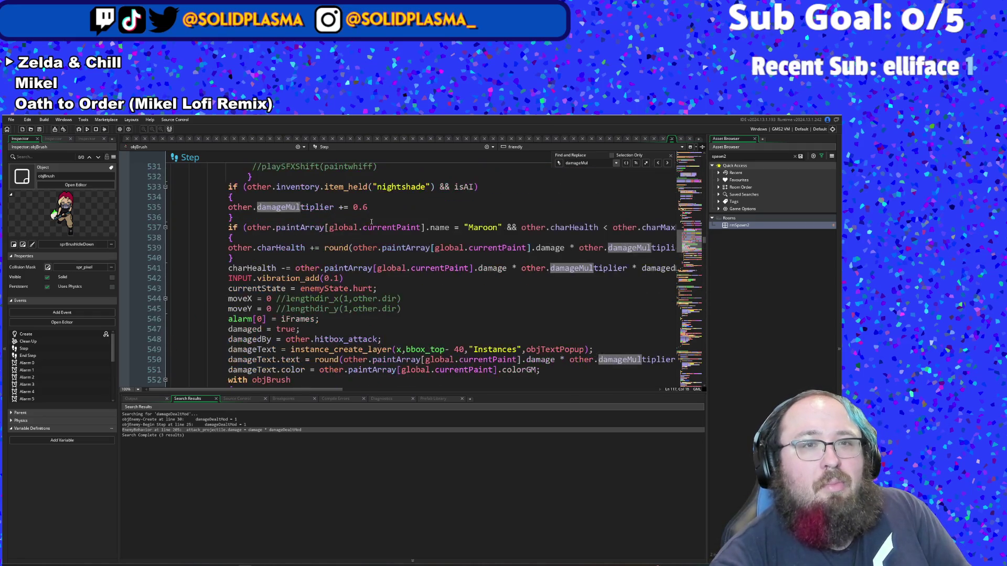
{"action": "scroll", "coordinate": [372, 219], "scroll_direction": "up", "scroll_amount": 10}
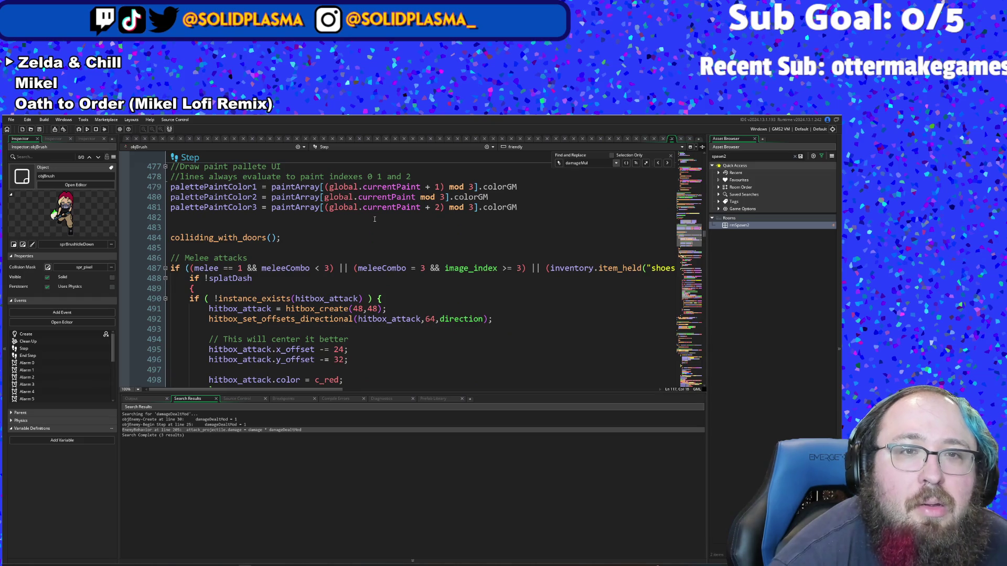
{"action": "scroll", "coordinate": [375, 219], "scroll_direction": "up", "scroll_amount": 12}
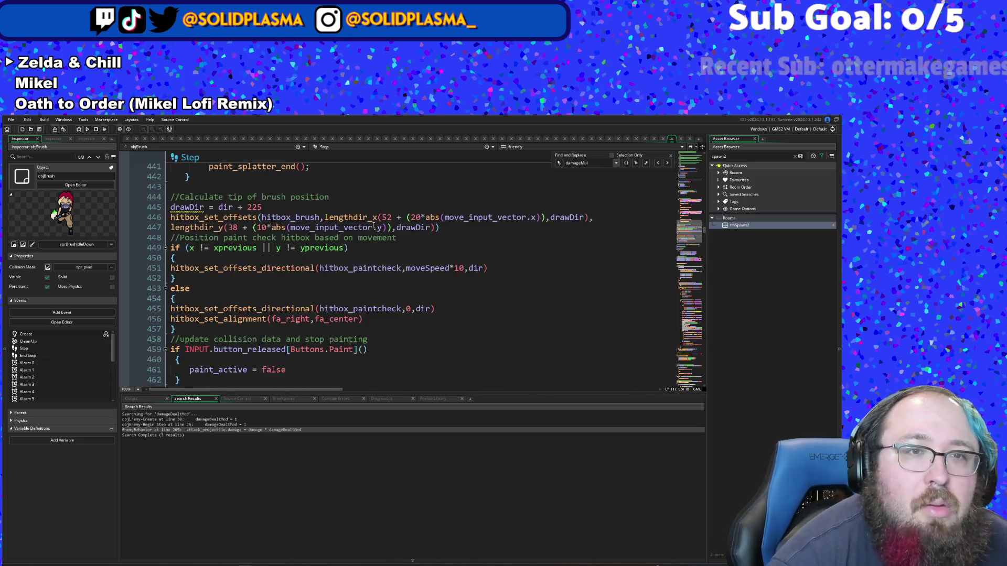
{"action": "scroll", "coordinate": [373, 227], "scroll_direction": "up", "scroll_amount": 20}
{"action": "scroll", "coordinate": [333, 246], "scroll_direction": "down", "scroll_amount": 10}
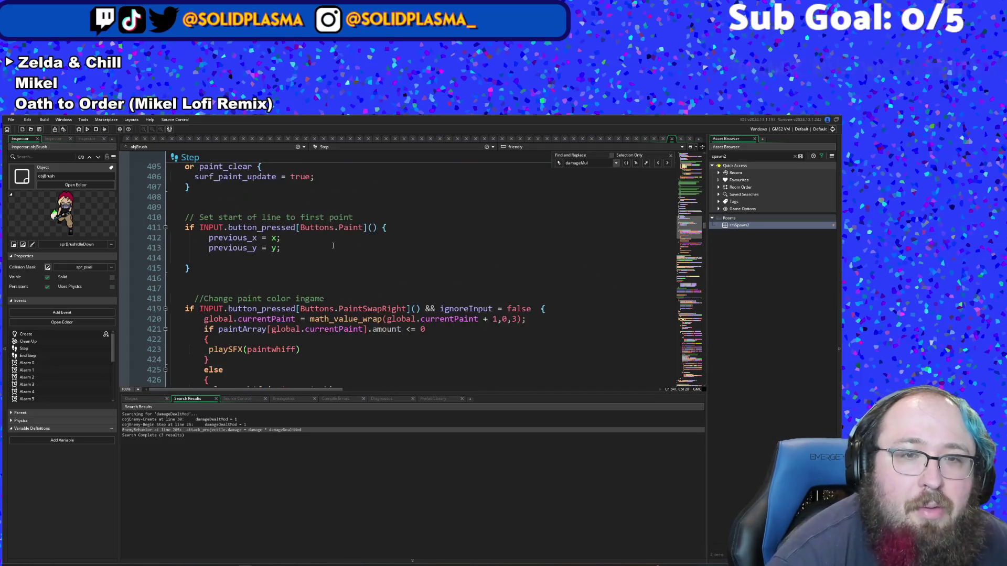
{"action": "scroll", "coordinate": [333, 245], "scroll_direction": "down", "scroll_amount": 2}
{"action": "scroll", "coordinate": [341, 252], "scroll_direction": "down", "scroll_amount": 4}
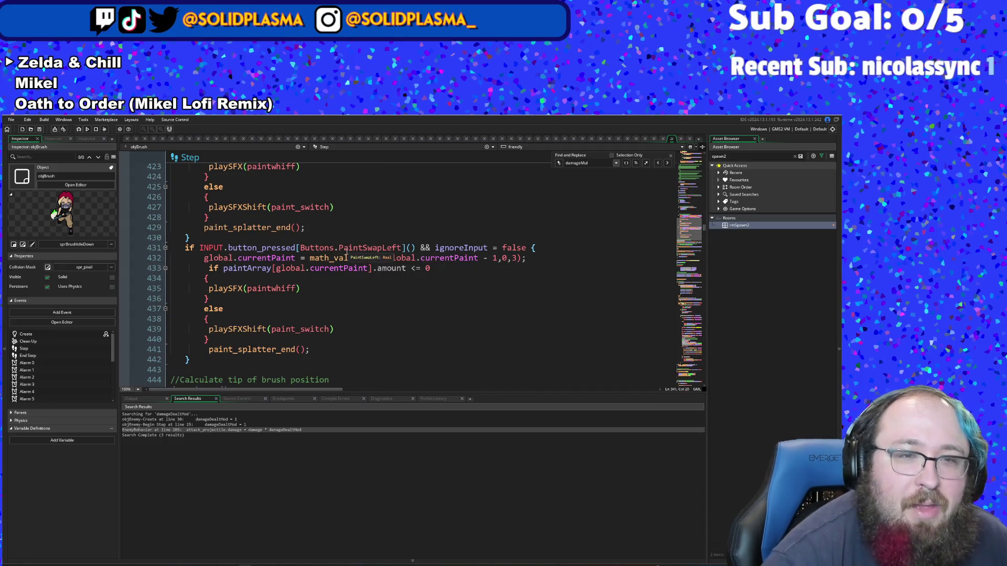
{"action": "key", "text": "ctrl+f"}
Step: Search objBrush code for 'flick' and step through matches to the Flick input check on line 215
{"action": "type", "text": "flick"}
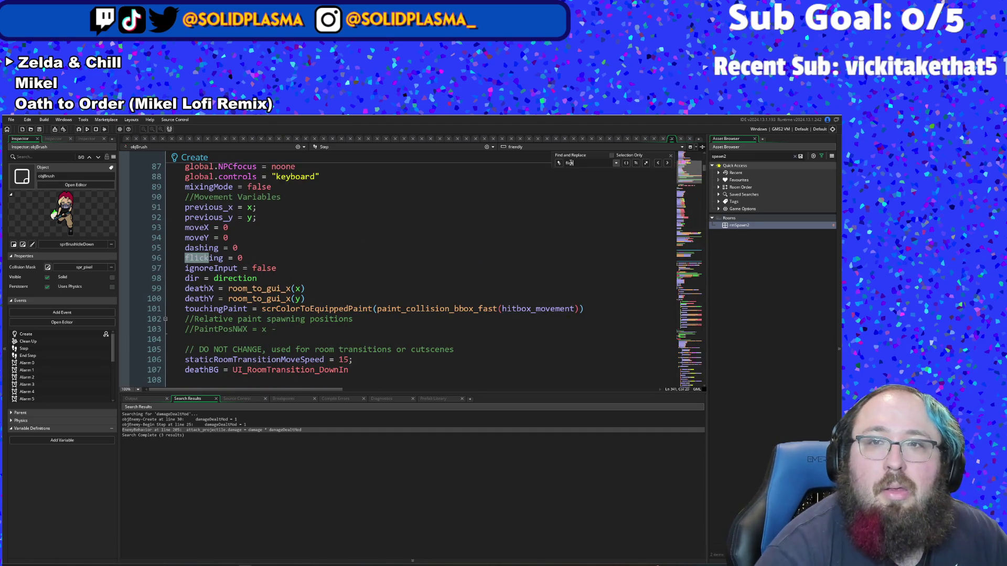
{"action": "left_click", "coordinate": [659, 164]}
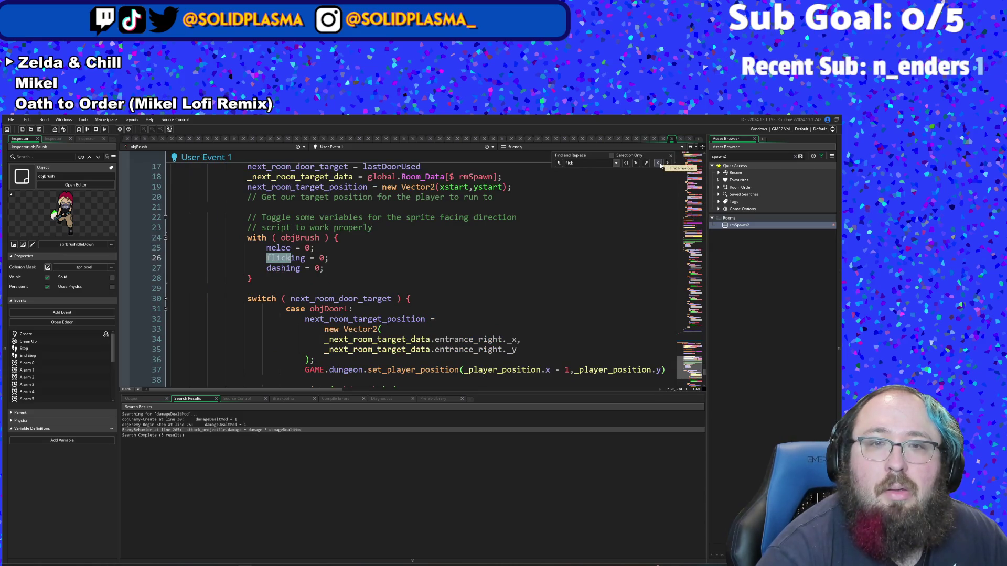
{"action": "left_click", "coordinate": [667, 164]}
{"action": "left_click", "coordinate": [667, 165]}
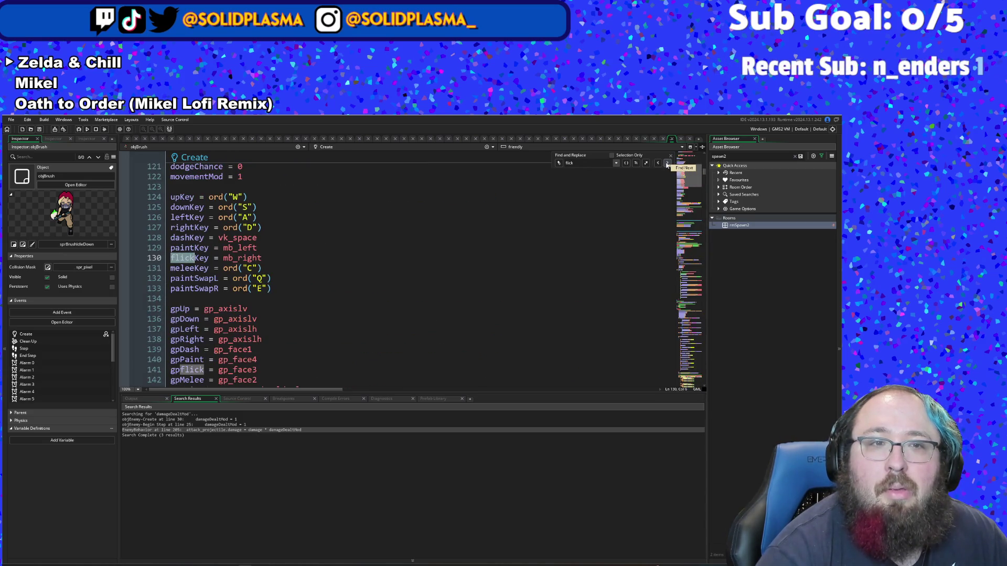
{"action": "left_click", "coordinate": [667, 164]}
{"action": "left_click", "coordinate": [667, 164]}
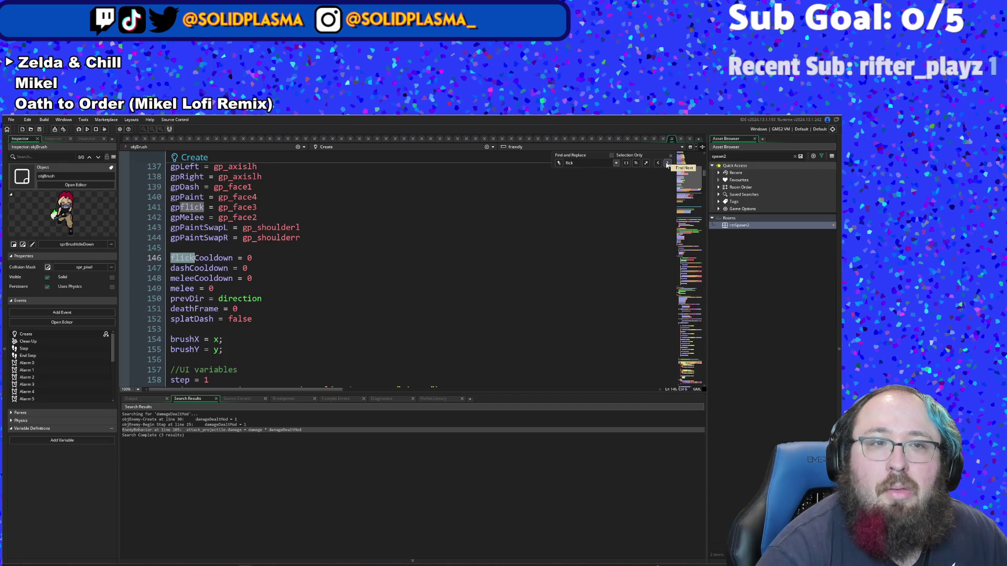
{"action": "left_click", "coordinate": [667, 164]}
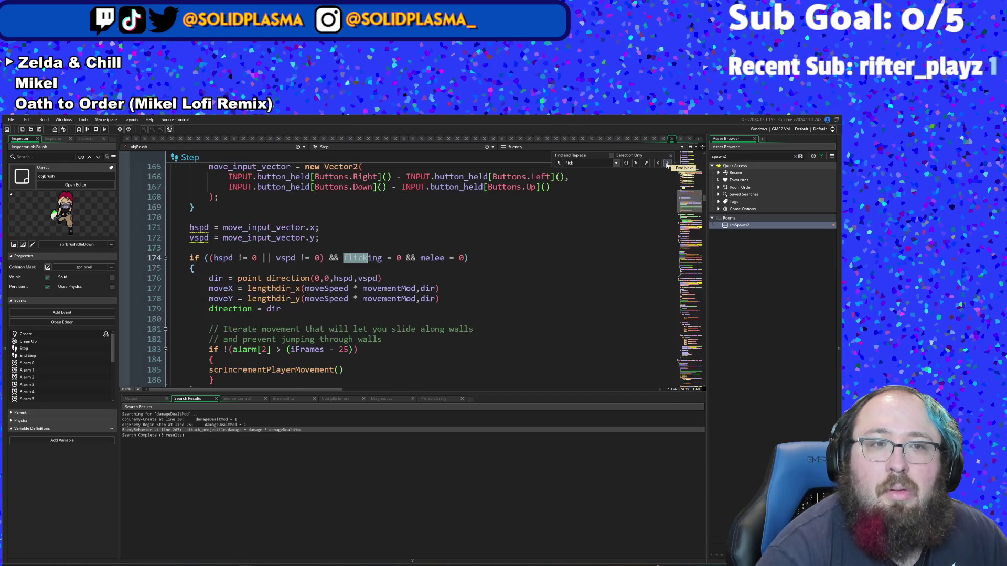
{"action": "left_click", "coordinate": [667, 164]}
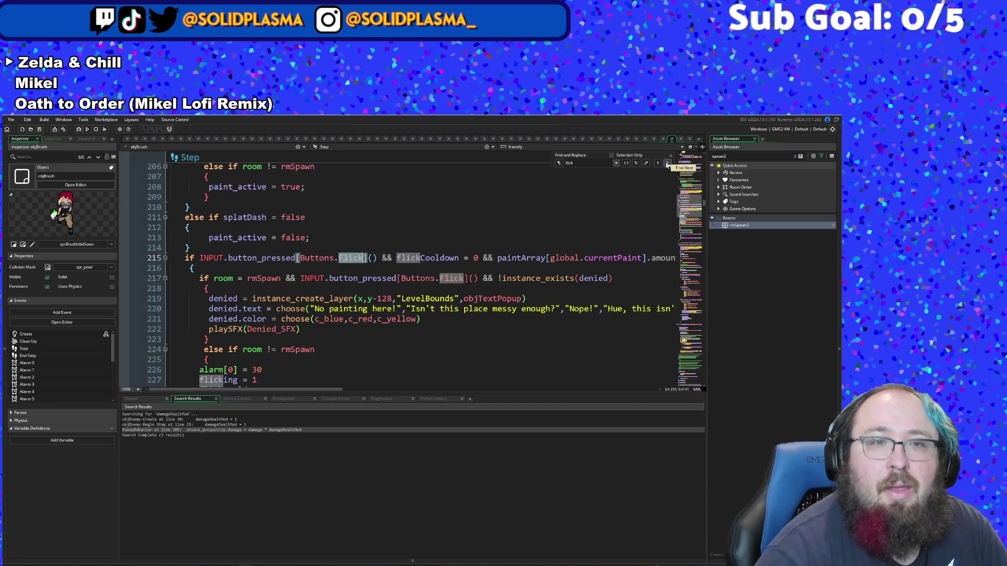
Step: Scroll down through the flick firing block, reading lines 222 to 231
{"action": "left_click", "coordinate": [444, 327]}
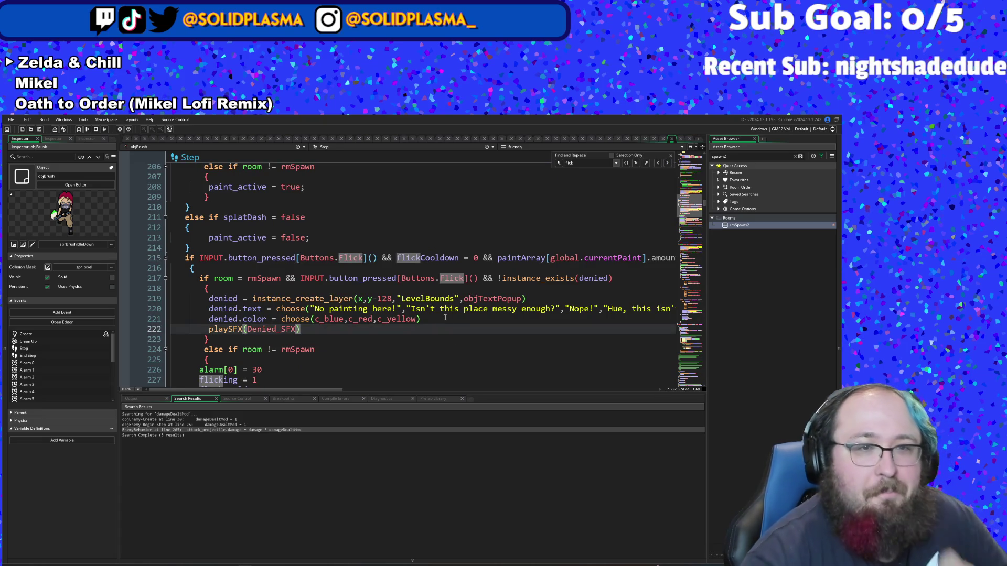
{"action": "scroll", "coordinate": [445, 318], "scroll_direction": "down", "scroll_amount": 2}
{"action": "left_click", "coordinate": [366, 290]}
{"action": "scroll", "coordinate": [341, 292], "scroll_direction": "down", "scroll_amount": 2}
{"action": "left_click", "coordinate": [271, 299]}
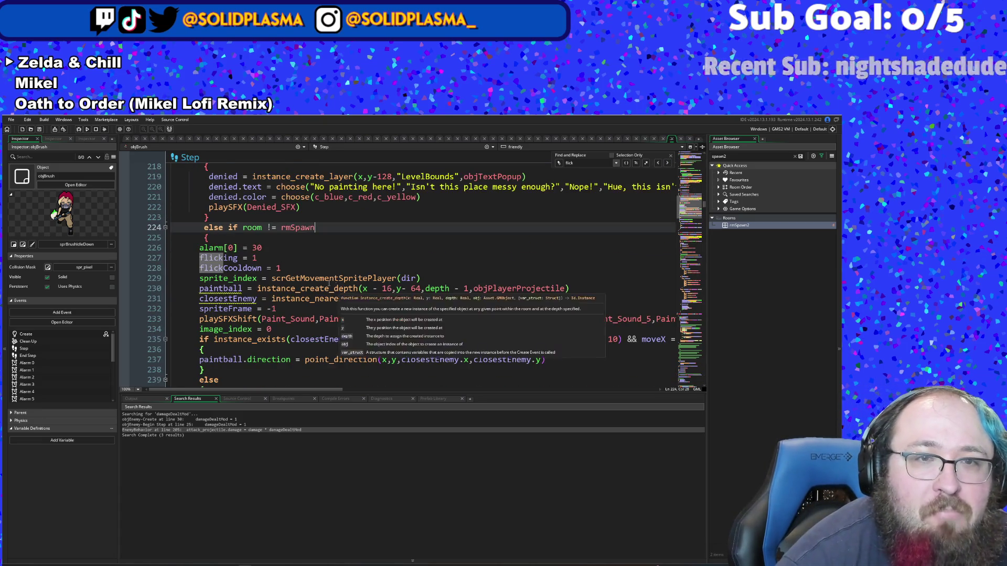
Step: Read the paintball creation lines, checking the closestEnemy variable on line 231
{"action": "left_click", "coordinate": [293, 309]}
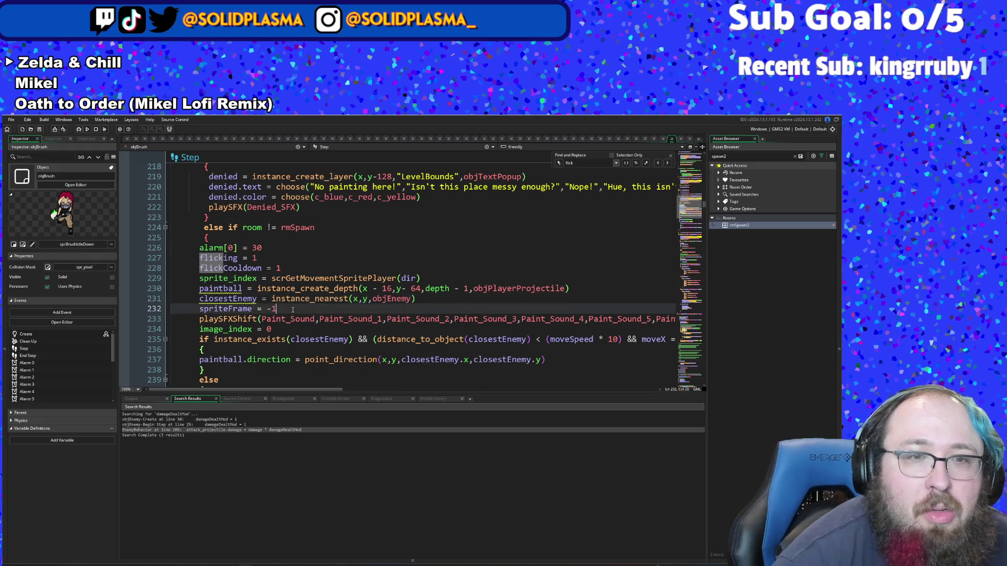
{"action": "scroll", "coordinate": [301, 310], "scroll_direction": "down", "scroll_amount": 2}
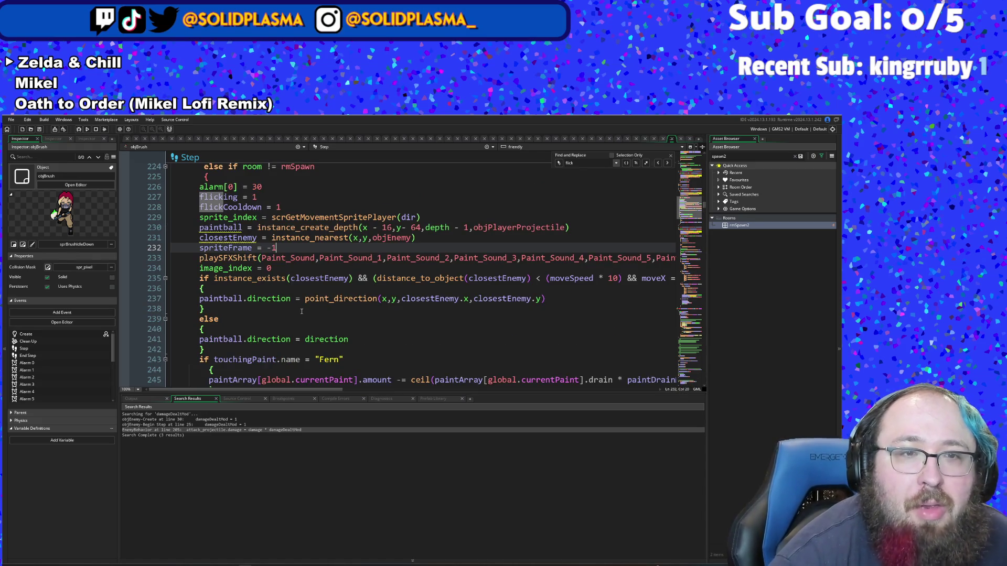
{"action": "left_click", "coordinate": [279, 299]}
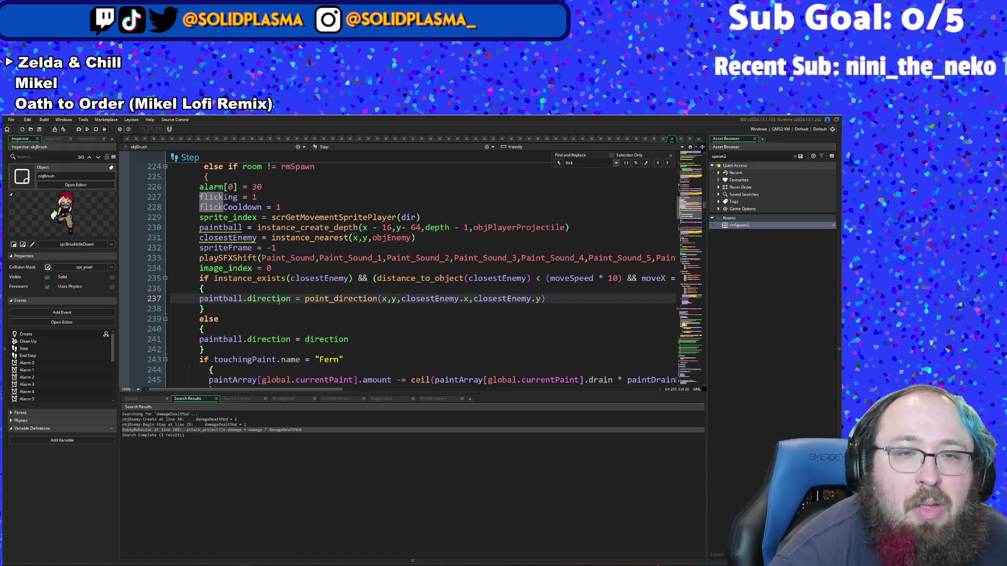
{"action": "scroll", "coordinate": [280, 299], "scroll_direction": "down", "scroll_amount": 2}
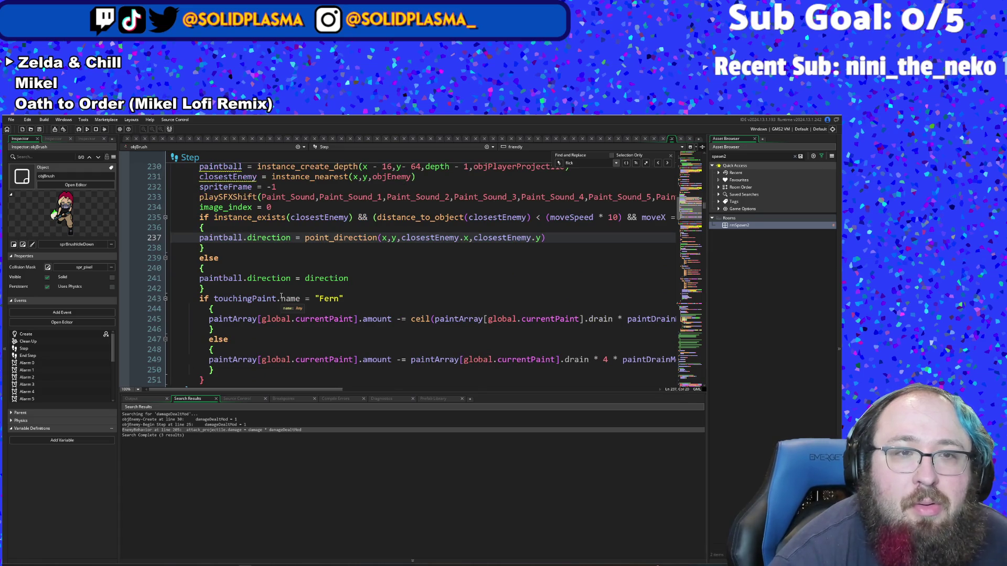
{"action": "left_click", "coordinate": [291, 319]}
{"action": "scroll", "coordinate": [290, 317], "scroll_direction": "down", "scroll_amount": 2}
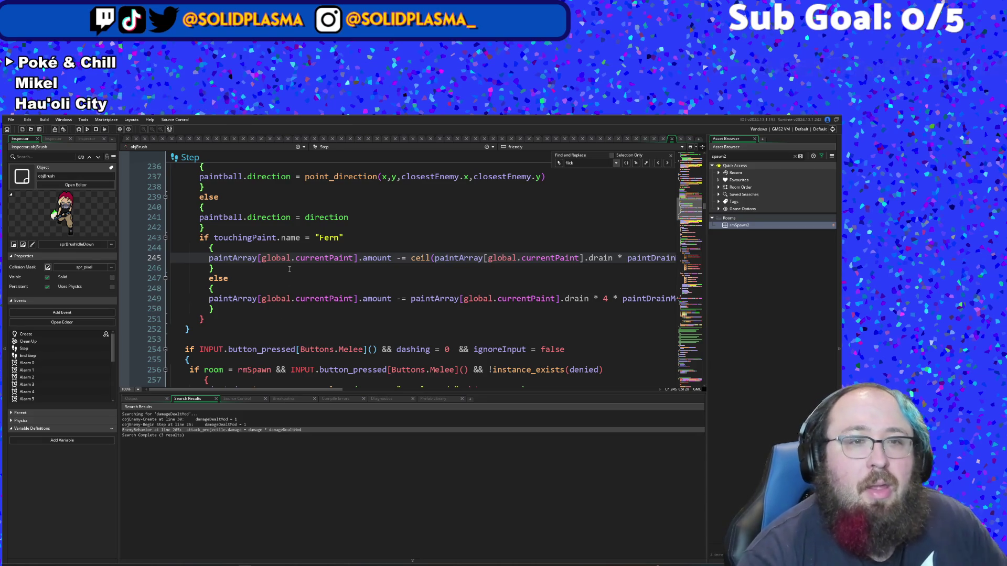
{"action": "scroll", "coordinate": [291, 336], "scroll_direction": "down", "scroll_amount": 2}
{"action": "scroll", "coordinate": [289, 266], "scroll_direction": "up", "scroll_amount": 6}
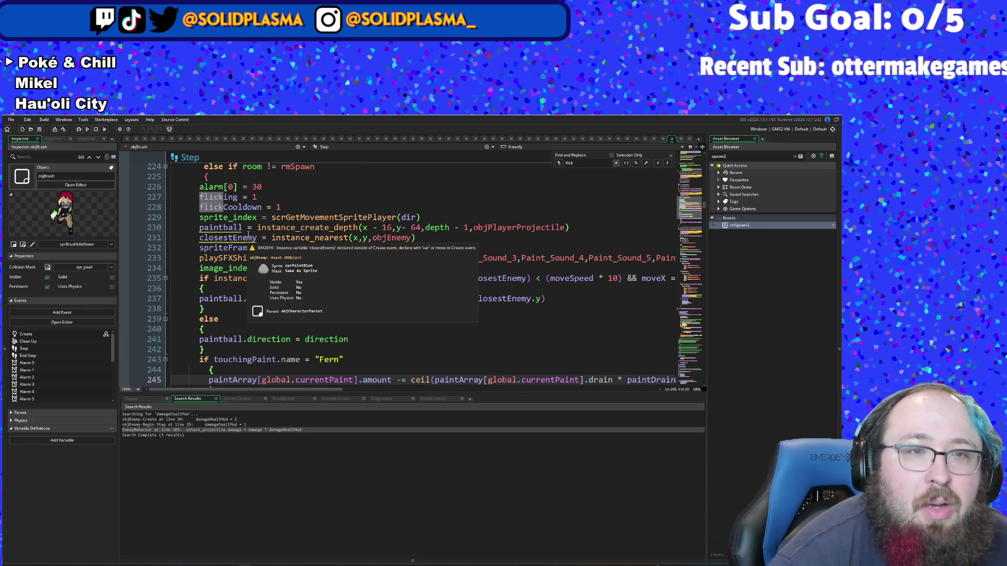
{"action": "left_click", "coordinate": [251, 238]}
{"action": "left_click", "coordinate": [257, 238]}
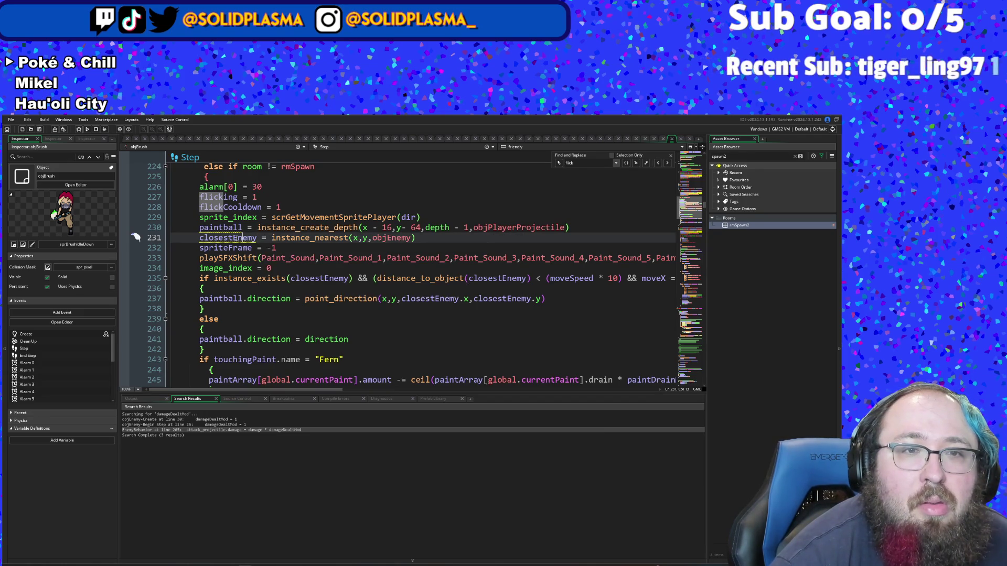
Step: Open objPlayerProjectile's Create event from its reference on paintball line 230
{"action": "left_click", "coordinate": [225, 227]}
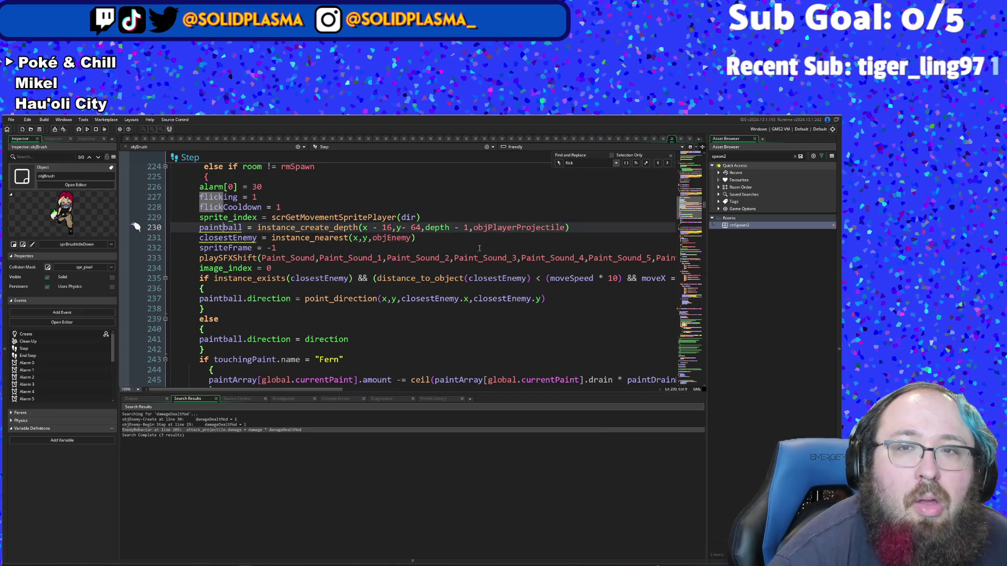
{"action": "left_click", "coordinate": [497, 227]}
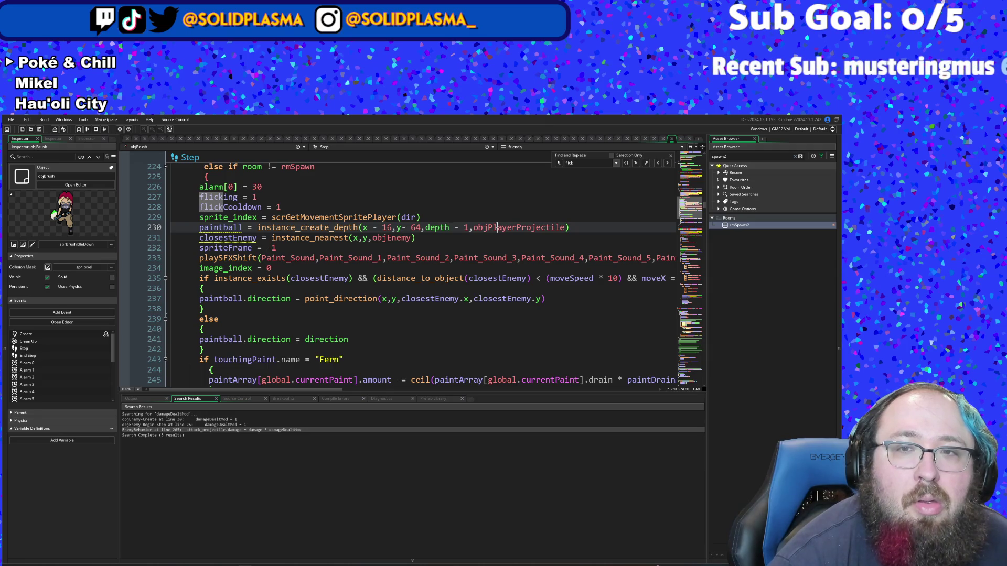
{"action": "middle_click", "coordinate": [497, 227]}
{"action": "left_click", "coordinate": [335, 290]}
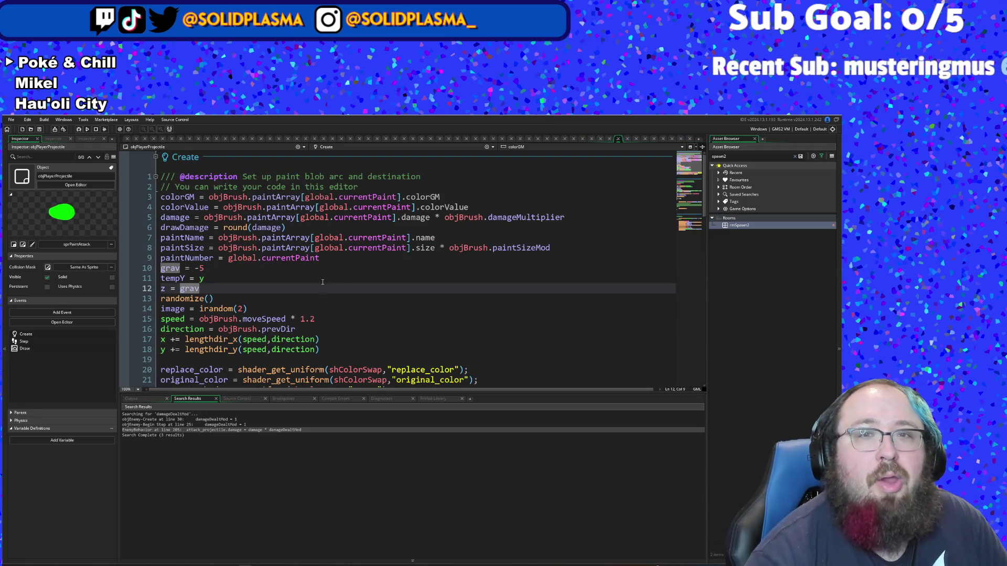
Step: Review the projectile's Create variables, then insert a blank line after image = irandom(2)
{"action": "left_click", "coordinate": [314, 269]}
{"action": "left_click", "coordinate": [295, 279]}
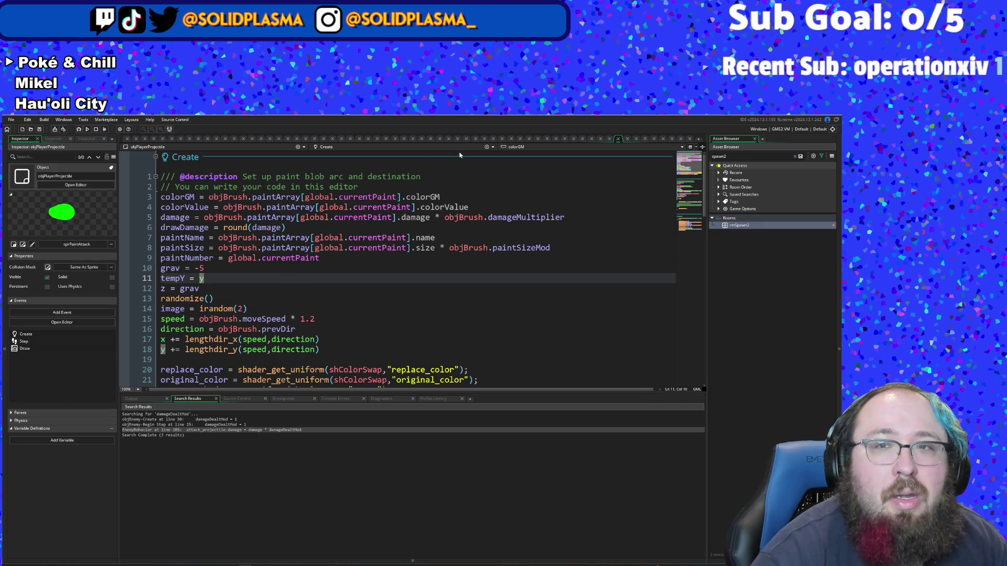
{"action": "left_click", "coordinate": [457, 226]}
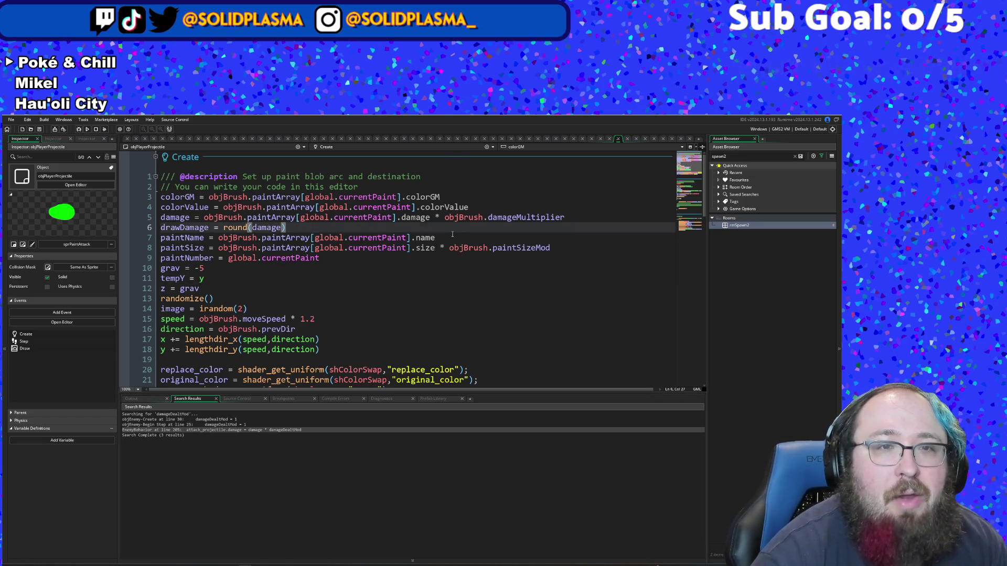
{"action": "left_click", "coordinate": [452, 236]}
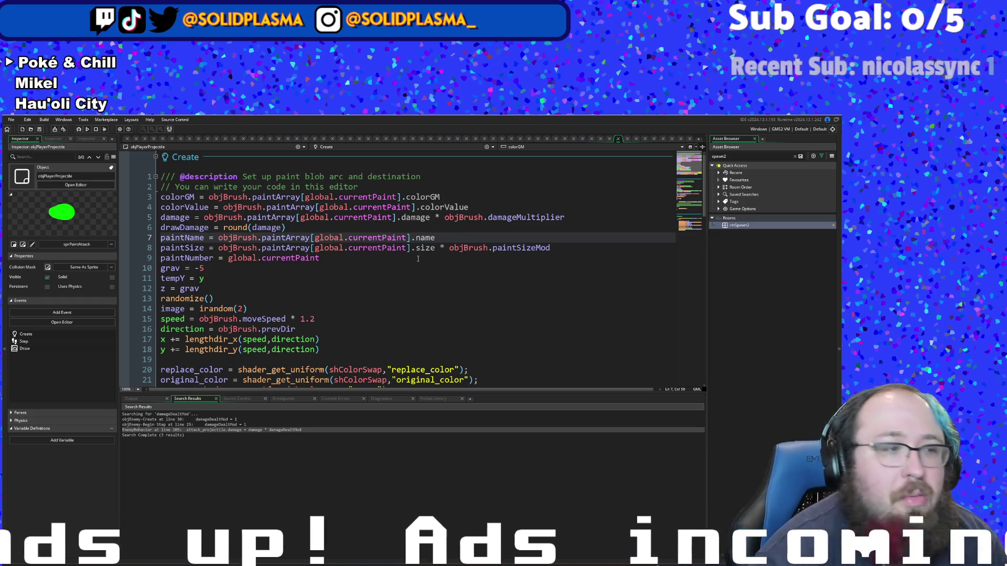
{"action": "left_click", "coordinate": [401, 248]}
{"action": "left_click", "coordinate": [365, 257]}
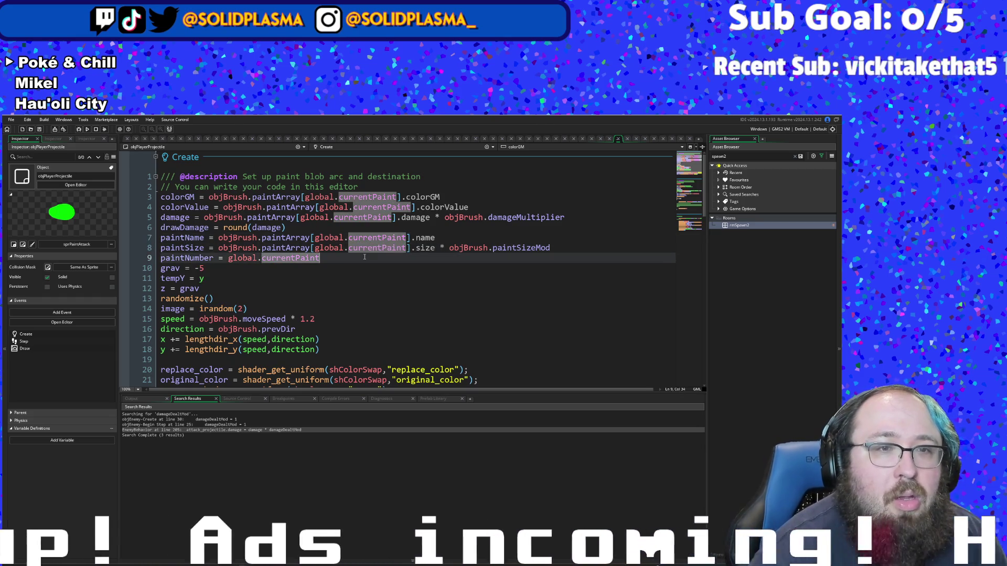
{"action": "left_click", "coordinate": [357, 271]}
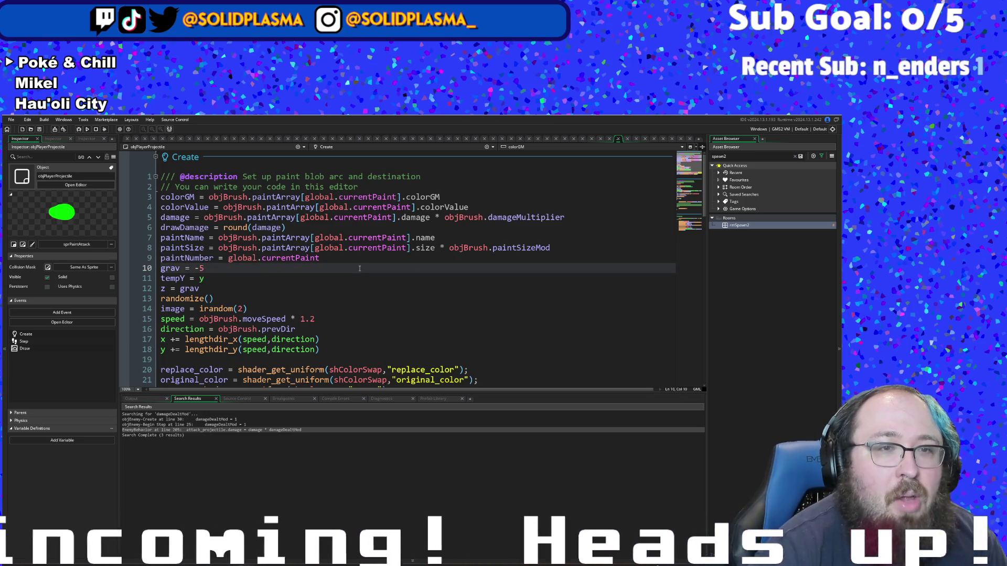
{"action": "scroll", "coordinate": [359, 269], "scroll_direction": "down", "scroll_amount": 2}
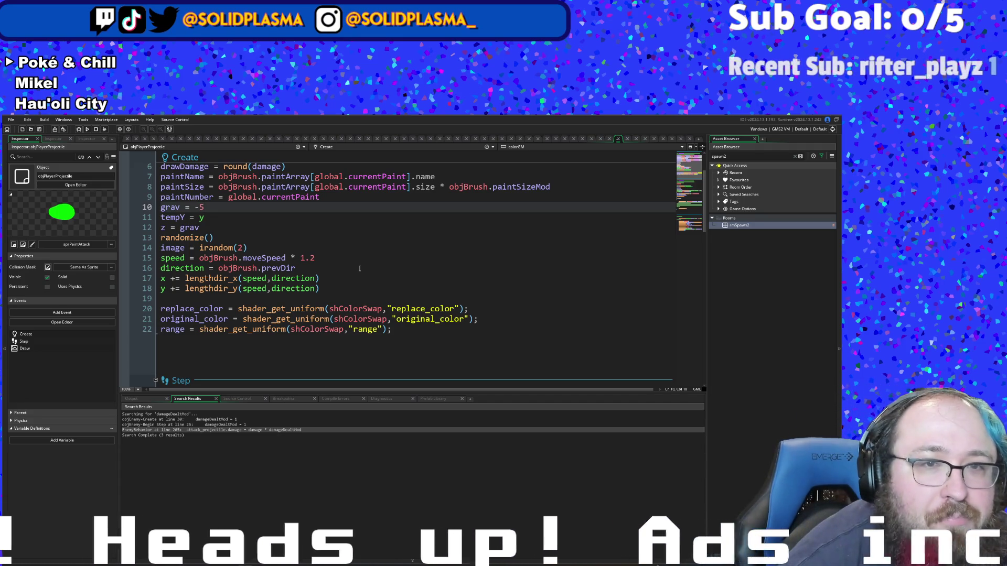
{"action": "left_click", "coordinate": [326, 259]}
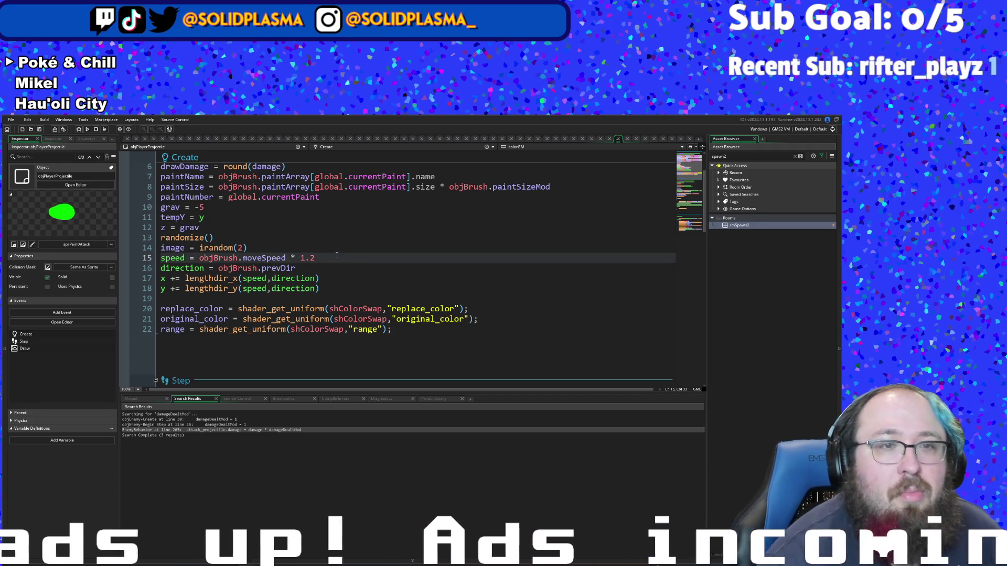
{"action": "left_click", "coordinate": [277, 247]}
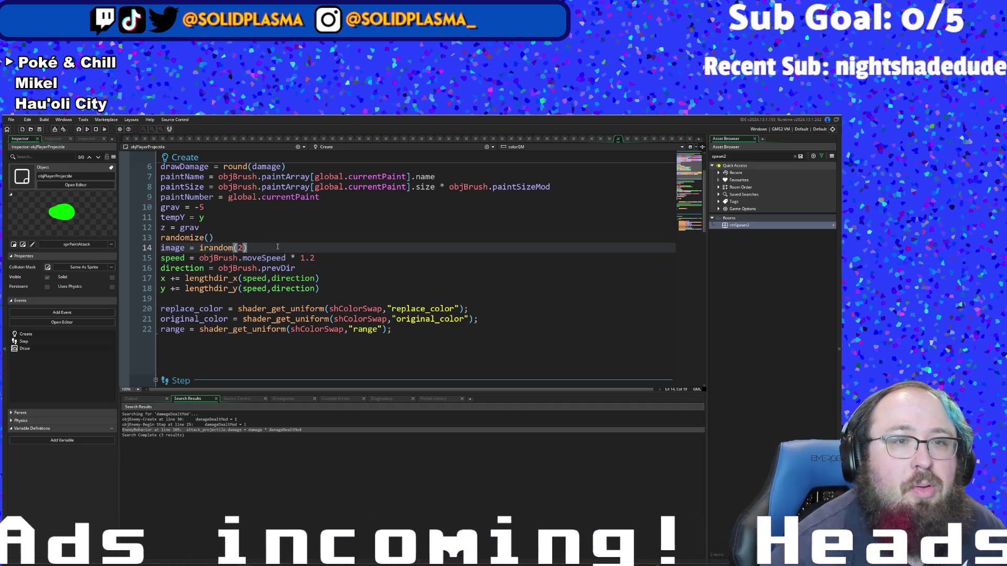
{"action": "key", "text": "Return"}
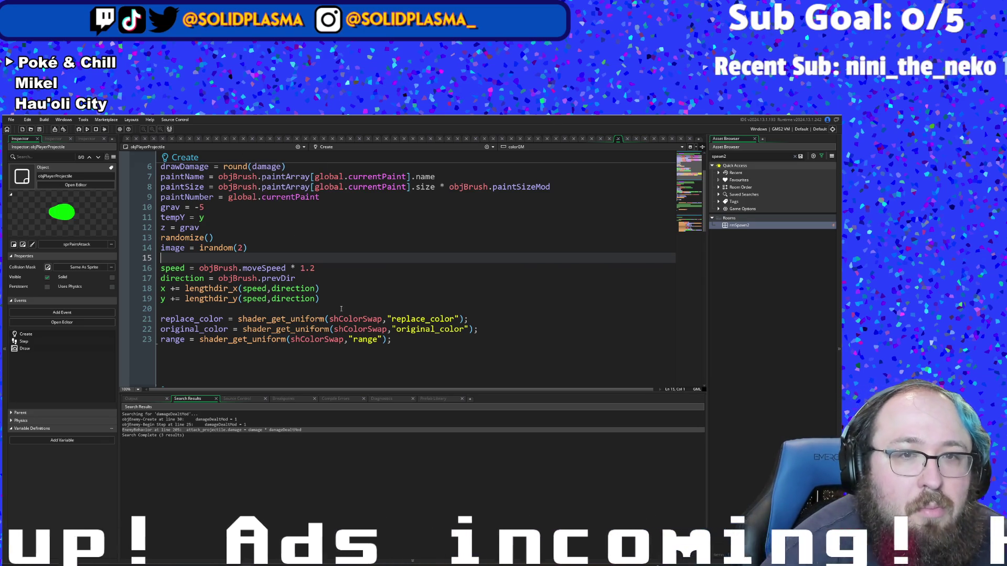
Step: Insert objBrush.speedMod as an extra multiplier on the projectile's speed line
{"action": "left_click", "coordinate": [310, 268]}
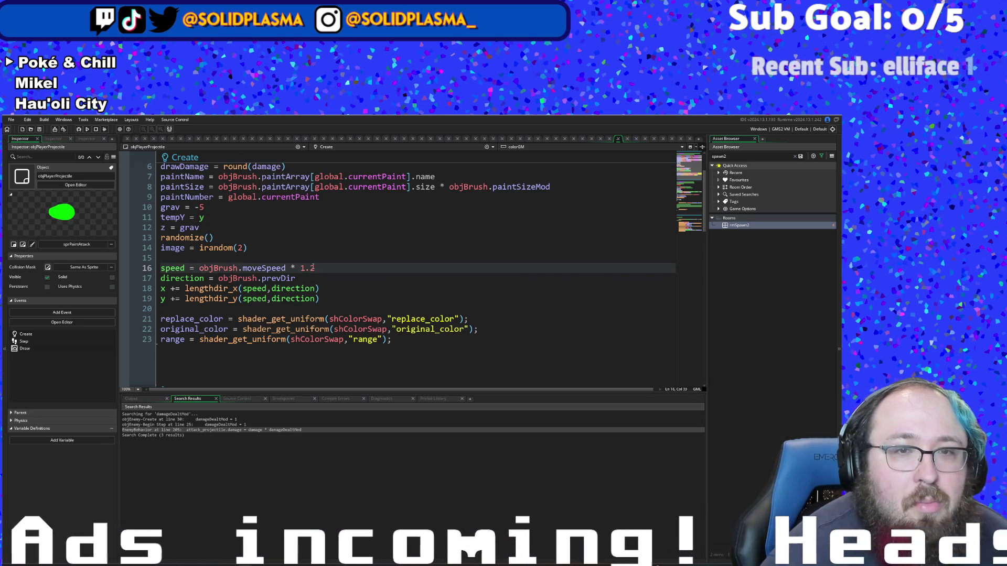
{"action": "key", "text": "Left"}
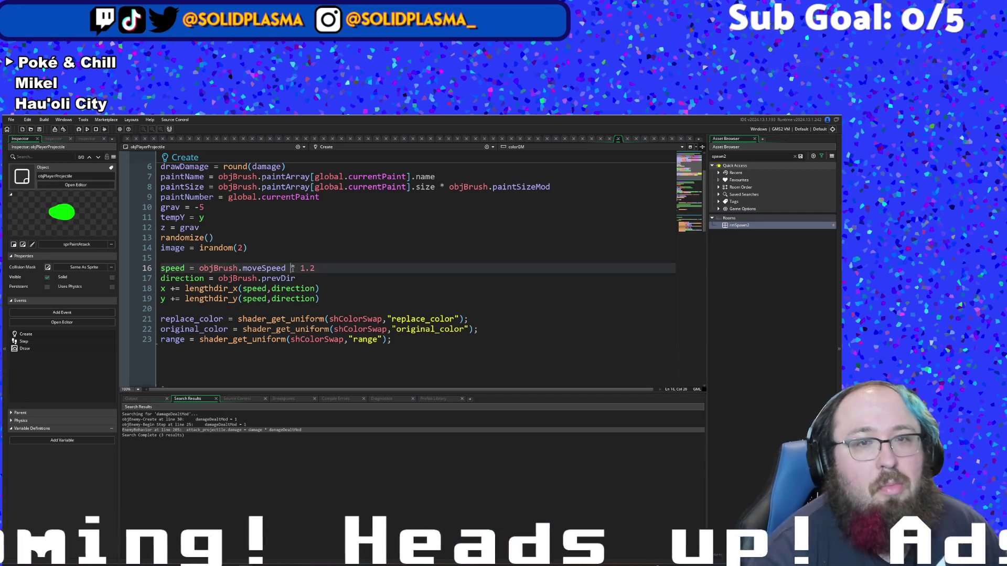
{"action": "left_click", "coordinate": [292, 268]}
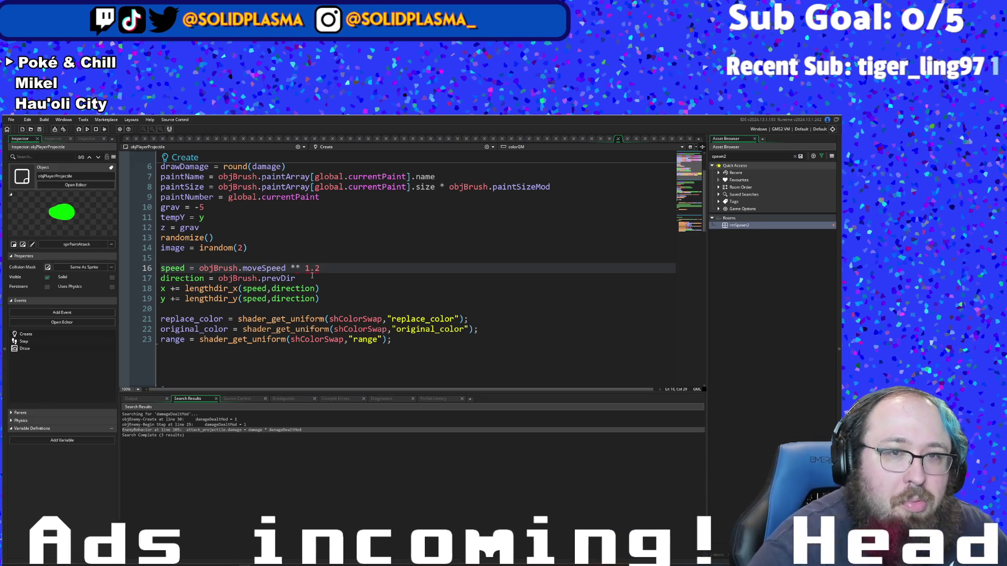
{"action": "type", "text": "speed"}
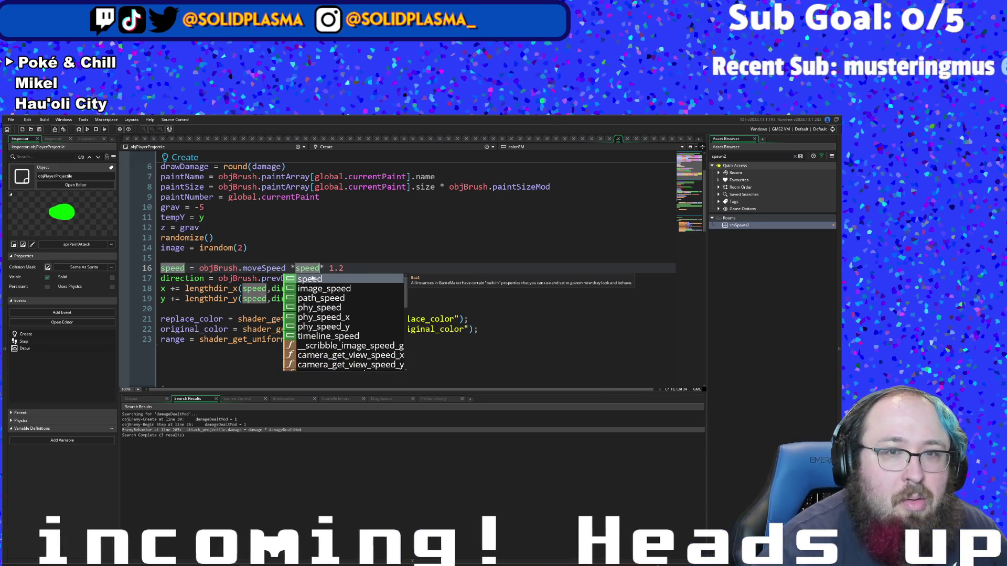
{"action": "key", "text": "Escape"}
{"action": "key", "text": "BackSpace"}
{"action": "key", "text": "BackSpace"}
{"action": "key", "text": "BackSpace"}
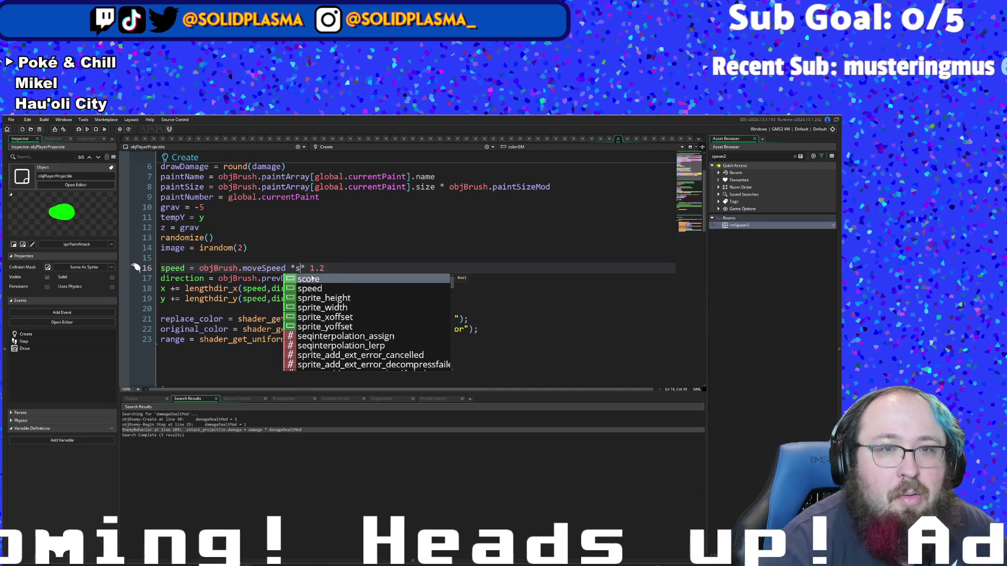
{"action": "key", "text": "BackSpace"}
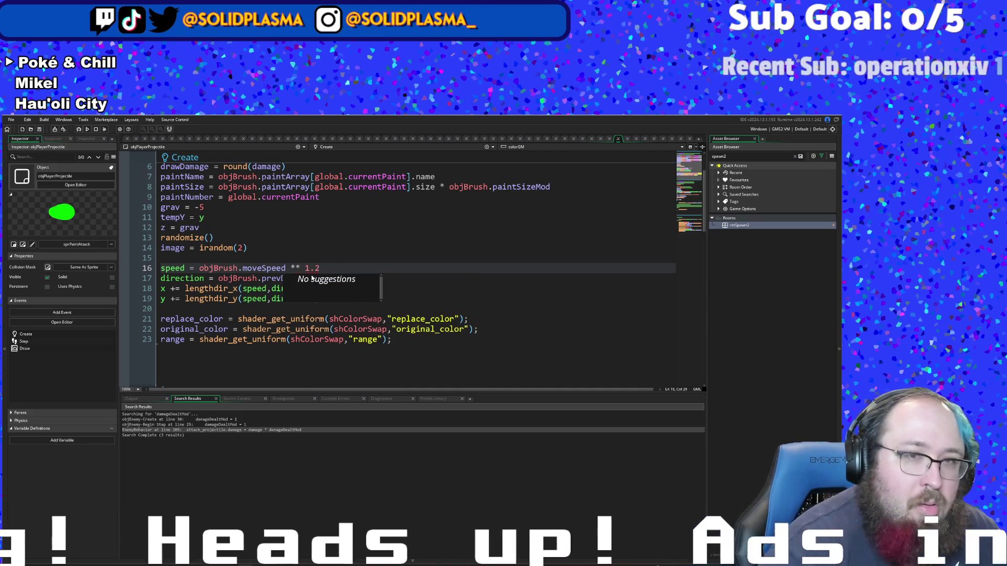
{"action": "type", "text": "objBu"}
{"action": "key", "text": "BackSpace"}
{"action": "type", "text": "rush.speed"}
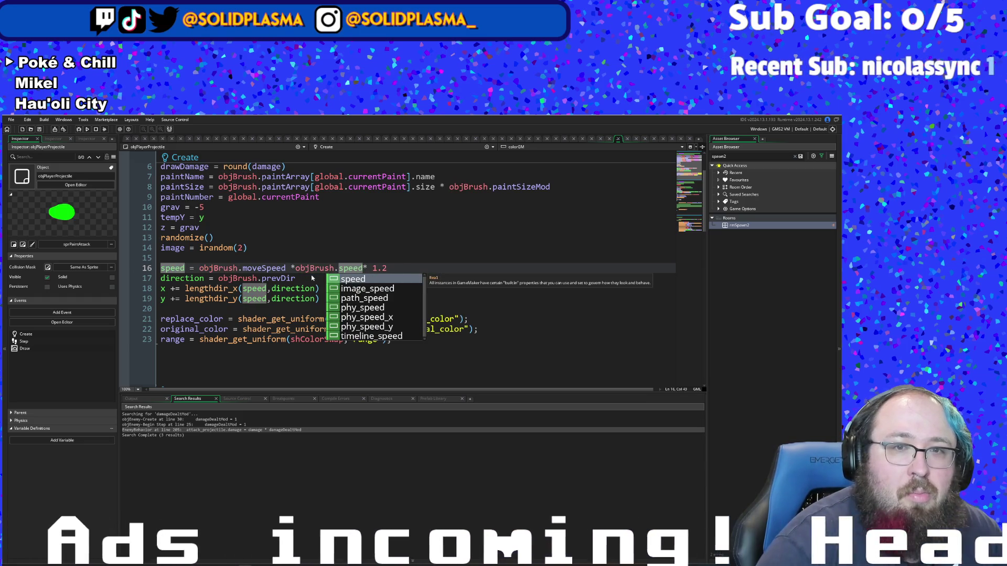
{"action": "type", "text": "Mod"}
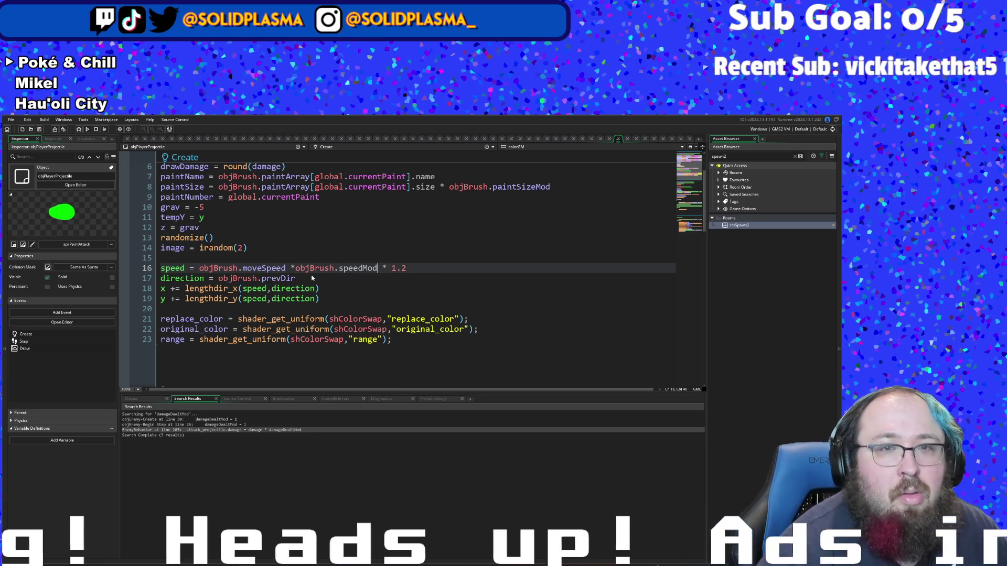
Step: Replace speedMod with movementMod using the autocomplete suggestions
{"action": "left_click", "coordinate": [343, 281]}
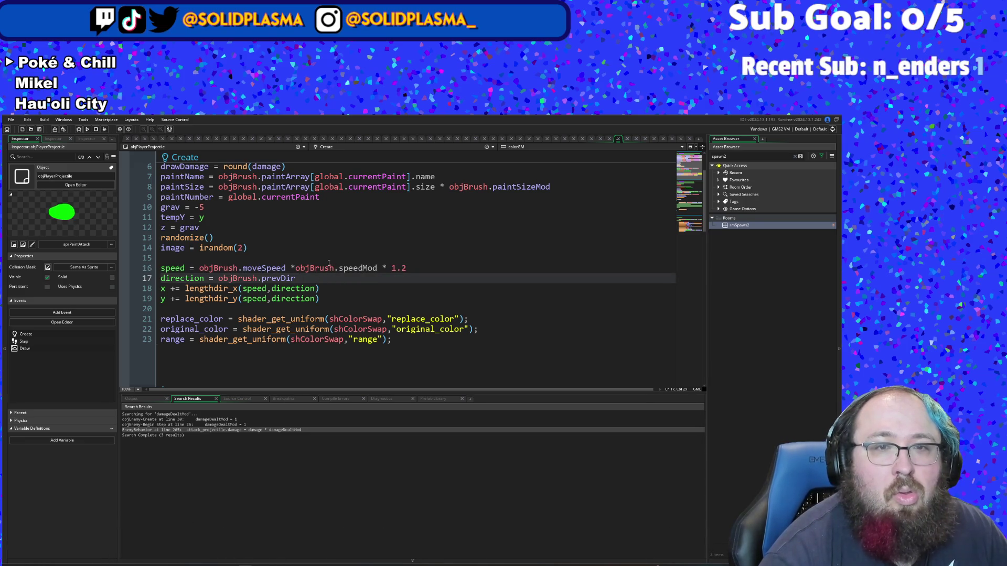
{"action": "left_click", "coordinate": [378, 268]}
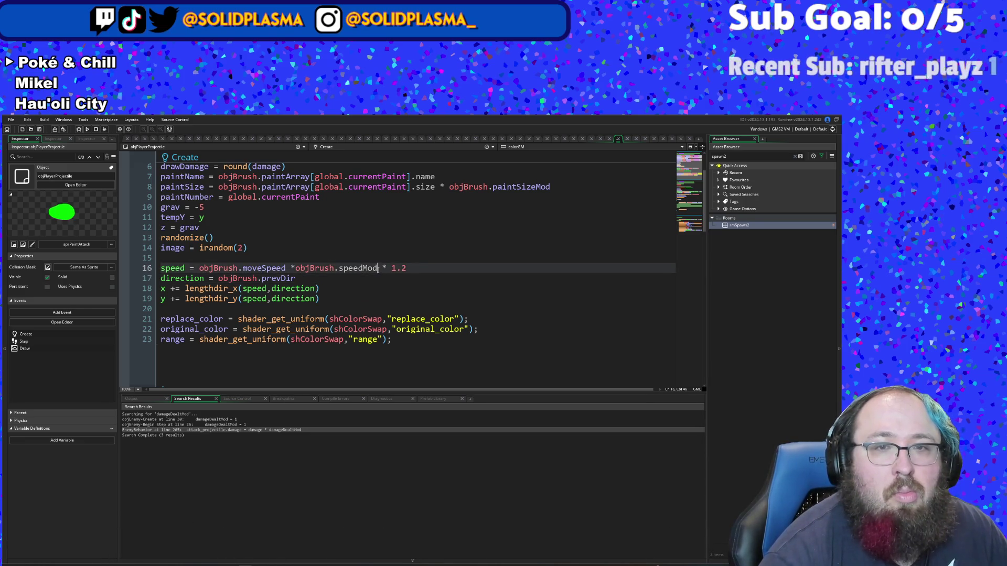
{"action": "key", "text": "BackSpace"}
{"action": "key", "text": "BackSpace"}
{"action": "key", "text": "BackSpace"}
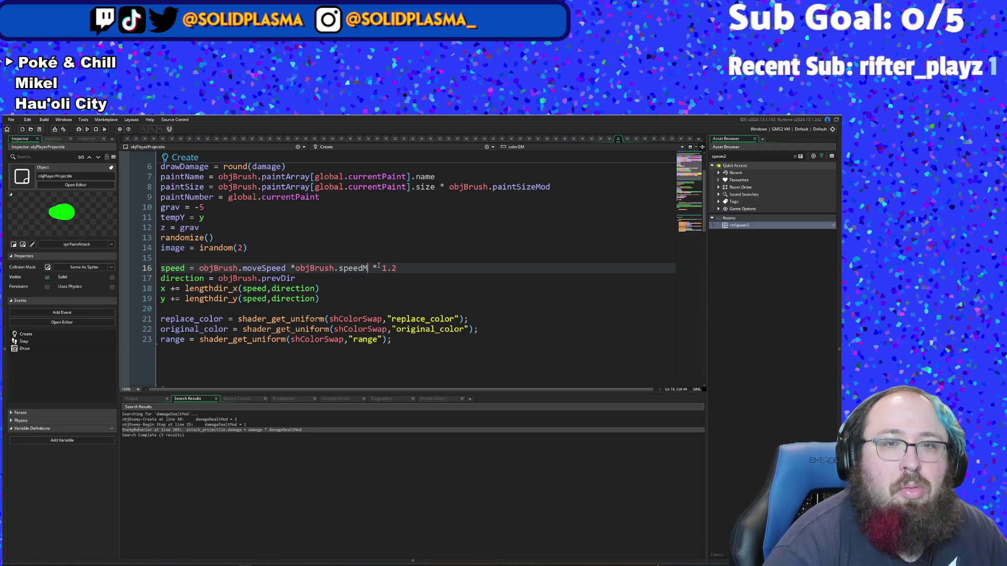
{"action": "key", "text": "BackSpace"}
{"action": "key", "text": "BackSpace"}
{"action": "key", "text": "BackSpace"}
{"action": "type", "text": "mi"}
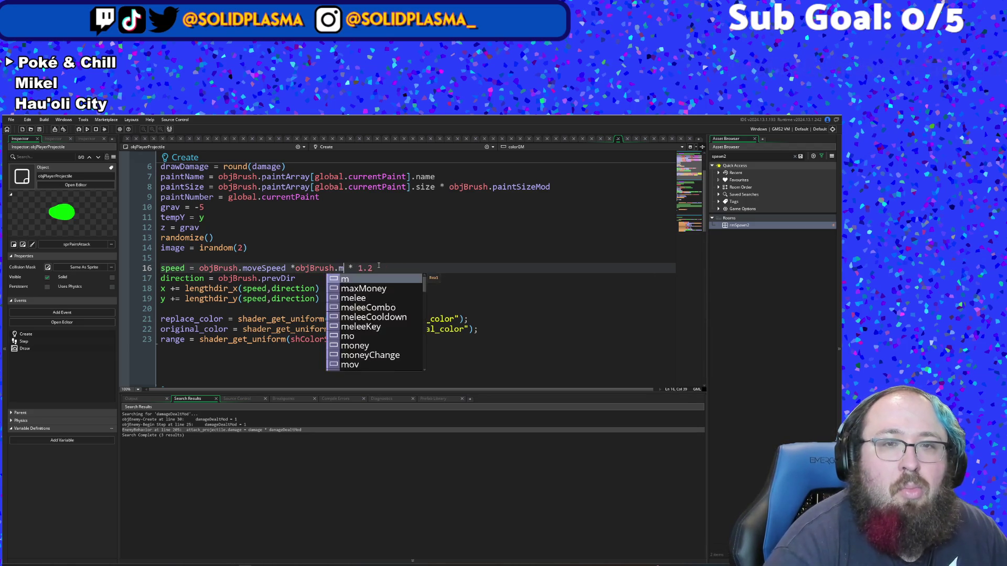
{"action": "key", "text": "BackSpace"}
{"action": "type", "text": "ove"}
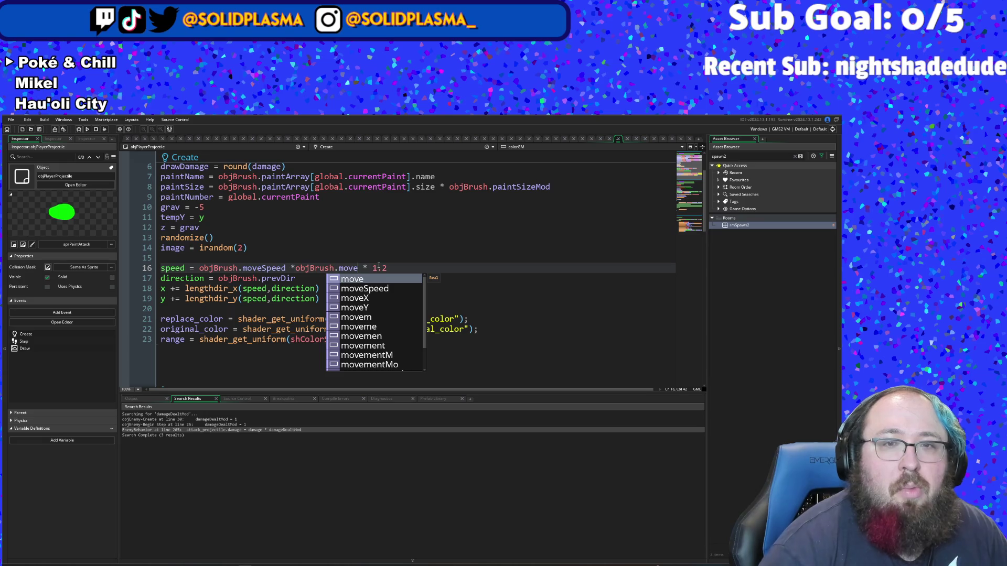
{"action": "key", "text": "Down"}
{"action": "key", "text": "Down"}
{"action": "key", "text": "Down"}
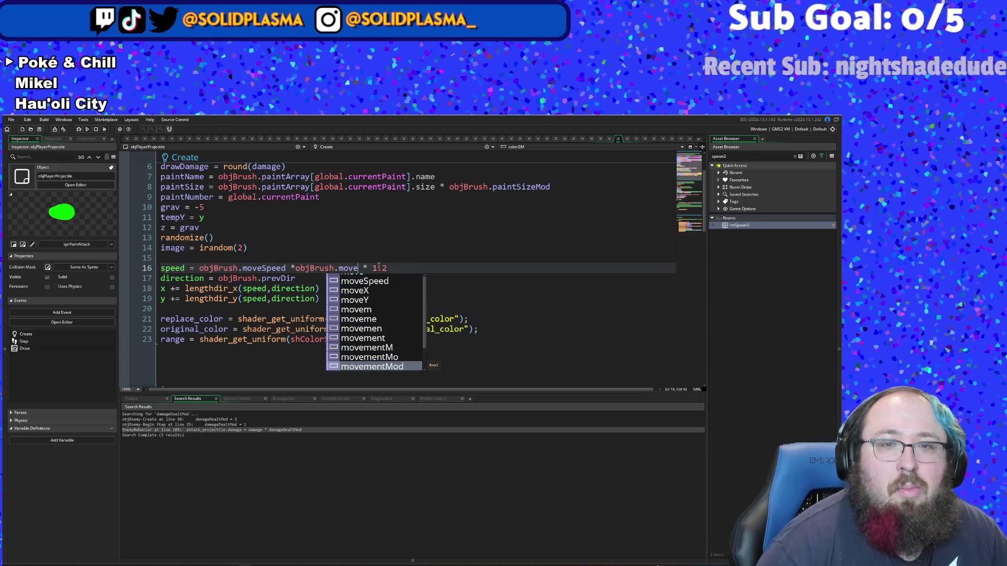
{"action": "key", "text": "Down"}
{"action": "key", "text": "Up"}
{"action": "key", "text": "Up"}
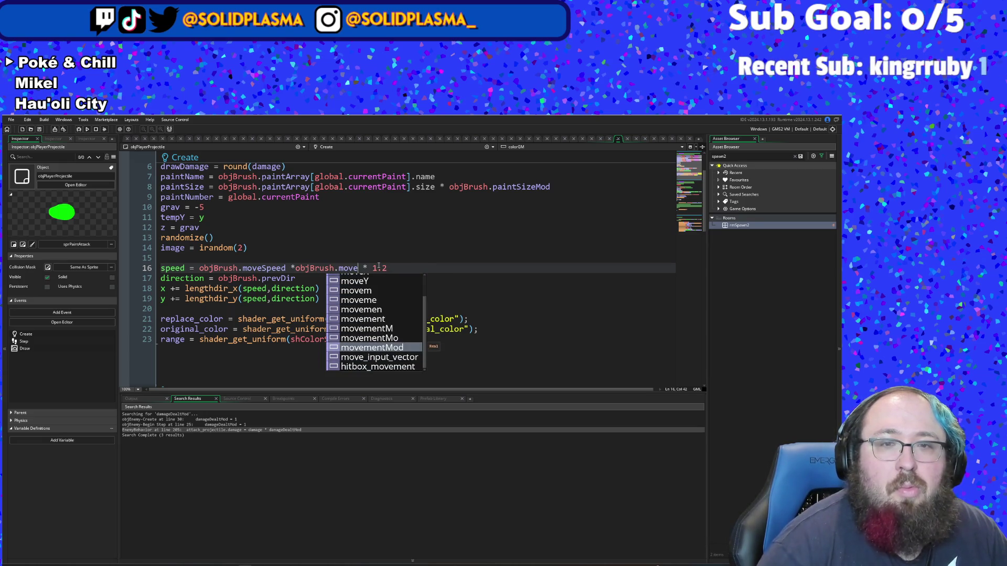
{"action": "key", "text": "Return"}
Step: Fix the movementMod name, add the missing '* ', and select the speed line
{"action": "key", "text": "BackSpace"}
{"action": "key", "text": "BackSpace"}
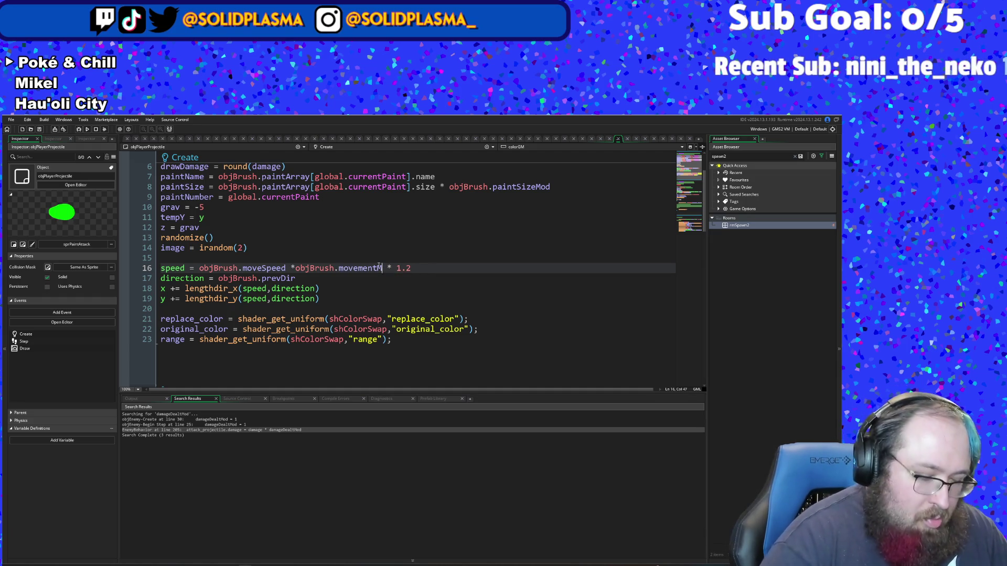
{"action": "type", "text": "o"}
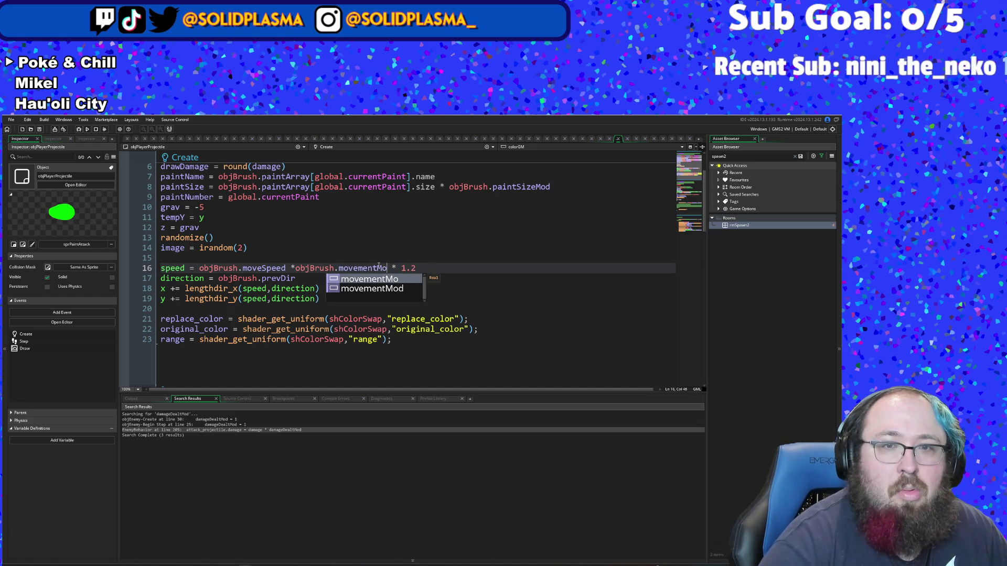
{"action": "type", "text": "d"}
{"action": "left_click", "coordinate": [379, 268]}
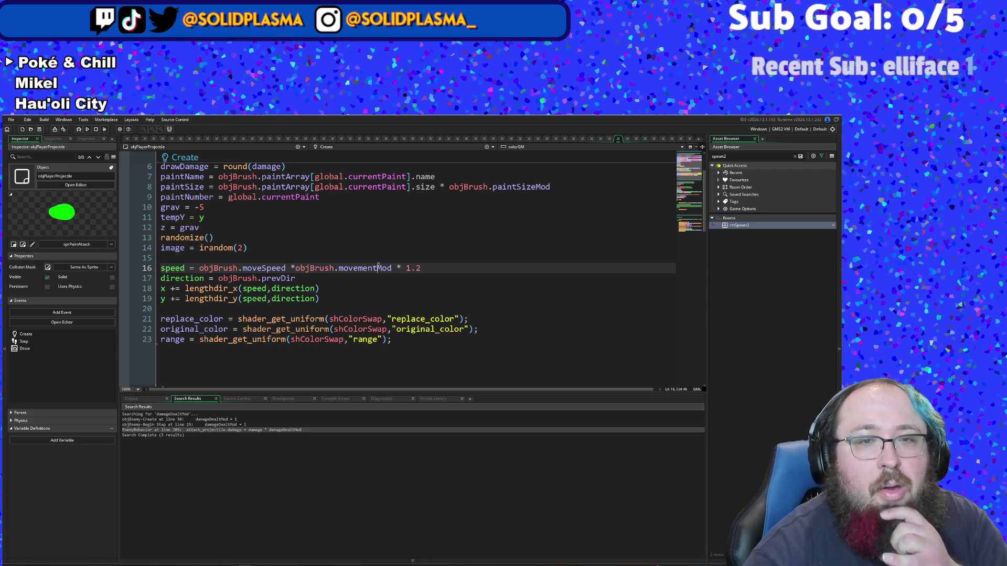
{"action": "type", "text": "*"}
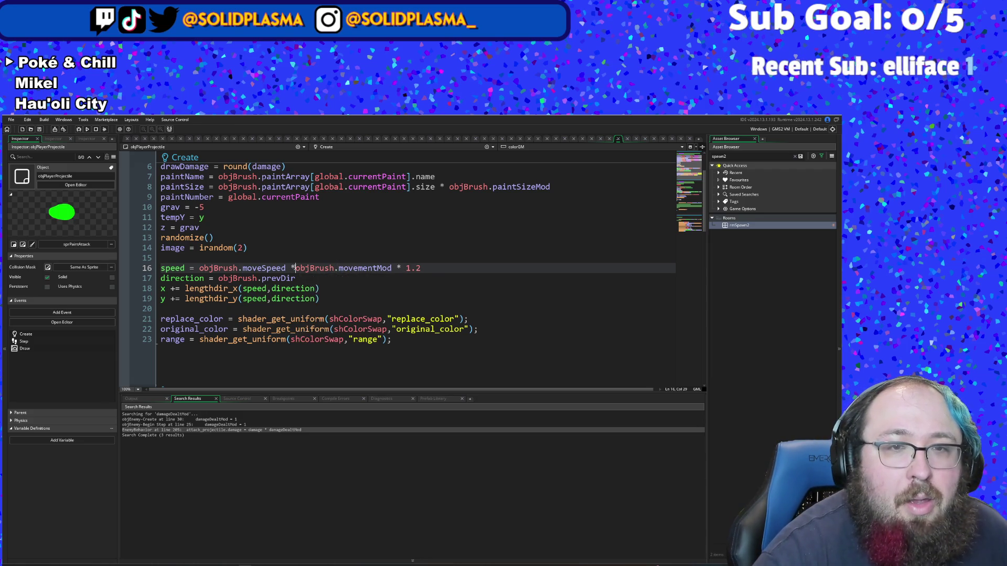
{"action": "left_click", "coordinate": [431, 268]}
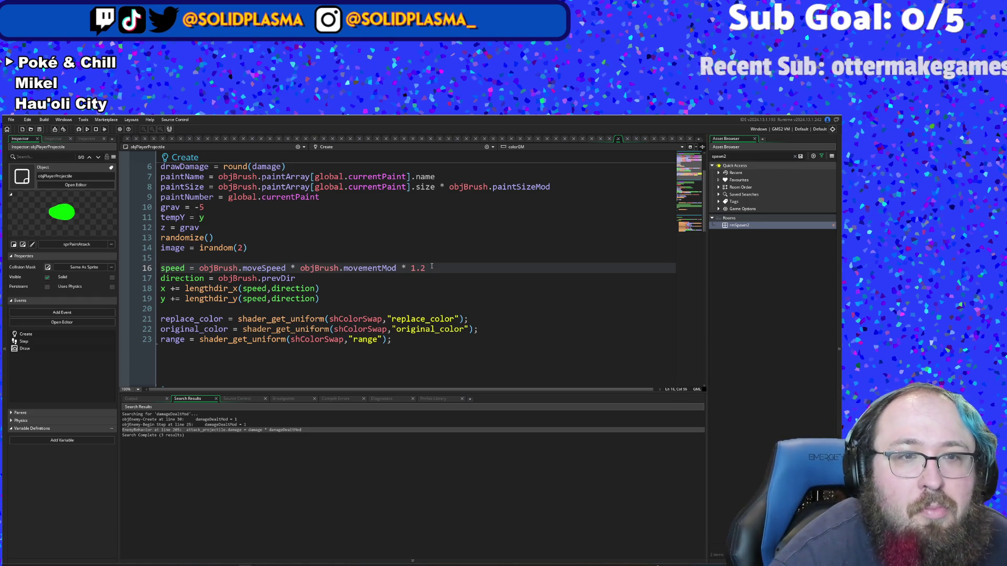
{"action": "key", "text": "Left"}
{"action": "mouse_move", "coordinate": [430, 267]}
{"action": "left_mouse_down"}
{"action": "mouse_move", "coordinate": [148, 242]}
{"action": "mouse_move", "coordinate": [151, 265]}
{"action": "left_mouse_up"}
Step: Delete the empty line 15 above the speed line
{"action": "right_click", "coordinate": [177, 268]}
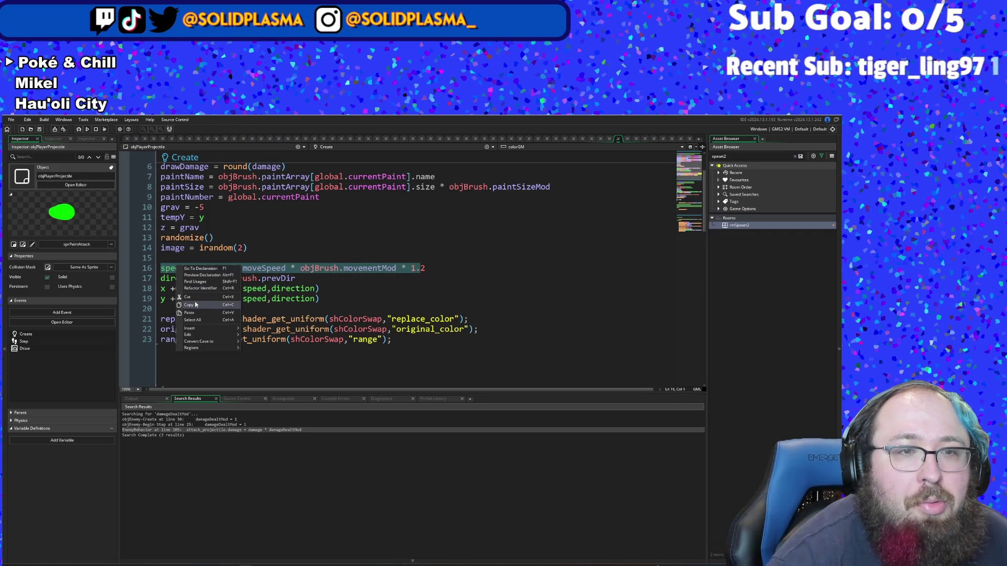
{"action": "left_click", "coordinate": [210, 305]}
{"action": "left_click", "coordinate": [186, 259]}
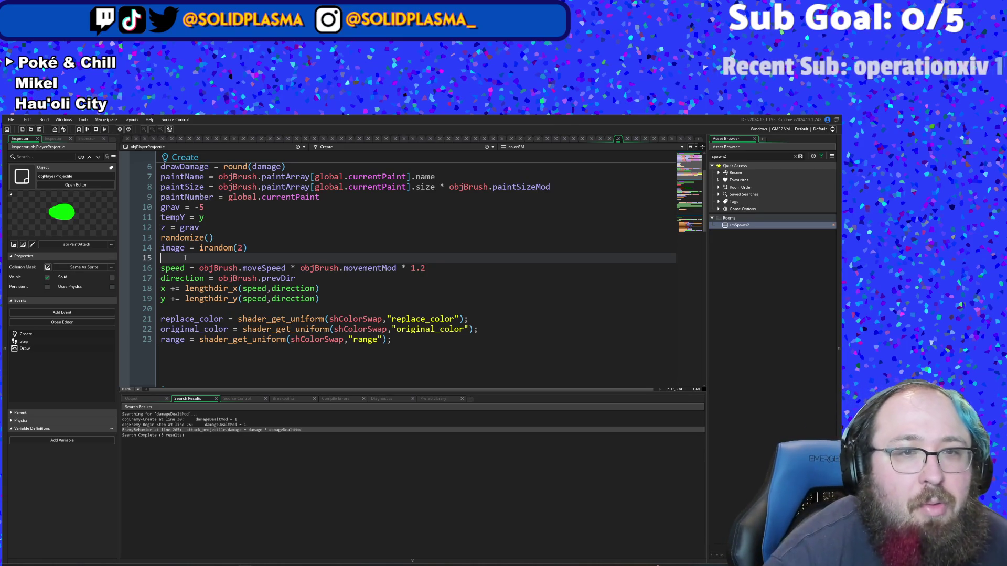
{"action": "left_click", "coordinate": [238, 278]}
{"action": "left_click", "coordinate": [186, 258]}
{"action": "key", "text": "BackSpace"}
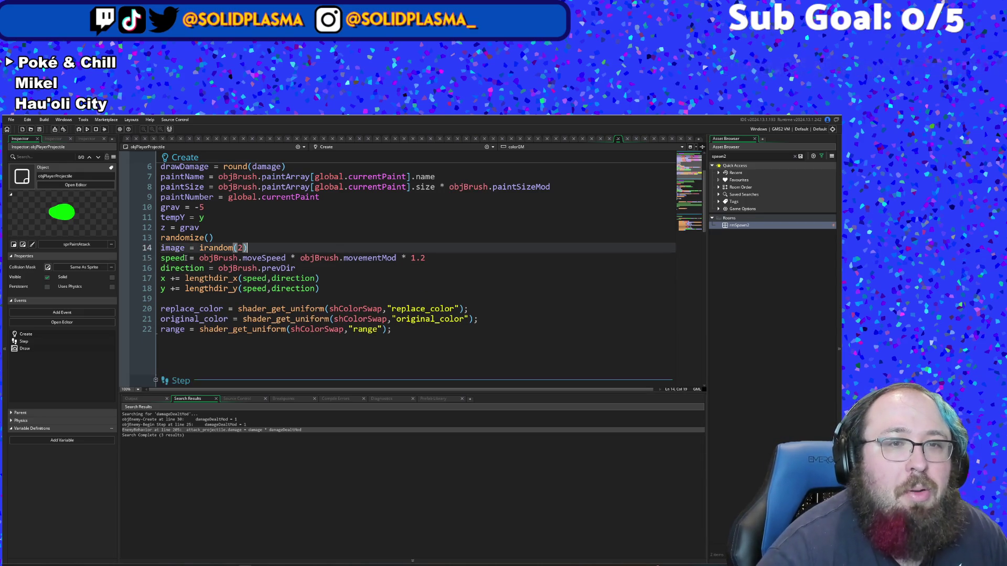
Step: Cut ' * objBrush.movementMod * 1.2' so speed equals plain objBrush.moveSpeed
{"action": "left_click", "coordinate": [281, 287]}
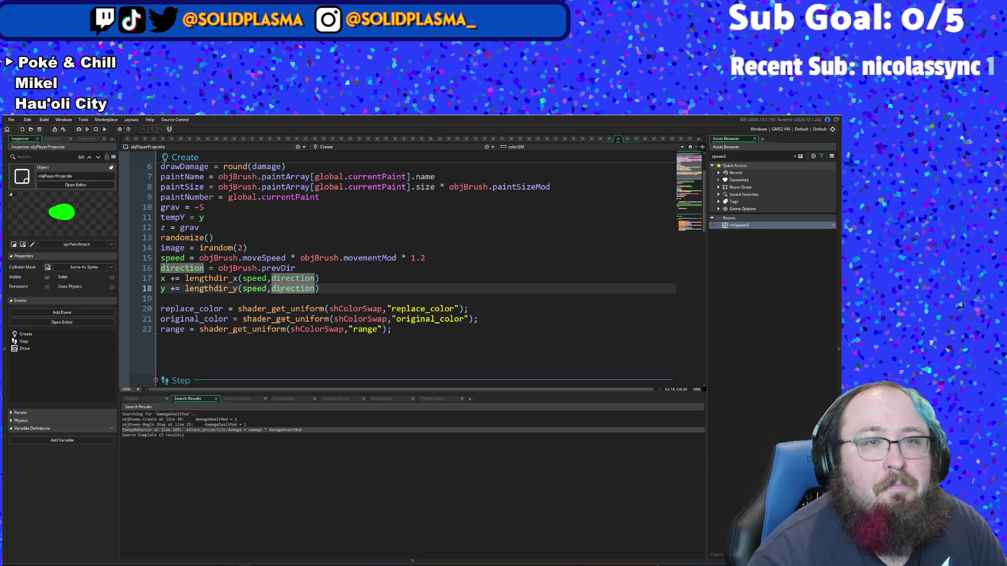
{"action": "left_click", "coordinate": [307, 271]}
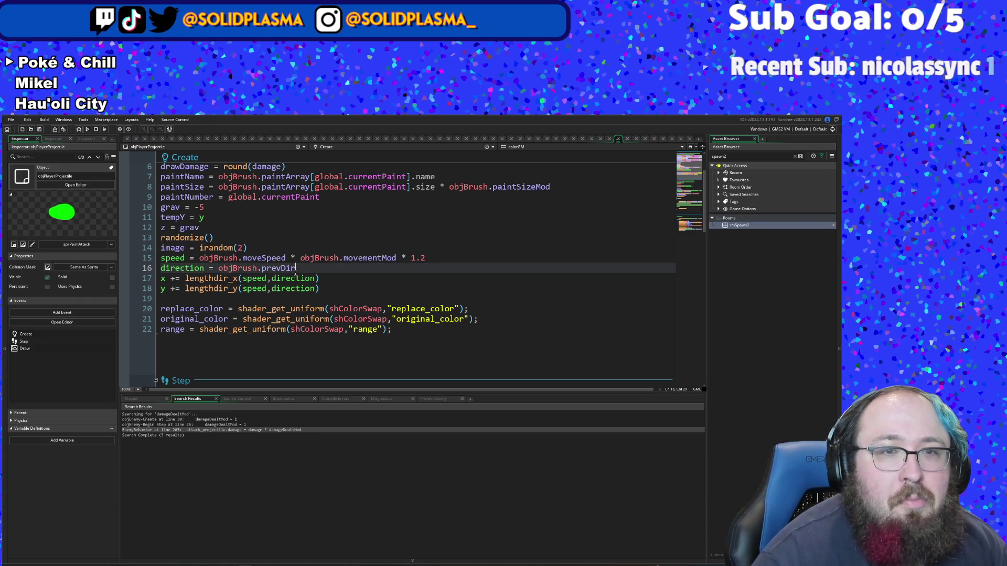
{"action": "left_click", "coordinate": [253, 269]}
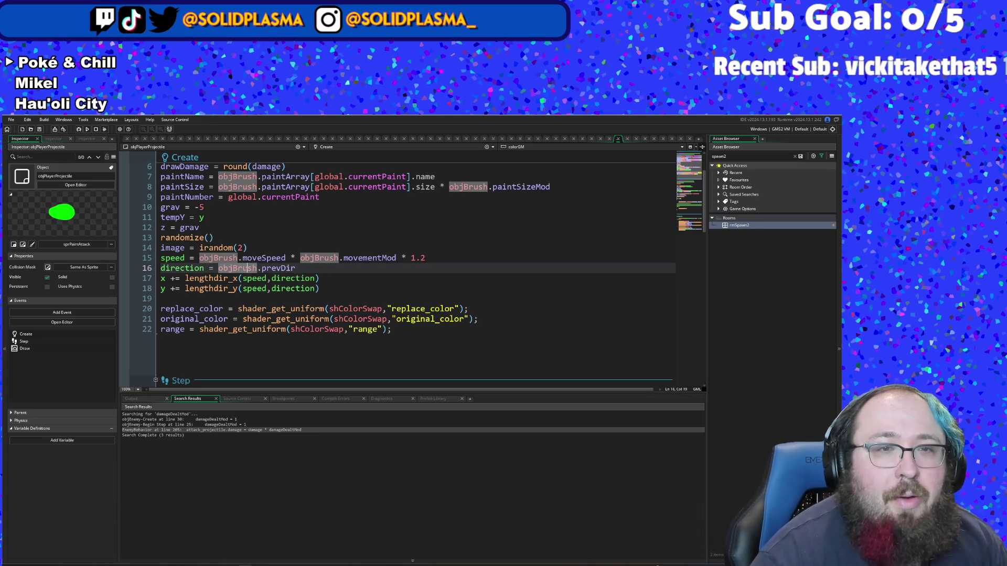
{"action": "left_click", "coordinate": [218, 268]}
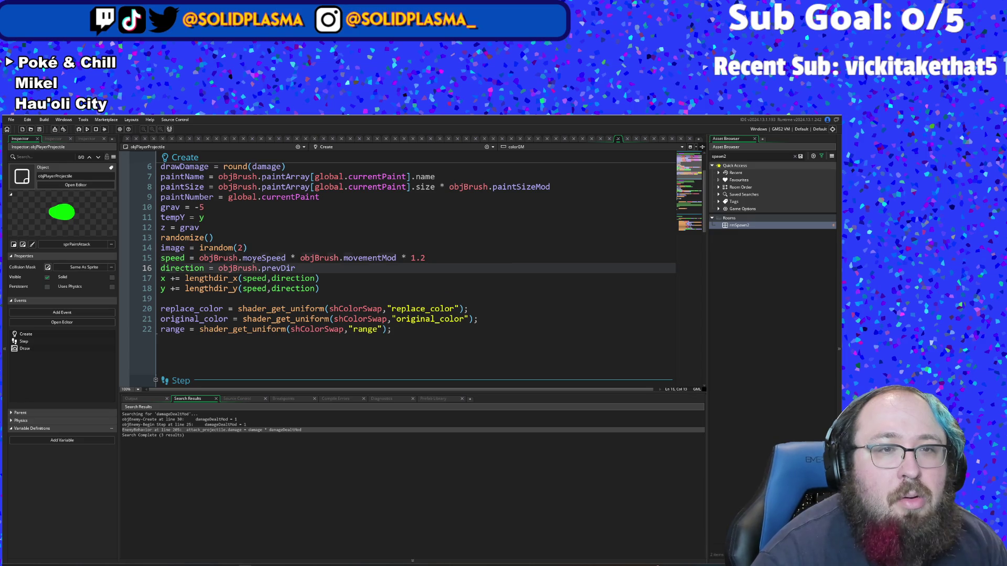
{"action": "left_click", "coordinate": [320, 270]}
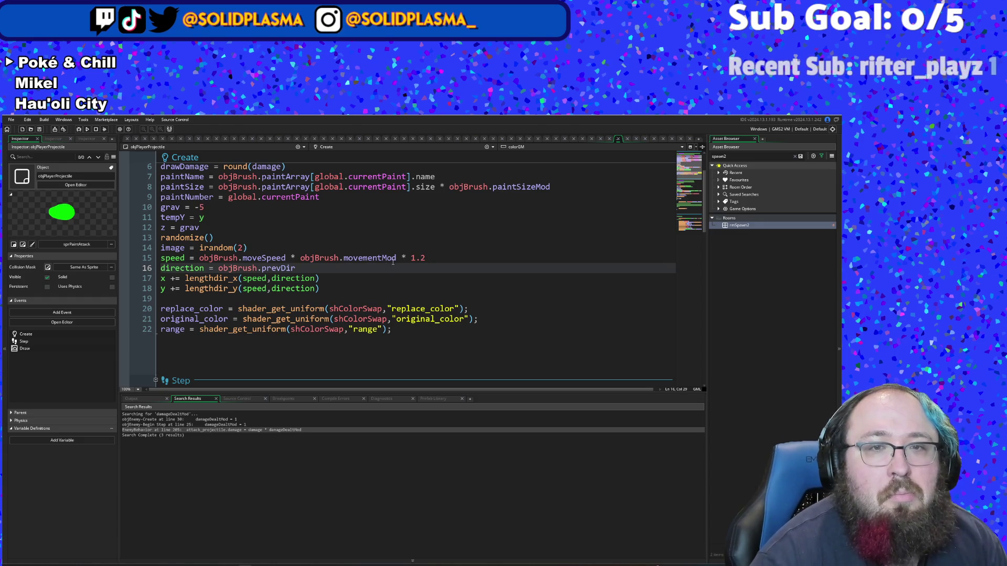
{"action": "left_click", "coordinate": [403, 257]}
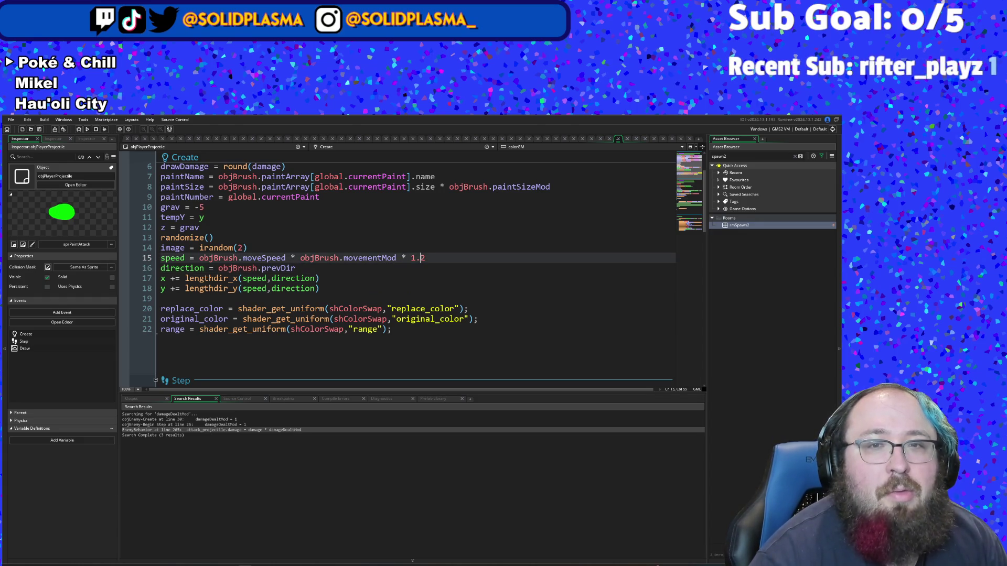
{"action": "left_click_drag", "start_coordinate": [441, 257], "coordinate": [198, 259]}
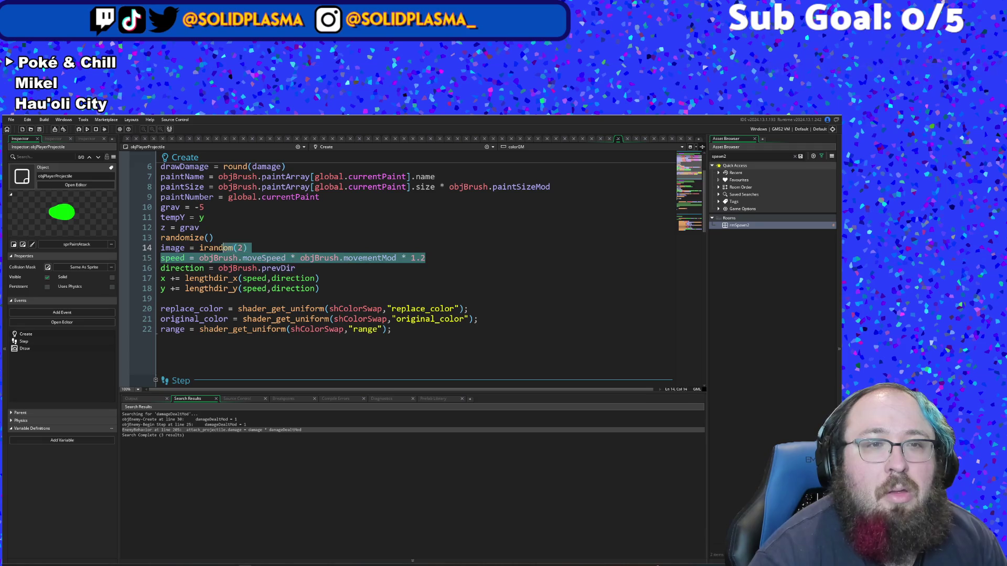
{"action": "left_click", "coordinate": [287, 258]}
{"action": "left_click_drag", "start_coordinate": [286, 258], "coordinate": [427, 258]}
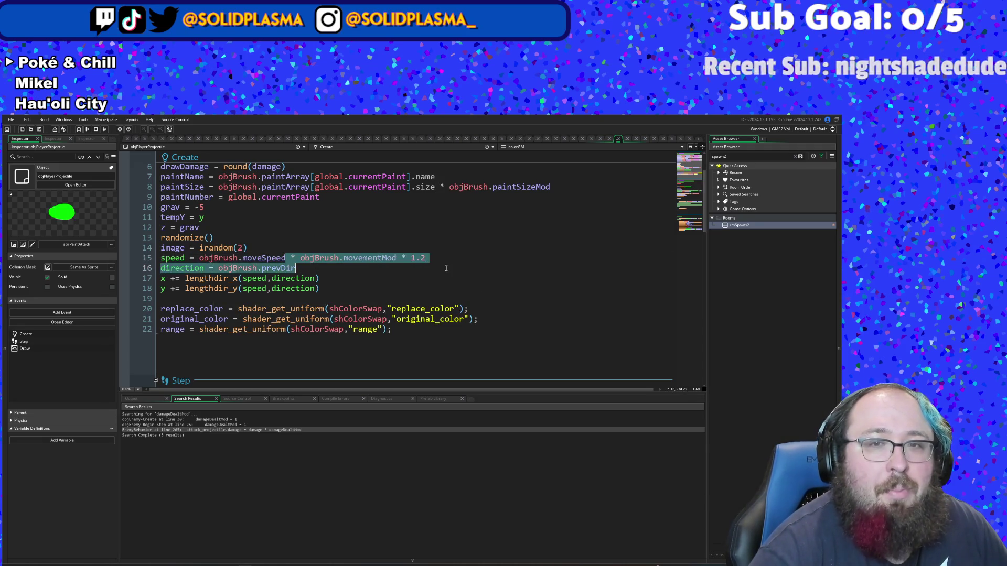
{"action": "right_click", "coordinate": [429, 268]}
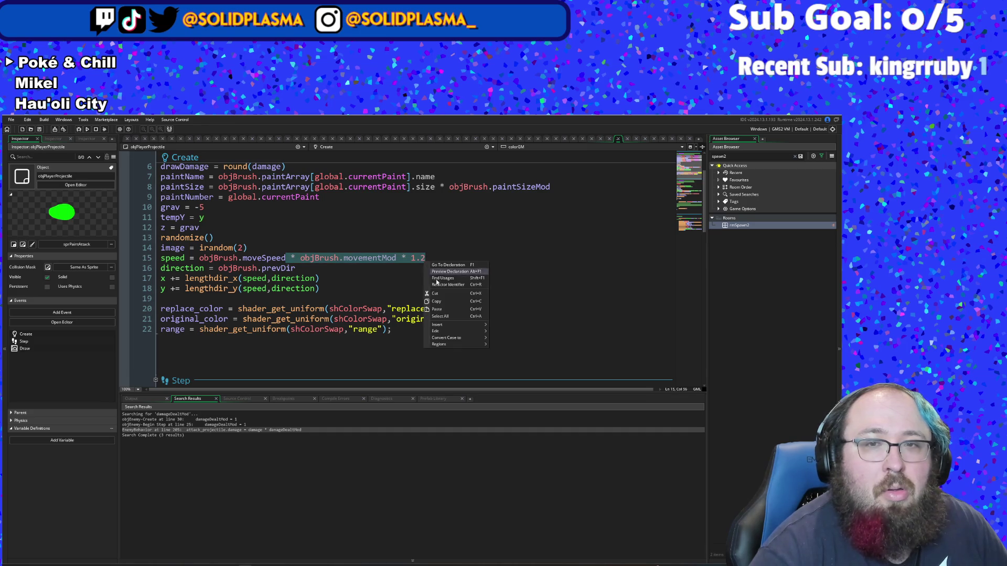
{"action": "left_click", "coordinate": [444, 293]}
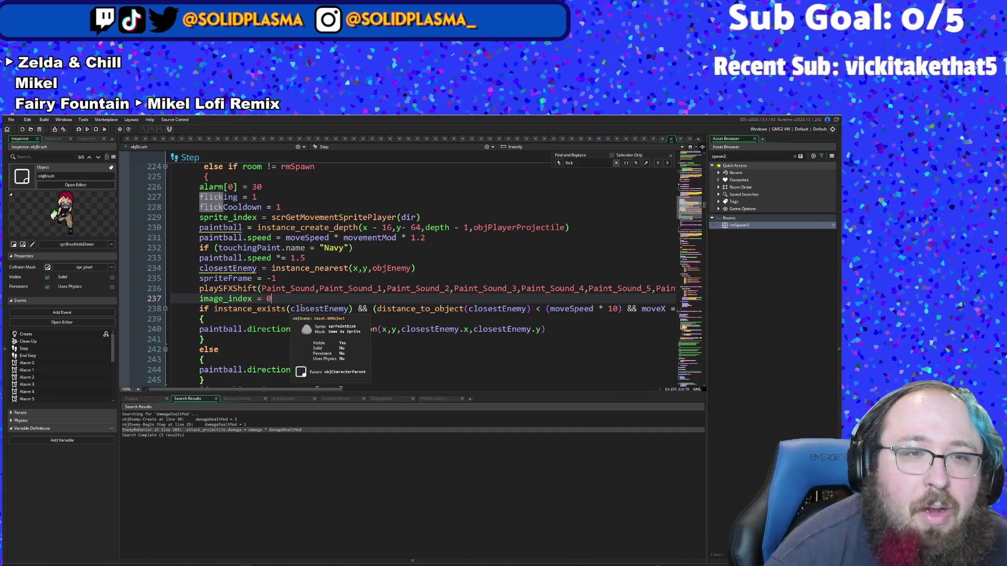
Step: Open a '{' code block under the Navy paint check
{"action": "scroll", "coordinate": [339, 173], "scroll_direction": "down", "scroll_amount": 2}
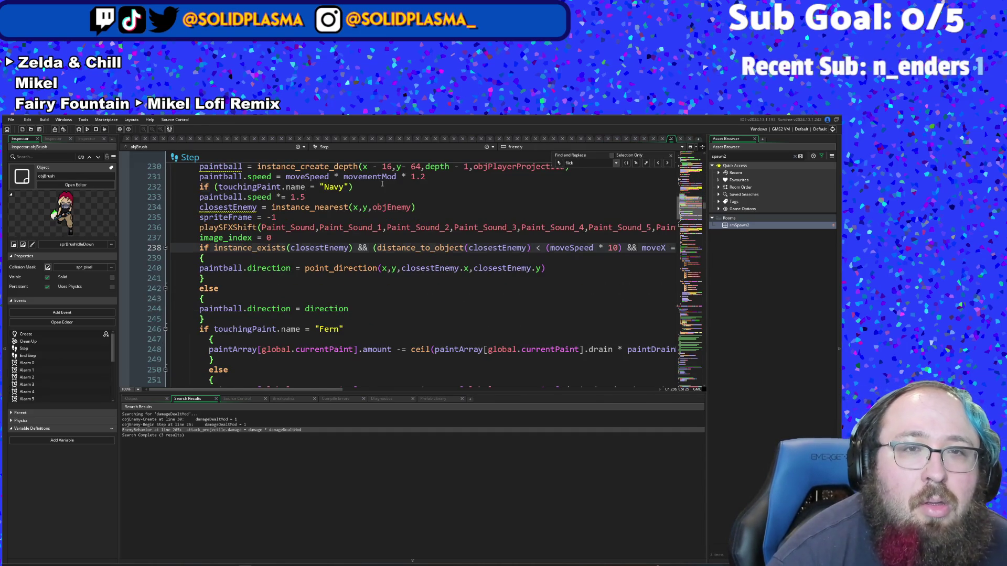
{"action": "left_click", "coordinate": [382, 185]}
{"action": "key", "text": "Return"}
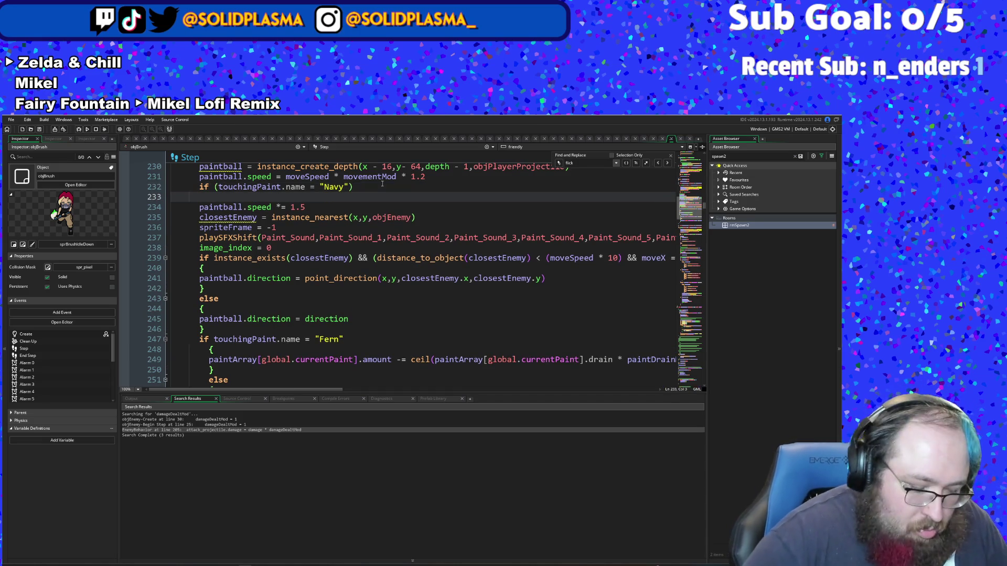
{"action": "type", "text": "{"}
{"action": "key", "text": "Return"}
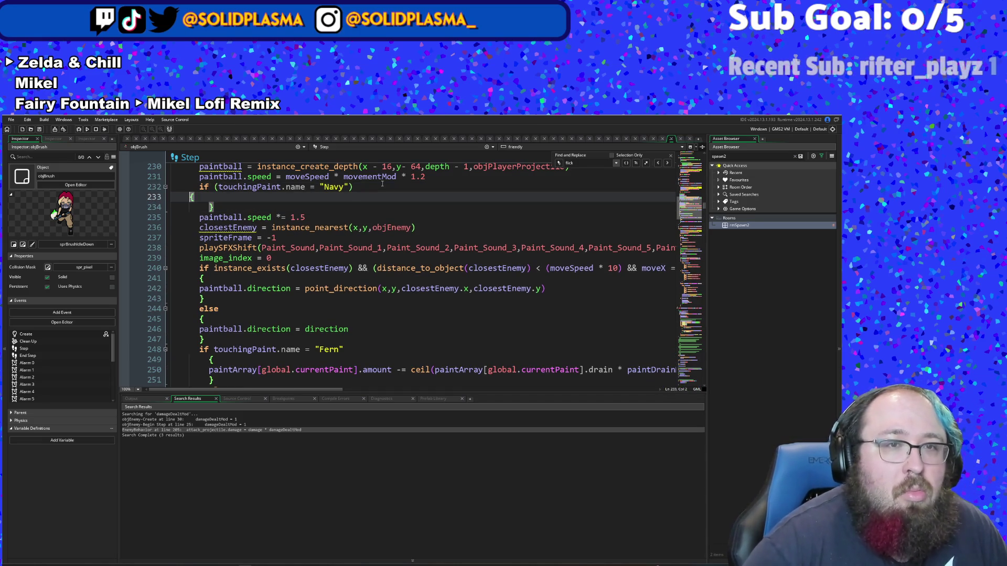
Step: Remove the stray blank line, add '}' after paintball.speed *= 1.5, and indent the boost
{"action": "key", "text": "Down"}
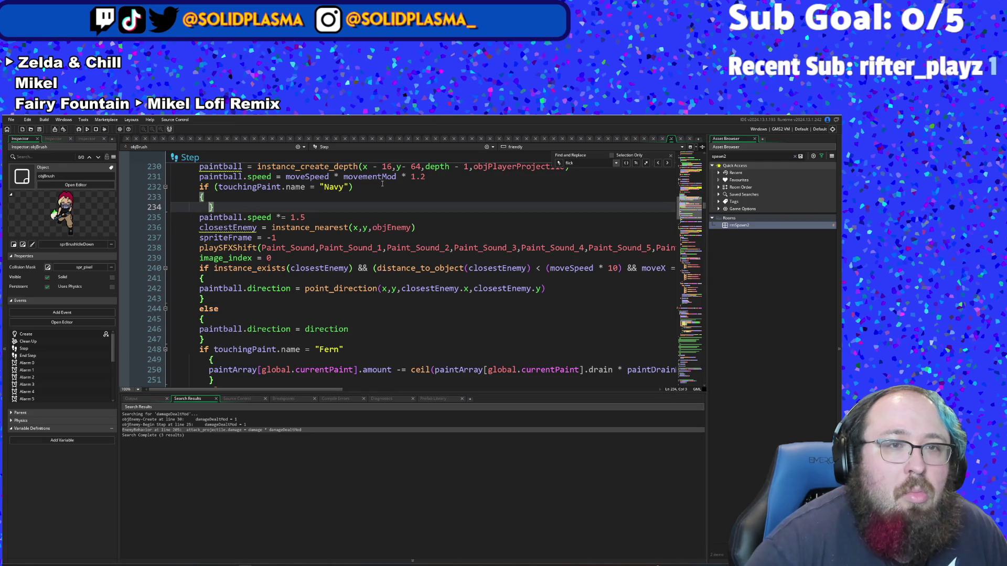
{"action": "key", "text": "Delete"}
{"action": "key", "text": "Down"}
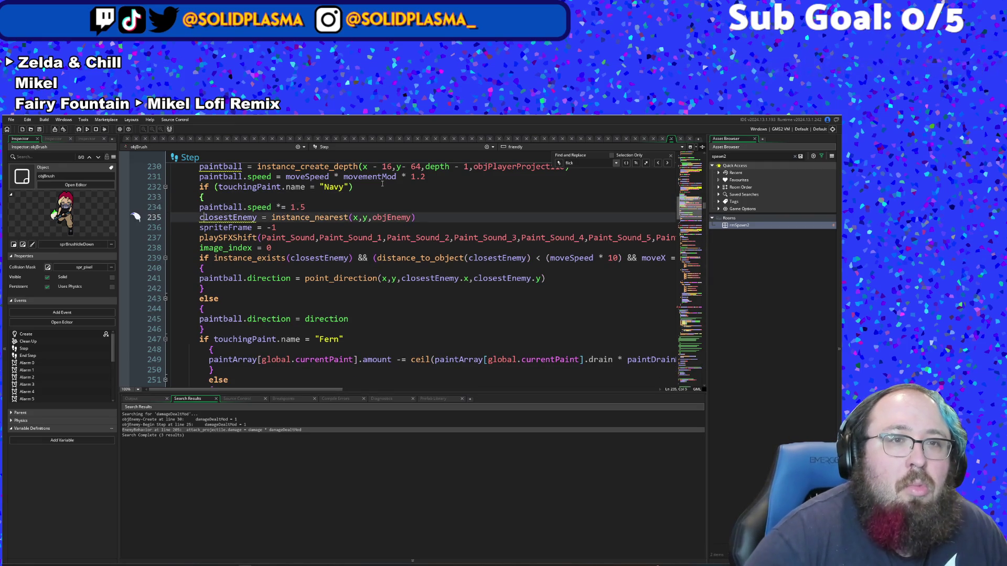
{"action": "key", "text": "Return"}
{"action": "key", "text": "BackSpace"}
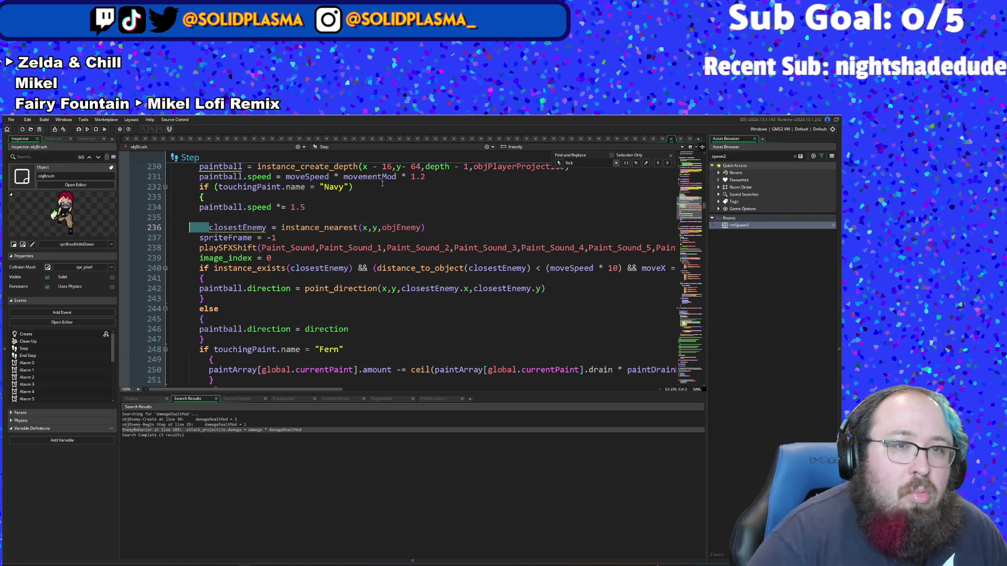
{"action": "key", "text": "ctrl+z"}
{"action": "key", "text": "Up"}
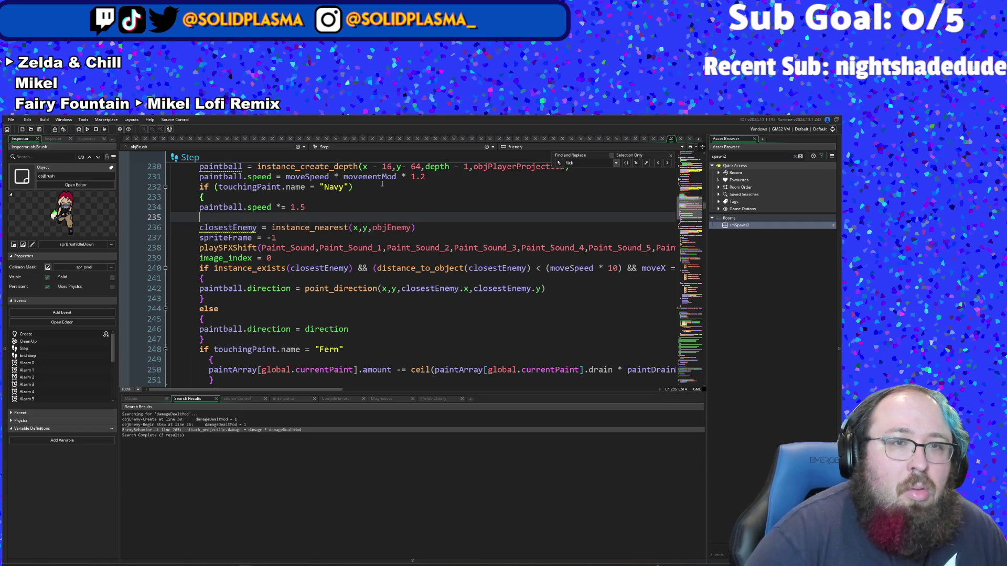
{"action": "type", "text": "}"}
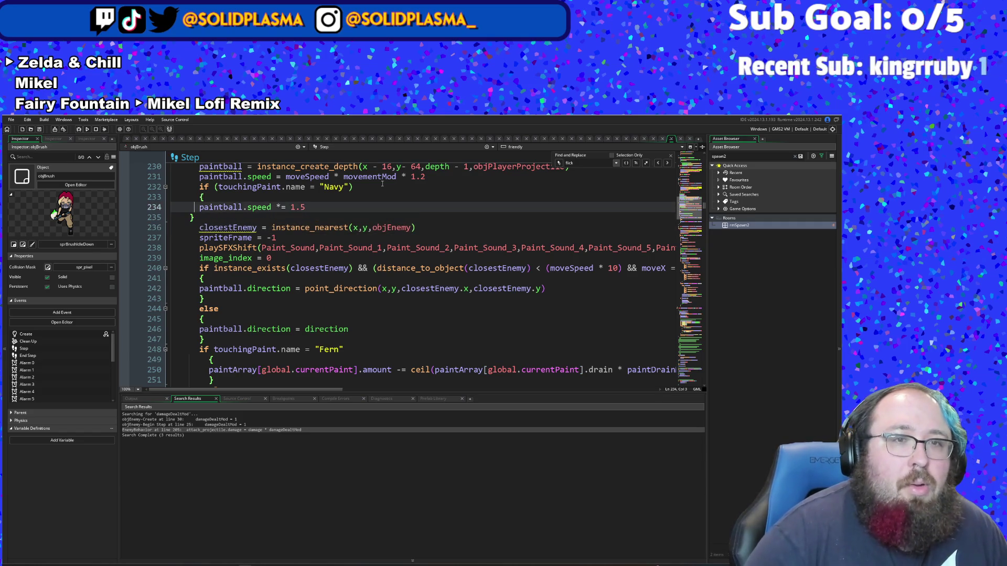
{"action": "key", "text": "Up"}
{"action": "key", "text": "Tab"}
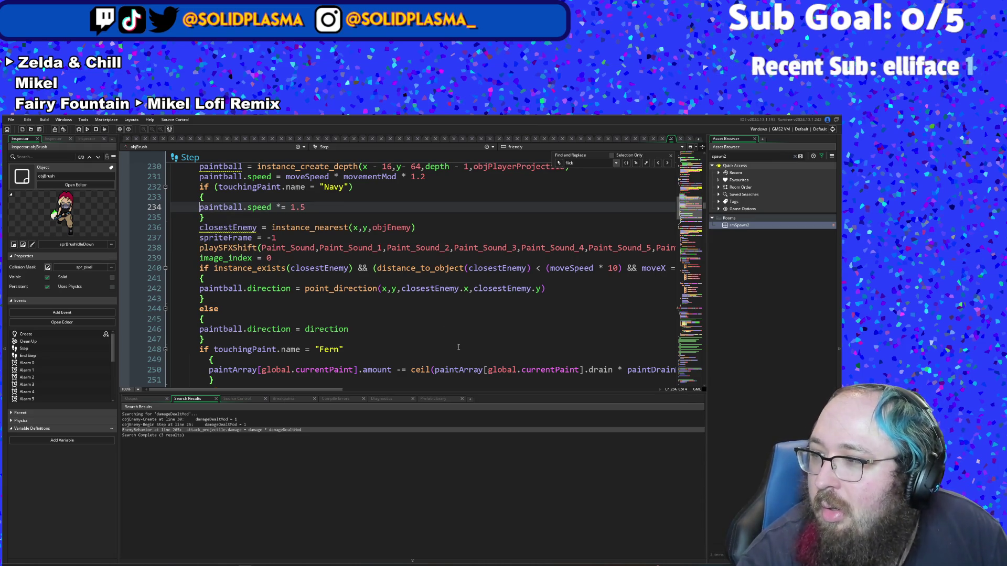
Step: Scroll up to the FrameSkip stat resets and place the caret at the dodgeChance reset
{"action": "scroll", "coordinate": [472, 356], "scroll_direction": "up", "scroll_amount": 15}
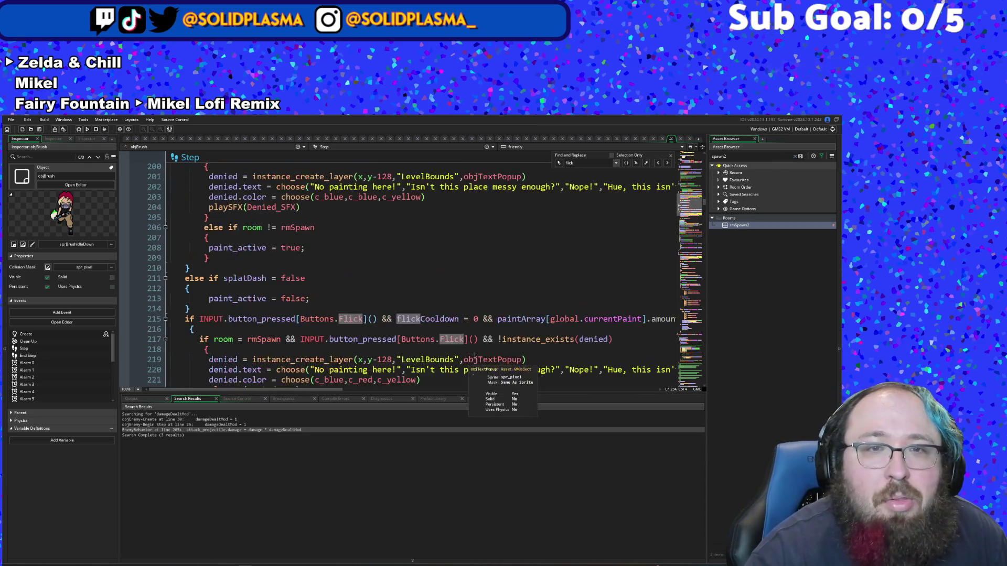
{"action": "scroll", "coordinate": [477, 355], "scroll_direction": "up", "scroll_amount": 20}
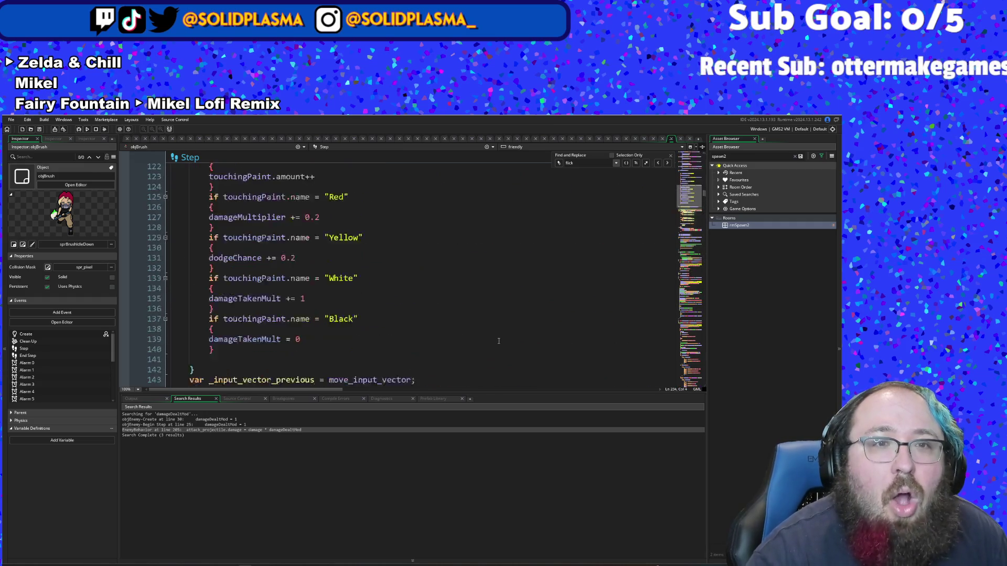
{"action": "scroll", "coordinate": [499, 339], "scroll_direction": "up", "scroll_amount": 18}
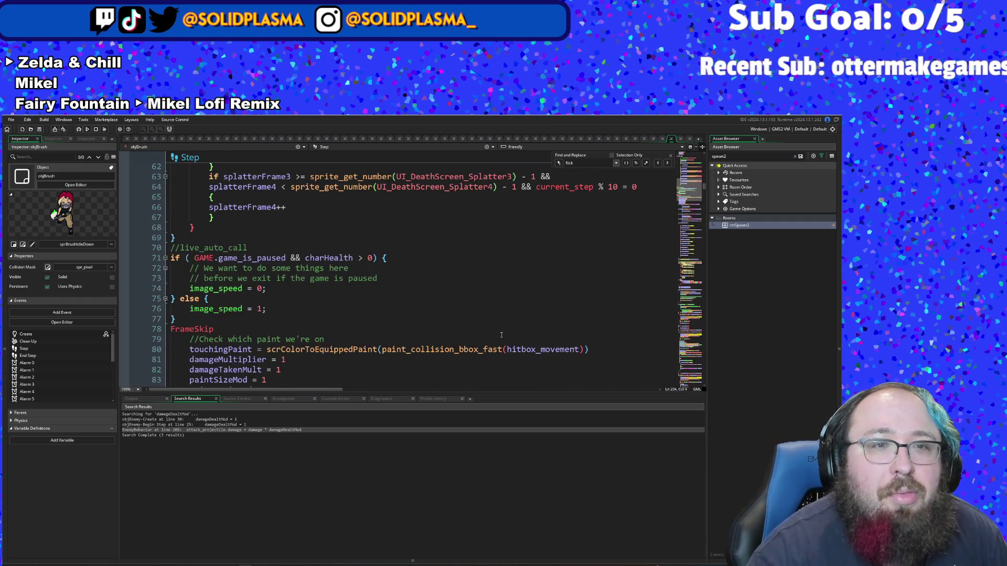
{"action": "scroll", "coordinate": [501, 334], "scroll_direction": "up", "scroll_amount": 15}
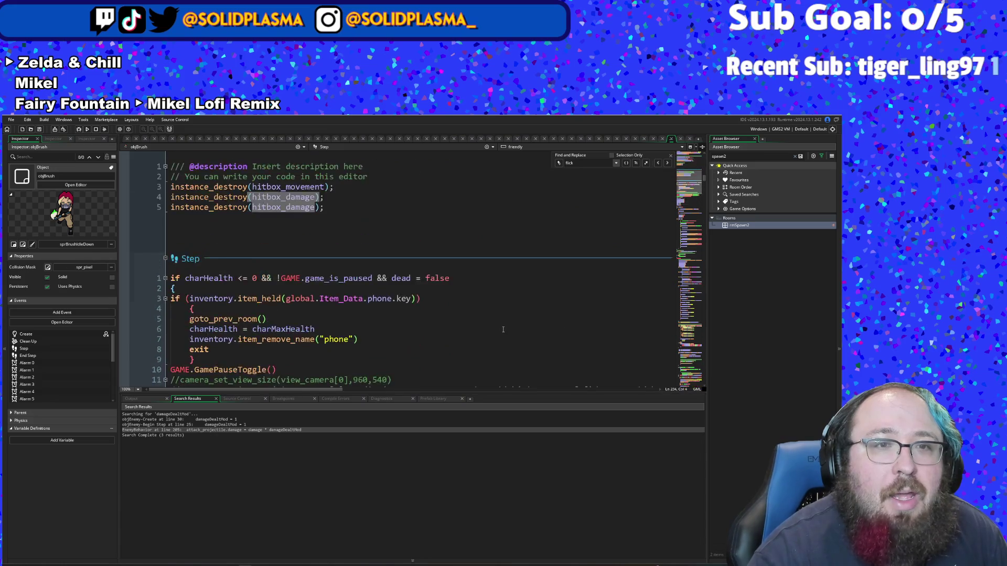
{"action": "scroll", "coordinate": [502, 328], "scroll_direction": "down", "scroll_amount": 15}
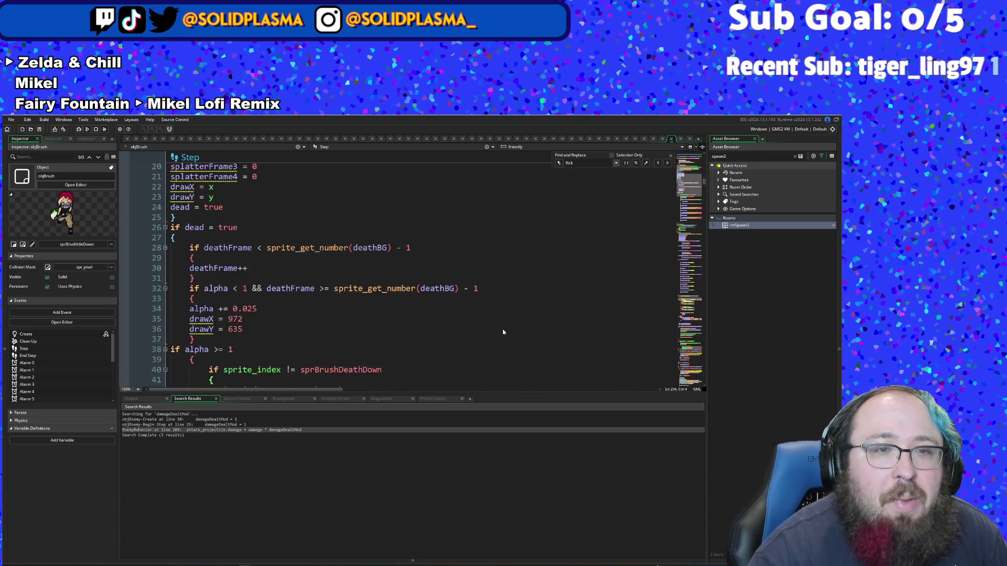
{"action": "scroll", "coordinate": [503, 329], "scroll_direction": "down", "scroll_amount": 9}
{"action": "left_click", "coordinate": [343, 310]}
{"action": "left_click", "coordinate": [238, 289]}
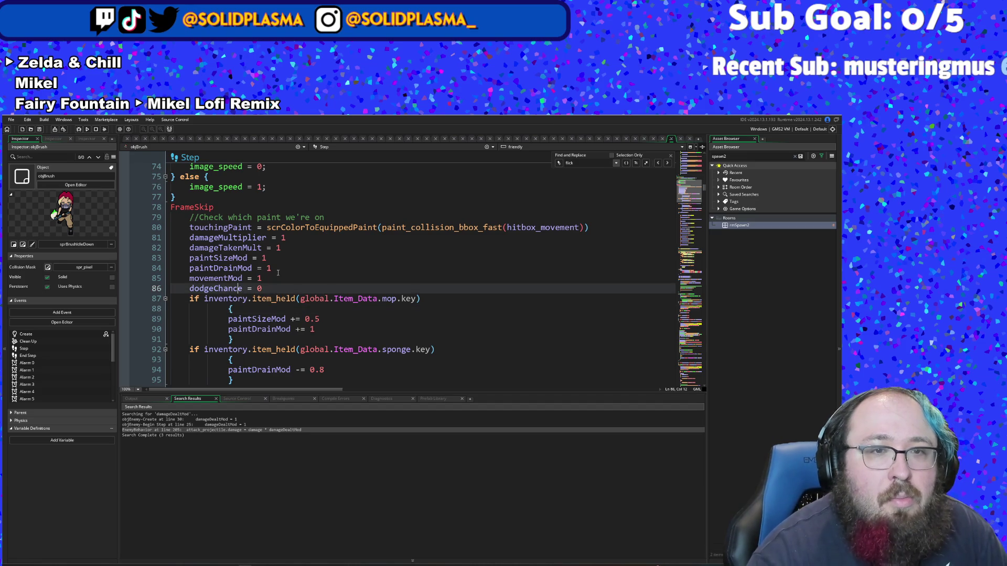
Step: Add an indented dashDistMod = 0 line after paintDrainMod = 1 using autocomplete
{"action": "left_click", "coordinate": [278, 271]}
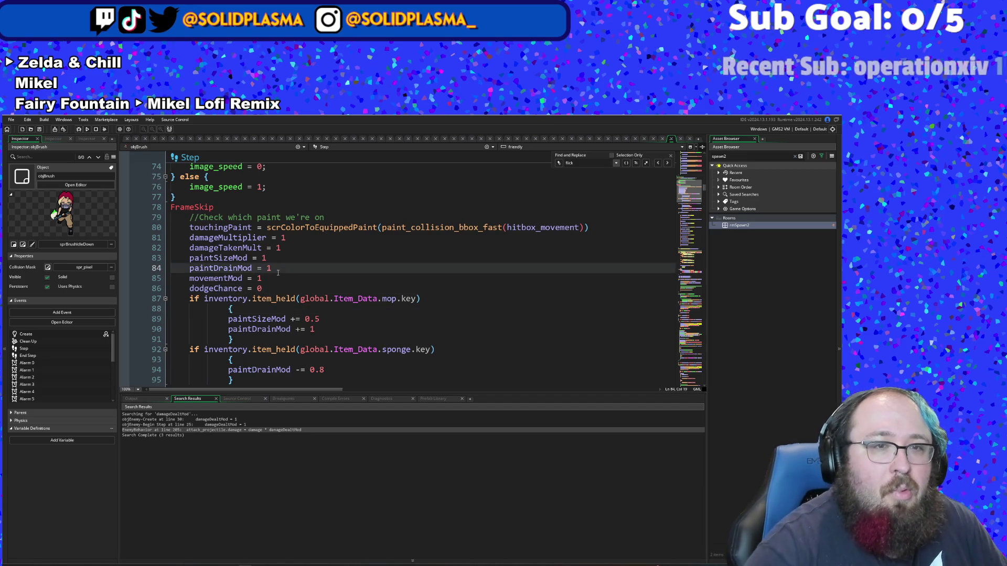
{"action": "key", "text": "Return"}
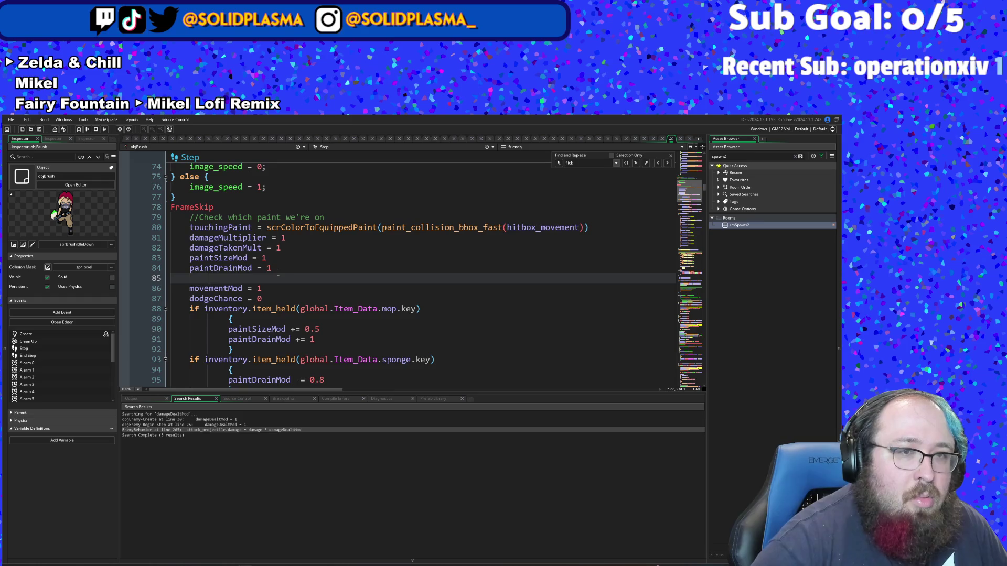
{"action": "key", "text": "BackSpace"}
{"action": "key", "text": "BackSpace"}
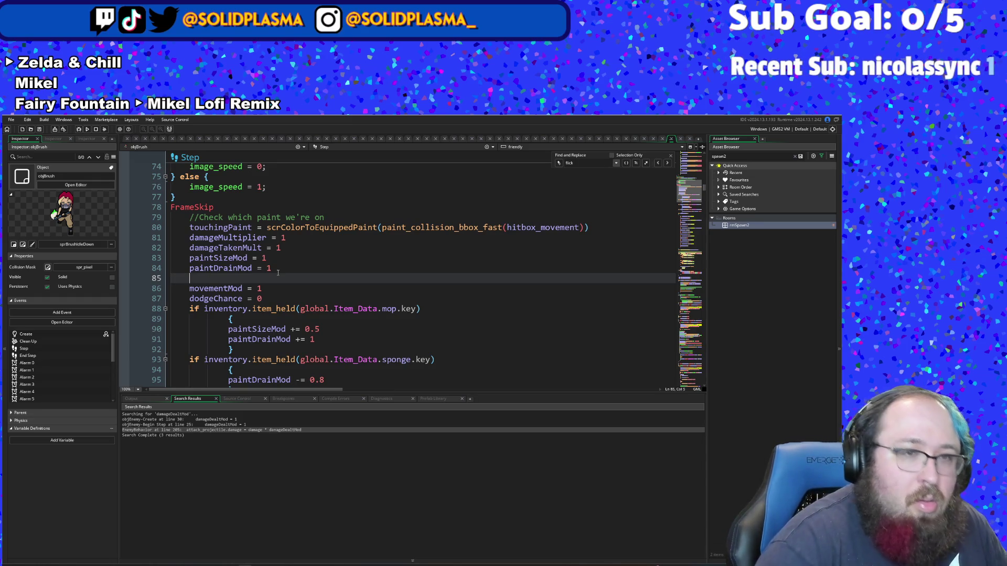
{"action": "key", "text": "Tab"}
{"action": "type", "text": "dash"}
{"action": "key", "text": "Down"}
{"action": "key", "text": "Down"}
{"action": "key", "text": "Return"}
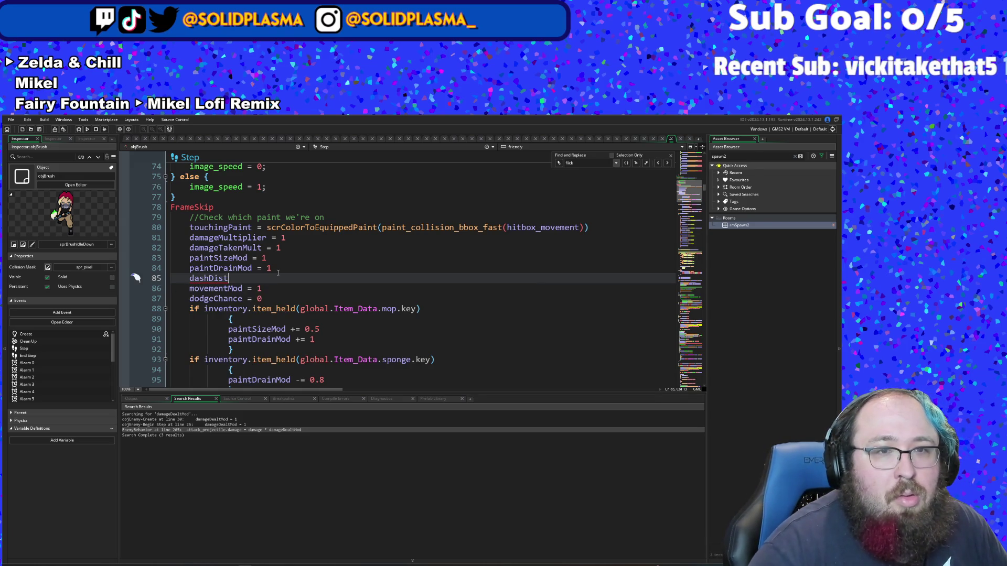
{"action": "type", "text": "Mod"}
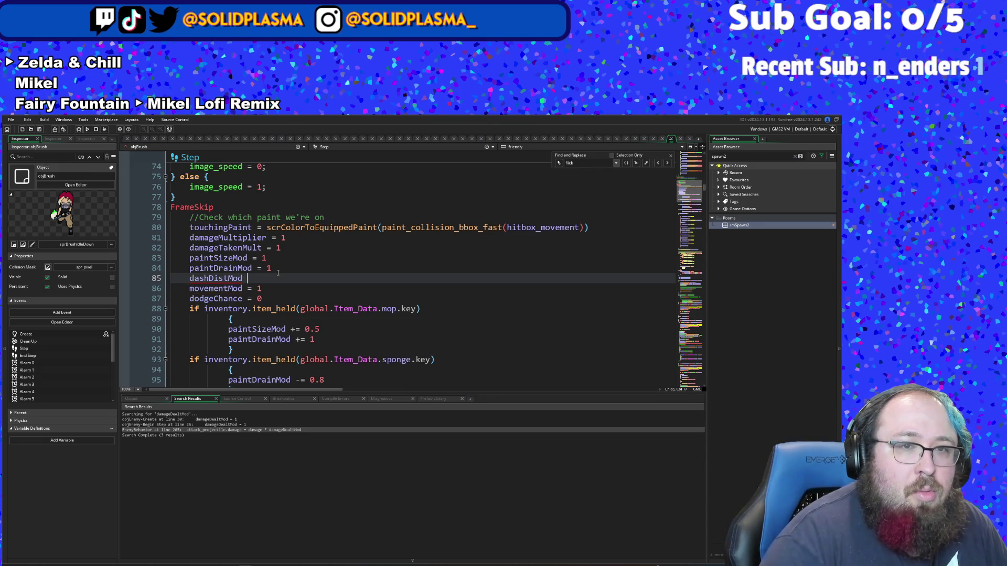
{"action": "type", "text": " = 0"}
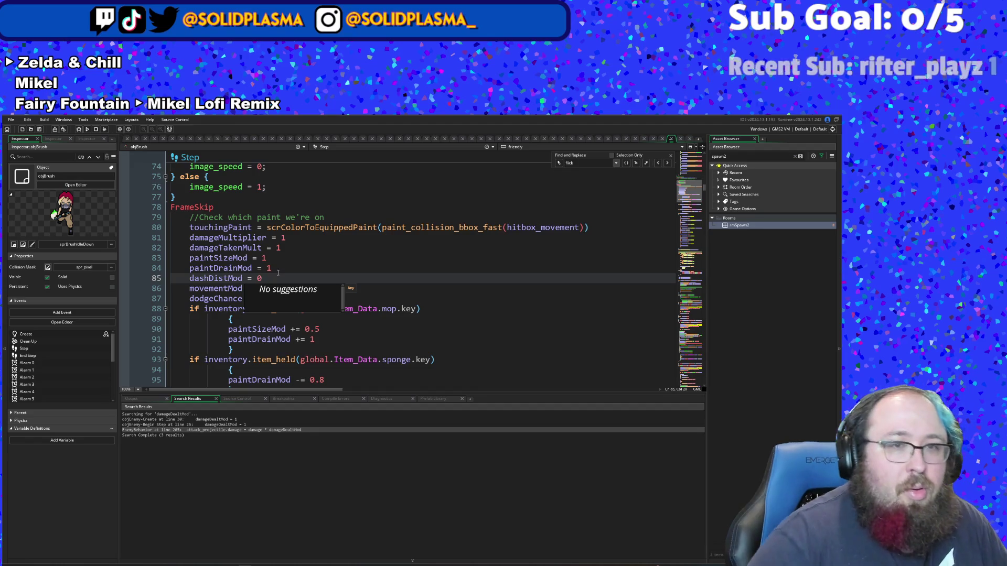
{"action": "left_click", "coordinate": [279, 264]}
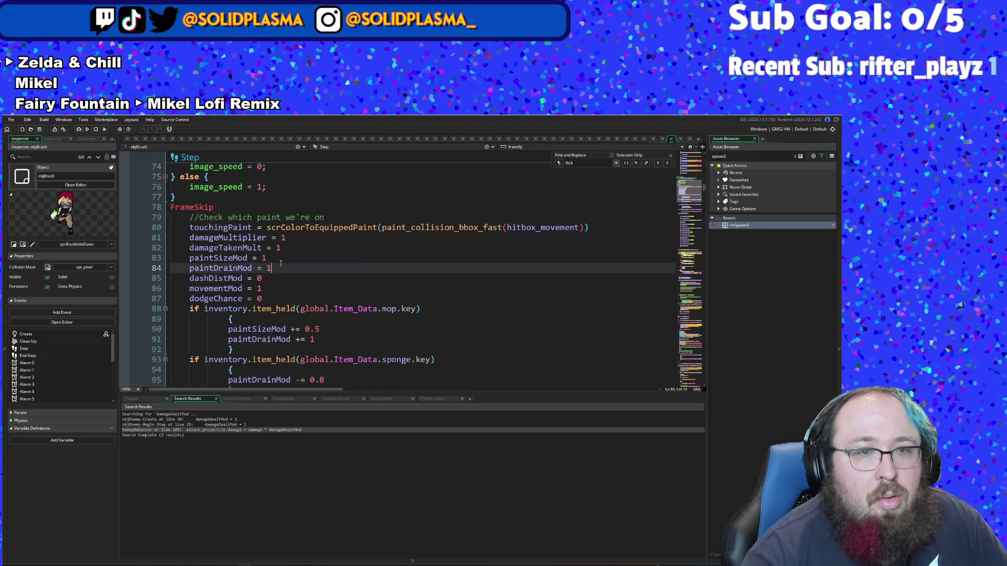
Step: Change the new reset value so it reads dashDistMod = 1
{"action": "scroll", "coordinate": [280, 264], "scroll_direction": "up", "scroll_amount": 3}
{"action": "scroll", "coordinate": [272, 278], "scroll_direction": "down", "scroll_amount": 3}
{"action": "left_click_drag", "start_coordinate": [267, 278], "coordinate": [176, 277]}
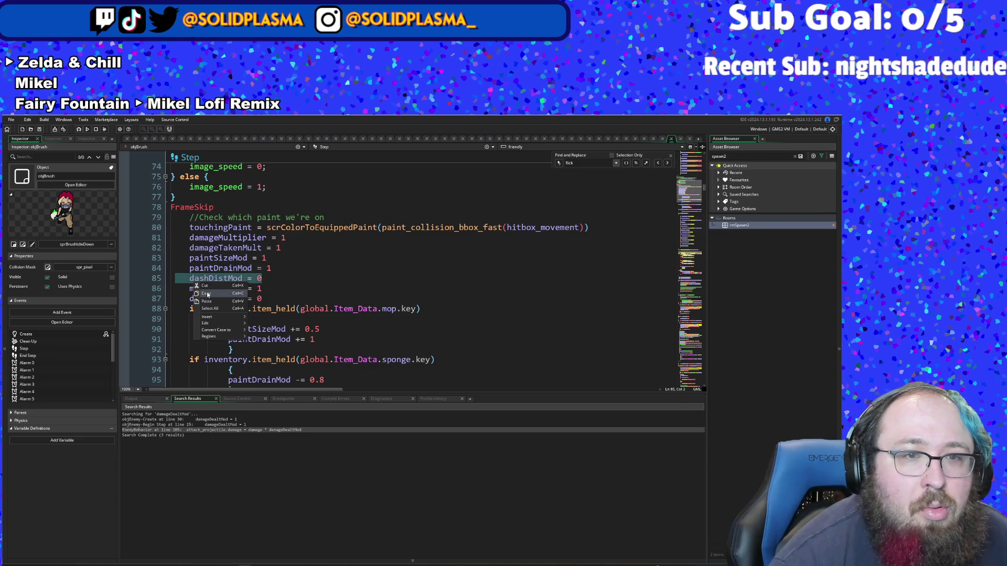
{"action": "scroll", "coordinate": [244, 273], "scroll_direction": "up", "scroll_amount": 8}
{"action": "scroll", "coordinate": [244, 272], "scroll_direction": "up", "scroll_amount": 15}
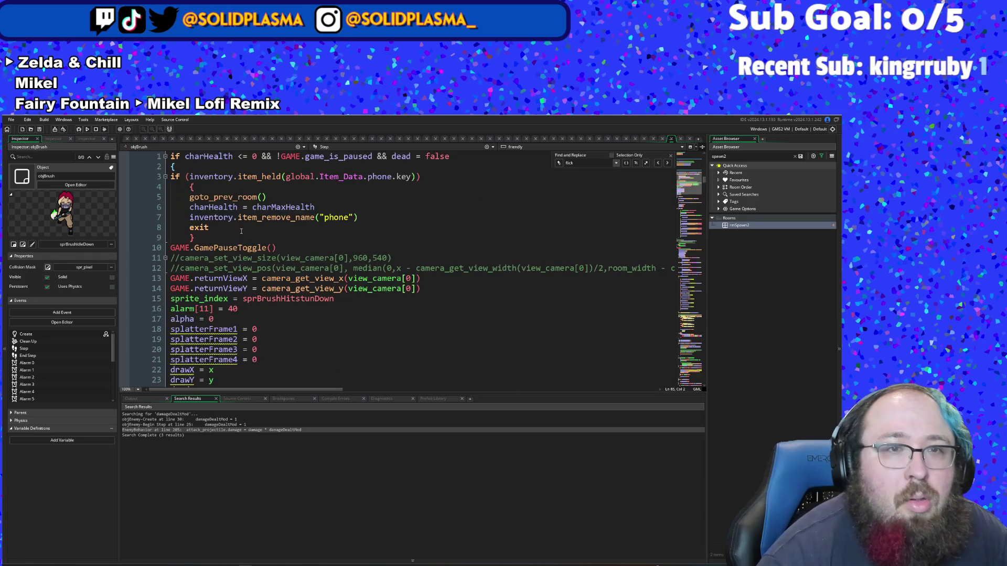
{"action": "scroll", "coordinate": [244, 209], "scroll_direction": "down", "scroll_amount": 20}
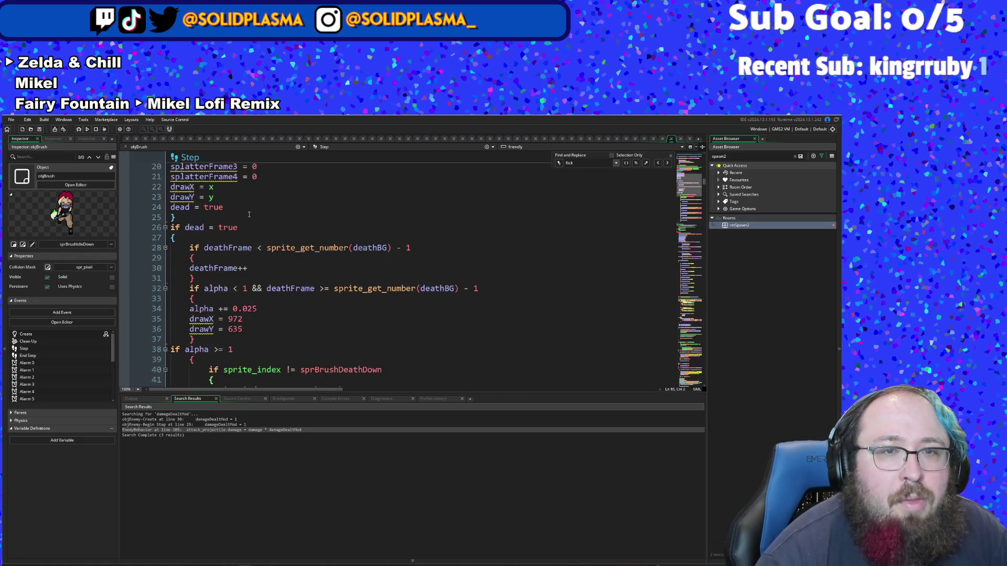
{"action": "scroll", "coordinate": [252, 217], "scroll_direction": "down", "scroll_amount": 4}
{"action": "scroll", "coordinate": [242, 259], "scroll_direction": "up", "scroll_amount": 4}
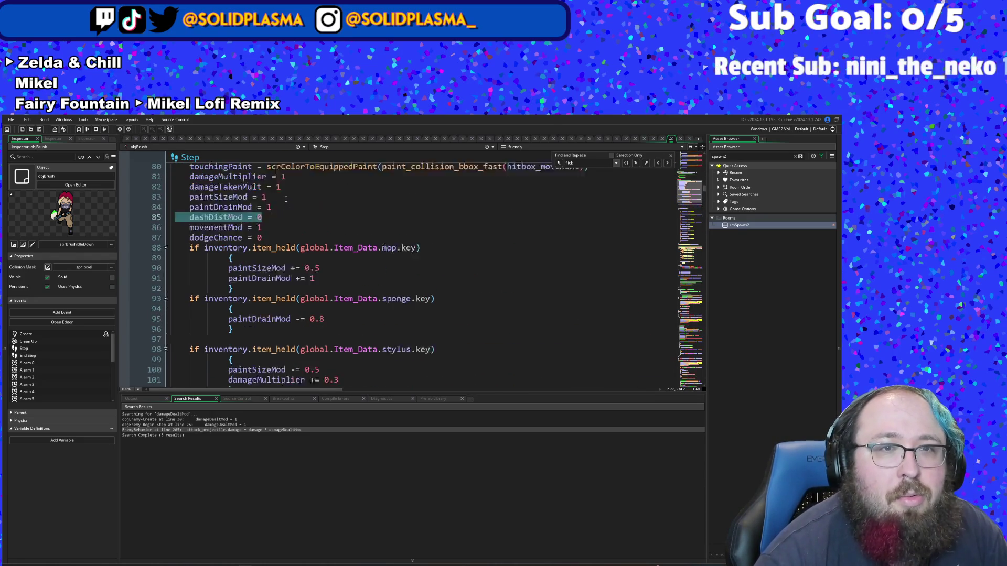
{"action": "left_click", "coordinate": [269, 279]}
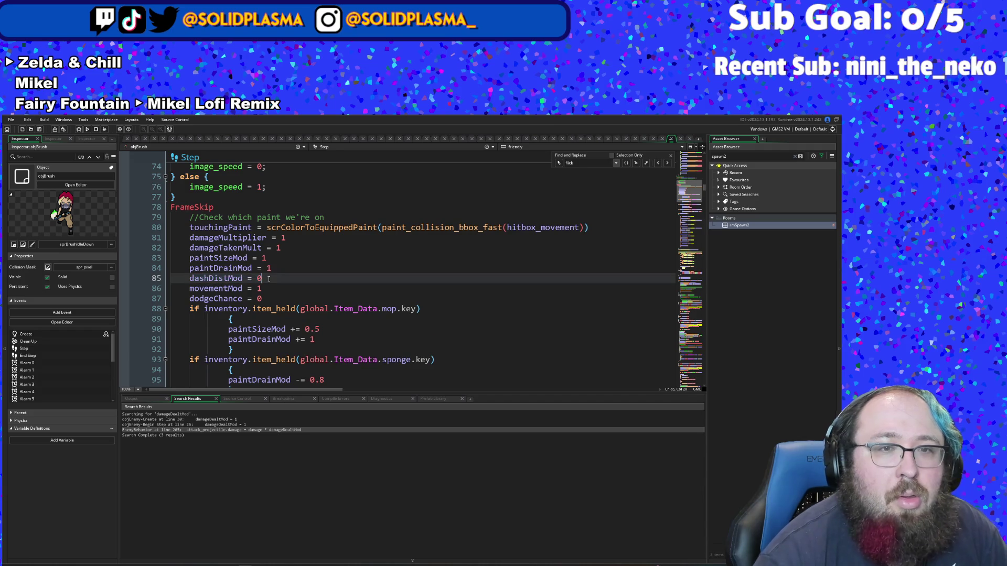
{"action": "key", "text": "BackSpace"}
{"action": "type", "text": "1"}
{"action": "left_click_drag", "start_coordinate": [262, 278], "coordinate": [185, 278]}
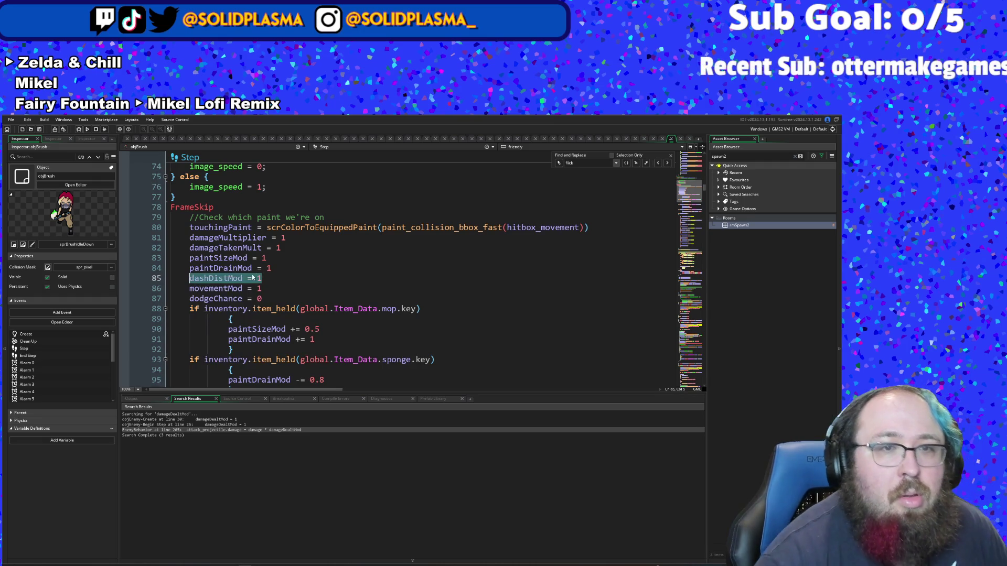
Step: Add dashDistMod = 1 on a new line after movementMod = 1 in the Stats block
{"action": "scroll", "coordinate": [253, 277], "scroll_direction": "up", "scroll_amount": 20}
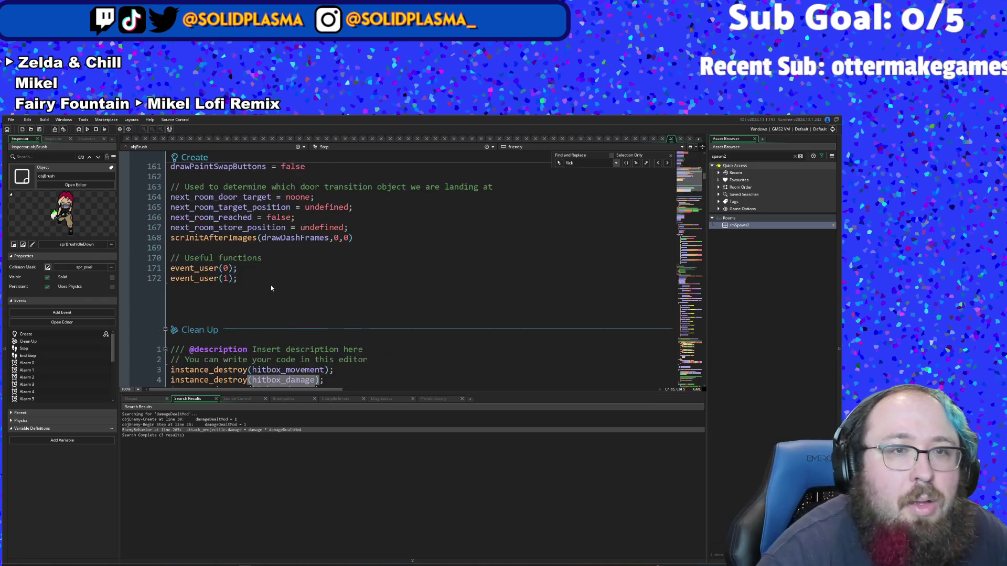
{"action": "scroll", "coordinate": [270, 289], "scroll_direction": "up", "scroll_amount": 10}
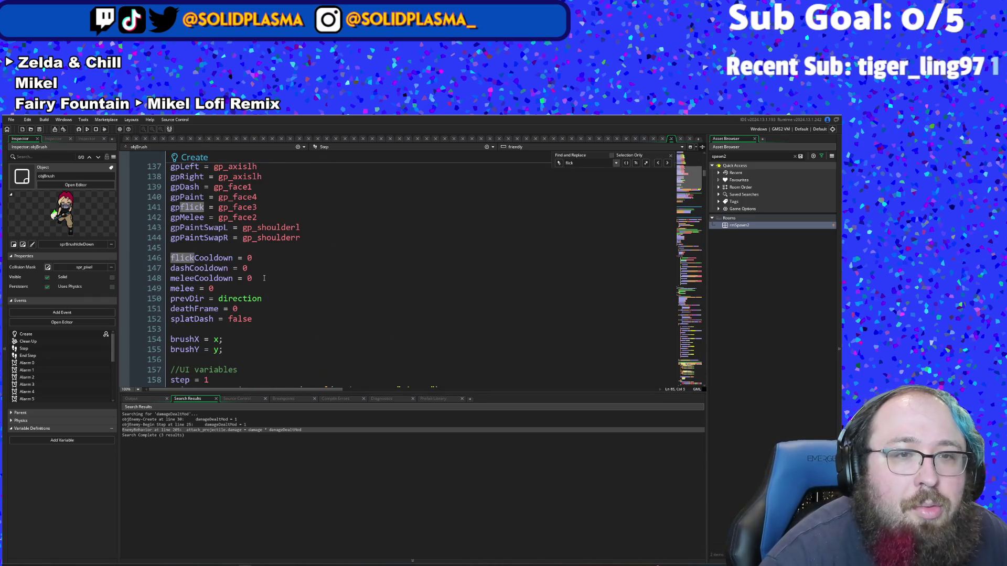
{"action": "scroll", "coordinate": [264, 278], "scroll_direction": "up", "scroll_amount": 8}
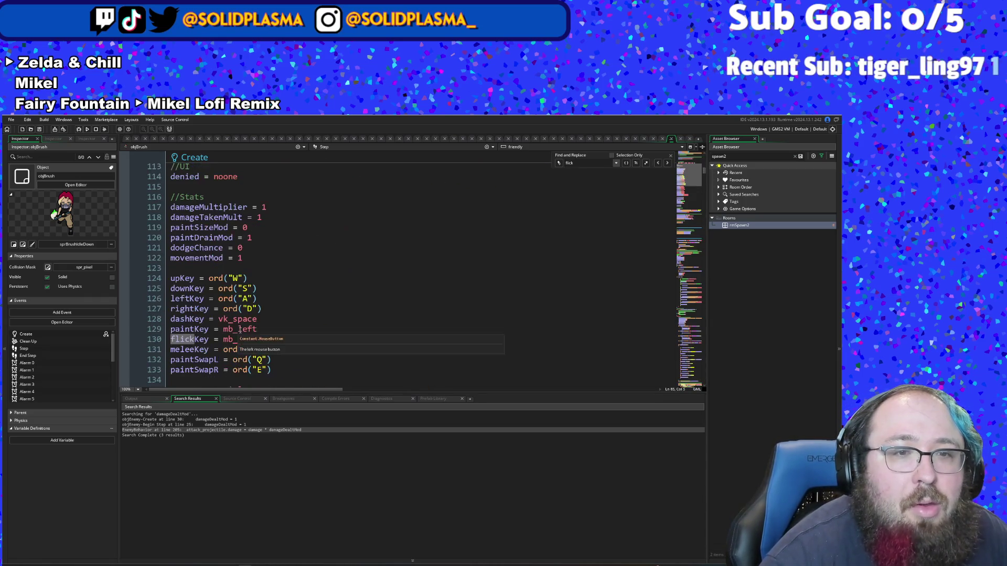
{"action": "type", "text": "right"}
{"action": "left_click", "coordinate": [253, 258]}
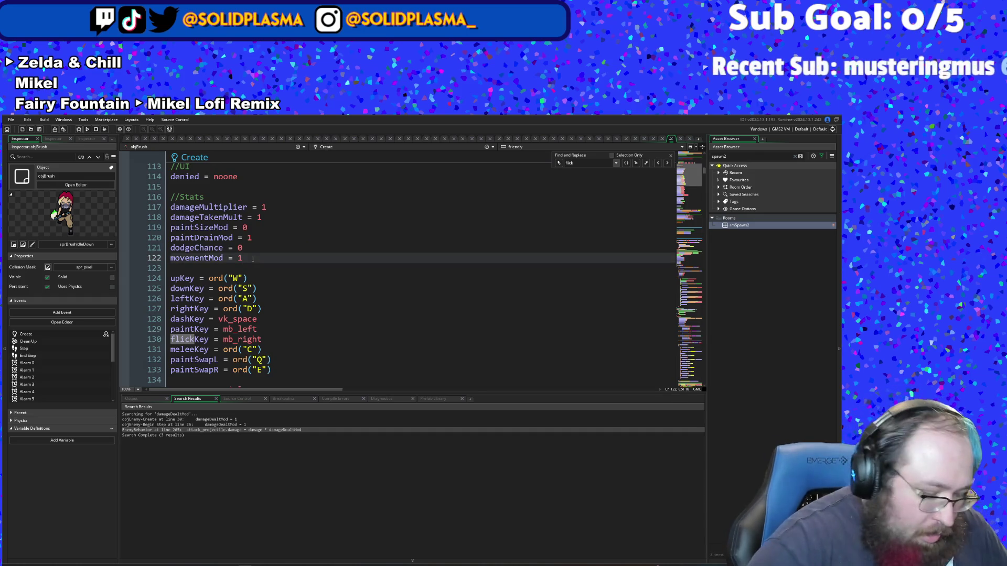
{"action": "key", "text": "Return"}
{"action": "type", "text": "dashDistMod = 1"}
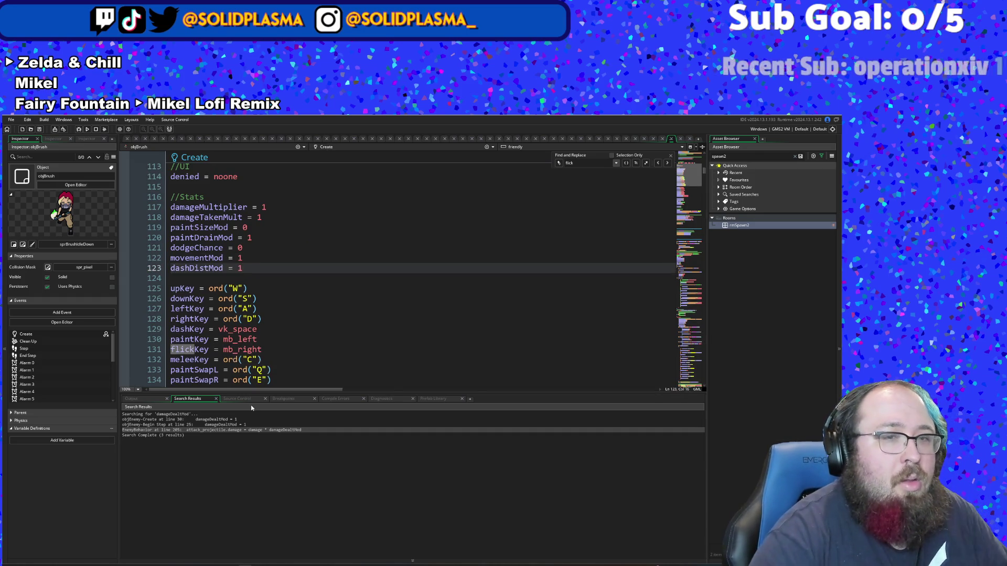
{"action": "scroll", "coordinate": [314, 297], "scroll_direction": "down", "scroll_amount": 6}
{"action": "scroll", "coordinate": [314, 296], "scroll_direction": "down", "scroll_amount": 20}
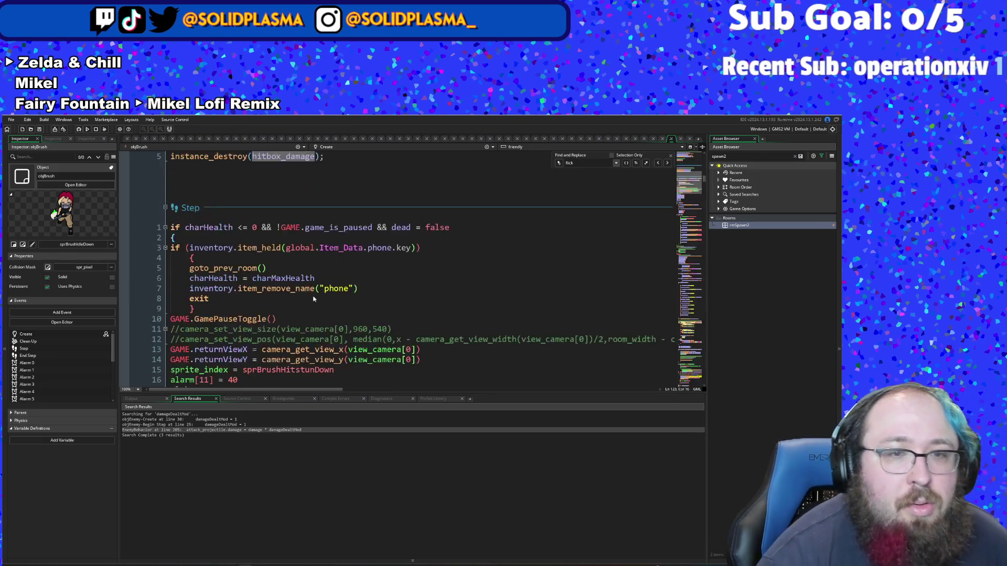
{"action": "scroll", "coordinate": [314, 299], "scroll_direction": "down", "scroll_amount": 8}
{"action": "scroll", "coordinate": [284, 250], "scroll_direction": "up", "scroll_amount": 2}
{"action": "left_click", "coordinate": [283, 250]}
{"action": "scroll", "coordinate": [284, 251], "scroll_direction": "up", "scroll_amount": 2}
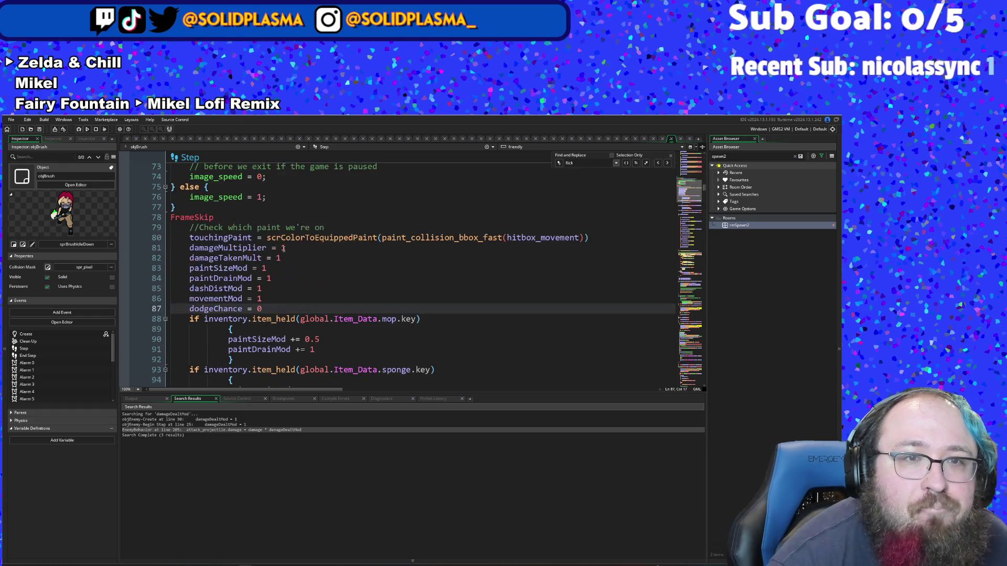
{"action": "left_click", "coordinate": [279, 309]}
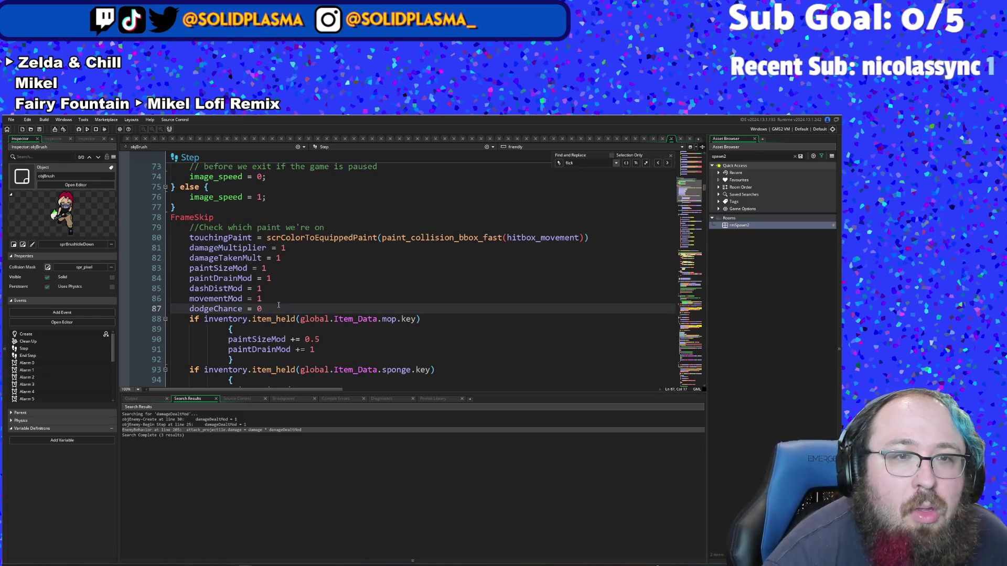
{"action": "scroll", "coordinate": [279, 299], "scroll_direction": "down", "scroll_amount": 2}
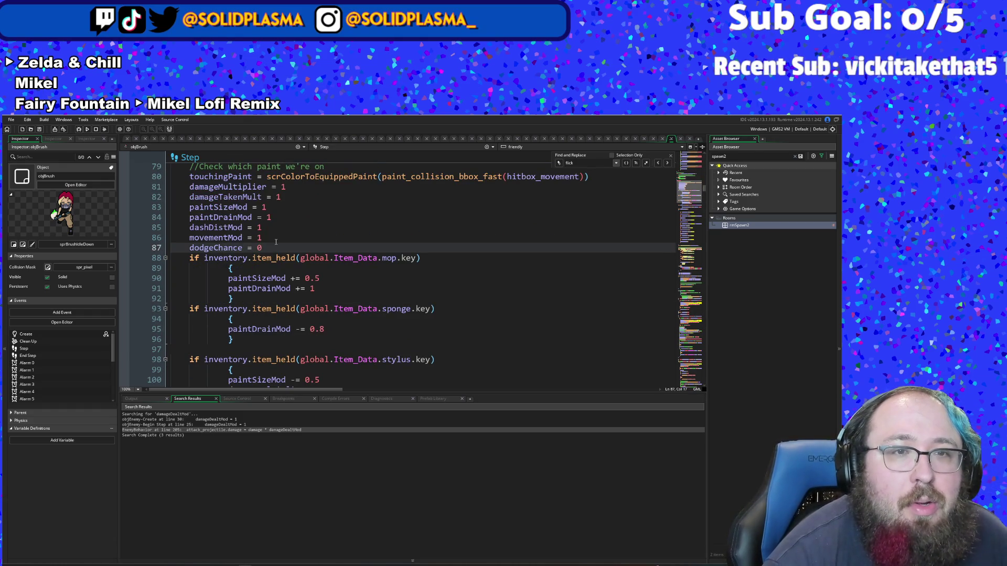
{"action": "scroll", "coordinate": [275, 242], "scroll_direction": "down", "scroll_amount": 10}
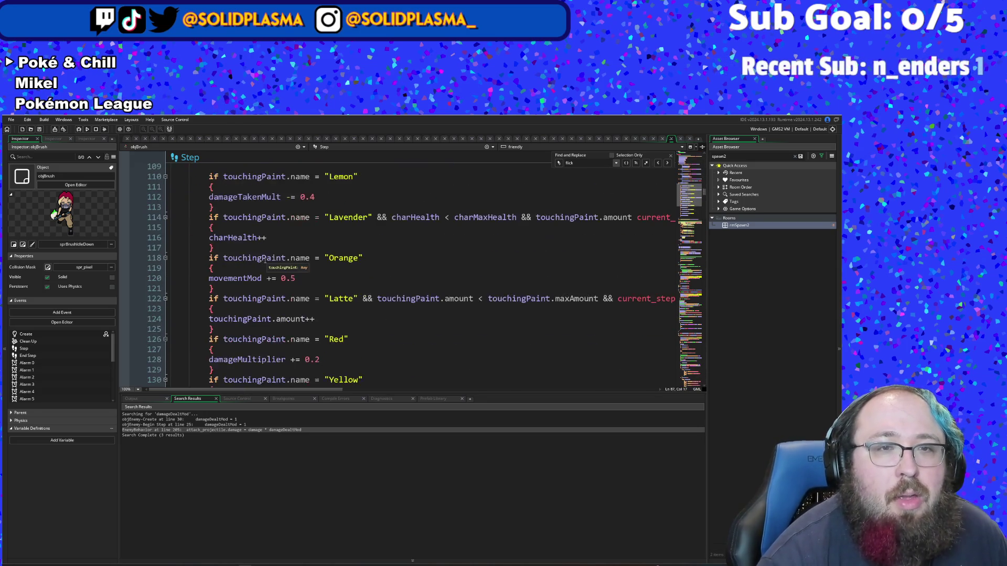
Step: Duplicate the Orange paint check block directly below itself in objBrush's Step event
{"action": "left_click_drag", "start_coordinate": [228, 289], "coordinate": [171, 258]}
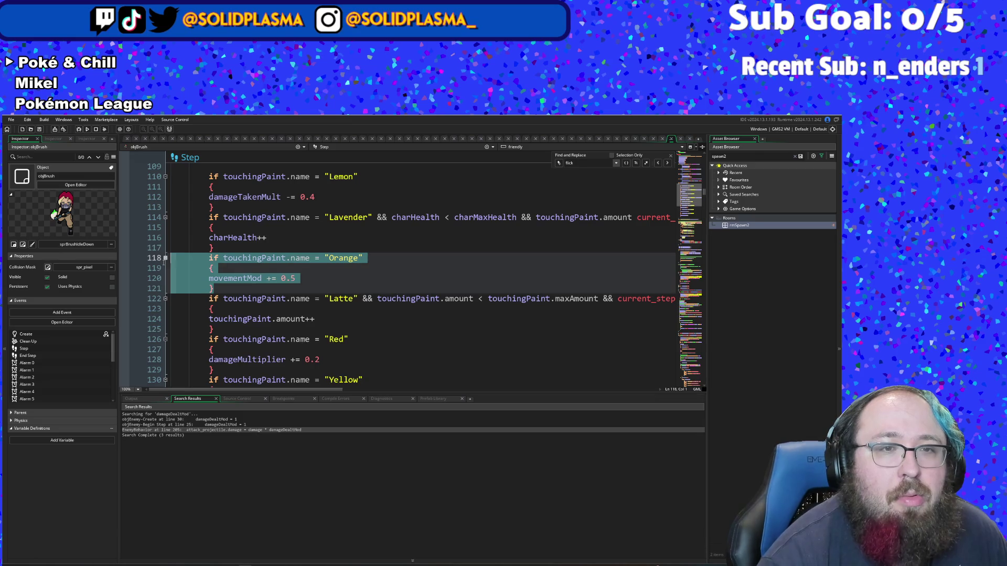
{"action": "right_click", "coordinate": [212, 271]}
{"action": "left_click", "coordinate": [223, 282]}
{"action": "left_click", "coordinate": [222, 292]}
{"action": "key", "text": "Return"}
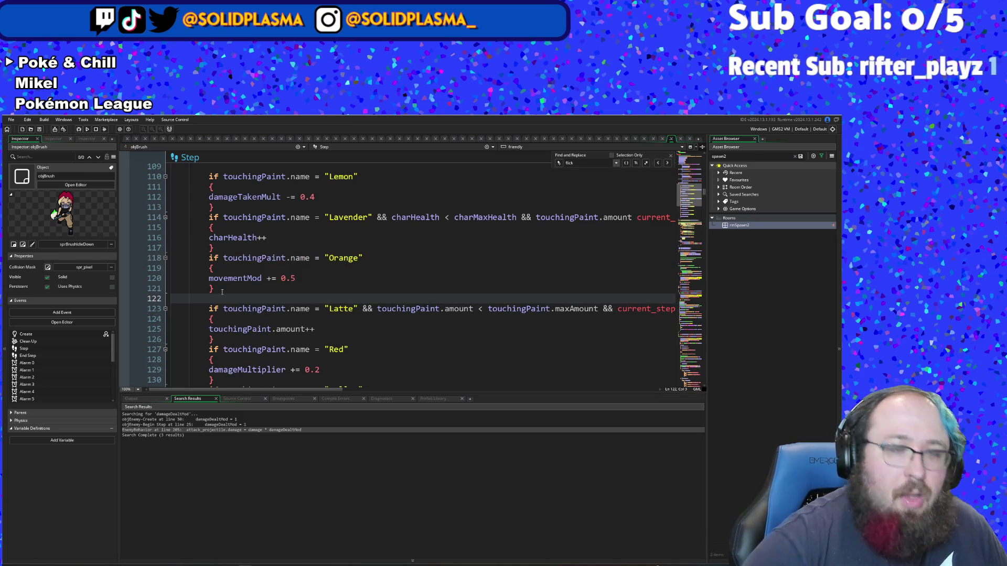
{"action": "key", "text": "ctrl+v"}
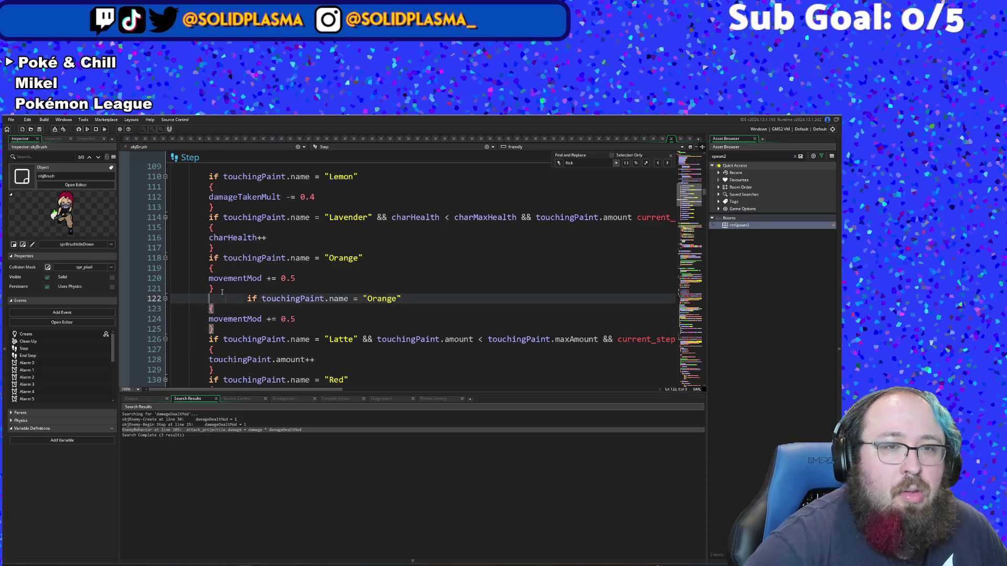
{"action": "key", "text": "shift+Home"}
{"action": "key", "text": "BackSpace"}
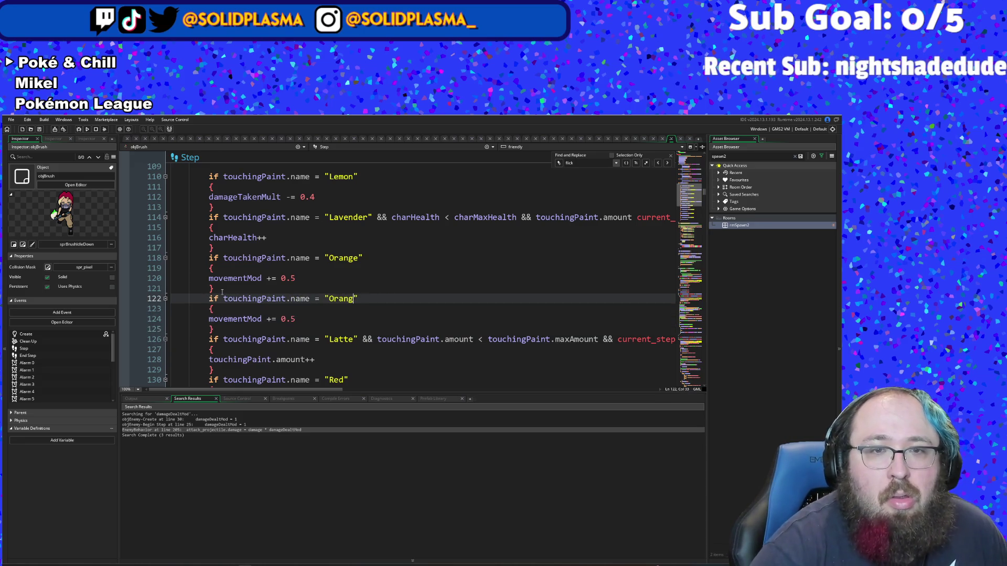
Step: Change the copied condition to Peach and replace movementMod with dashDistMod
{"action": "key", "text": "BackSpace"}
{"action": "key", "text": "BackSpace"}
{"action": "key", "text": "BackSpace"}
{"action": "type", "text": "Peach"}
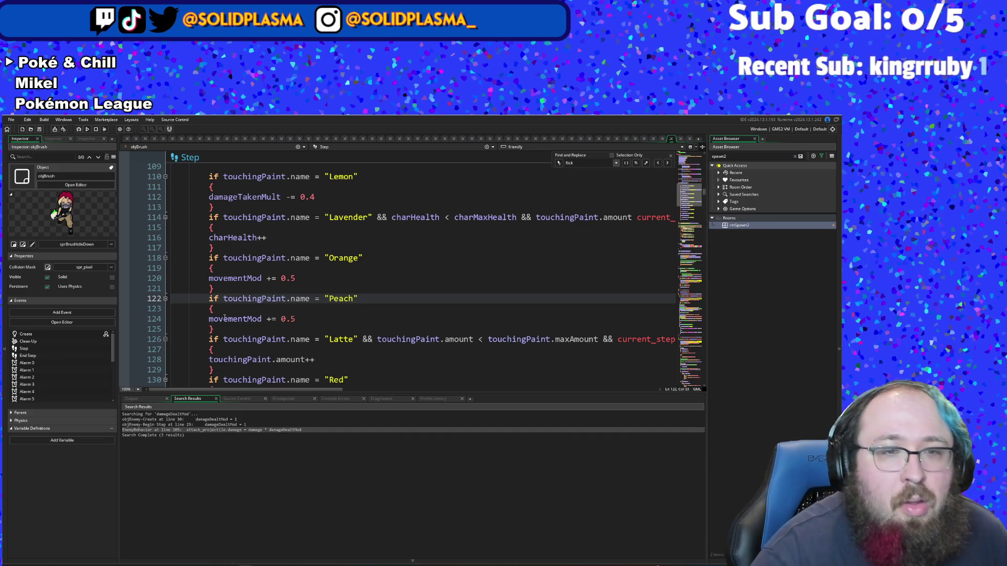
{"action": "left_click", "coordinate": [259, 318]}
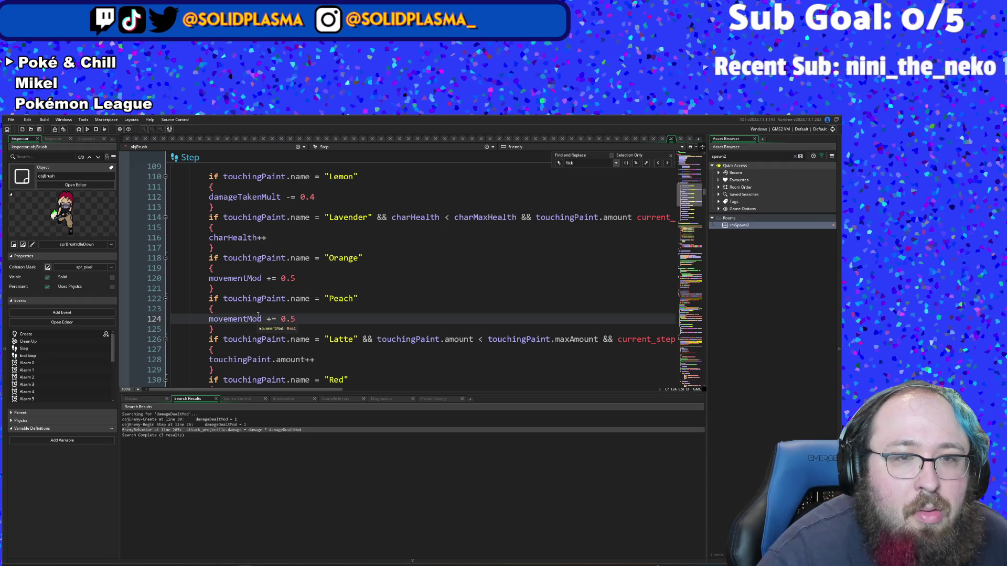
{"action": "left_click_drag", "start_coordinate": [262, 318], "coordinate": [217, 319]}
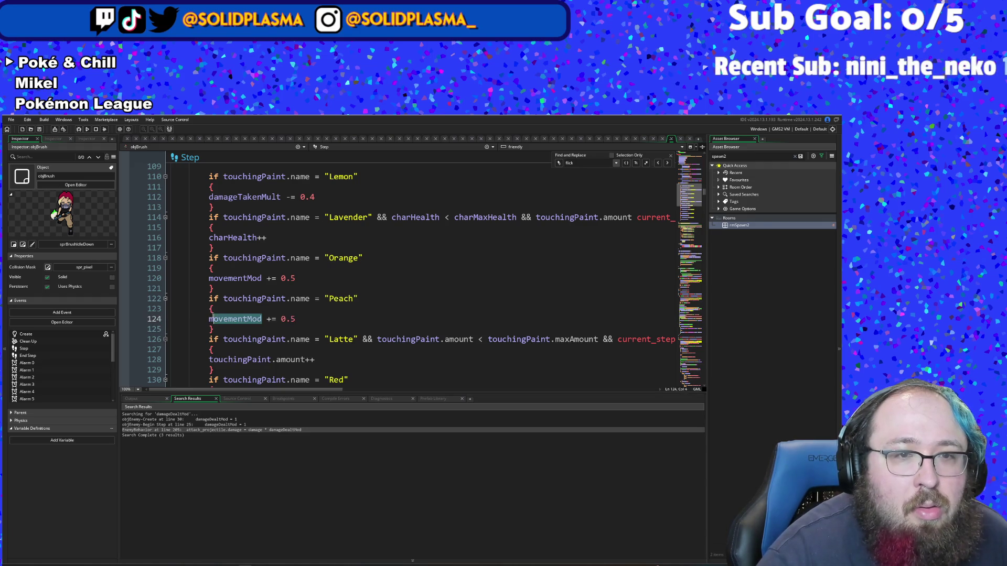
{"action": "type", "text": "daass"}
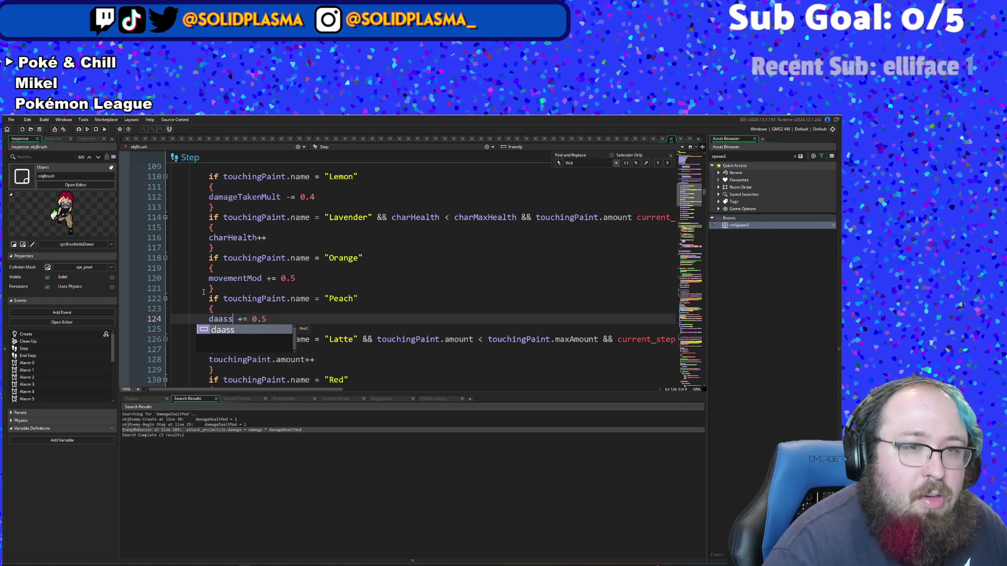
{"action": "type", "text": "sh"}
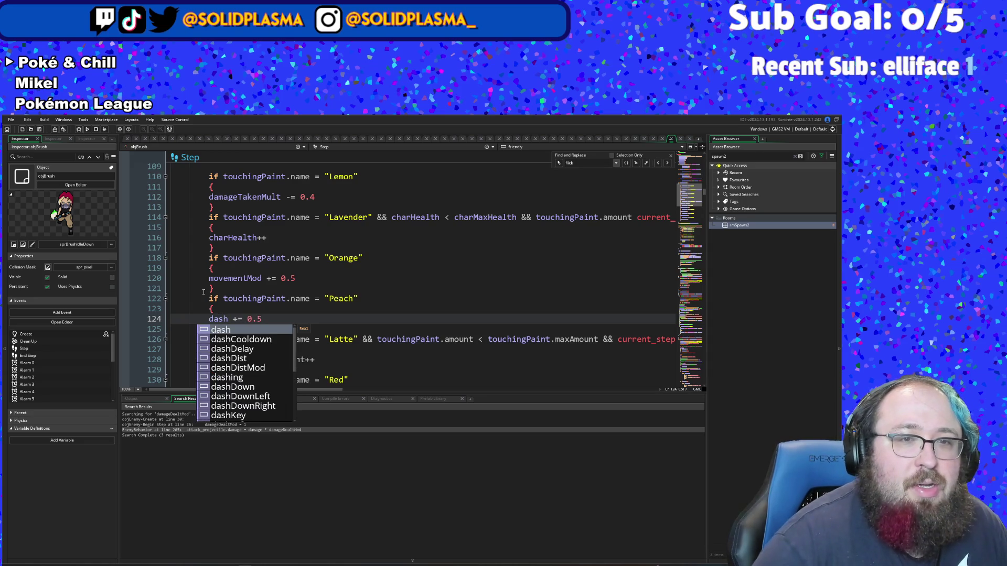
{"action": "key", "text": "Down"}
{"action": "key", "text": "Down"}
{"action": "key", "text": "Down"}
{"action": "key", "text": "Return"}
{"action": "key", "text": "End"}
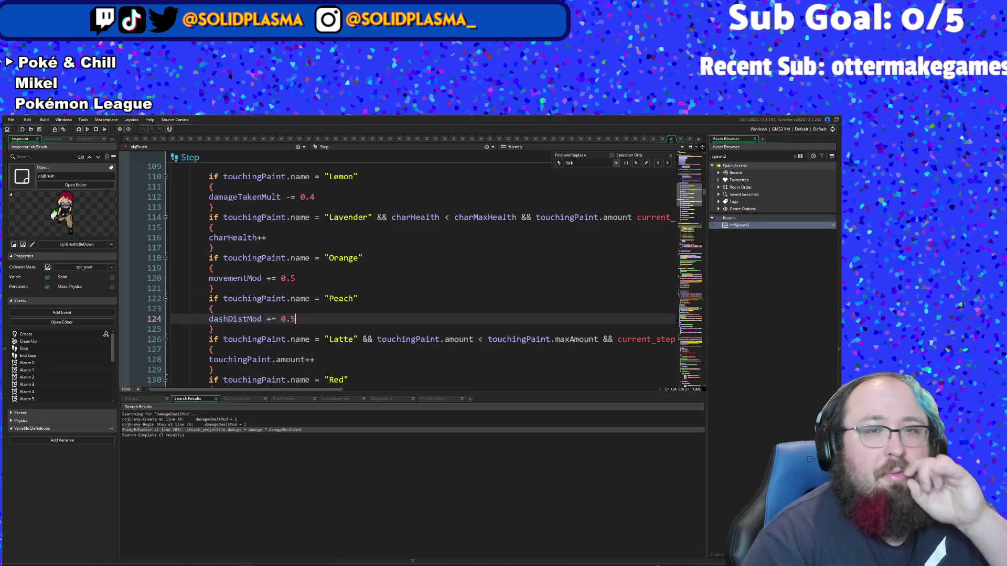
{"action": "scroll", "coordinate": [414, 213], "scroll_direction": "down", "scroll_amount": 20}
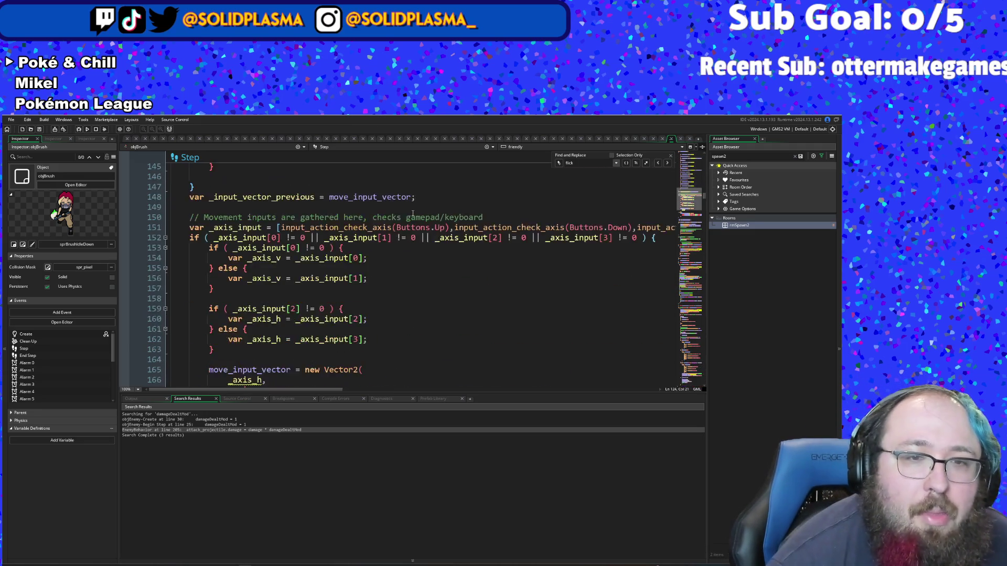
{"action": "scroll", "coordinate": [413, 212], "scroll_direction": "down", "scroll_amount": 4}
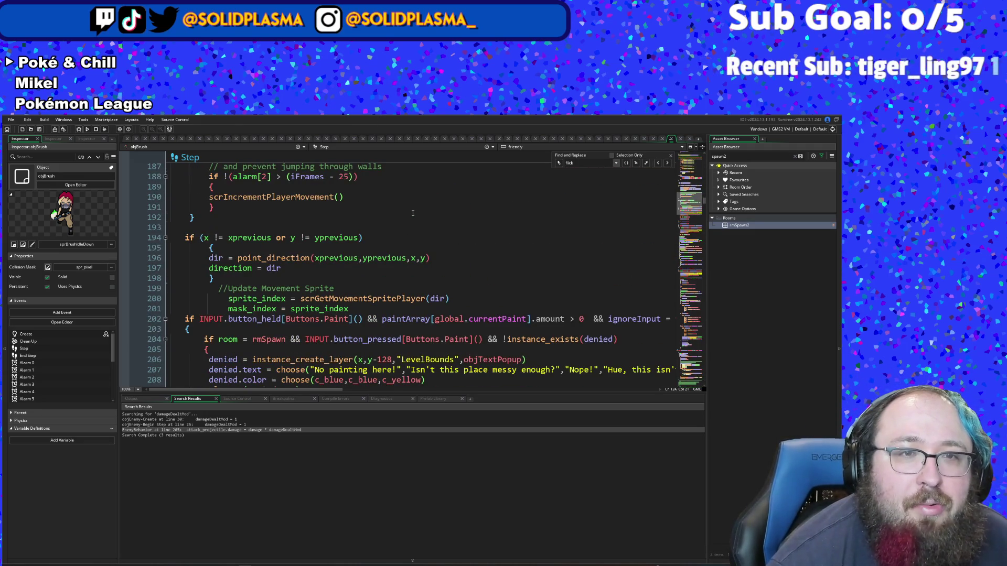
{"action": "scroll", "coordinate": [413, 213], "scroll_direction": "down", "scroll_amount": 2}
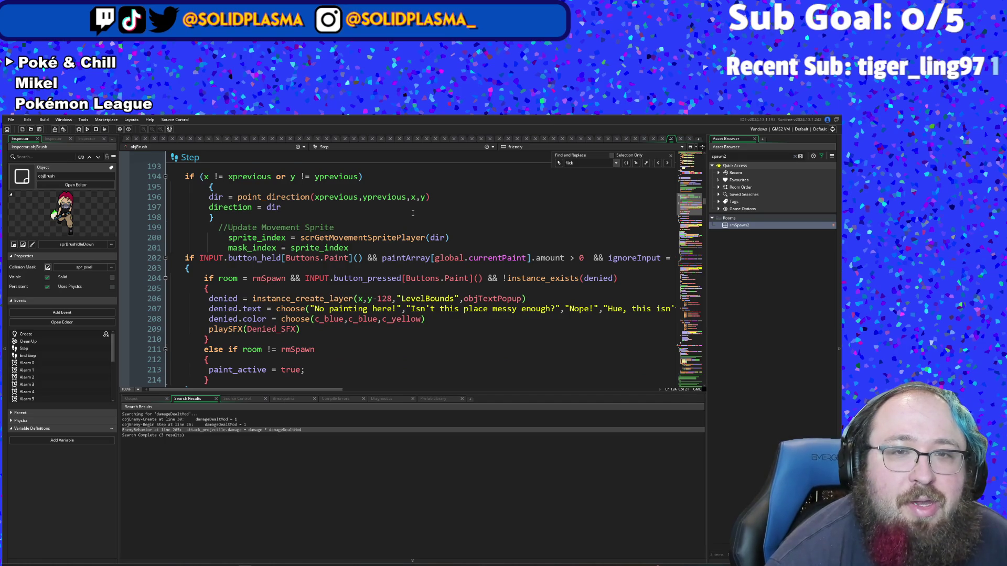
{"action": "scroll", "coordinate": [413, 213], "scroll_direction": "down", "scroll_amount": 6}
{"action": "scroll", "coordinate": [413, 213], "scroll_direction": "down", "scroll_amount": 4}
{"action": "scroll", "coordinate": [412, 212], "scroll_direction": "up", "scroll_amount": 12}
{"action": "scroll", "coordinate": [412, 213], "scroll_direction": "down", "scroll_amount": 16}
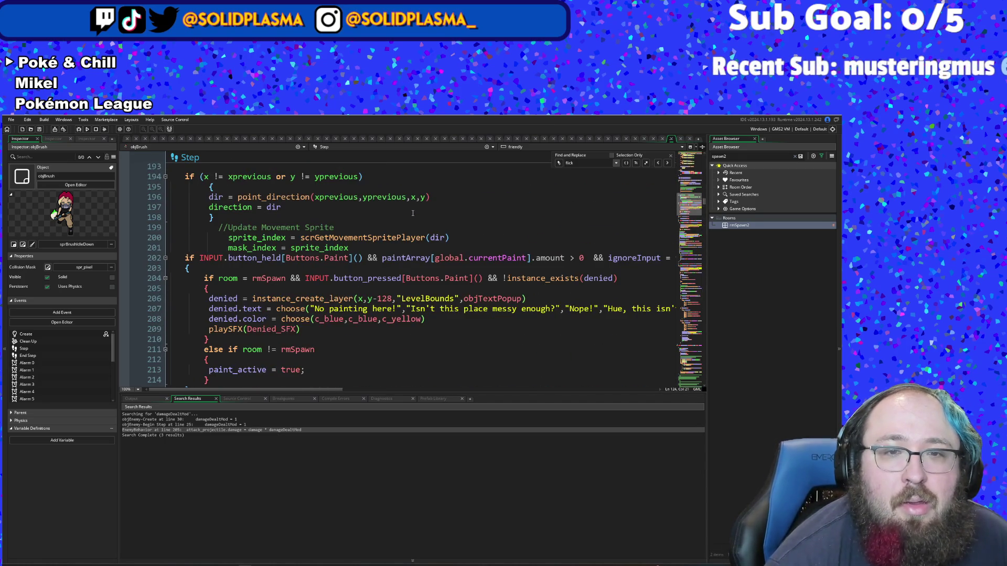
{"action": "scroll", "coordinate": [412, 217], "scroll_direction": "down", "scroll_amount": 4}
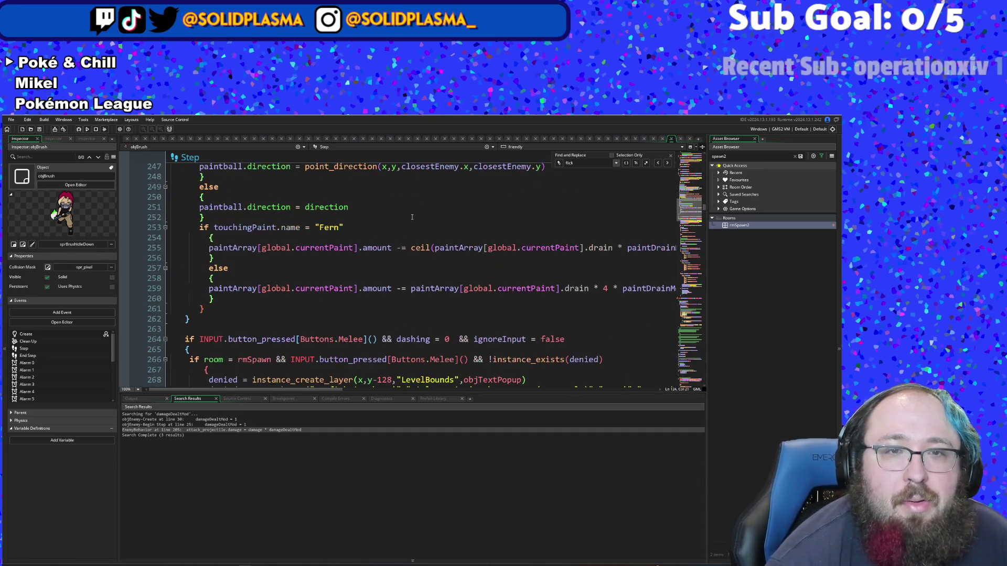
{"action": "scroll", "coordinate": [412, 210], "scroll_direction": "down", "scroll_amount": 6}
{"action": "scroll", "coordinate": [412, 208], "scroll_direction": "down", "scroll_amount": 18}
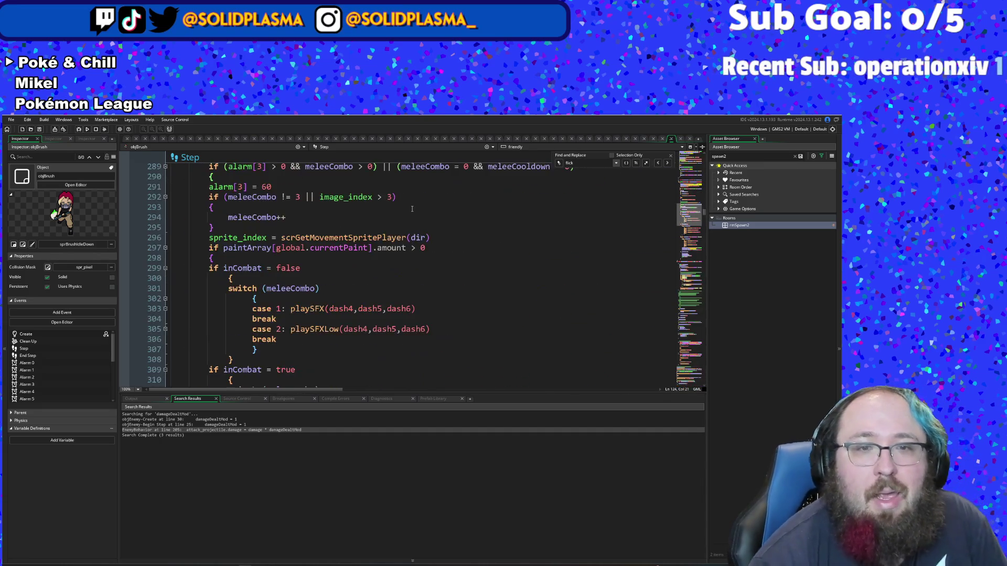
{"action": "scroll", "coordinate": [413, 209], "scroll_direction": "down", "scroll_amount": 6}
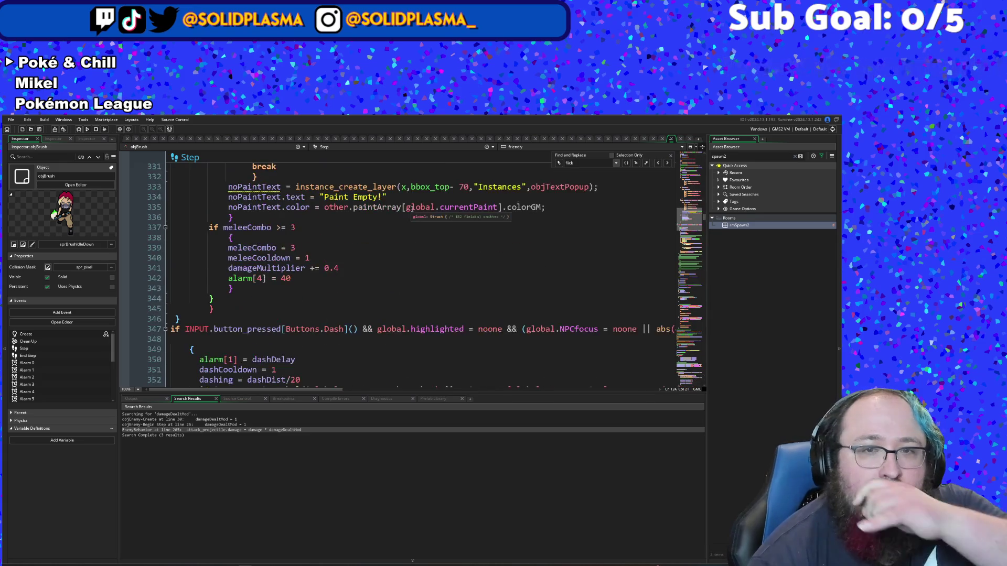
{"action": "scroll", "coordinate": [357, 260], "scroll_direction": "down", "scroll_amount": 2}
{"action": "left_click", "coordinate": [357, 260]}
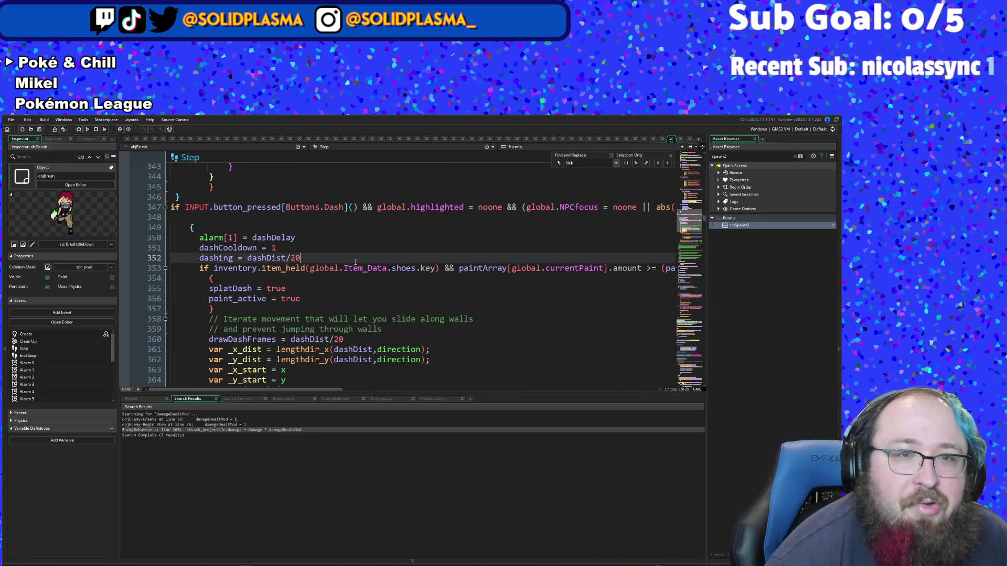
Step: Multiply dashDist by dashDistMod on line 352's dashing calculation, wrapped in parentheses
{"action": "scroll", "coordinate": [351, 247], "scroll_direction": "down", "scroll_amount": 2}
{"action": "scroll", "coordinate": [348, 239], "scroll_direction": "up", "scroll_amount": 2}
{"action": "left_click", "coordinate": [302, 285]}
{"action": "left_click", "coordinate": [289, 257]}
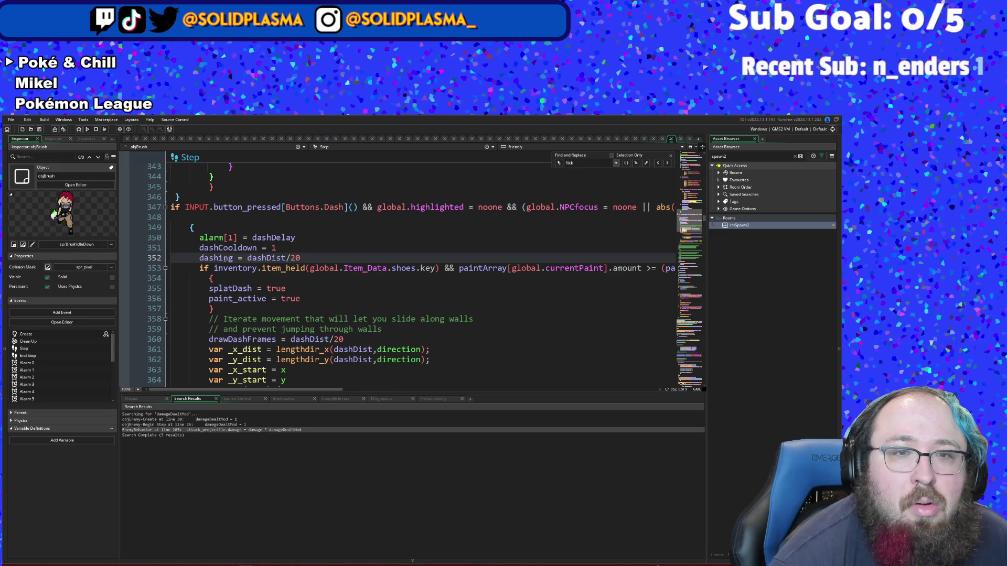
{"action": "left_click", "coordinate": [267, 278]}
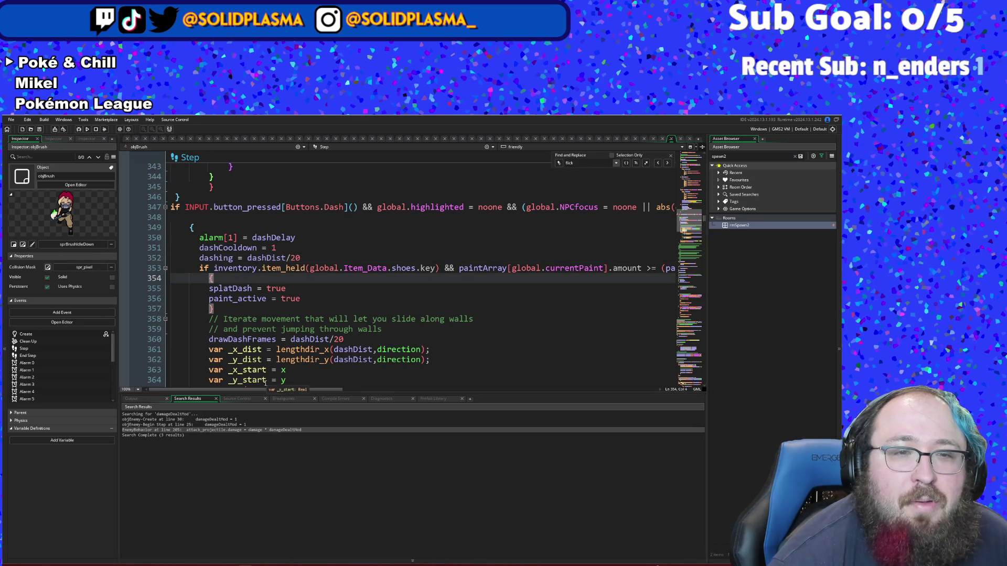
{"action": "left_click", "coordinate": [288, 258]}
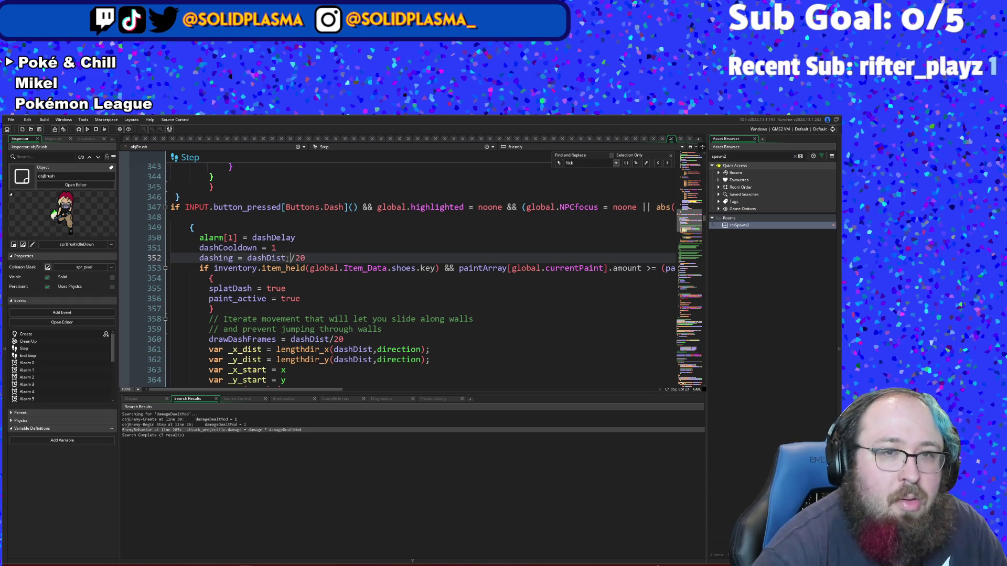
{"action": "type", "text": " * dashDis"}
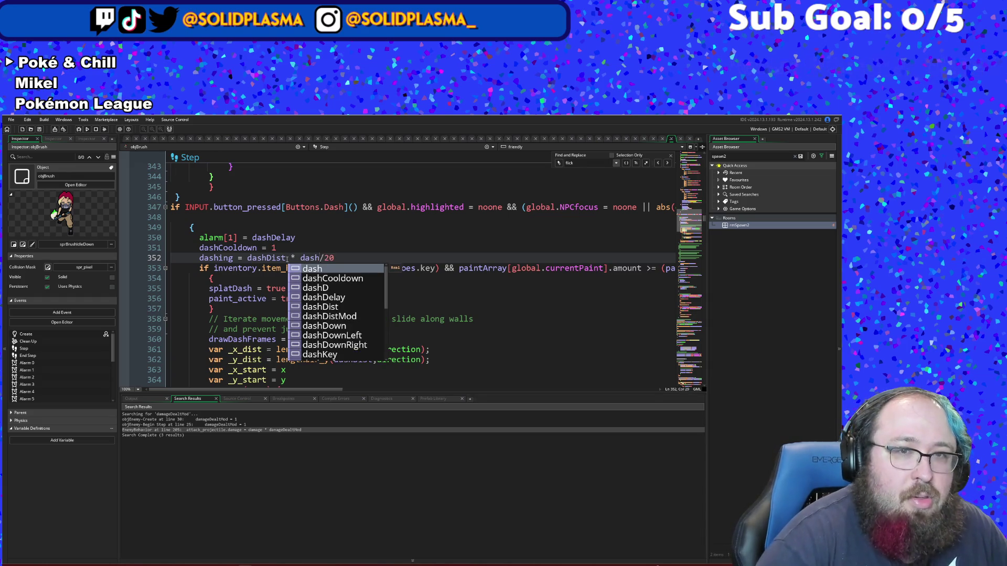
{"action": "key", "text": "Down"}
{"action": "key", "text": "Return"}
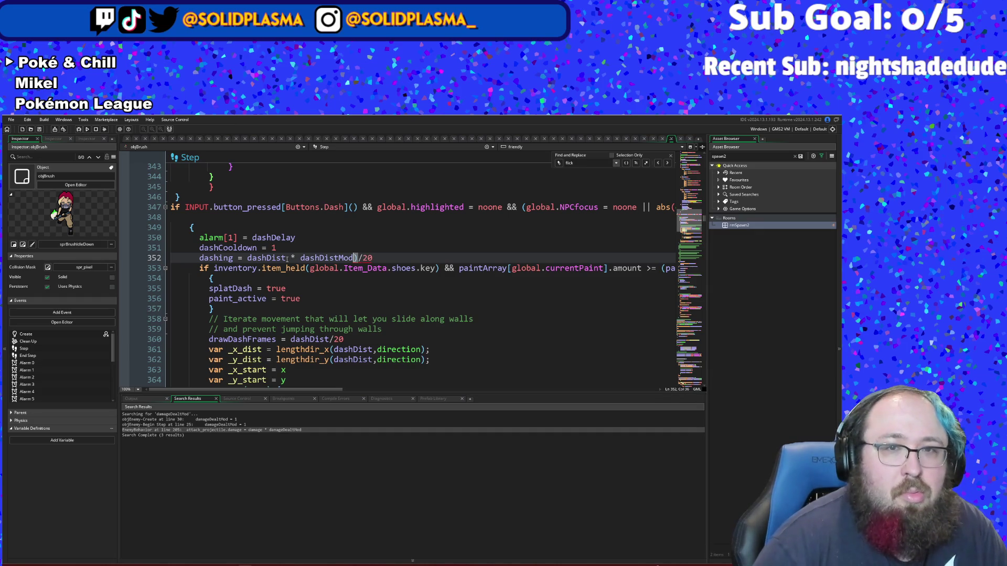
{"action": "key", "text": "ctrl+Left"}
{"action": "key", "text": "ctrl+Left"}
{"action": "key", "text": "ctrl+Left"}
{"action": "type", "text": "("}
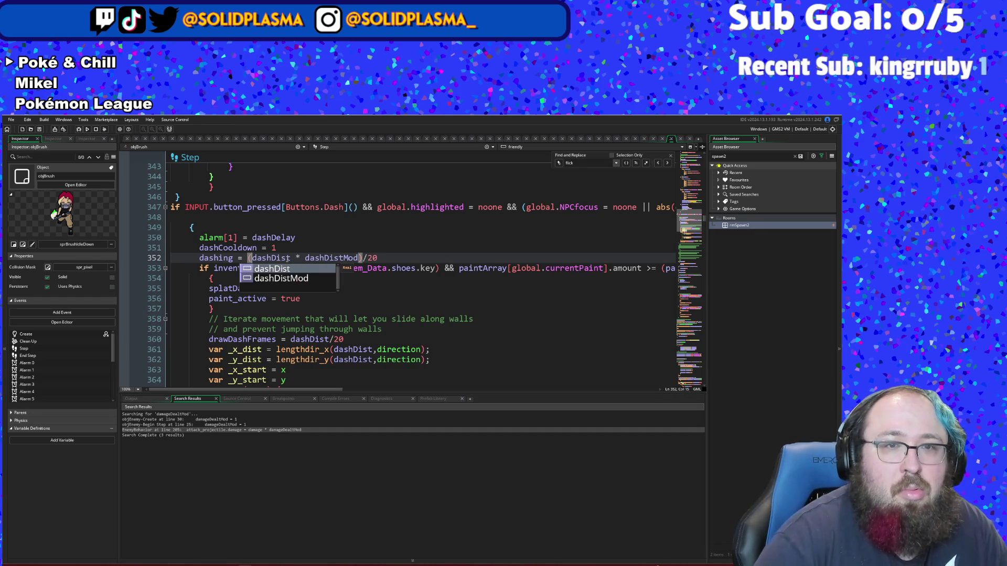
Step: Go to line 360's drawDashFrames line, right after dashDist
{"action": "left_click", "coordinate": [481, 313]}
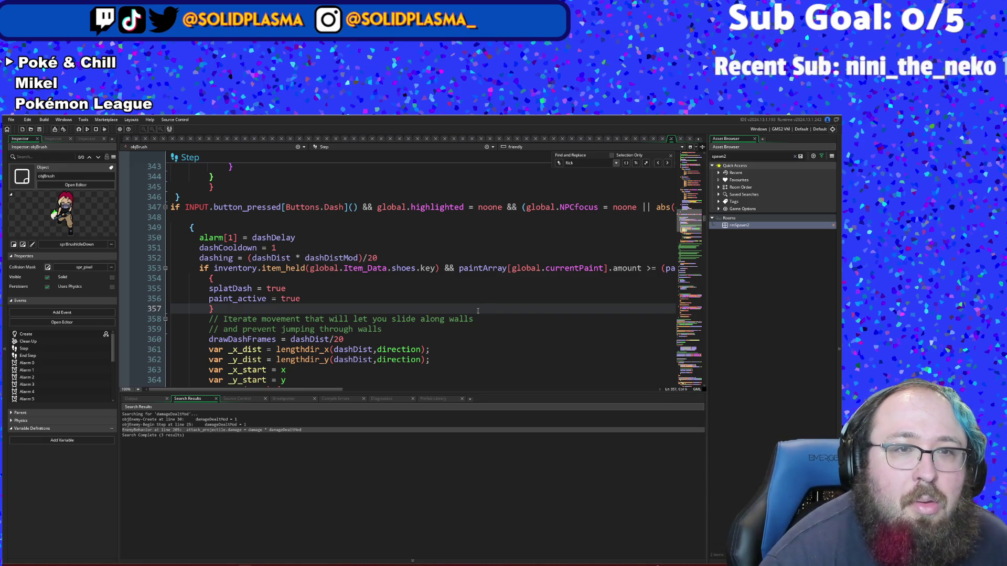
{"action": "scroll", "coordinate": [478, 311], "scroll_direction": "down", "scroll_amount": 2}
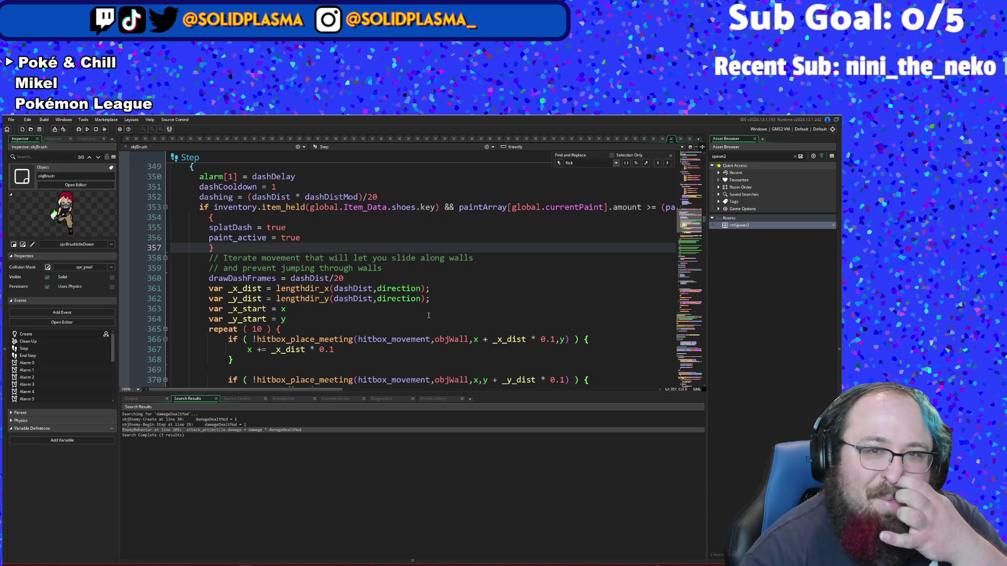
{"action": "scroll", "coordinate": [415, 316], "scroll_direction": "down", "scroll_amount": 2}
{"action": "scroll", "coordinate": [408, 317], "scroll_direction": "up", "scroll_amount": 2}
{"action": "left_click", "coordinate": [339, 308]}
{"action": "left_click", "coordinate": [326, 268]}
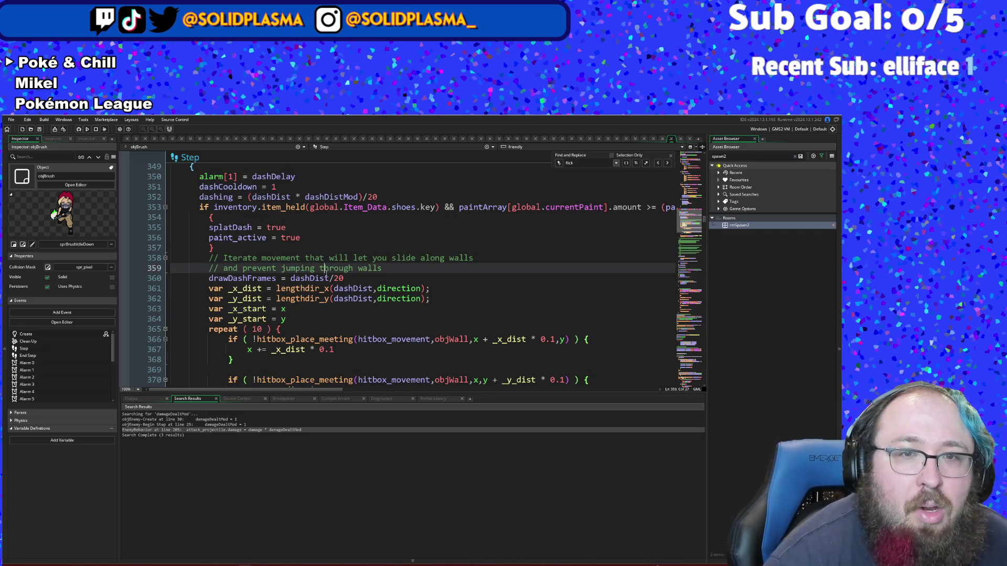
{"action": "left_click", "coordinate": [328, 278]}
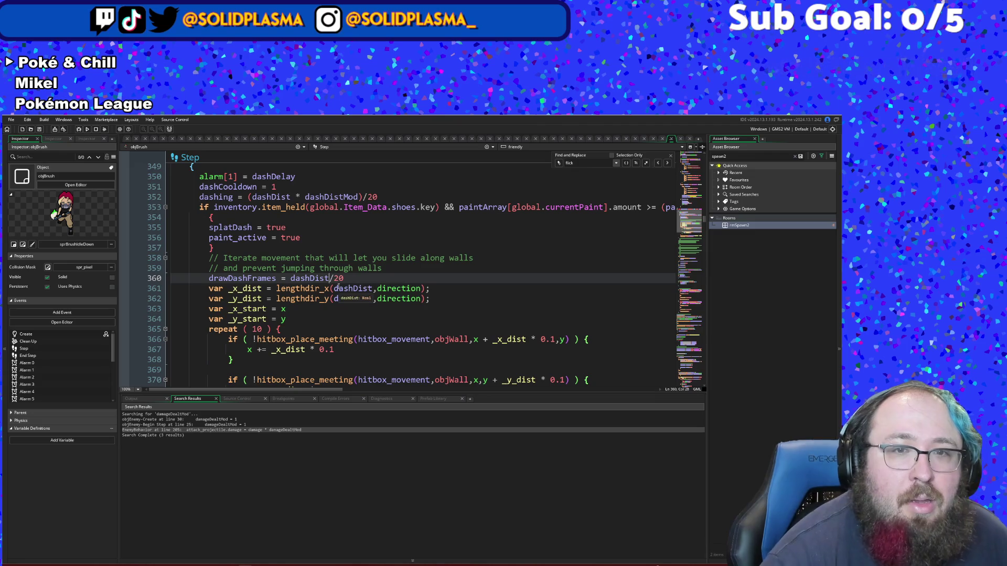
Step: Copy the (dashDist * dashDistMod)/20 expression from the dashing line
{"action": "left_click_drag", "start_coordinate": [387, 192], "coordinate": [291, 207]}
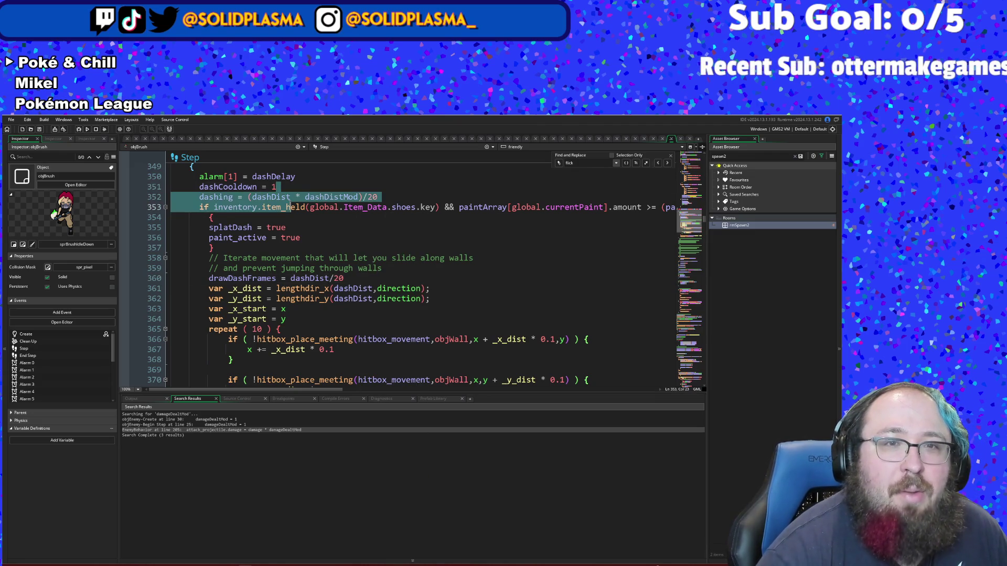
{"action": "left_click", "coordinate": [267, 197]}
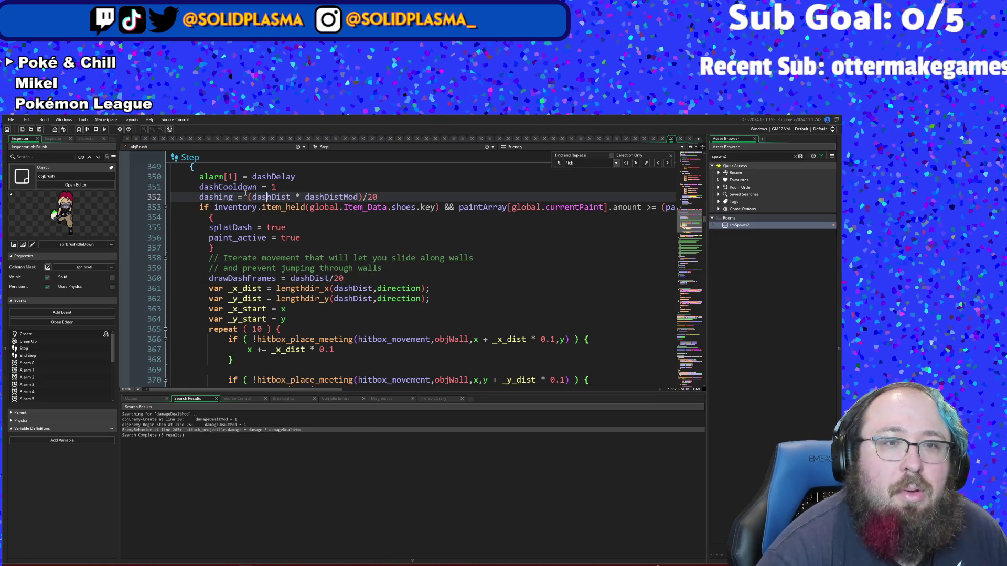
{"action": "left_click_drag", "start_coordinate": [247, 197], "coordinate": [379, 198]}
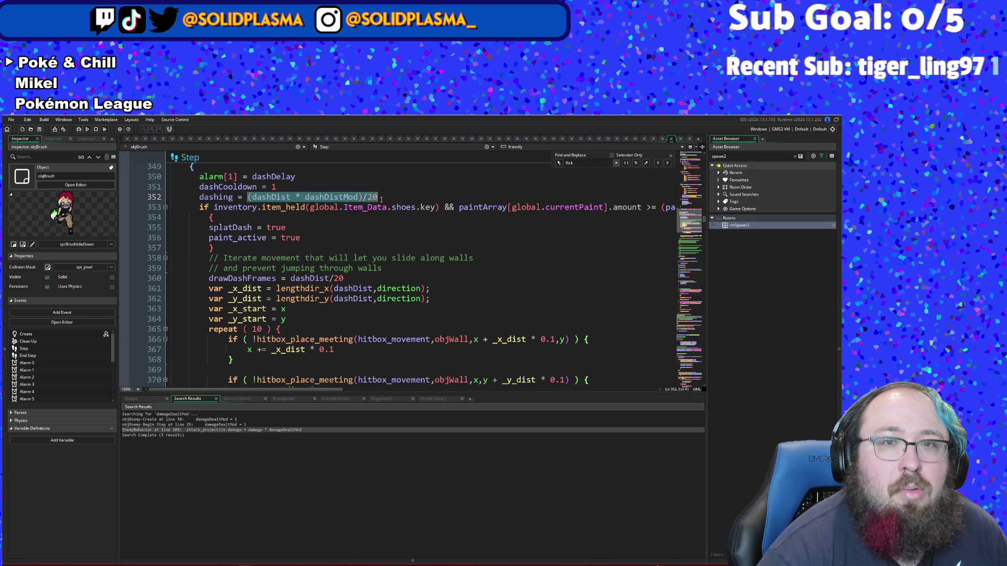
{"action": "right_click", "coordinate": [375, 200]}
{"action": "left_click", "coordinate": [404, 239]}
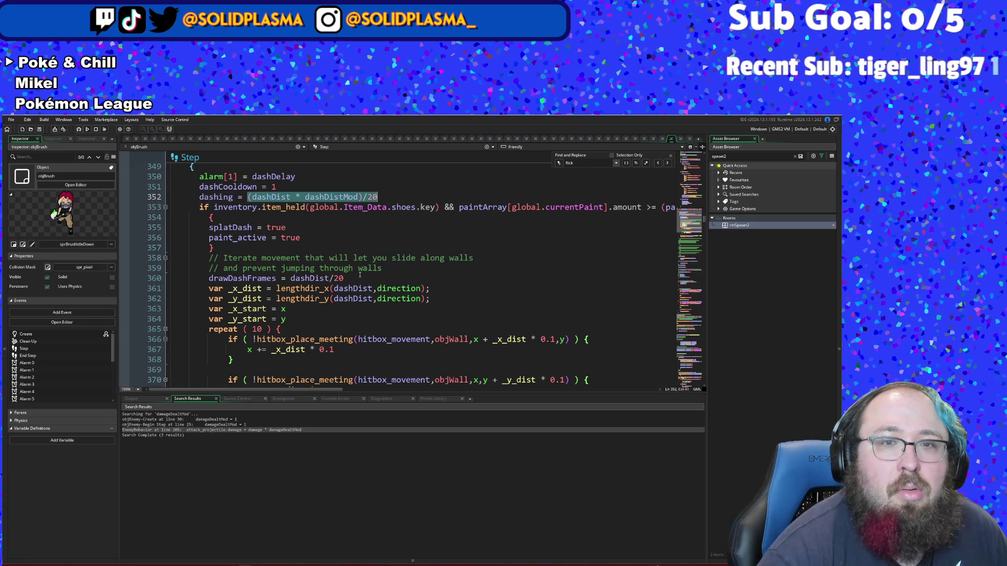
Step: Paste it over dashDist/20 on line 360's drawDashFrames line
{"action": "left_click_drag", "start_coordinate": [350, 279], "coordinate": [294, 278]}
{"action": "key", "text": "shift+Left"}
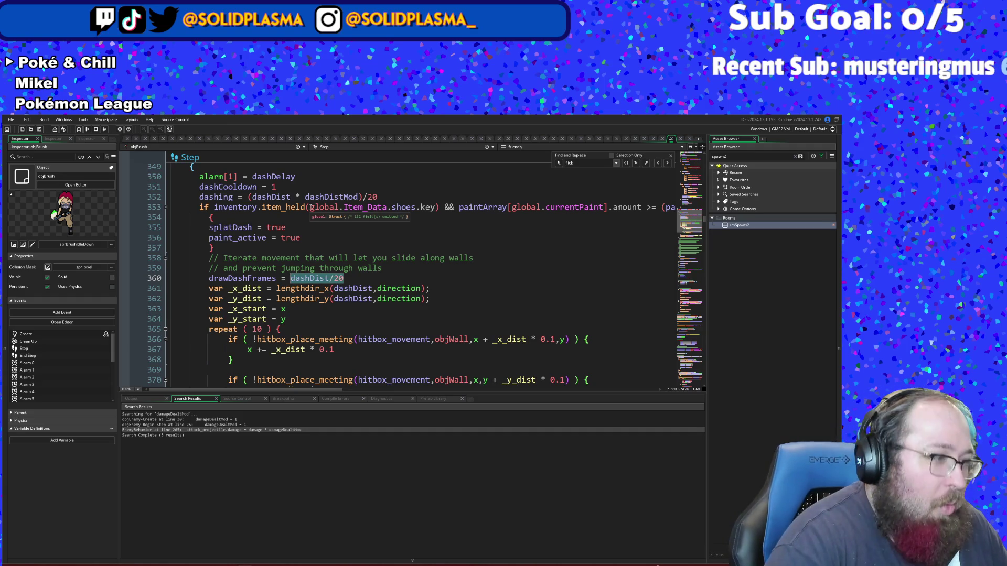
{"action": "key", "text": "ctrl+v"}
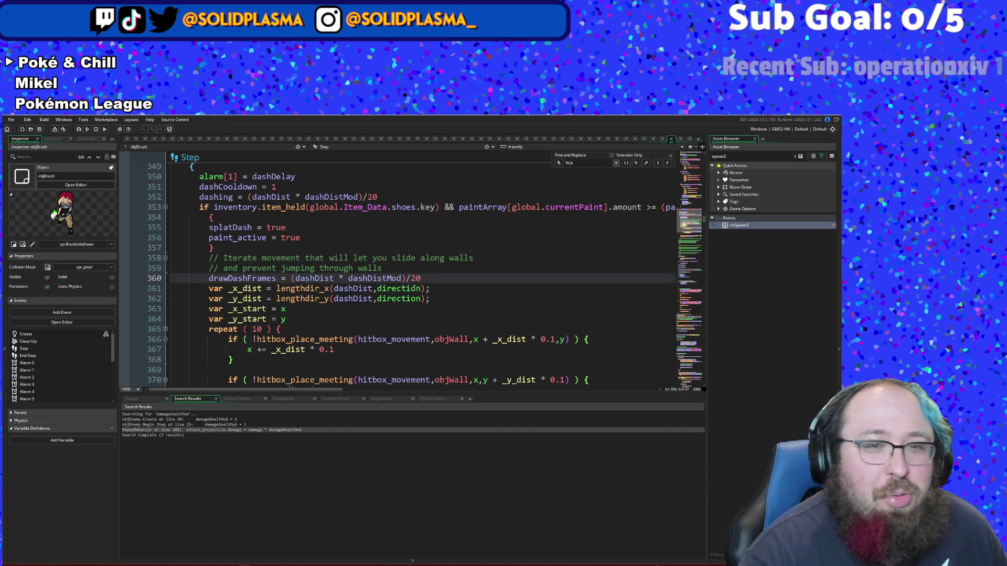
{"action": "key", "text": "Down"}
{"action": "scroll", "coordinate": [422, 280], "scroll_direction": "down", "scroll_amount": 4}
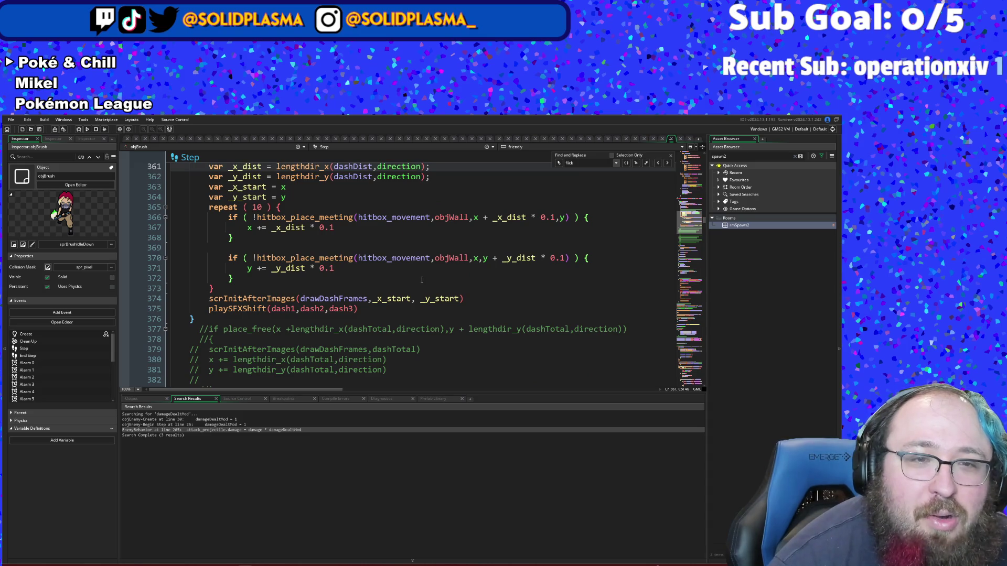
{"action": "scroll", "coordinate": [420, 287], "scroll_direction": "up", "scroll_amount": 2}
{"action": "scroll", "coordinate": [420, 287], "scroll_direction": "up", "scroll_amount": 2}
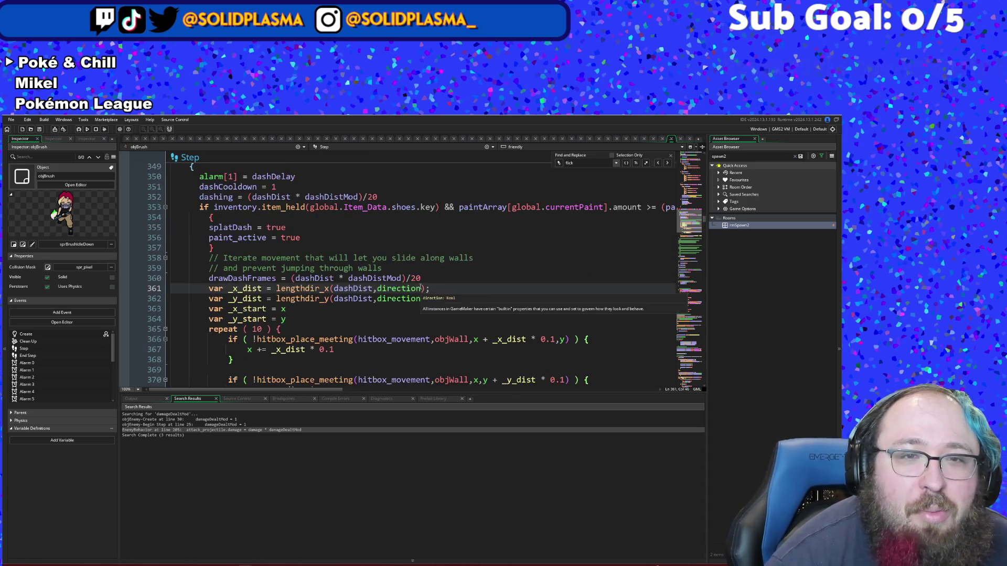
{"action": "left_click", "coordinate": [364, 288]}
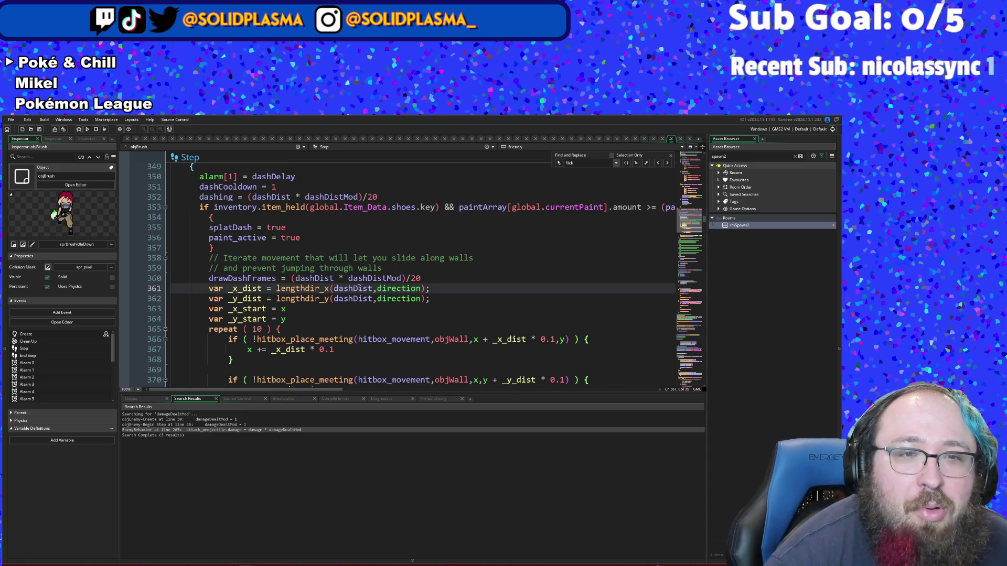
{"action": "scroll", "coordinate": [358, 287], "scroll_direction": "down", "scroll_amount": 4}
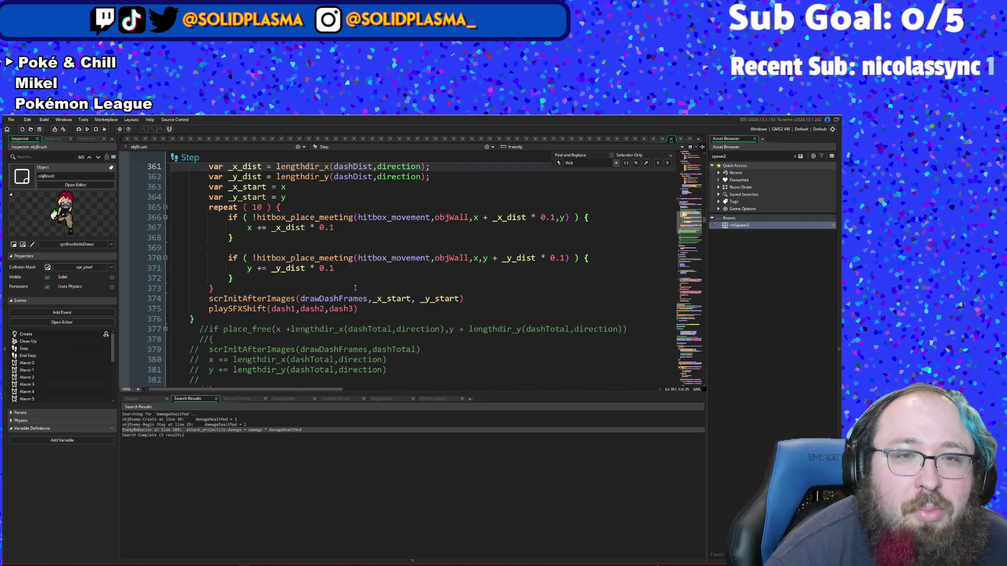
Step: Copy 'dashDist * dashDistMod' from line 360
{"action": "left_click", "coordinate": [347, 280]}
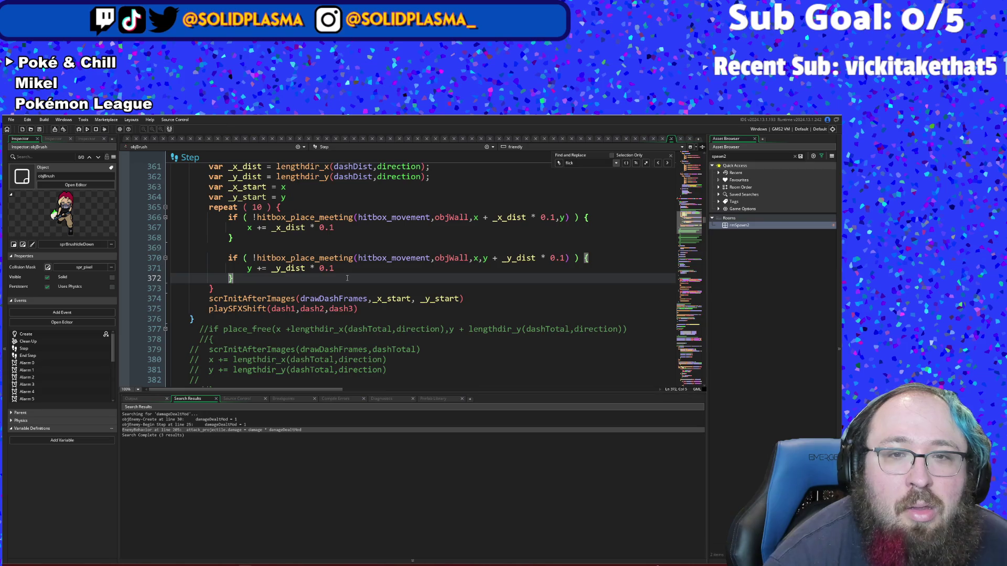
{"action": "scroll", "coordinate": [348, 279], "scroll_direction": "up", "scroll_amount": 2}
{"action": "left_click", "coordinate": [338, 279]}
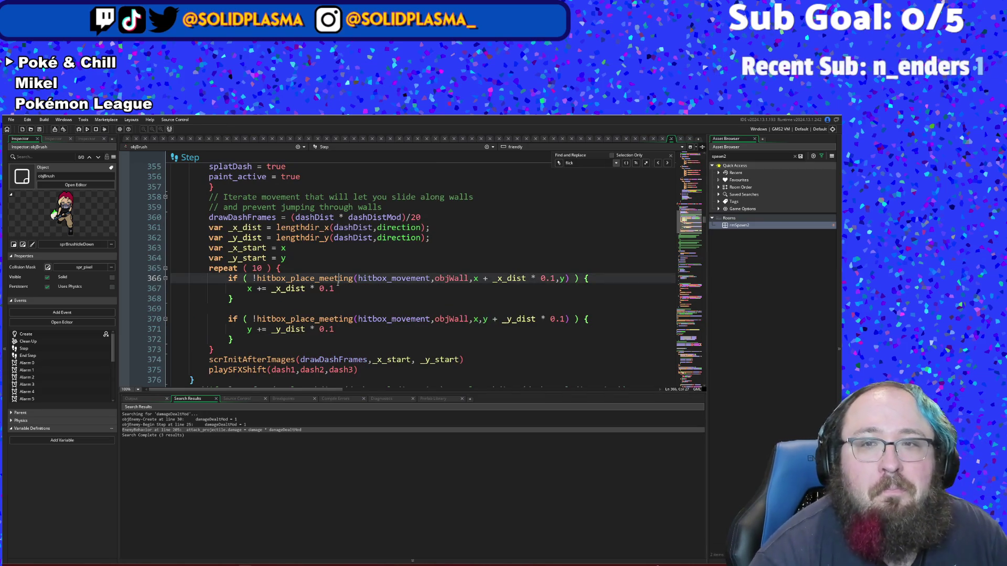
{"action": "left_click", "coordinate": [344, 237]}
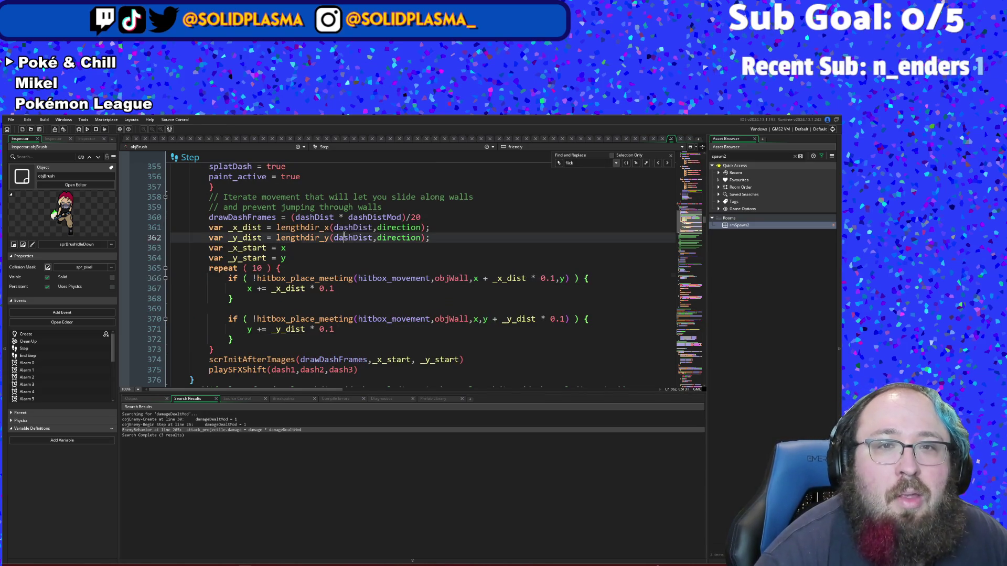
{"action": "left_click", "coordinate": [373, 228]}
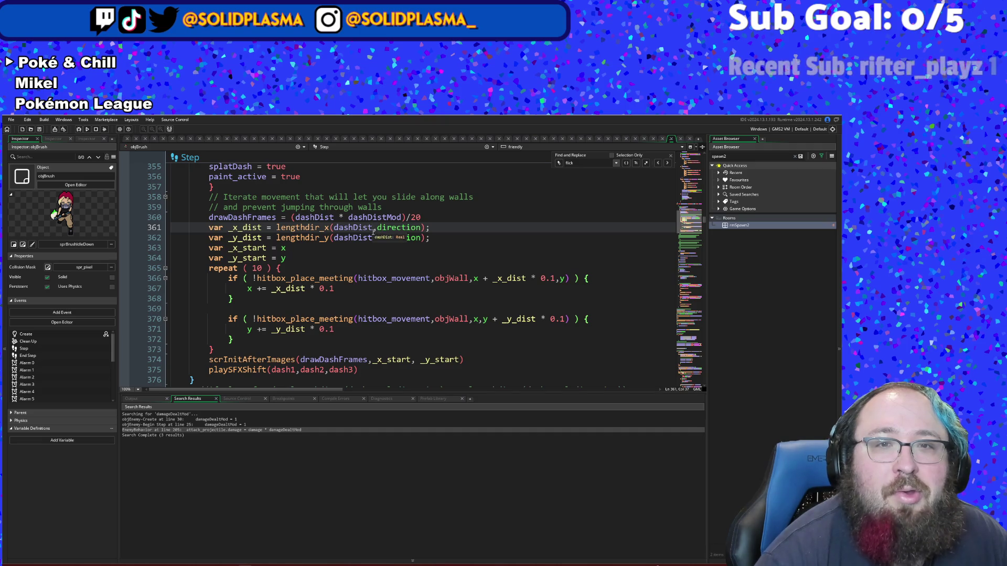
{"action": "mouse_move", "coordinate": [372, 229]}
{"action": "left_mouse_down"}
{"action": "mouse_move", "coordinate": [353, 229]}
{"action": "mouse_move", "coordinate": [347, 217]}
{"action": "mouse_move", "coordinate": [297, 218]}
{"action": "left_mouse_up"}
{"action": "right_click", "coordinate": [298, 219]}
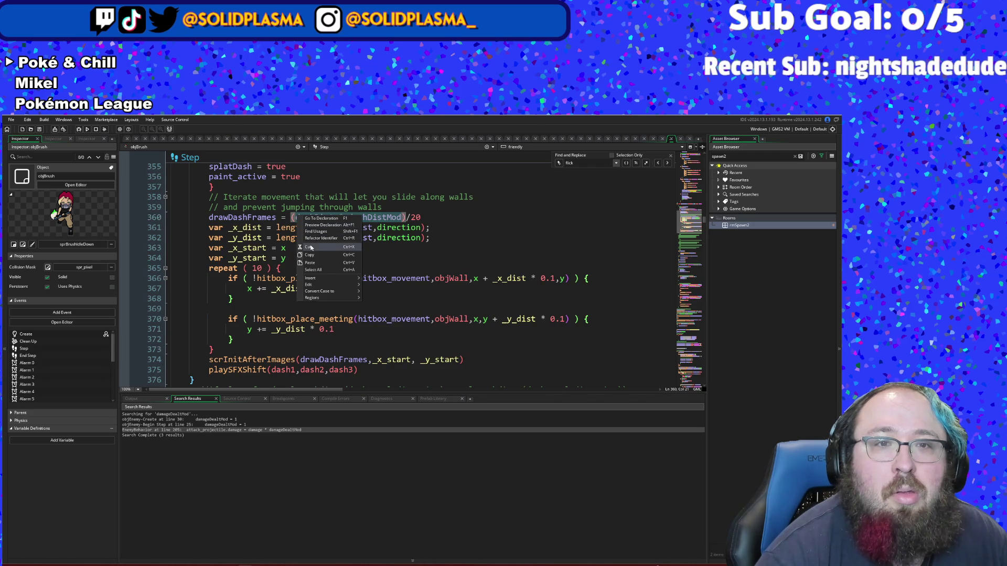
{"action": "left_click", "coordinate": [313, 256]}
Step: Replace dashDist with dashDist * dashDistMod in the _x_dist and _y_dist lengthdir lines
{"action": "left_click_drag", "start_coordinate": [334, 228], "coordinate": [370, 229]}
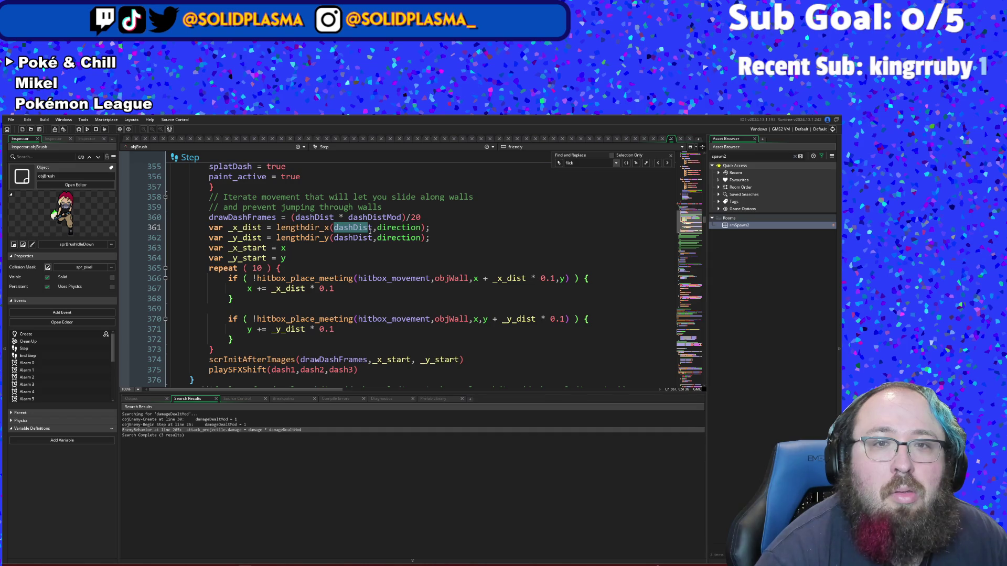
{"action": "key", "text": "ctrl+v"}
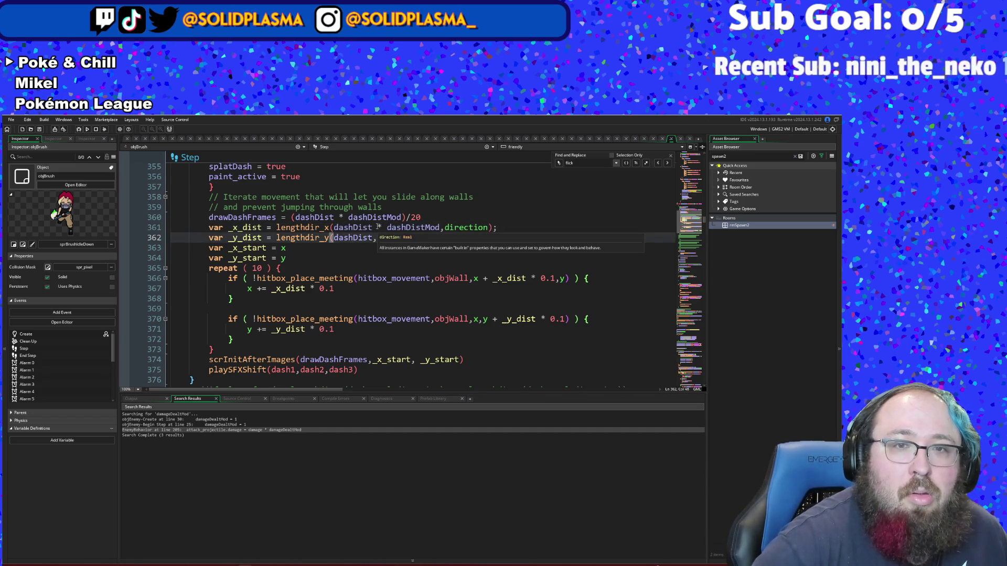
{"action": "left_click", "coordinate": [245, 247]}
{"action": "key", "text": "Up"}
{"action": "key", "text": "Home"}
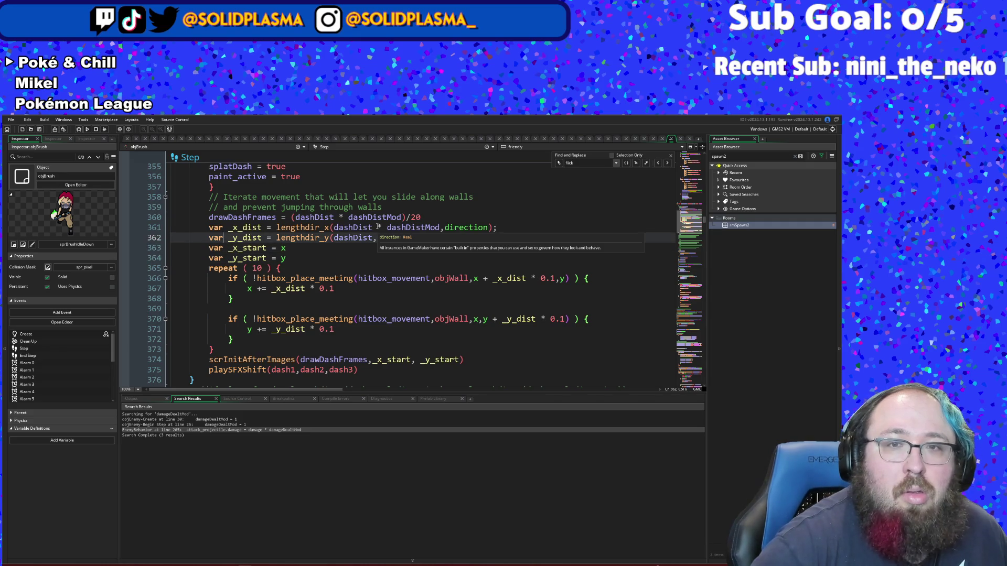
{"action": "key", "text": "Right"}
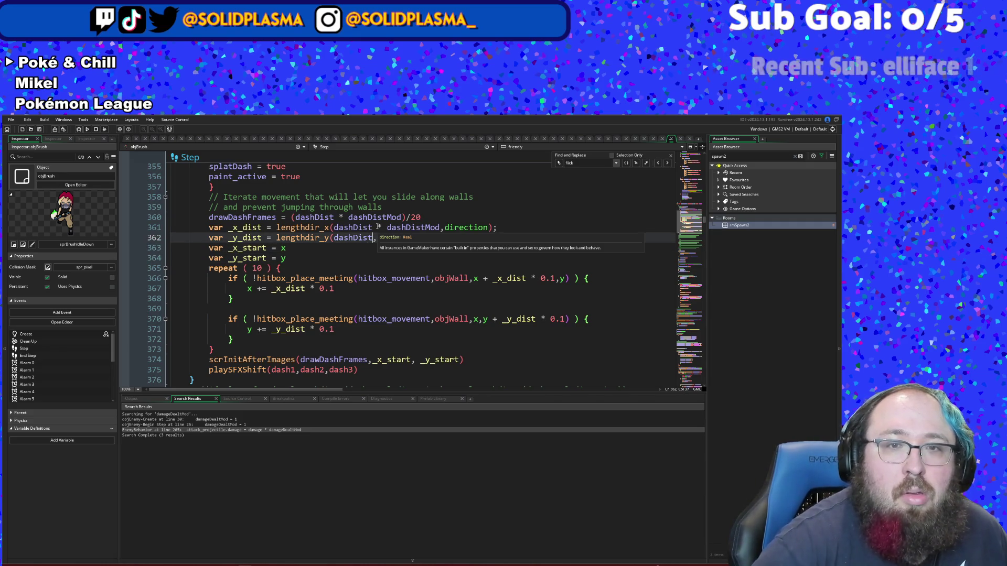
{"action": "key", "text": "BackSpace"}
{"action": "key", "text": "BackSpace"}
{"action": "key", "text": "BackSpace"}
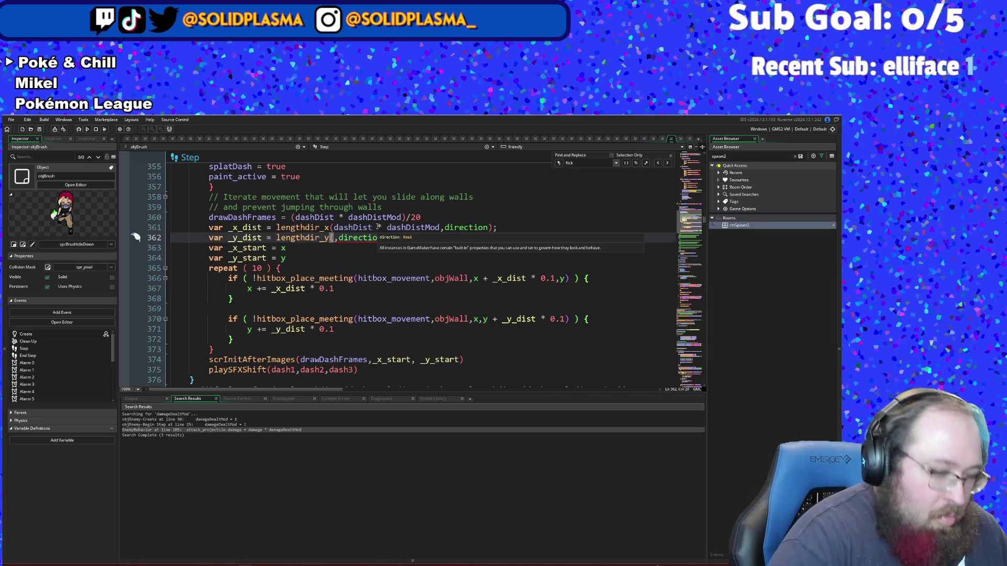
{"action": "left_click", "coordinate": [372, 239]}
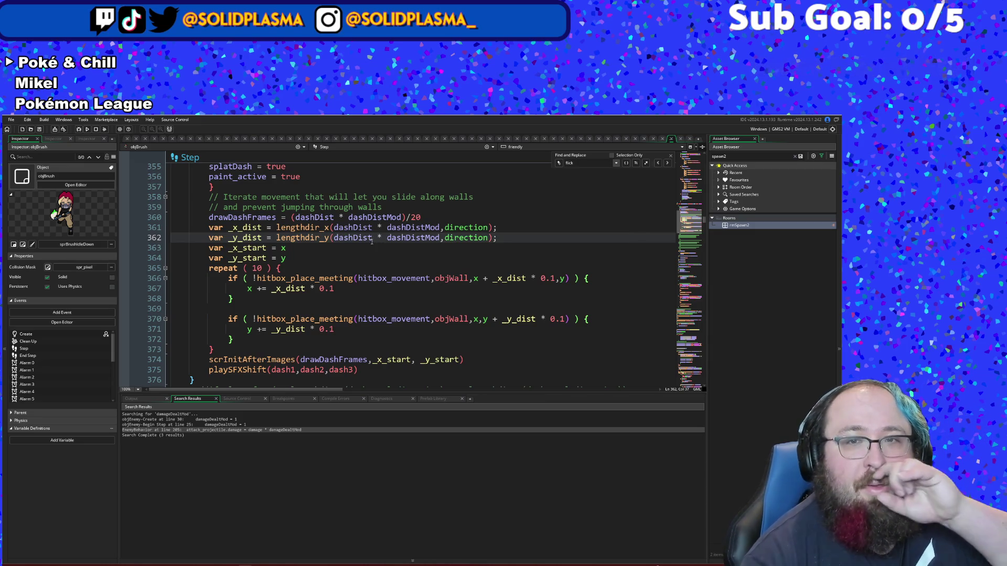
{"action": "scroll", "coordinate": [372, 241], "scroll_direction": "up", "scroll_amount": 12}
{"action": "scroll", "coordinate": [371, 241], "scroll_direction": "up", "scroll_amount": 20}
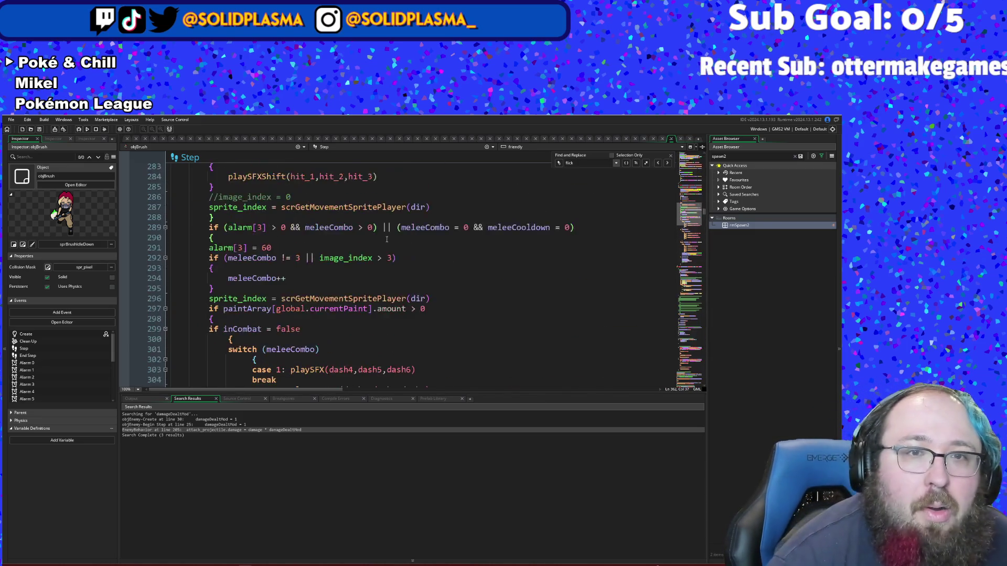
{"action": "scroll", "coordinate": [412, 222], "scroll_direction": "up", "scroll_amount": 20}
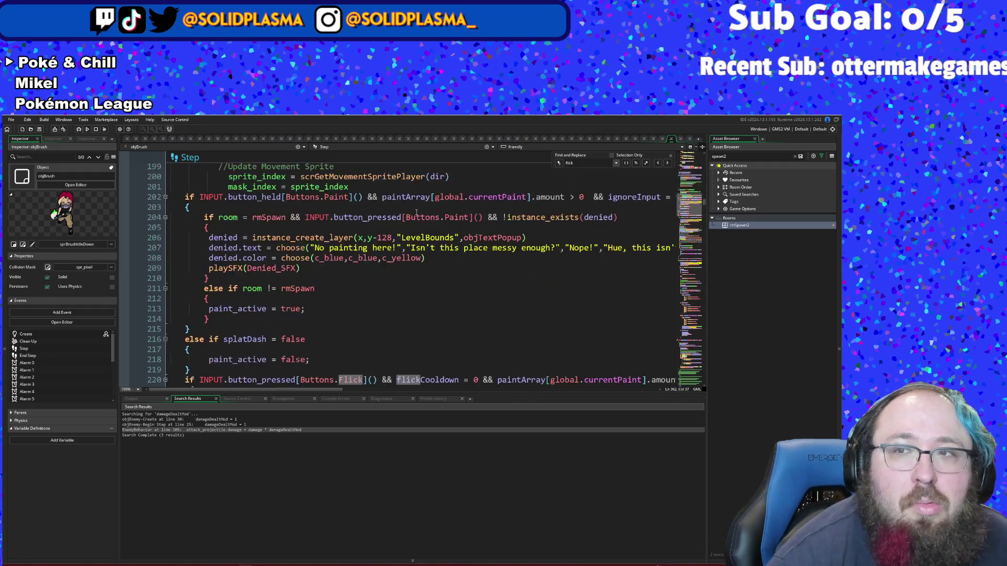
{"action": "scroll", "coordinate": [417, 212], "scroll_direction": "up", "scroll_amount": 12}
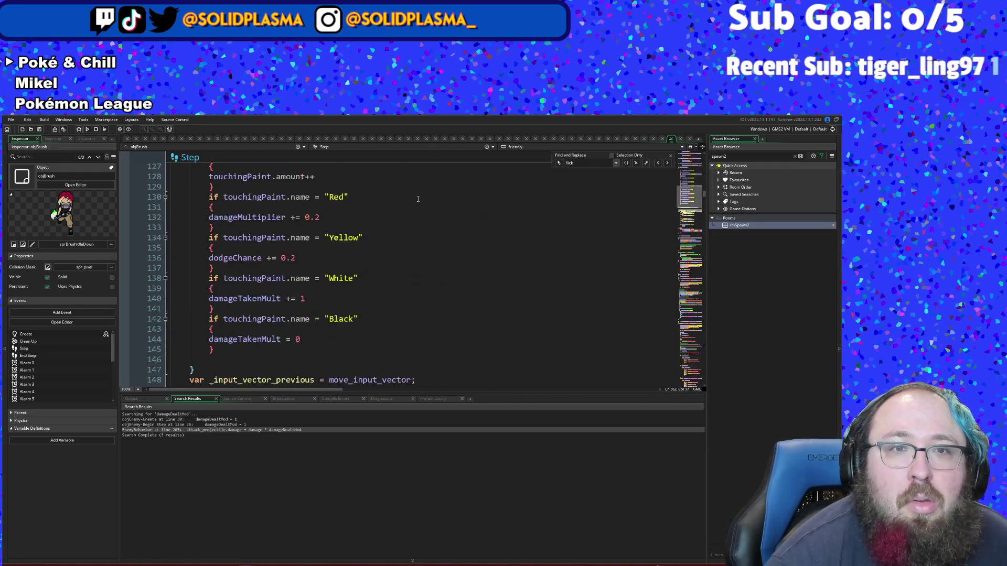
{"action": "scroll", "coordinate": [324, 197], "scroll_direction": "up", "scroll_amount": 20}
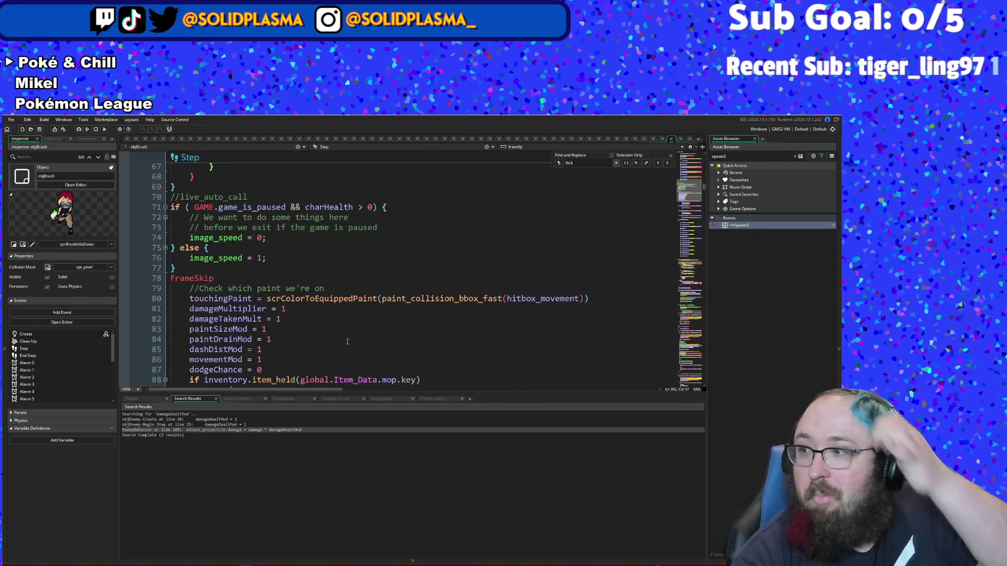
{"action": "scroll", "coordinate": [347, 342], "scroll_direction": "up", "scroll_amount": 20}
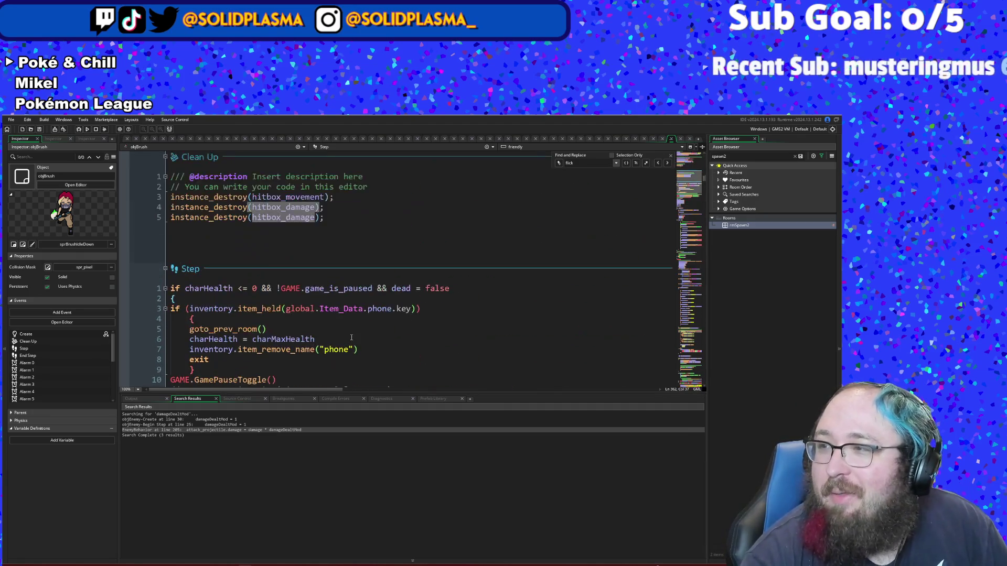
{"action": "scroll", "coordinate": [351, 340], "scroll_direction": "up", "scroll_amount": 10}
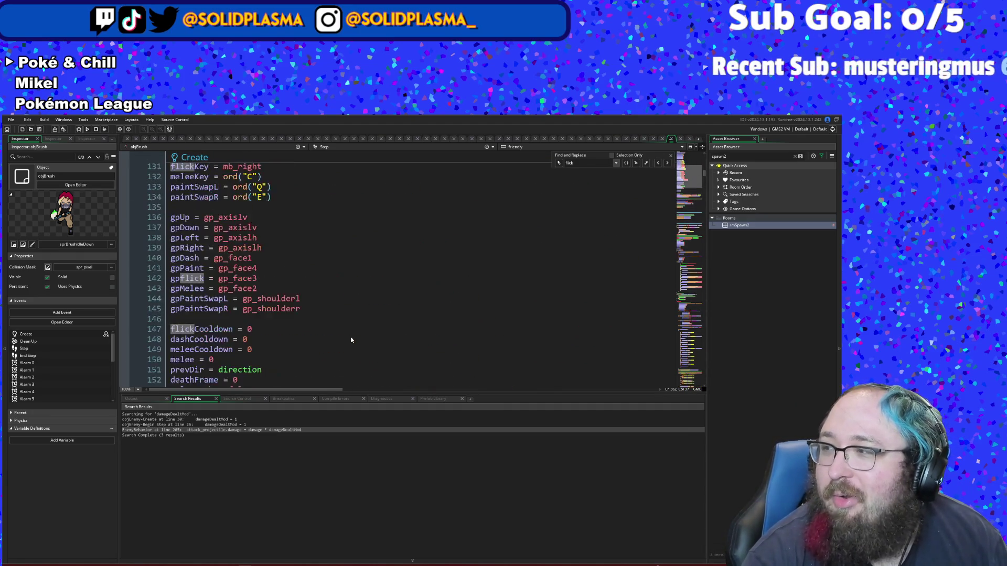
{"action": "scroll", "coordinate": [359, 348], "scroll_direction": "up", "scroll_amount": 6}
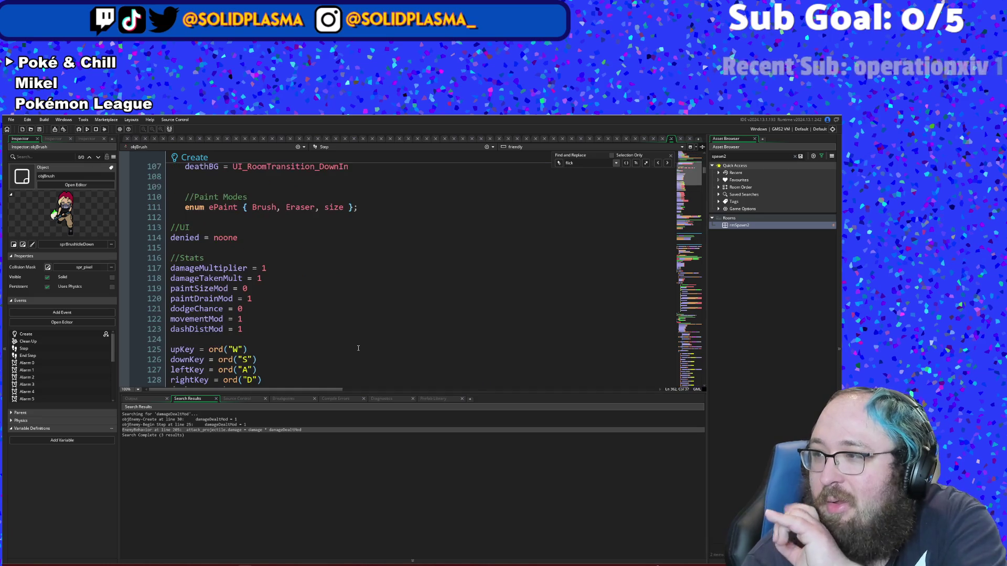
{"action": "scroll", "coordinate": [358, 348], "scroll_direction": "up", "scroll_amount": 2}
{"action": "scroll", "coordinate": [358, 348], "scroll_direction": "up", "scroll_amount": 16}
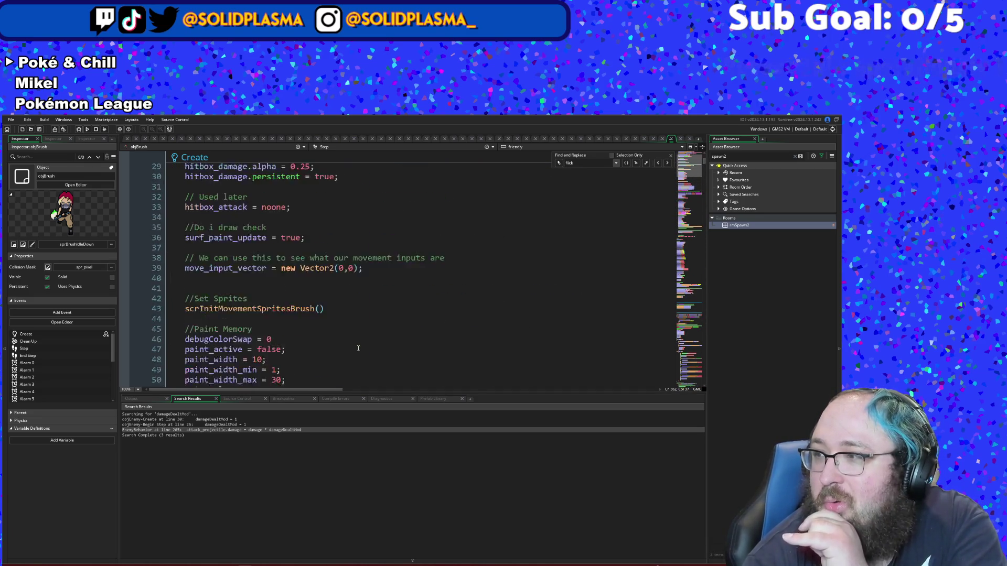
{"action": "scroll", "coordinate": [358, 348], "scroll_direction": "up", "scroll_amount": 10}
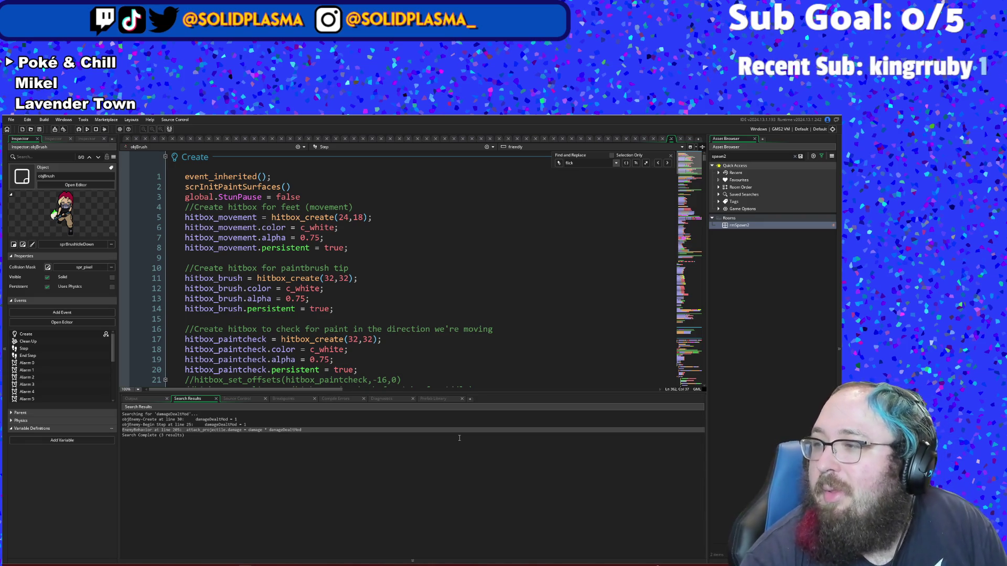
Step: Build and launch Art Attack with the toolbar Run button to test the longer Peach dashes
{"action": "left_click", "coordinate": [87, 129]}
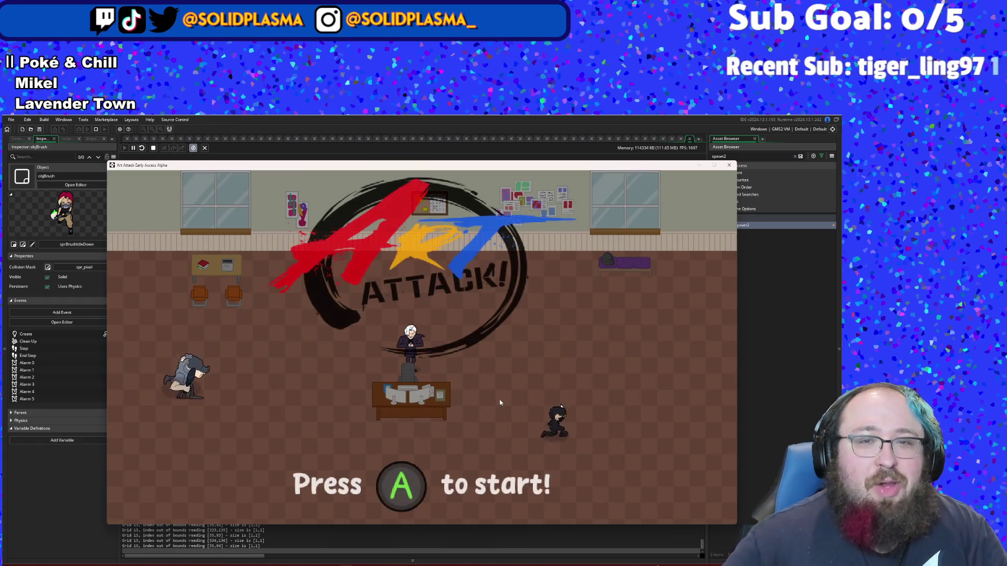
Step: Start from the title screen and walk right through the spawn rooms into the classroom combat room
{"action": "key", "text": "Return"}
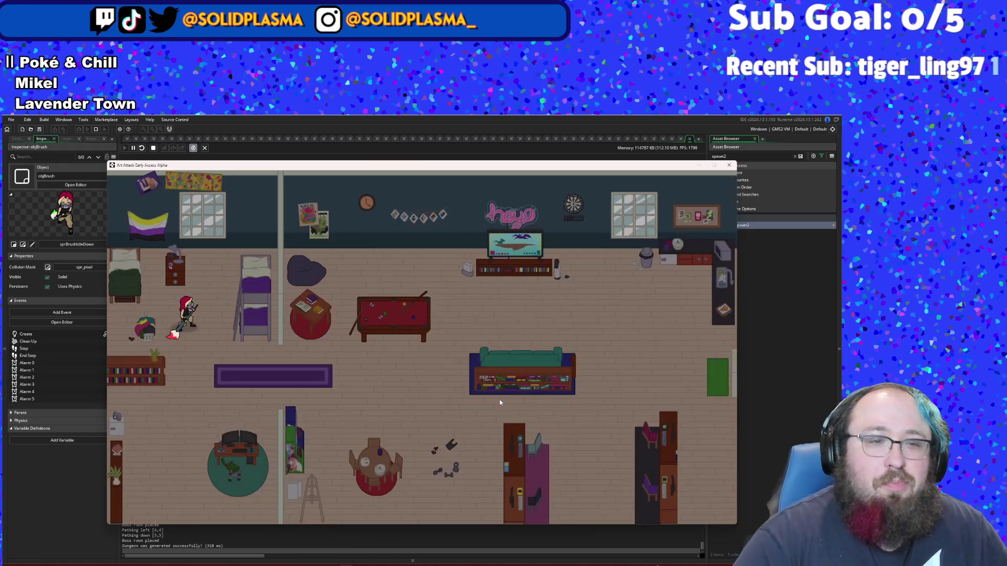
{"action": "key", "text": "d"}
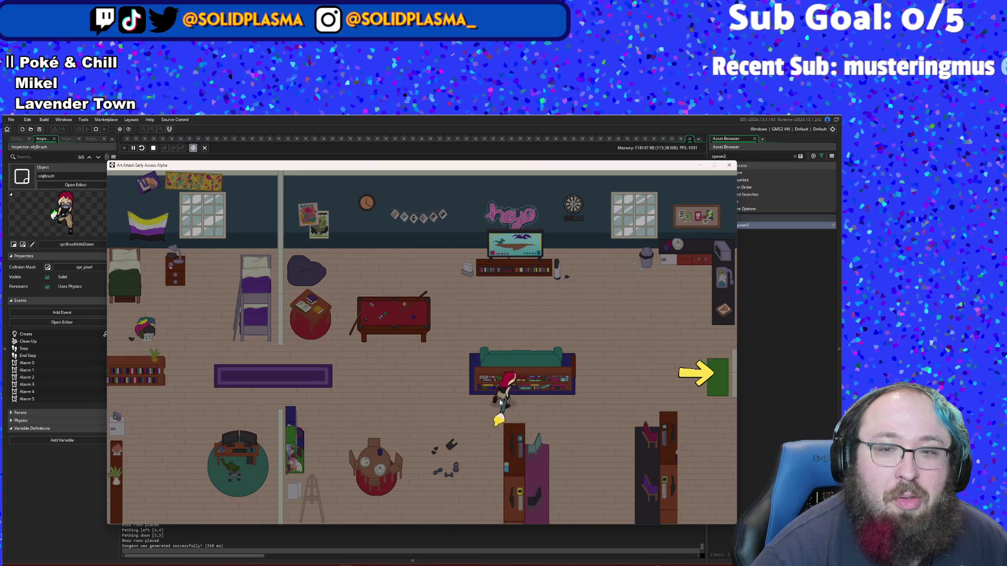
{"action": "key", "text": "d"}
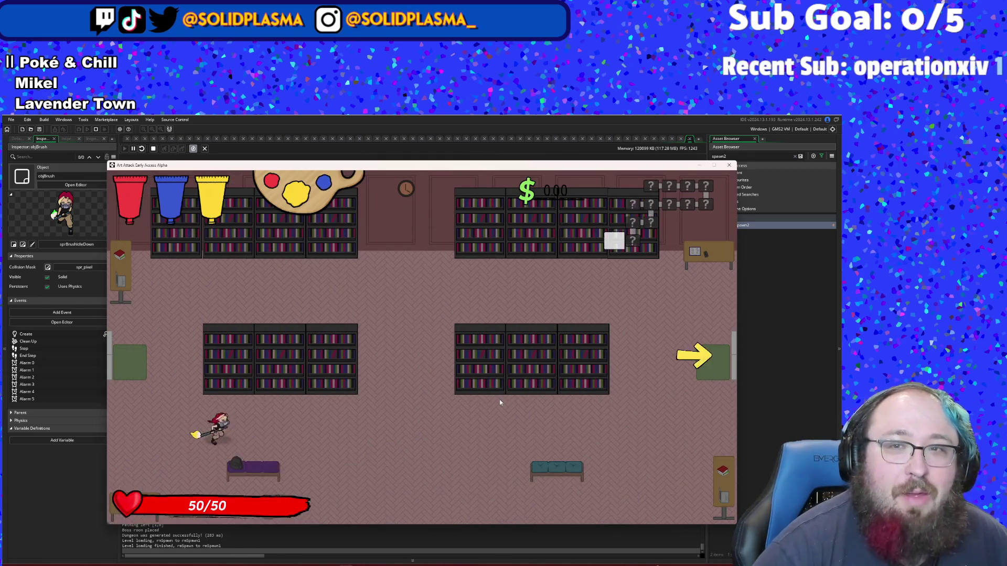
{"action": "key", "text": "d"}
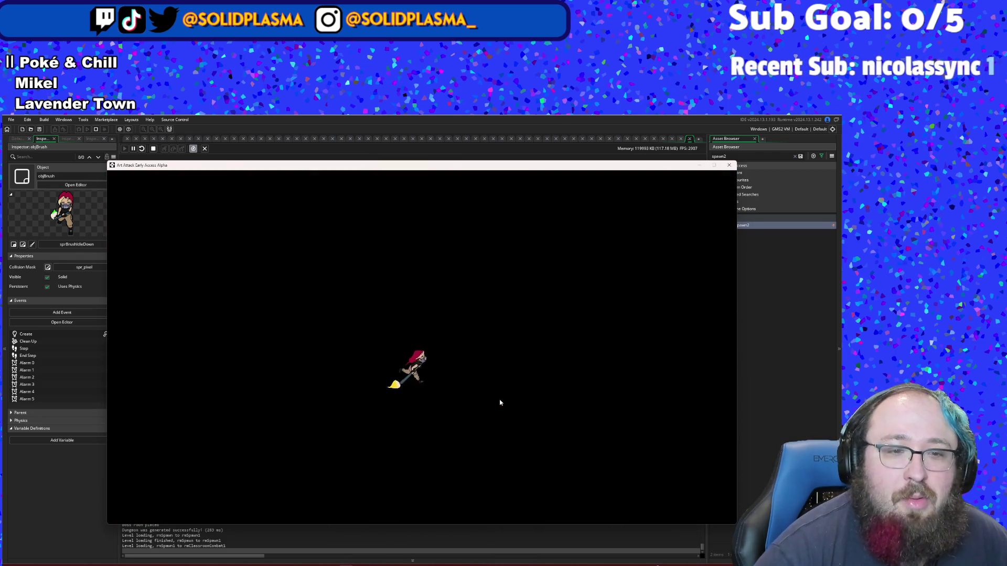
Step: Dodge the enemies and grab dropped money while moving around the first classroom
{"action": "key", "text": "d"}
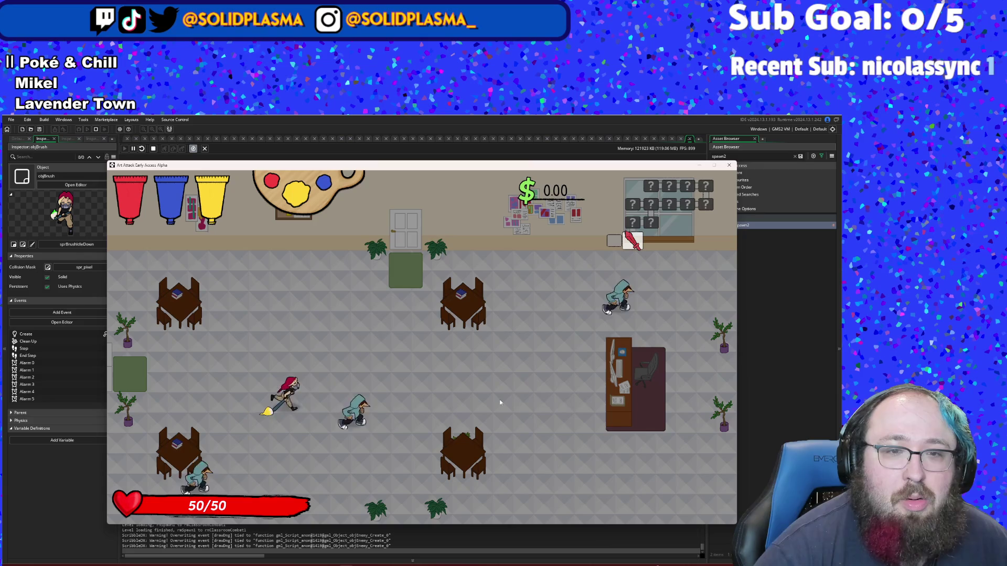
{"action": "key", "text": "s"}
{"action": "key", "text": "w"}
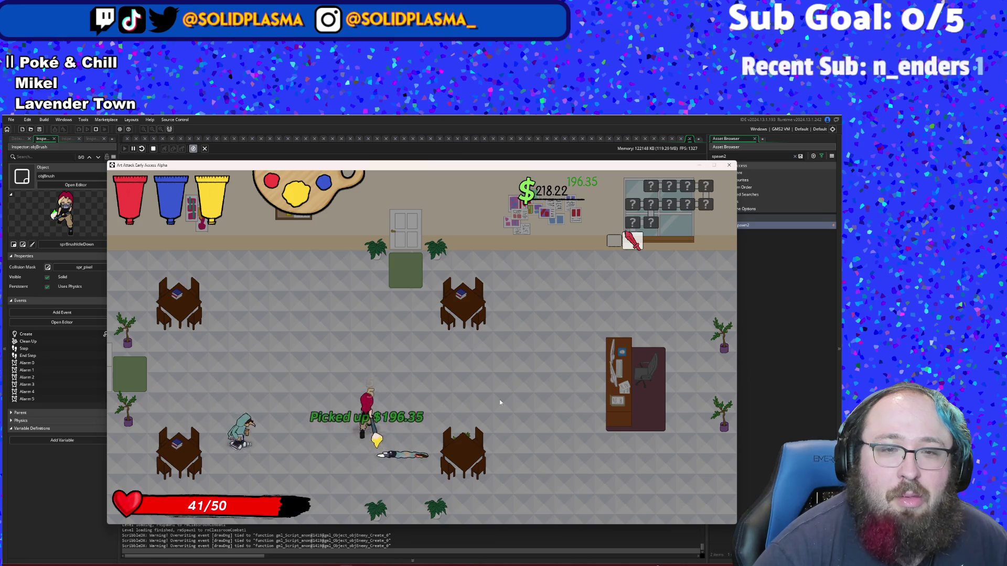
{"action": "key", "text": "w"}
{"action": "key", "text": "a"}
{"action": "key", "text": "s"}
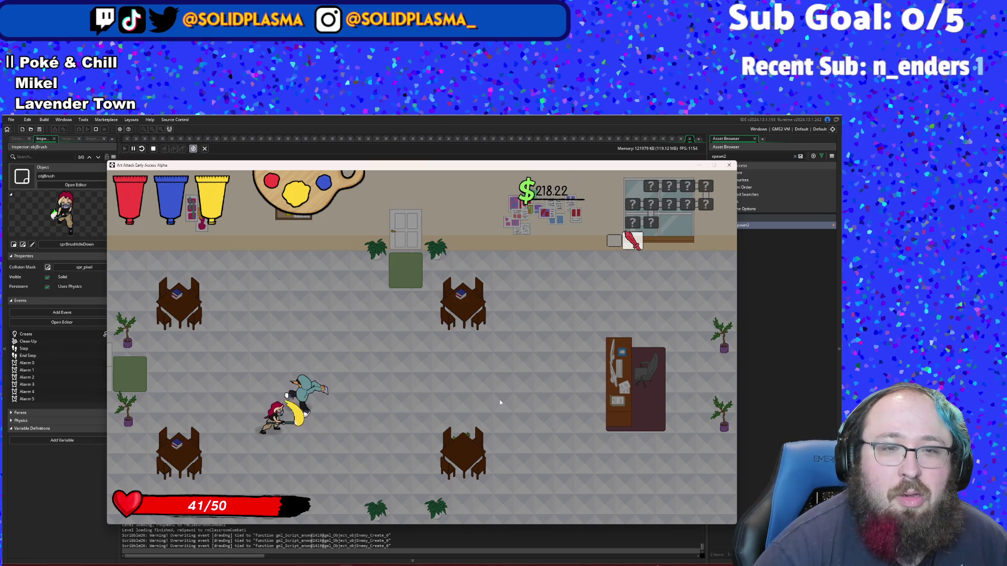
{"action": "key", "text": "d"}
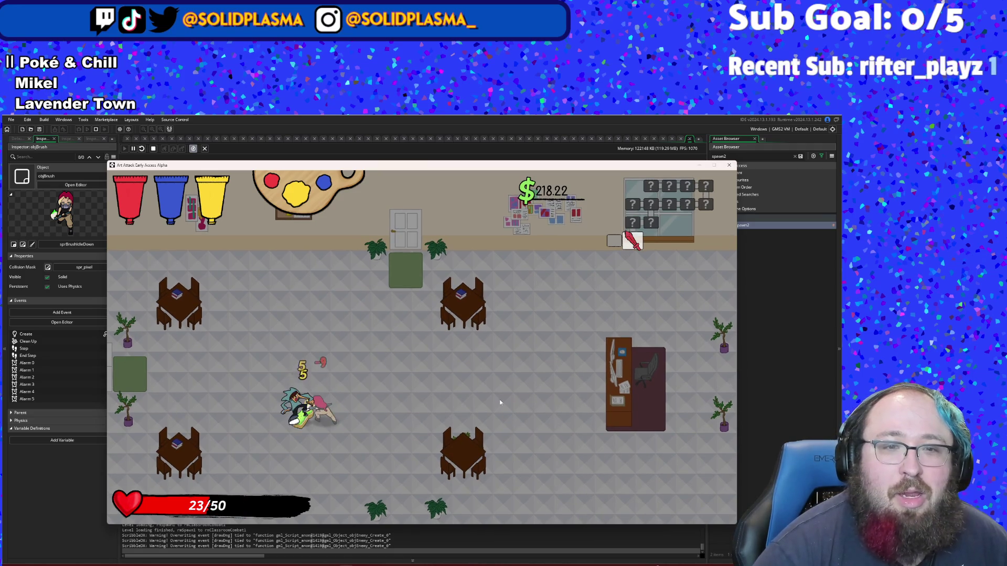
{"action": "key", "text": "w"}
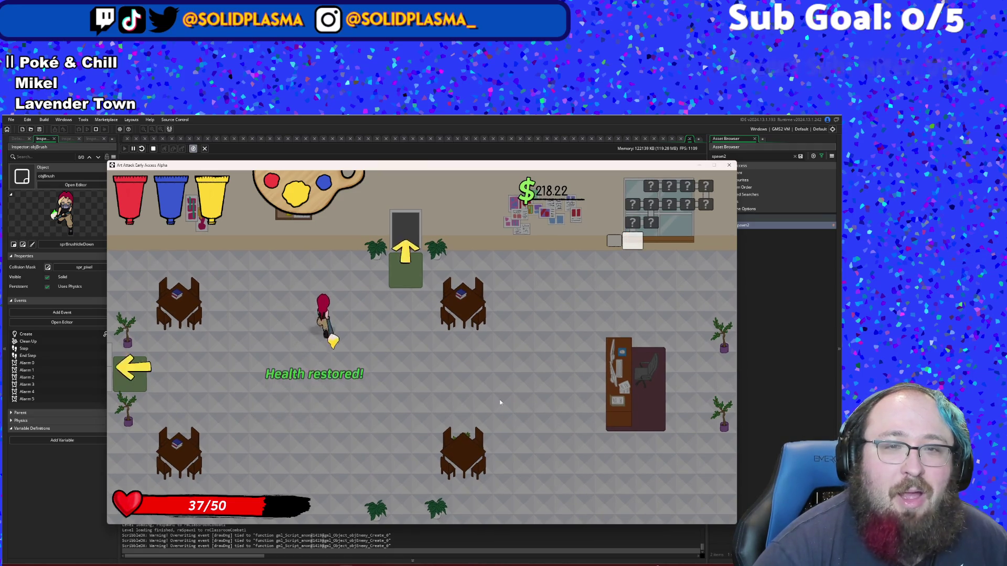
{"action": "key", "text": "a"}
{"action": "key", "text": "s"}
{"action": "key", "text": "d"}
{"action": "key", "text": "w"}
{"action": "key", "text": "a"}
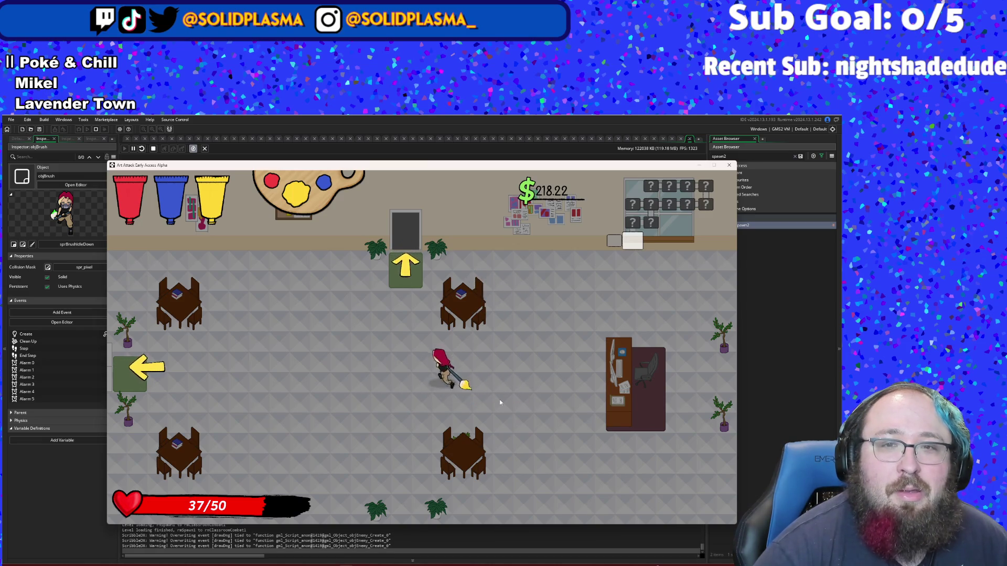
{"action": "key", "text": "w"}
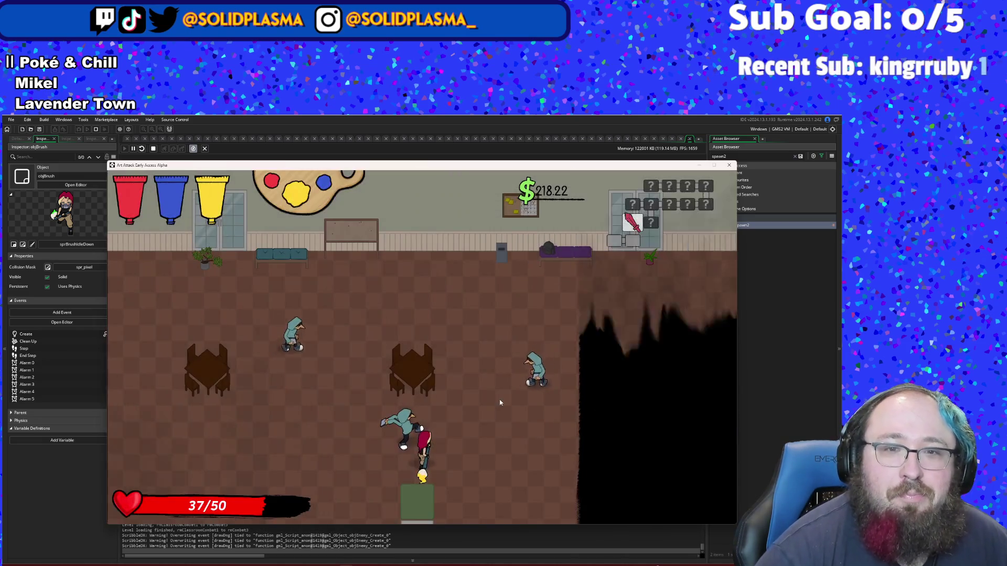
Step: Finish off the first classroom's enemies, collect their money, and leave by the right exit
{"action": "left_click", "coordinate": [501, 402]}
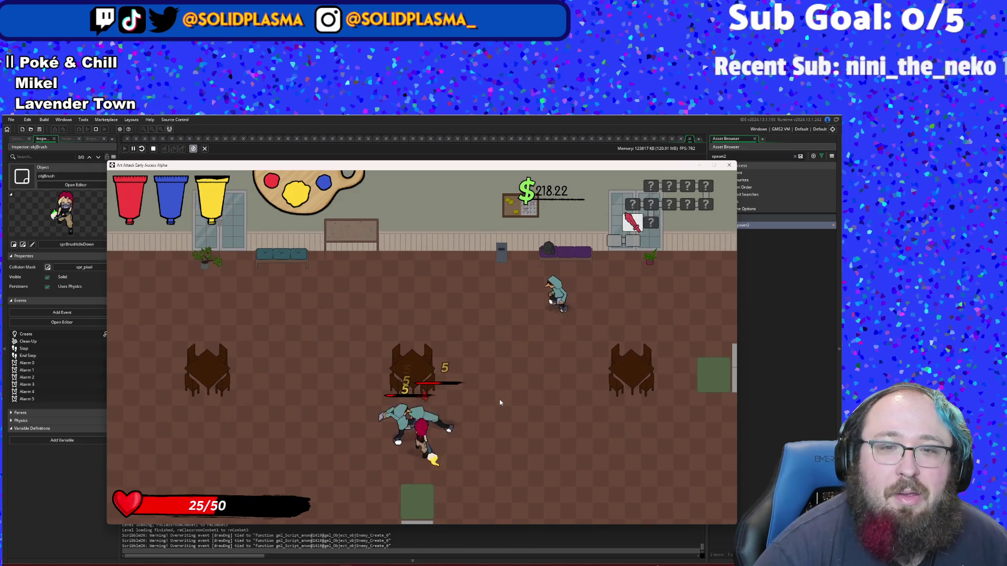
{"action": "left_click", "coordinate": [501, 403]}
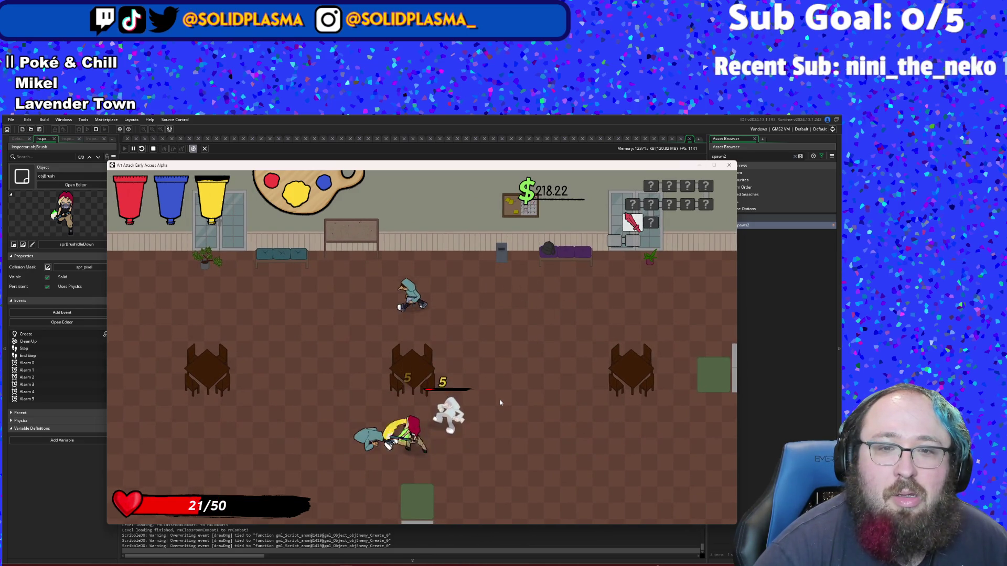
{"action": "left_click", "coordinate": [501, 403]}
{"action": "left_click", "coordinate": [500, 403]}
{"action": "key", "text": "a"}
{"action": "key", "text": "w"}
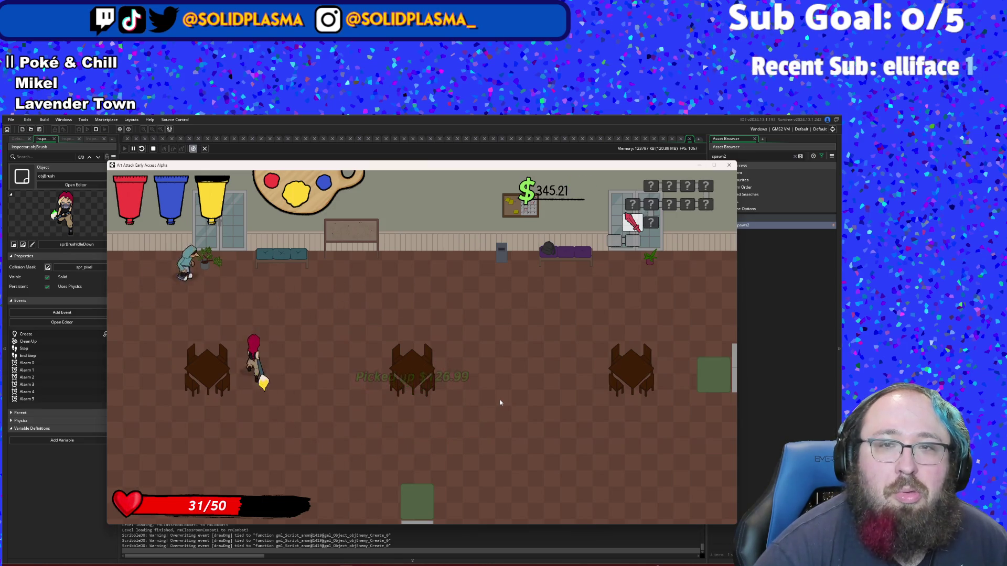
{"action": "left_click", "coordinate": [500, 403]}
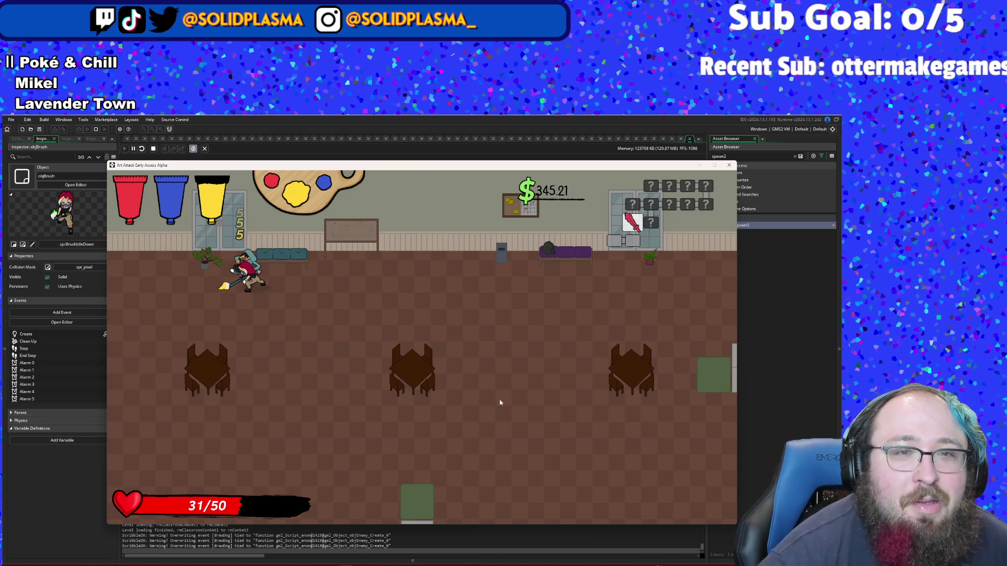
{"action": "key", "text": "s"}
{"action": "key", "text": "d"}
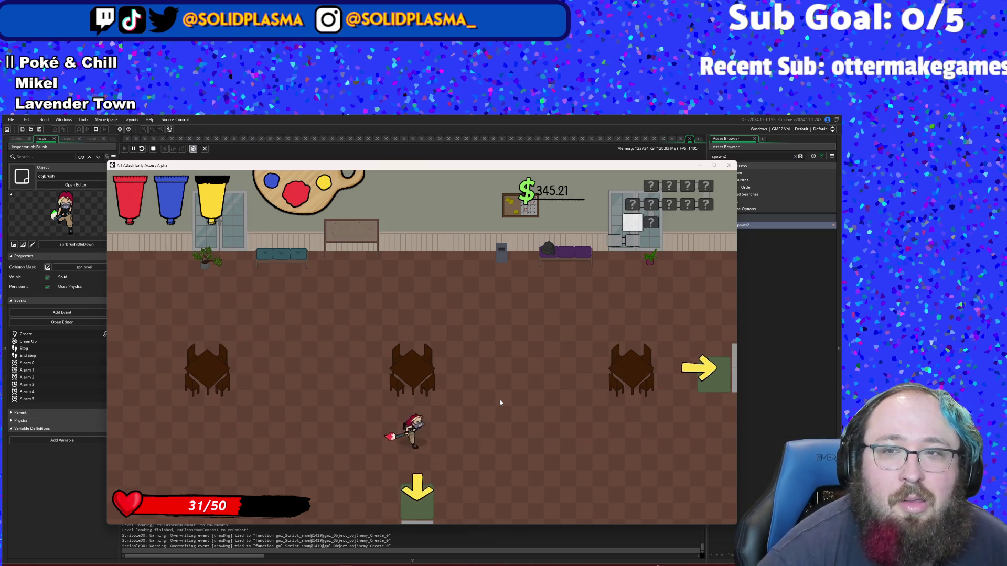
{"action": "key", "text": "d"}
{"action": "key", "text": "w"}
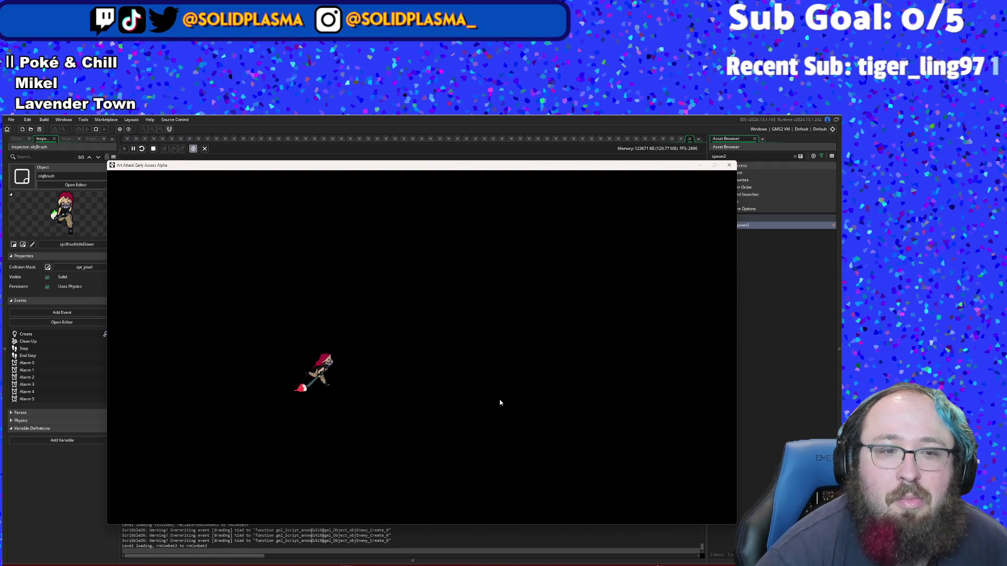
Step: Clear the second classroom's enemies with repeated brush swings, bringing the money to $345.21
{"action": "key", "text": "s"}
{"action": "key", "text": "d"}
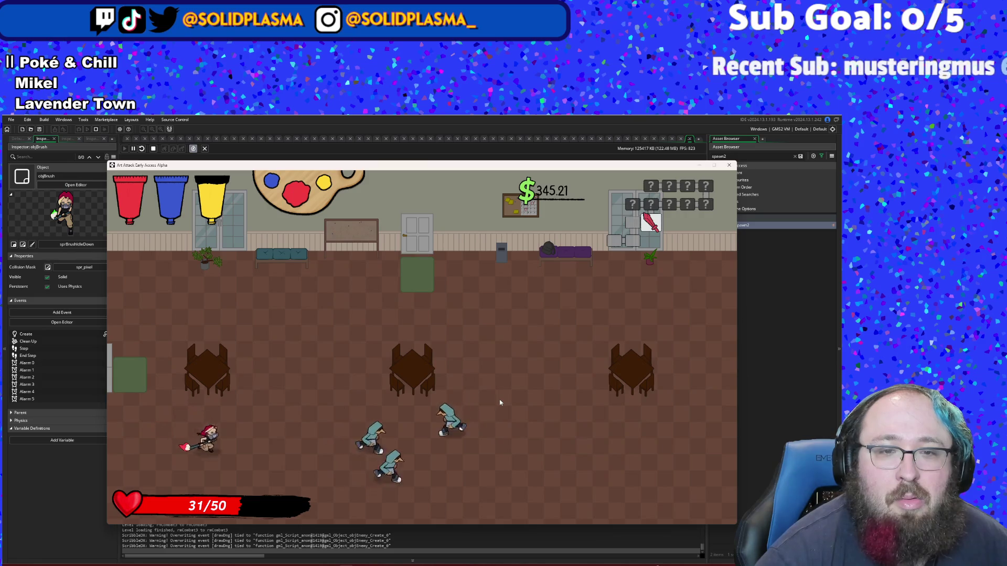
{"action": "key", "text": "d"}
{"action": "left_click", "coordinate": [500, 403]}
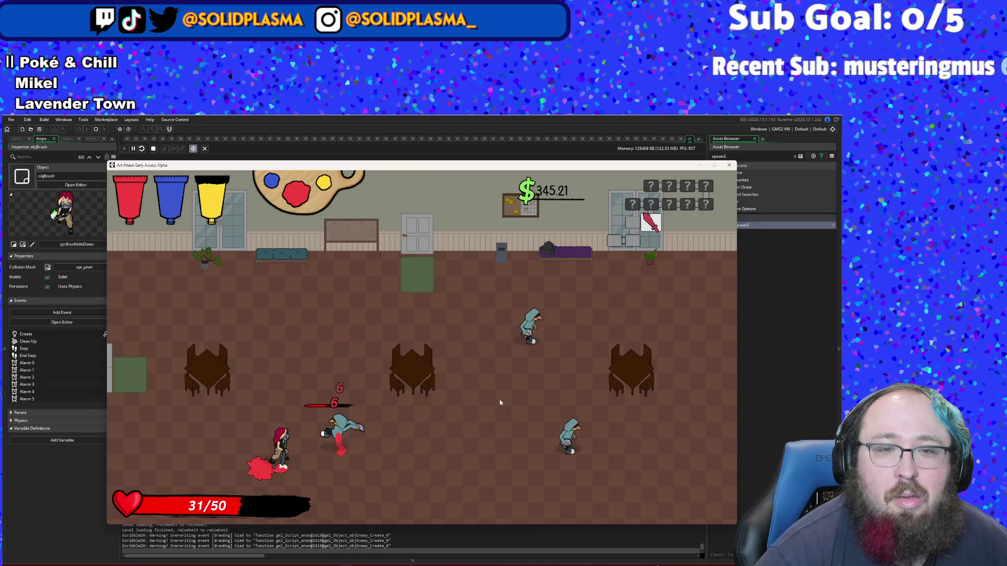
{"action": "key", "text": "d"}
{"action": "left_click", "coordinate": [499, 402]}
{"action": "key", "text": "a"}
{"action": "left_click", "coordinate": [499, 402]}
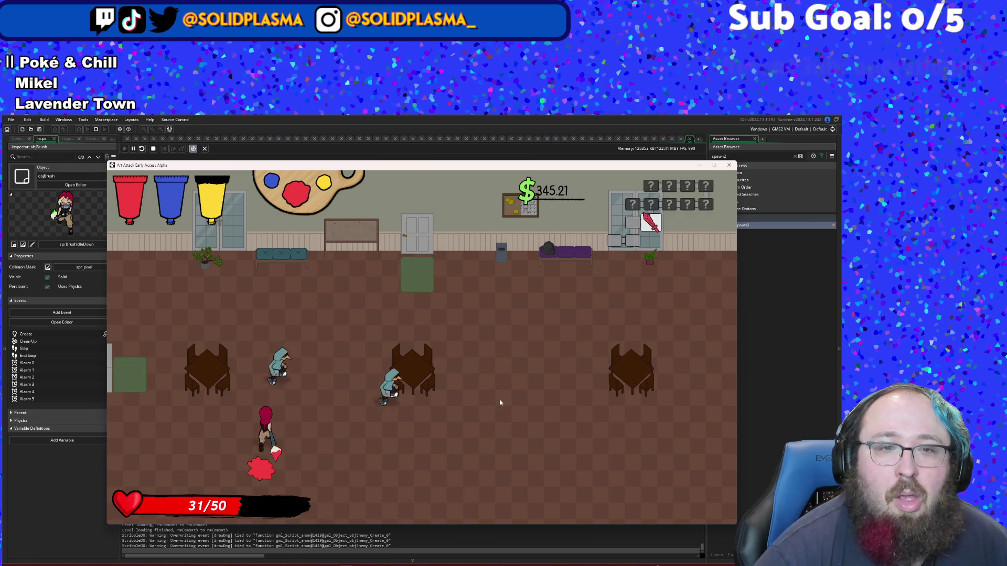
{"action": "key", "text": "w"}
{"action": "left_click", "coordinate": [500, 403]}
{"action": "left_click", "coordinate": [500, 402]}
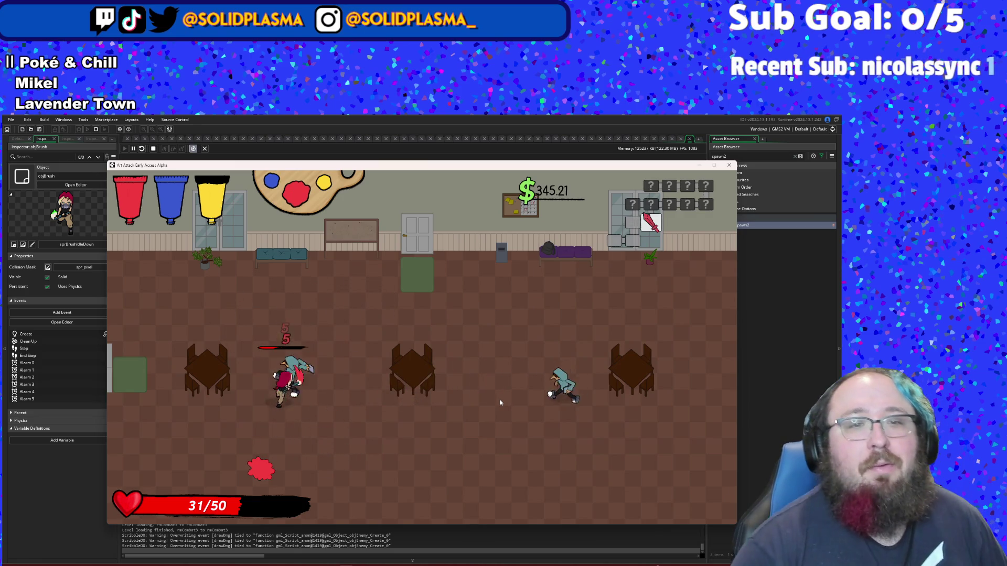
{"action": "left_click", "coordinate": [500, 403]}
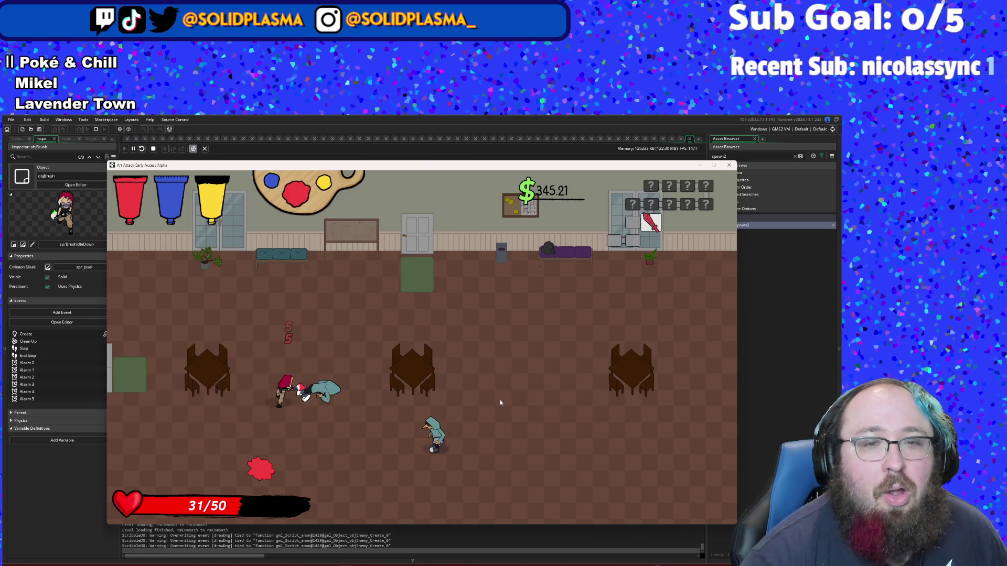
{"action": "key", "text": "s"}
{"action": "key", "text": "d"}
{"action": "left_click", "coordinate": [500, 403]}
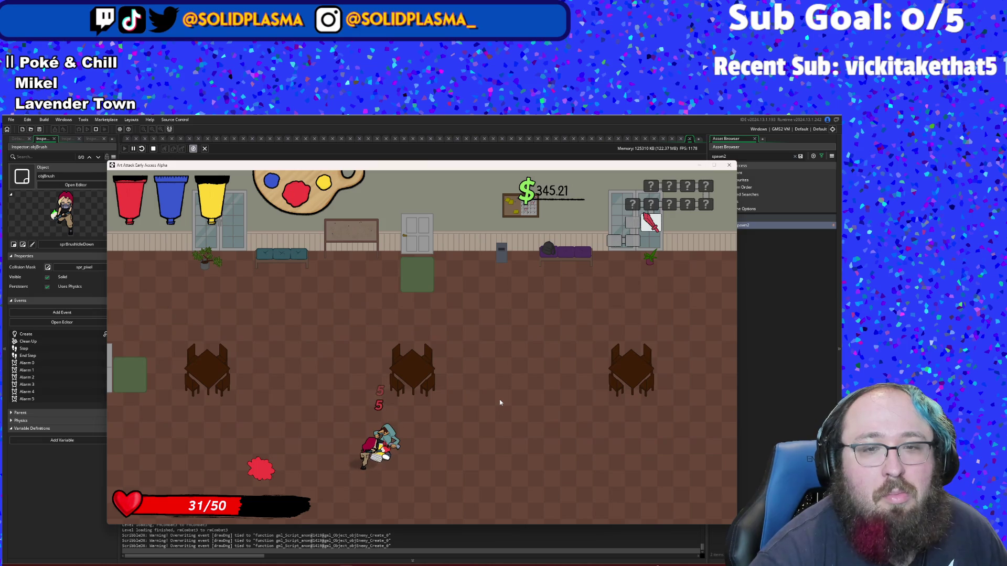
{"action": "left_click", "coordinate": [500, 403]}
Step: Walk up through the opened top door into the next room
{"action": "key", "text": "a"}
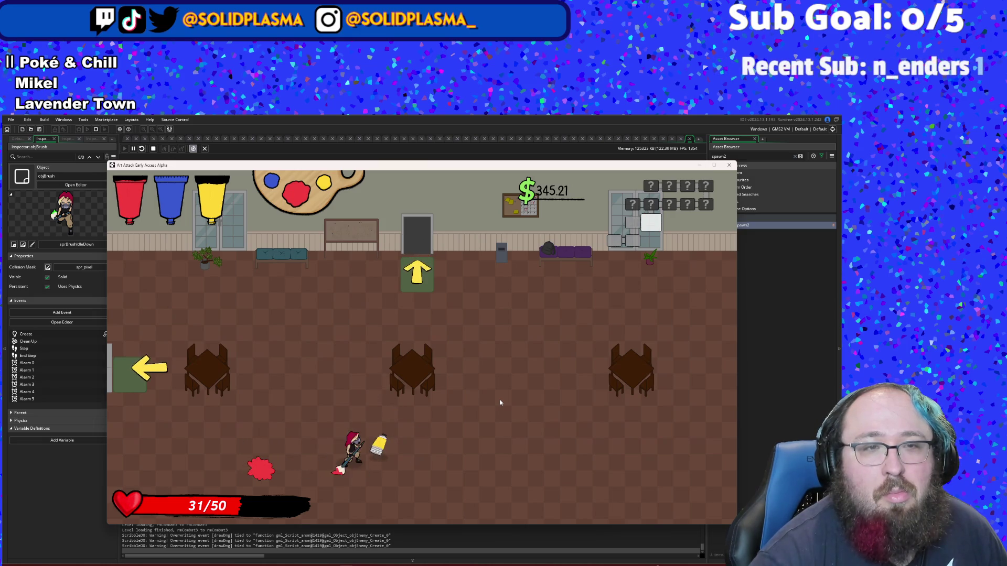
{"action": "key", "text": "w"}
{"action": "key", "text": "d"}
{"action": "key", "text": "s"}
{"action": "key", "text": "a"}
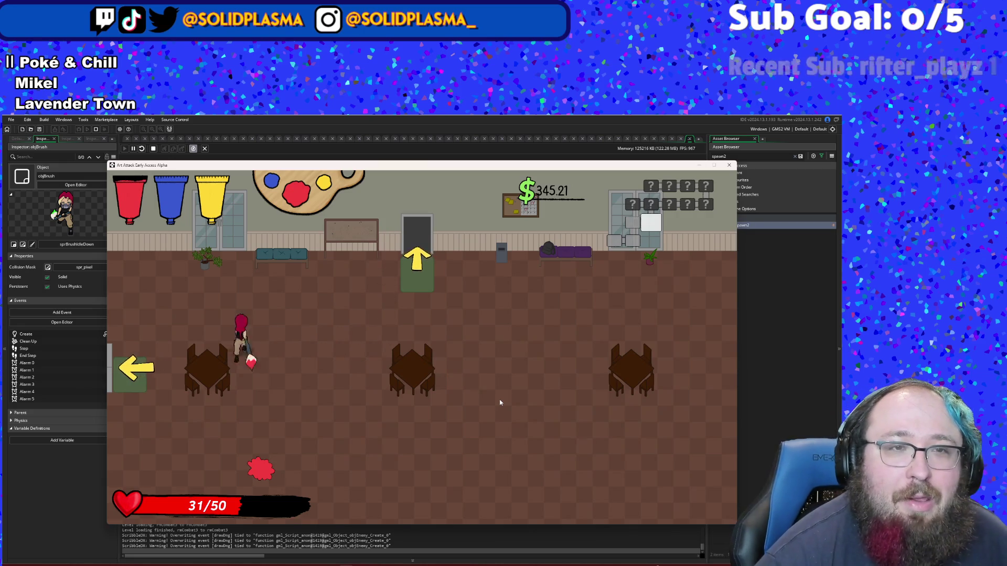
{"action": "key", "text": "w"}
{"action": "key", "text": "d"}
{"action": "key", "text": "w"}
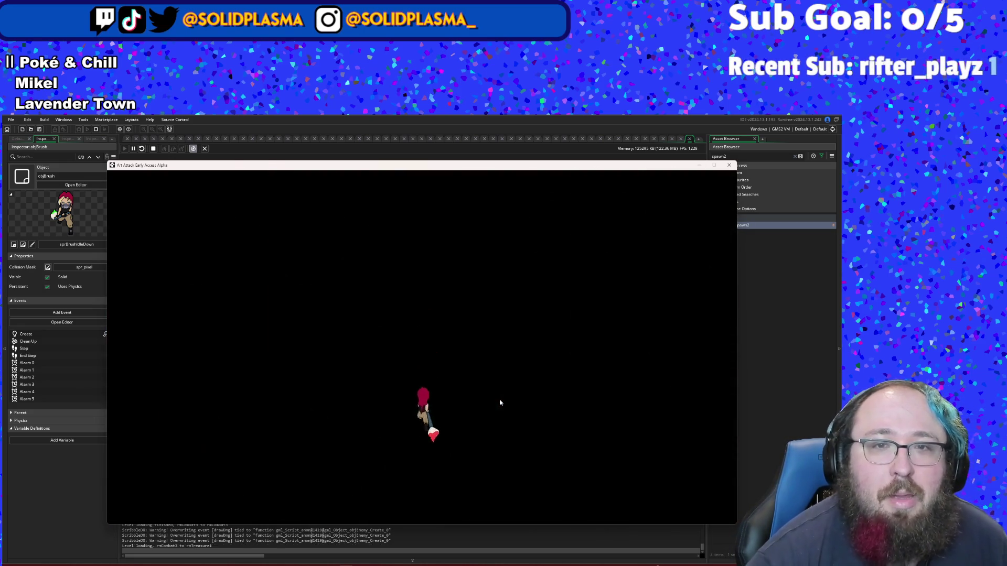
Step: Walk onto the piggybank pickup, then leave through the left exit
{"action": "key", "text": "s"}
{"action": "key", "text": "a"}
{"action": "key", "text": "d"}
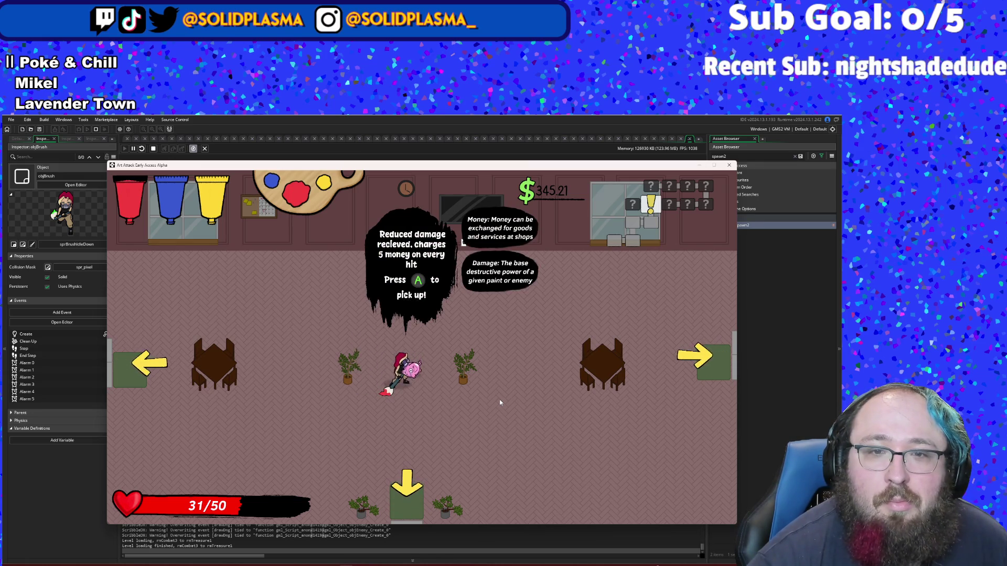
{"action": "key", "text": "s"}
{"action": "key", "text": "a"}
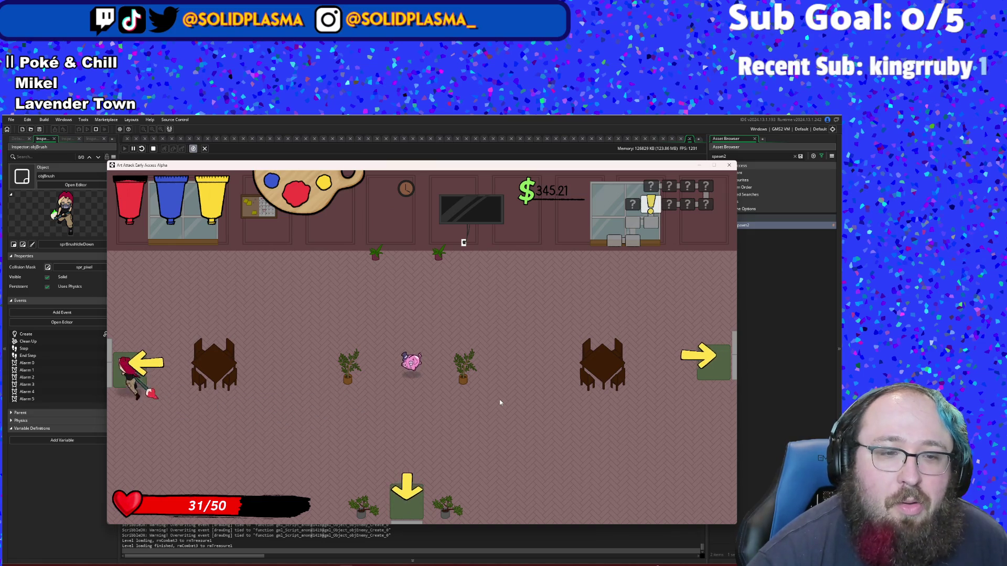
{"action": "key", "text": "a"}
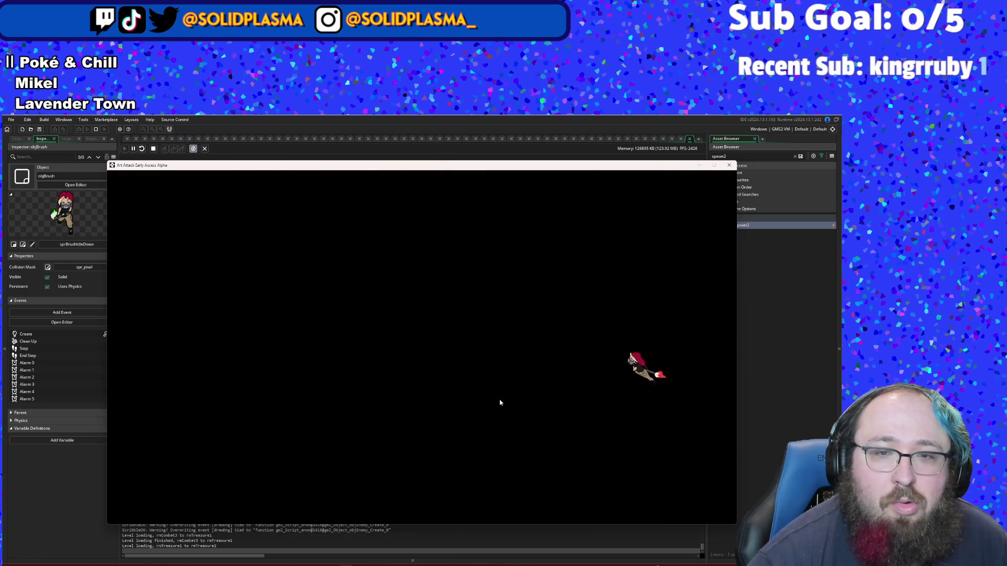
Step: Take the Tablet Stylus from the treasure room's far table
{"action": "key", "text": "s"}
{"action": "key", "text": "a"}
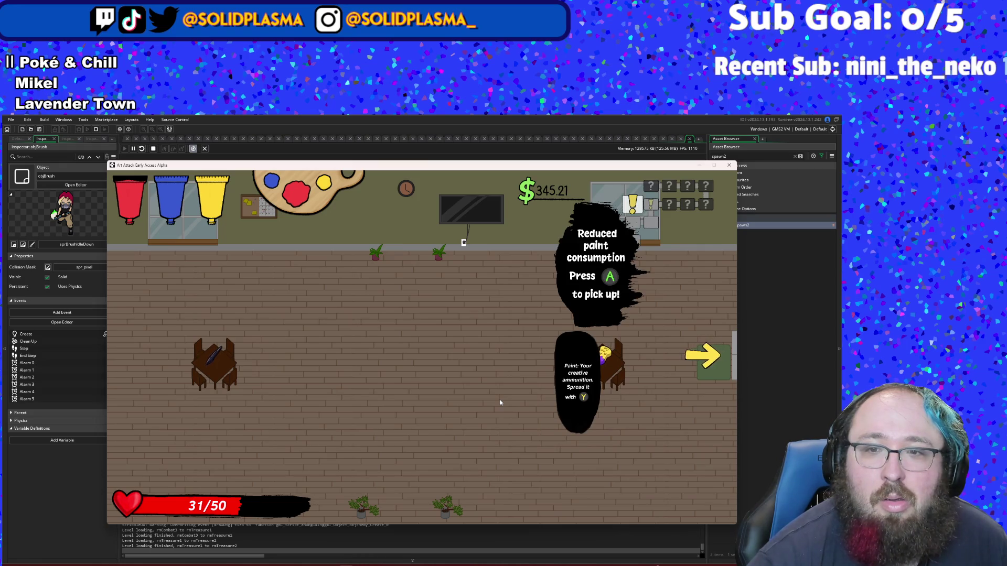
{"action": "key", "text": "Left"}
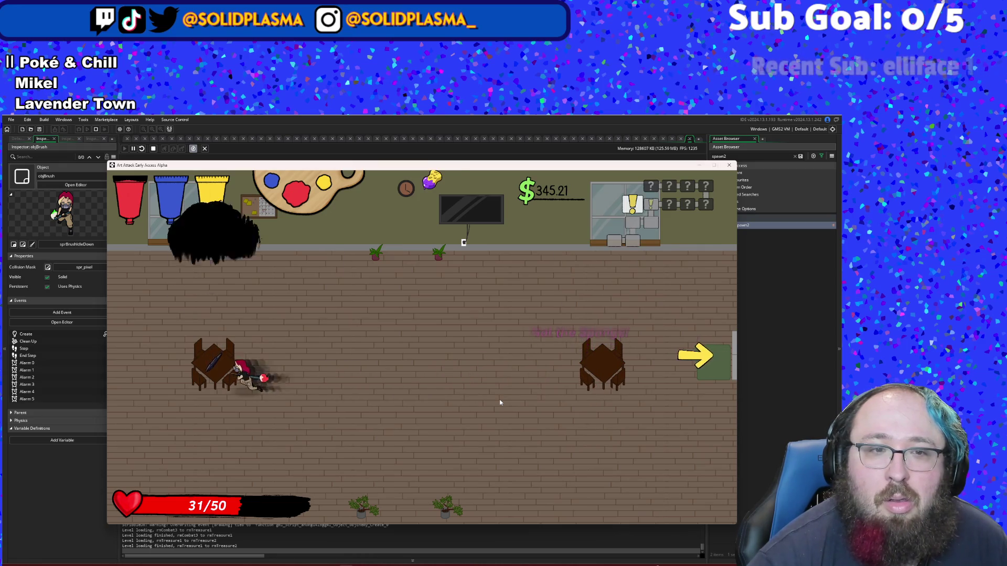
{"action": "key", "text": "Down"}
{"action": "key", "text": "Right"}
{"action": "key", "text": "Right"}
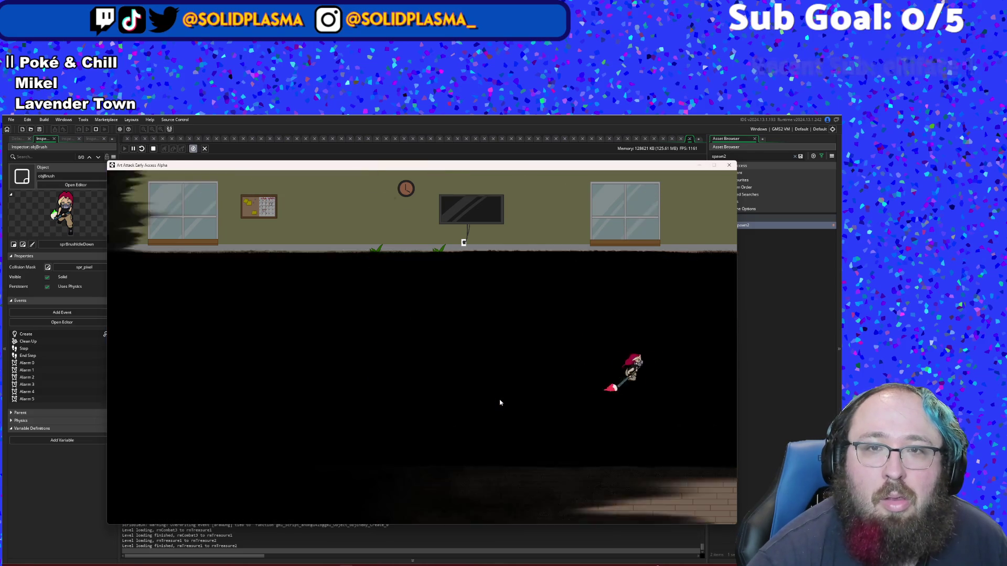
Step: Pick up the pink pig in the furnished room and walk into the right exit
{"action": "key", "text": "Down"}
{"action": "key", "text": "Right"}
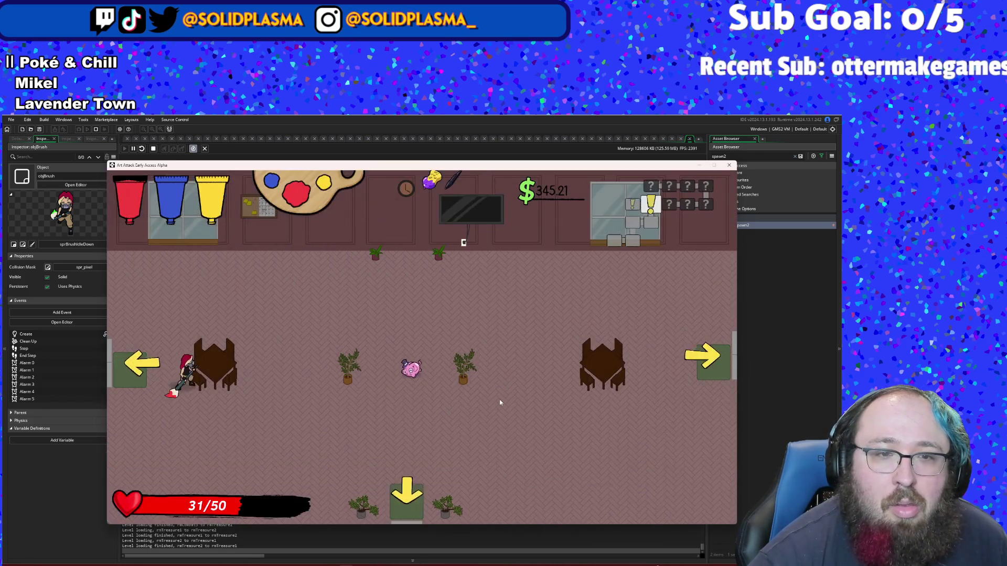
{"action": "key", "text": "Up"}
{"action": "key", "text": "Right"}
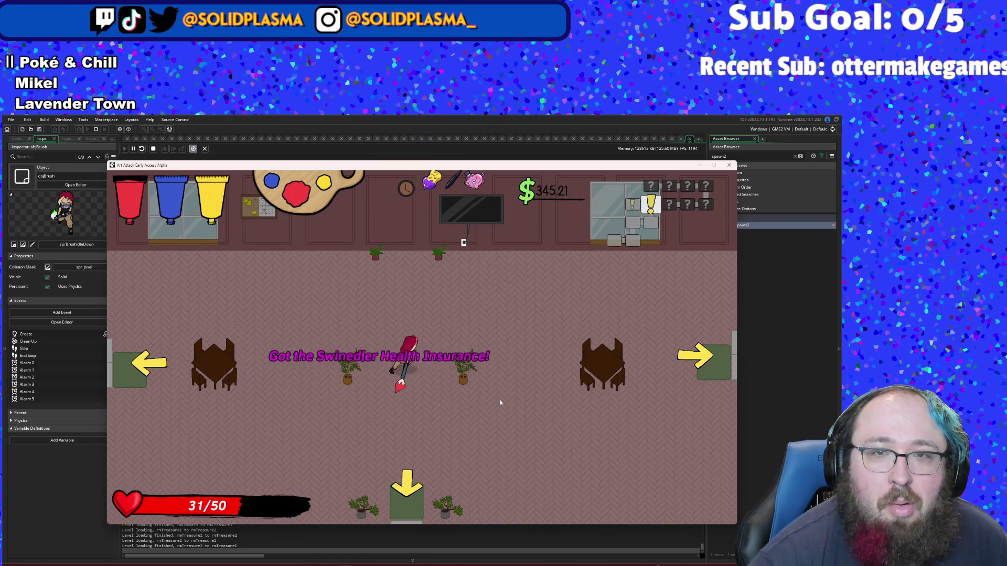
{"action": "key", "text": "Down"}
{"action": "key", "text": "Right"}
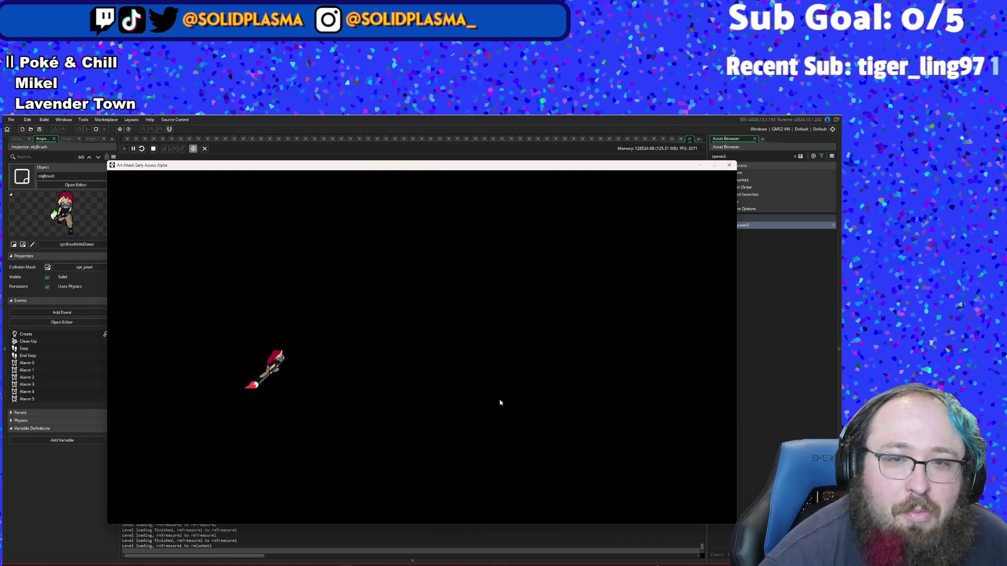
Step: Defeat the park enemies with repeated brush swings
{"action": "key", "text": "Right"}
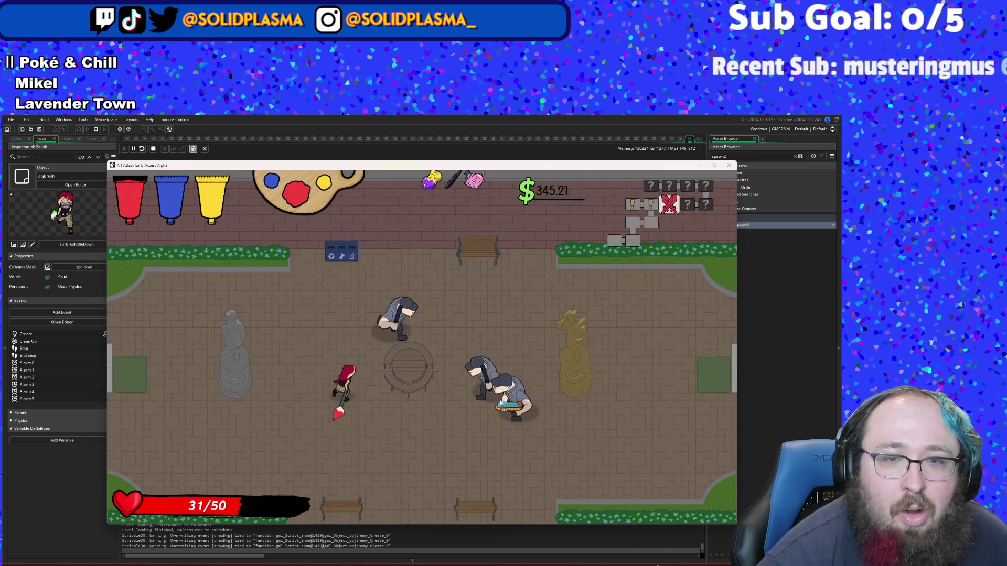
{"action": "key", "text": "Up"}
{"action": "key", "text": "Right"}
{"action": "left_click", "coordinate": [500, 402]}
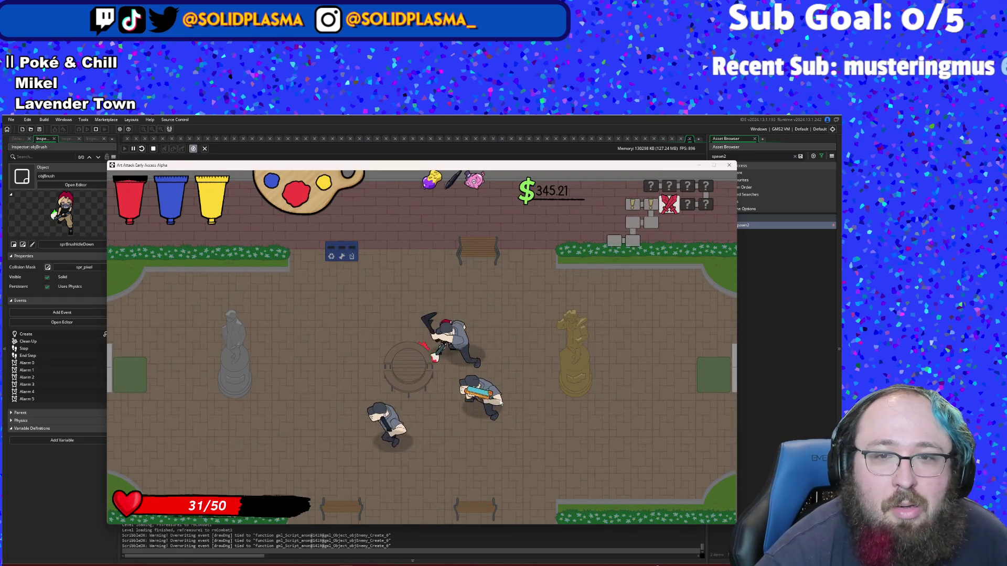
{"action": "left_click", "coordinate": [500, 402]}
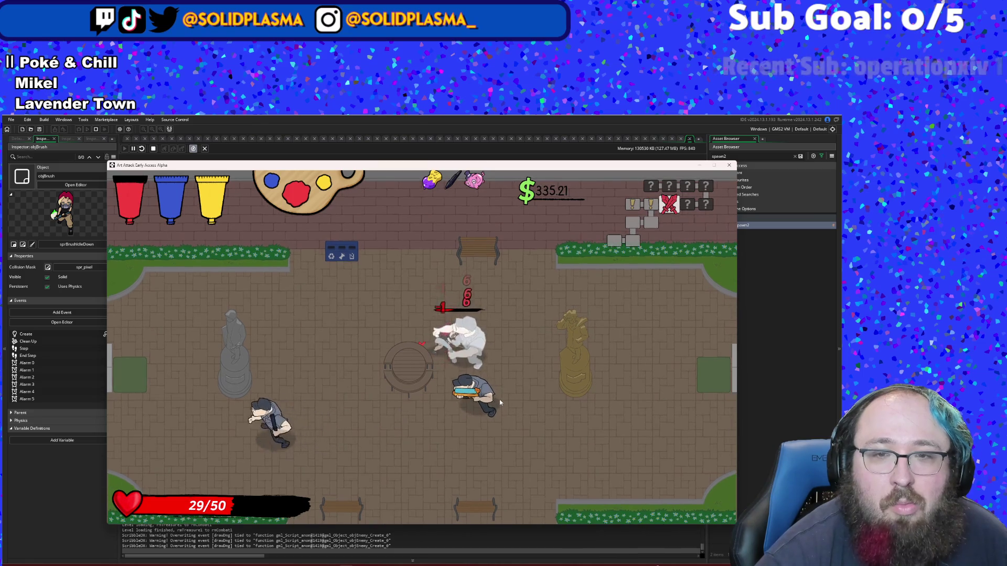
{"action": "left_click", "coordinate": [500, 402]}
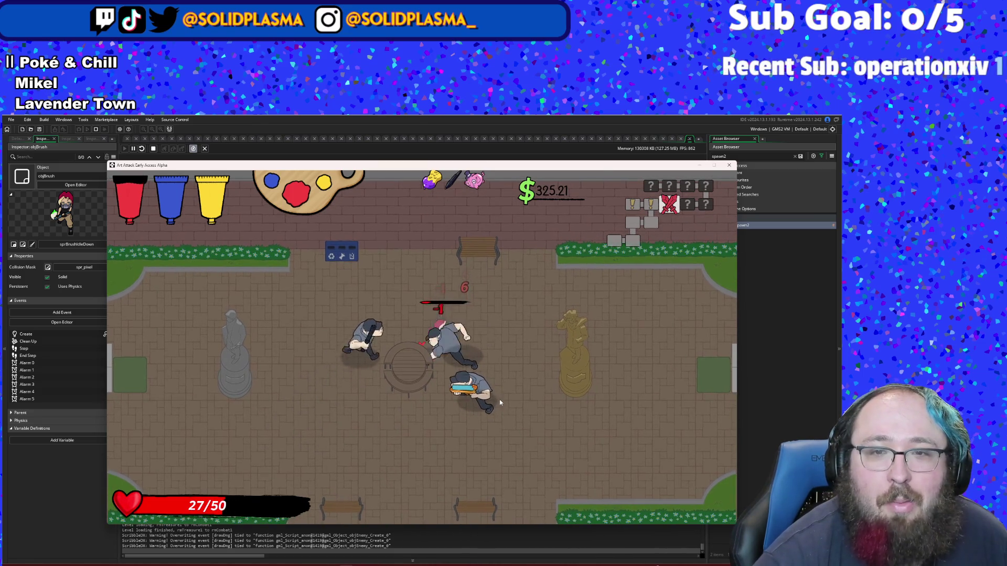
{"action": "left_click", "coordinate": [500, 402]}
{"action": "left_click", "coordinate": [499, 403]}
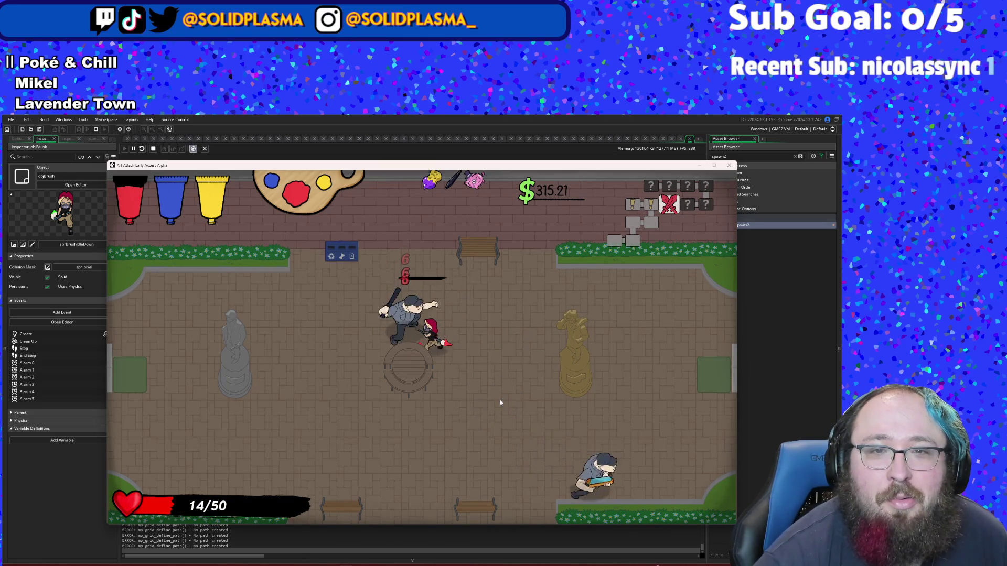
{"action": "left_click", "coordinate": [500, 402]}
{"action": "key", "text": "d"}
{"action": "key", "text": "s"}
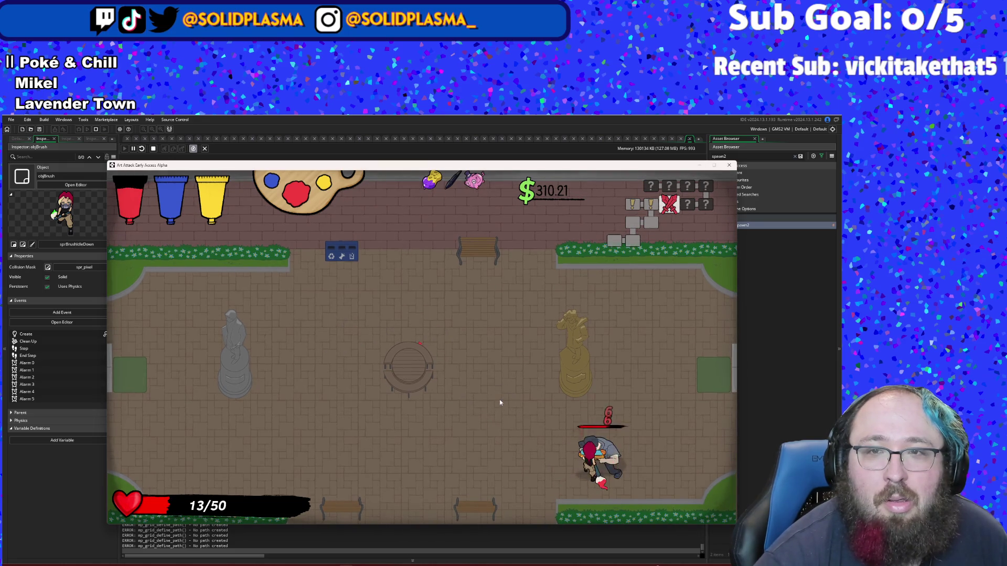
{"action": "left_click", "coordinate": [500, 402]}
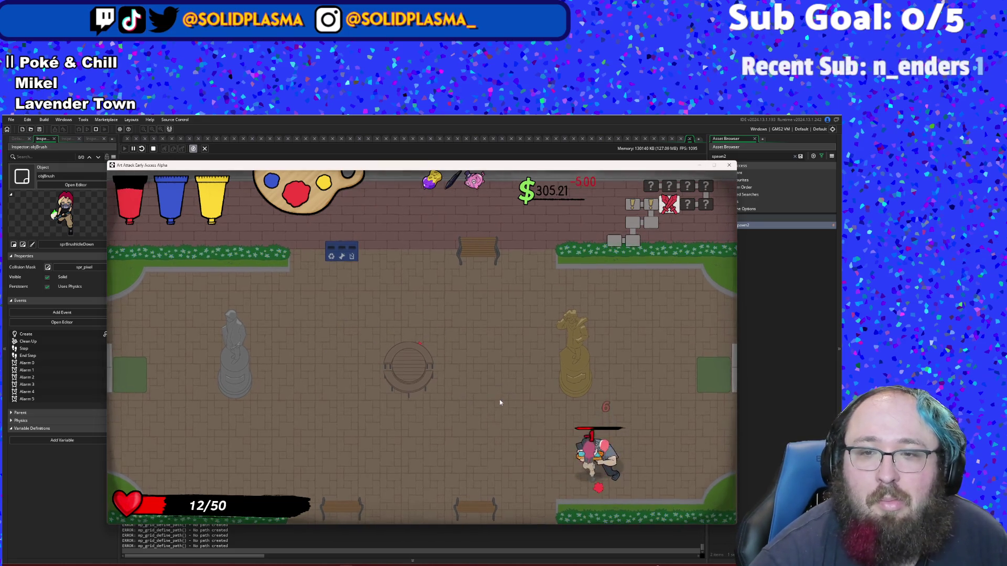
{"action": "left_click", "coordinate": [499, 402]}
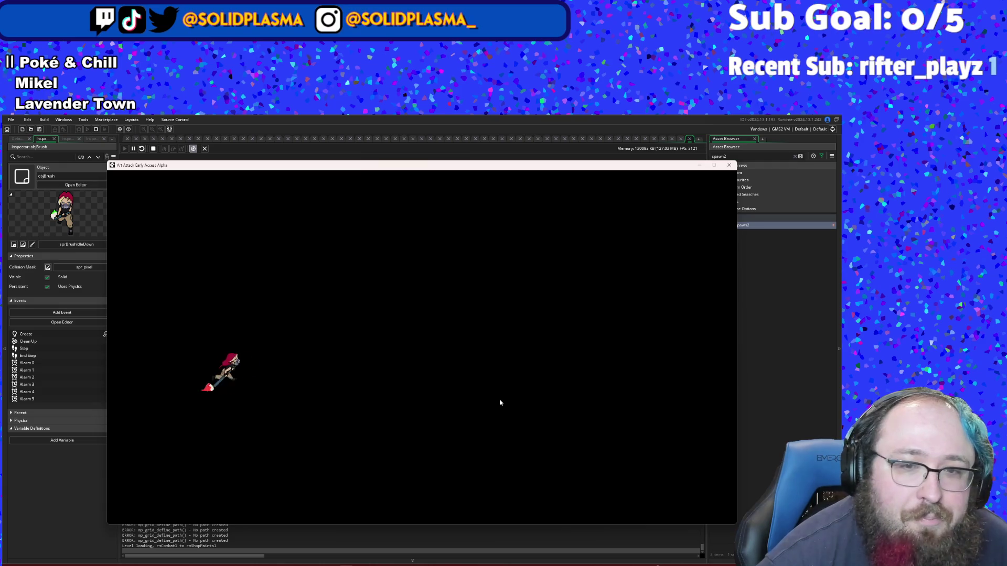
Step: Buy and mix two paints at the shop counter, including Maroon, leaving $150.21
{"action": "key", "text": "d"}
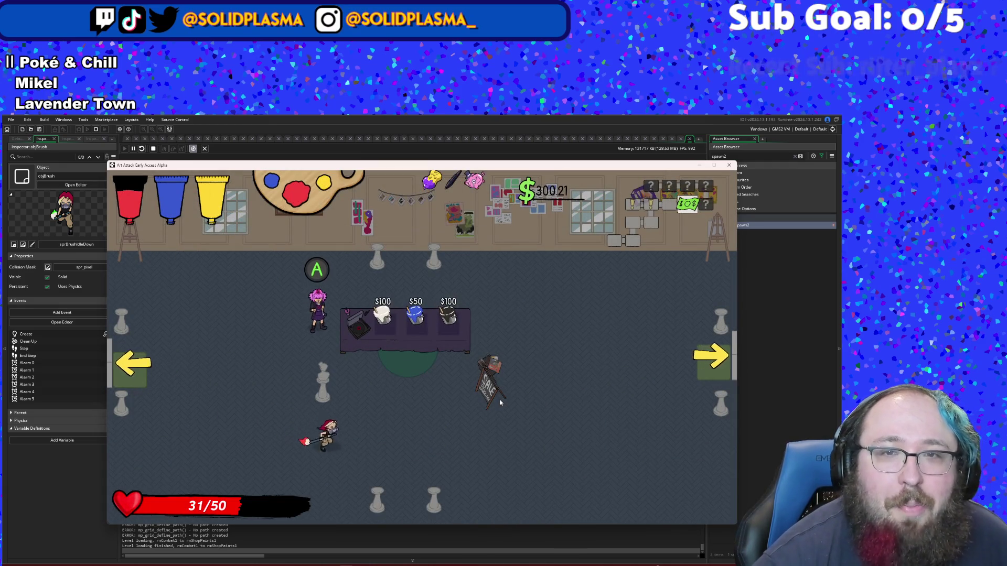
{"action": "key", "text": "w"}
{"action": "key", "text": "w"}
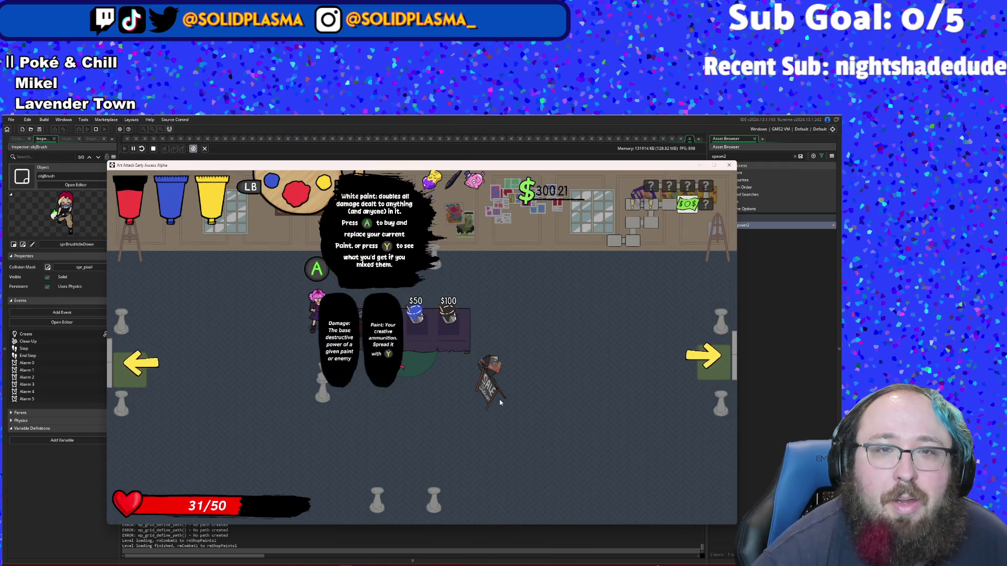
{"action": "key", "text": "y"}
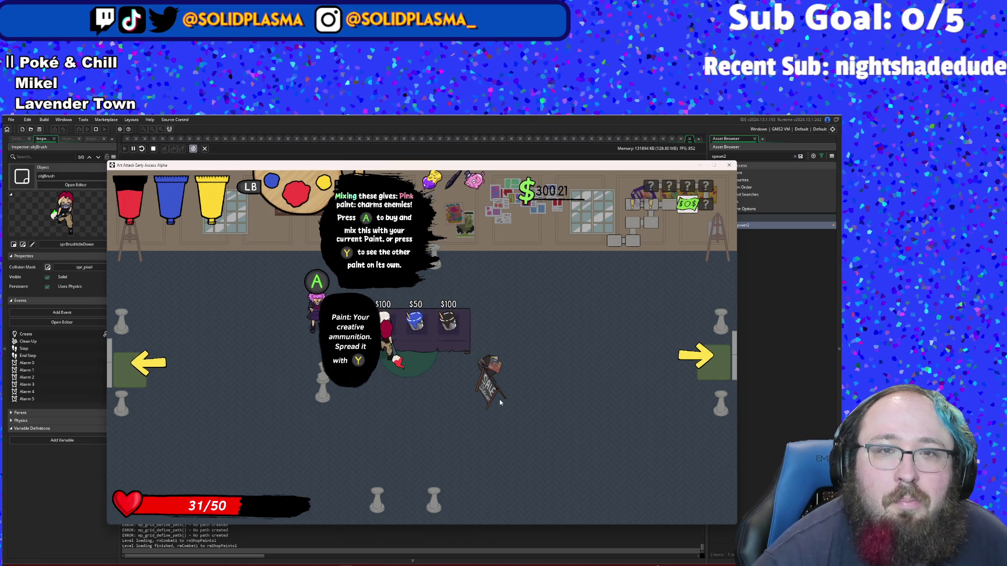
{"action": "key", "text": "q"}
{"action": "key", "text": "q"}
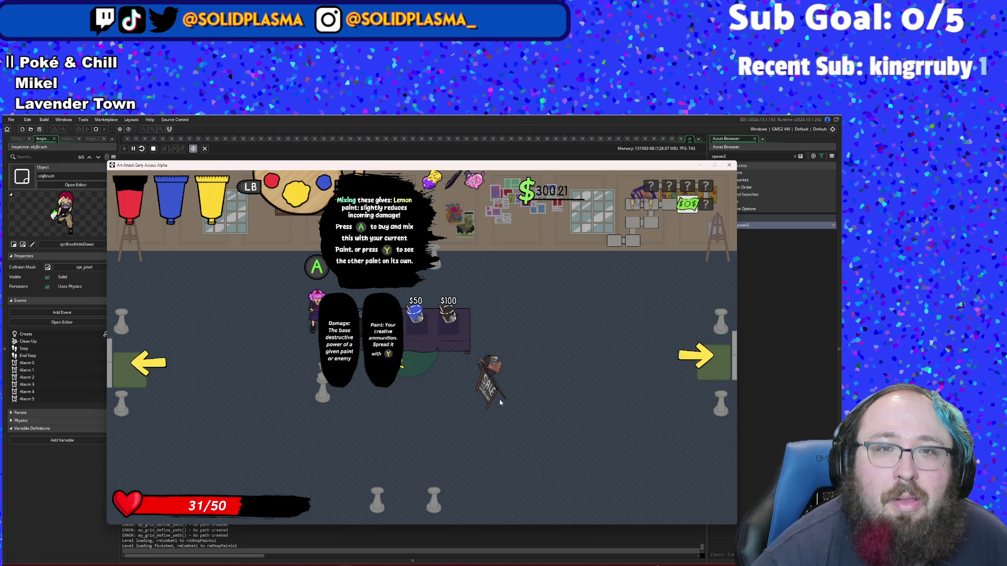
{"action": "key", "text": "s"}
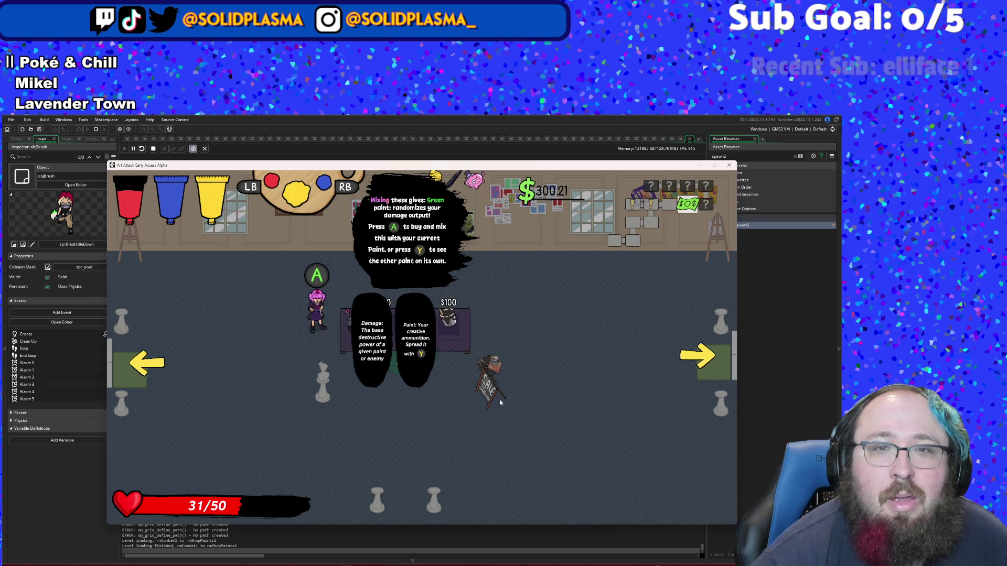
{"action": "key", "text": "s"}
{"action": "key", "text": "w"}
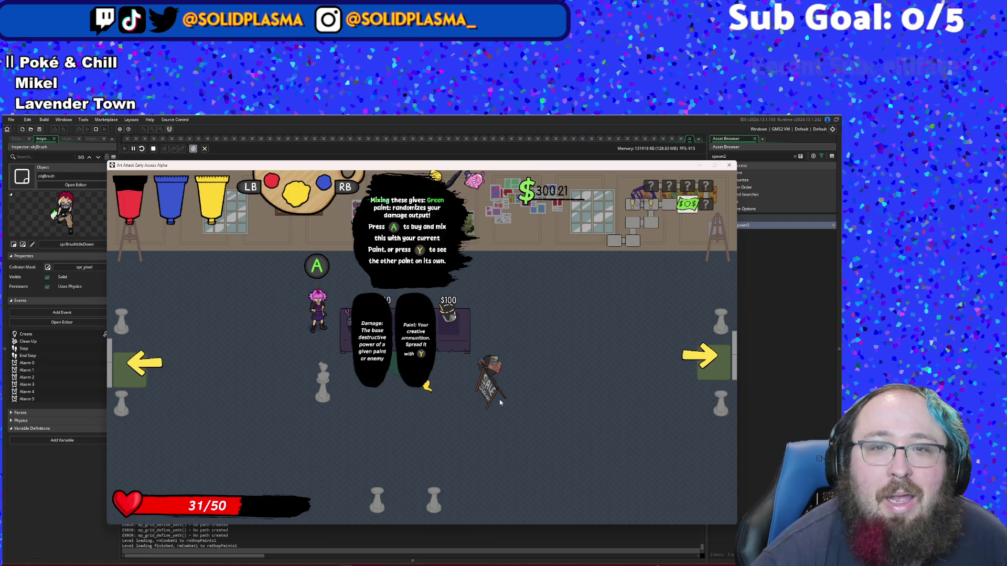
{"action": "key", "text": "a"}
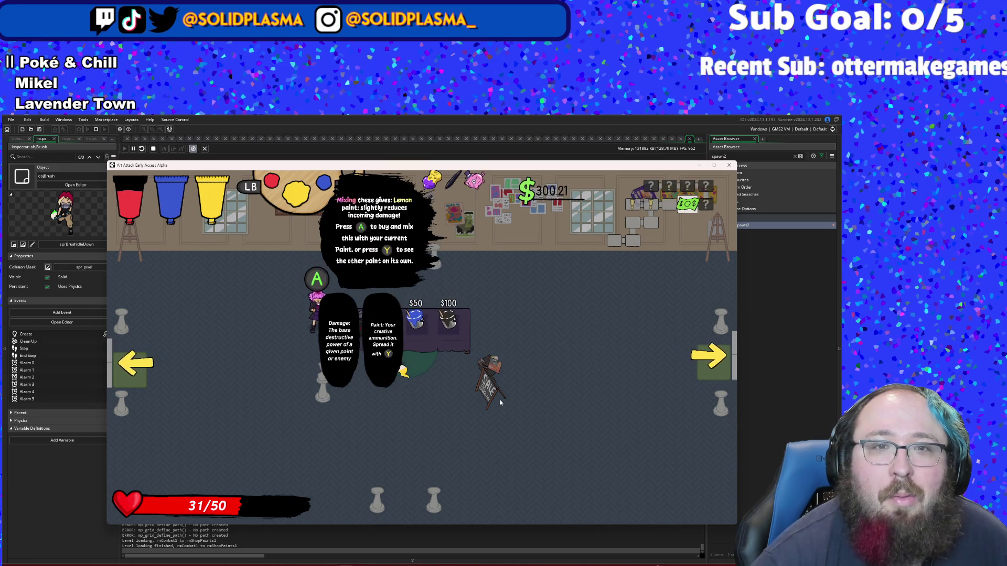
{"action": "key", "text": "space"}
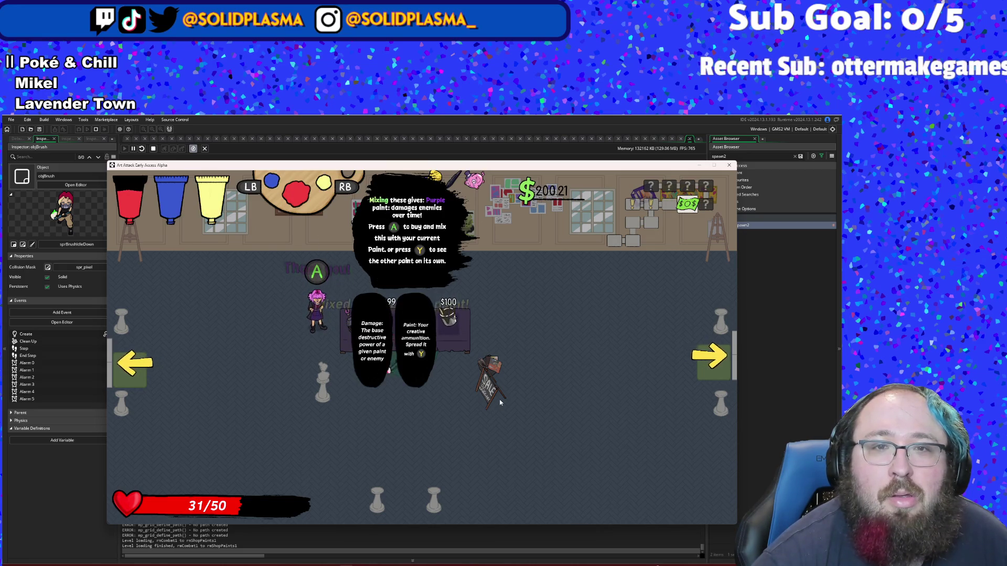
{"action": "key", "text": "d"}
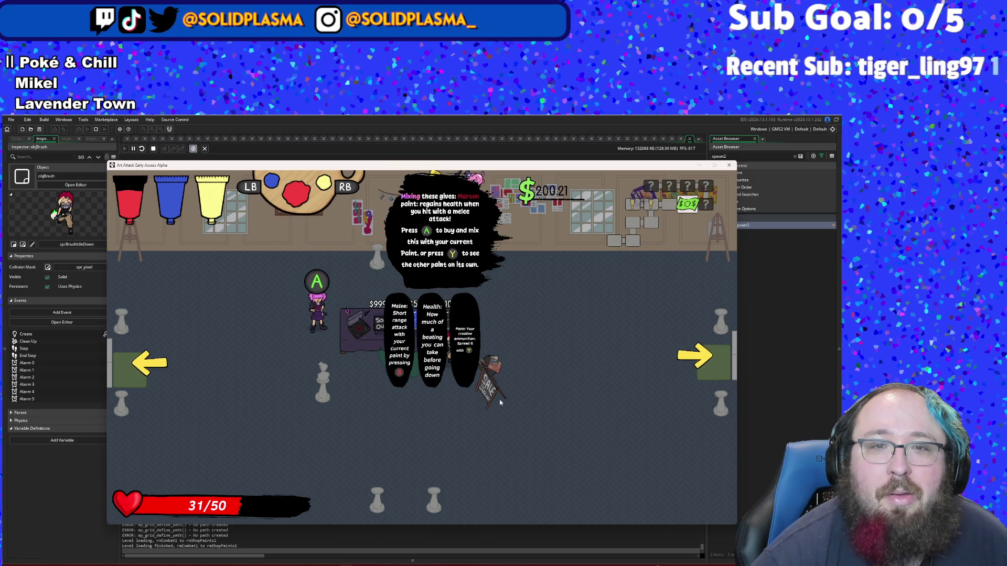
{"action": "key", "text": "space"}
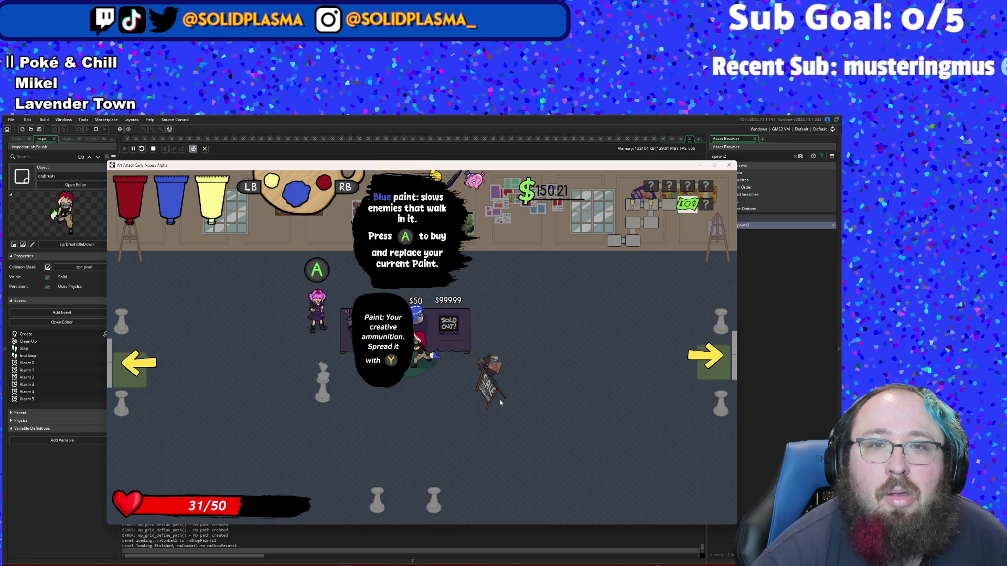
Step: Cycle the active paint colour and leave through the right exit
{"action": "key", "text": "e"}
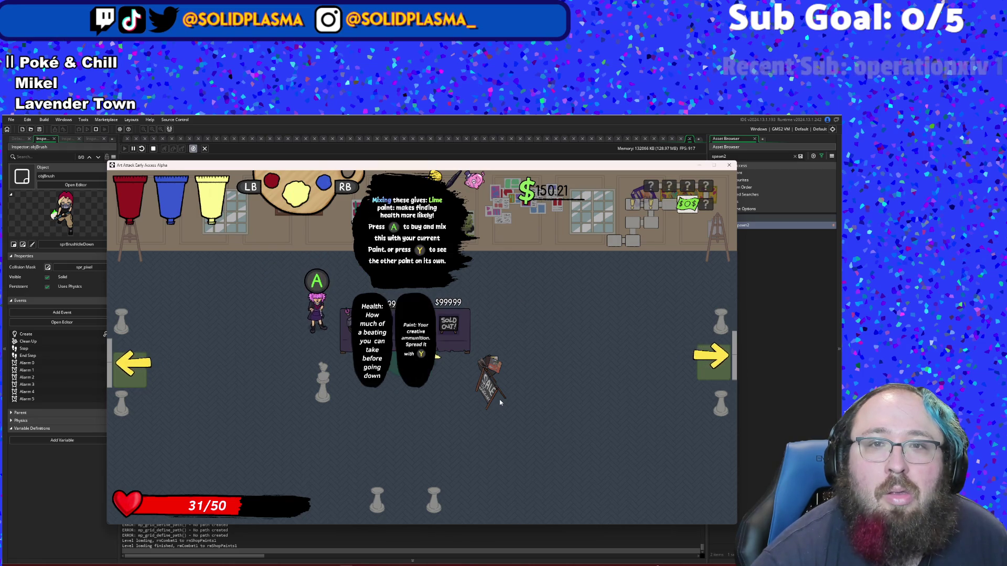
{"action": "key", "text": "e"}
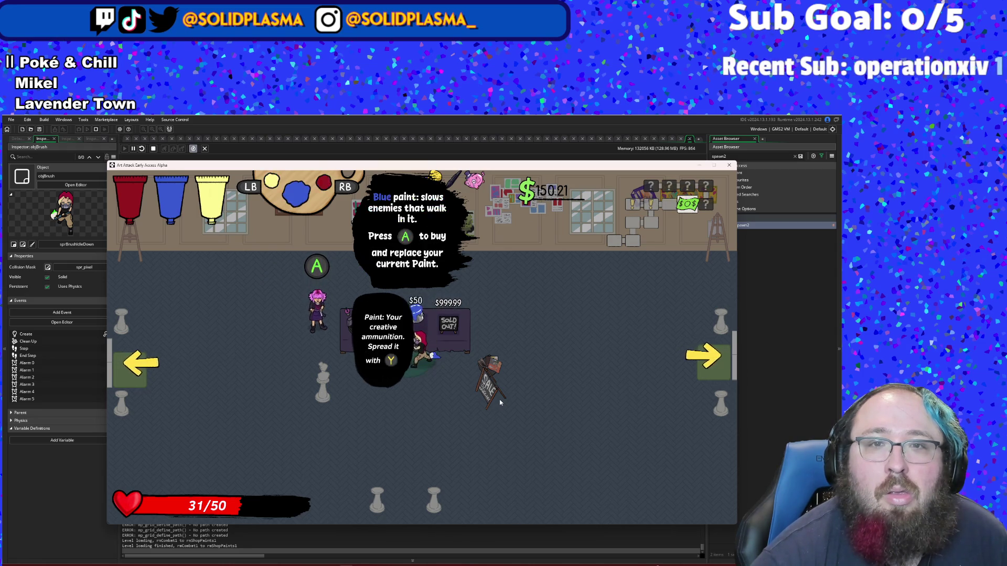
{"action": "key", "text": "e"}
{"action": "key", "text": "s"}
{"action": "key", "text": "a"}
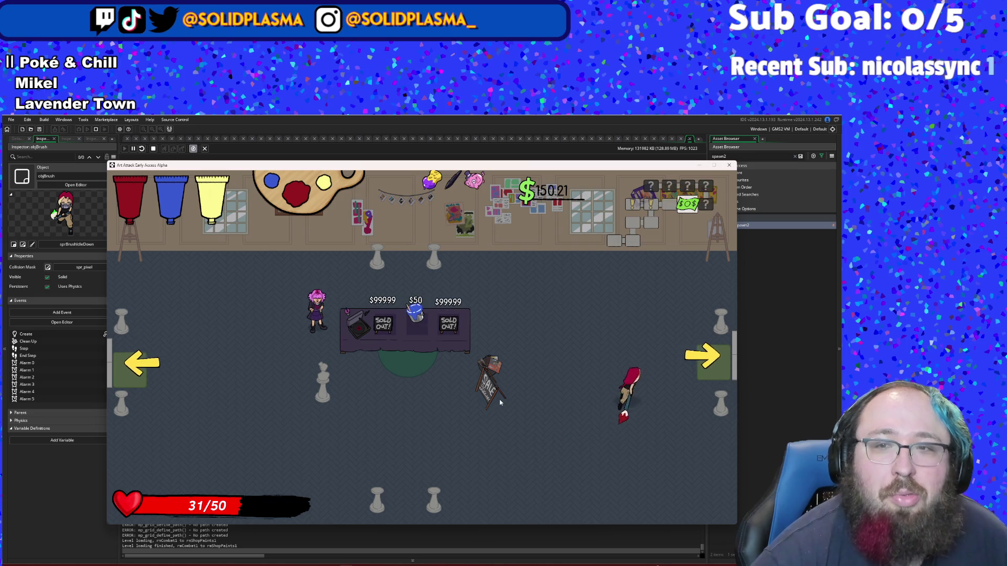
{"action": "key", "text": "d"}
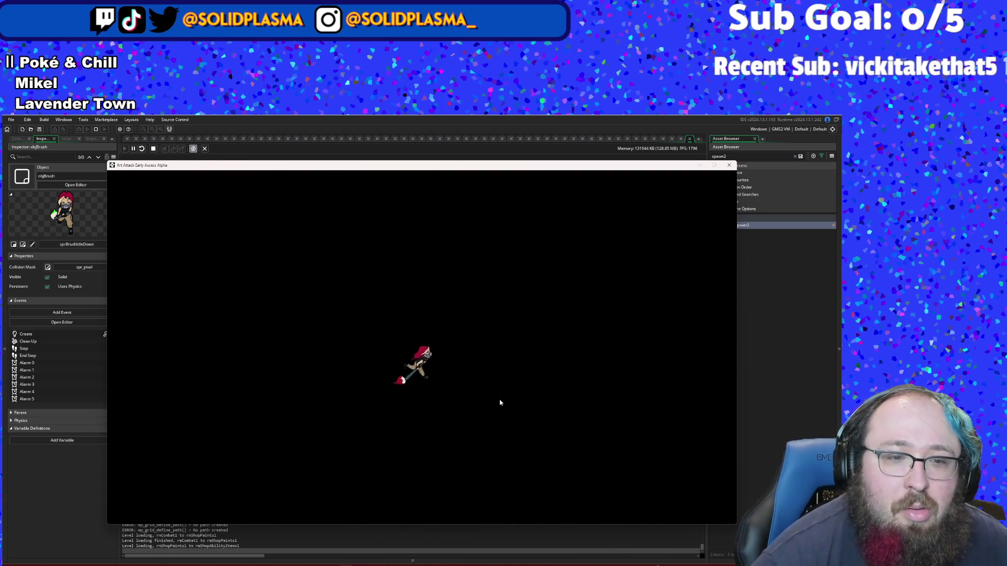
Step: Buy the brush spread upgrade and the flower item in the ability shop
{"action": "key", "text": "d"}
{"action": "key", "text": "s"}
{"action": "key", "text": "d"}
{"action": "key", "text": "w"}
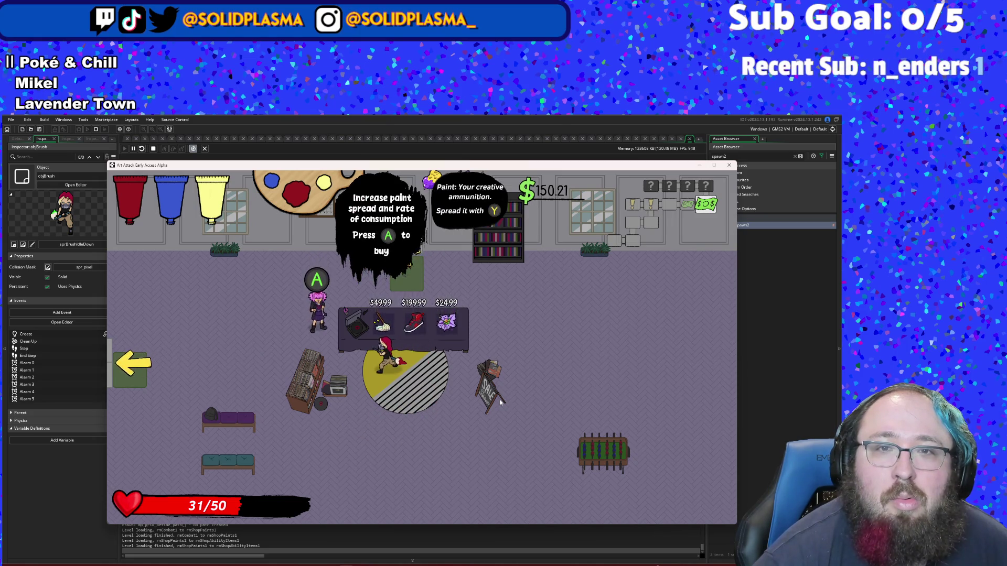
{"action": "key", "text": "space"}
{"action": "key", "text": "d"}
{"action": "key", "text": "space"}
{"action": "key", "text": "s"}
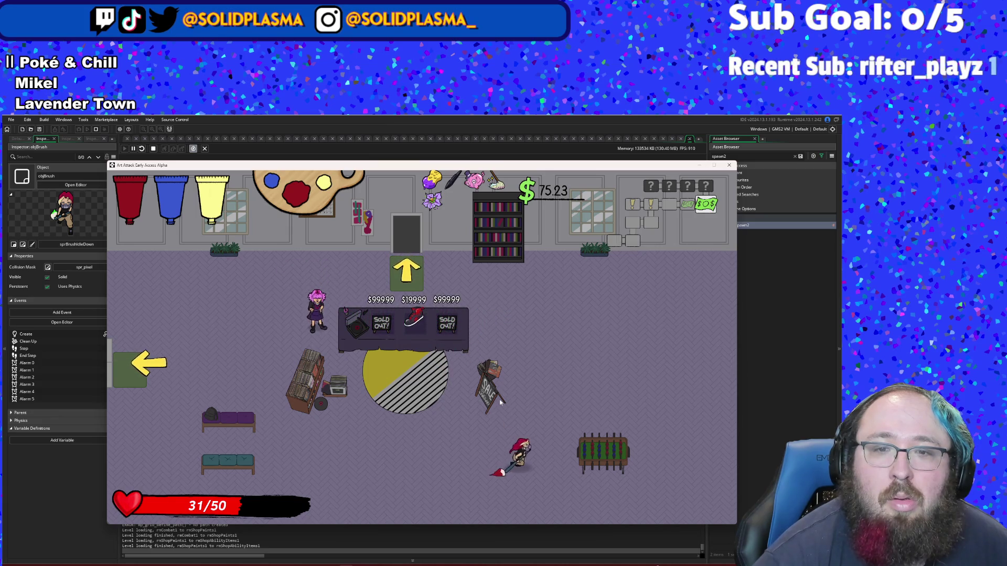
Step: Go through the top door and defeat the hooded classroom enemies
{"action": "key", "text": "a"}
{"action": "key", "text": "w"}
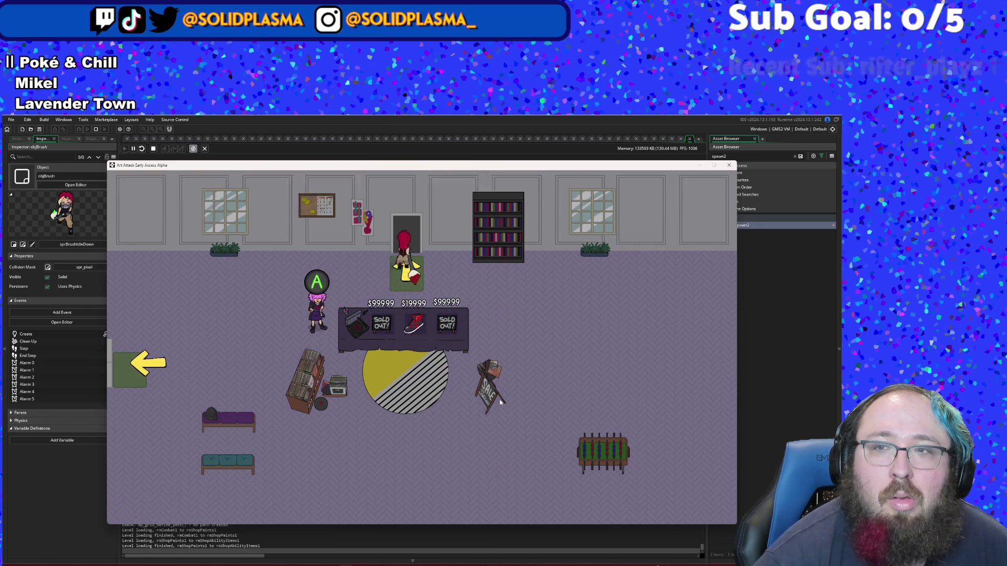
{"action": "key", "text": "a"}
{"action": "key", "text": "w"}
{"action": "left_click", "coordinate": [499, 403]}
{"action": "left_click", "coordinate": [500, 403]}
{"action": "key", "text": "d"}
{"action": "left_click", "coordinate": [500, 403]}
{"action": "left_click", "coordinate": [499, 403]}
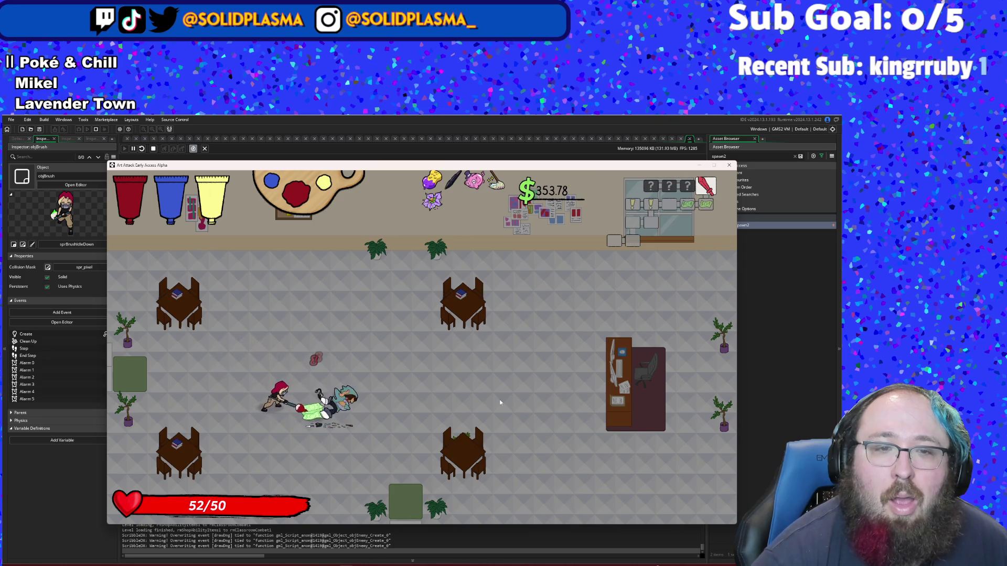
Step: Collect the dropped money, reaching $500.38, and take the left exit
{"action": "key", "text": "d"}
{"action": "key", "text": "w"}
{"action": "key", "text": "a"}
{"action": "key", "text": "s"}
{"action": "key", "text": "a"}
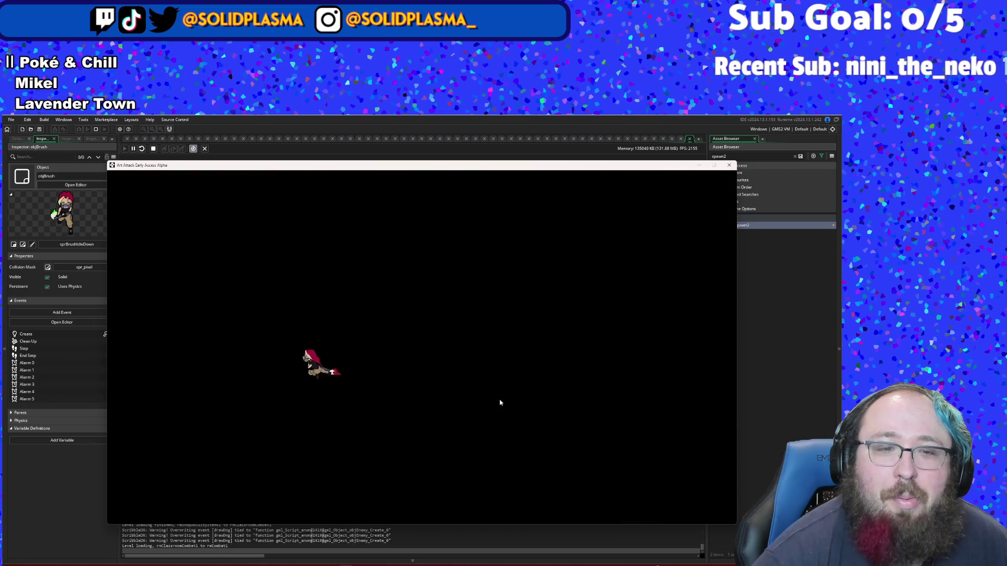
Step: Engage the town-square enemy, swap the active paint colour, and move through the left exit
{"action": "key", "text": "a"}
{"action": "key", "text": "w"}
{"action": "key", "text": "s"}
{"action": "key", "text": "d"}
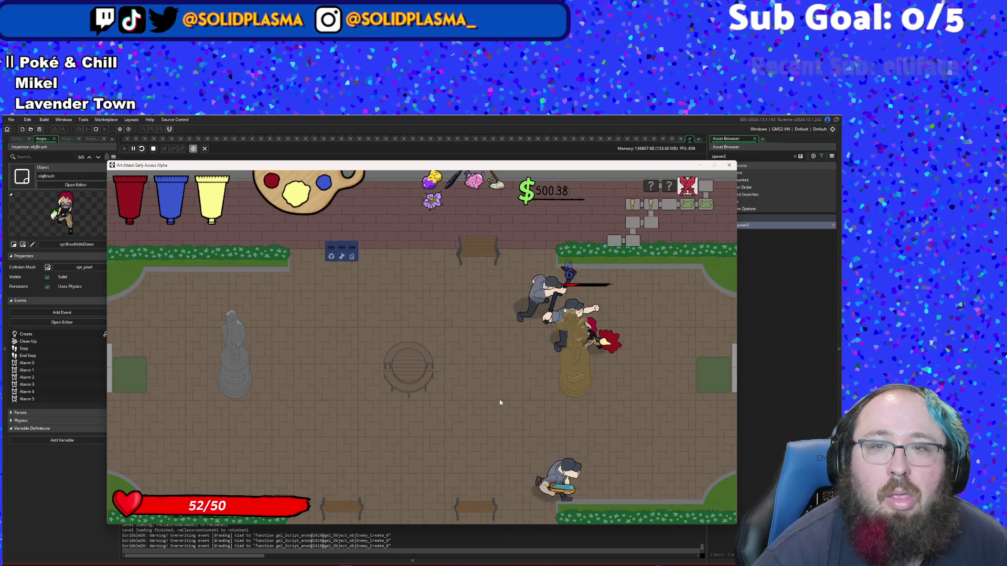
{"action": "key", "text": "space"}
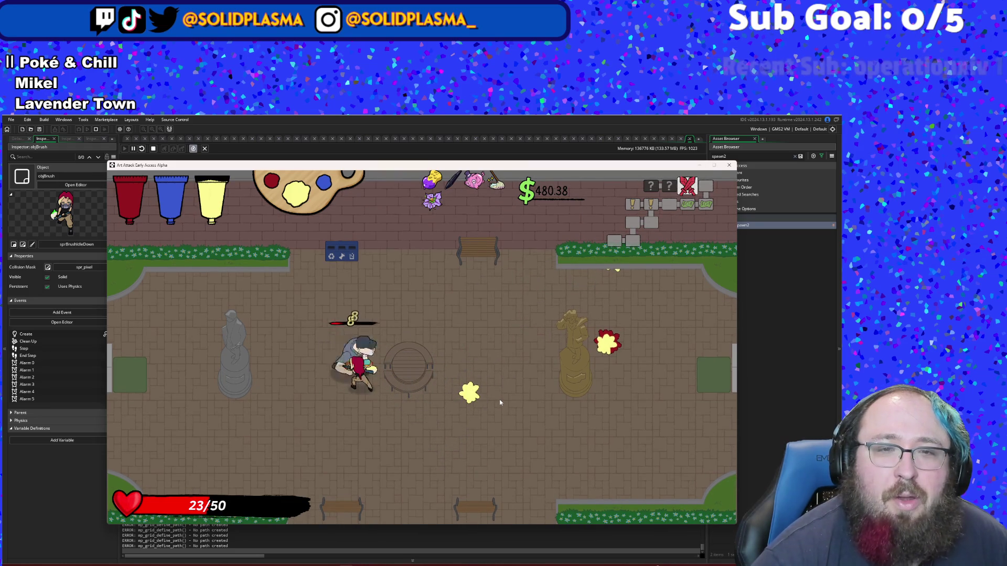
{"action": "key", "text": "w"}
{"action": "key", "text": "a"}
{"action": "scroll", "coordinate": [500, 402], "scroll_direction": "down", "scroll_amount": 1}
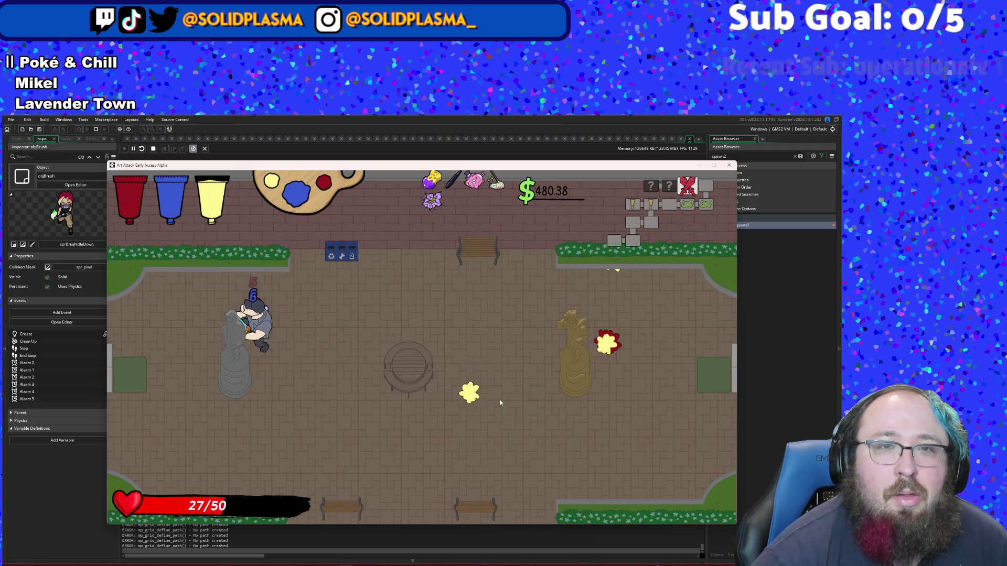
{"action": "scroll", "coordinate": [500, 402], "scroll_direction": "down", "scroll_amount": 1}
{"action": "key", "text": "s"}
{"action": "key", "text": "d"}
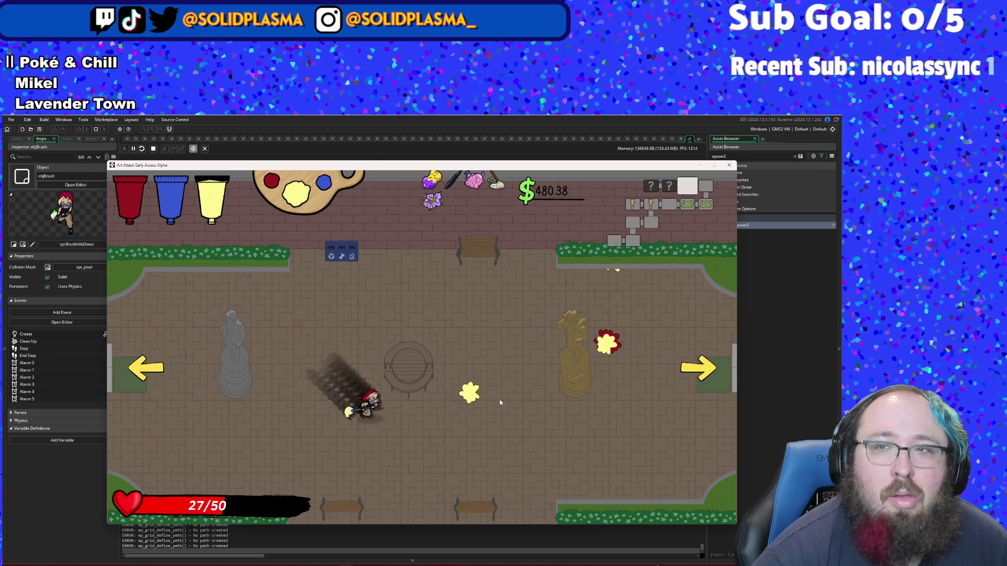
{"action": "key", "text": "s"}
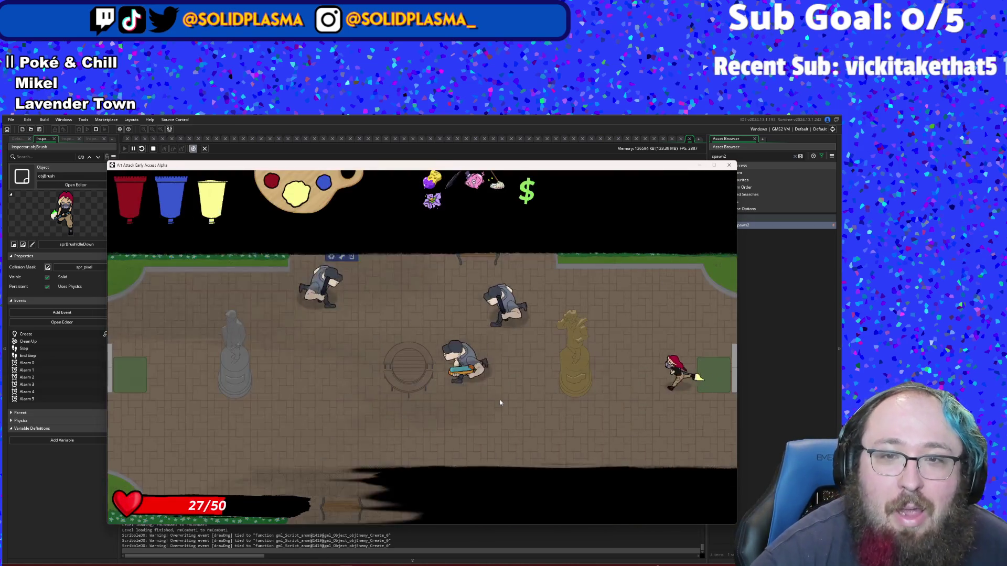
{"action": "key", "text": "a"}
Step: Clear the courtyard enemies, with health back at 50/50, and head left to the boss room
{"action": "left_click", "coordinate": [500, 402]}
{"action": "left_click", "coordinate": [500, 402]}
{"action": "left_click", "coordinate": [499, 403]}
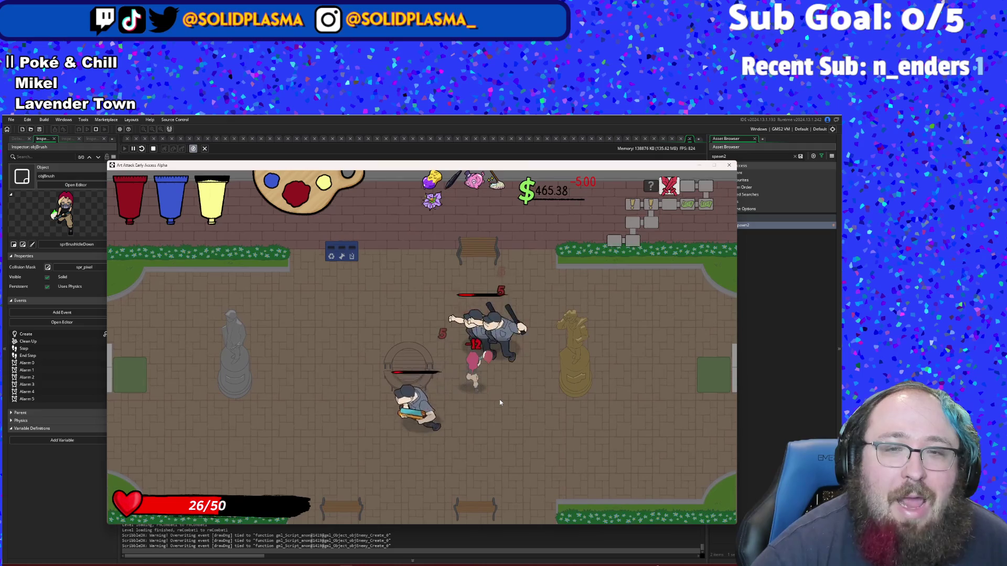
{"action": "left_click", "coordinate": [500, 402]}
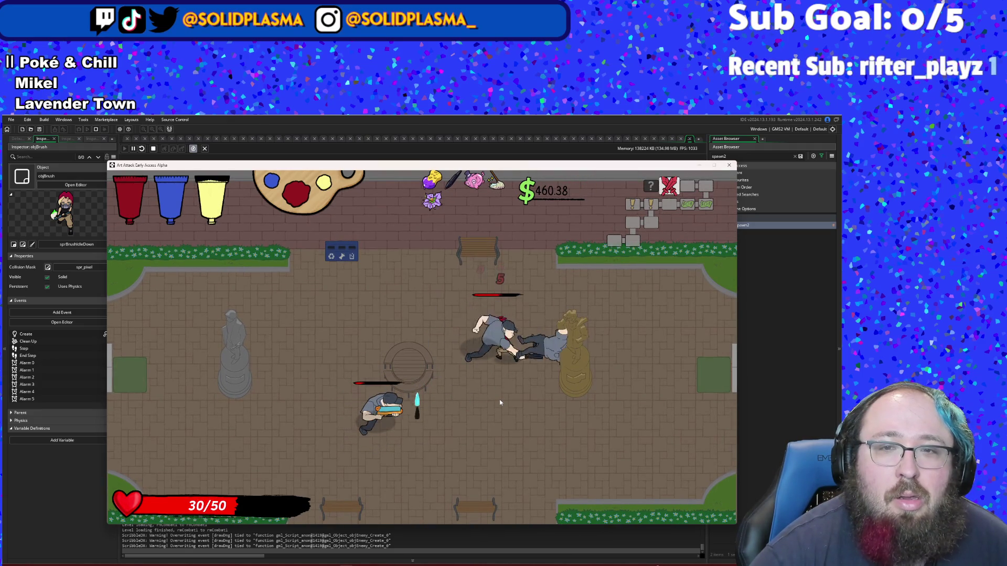
{"action": "left_click", "coordinate": [500, 403]}
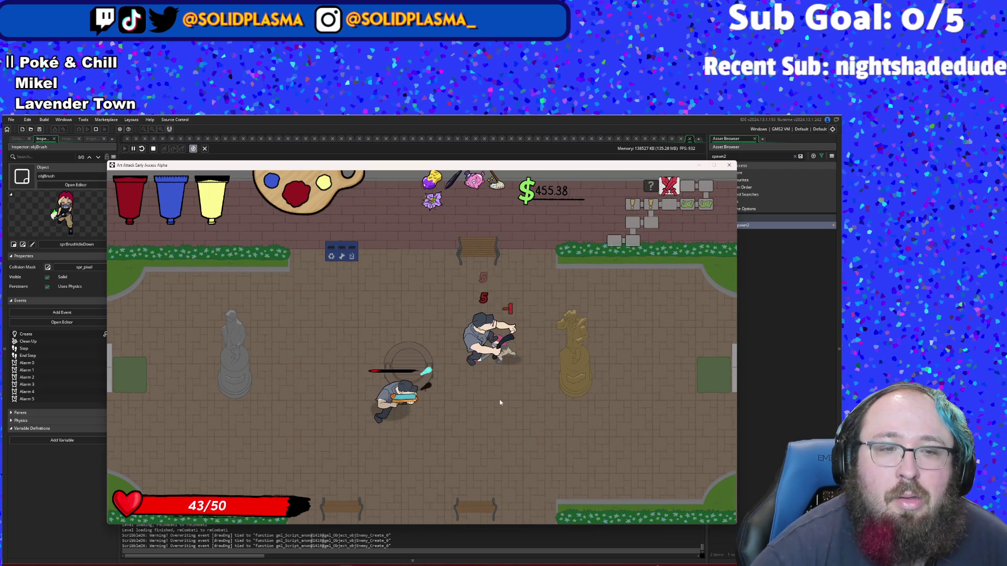
{"action": "left_click", "coordinate": [500, 402]}
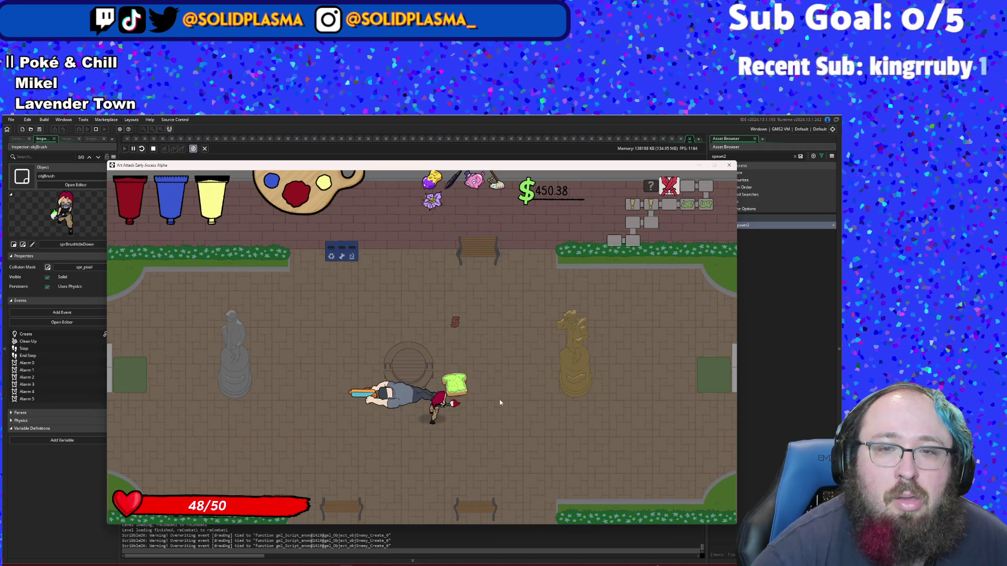
{"action": "key", "text": "a"}
{"action": "key", "text": "s"}
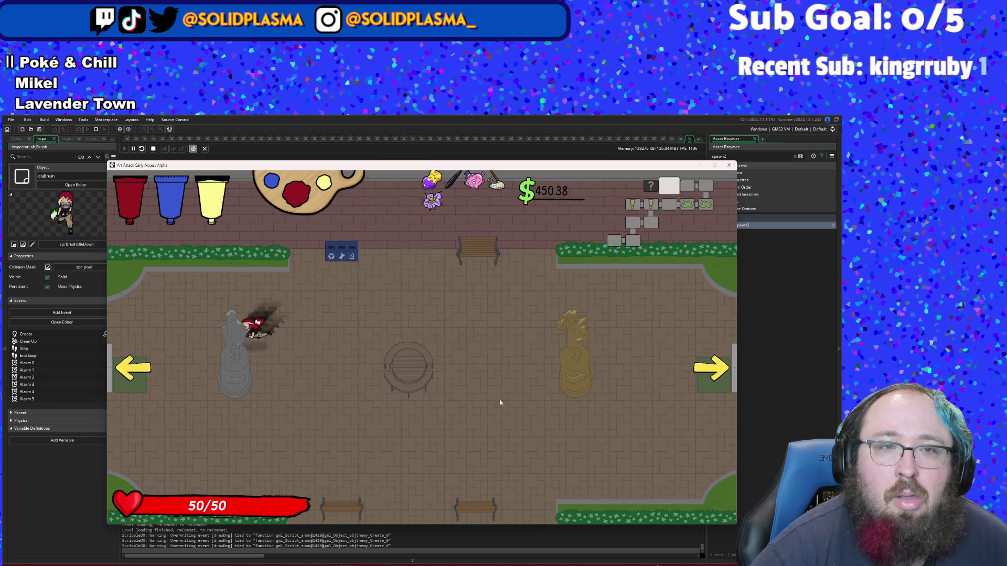
{"action": "key", "text": "a"}
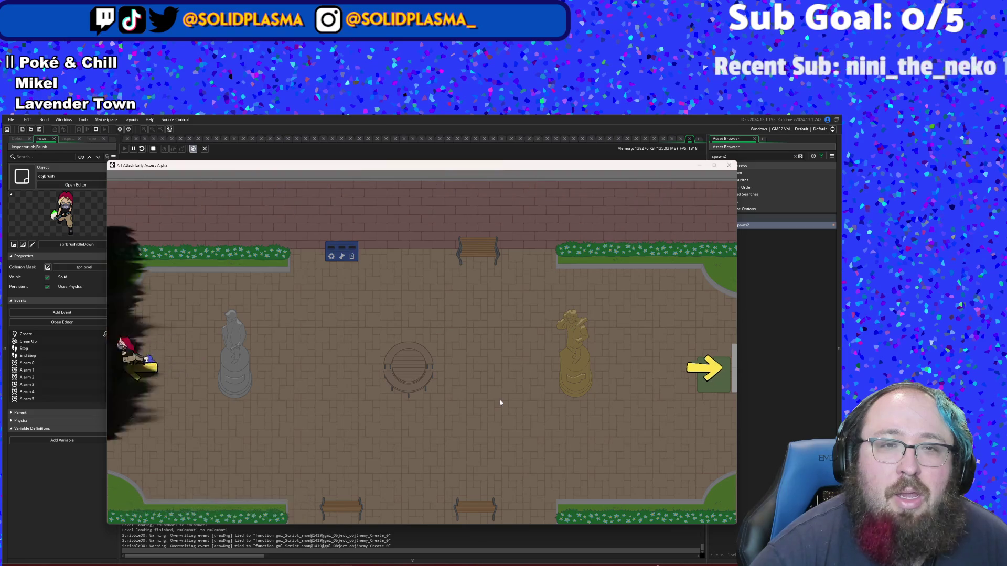
Step: Advance Johnny's demo-end congratulations dialogue, then return to the IDE's asset search
{"action": "key", "text": "a"}
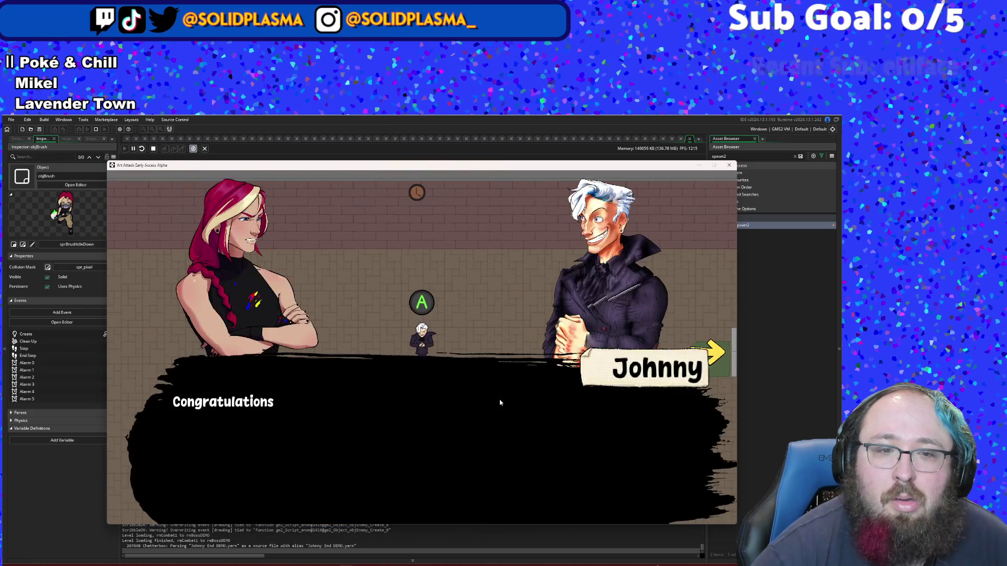
{"action": "key", "text": "space"}
{"action": "key", "text": "space"}
{"action": "key", "text": "space"}
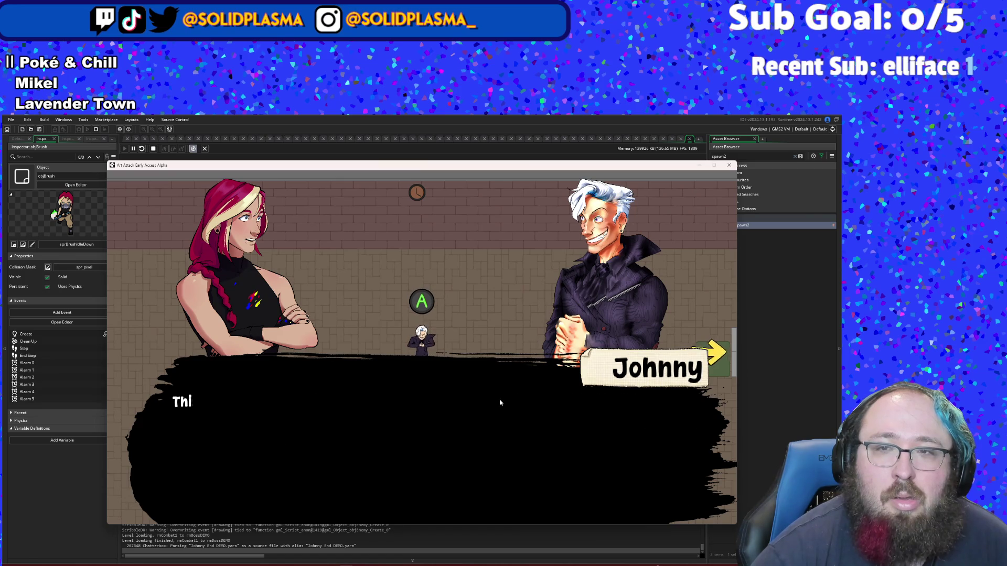
{"action": "key", "text": "space"}
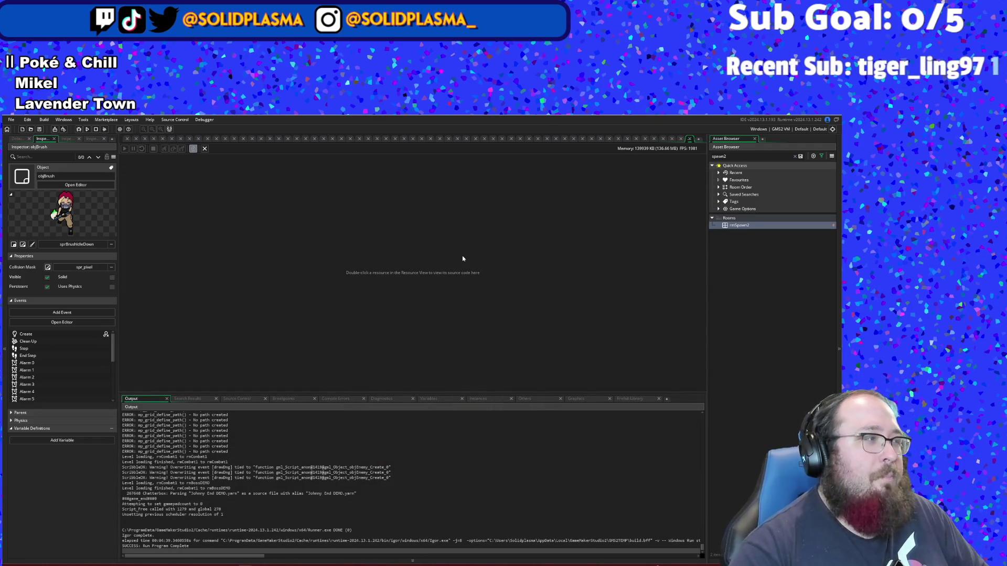
{"action": "key", "text": "ctrl+t"}
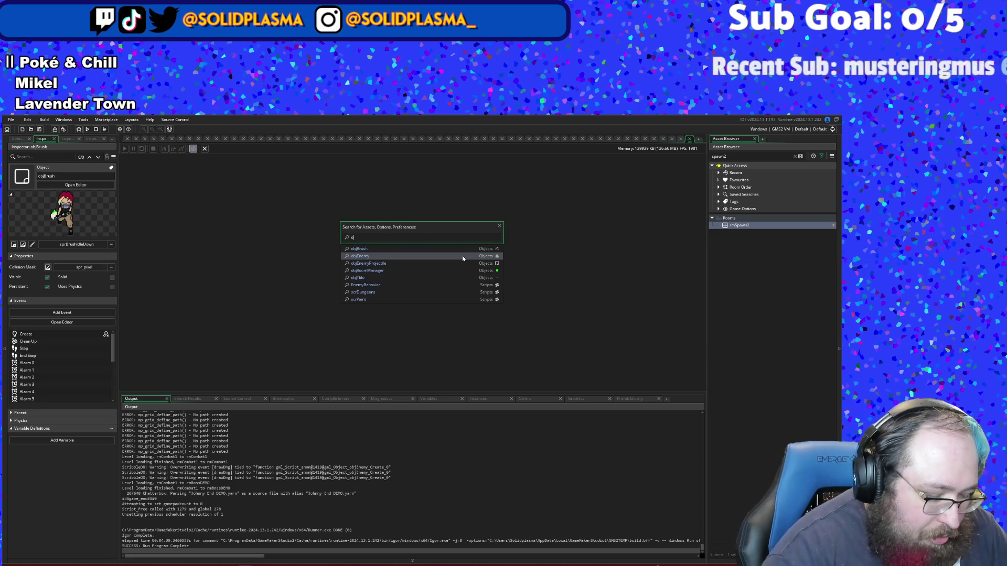
Step: Open objBrush's event code by searching 'objBr' in the asset search
{"action": "type", "text": "objBr"}
{"action": "key", "text": "Return"}
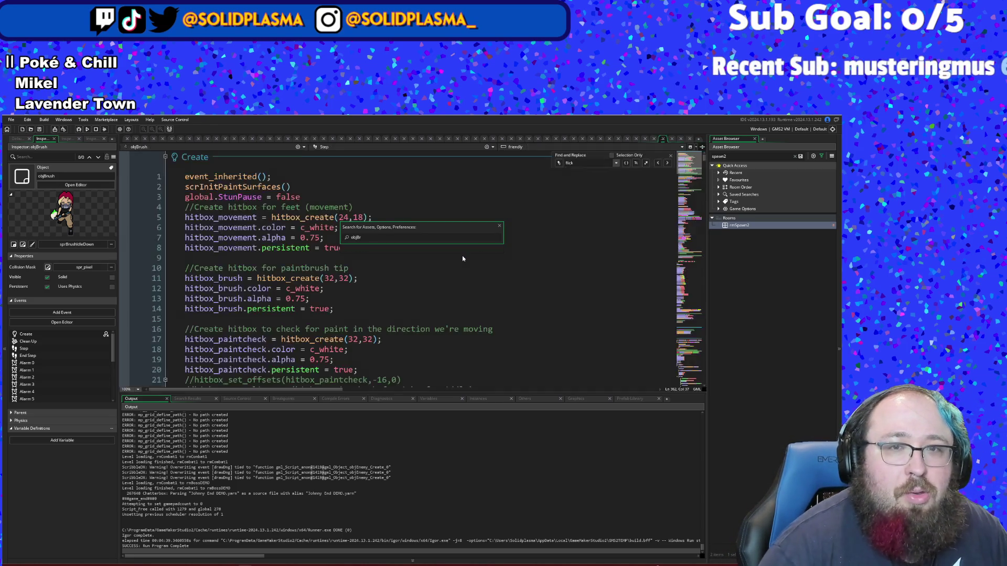
{"action": "left_click", "coordinate": [470, 254]}
{"action": "scroll", "coordinate": [472, 252], "scroll_direction": "down", "scroll_amount": 20}
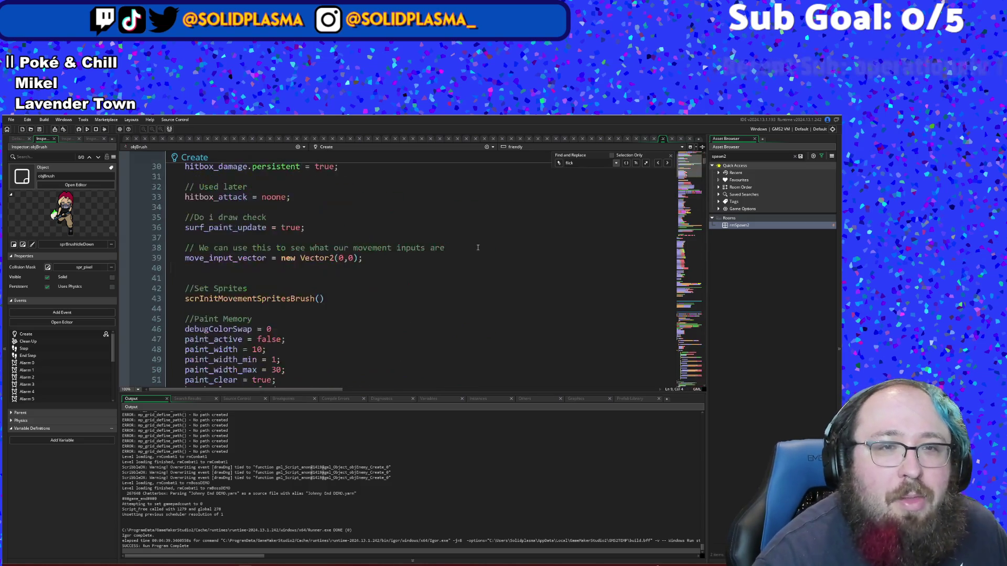
{"action": "scroll", "coordinate": [479, 247], "scroll_direction": "down", "scroll_amount": 20}
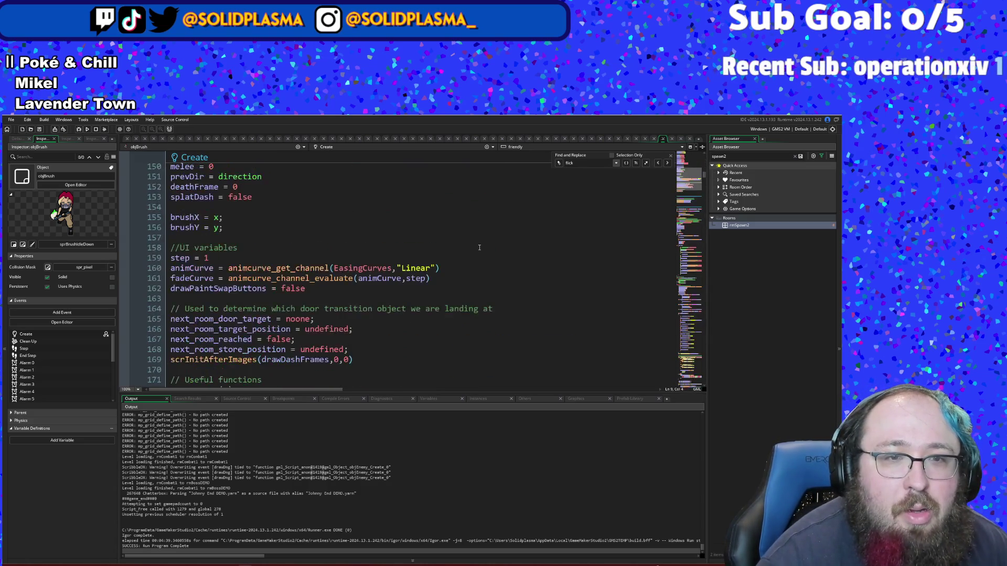
{"action": "scroll", "coordinate": [499, 199], "scroll_direction": "up", "scroll_amount": 8}
{"action": "scroll", "coordinate": [499, 199], "scroll_direction": "up", "scroll_amount": 4}
{"action": "scroll", "coordinate": [500, 205], "scroll_direction": "down", "scroll_amount": 20}
{"action": "scroll", "coordinate": [501, 210], "scroll_direction": "up", "scroll_amount": 15}
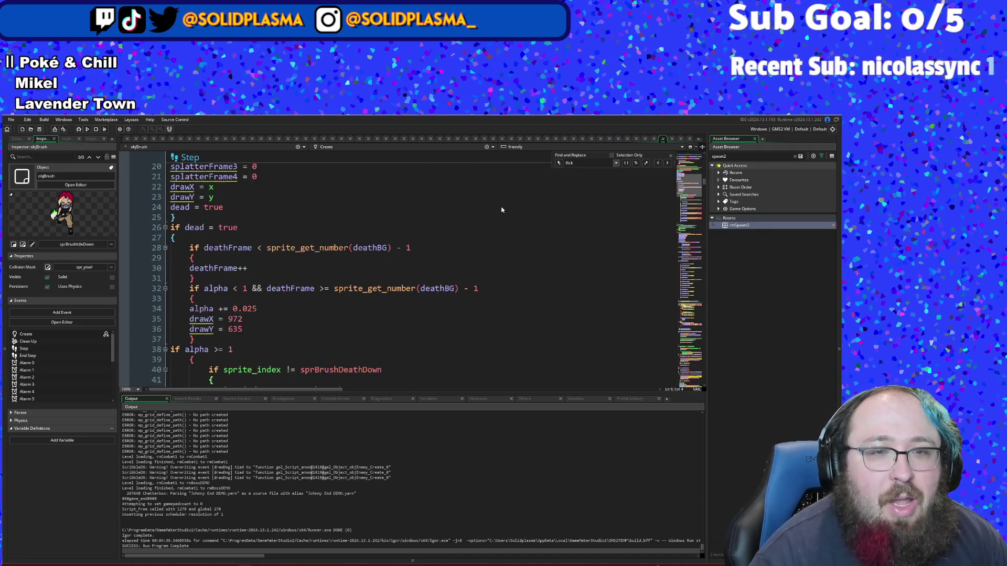
{"action": "scroll", "coordinate": [503, 208], "scroll_direction": "up", "scroll_amount": 14}
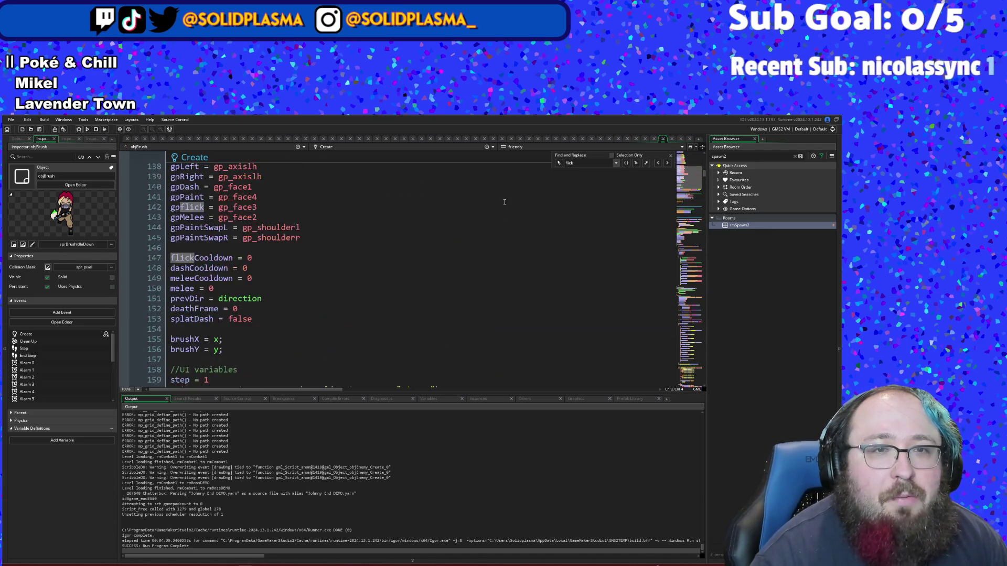
Step: Inspect the Stats lines and enter 'damageTakenMult' as the search text
{"action": "left_click", "coordinate": [283, 267]}
{"action": "left_click", "coordinate": [269, 225]}
{"action": "left_click", "coordinate": [262, 235]}
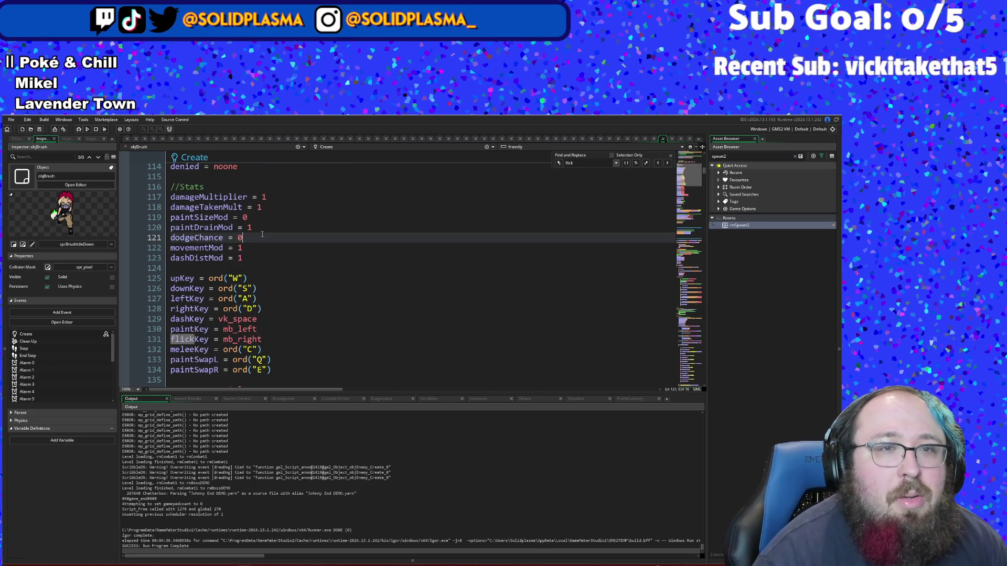
{"action": "scroll", "coordinate": [264, 226], "scroll_direction": "down", "scroll_amount": 4}
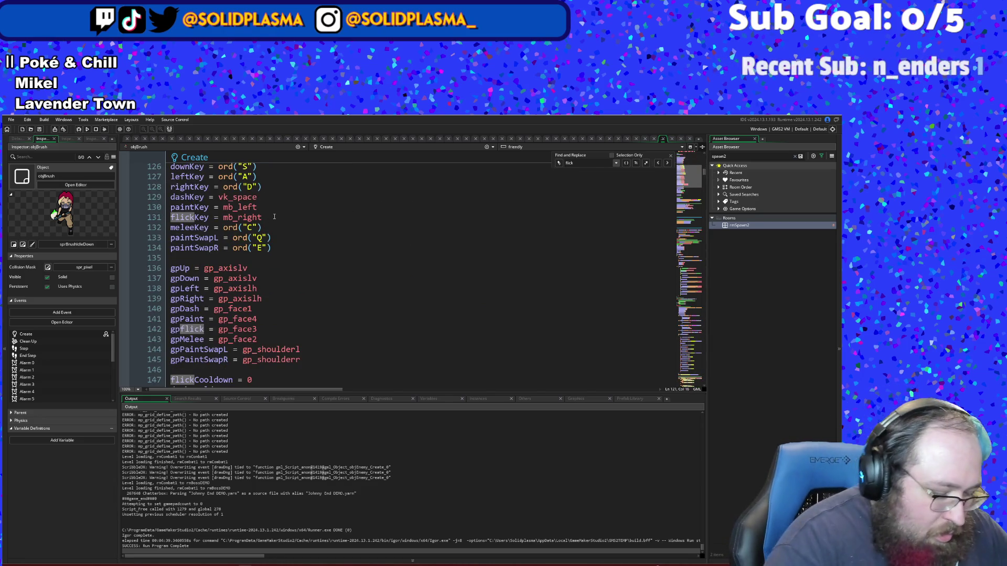
{"action": "type", "text": "damage"}
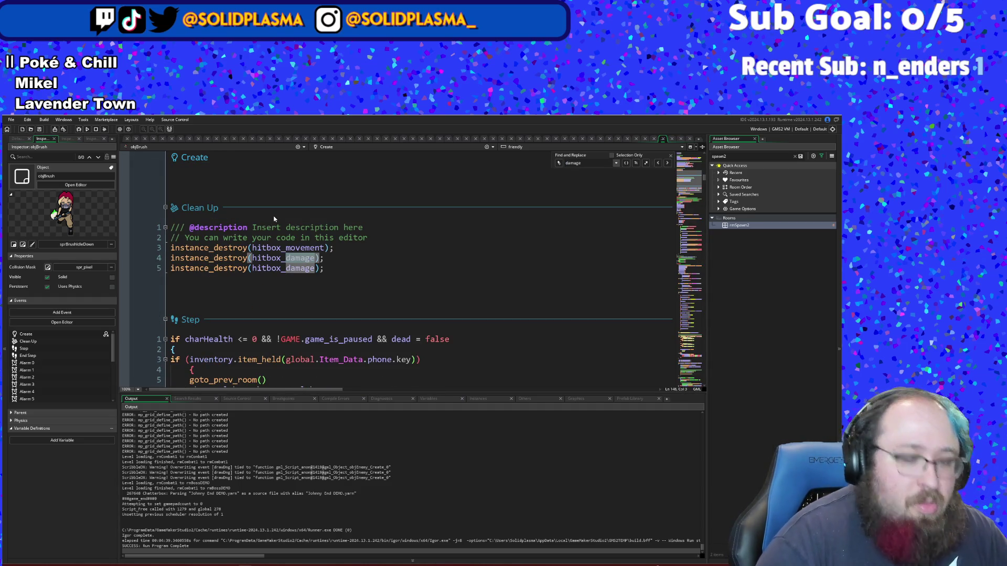
{"action": "type", "text": "Taken"}
{"action": "type", "text": "Mult"}
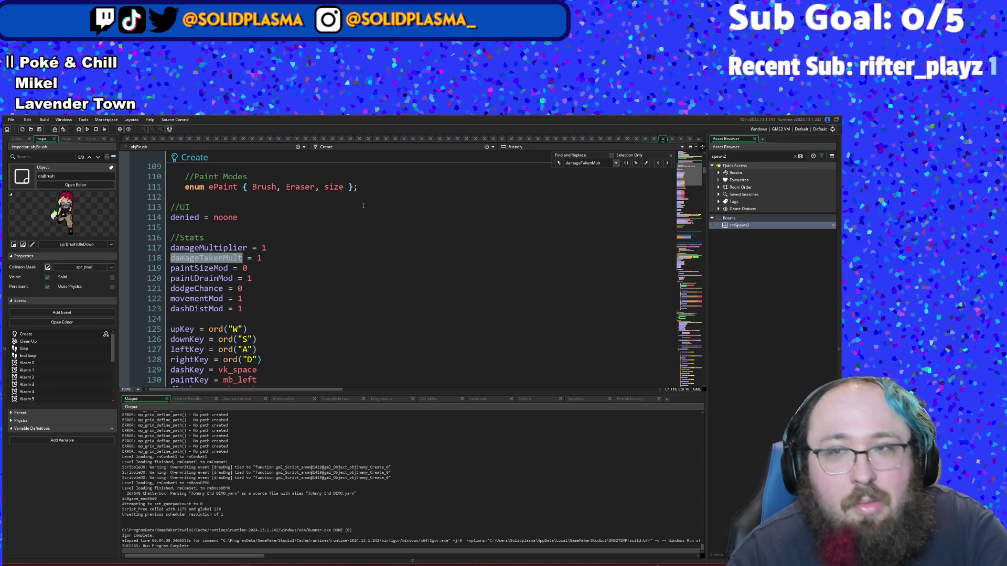
Step: Step through damageTakenMult uses at lines 112 and 140 to the piggybank line setting 0.5
{"action": "left_click", "coordinate": [668, 167]}
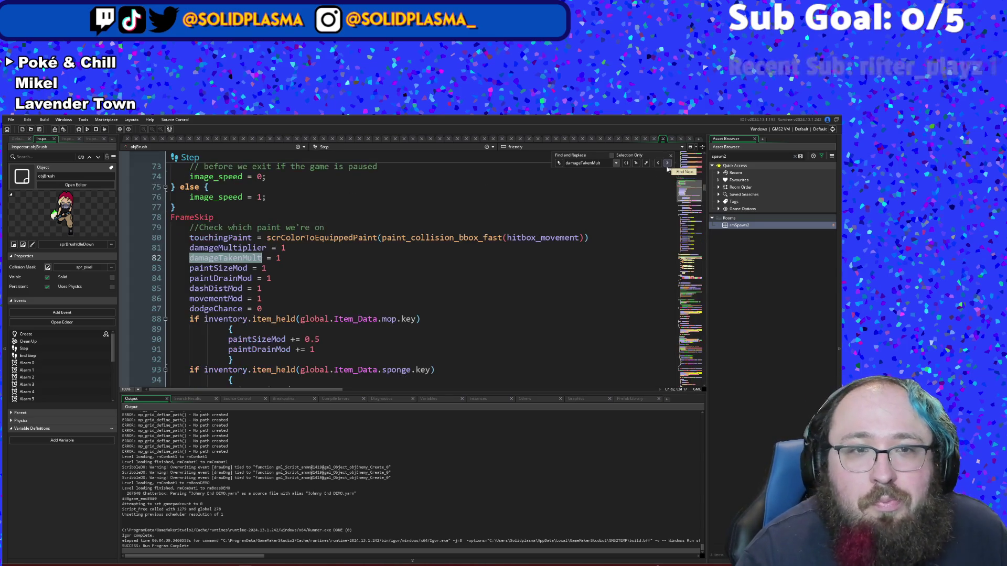
{"action": "left_click", "coordinate": [668, 163]}
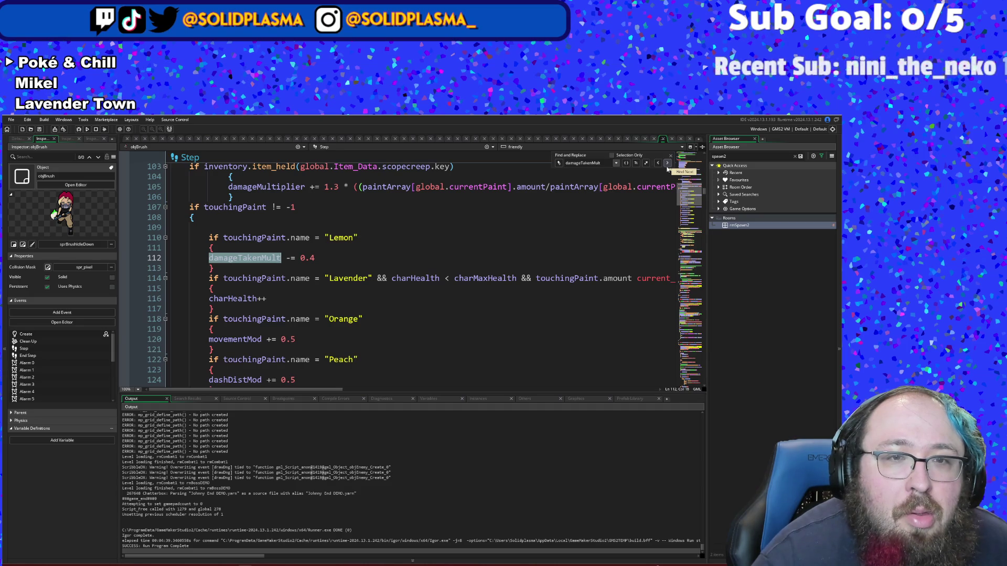
{"action": "left_click", "coordinate": [667, 167]}
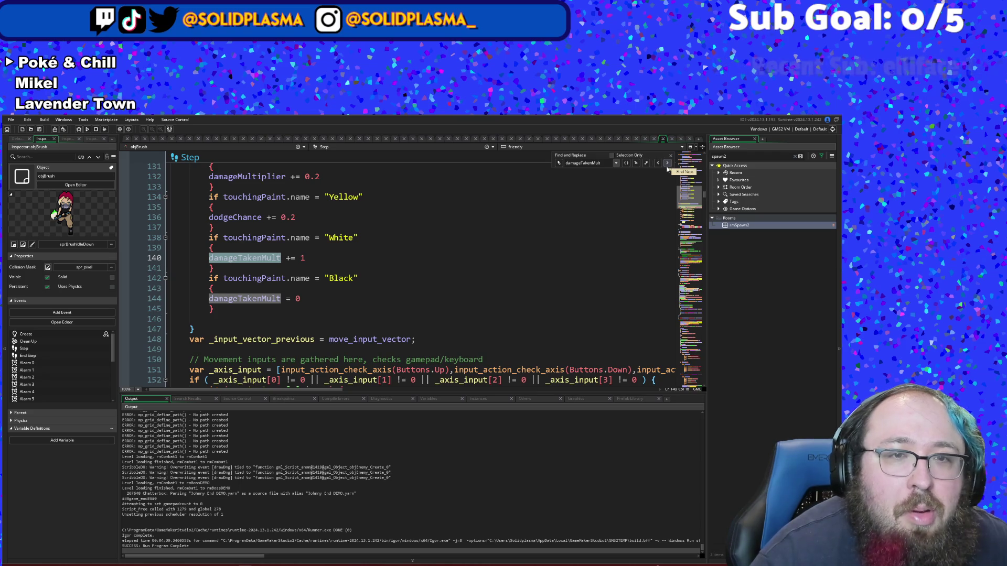
{"action": "left_click", "coordinate": [667, 166]}
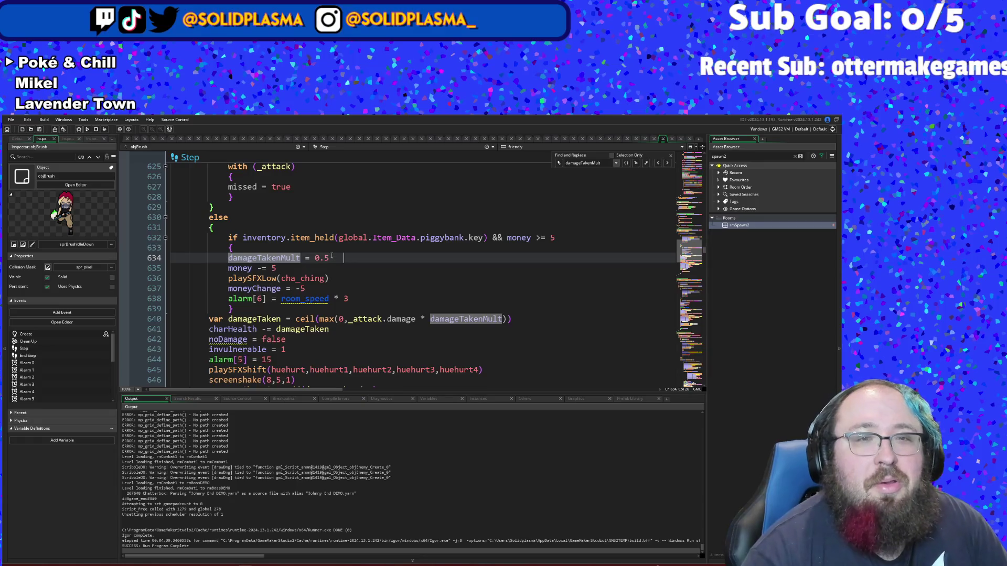
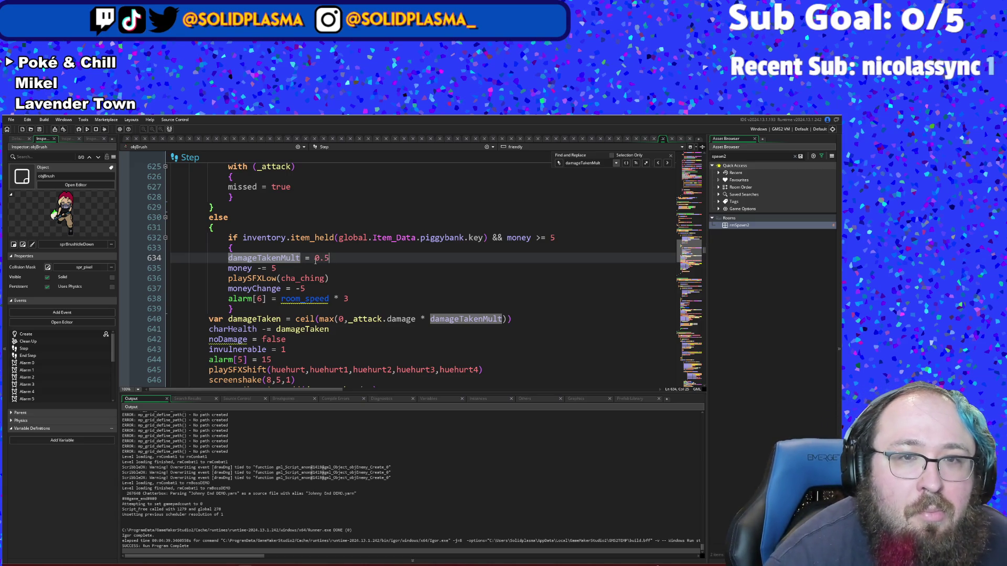
Step: Change the damageTakenMult assignment on line 634 to a multiply-assign, *= 0.5
{"action": "left_click", "coordinate": [306, 258]}
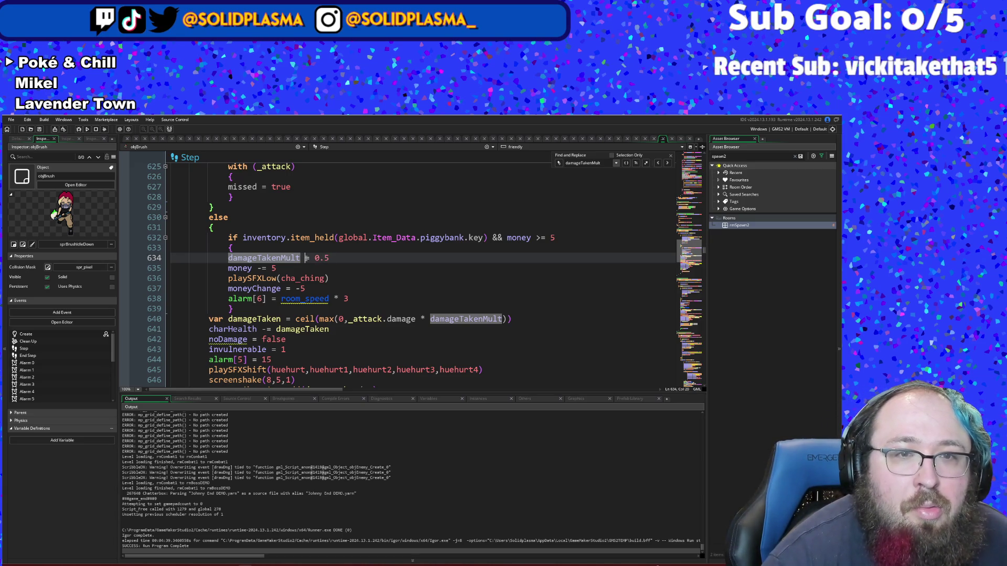
{"action": "type", "text": "*"}
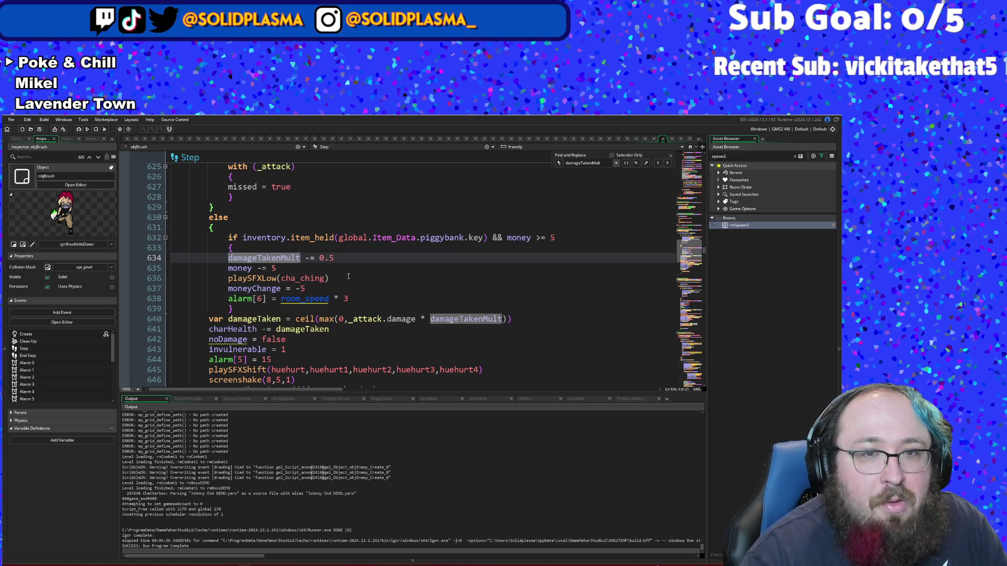
{"action": "left_click", "coordinate": [334, 258]}
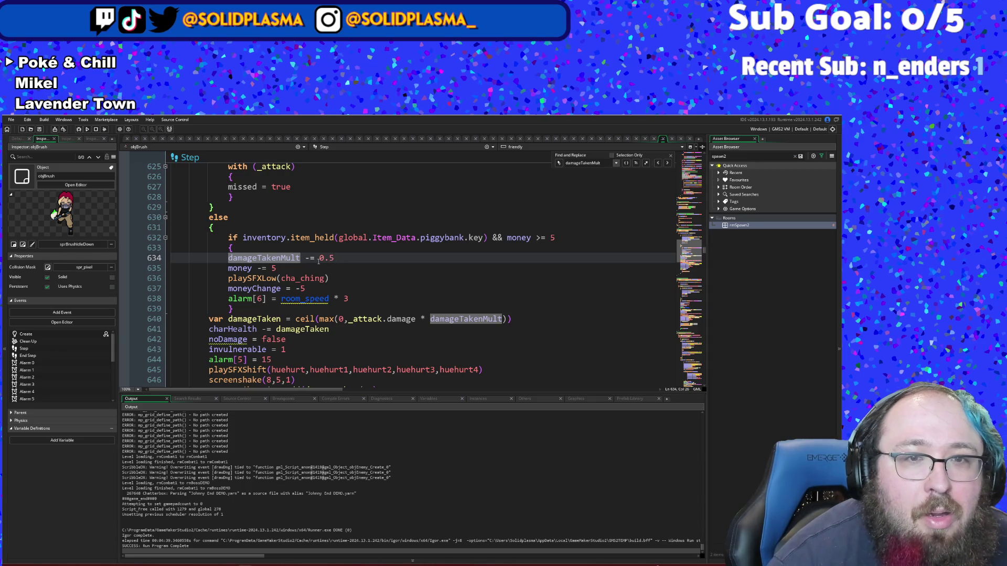
{"action": "left_click", "coordinate": [311, 257]}
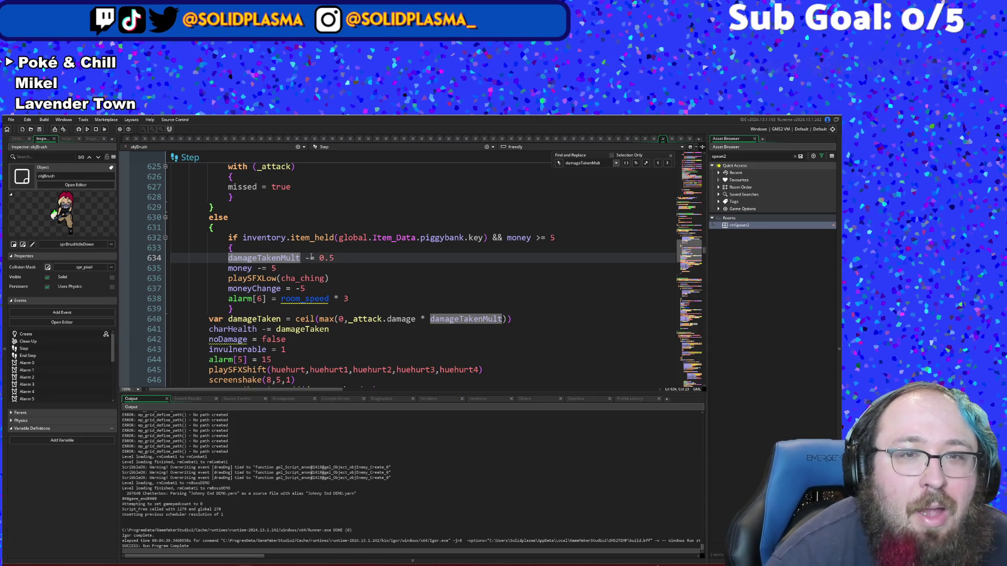
{"action": "key", "text": "BackSpace"}
{"action": "type", "text": "*"}
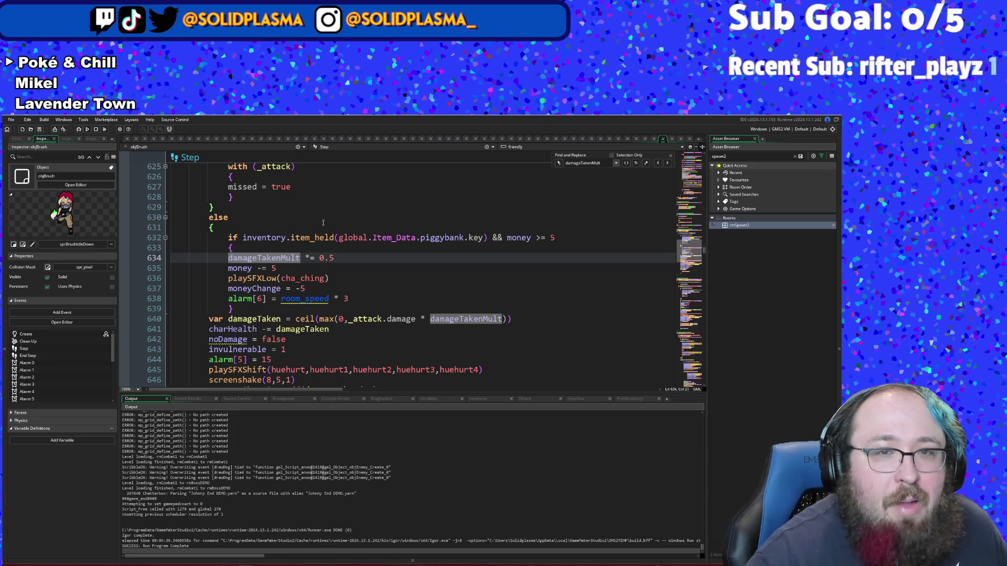
Step: Look through the damage code down to the charHealth line 641
{"action": "left_click", "coordinate": [373, 278]}
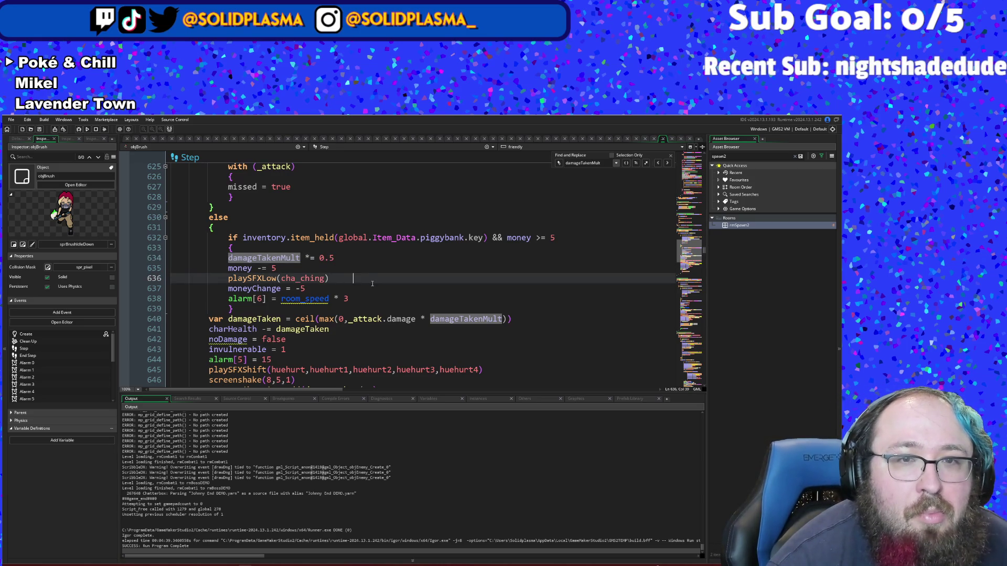
{"action": "scroll", "coordinate": [372, 284], "scroll_direction": "down", "scroll_amount": 2}
{"action": "left_click", "coordinate": [368, 289]}
{"action": "left_click", "coordinate": [367, 274]}
{"action": "left_click", "coordinate": [368, 267]}
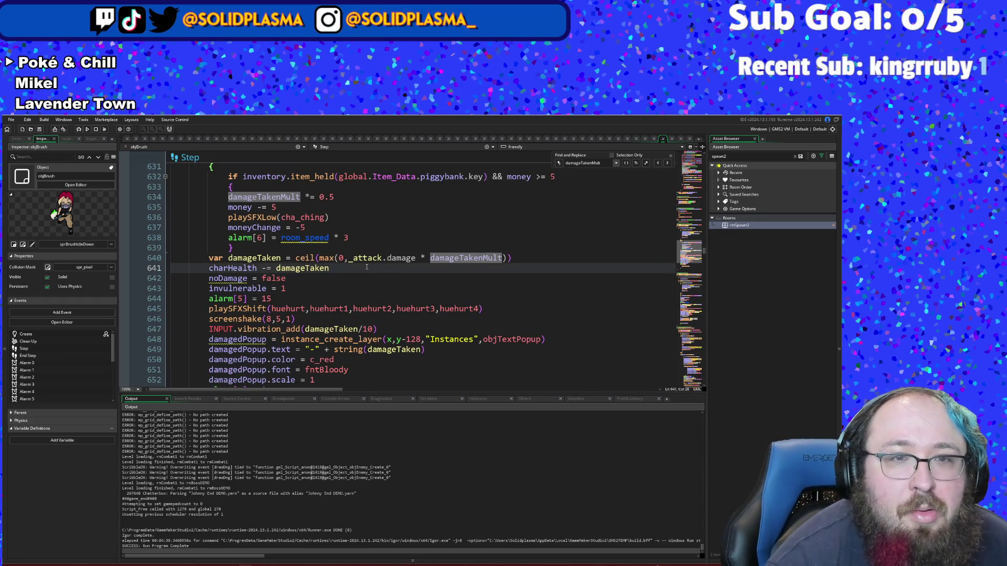
{"action": "scroll", "coordinate": [367, 294], "scroll_direction": "up", "scroll_amount": 2}
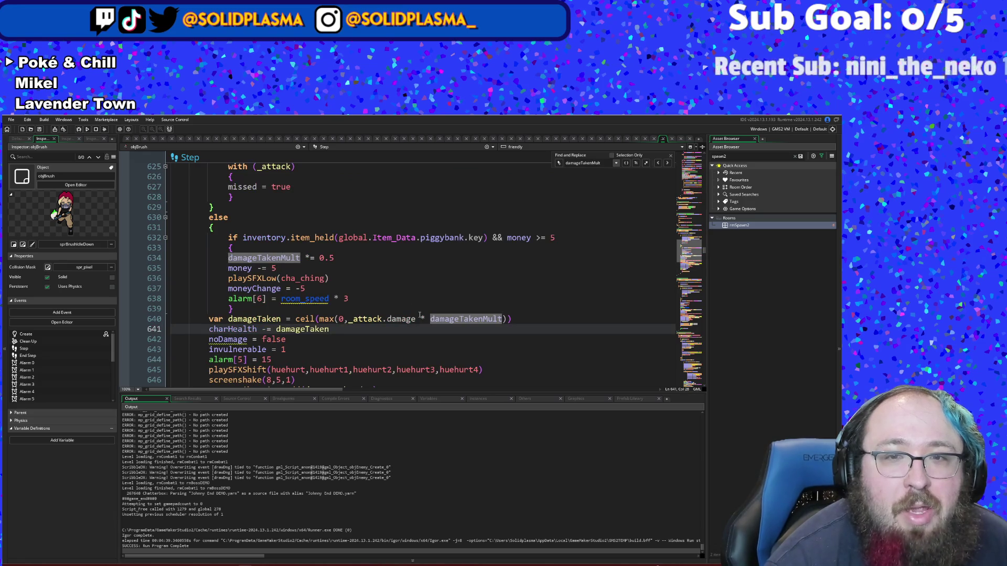
{"action": "scroll", "coordinate": [423, 319], "scroll_direction": "up", "scroll_amount": 2}
{"action": "scroll", "coordinate": [424, 320], "scroll_direction": "up", "scroll_amount": 2}
{"action": "scroll", "coordinate": [424, 319], "scroll_direction": "down", "scroll_amount": 4}
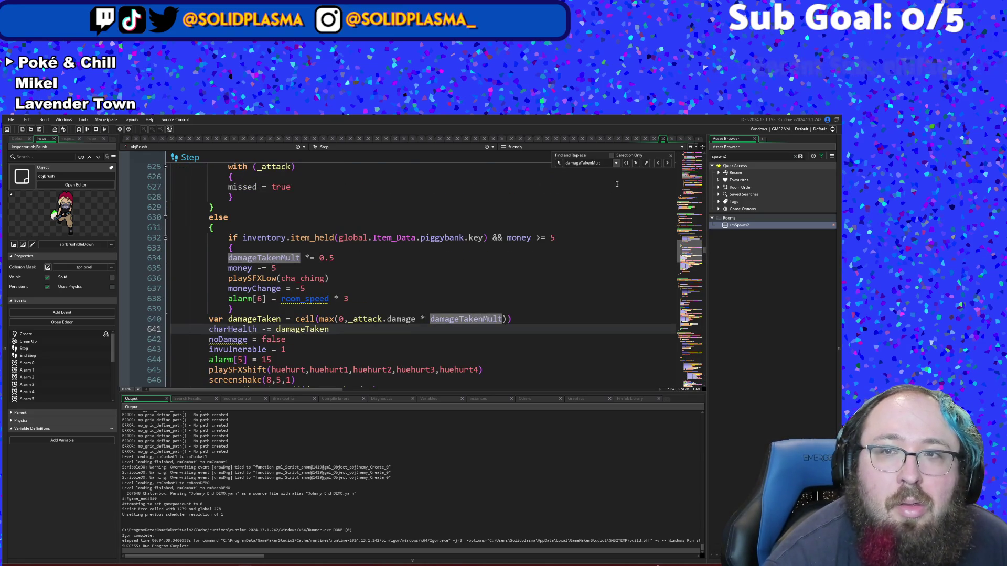
Step: Step back through every damageTakenMult occurrence, wrapping around to line 695
{"action": "left_click", "coordinate": [657, 163]}
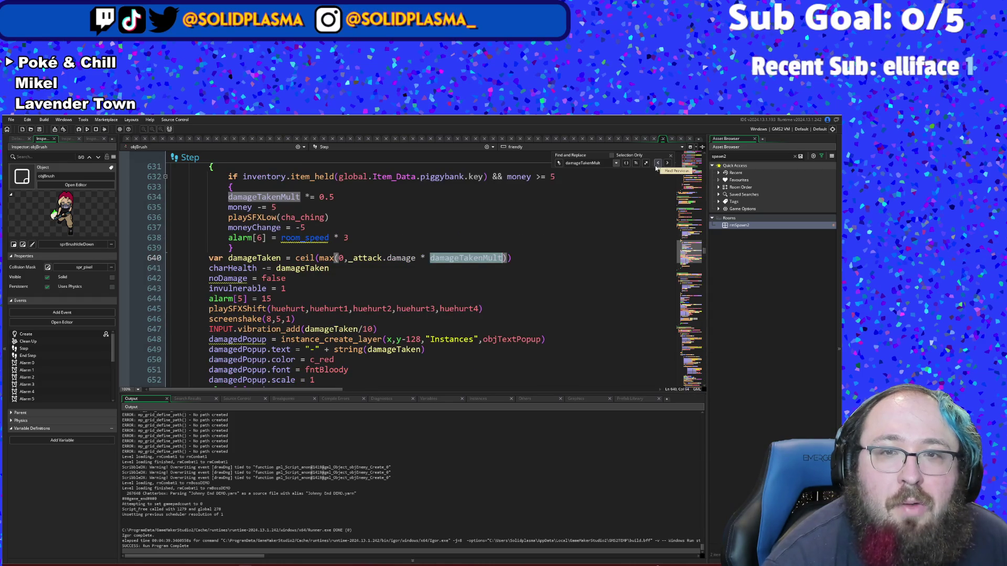
{"action": "left_click", "coordinate": [656, 166]}
{"action": "left_click", "coordinate": [656, 167]}
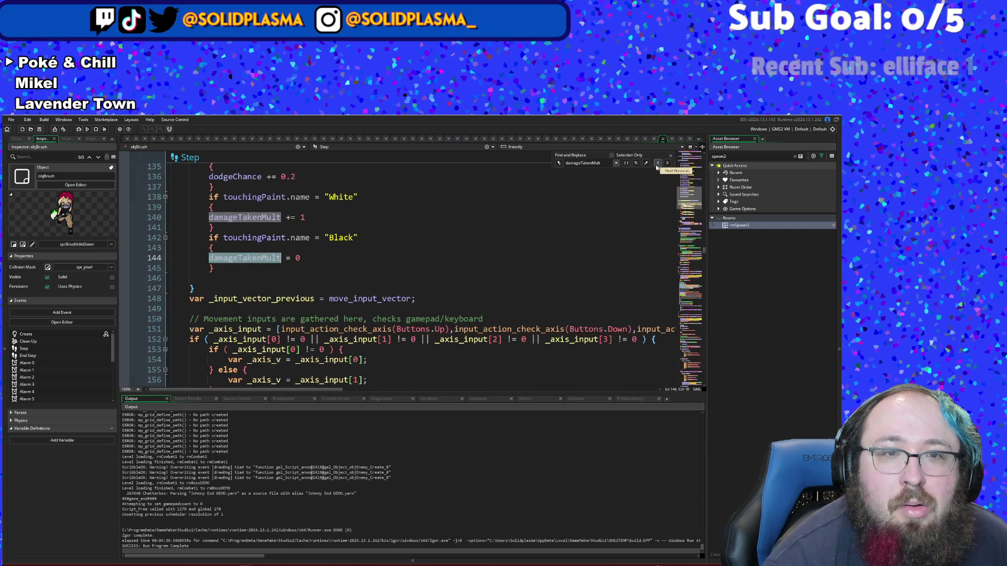
{"action": "left_click", "coordinate": [656, 166]}
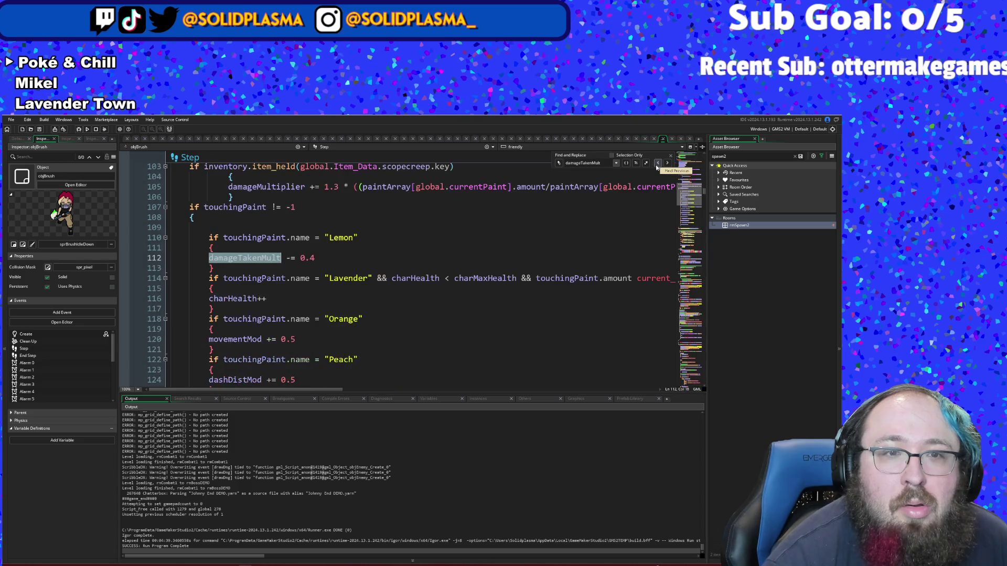
{"action": "left_click", "coordinate": [656, 166]}
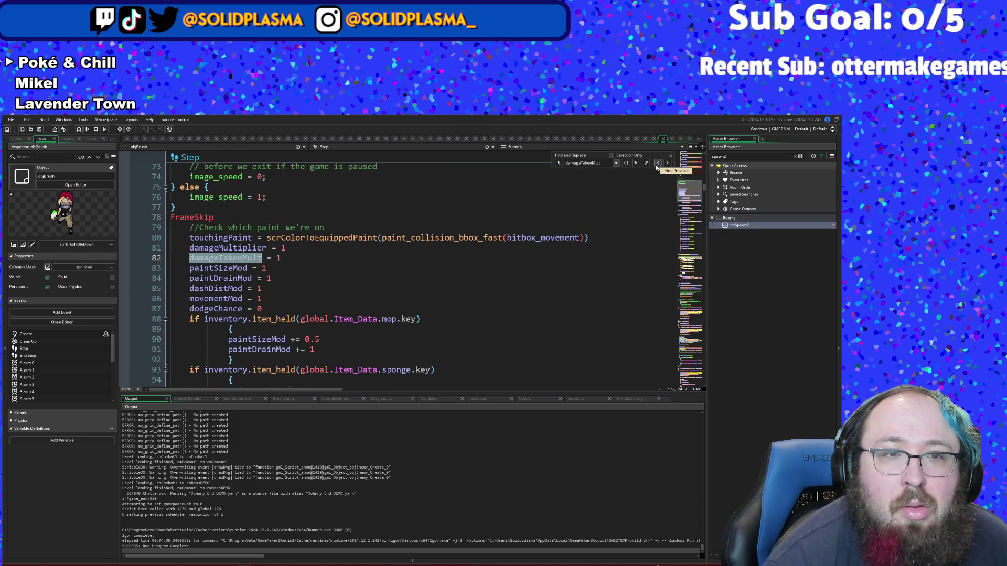
{"action": "left_click", "coordinate": [656, 166]}
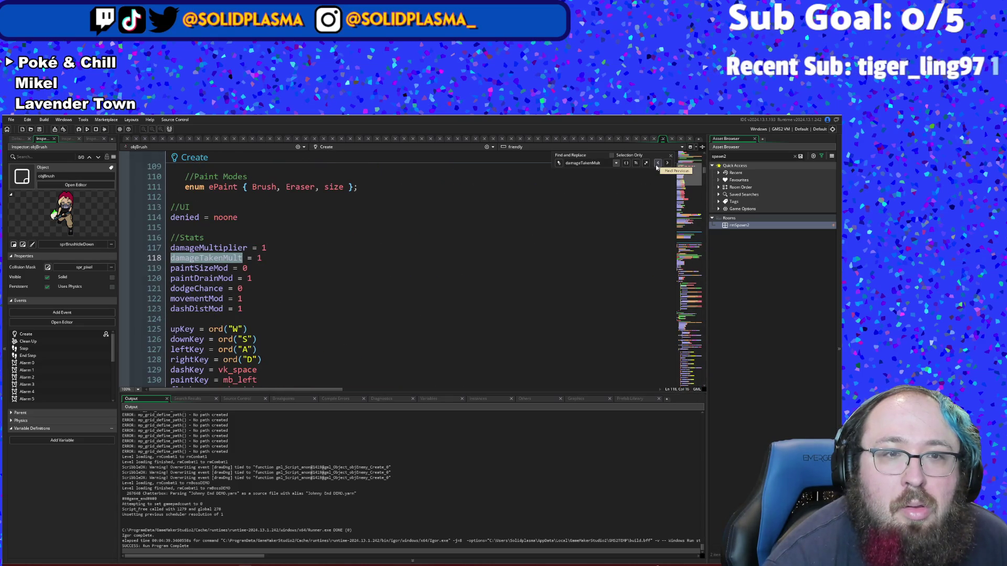
{"action": "left_click", "coordinate": [656, 167]}
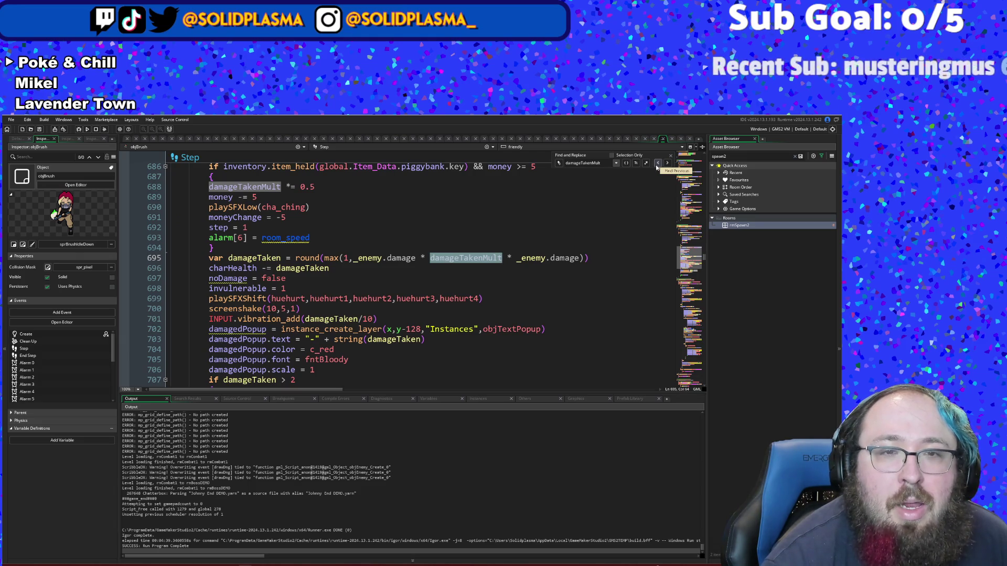
{"action": "scroll", "coordinate": [493, 247], "scroll_direction": "up", "scroll_amount": 4}
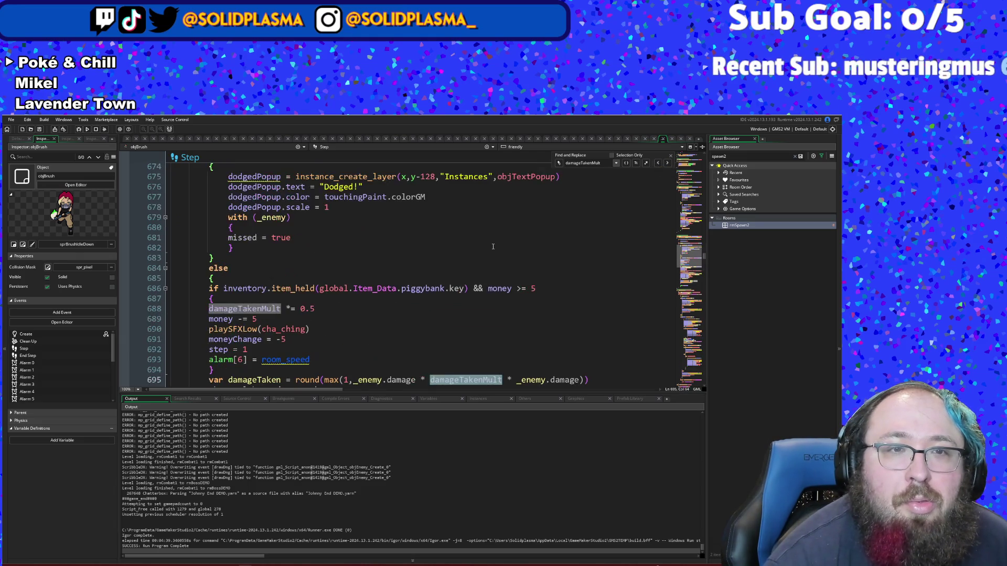
{"action": "scroll", "coordinate": [493, 246], "scroll_direction": "up", "scroll_amount": 6}
{"action": "scroll", "coordinate": [497, 236], "scroll_direction": "down", "scroll_amount": 12}
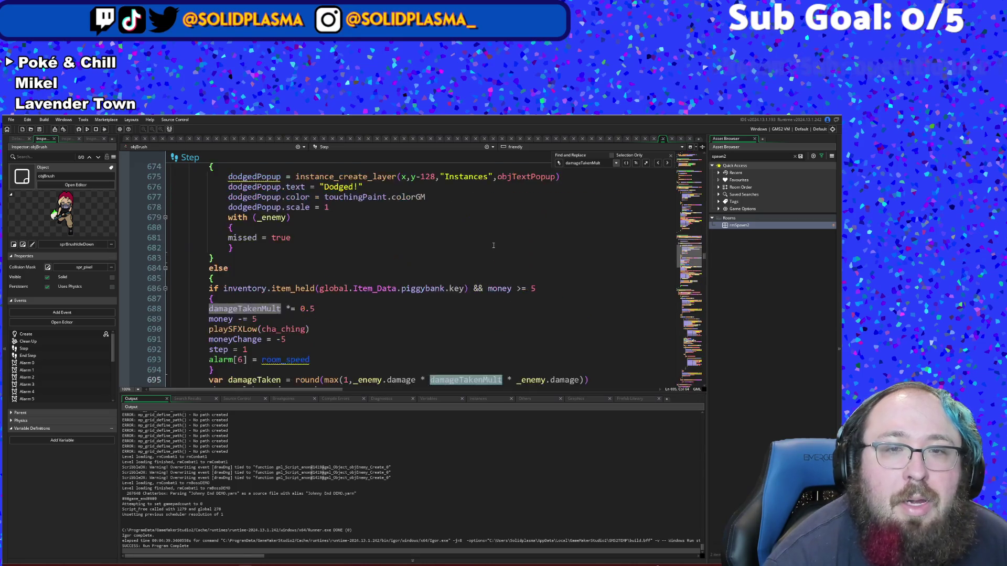
{"action": "scroll", "coordinate": [496, 236], "scroll_direction": "up", "scroll_amount": 2}
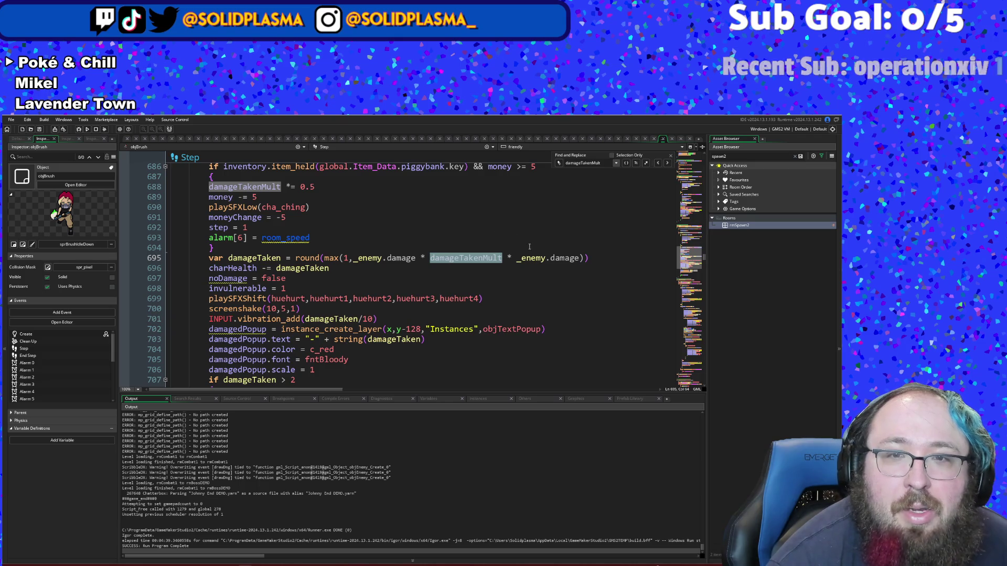
Step: Rename _enemy.damage to _enemy.damageMod in the line 695 damage formula
{"action": "left_click", "coordinate": [582, 257]}
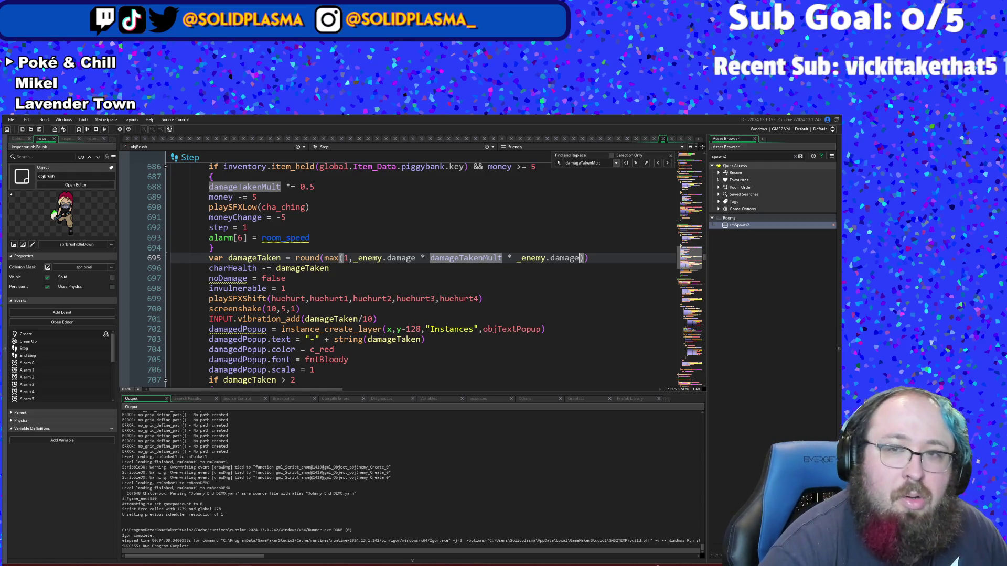
{"action": "type", "text": "M"}
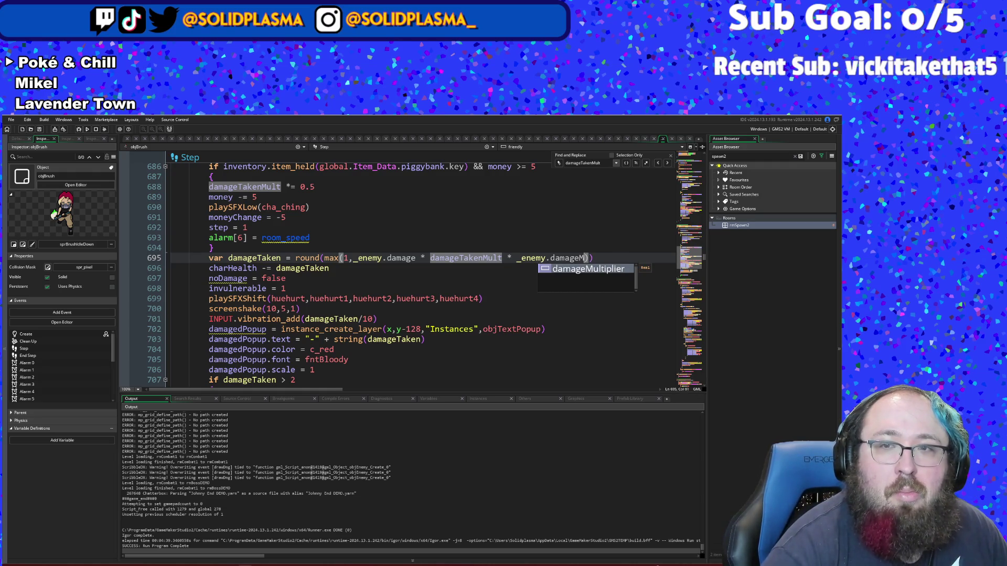
{"action": "key", "text": "BackSpace"}
{"action": "key", "text": "BackSpace"}
{"action": "key", "text": "BackSpace"}
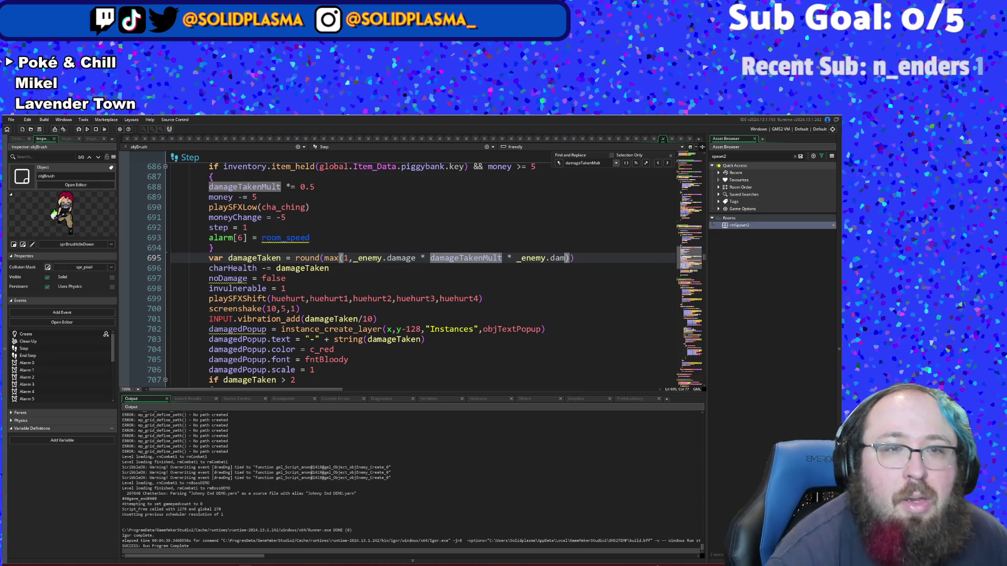
{"action": "scroll", "coordinate": [330, 271], "scroll_direction": "up", "scroll_amount": 8}
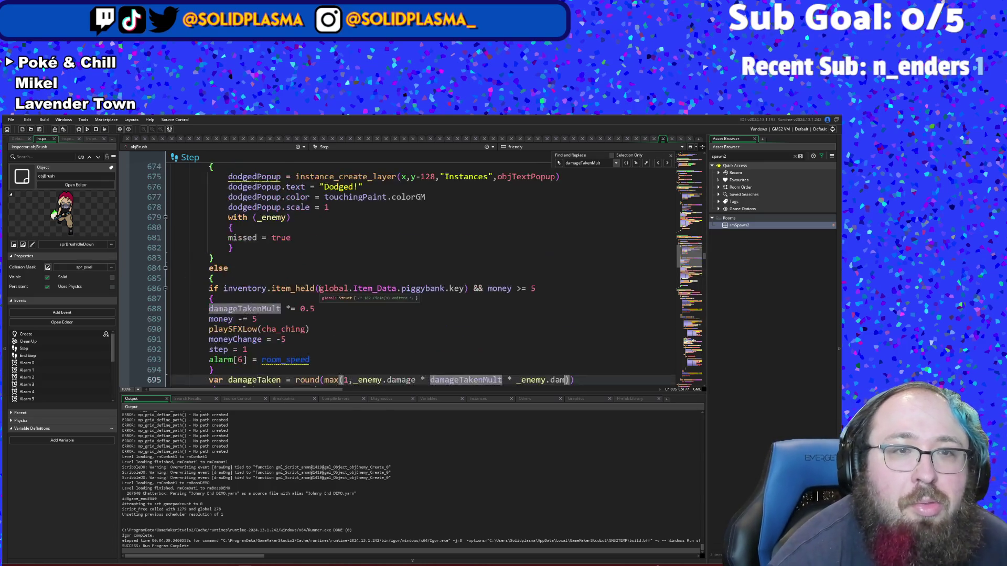
{"action": "scroll", "coordinate": [320, 289], "scroll_direction": "down", "scroll_amount": 6}
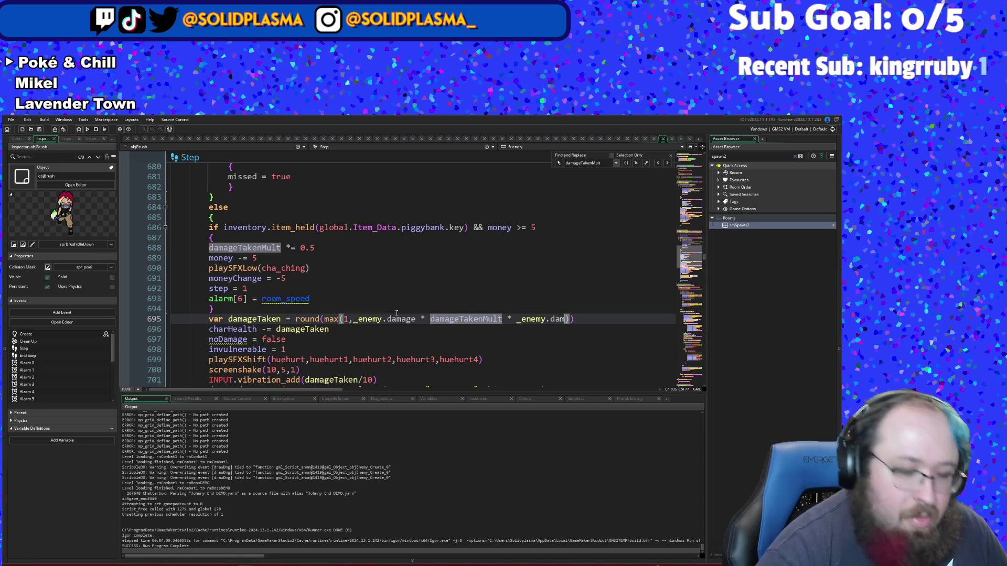
{"action": "type", "text": "a"}
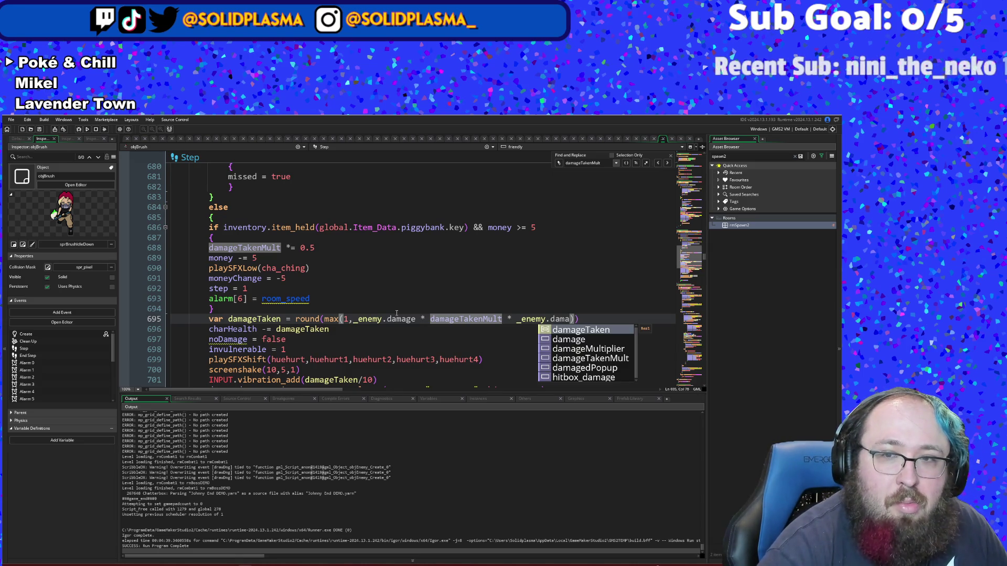
{"action": "type", "text": "geM"}
{"action": "key", "text": "BackSpace"}
{"action": "type", "text": "Mod"}
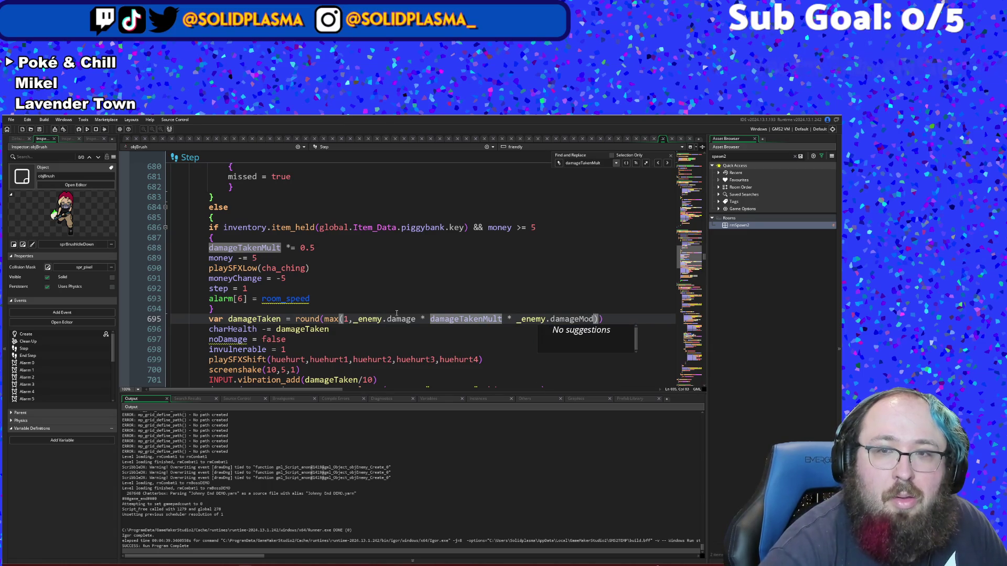
{"action": "left_click", "coordinate": [481, 280]}
{"action": "left_click", "coordinate": [511, 321]}
{"action": "scroll", "coordinate": [254, 264], "scroll_direction": "up", "scroll_amount": 6}
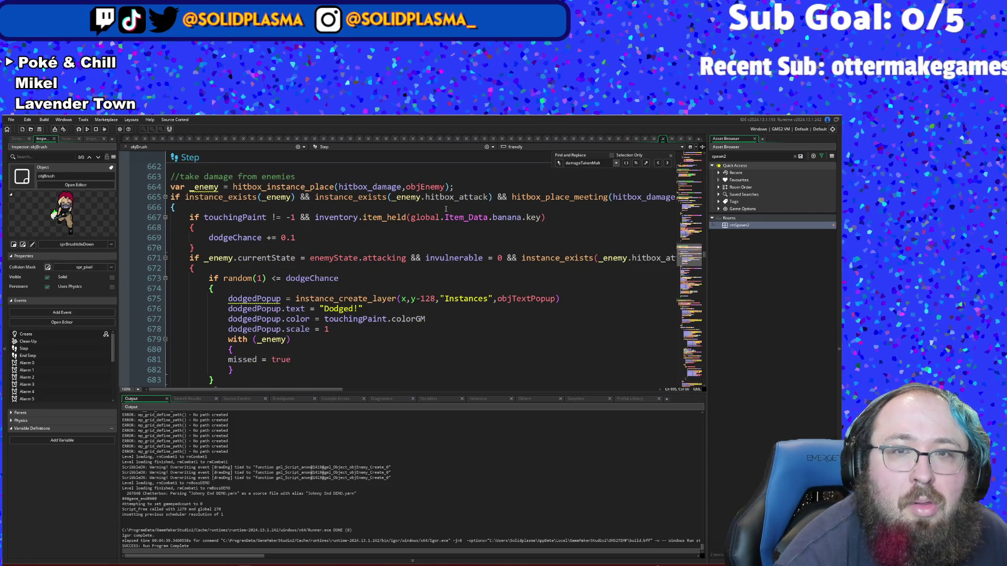
Step: Open the EnemyBehavior script from the asset search
{"action": "key", "text": "ctrl+t"}
{"action": "type", "text": "enemy"}
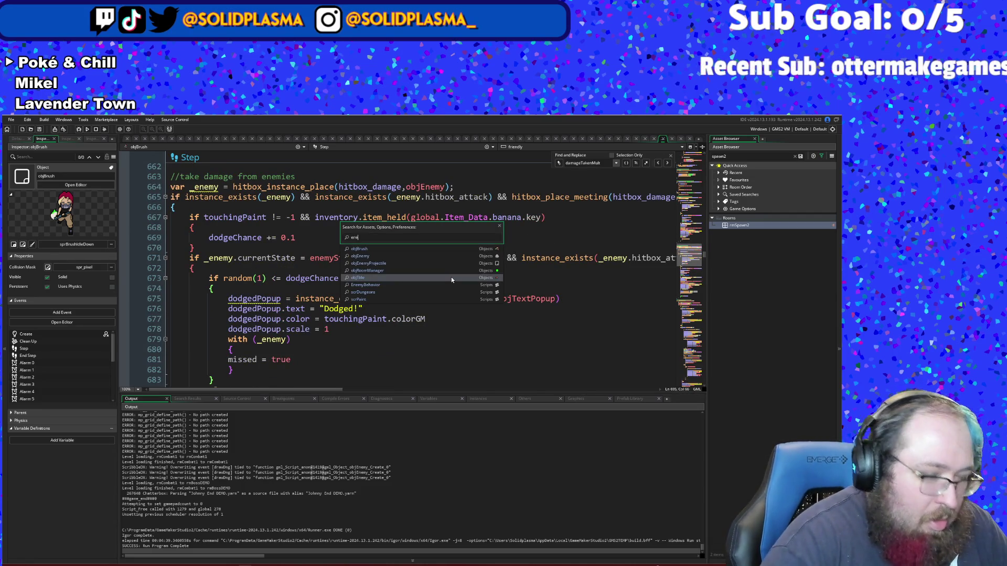
{"action": "left_click", "coordinate": [451, 278]}
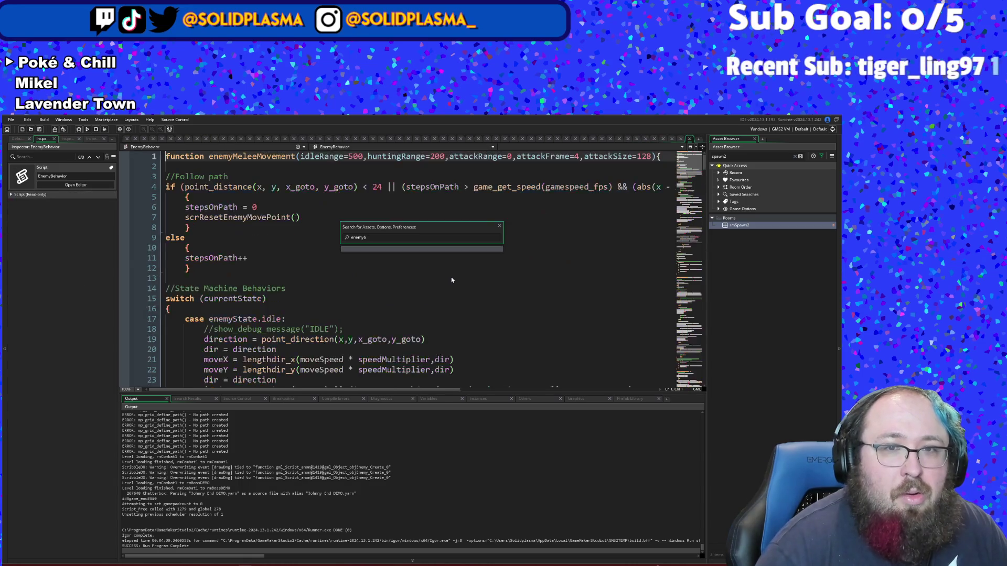
Step: Step through the 'damag' matches in EnemyBehavior, then return to objBrush's Step event
{"action": "key", "text": "ctrl+f"}
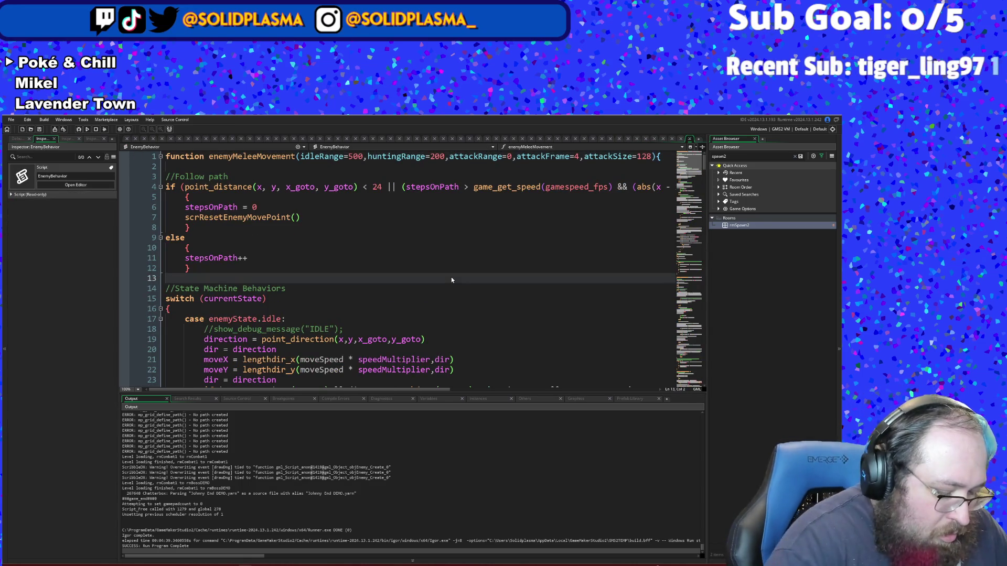
{"action": "type", "text": "damageM"}
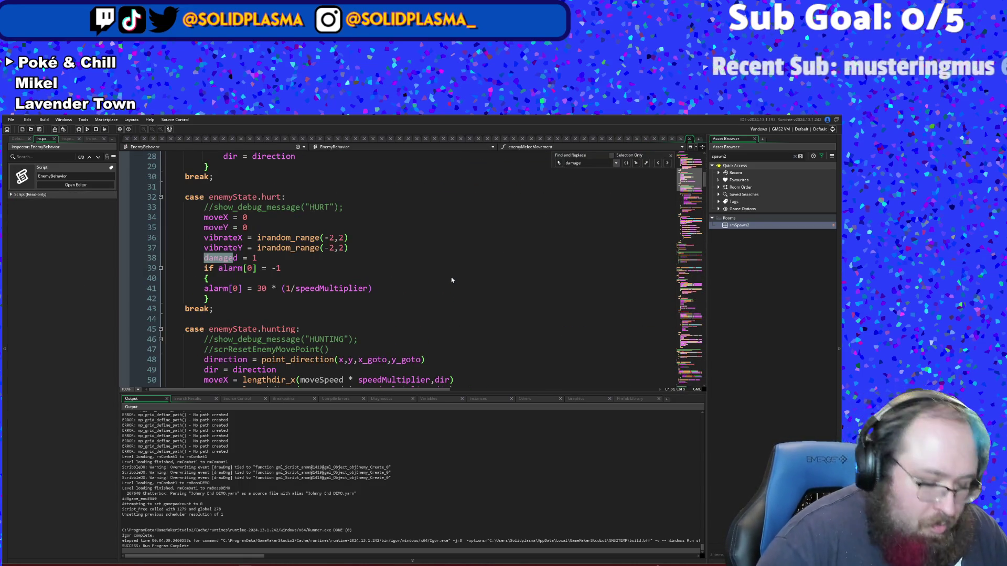
{"action": "key", "text": "BackSpace"}
{"action": "key", "text": "BackSpace"}
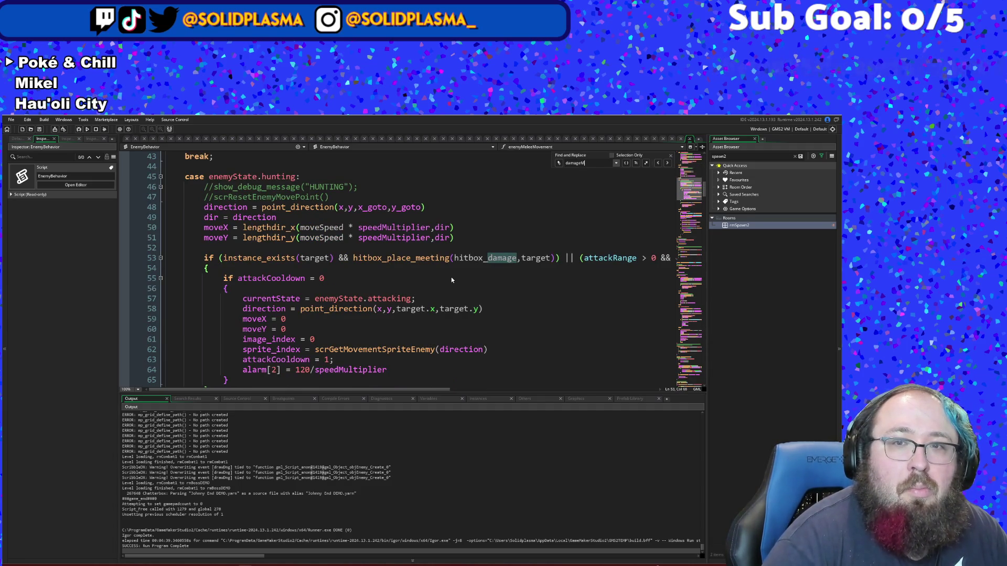
{"action": "key", "text": "BackSpace"}
{"action": "key", "text": "BackSpace"}
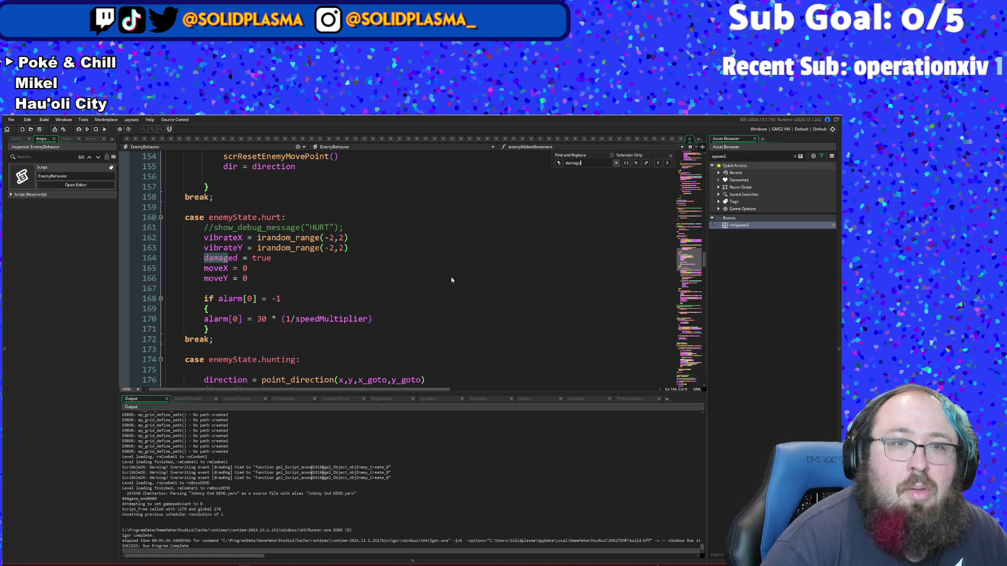
{"action": "key", "text": "Return"}
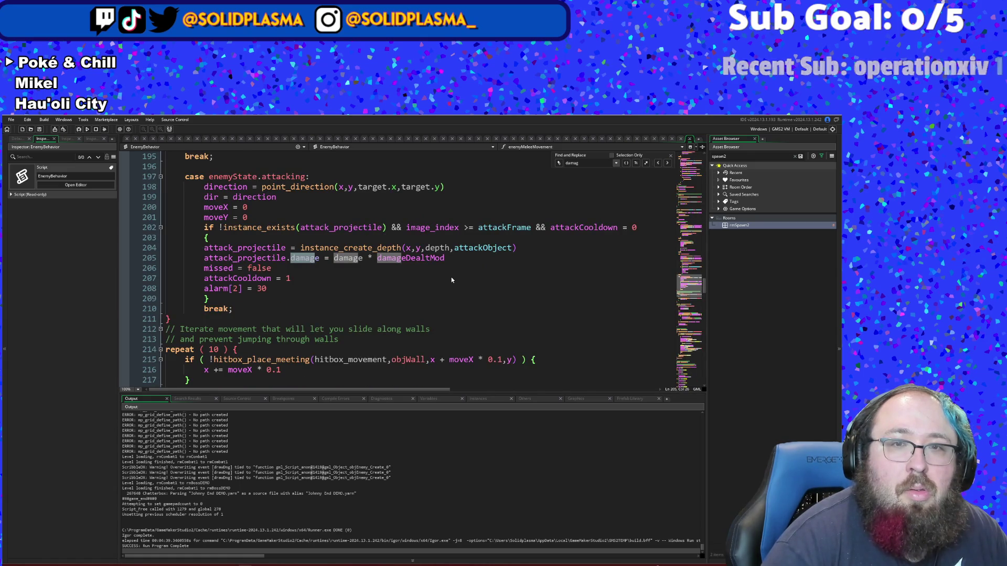
{"action": "type", "text": "ed"}
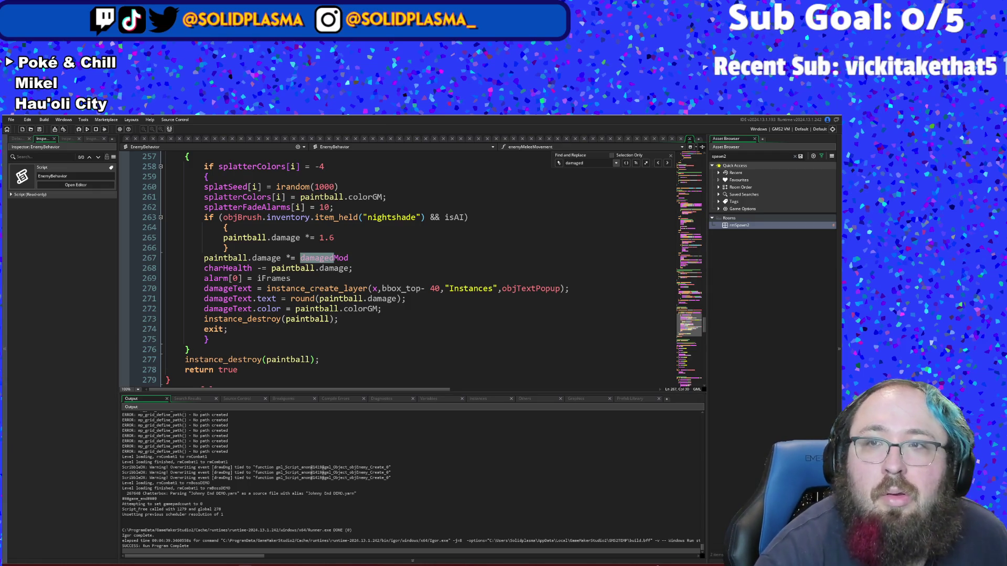
{"action": "left_click", "coordinate": [689, 139]}
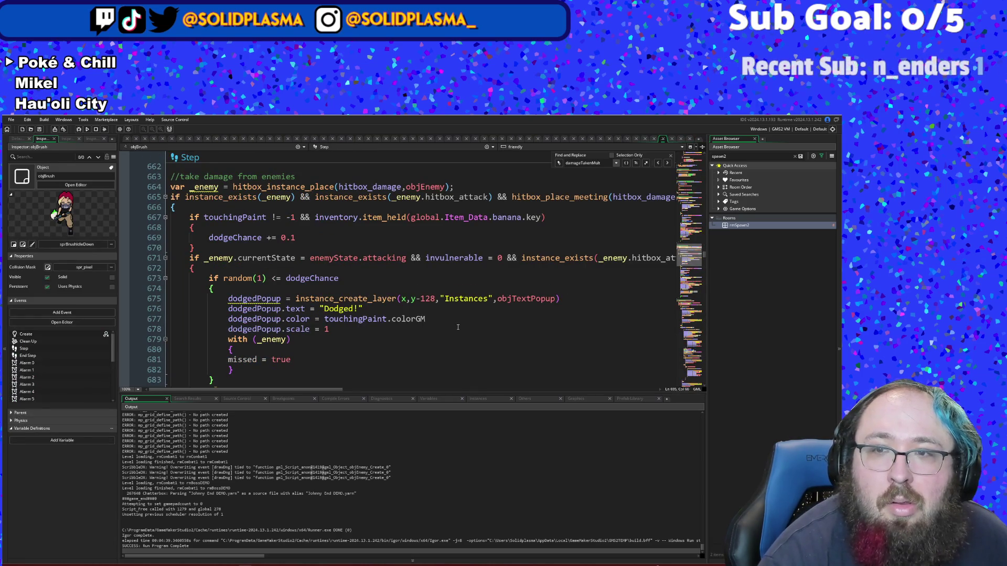
Step: Rename _enemy.damageMod to _enemy.damageDealtMod on line 695
{"action": "left_click", "coordinate": [417, 341]}
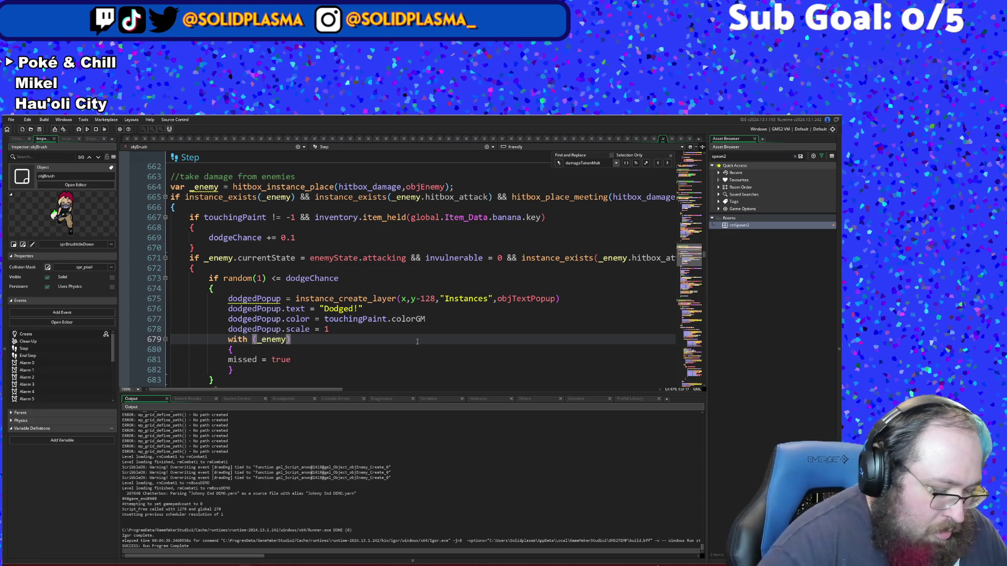
{"action": "key", "text": "BackSpace"}
{"action": "type", "text": "_enemy."}
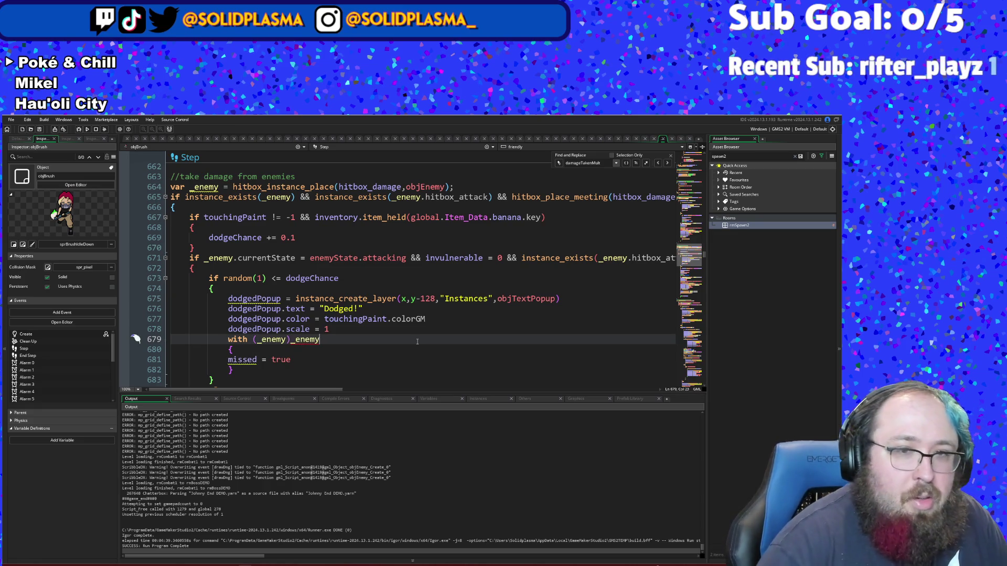
{"action": "key", "text": "BackSpace"}
{"action": "key", "text": "BackSpace"}
{"action": "key", "text": "BackSpace"}
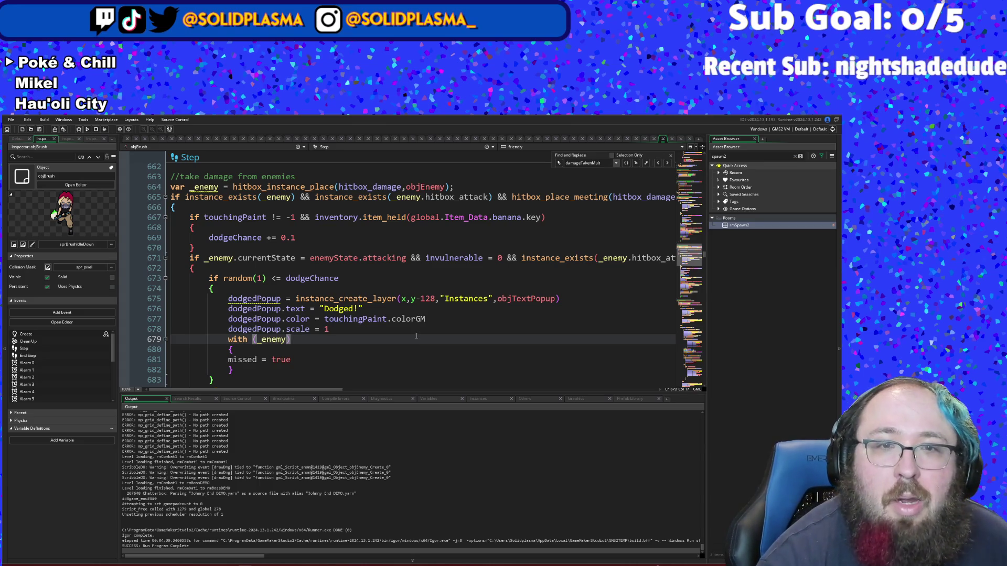
{"action": "scroll", "coordinate": [416, 336], "scroll_direction": "down", "scroll_amount": 4}
{"action": "scroll", "coordinate": [370, 367], "scroll_direction": "down", "scroll_amount": 2}
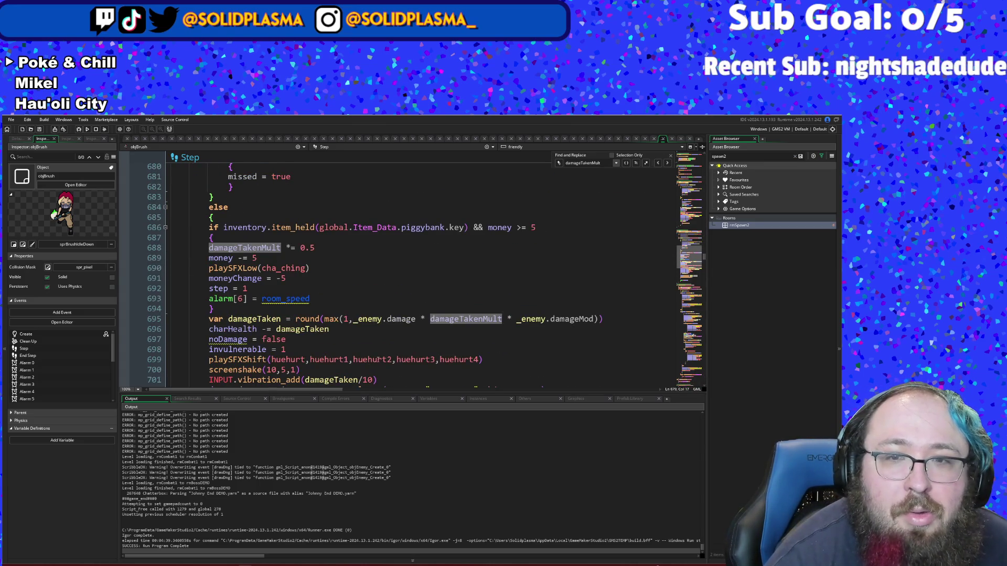
{"action": "left_click", "coordinate": [601, 319]}
{"action": "left_click", "coordinate": [591, 319]}
{"action": "key", "text": "Delete"}
{"action": "key", "text": "BackSpace"}
{"action": "key", "text": "BackSpace"}
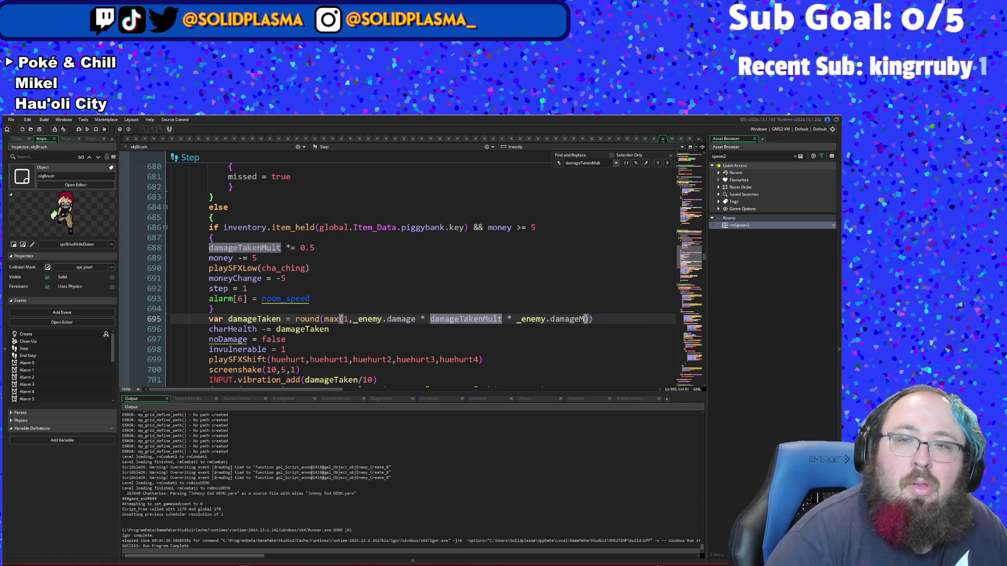
{"action": "type", "text": "Dealt"}
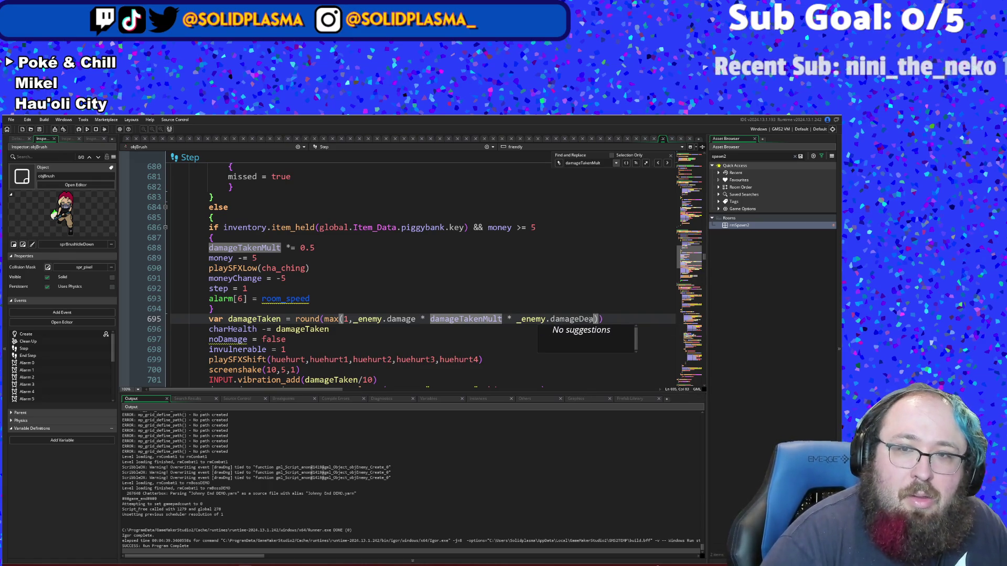
{"action": "type", "text": "Mod"}
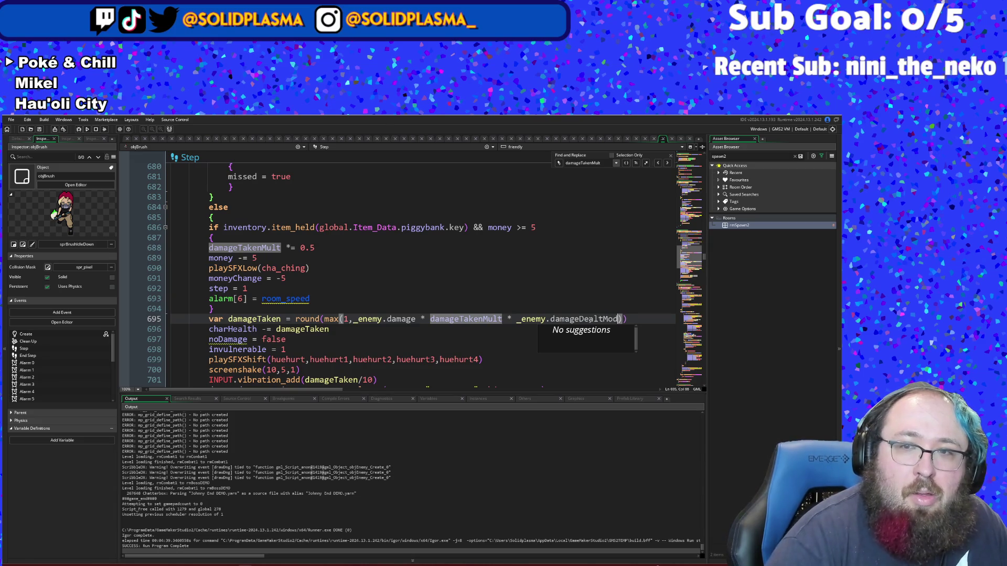
{"action": "left_click", "coordinate": [329, 329]}
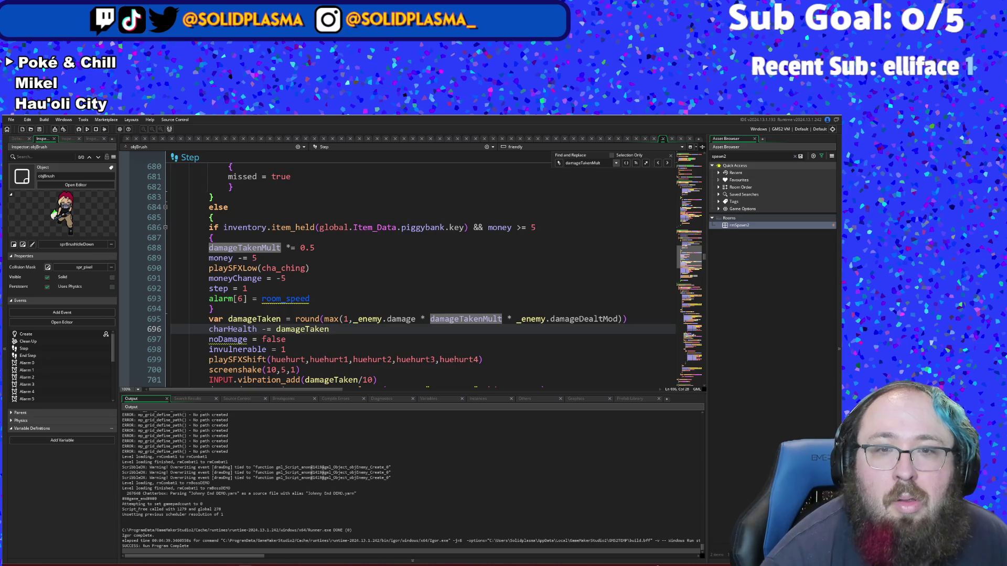
Step: Start a project-wide Search & Replace for damage references
{"action": "left_click", "coordinate": [503, 318]}
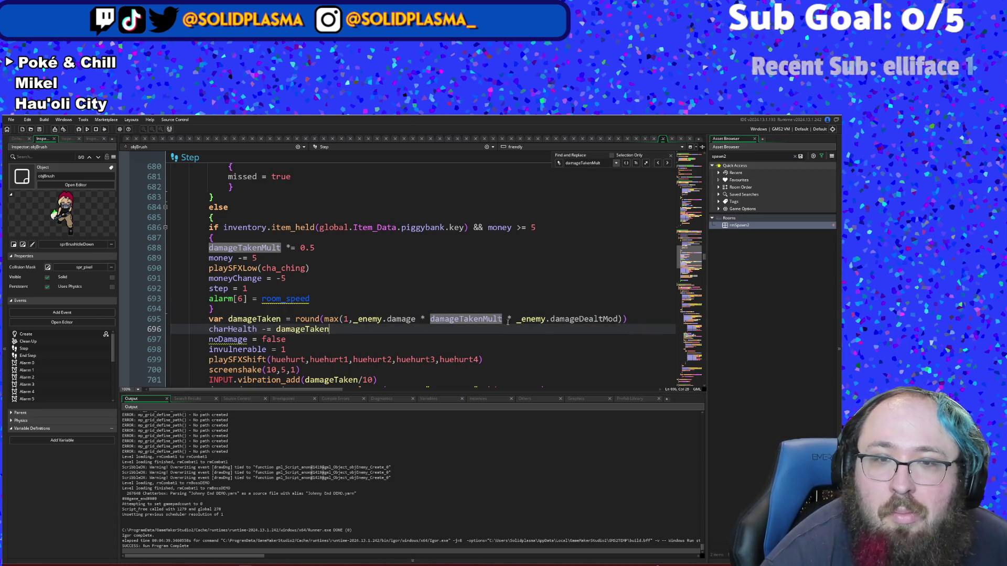
{"action": "left_click", "coordinate": [490, 299]}
{"action": "left_click", "coordinate": [488, 314]}
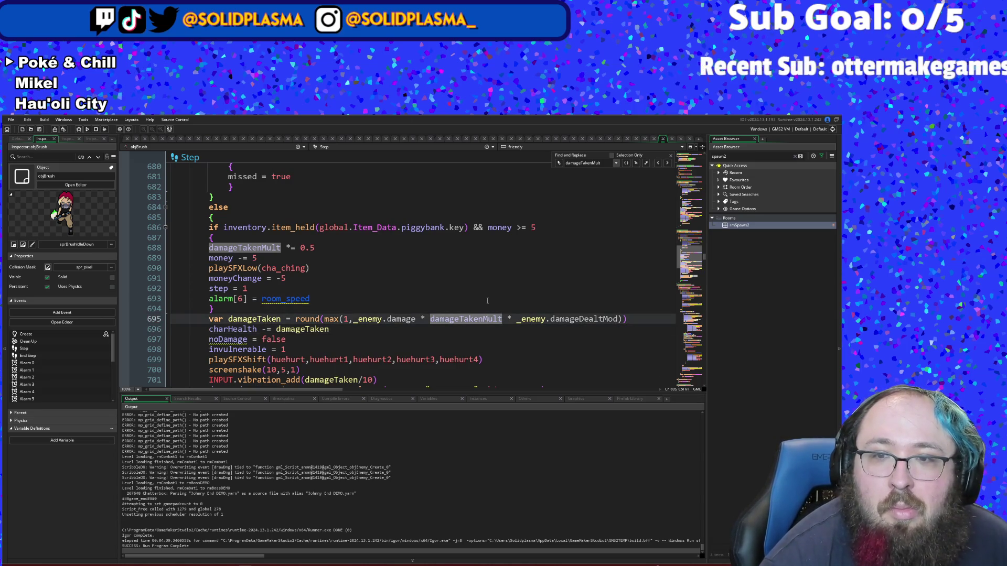
{"action": "key", "text": "ctrl+shift+f"}
{"action": "type", "text": "dmg"}
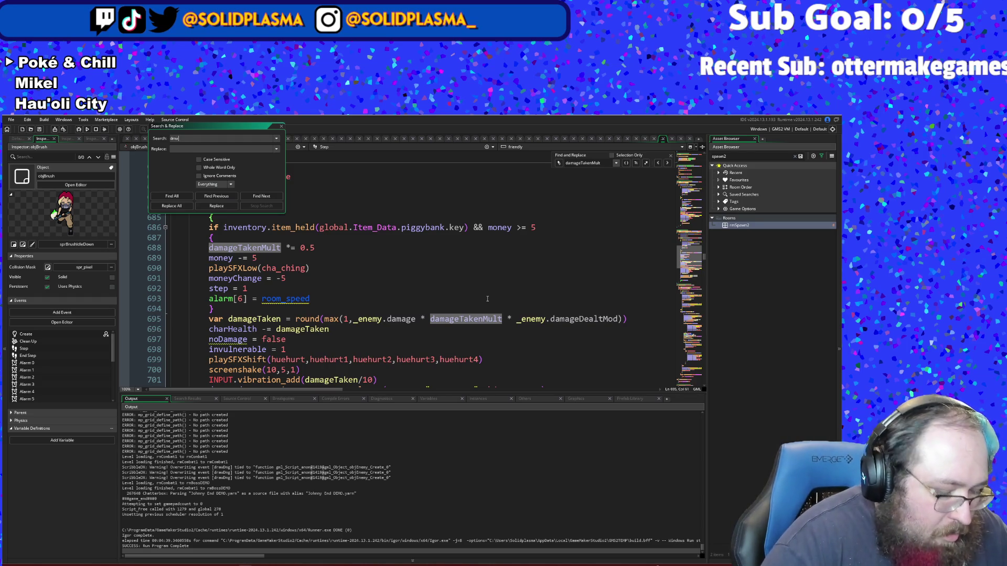
{"action": "key", "text": "BackSpace"}
{"action": "key", "text": "BackSpace"}
{"action": "type", "text": "amageDealt"}
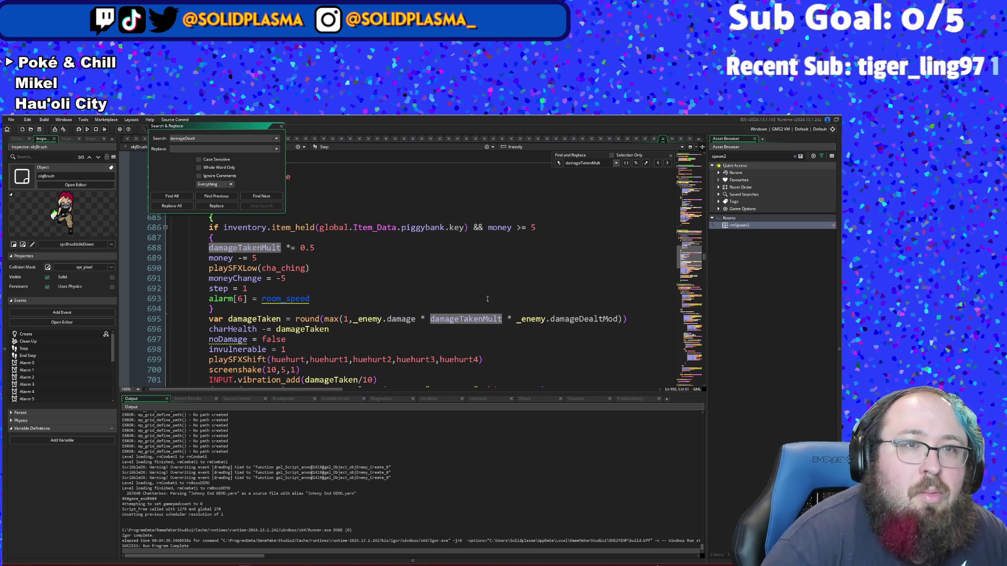
Step: Find all damageDealtMod uses across the project (4 results), then close the search
{"action": "key", "text": "Return"}
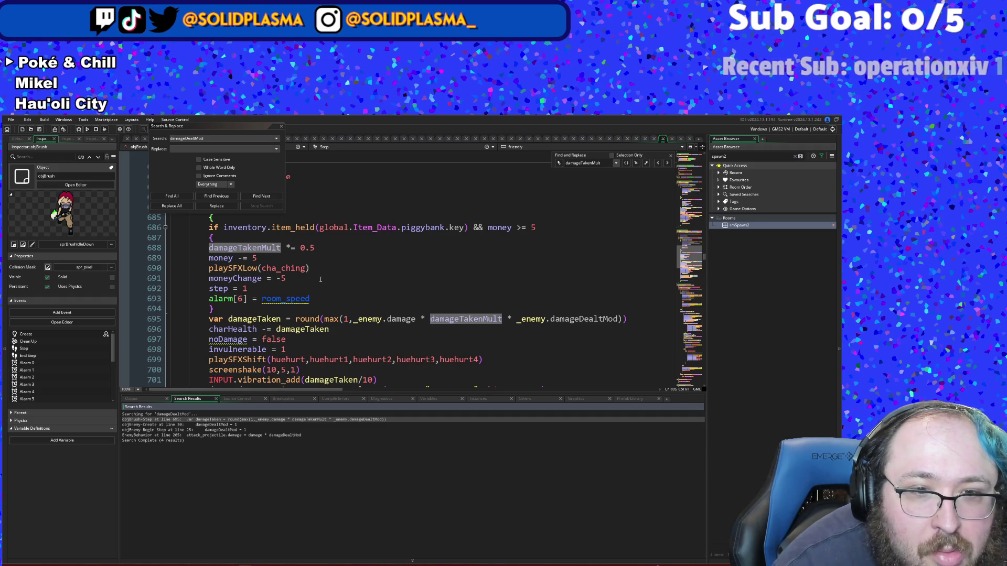
{"action": "left_click", "coordinate": [281, 127]}
{"action": "scroll", "coordinate": [303, 200], "scroll_direction": "down", "scroll_amount": 2}
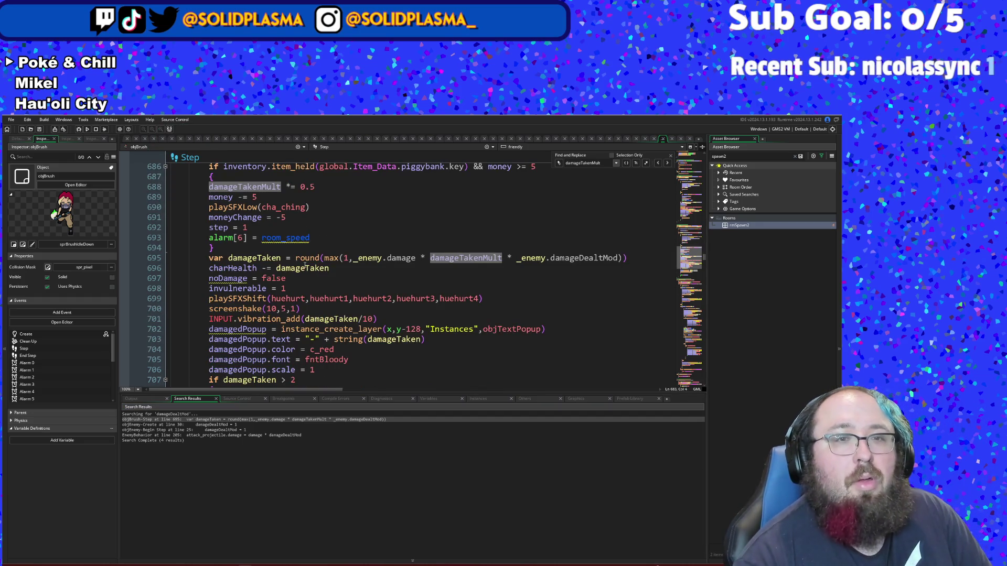
{"action": "left_click", "coordinate": [305, 265]}
{"action": "scroll", "coordinate": [294, 252], "scroll_direction": "down", "scroll_amount": 2}
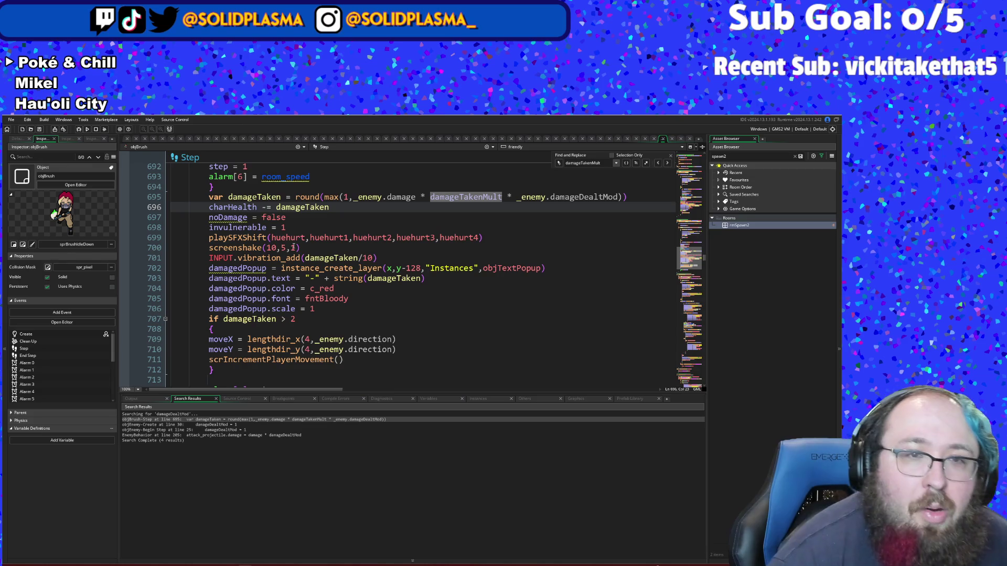
{"action": "scroll", "coordinate": [292, 247], "scroll_direction": "up", "scroll_amount": 20}
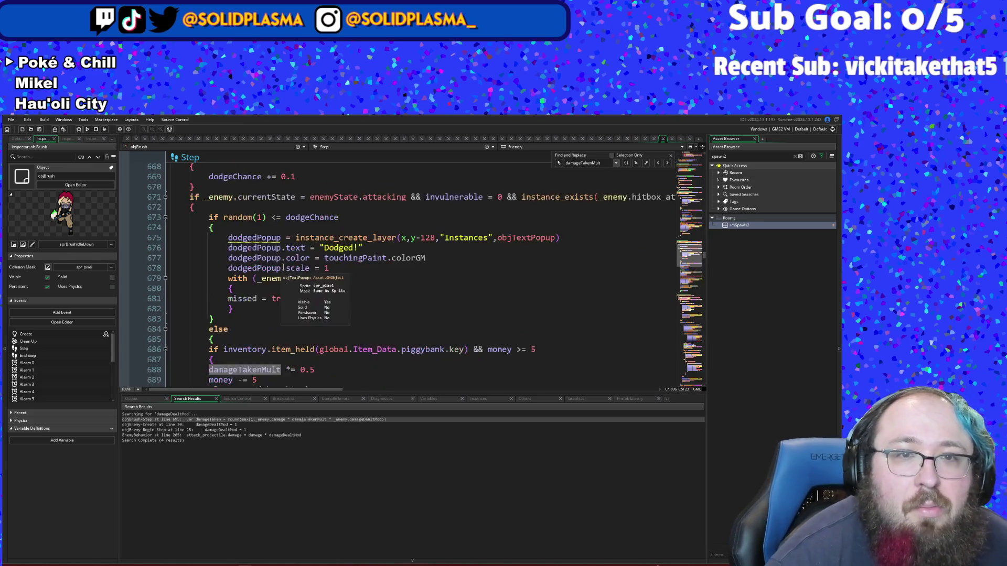
{"action": "scroll", "coordinate": [284, 241], "scroll_direction": "up", "scroll_amount": 20}
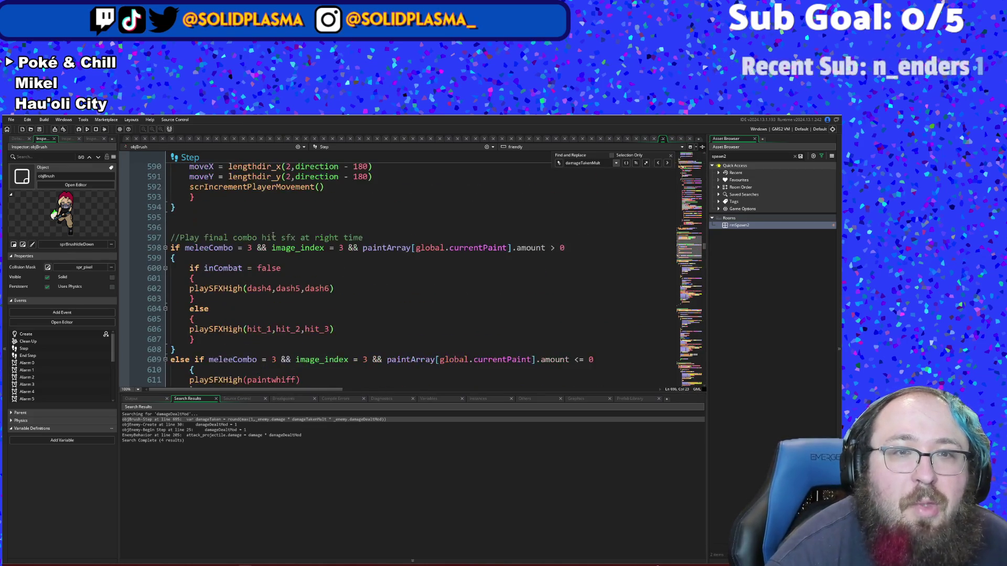
{"action": "scroll", "coordinate": [273, 235], "scroll_direction": "up", "scroll_amount": 6}
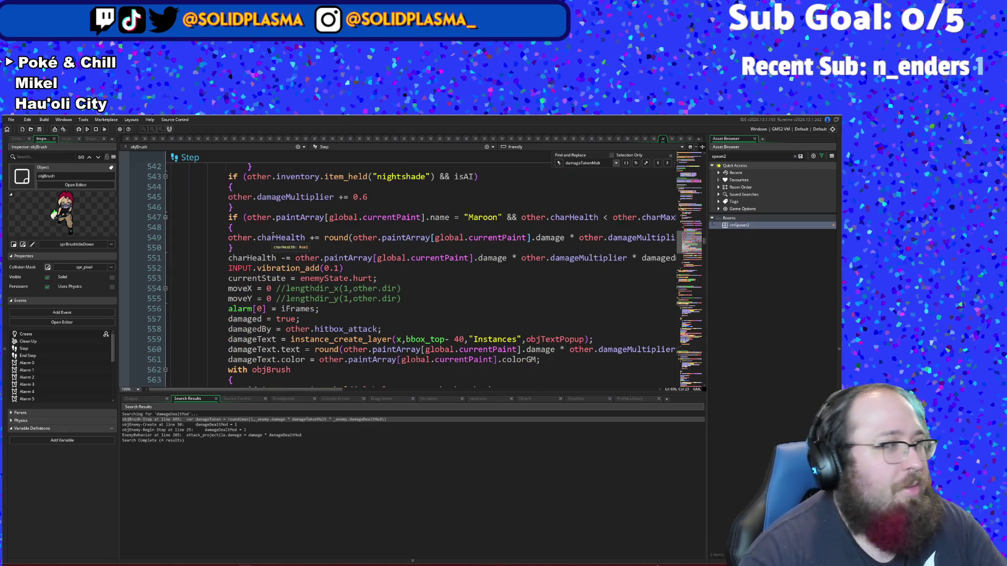
{"action": "scroll", "coordinate": [255, 262], "scroll_direction": "up", "scroll_amount": 10}
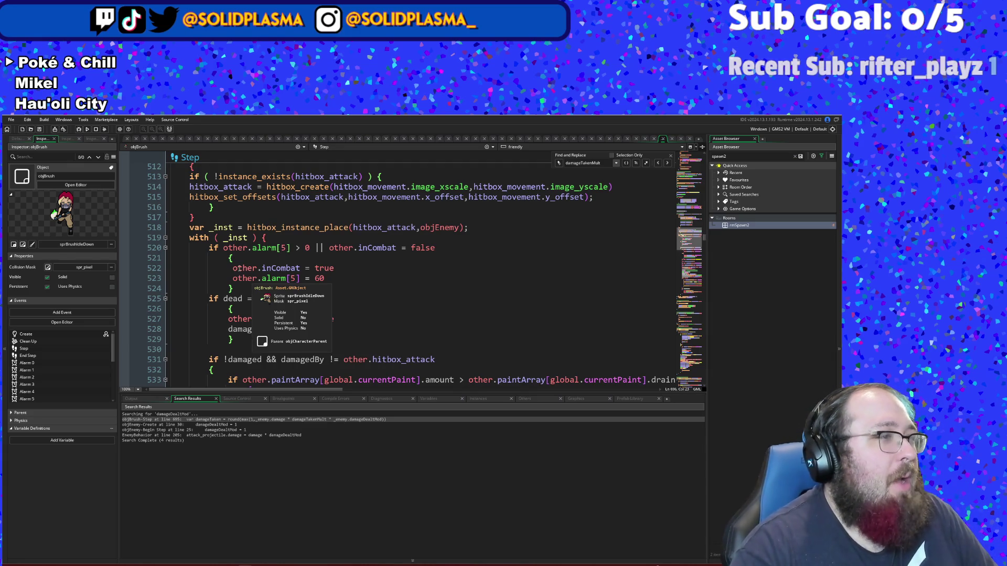
{"action": "scroll", "coordinate": [241, 269], "scroll_direction": "down", "scroll_amount": 18}
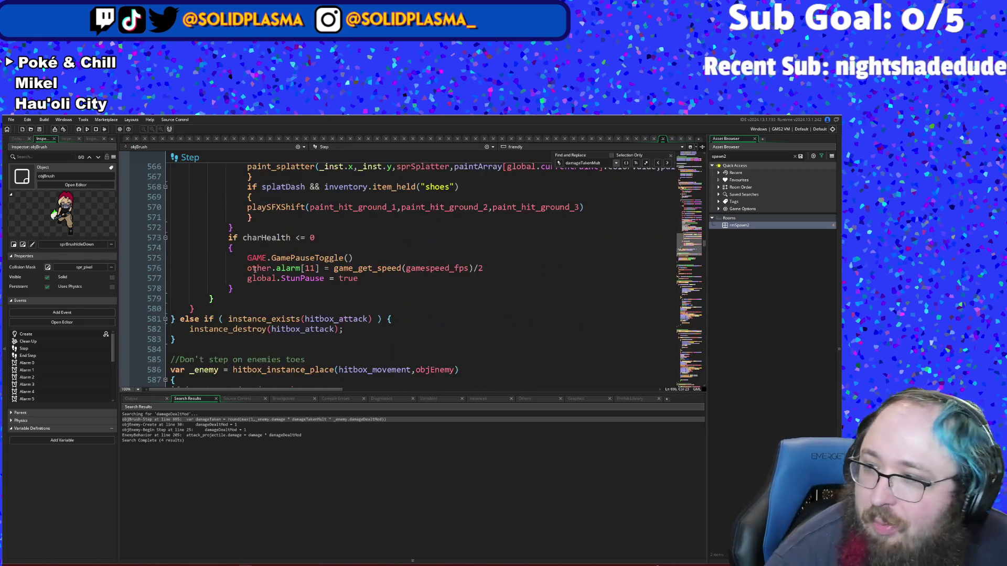
{"action": "scroll", "coordinate": [255, 269], "scroll_direction": "down", "scroll_amount": 8}
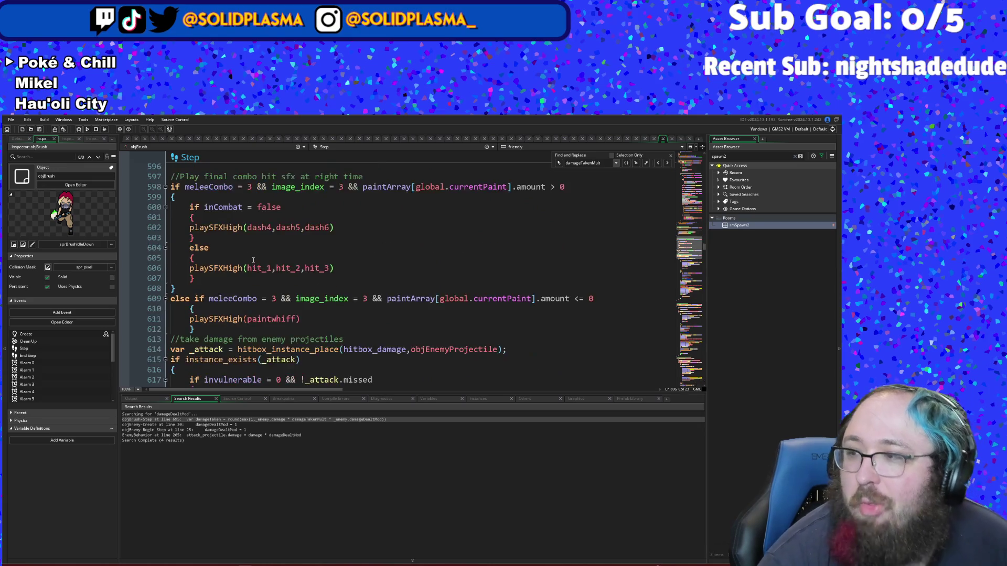
{"action": "scroll", "coordinate": [254, 260], "scroll_direction": "up", "scroll_amount": 6}
{"action": "scroll", "coordinate": [253, 260], "scroll_direction": "up", "scroll_amount": 18}
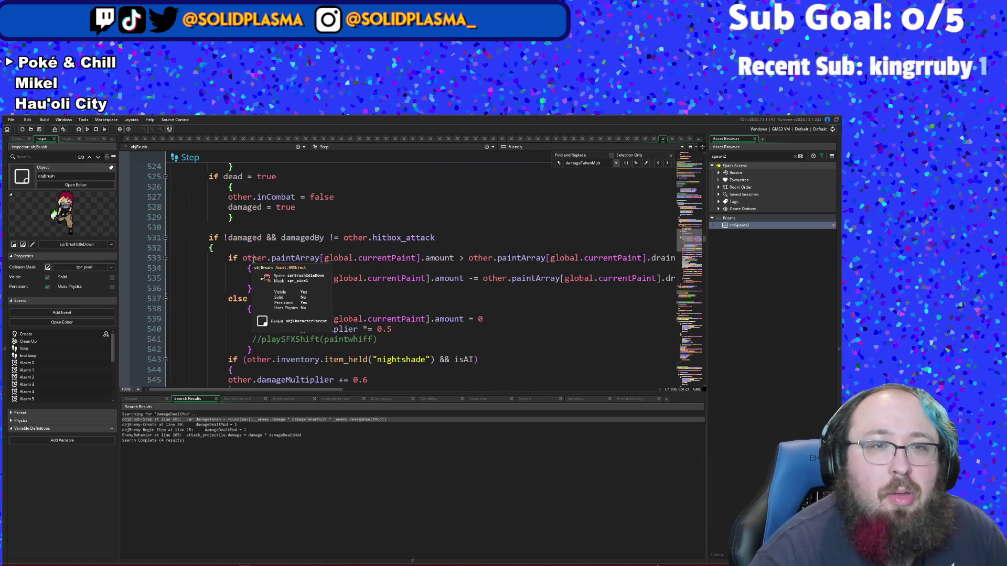
{"action": "scroll", "coordinate": [252, 259], "scroll_direction": "down", "scroll_amount": 20}
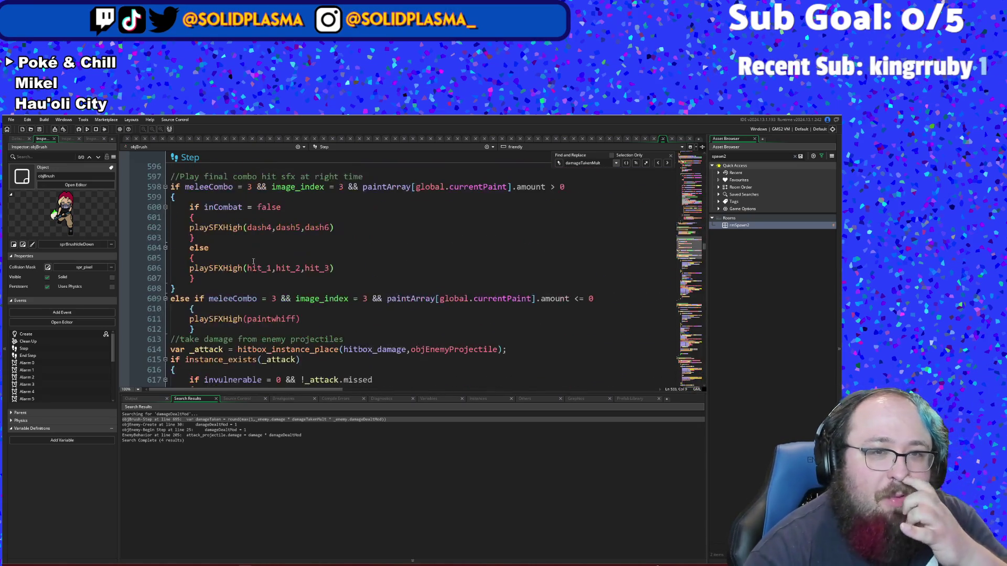
{"action": "scroll", "coordinate": [252, 270], "scroll_direction": "down", "scroll_amount": 20}
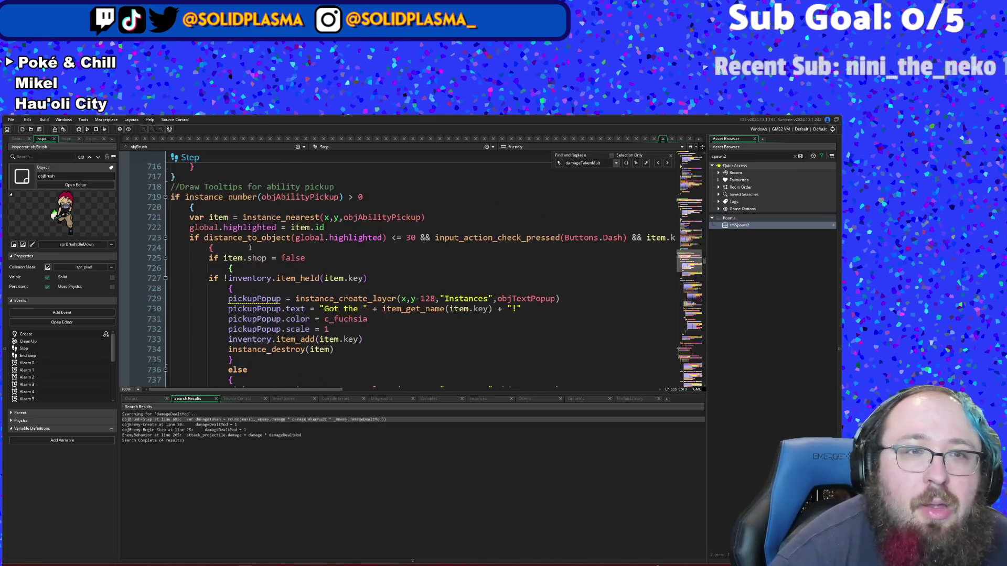
{"action": "scroll", "coordinate": [250, 248], "scroll_direction": "down", "scroll_amount": 20}
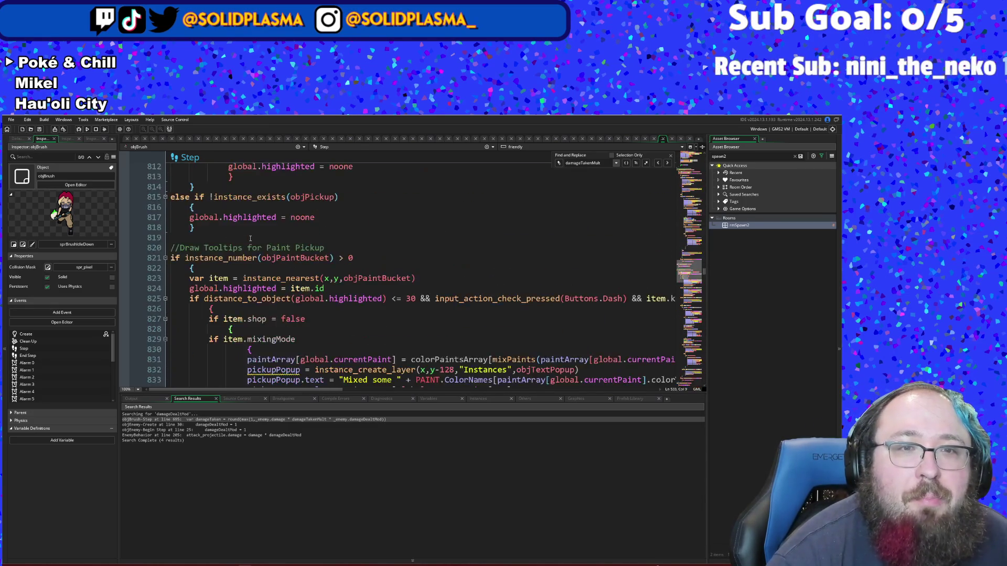
{"action": "scroll", "coordinate": [250, 239], "scroll_direction": "down", "scroll_amount": 20}
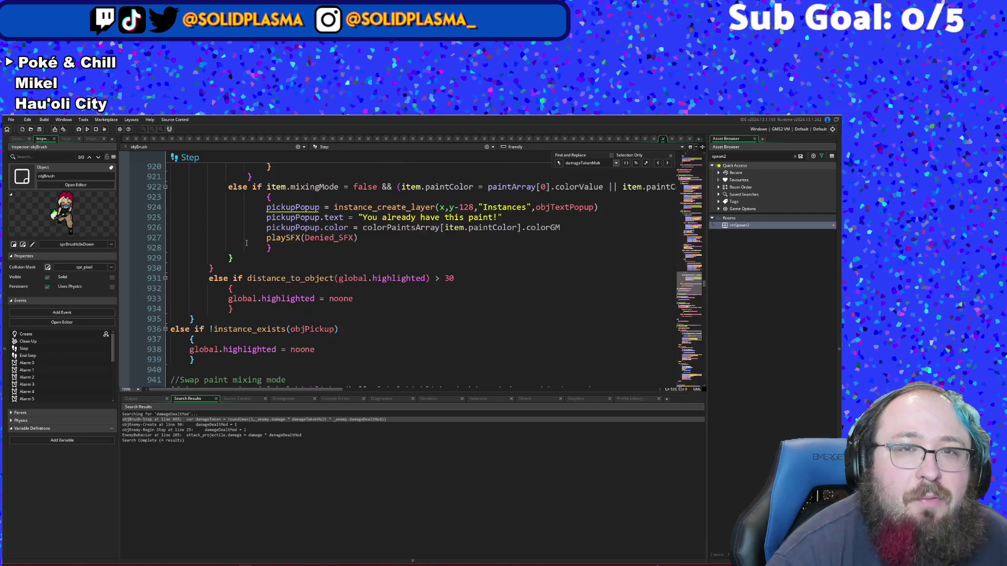
{"action": "scroll", "coordinate": [246, 243], "scroll_direction": "down", "scroll_amount": 20}
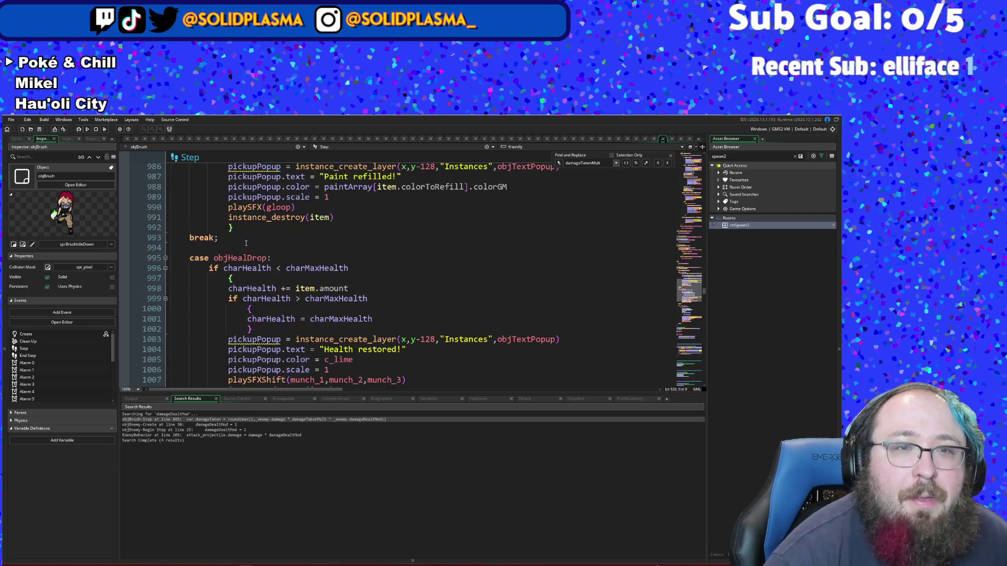
{"action": "left_click", "coordinate": [316, 268]}
{"action": "scroll", "coordinate": [316, 268], "scroll_direction": "up", "scroll_amount": 4}
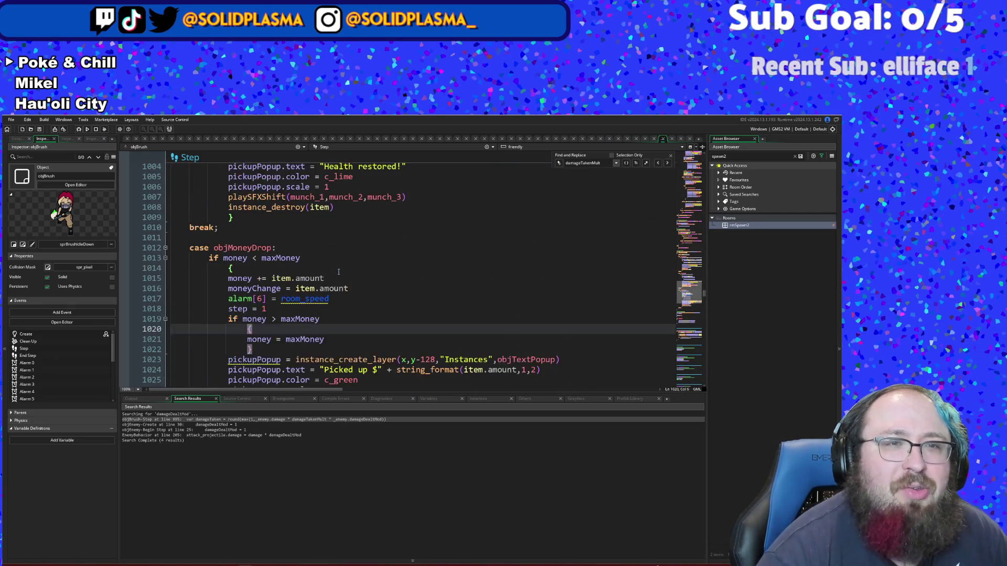
{"action": "left_click", "coordinate": [316, 268]}
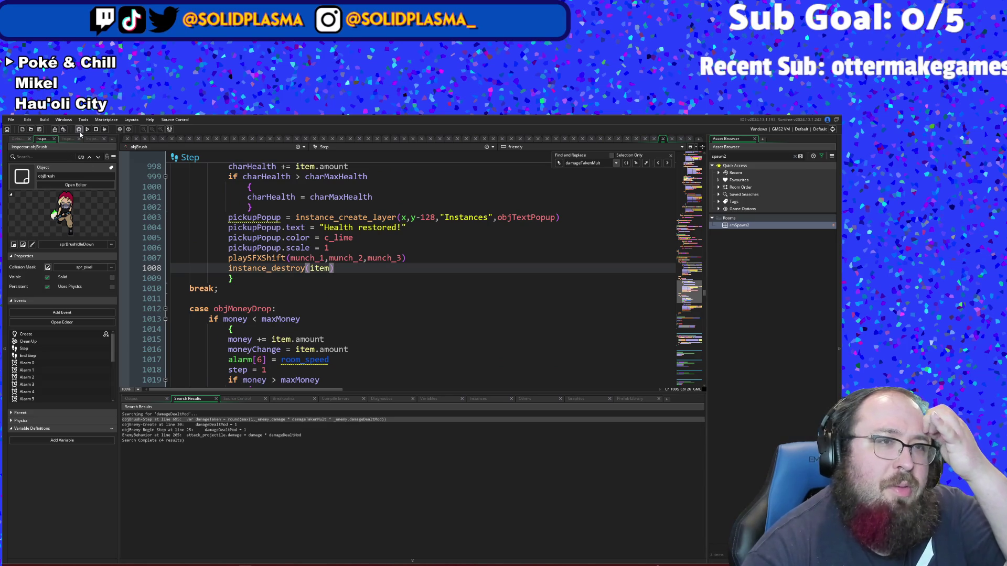
Step: Run the game in debug mode, walk to the classroom, and bring up the debug overlay
{"action": "left_click", "coordinate": [79, 130]}
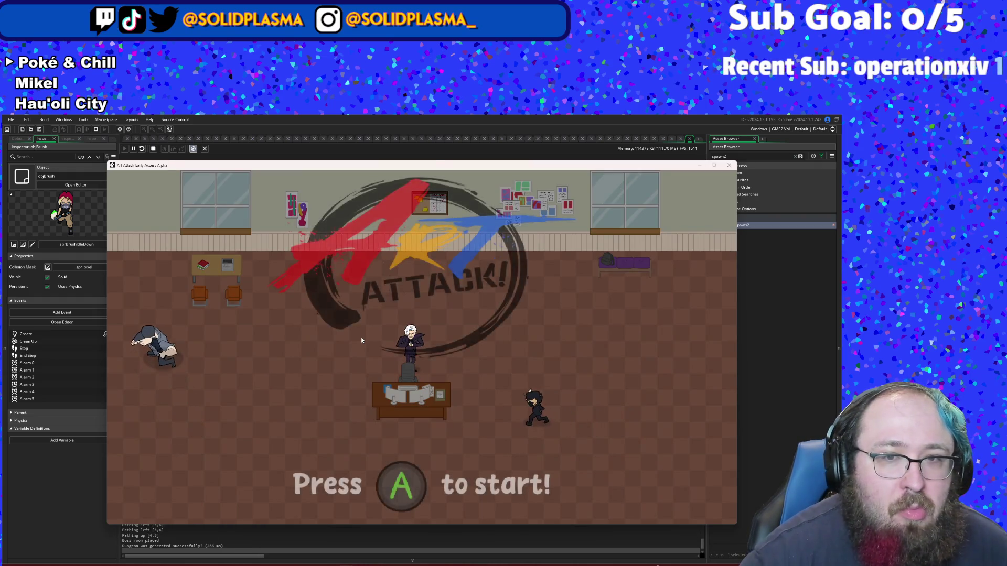
{"action": "key", "text": "Return"}
{"action": "key", "text": "s"}
{"action": "key", "text": "d"}
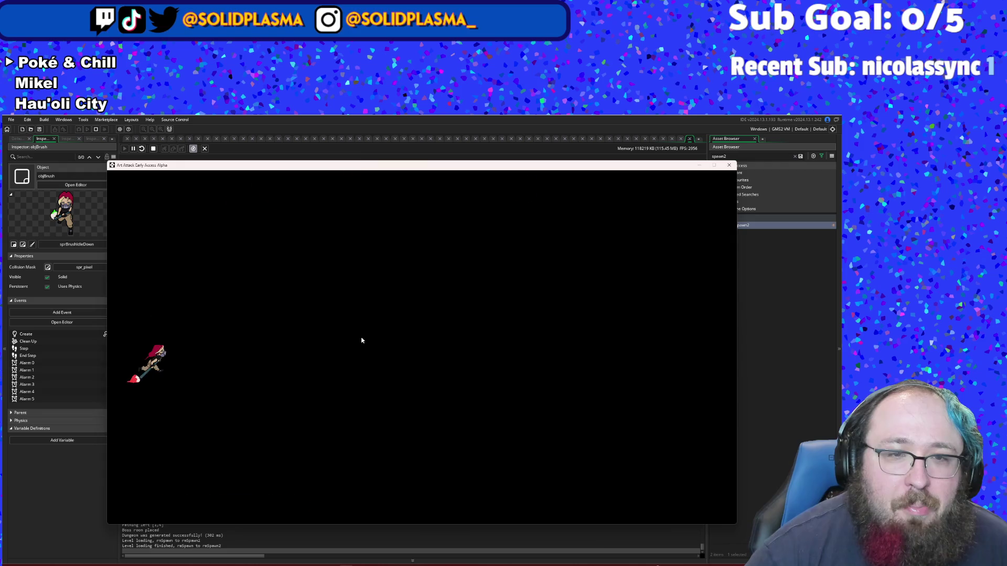
{"action": "key", "text": "d"}
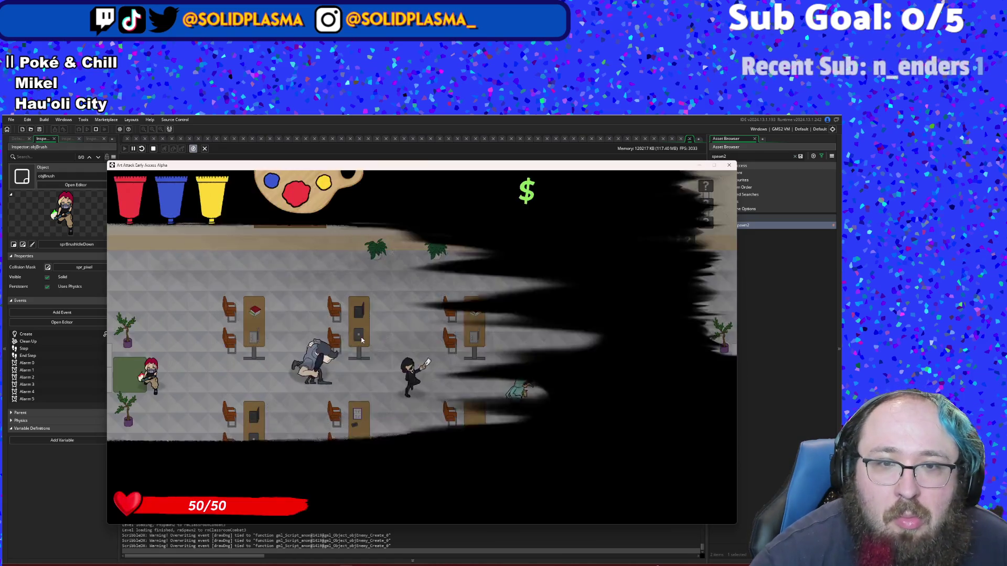
{"action": "key", "text": "F1"}
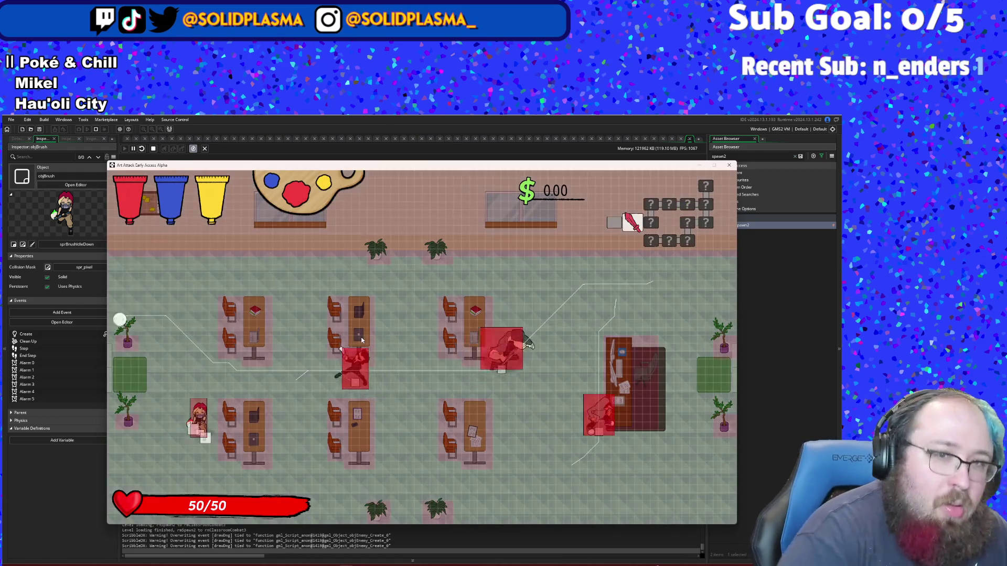
{"action": "key", "text": "F2"}
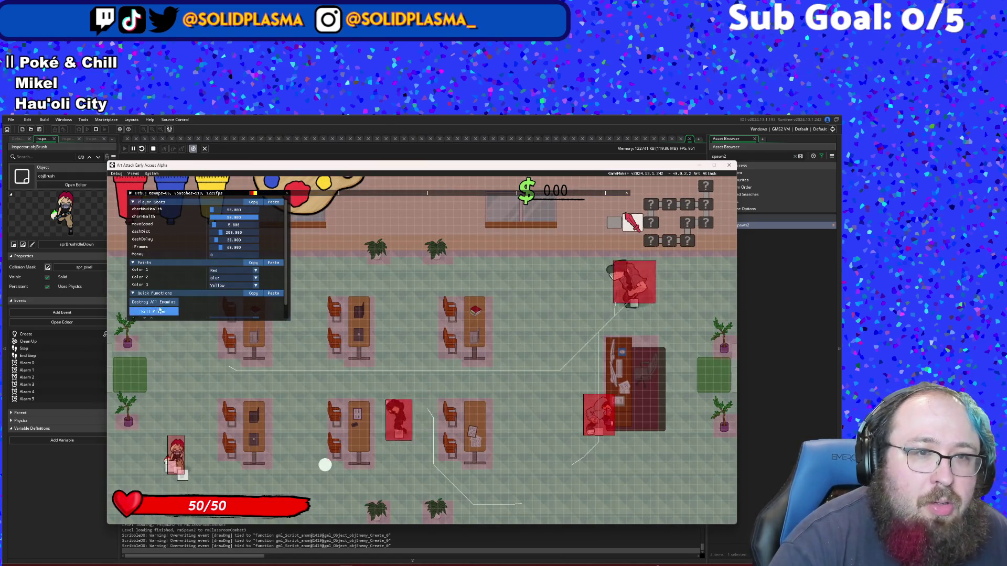
Step: Walk over the money drops in the cleared classroom to collect them
{"action": "key", "text": "w"}
{"action": "key", "text": "d"}
{"action": "key", "text": "d"}
{"action": "key", "text": "w"}
{"action": "key", "text": "a"}
{"action": "key", "text": "s"}
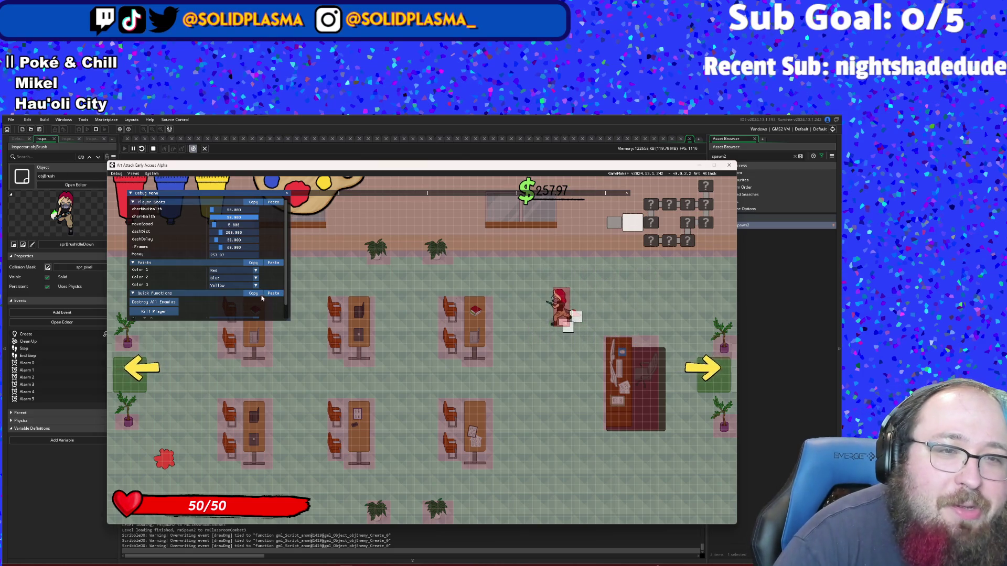
Step: Set Color 3 to Green in the debug Paints dropdown and hide the debug menu
{"action": "left_click", "coordinate": [255, 286]}
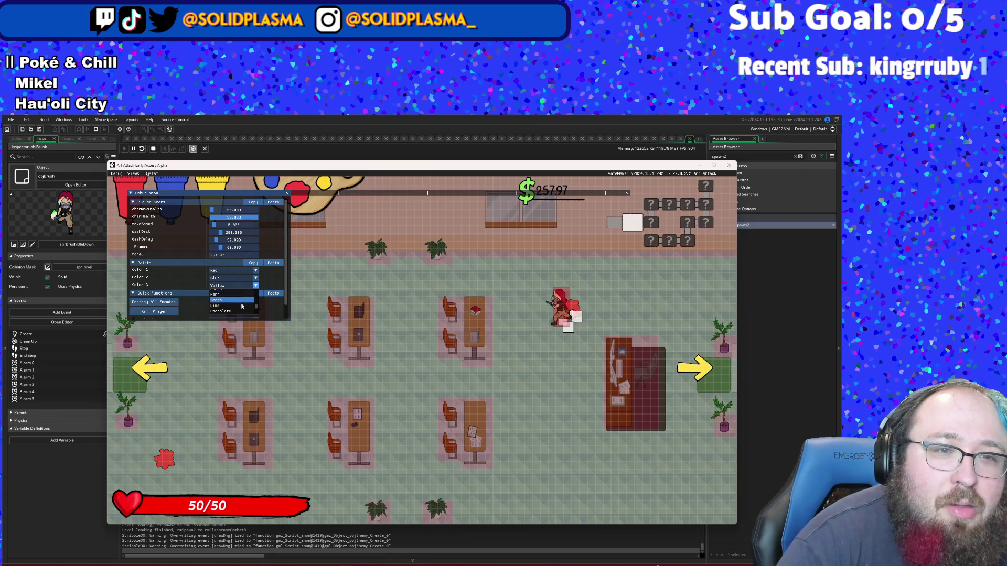
{"action": "left_click", "coordinate": [244, 300]}
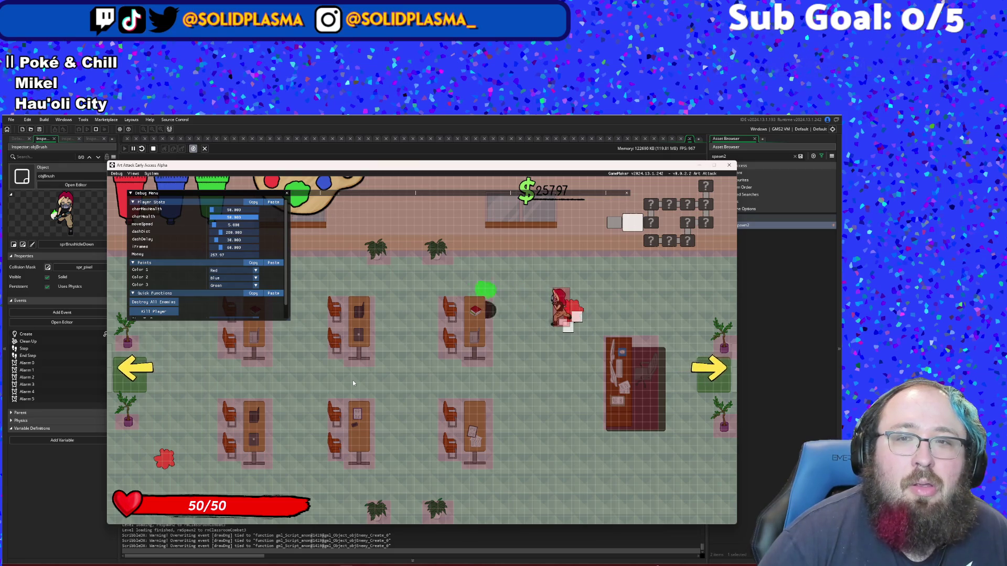
{"action": "key", "text": "a"}
{"action": "key", "text": "s"}
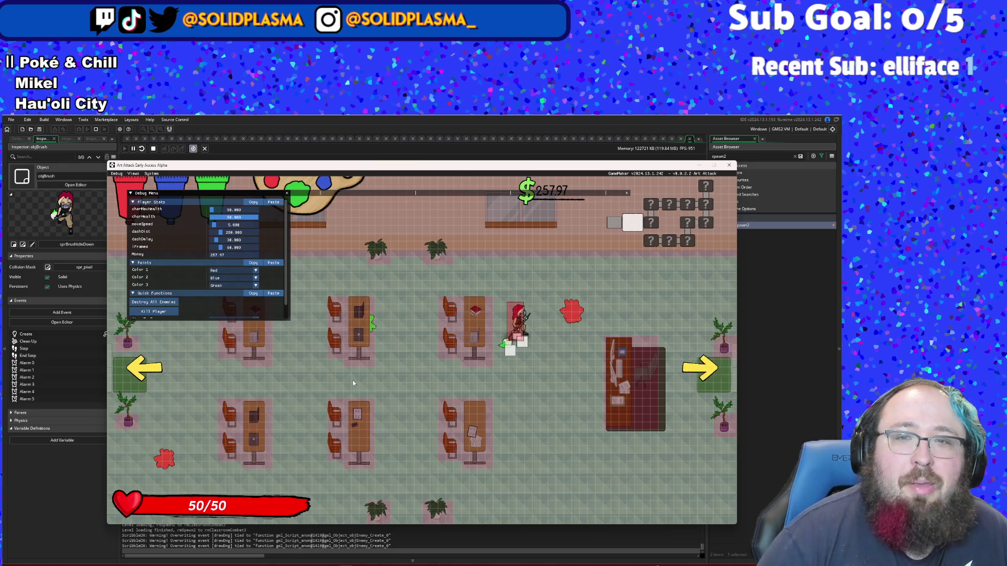
{"action": "key", "text": "d"}
{"action": "key", "text": "F1"}
Step: Go through the right exit and attack the enemies there with the green brush
{"action": "key", "text": "s"}
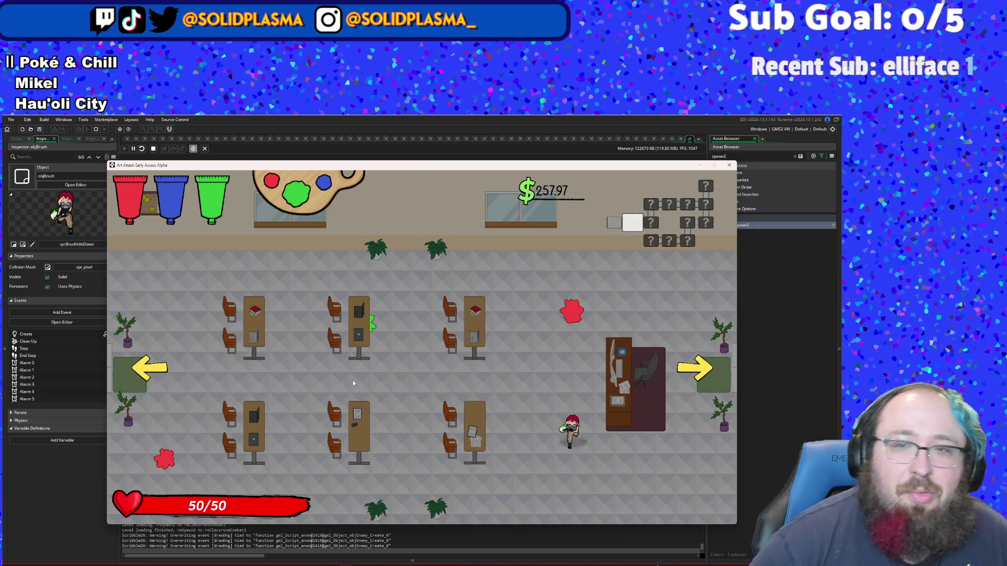
{"action": "key", "text": "d"}
{"action": "key", "text": "w"}
{"action": "key", "text": "a"}
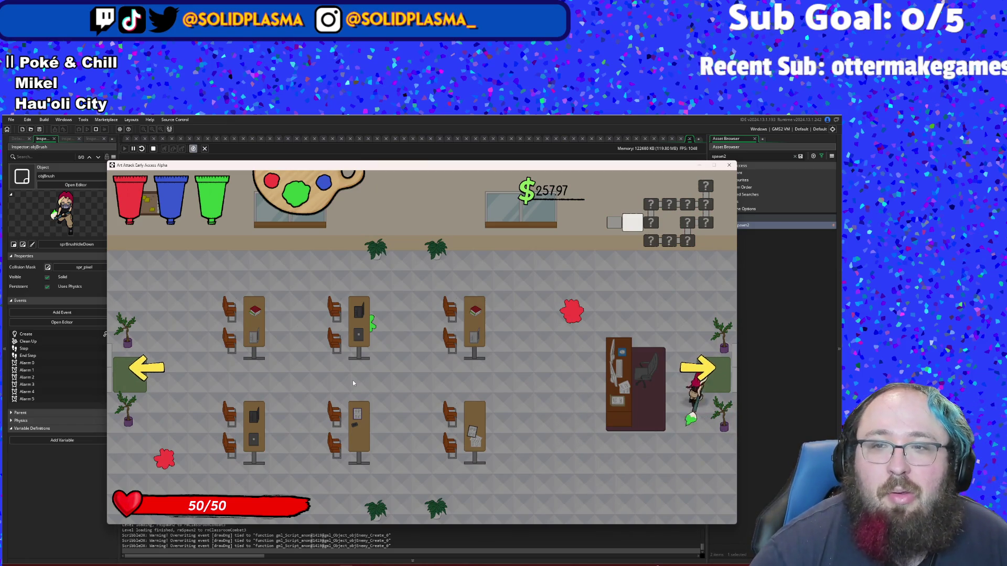
{"action": "key", "text": "d"}
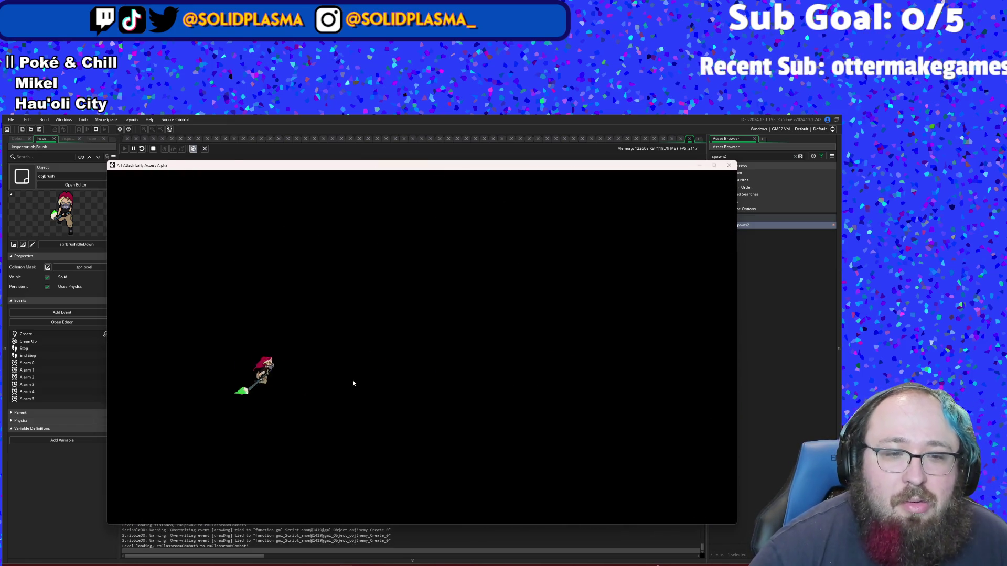
{"action": "left_click", "coordinate": [353, 384]}
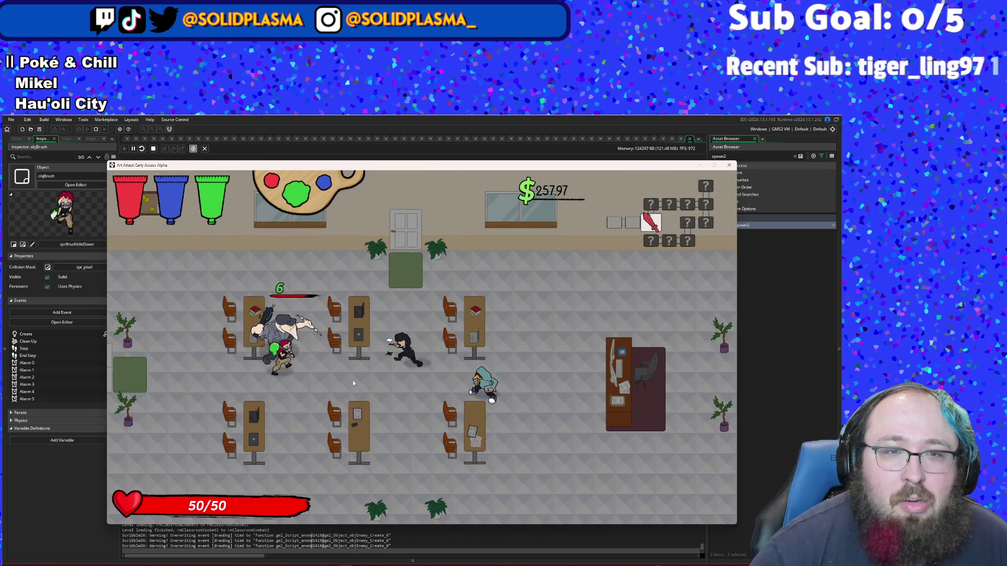
{"action": "left_click", "coordinate": [353, 381]}
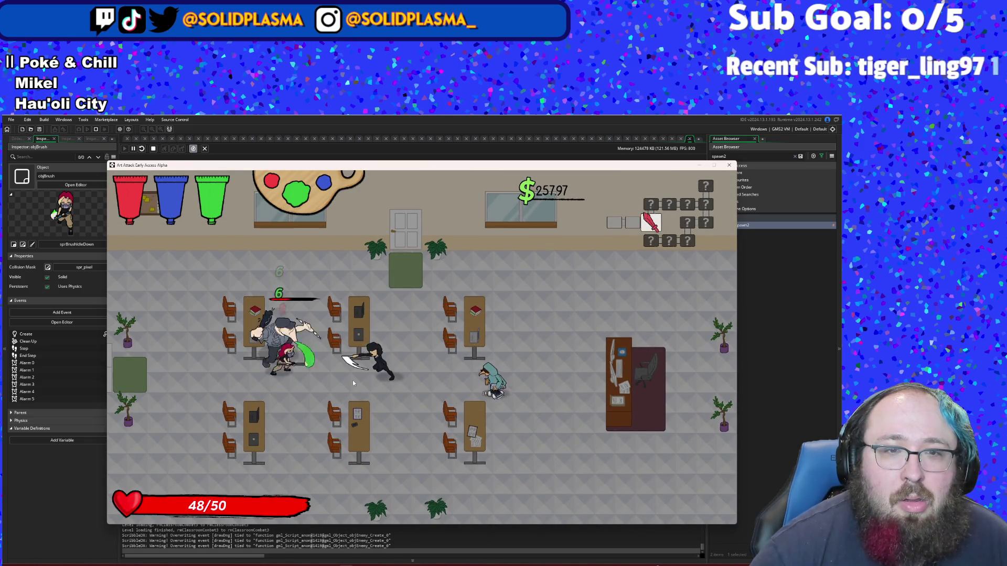
{"action": "left_click", "coordinate": [353, 383]}
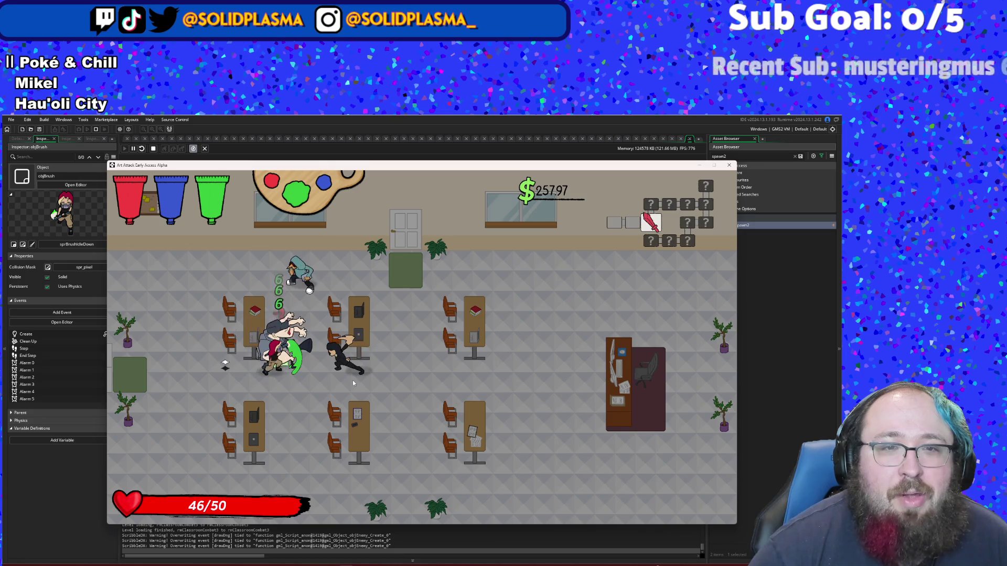
{"action": "left_click", "coordinate": [353, 383]}
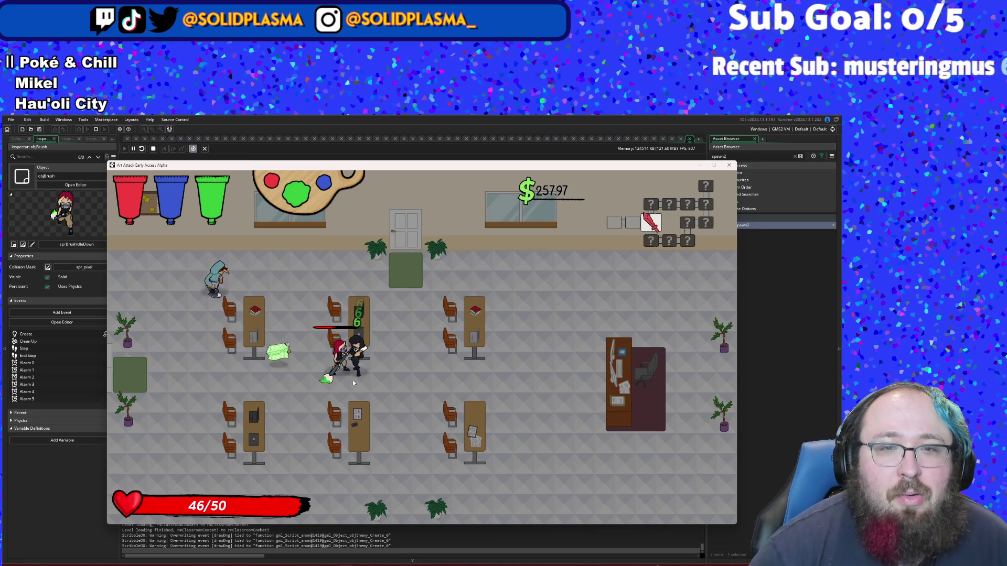
{"action": "left_click", "coordinate": [353, 384]}
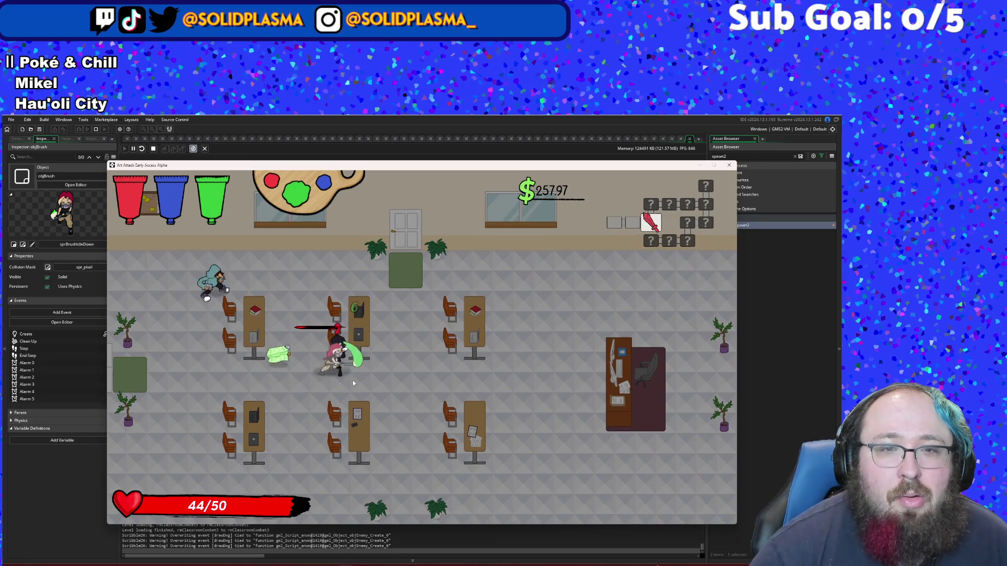
{"action": "left_click", "coordinate": [353, 383]}
Step: Hit the hooded enemy, fight near the top exit, then quit back to objBrush's Step code
{"action": "key", "text": "w"}
{"action": "key", "text": "a"}
{"action": "left_click", "coordinate": [353, 383]}
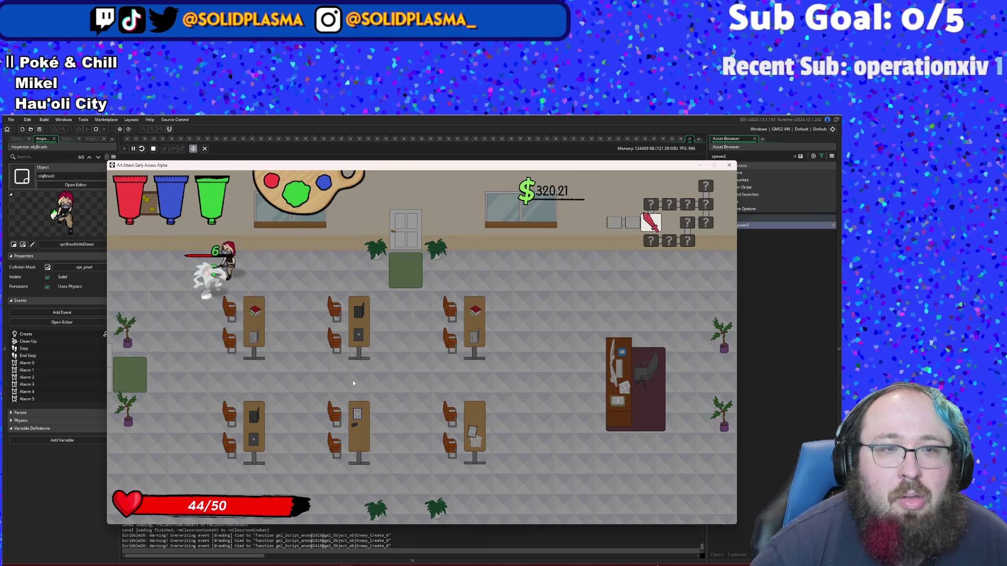
{"action": "left_click", "coordinate": [352, 379]}
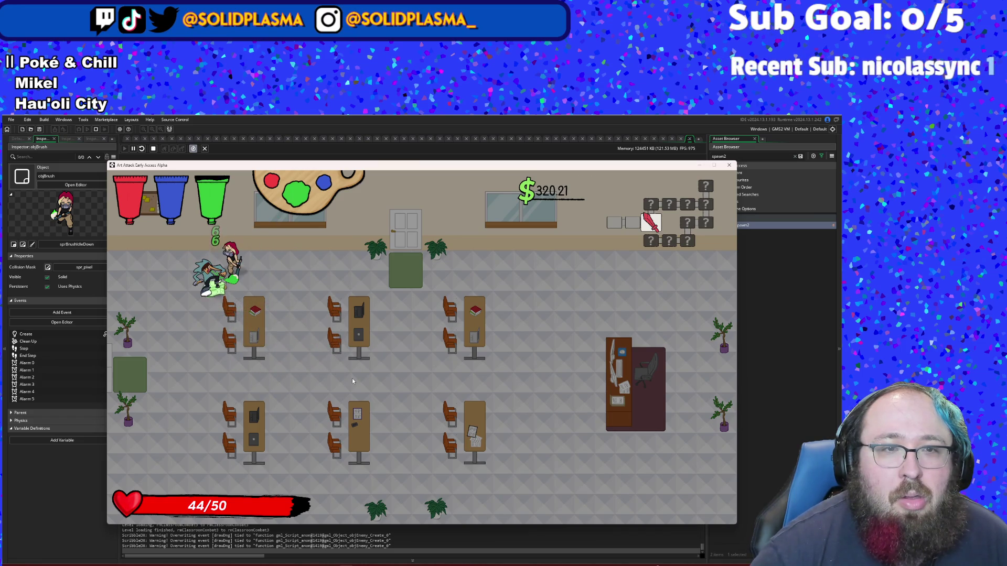
{"action": "key", "text": "s"}
{"action": "key", "text": "d"}
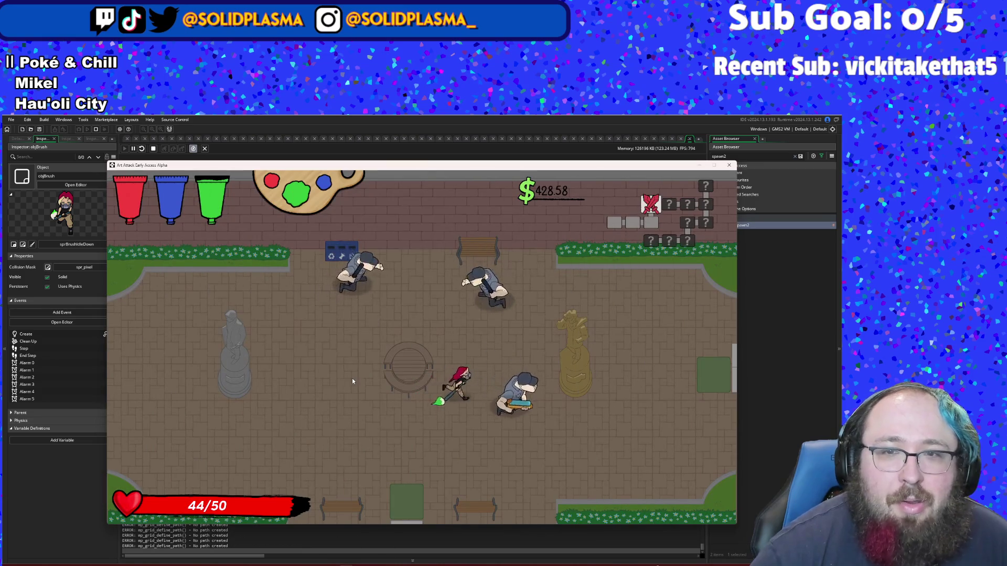
{"action": "key", "text": "d"}
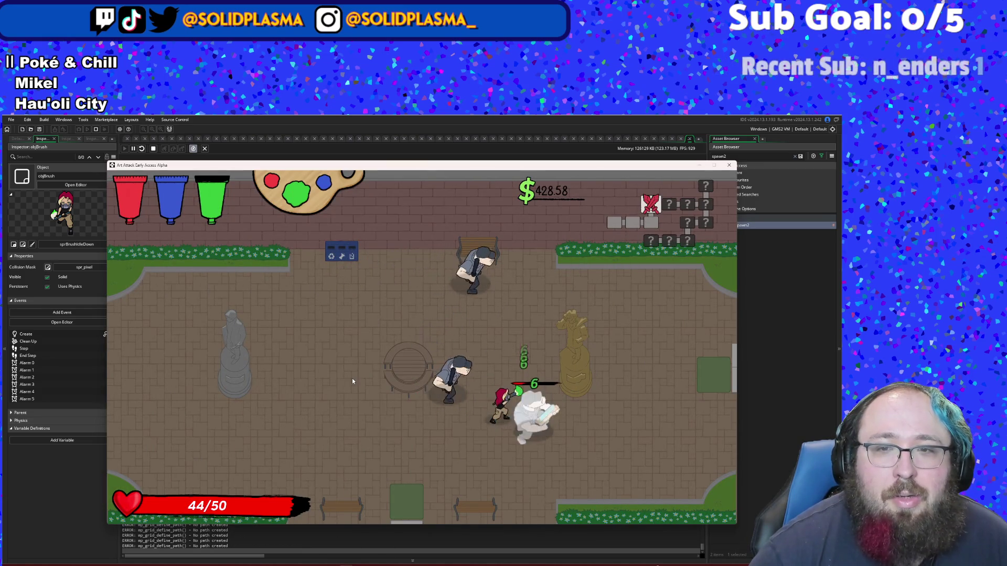
{"action": "key", "text": "a"}
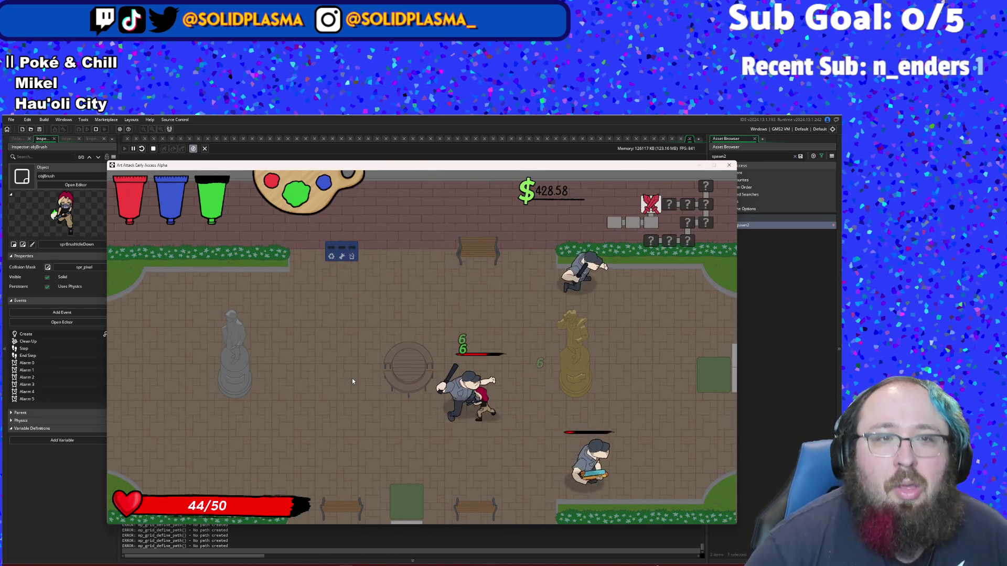
{"action": "key", "text": "s"}
{"action": "key", "text": "a"}
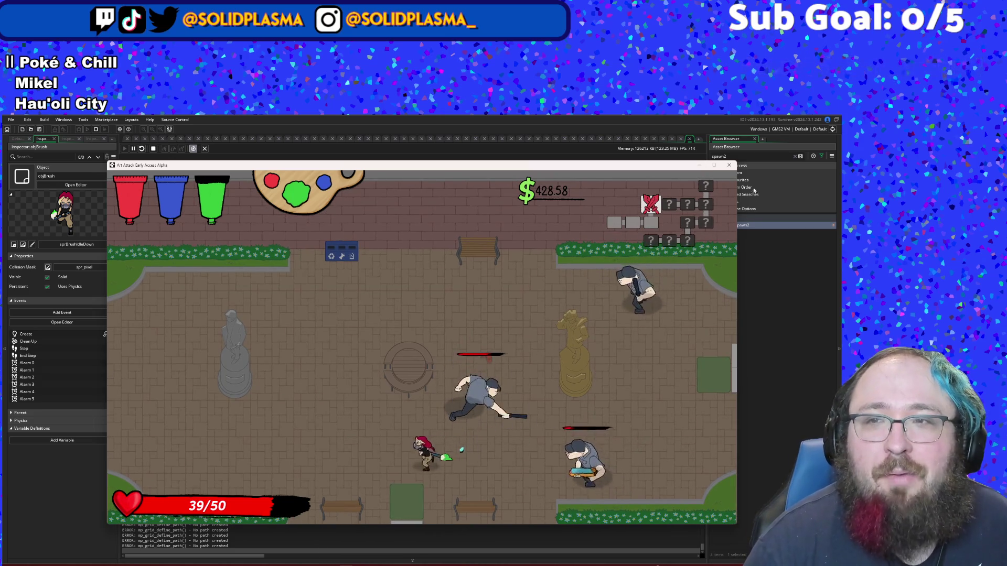
{"action": "key", "text": "Escape"}
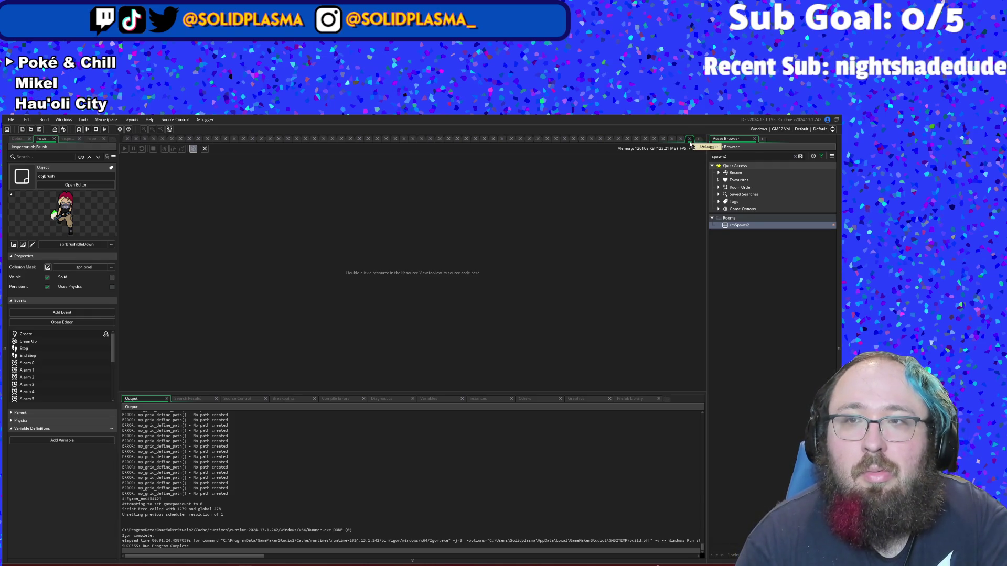
{"action": "left_click", "coordinate": [690, 140]}
Step: Find the scrPaint script through the Ctrl+T asset search and open it
{"action": "left_click", "coordinate": [465, 341]}
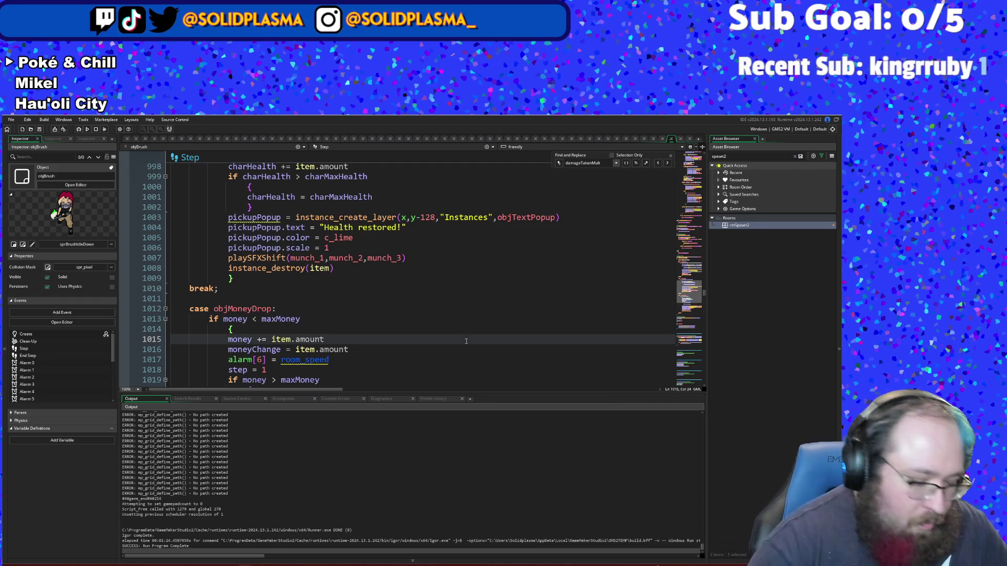
{"action": "key", "text": "ctrl+t"}
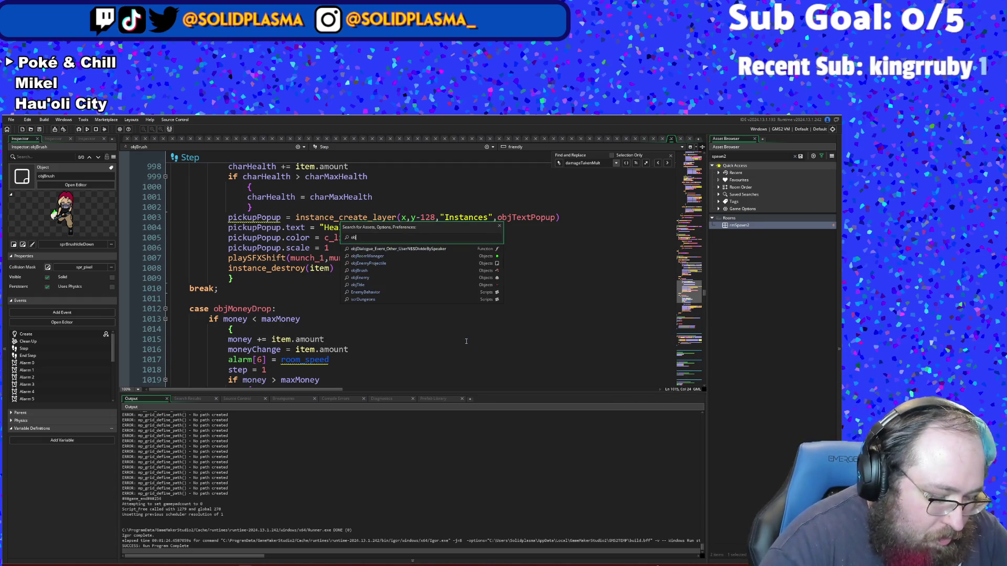
{"action": "type", "text": "bj"}
{"action": "key", "text": "BackSpace"}
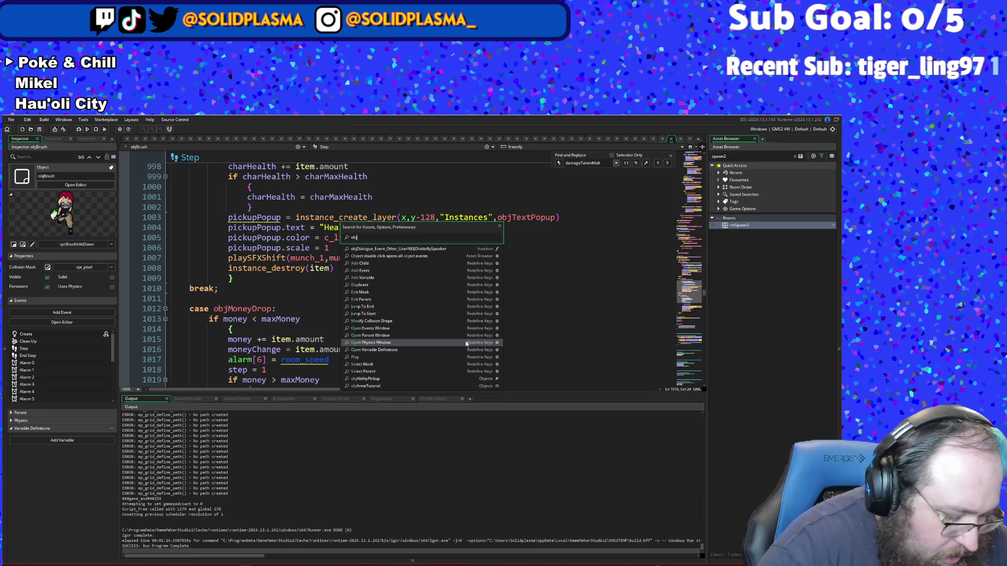
{"action": "key", "text": "BackSpace"}
{"action": "key", "text": "BackSpace"}
{"action": "key", "text": "BackSpace"}
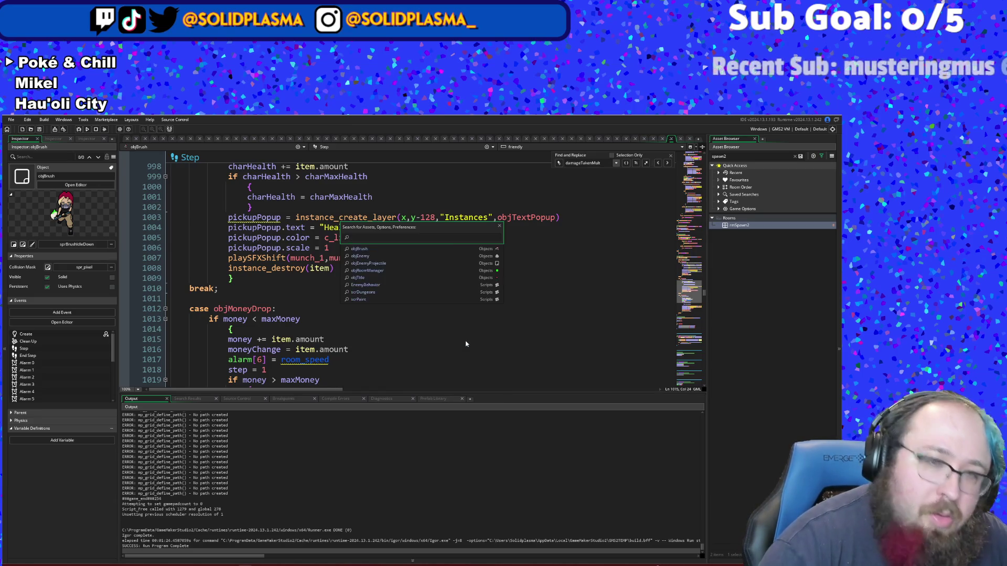
{"action": "type", "text": "scrPAin"}
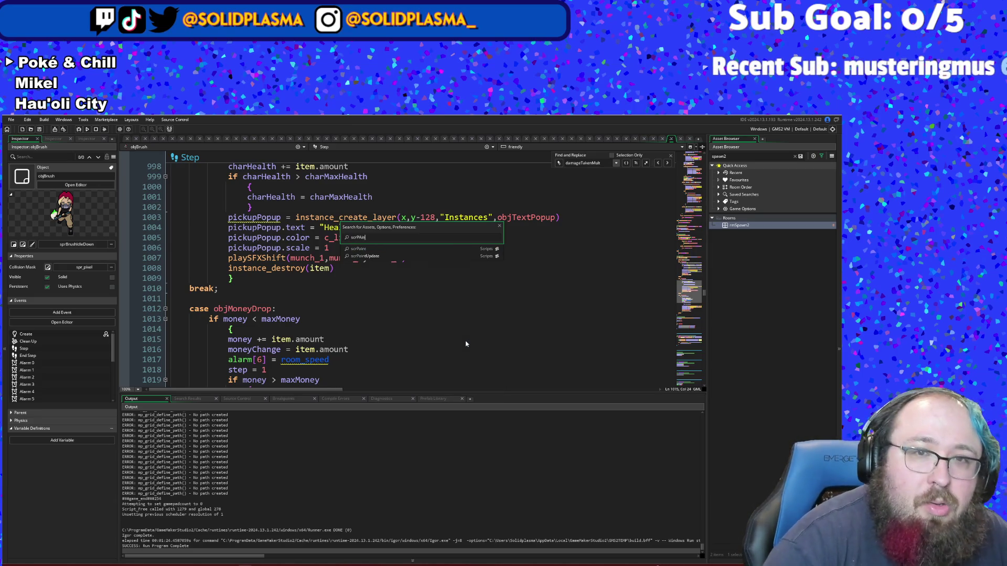
{"action": "key", "text": "Return"}
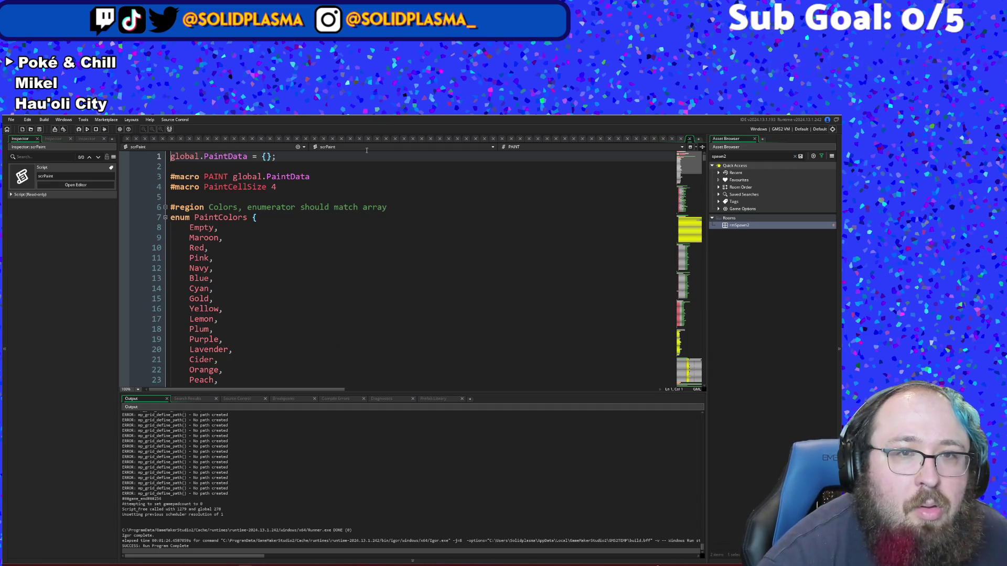
Step: Replace Green's irandom(10) damage value in PAINT.Damage with 1
{"action": "left_click", "coordinate": [401, 278]}
{"action": "scroll", "coordinate": [403, 283], "scroll_direction": "down", "scroll_amount": 14}
{"action": "scroll", "coordinate": [403, 285], "scroll_direction": "down", "scroll_amount": 20}
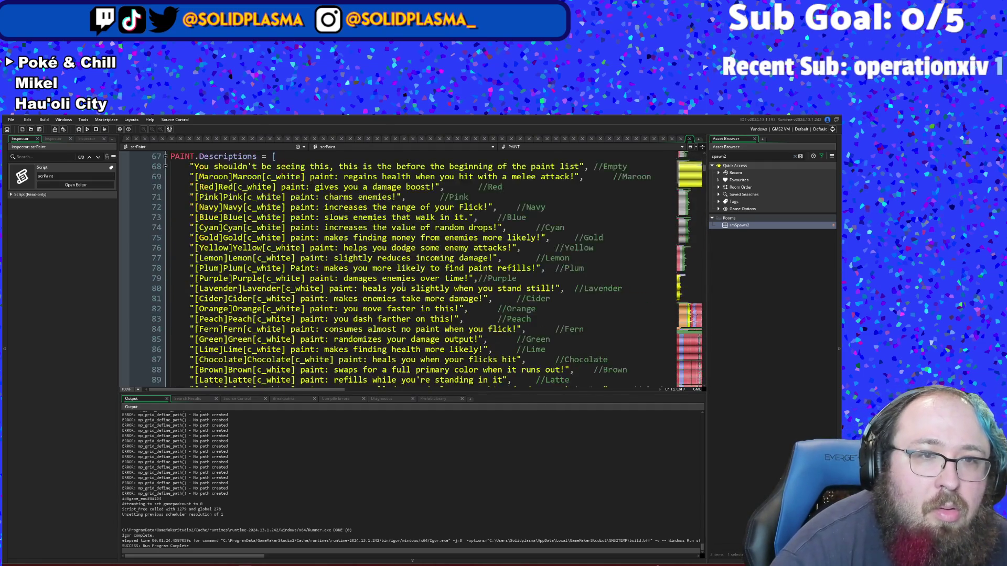
{"action": "scroll", "coordinate": [398, 285], "scroll_direction": "down", "scroll_amount": 3}
{"action": "scroll", "coordinate": [398, 285], "scroll_direction": "up", "scroll_amount": 3}
{"action": "left_click_drag", "start_coordinate": [242, 318], "coordinate": [233, 311]}
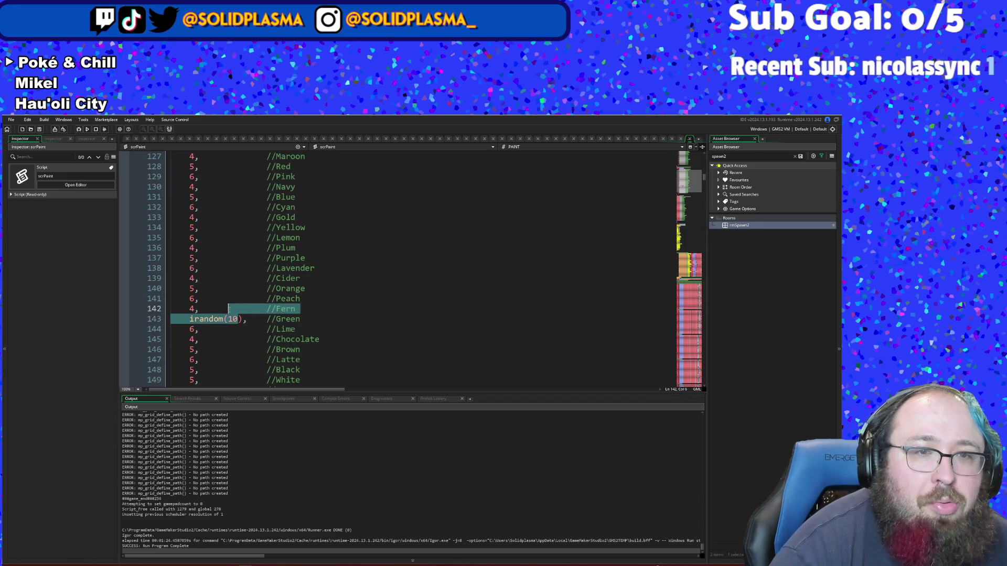
{"action": "type", "text": "1"}
{"action": "left_click", "coordinate": [307, 339]}
Step: Delete the leftover parenthesis and extra space after Green's 1, then review the paint arrays
{"action": "scroll", "coordinate": [308, 338], "scroll_direction": "up", "scroll_amount": 8}
{"action": "scroll", "coordinate": [308, 337], "scroll_direction": "down", "scroll_amount": 6}
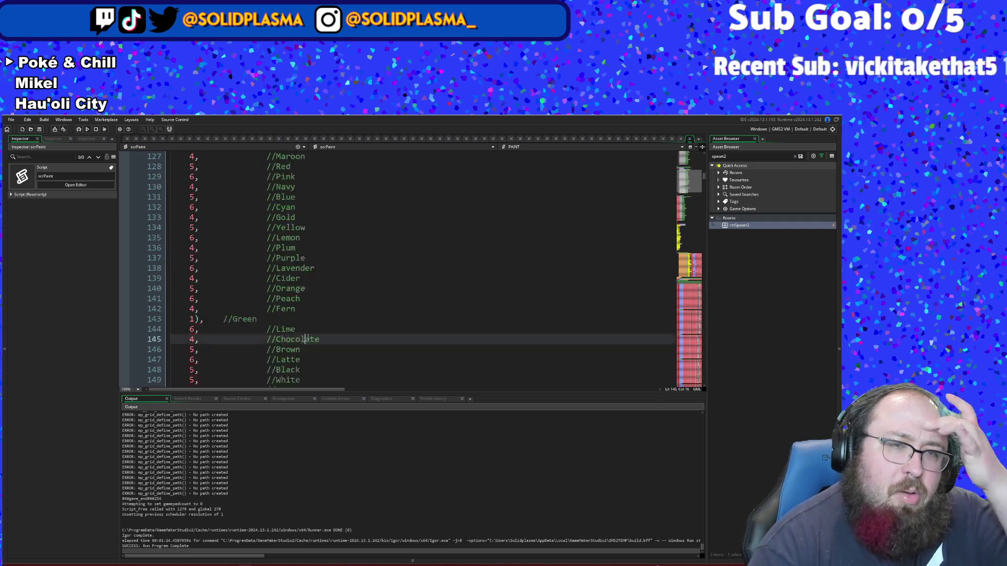
{"action": "scroll", "coordinate": [308, 338], "scroll_direction": "down", "scroll_amount": 4}
{"action": "left_click", "coordinate": [197, 258]}
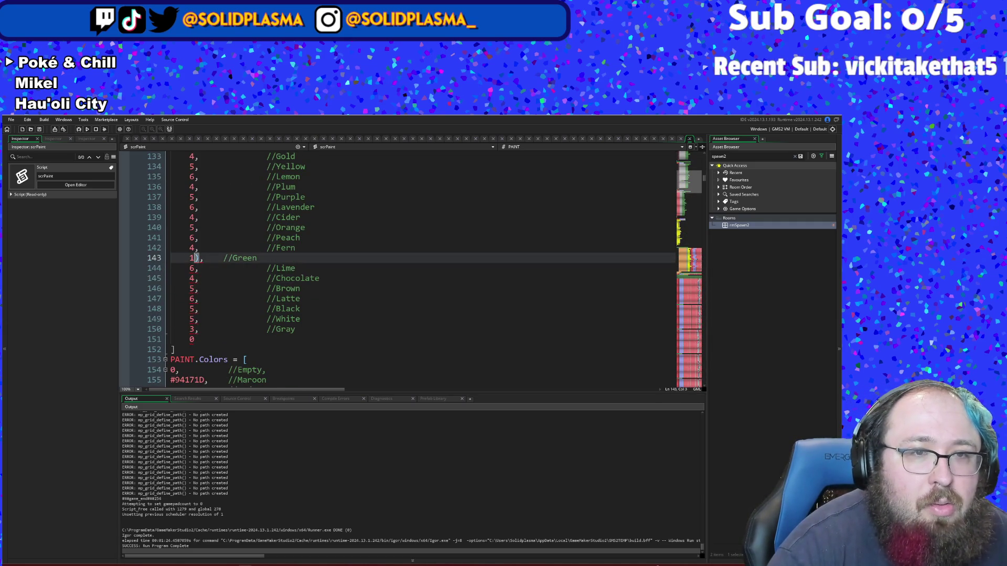
{"action": "key", "text": "Delete"}
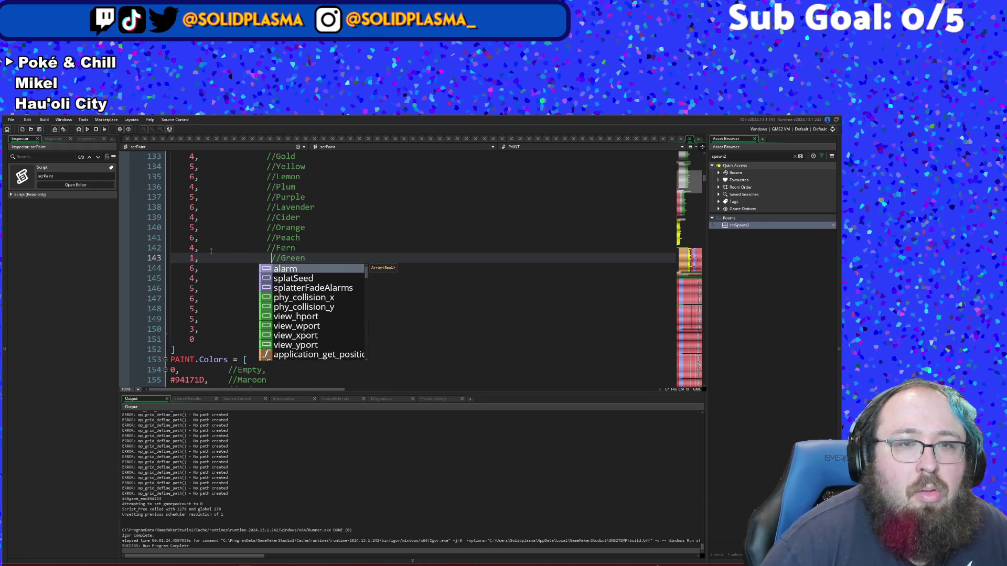
{"action": "key", "text": "BackSpace"}
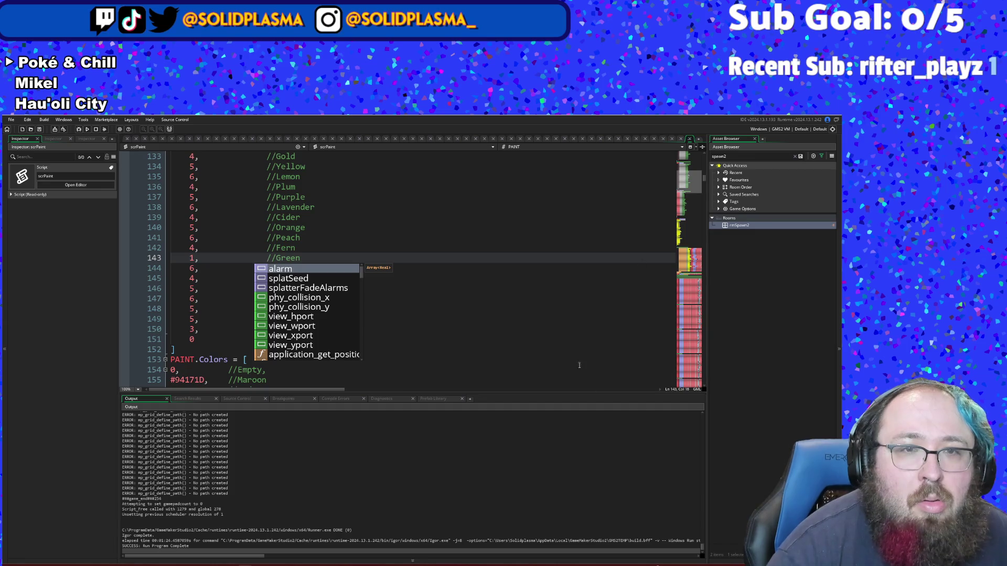
{"action": "left_click", "coordinate": [454, 210]}
{"action": "scroll", "coordinate": [389, 335], "scroll_direction": "up", "scroll_amount": 20}
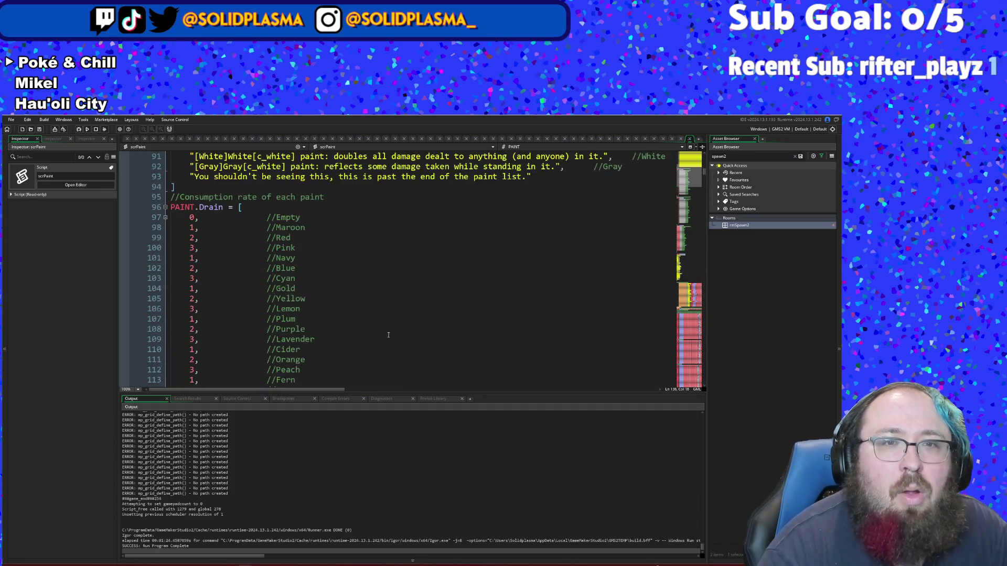
{"action": "scroll", "coordinate": [389, 335], "scroll_direction": "down", "scroll_amount": 14}
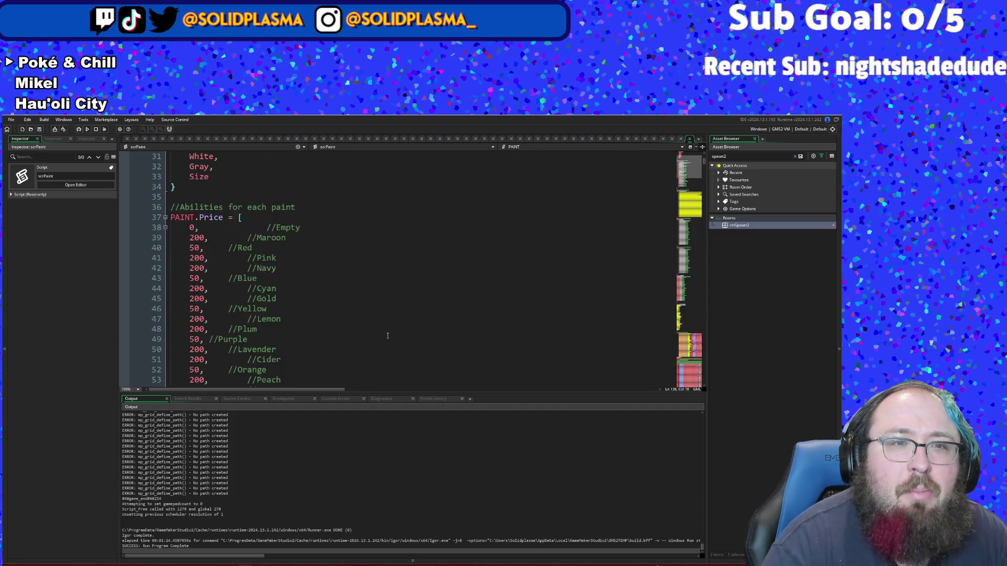
{"action": "scroll", "coordinate": [387, 335], "scroll_direction": "down", "scroll_amount": 8}
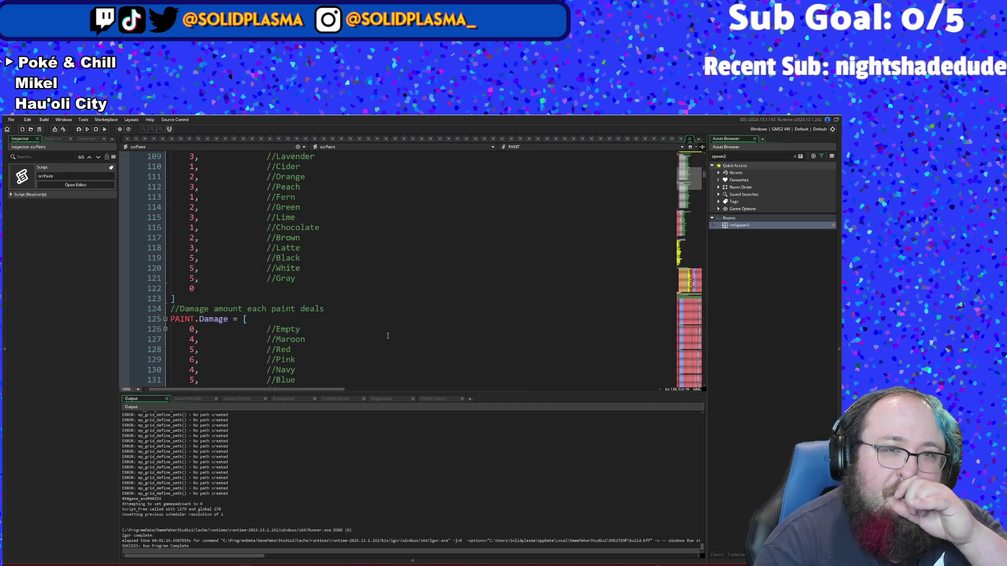
{"action": "scroll", "coordinate": [387, 336], "scroll_direction": "down", "scroll_amount": 8}
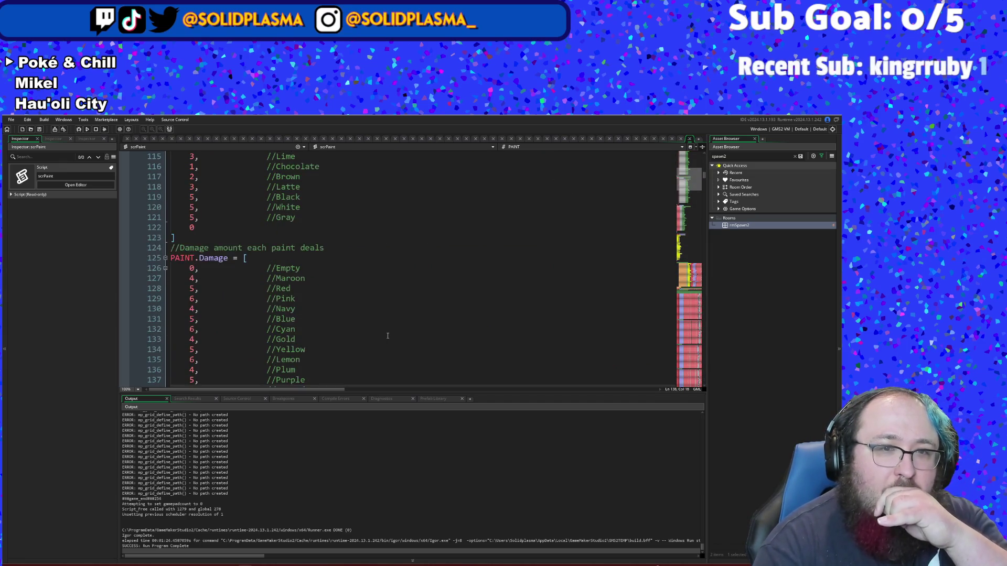
{"action": "scroll", "coordinate": [388, 329], "scroll_direction": "up", "scroll_amount": 20}
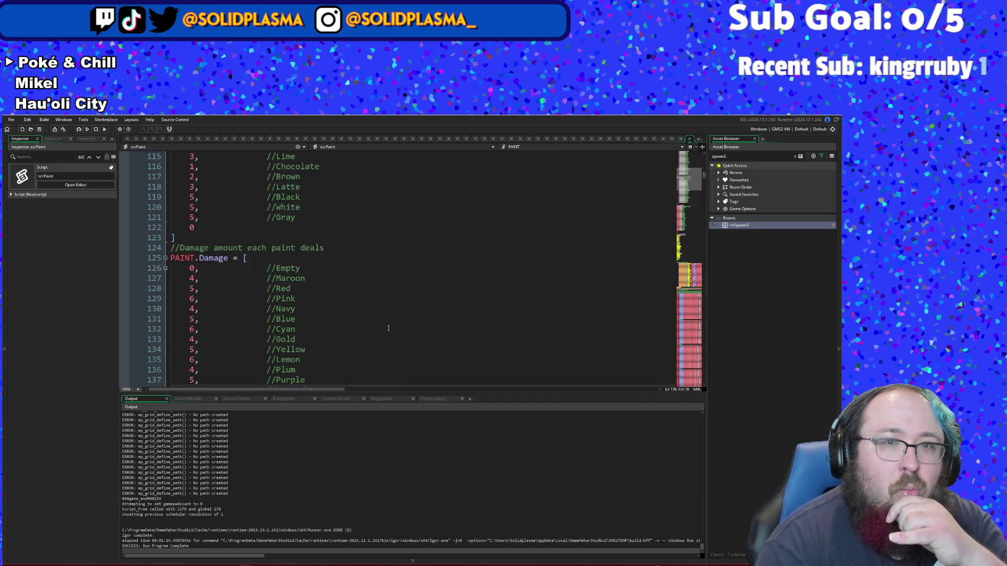
{"action": "scroll", "coordinate": [390, 328], "scroll_direction": "up", "scroll_amount": 16}
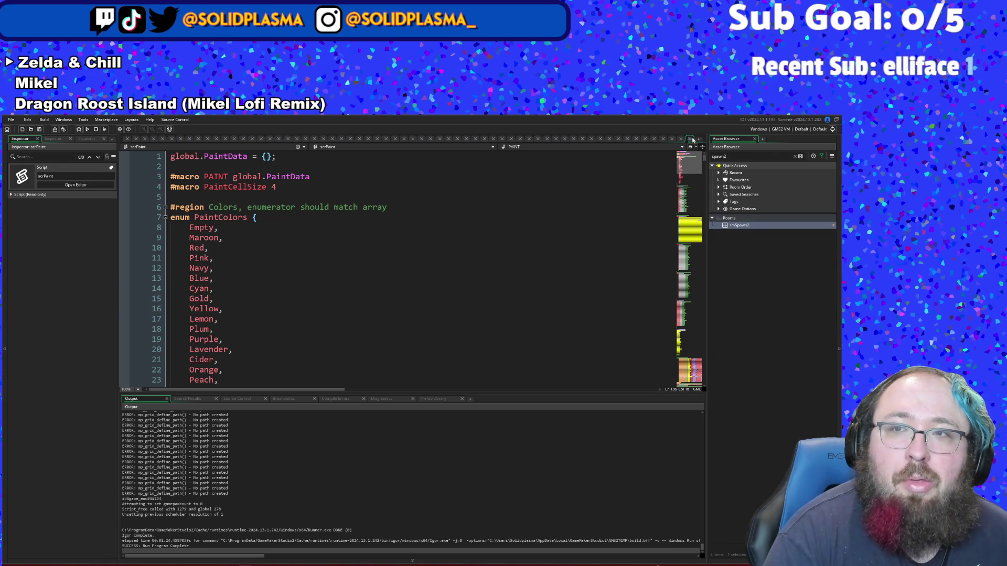
Step: Close scrPaint and scroll back through objBrush's Step code
{"action": "left_click", "coordinate": [690, 138]}
{"action": "scroll", "coordinate": [562, 254], "scroll_direction": "down", "scroll_amount": 2}
{"action": "scroll", "coordinate": [562, 255], "scroll_direction": "up", "scroll_amount": 6}
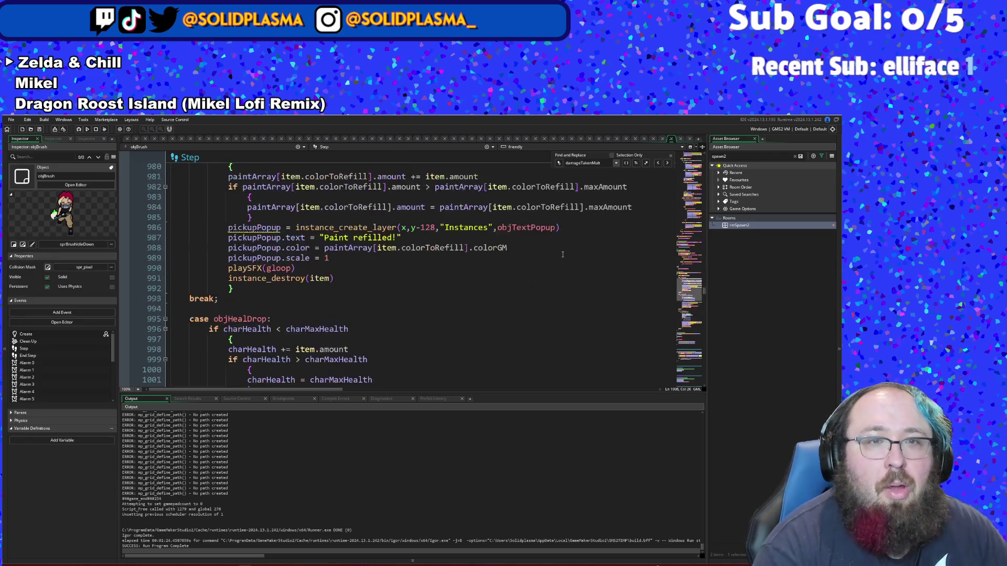
{"action": "scroll", "coordinate": [562, 254], "scroll_direction": "down", "scroll_amount": 10}
{"action": "scroll", "coordinate": [566, 250], "scroll_direction": "up", "scroll_amount": 2}
{"action": "scroll", "coordinate": [567, 250], "scroll_direction": "up", "scroll_amount": 20}
{"action": "scroll", "coordinate": [576, 230], "scroll_direction": "up", "scroll_amount": 14}
{"action": "scroll", "coordinate": [575, 228], "scroll_direction": "up", "scroll_amount": 20}
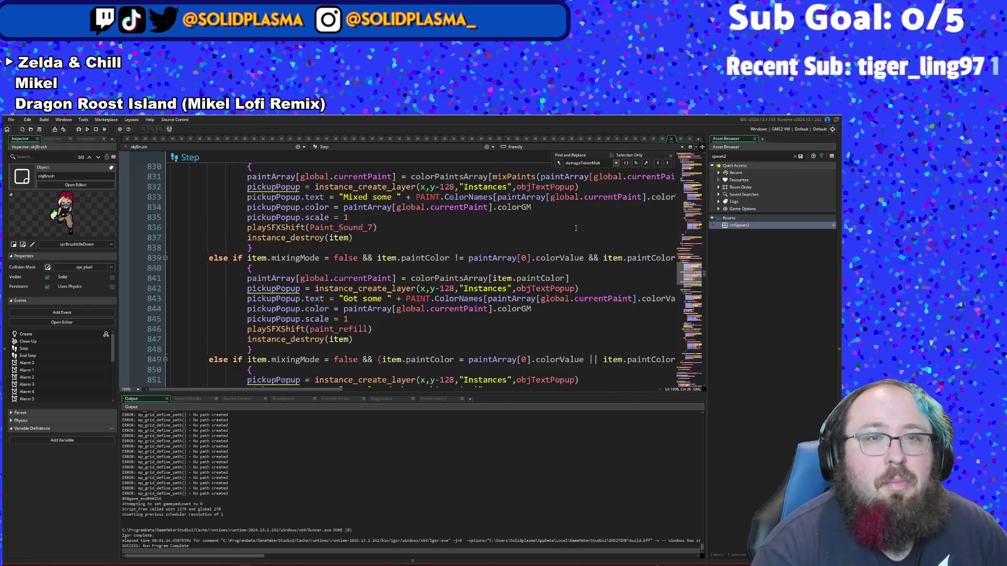
{"action": "scroll", "coordinate": [575, 225], "scroll_direction": "up", "scroll_amount": 20}
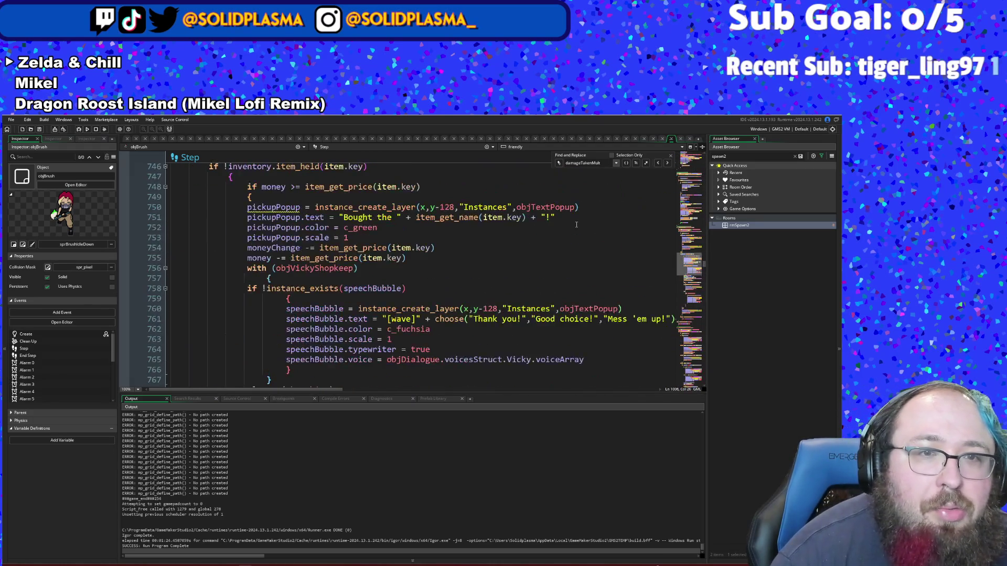
{"action": "scroll", "coordinate": [576, 222], "scroll_direction": "up", "scroll_amount": 20}
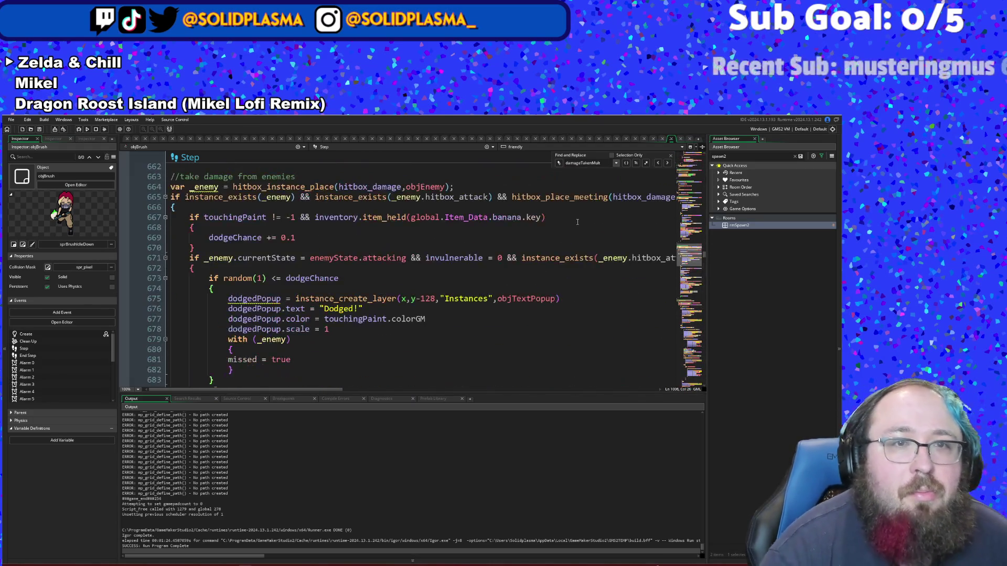
{"action": "scroll", "coordinate": [478, 347], "scroll_direction": "up", "scroll_amount": 8}
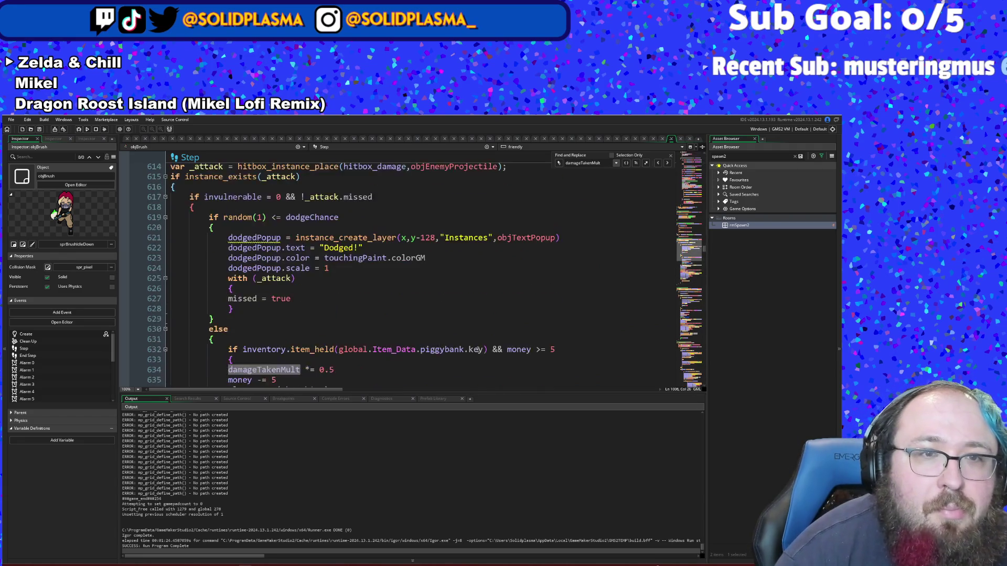
{"action": "scroll", "coordinate": [477, 344], "scroll_direction": "down", "scroll_amount": 8}
{"action": "scroll", "coordinate": [477, 342], "scroll_direction": "up", "scroll_amount": 4}
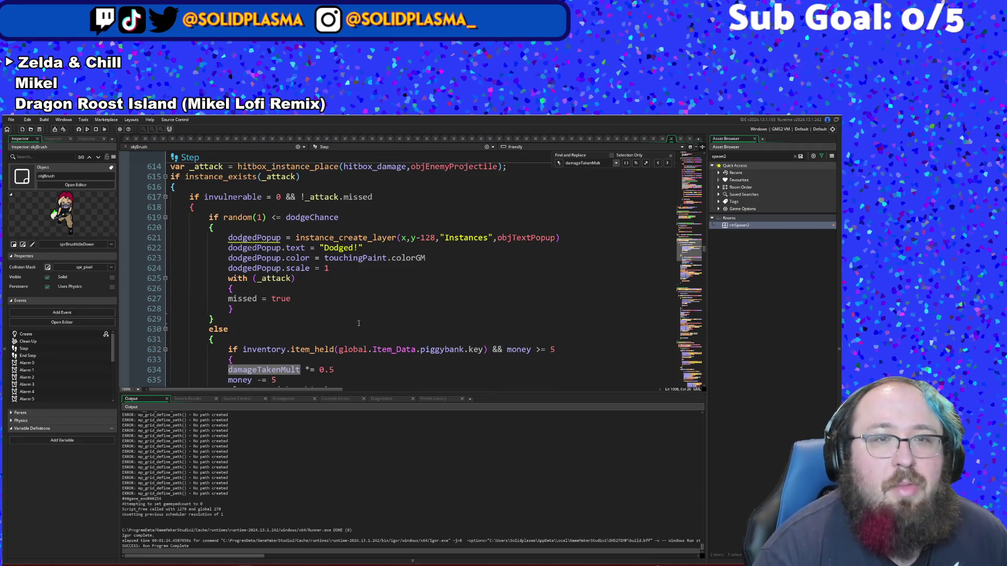
Step: From the missed = true line, search the Step code for 'latte' to reach its first match
{"action": "left_click", "coordinate": [310, 298]}
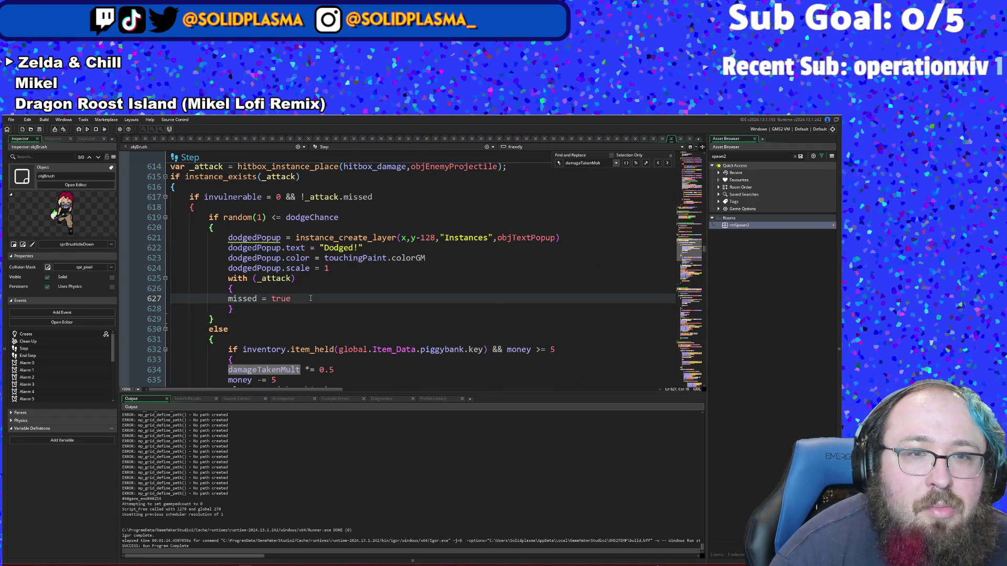
{"action": "scroll", "coordinate": [311, 298], "scroll_direction": "up", "scroll_amount": 20}
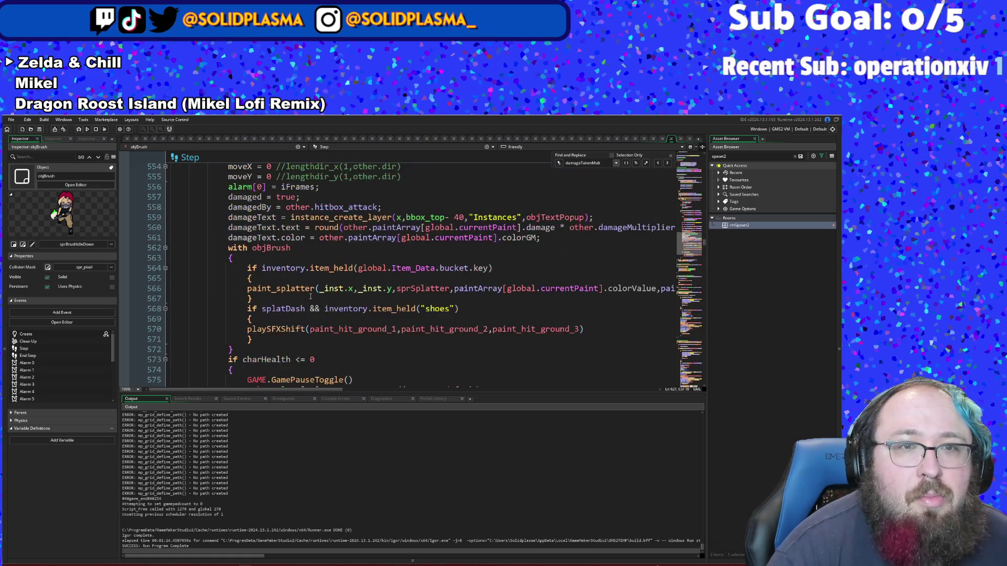
{"action": "scroll", "coordinate": [310, 297], "scroll_direction": "up", "scroll_amount": 8}
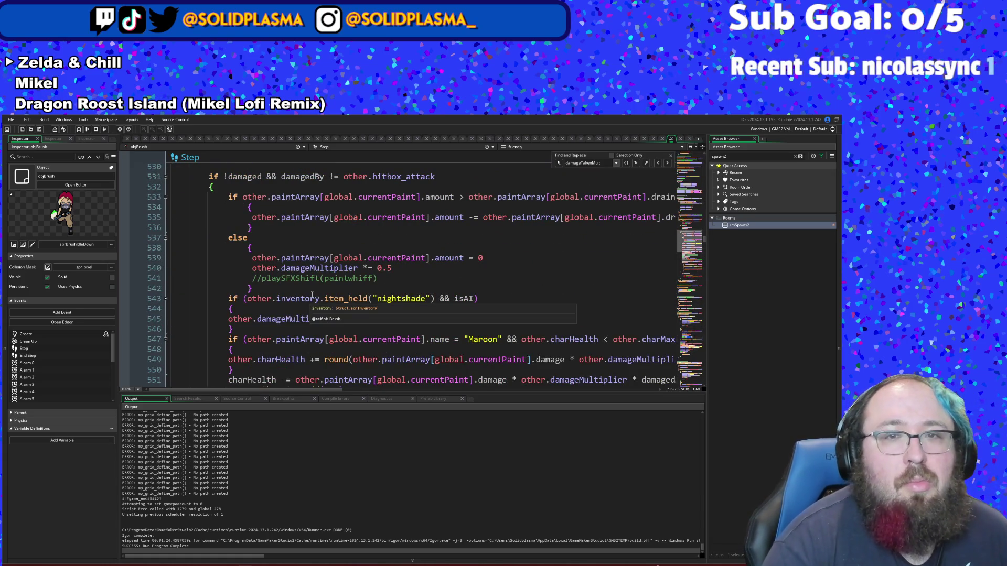
{"action": "scroll", "coordinate": [312, 295], "scroll_direction": "up", "scroll_amount": 8}
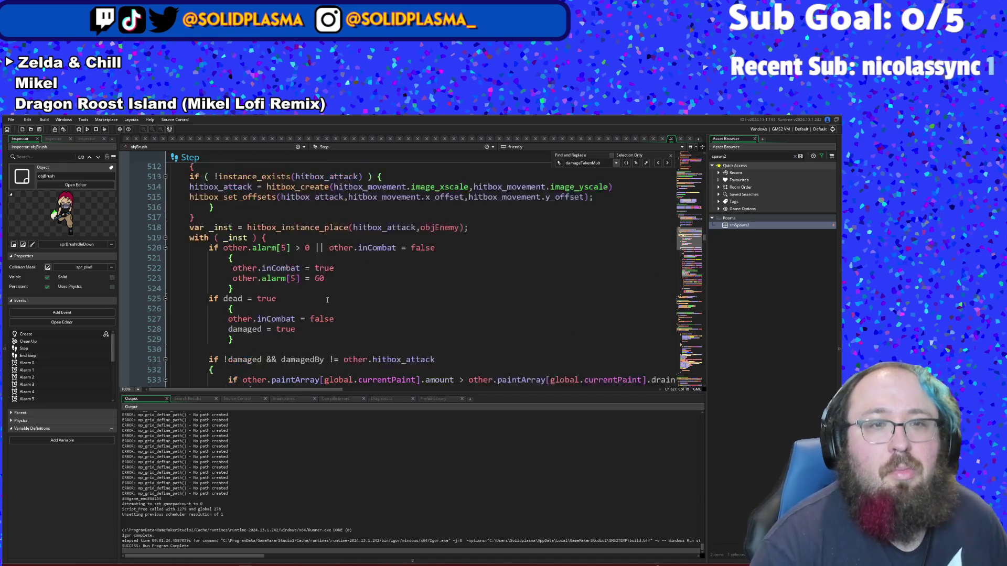
{"action": "scroll", "coordinate": [331, 298], "scroll_direction": "down", "scroll_amount": 4}
{"action": "scroll", "coordinate": [333, 295], "scroll_direction": "up", "scroll_amount": 10}
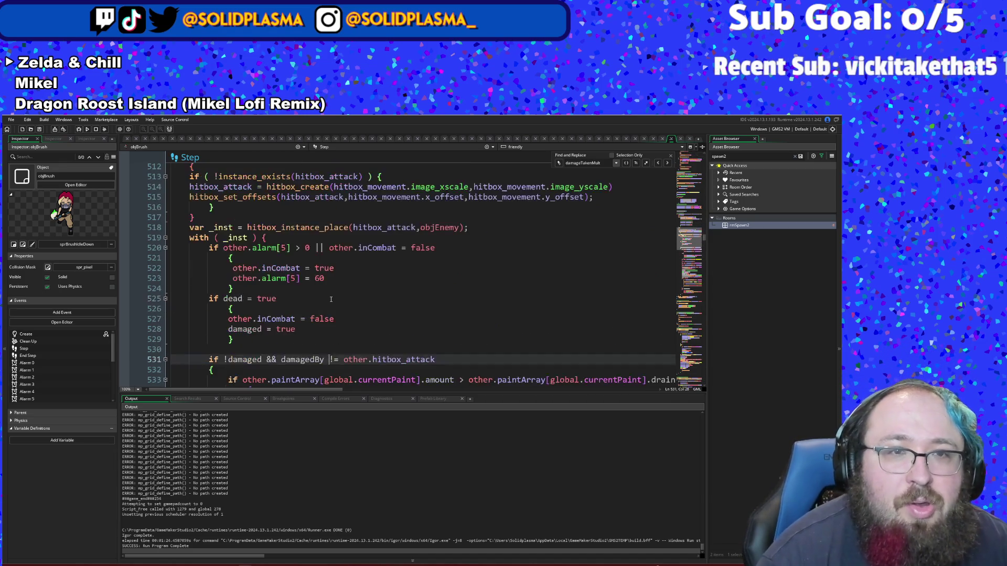
{"action": "scroll", "coordinate": [336, 291], "scroll_direction": "up", "scroll_amount": 4}
{"action": "scroll", "coordinate": [364, 278], "scroll_direction": "down", "scroll_amount": 20}
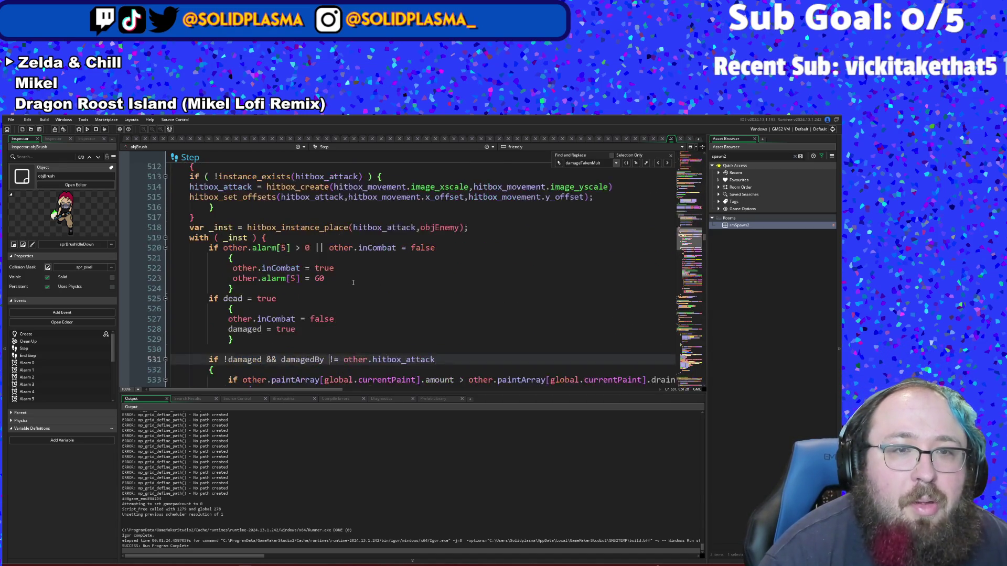
{"action": "scroll", "coordinate": [364, 279], "scroll_direction": "down", "scroll_amount": 16}
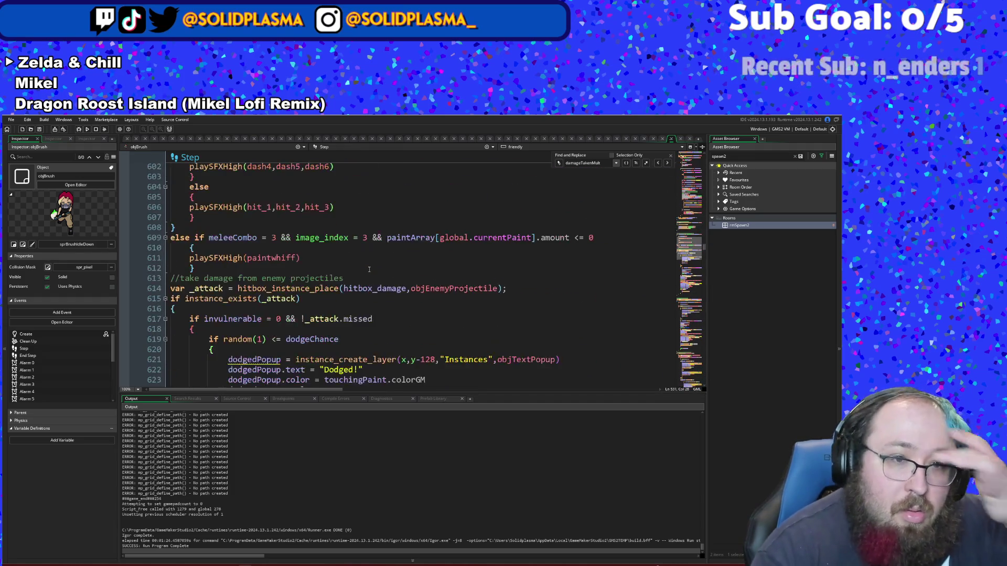
{"action": "scroll", "coordinate": [385, 246], "scroll_direction": "down", "scroll_amount": 4}
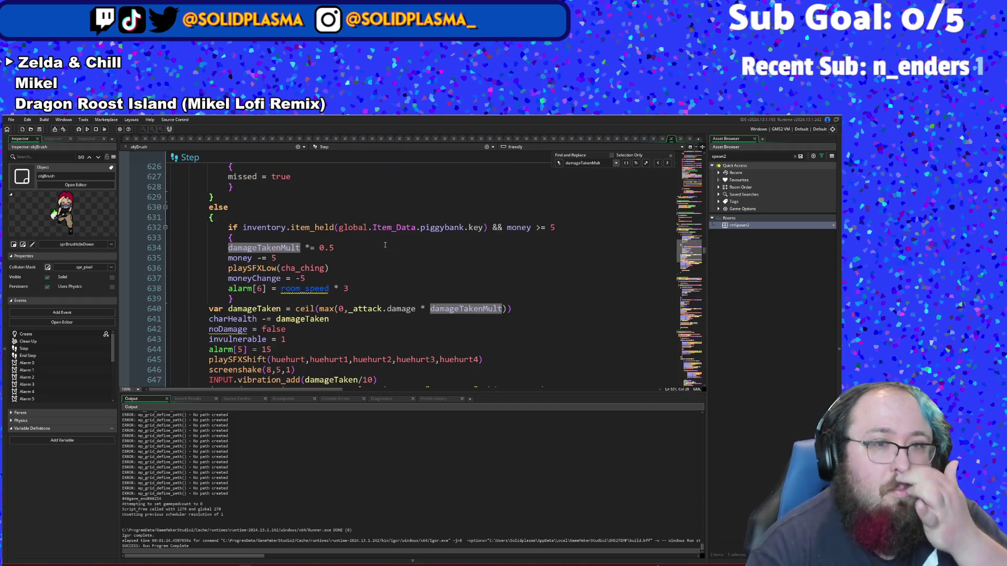
{"action": "scroll", "coordinate": [385, 245], "scroll_direction": "down", "scroll_amount": 8}
{"action": "scroll", "coordinate": [391, 240], "scroll_direction": "up", "scroll_amount": 6}
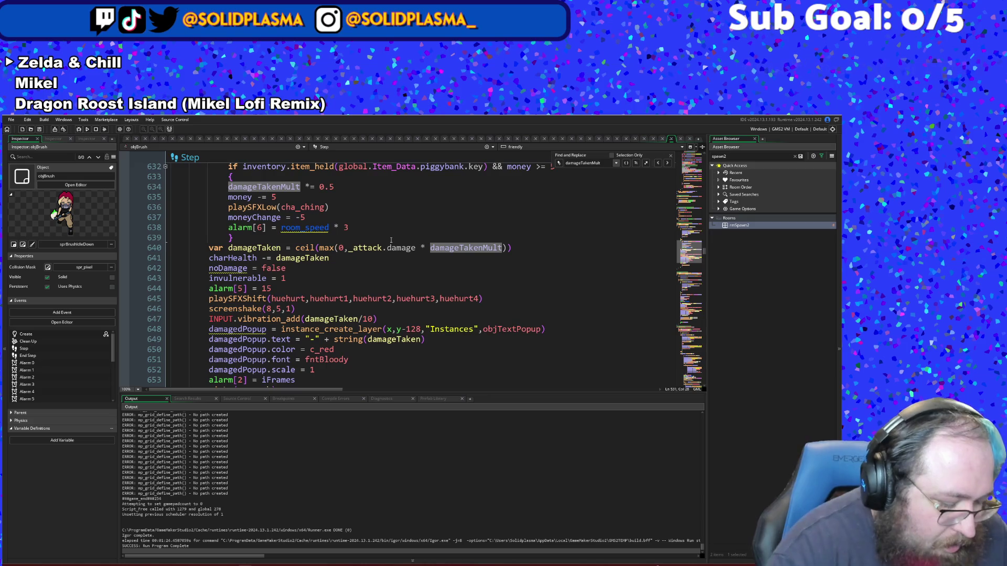
{"action": "key", "text": "ctrl+f"}
{"action": "type", "text": "latte"}
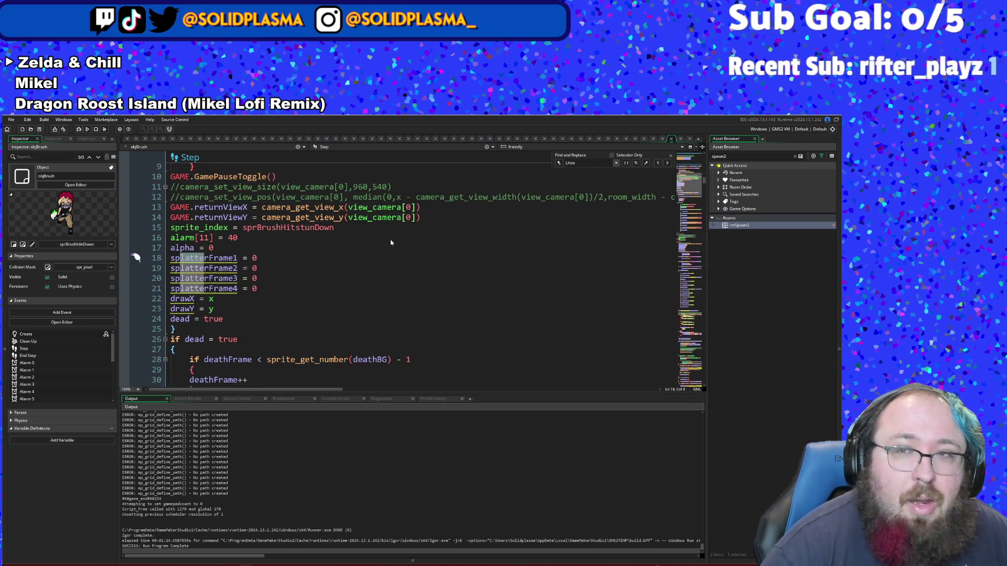
Step: Step through the 'latte' matches and return to the Latte paint block
{"action": "left_click", "coordinate": [668, 163]}
{"action": "left_click", "coordinate": [668, 163]}
{"action": "left_click", "coordinate": [667, 164]}
{"action": "left_click", "coordinate": [667, 163]}
{"action": "left_click", "coordinate": [668, 163]}
{"action": "left_click", "coordinate": [667, 163]}
{"action": "left_click", "coordinate": [668, 163]}
{"action": "left_click", "coordinate": [668, 163]}
{"action": "left_click", "coordinate": [668, 163]}
{"action": "left_click", "coordinate": [667, 163]}
{"action": "left_click", "coordinate": [668, 163]}
{"action": "left_click", "coordinate": [668, 163]}
{"action": "left_click", "coordinate": [667, 163]}
{"action": "left_click", "coordinate": [668, 163]}
{"action": "left_click", "coordinate": [668, 163]}
{"action": "left_click", "coordinate": [668, 163]}
{"action": "left_click", "coordinate": [668, 163]}
{"action": "left_click", "coordinate": [667, 163]}
{"action": "left_click", "coordinate": [668, 163]}
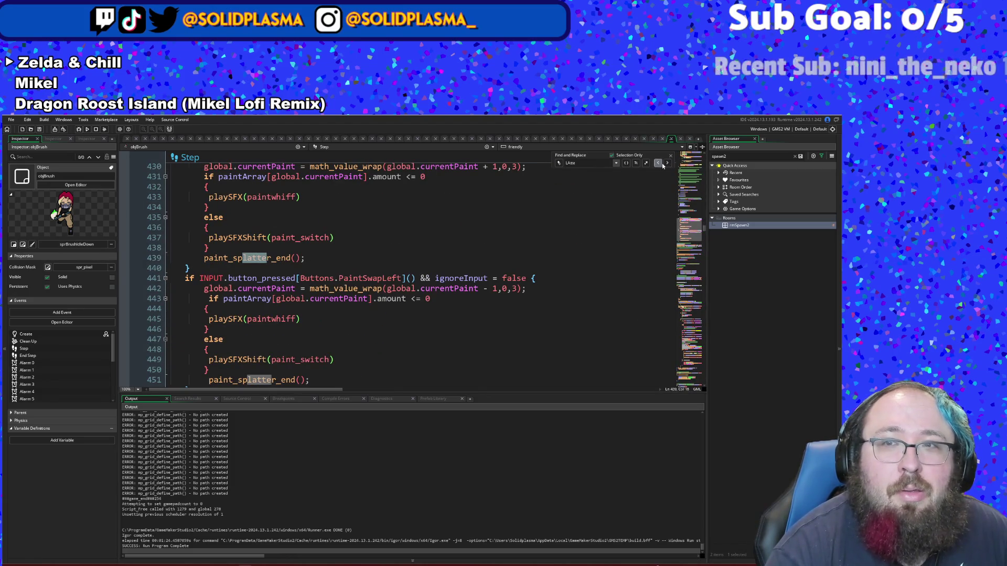
{"action": "key", "text": "shift+F3"}
Step: Insert a blank line after the Yellow paint block, checking the Lavender and Lemon blocks' braces
{"action": "left_click", "coordinate": [419, 317]}
{"action": "scroll", "coordinate": [411, 314], "scroll_direction": "down", "scroll_amount": 4}
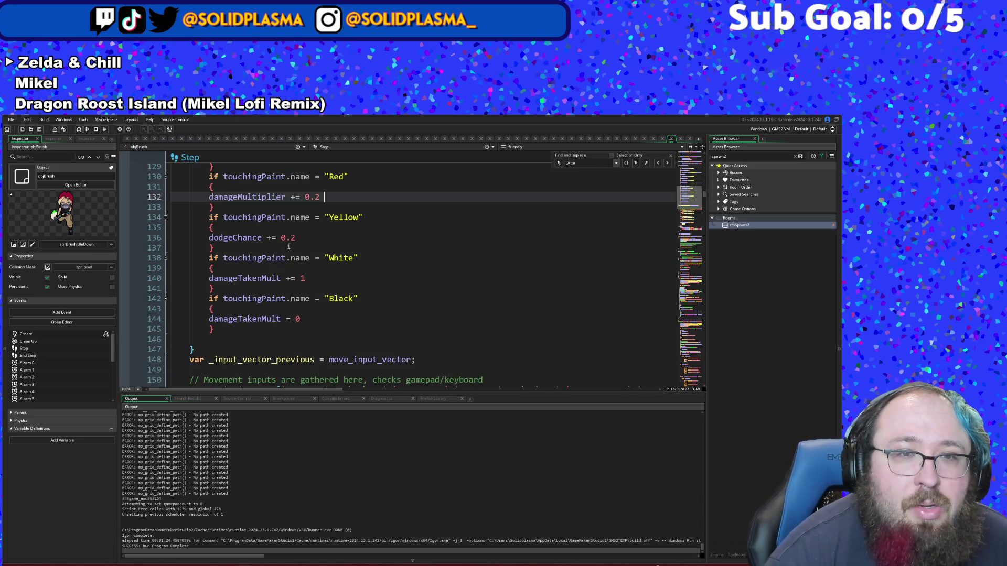
{"action": "left_click", "coordinate": [238, 247]}
{"action": "key", "text": "Return"}
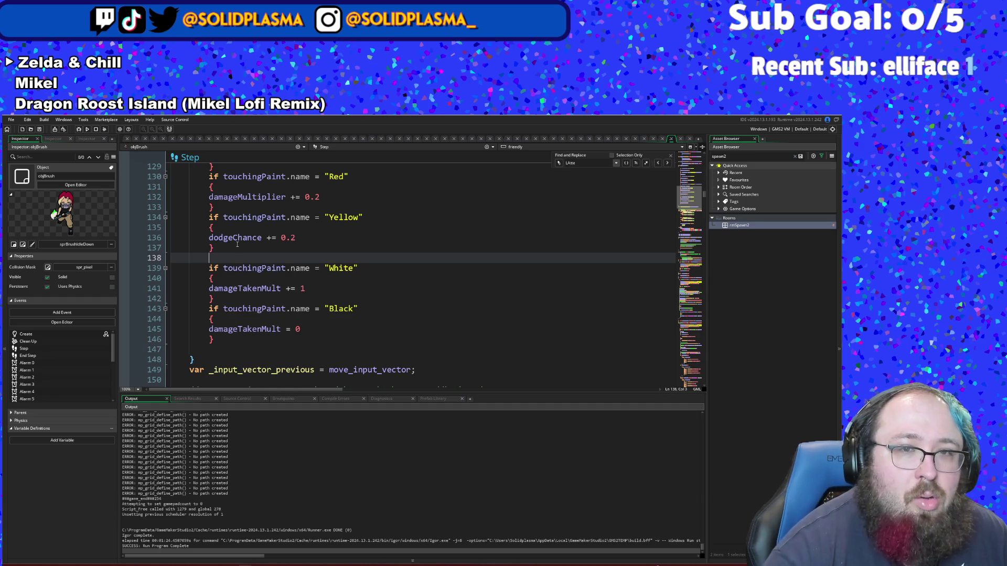
{"action": "scroll", "coordinate": [285, 313], "scroll_direction": "up", "scroll_amount": 6}
{"action": "scroll", "coordinate": [285, 314], "scroll_direction": "up", "scroll_amount": 2}
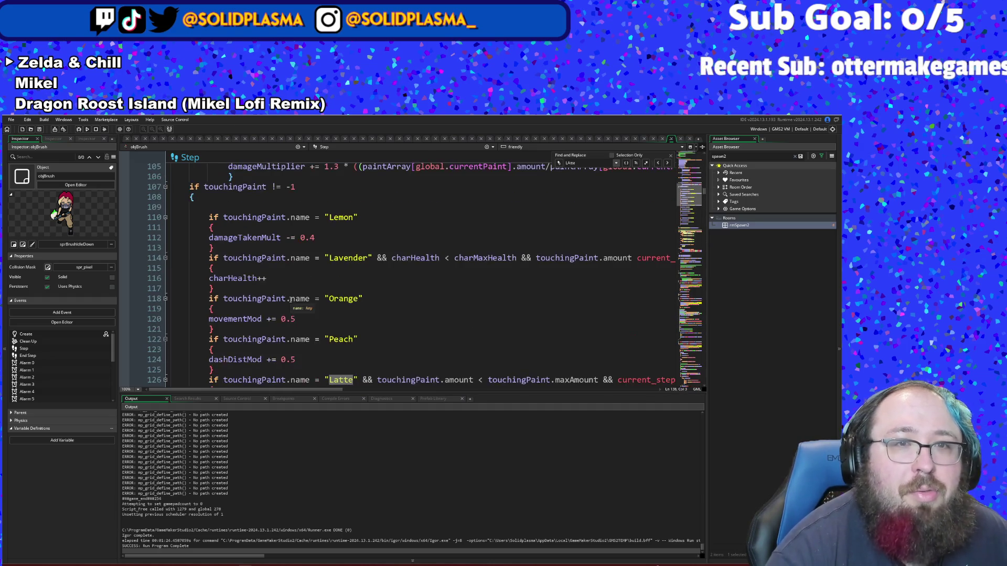
{"action": "left_click", "coordinate": [270, 279]}
{"action": "left_click", "coordinate": [224, 289]}
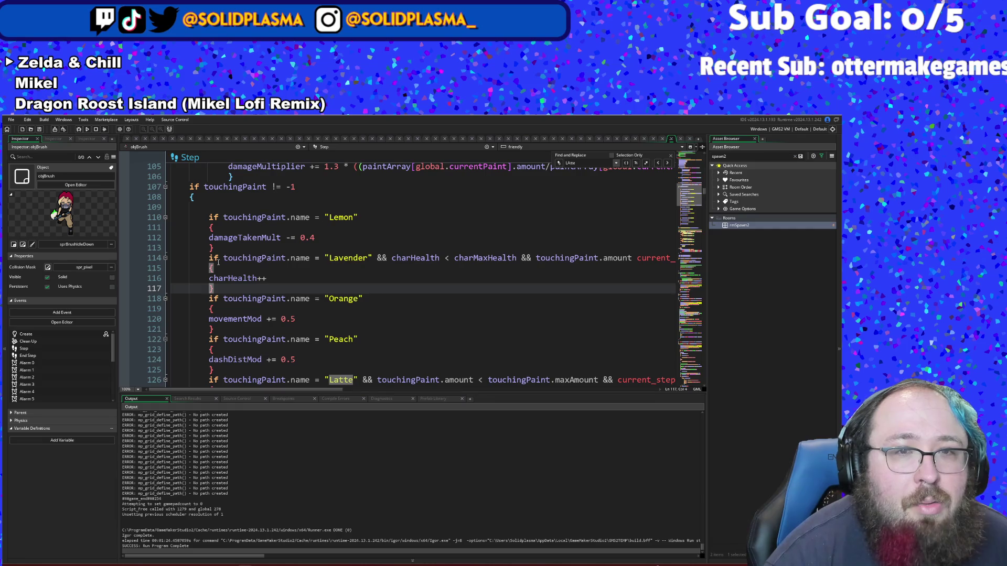
{"action": "left_click", "coordinate": [221, 248]}
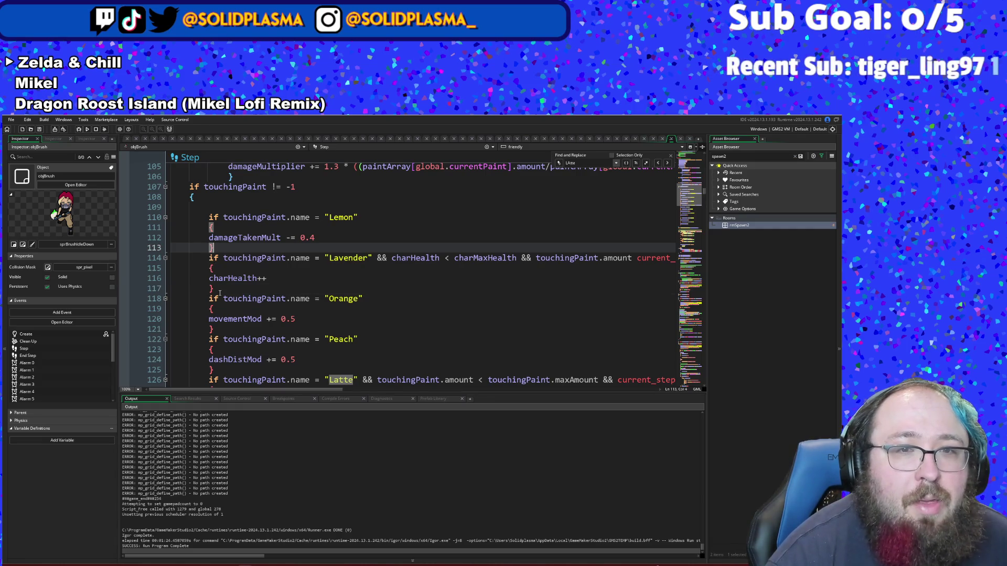
Step: Copy the Orange paint block, paste it after the Yellow block, and delete its Orange name
{"action": "left_click_drag", "start_coordinate": [214, 331], "coordinate": [151, 302]}
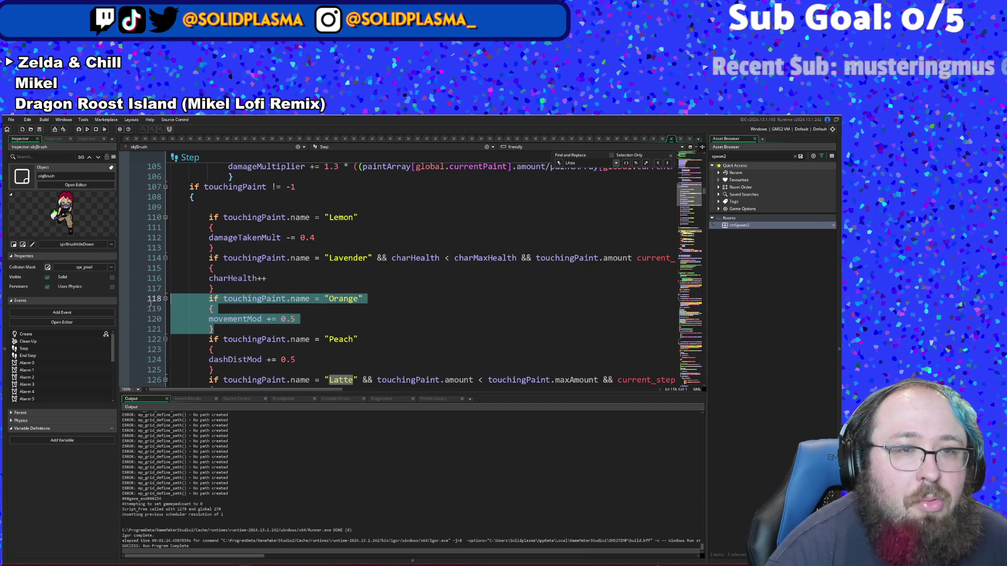
{"action": "right_click", "coordinate": [202, 297]}
{"action": "left_click", "coordinate": [212, 309]}
{"action": "scroll", "coordinate": [212, 308], "scroll_direction": "down", "scroll_amount": 6}
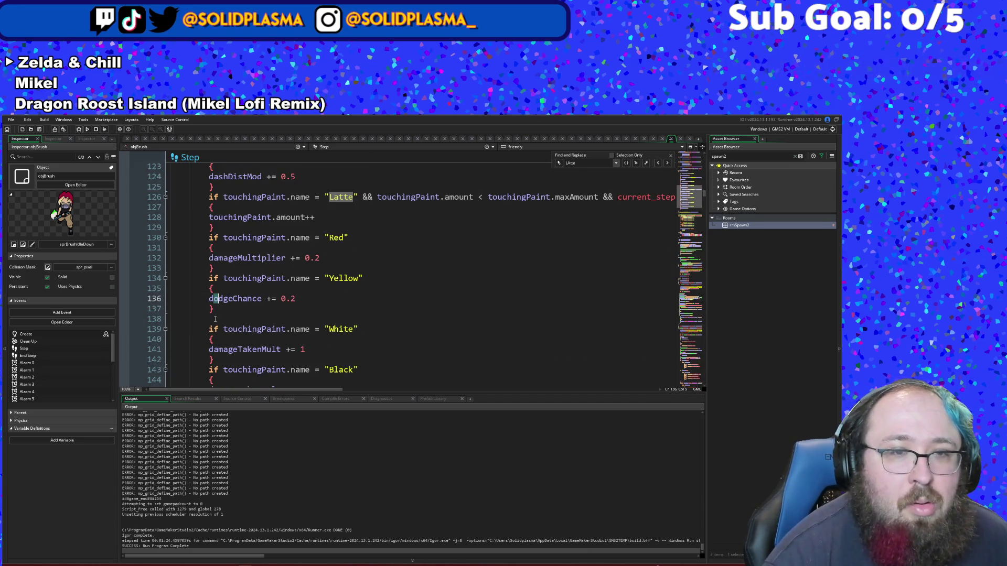
{"action": "left_click", "coordinate": [214, 316]}
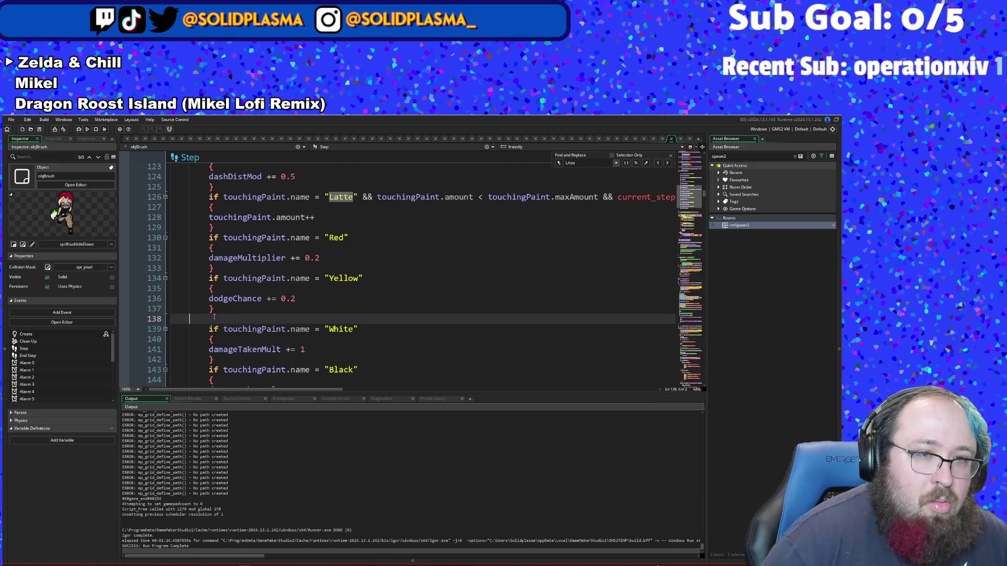
{"action": "key", "text": "BackSpace"}
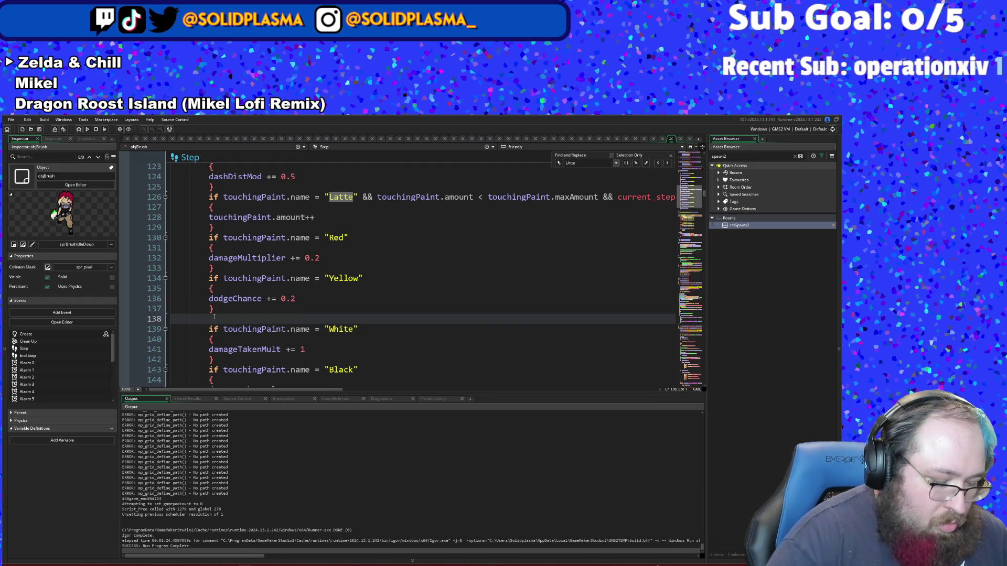
{"action": "key", "text": "ctrl+v"}
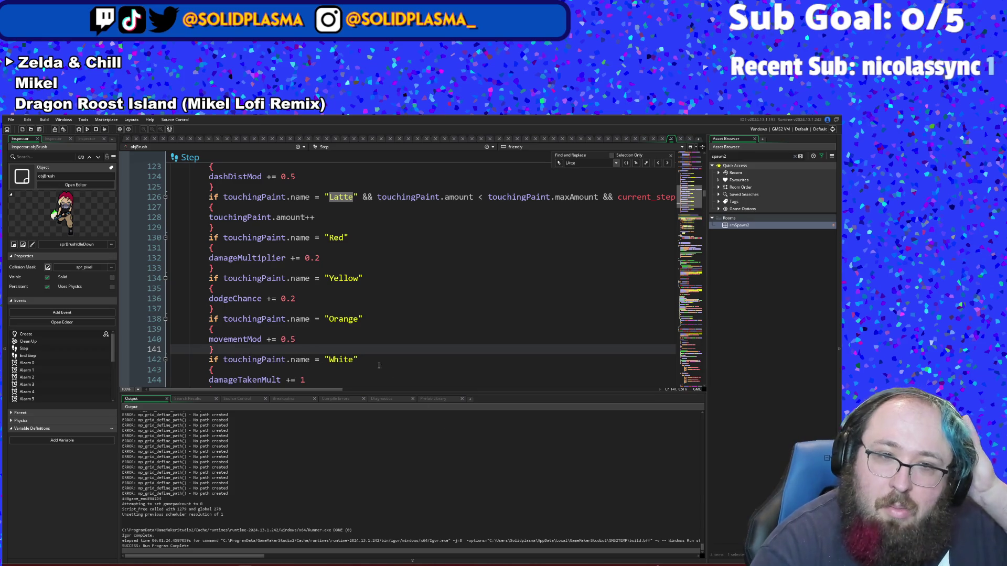
{"action": "left_click", "coordinate": [357, 325]}
{"action": "left_click", "coordinate": [359, 318]}
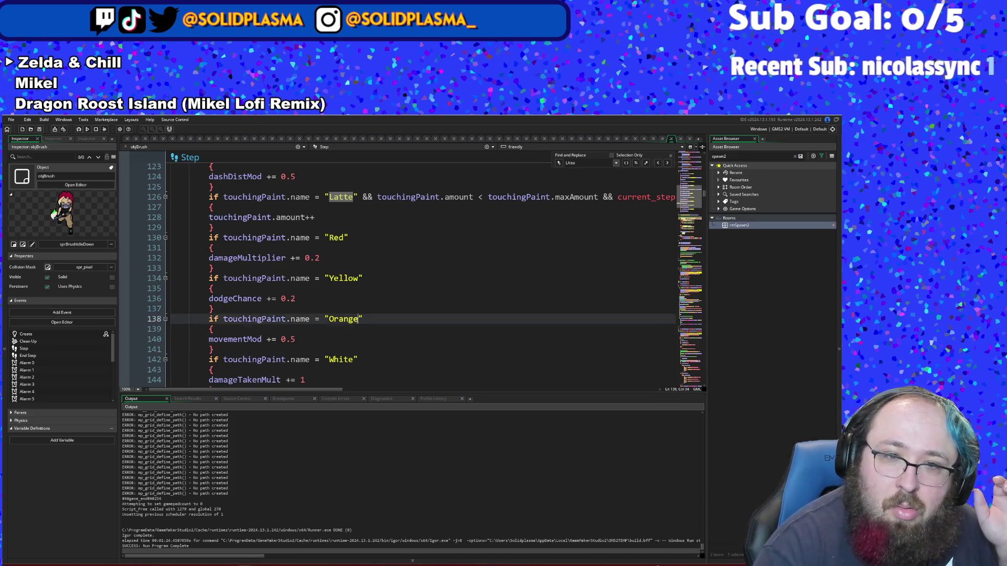
{"action": "key", "text": "BackSpace"}
{"action": "key", "text": "BackSpace"}
{"action": "key", "text": "BackSpace"}
{"action": "type", "text": "Gree"}
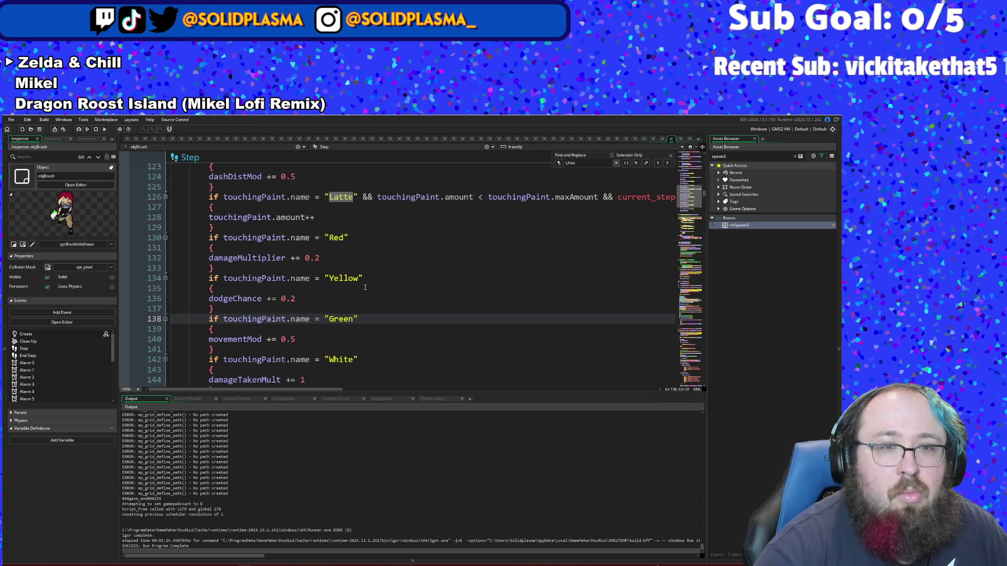
Step: Replace the new Green block's movementMod += 0.5 with damageMultiplier *= random(2)
{"action": "left_click", "coordinate": [286, 339]}
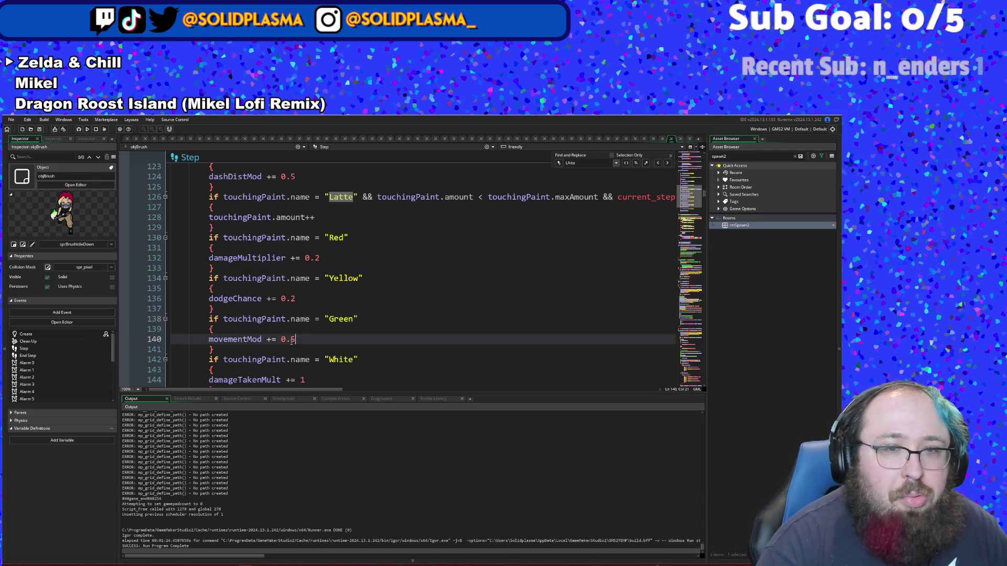
{"action": "scroll", "coordinate": [293, 302], "scroll_direction": "up", "scroll_amount": 2}
{"action": "scroll", "coordinate": [292, 303], "scroll_direction": "down", "scroll_amount": 2}
{"action": "left_click", "coordinate": [276, 339]}
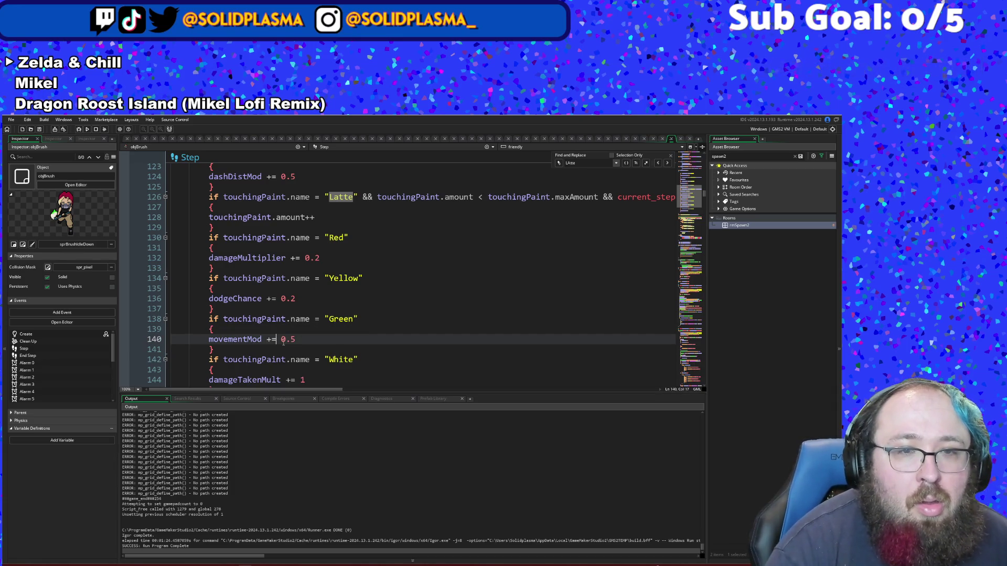
{"action": "key", "text": "Down"}
{"action": "scroll", "coordinate": [298, 334], "scroll_direction": "down", "scroll_amount": 4}
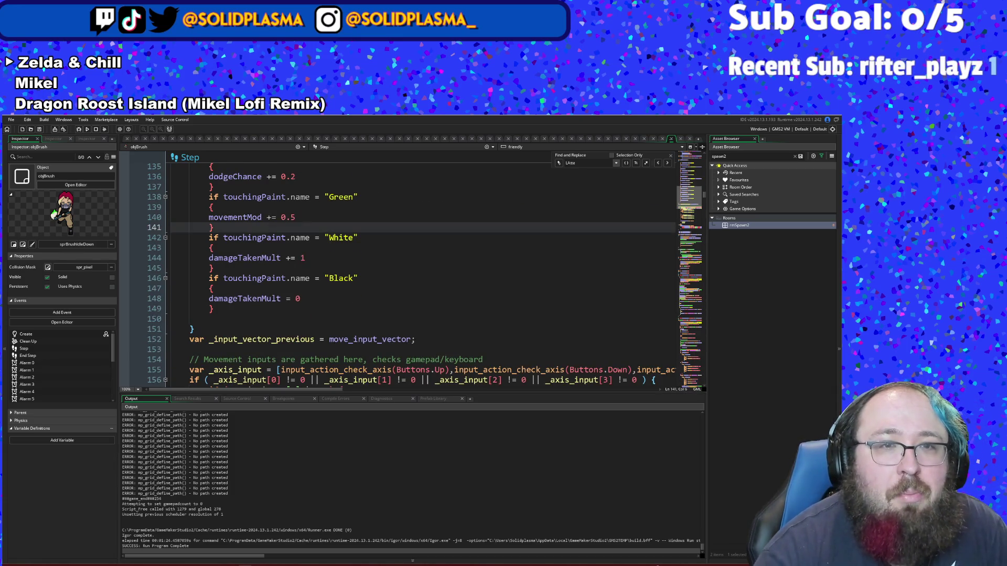
{"action": "scroll", "coordinate": [364, 193], "scroll_direction": "up", "scroll_amount": 2}
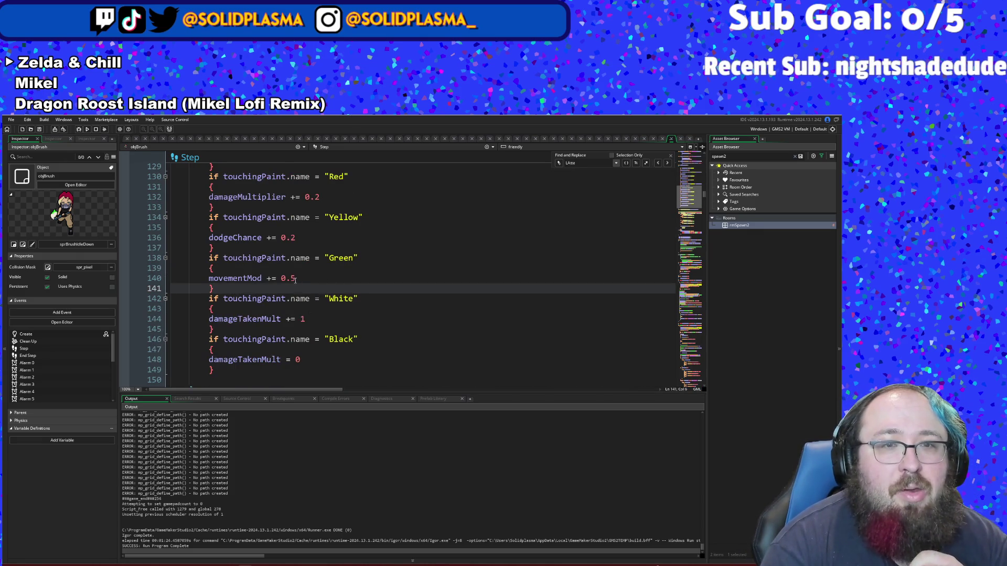
{"action": "left_click", "coordinate": [295, 279]}
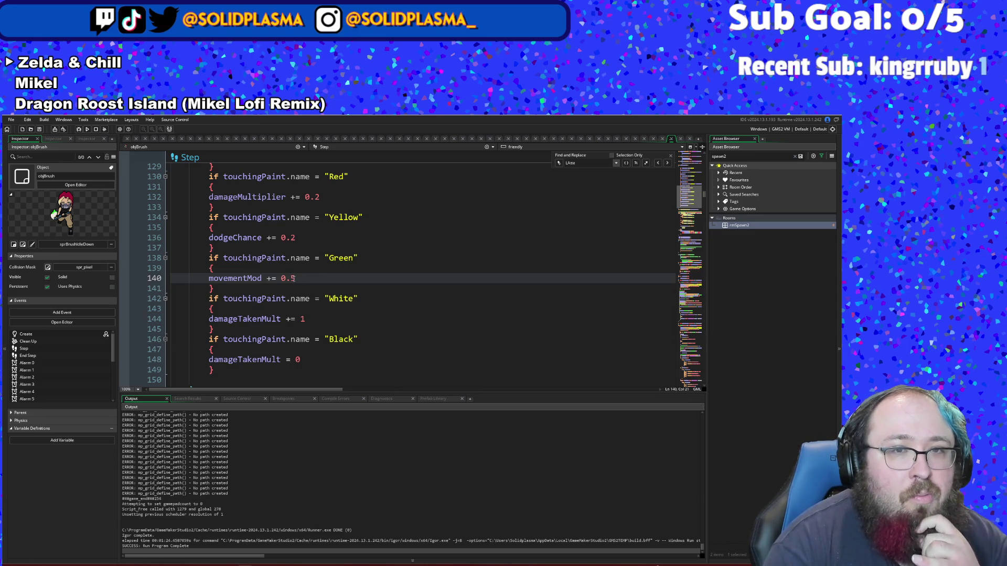
{"action": "left_click_drag", "start_coordinate": [295, 279], "coordinate": [275, 279]}
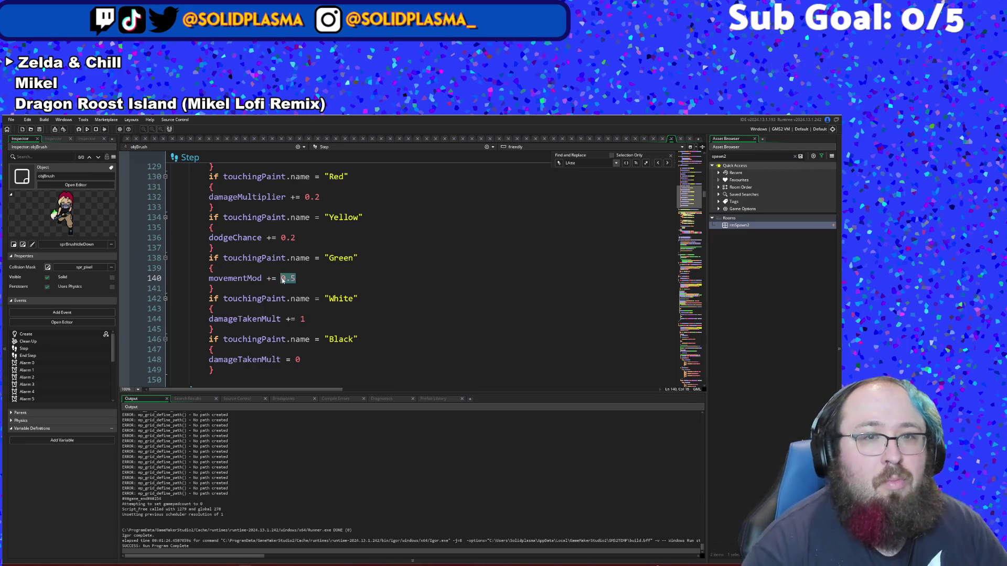
{"action": "key", "text": "BackSpace"}
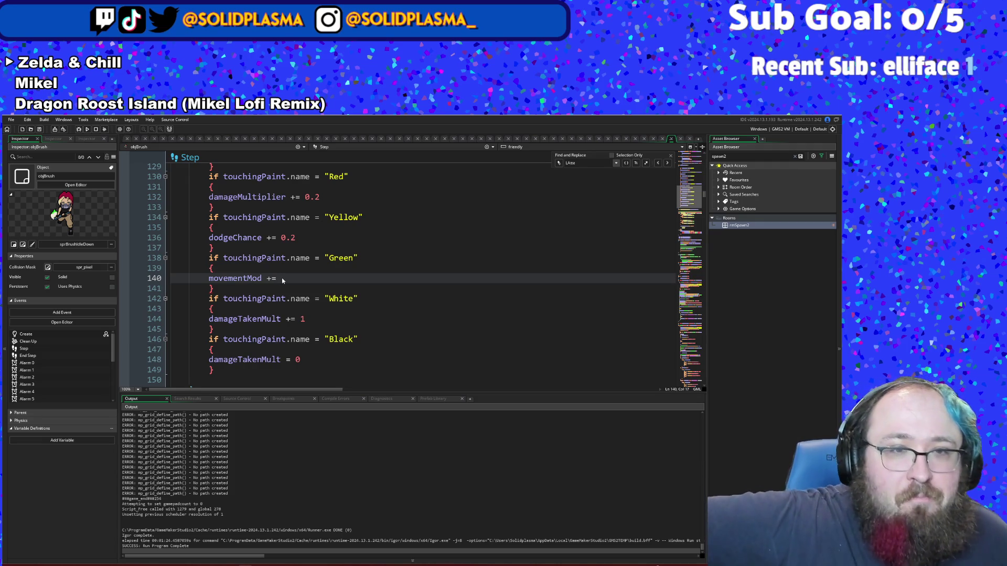
{"action": "key", "text": "BackSpace"}
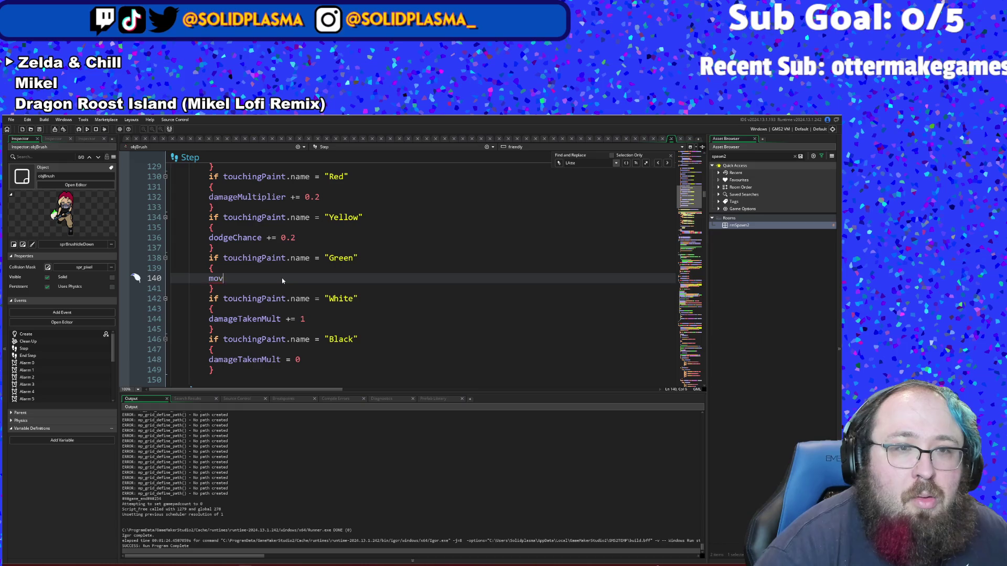
{"action": "type", "text": "damageM"}
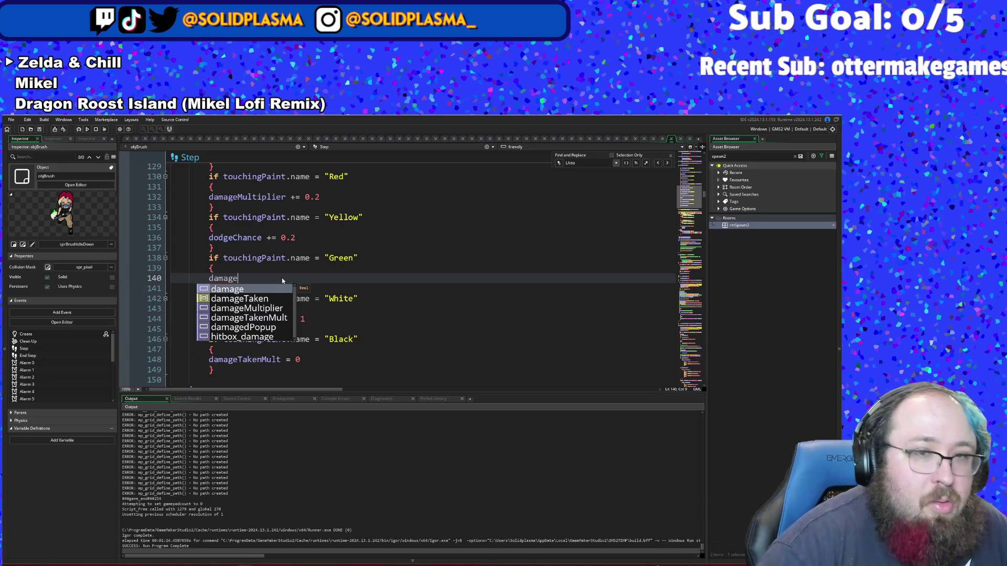
{"action": "key", "text": "Return"}
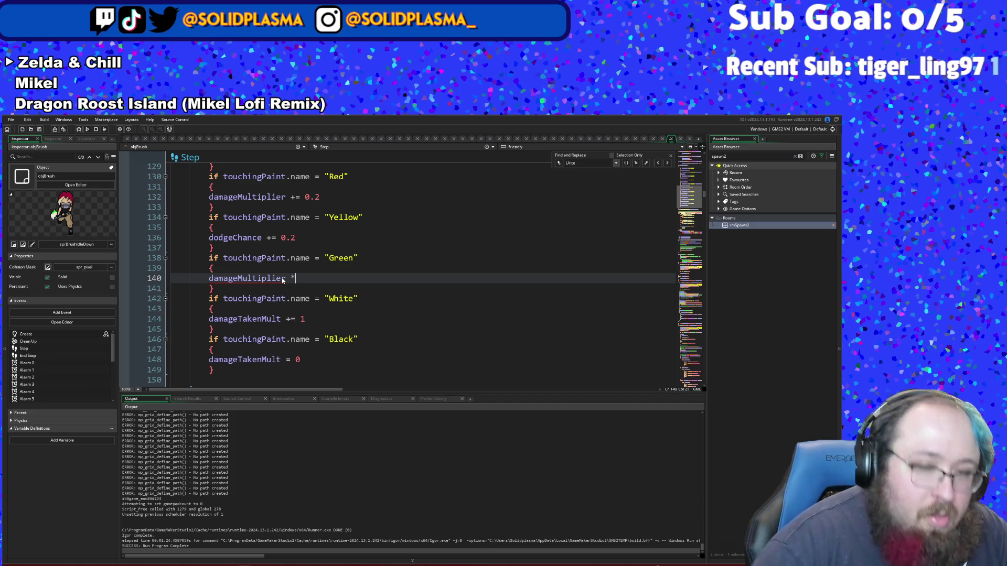
{"action": "type", "text": "= random"}
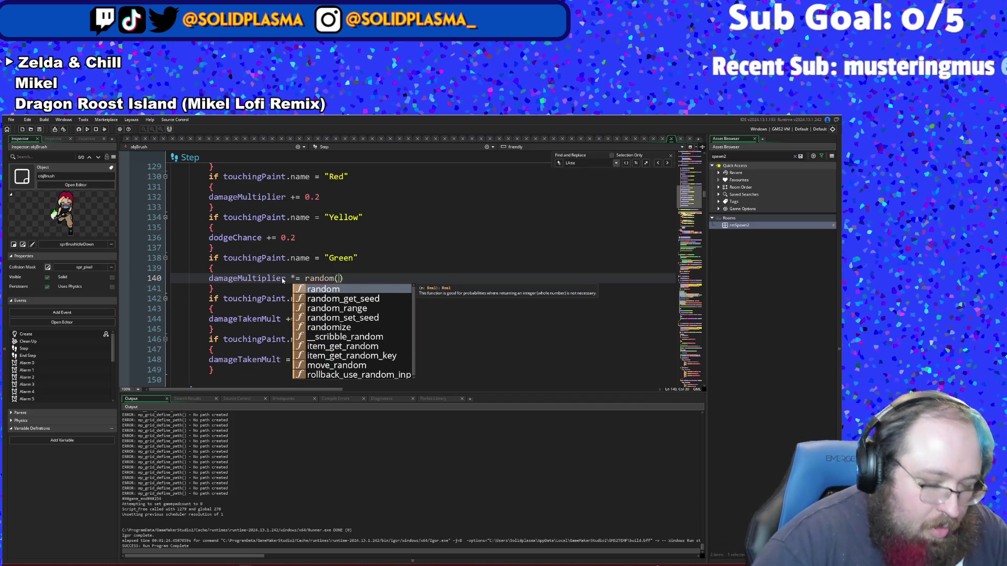
{"action": "type", "text": "(2"}
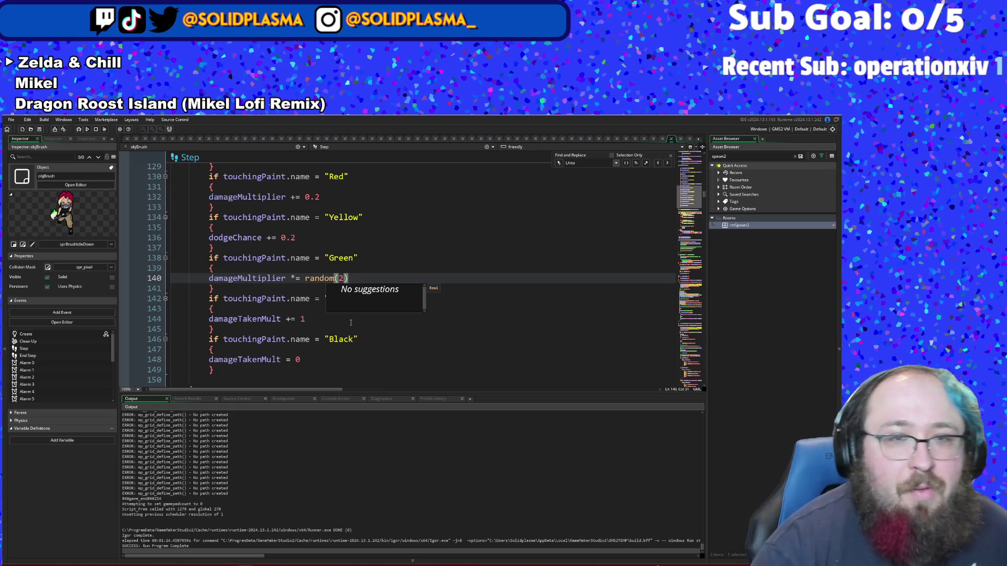
{"action": "left_click", "coordinate": [294, 248]}
Step: Review the finished Green paint block and bring up code search
{"action": "left_click", "coordinate": [287, 298]}
{"action": "left_click", "coordinate": [301, 266]}
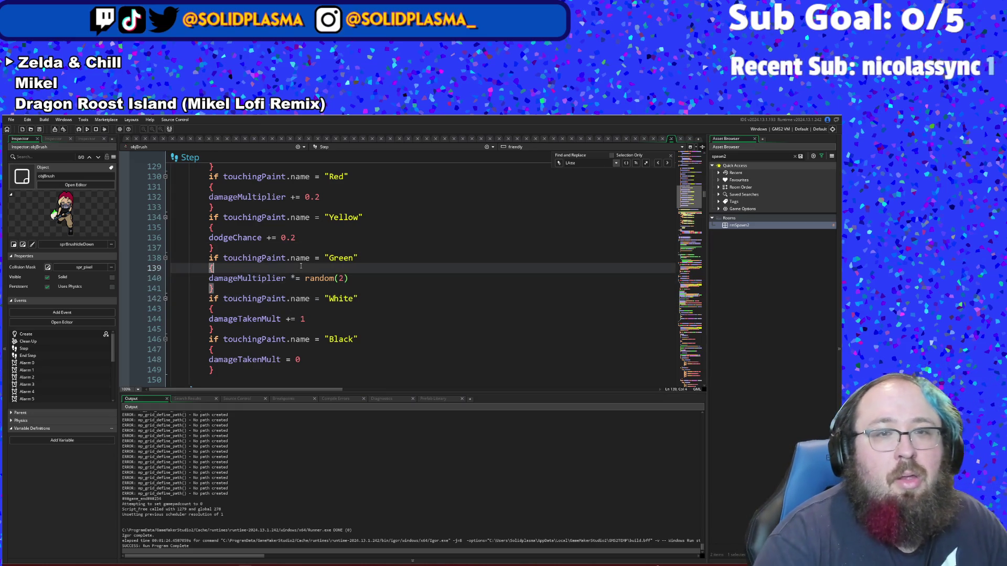
{"action": "left_click", "coordinate": [299, 285]}
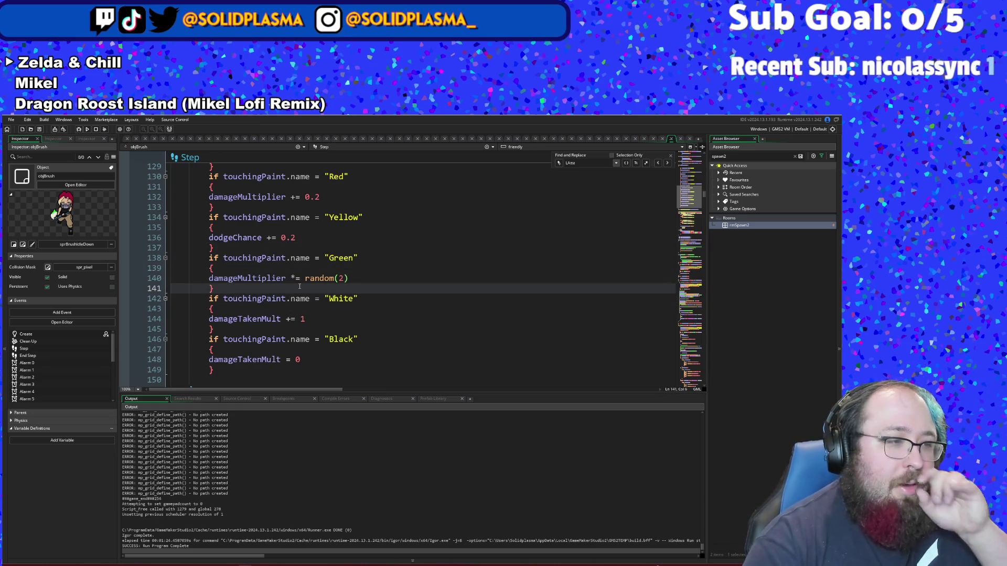
{"action": "scroll", "coordinate": [300, 283], "scroll_direction": "up", "scroll_amount": 1}
{"action": "scroll", "coordinate": [300, 278], "scroll_direction": "down", "scroll_amount": 1}
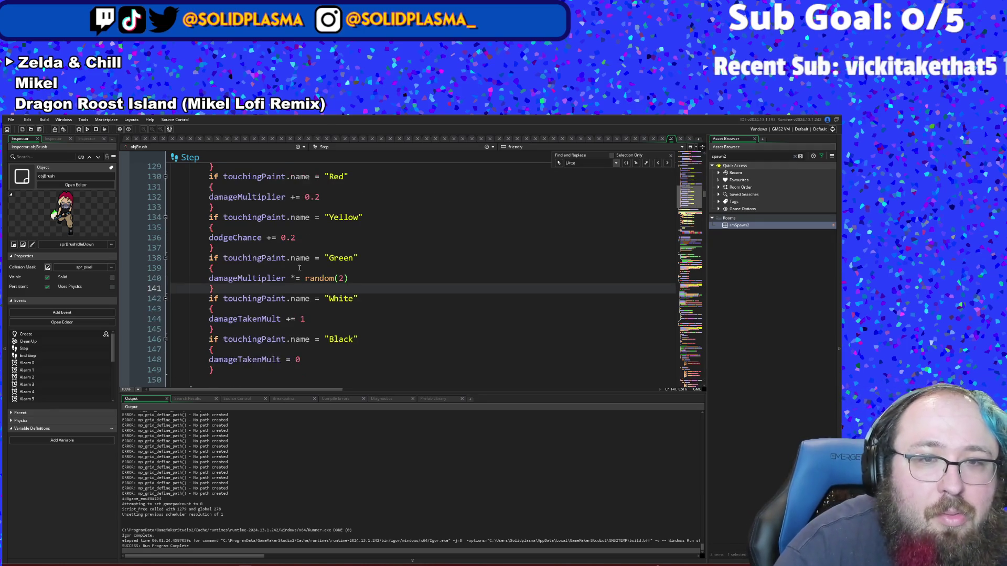
{"action": "left_click", "coordinate": [299, 267]}
{"action": "left_click", "coordinate": [291, 279]}
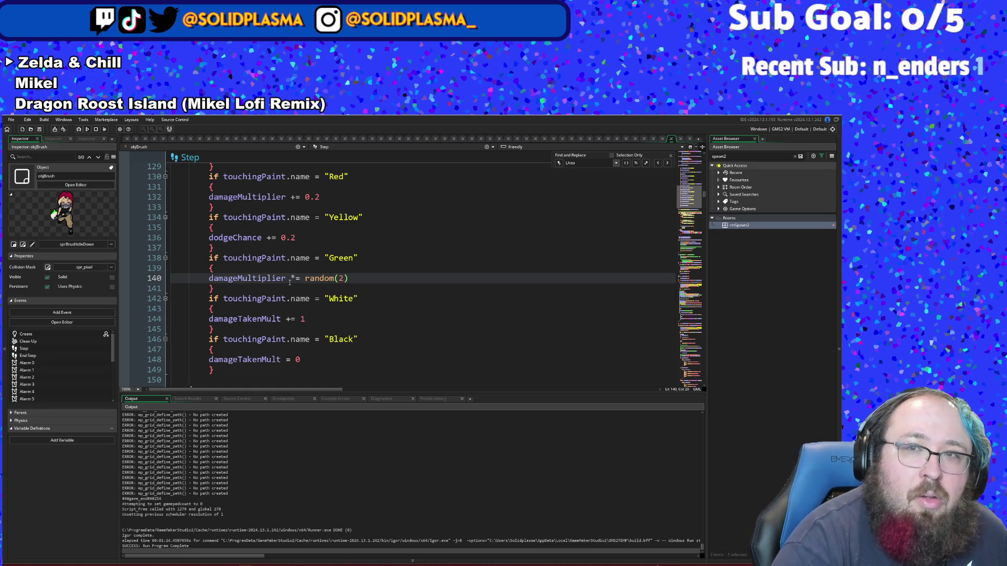
{"action": "key", "text": "ctrl+f"}
{"action": "key", "text": "Return"}
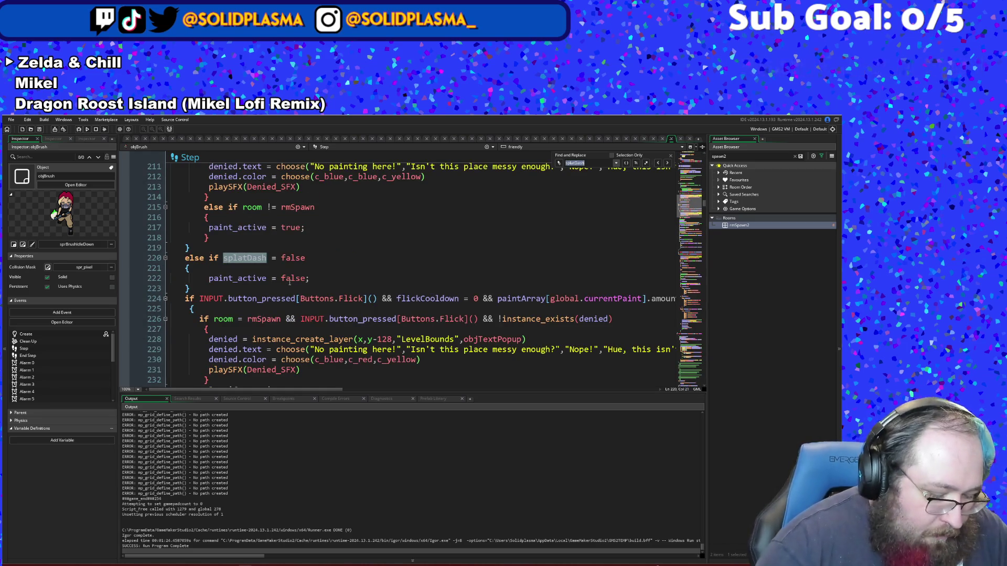
Step: Find 'Flick', open objPlayerProjectile's Create code, and copy its damage calculation line
{"action": "type", "text": "Fl"}
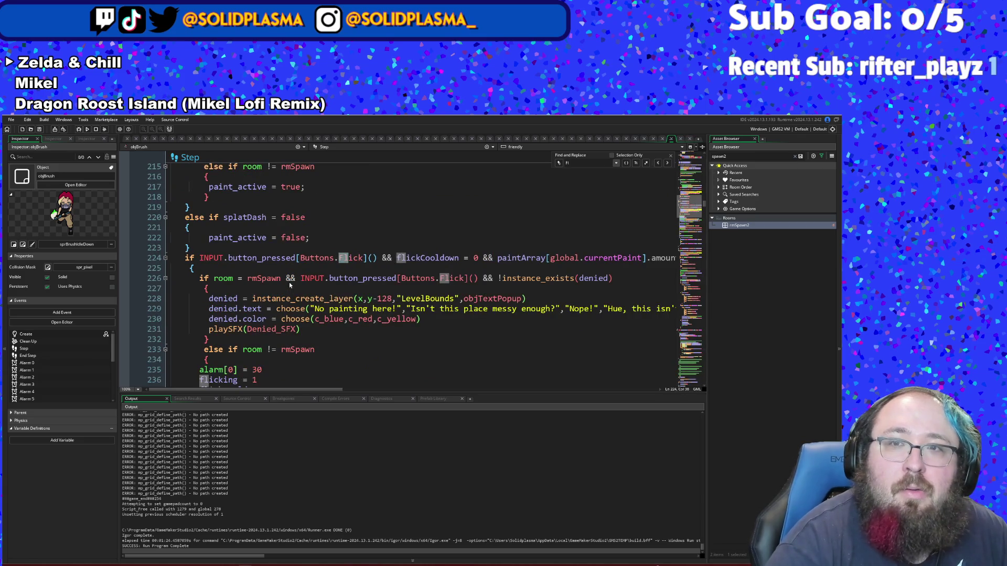
{"action": "type", "text": "ick"}
{"action": "scroll", "coordinate": [286, 288], "scroll_direction": "down", "scroll_amount": 4}
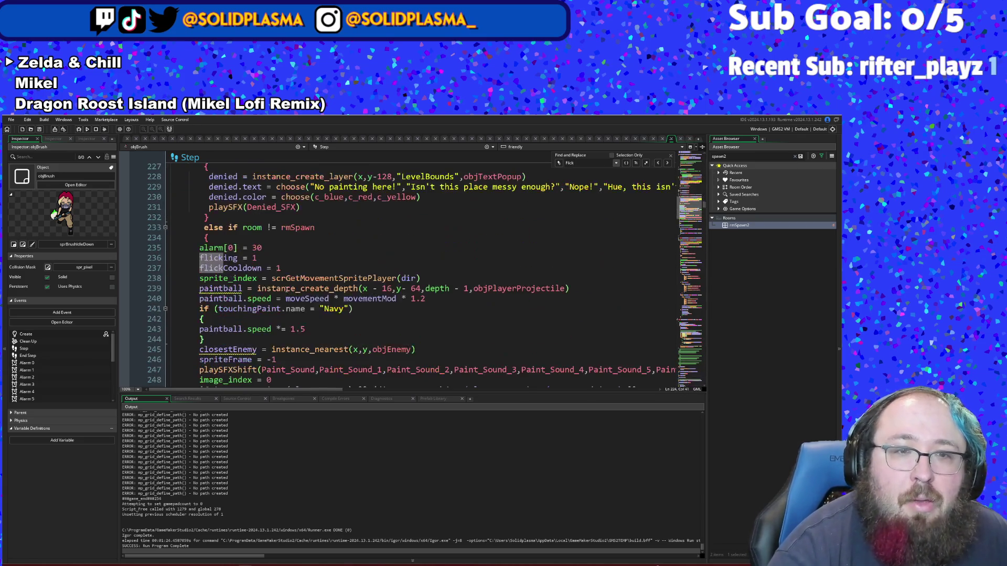
{"action": "left_click", "coordinate": [265, 288]}
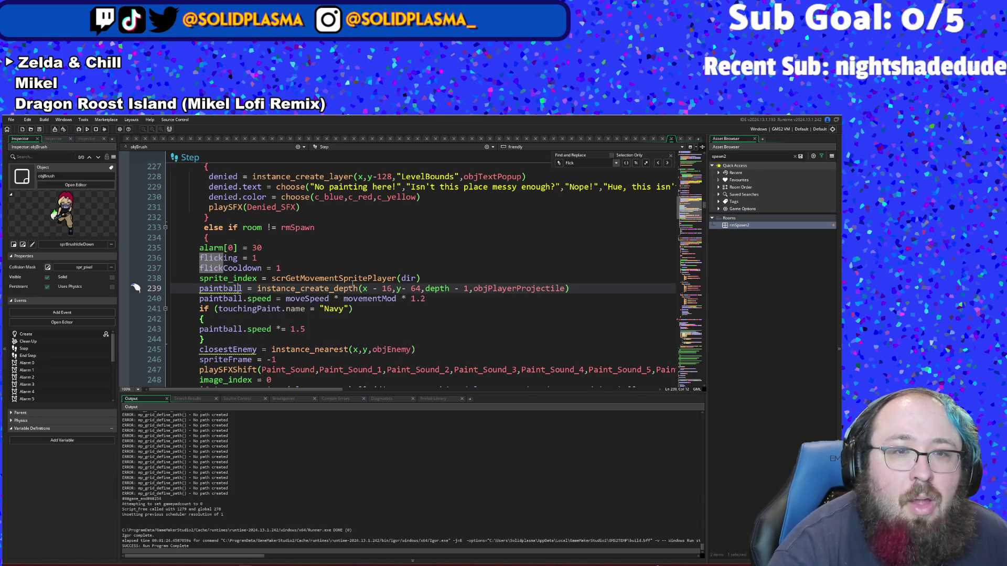
{"action": "middle_click", "coordinate": [519, 288]}
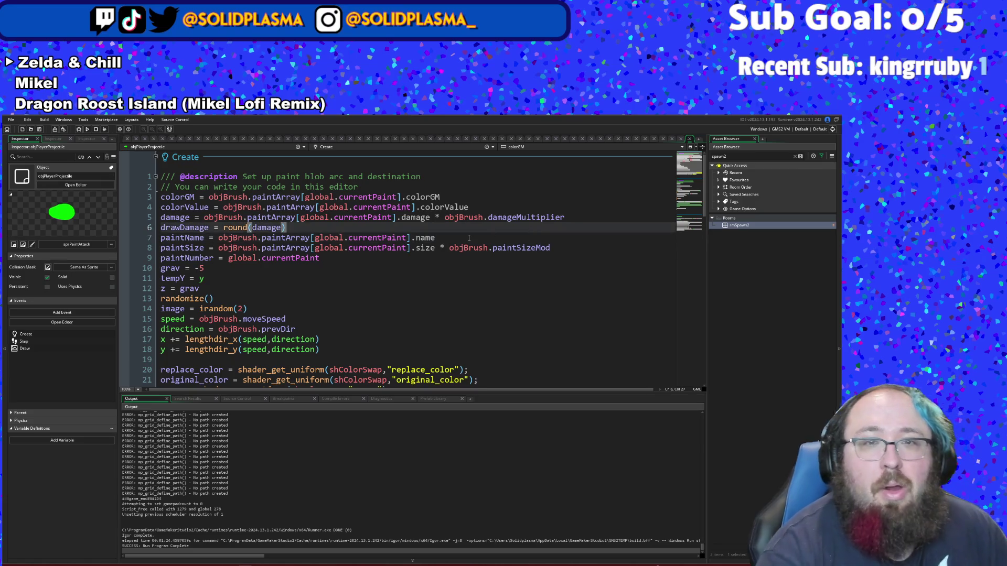
{"action": "left_click", "coordinate": [447, 241]}
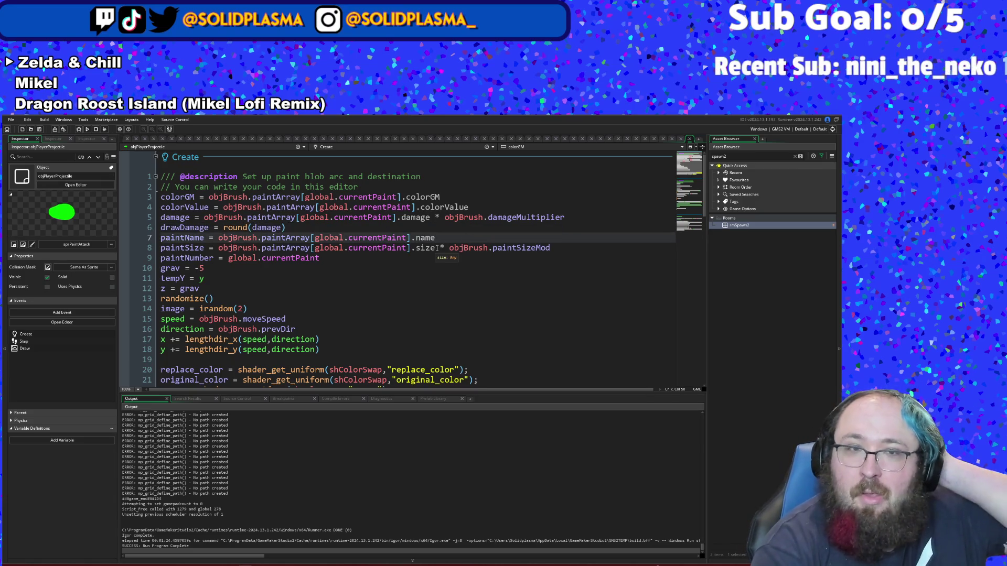
{"action": "left_click", "coordinate": [320, 258]}
{"action": "left_click", "coordinate": [327, 228]}
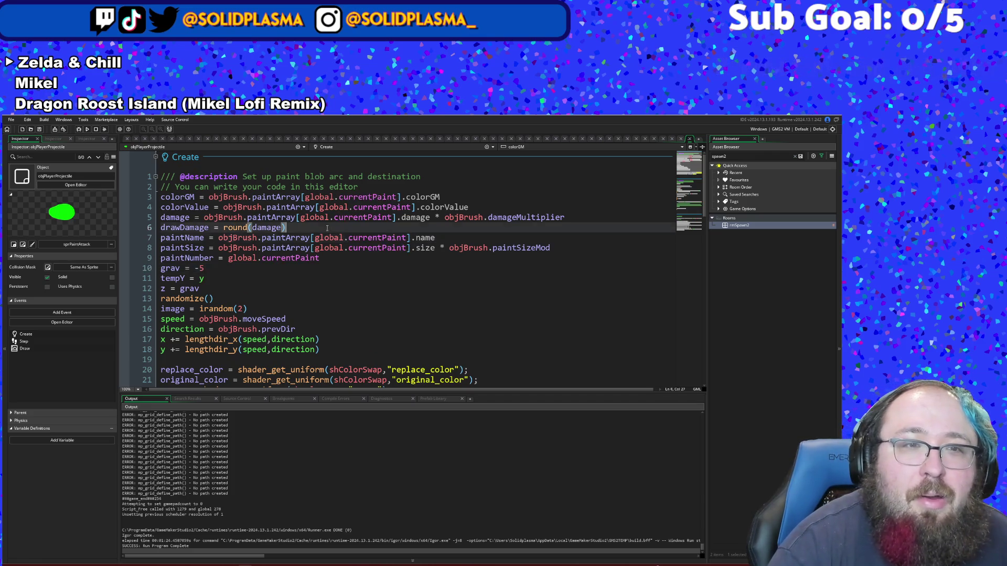
{"action": "left_click", "coordinate": [309, 234]}
{"action": "left_click", "coordinate": [301, 231]}
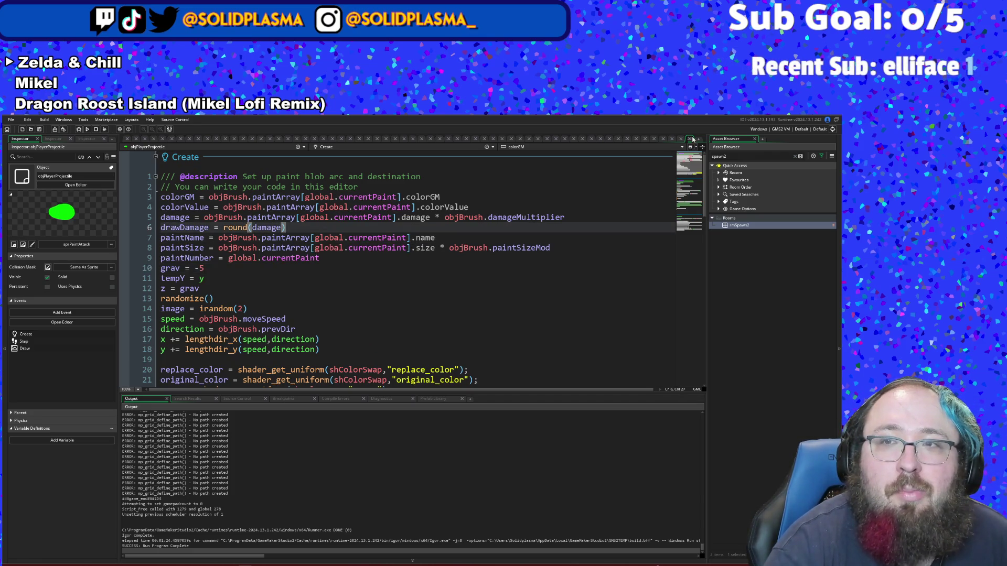
{"action": "left_click", "coordinate": [574, 220]}
{"action": "left_click_drag", "start_coordinate": [574, 220], "coordinate": [317, 239]}
{"action": "left_click_drag", "start_coordinate": [565, 217], "coordinate": [162, 221]}
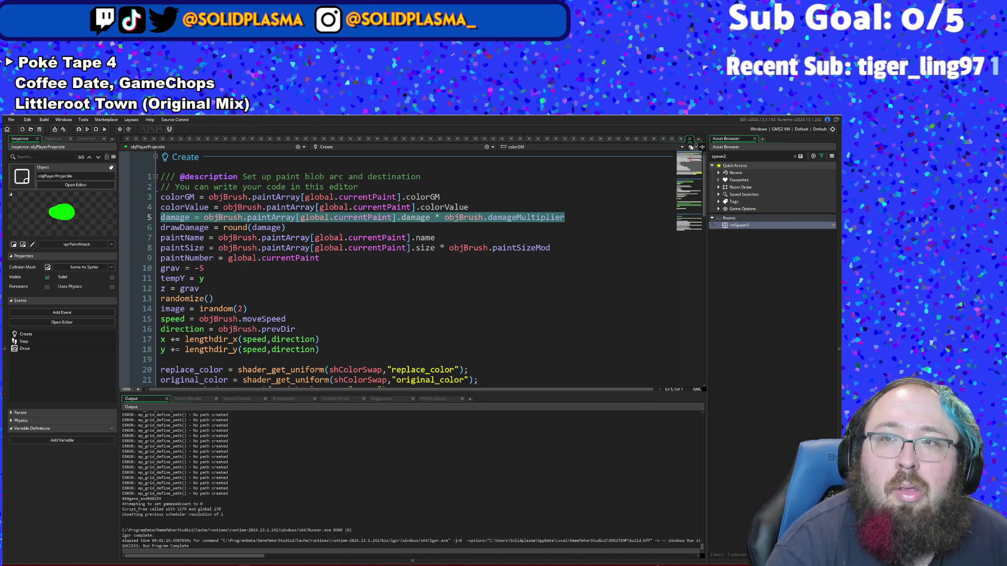
Step: Paste the damage line after the paintball speed line in objBrush and remove its objBrush. prefixes
{"action": "left_click", "coordinate": [690, 139]}
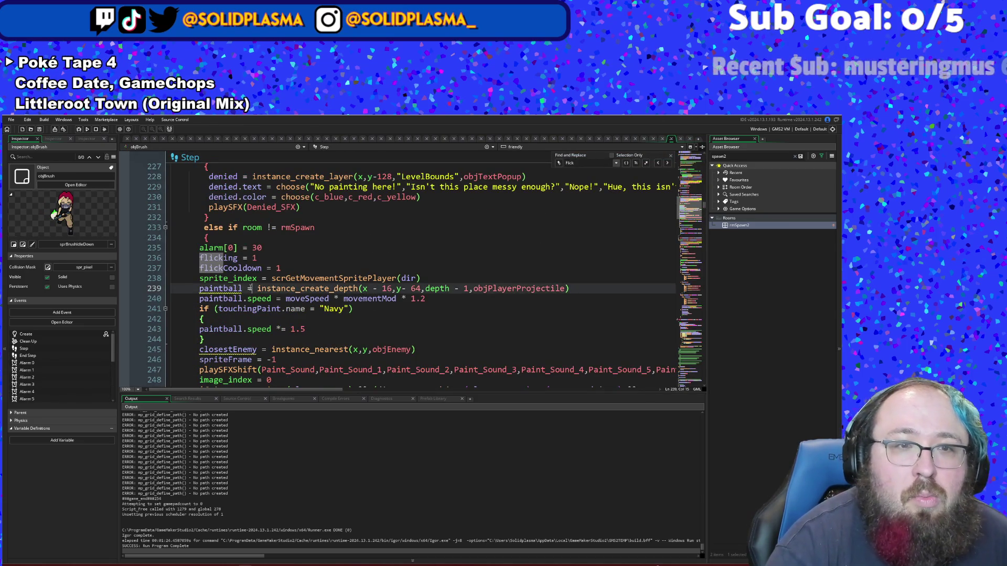
{"action": "left_click", "coordinate": [434, 298]}
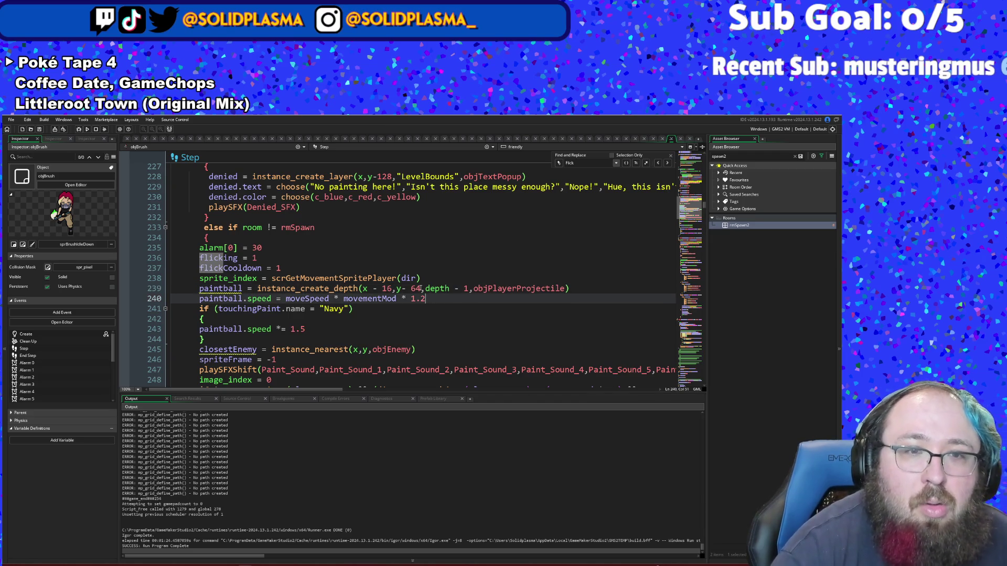
{"action": "key", "text": "Return"}
{"action": "key", "text": "BackSpace"}
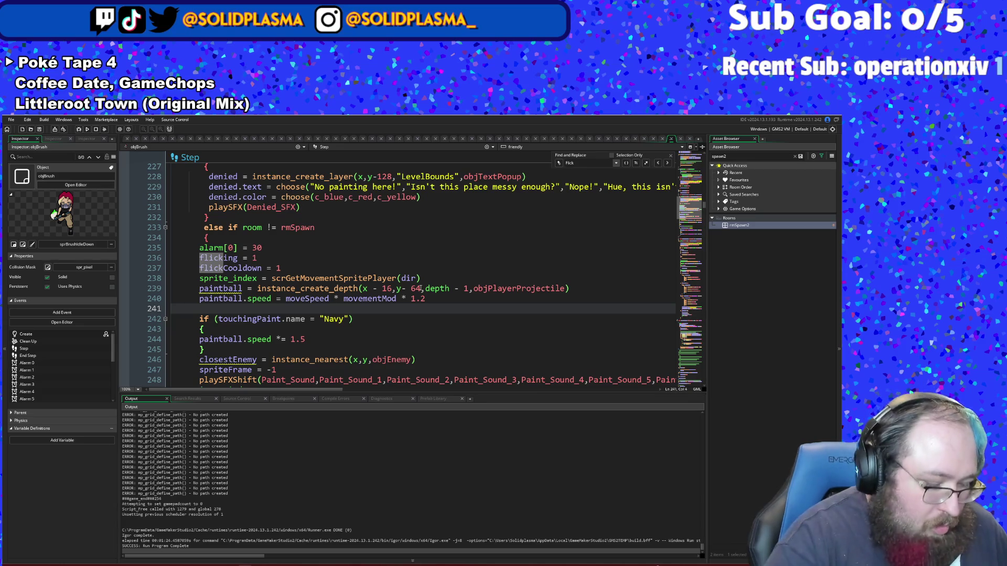
{"action": "type", "text": "damage = objBrush.paintArray[global.currentPaint].damage * objBrush.damageMultiplier"}
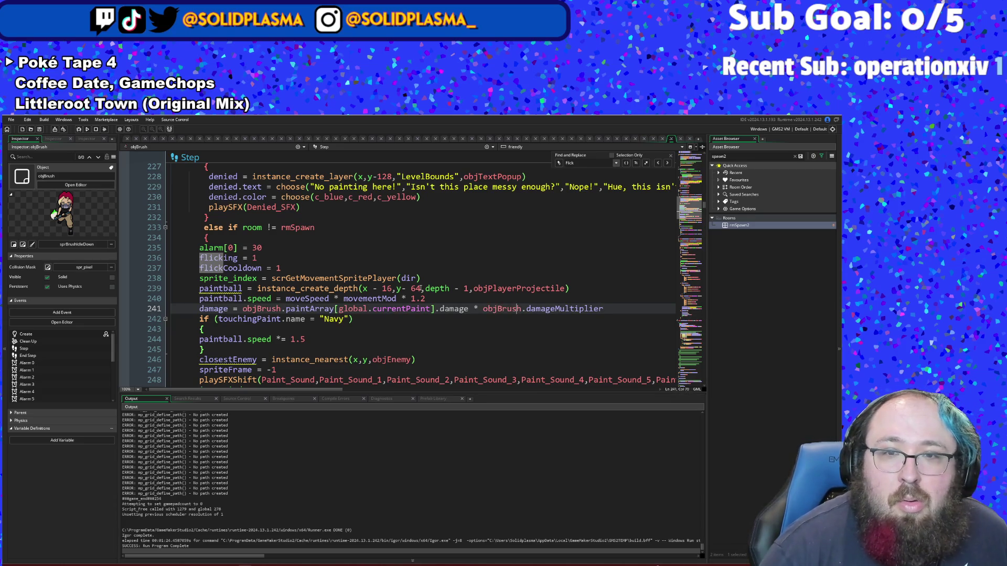
{"action": "key", "text": "Left"}
{"action": "key", "text": "Left"}
{"action": "key", "text": "Left"}
{"action": "key", "text": "BackSpace"}
{"action": "key", "text": "BackSpace"}
{"action": "key", "text": "BackSpace"}
{"action": "key", "text": "BackSpace"}
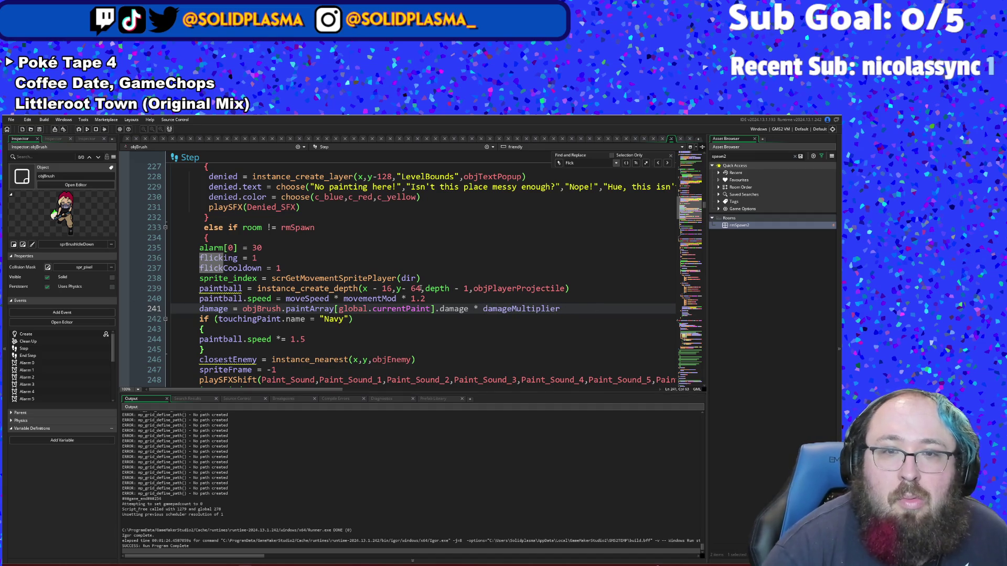
{"action": "key", "text": "Left"}
{"action": "key", "text": "Left"}
{"action": "key", "text": "Left"}
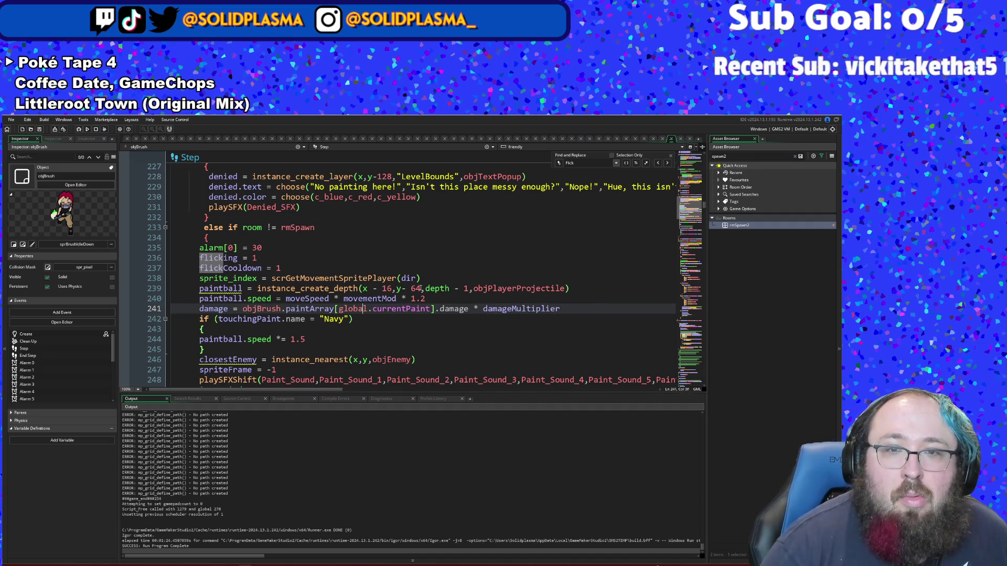
{"action": "key", "text": "BackSpace"}
{"action": "key", "text": "BackSpace"}
{"action": "key", "text": "BackSpace"}
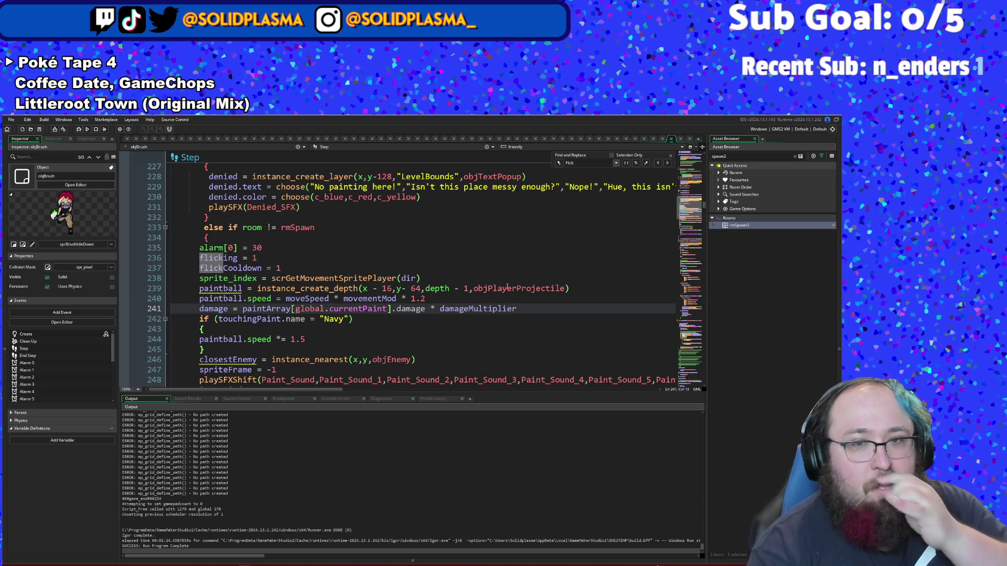
{"action": "left_click", "coordinate": [507, 288]}
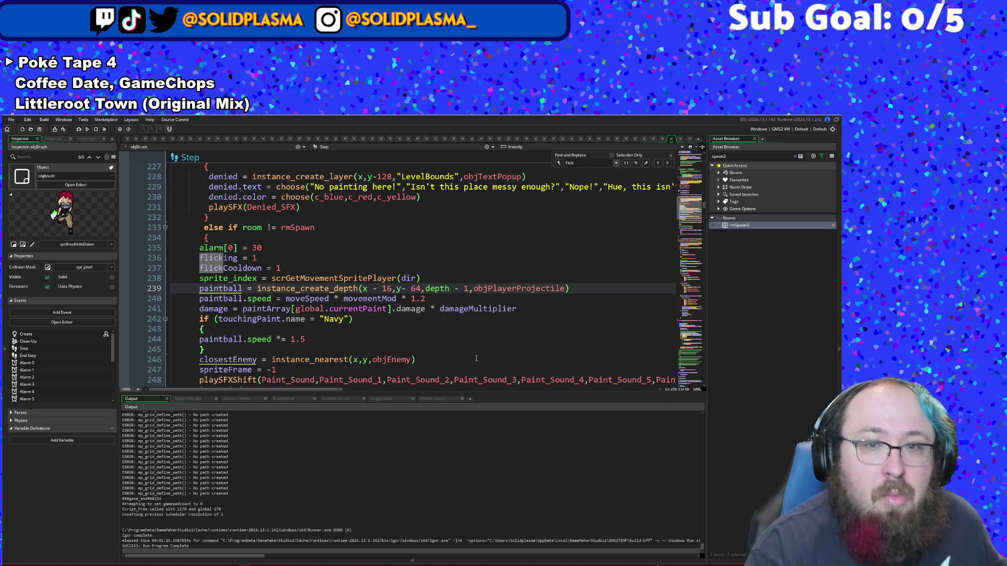
Step: Scroll to the shop's if money >= PAINT.Price condition and the paint-mixing pickup code to read them
{"action": "scroll", "coordinate": [471, 336], "scroll_direction": "up", "scroll_amount": 2}
{"action": "scroll", "coordinate": [471, 335], "scroll_direction": "up", "scroll_amount": 12}
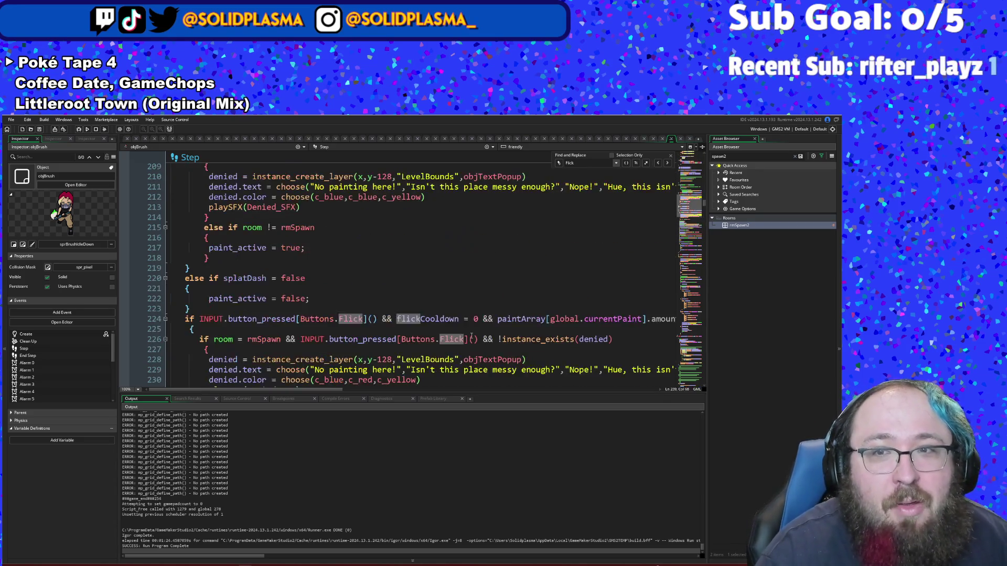
{"action": "left_click", "coordinate": [470, 339]}
{"action": "scroll", "coordinate": [469, 326], "scroll_direction": "up", "scroll_amount": 8}
{"action": "scroll", "coordinate": [469, 327], "scroll_direction": "up", "scroll_amount": 12}
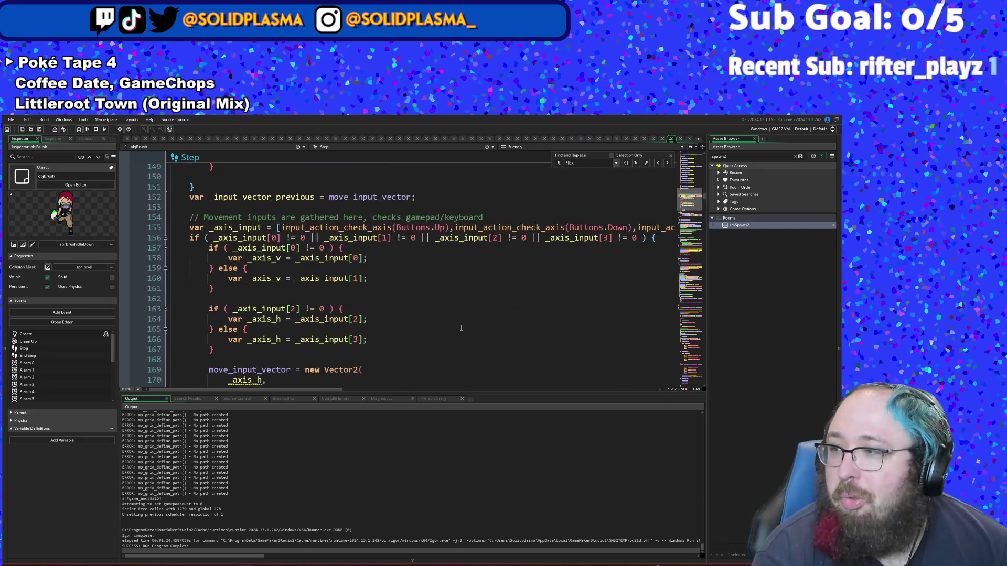
{"action": "scroll", "coordinate": [459, 295], "scroll_direction": "down", "scroll_amount": 16}
{"action": "scroll", "coordinate": [458, 295], "scroll_direction": "down", "scroll_amount": 20}
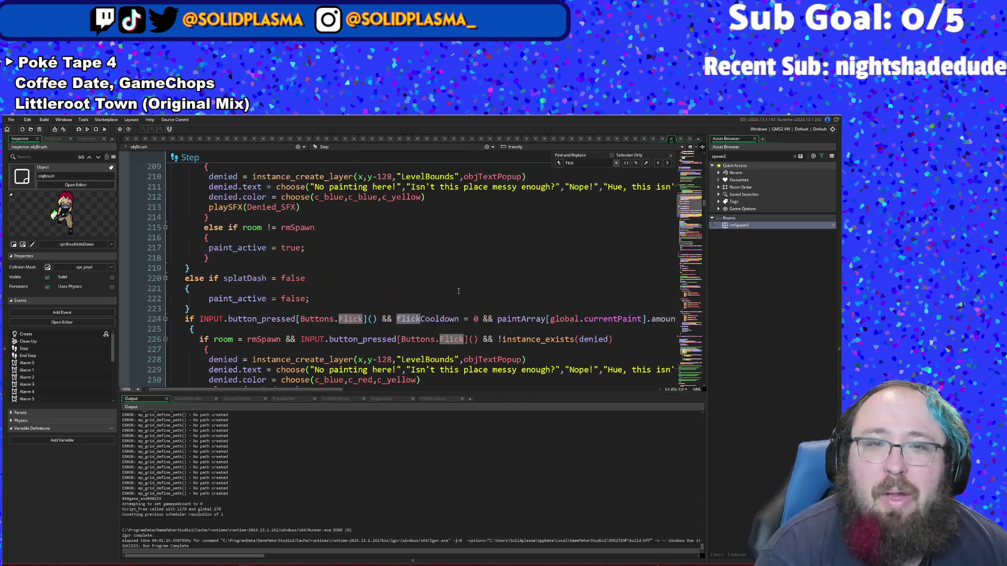
{"action": "mouse_move", "coordinate": [704, 209]}
{"action": "left_mouse_down"}
{"action": "mouse_move", "coordinate": [692, 333]}
{"action": "mouse_move", "coordinate": [690, 298]}
{"action": "left_mouse_up"}
{"action": "scroll", "coordinate": [590, 256], "scroll_direction": "up", "scroll_amount": 14}
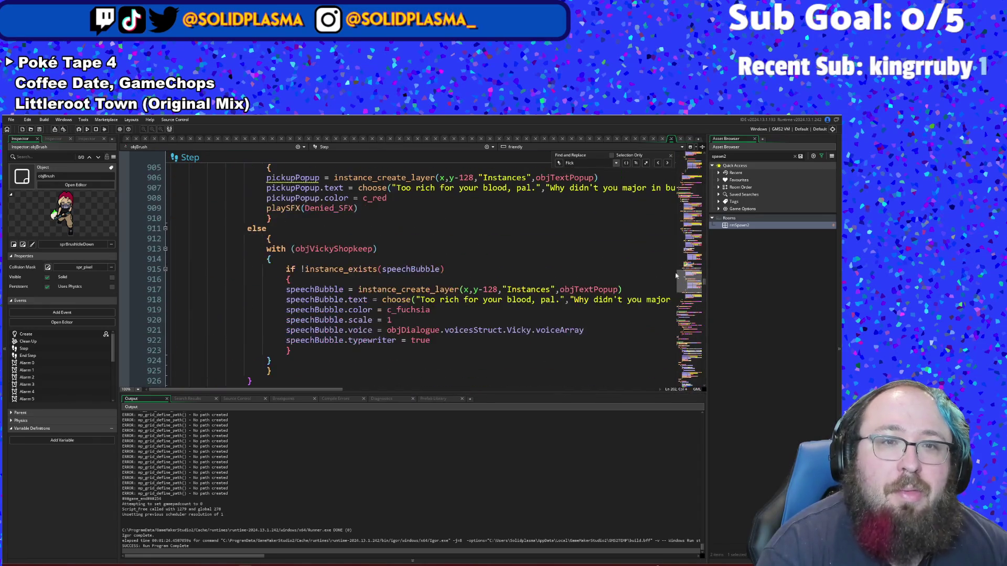
{"action": "scroll", "coordinate": [590, 255], "scroll_direction": "up", "scroll_amount": 6}
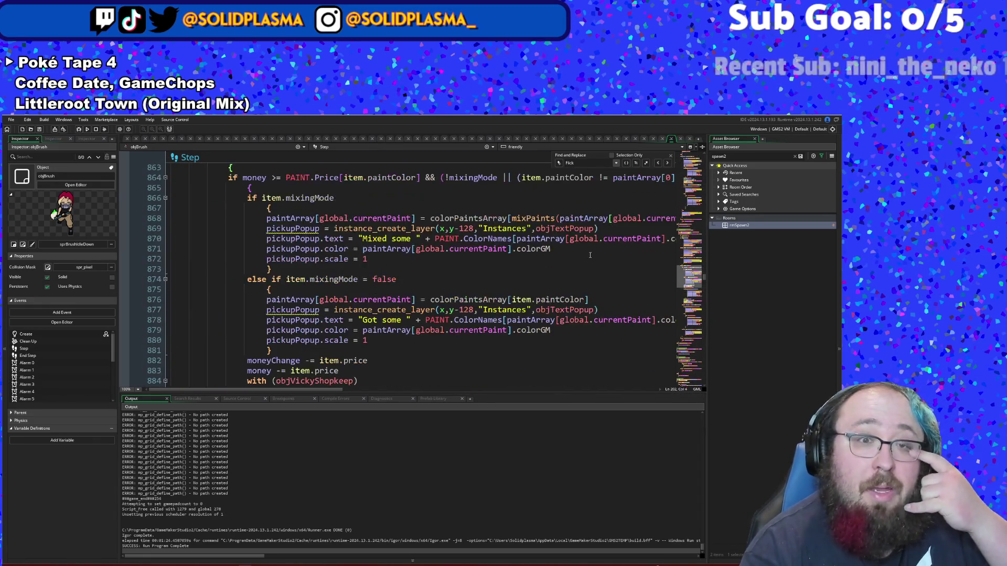
{"action": "left_click", "coordinate": [504, 239]}
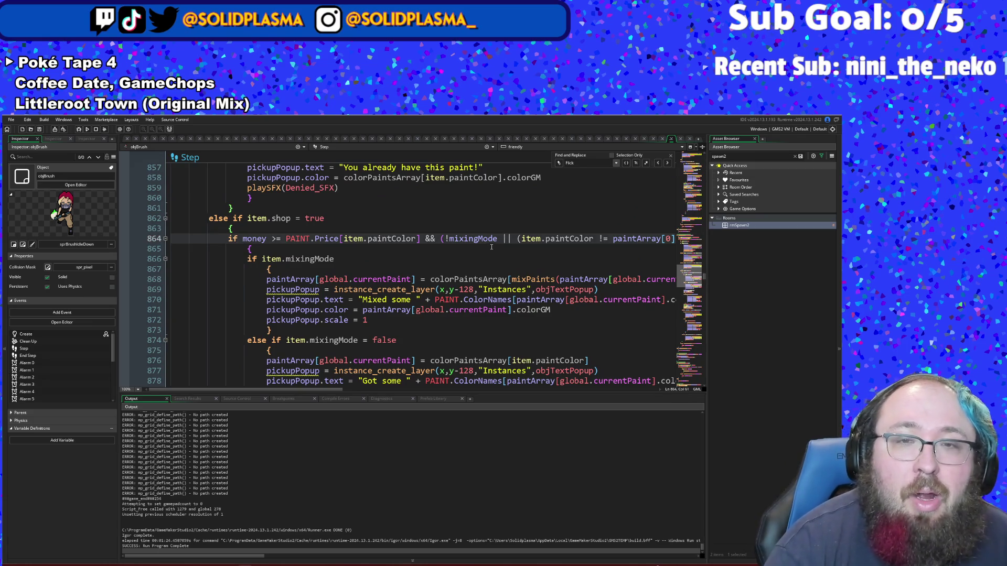
{"action": "left_click", "coordinate": [422, 299]}
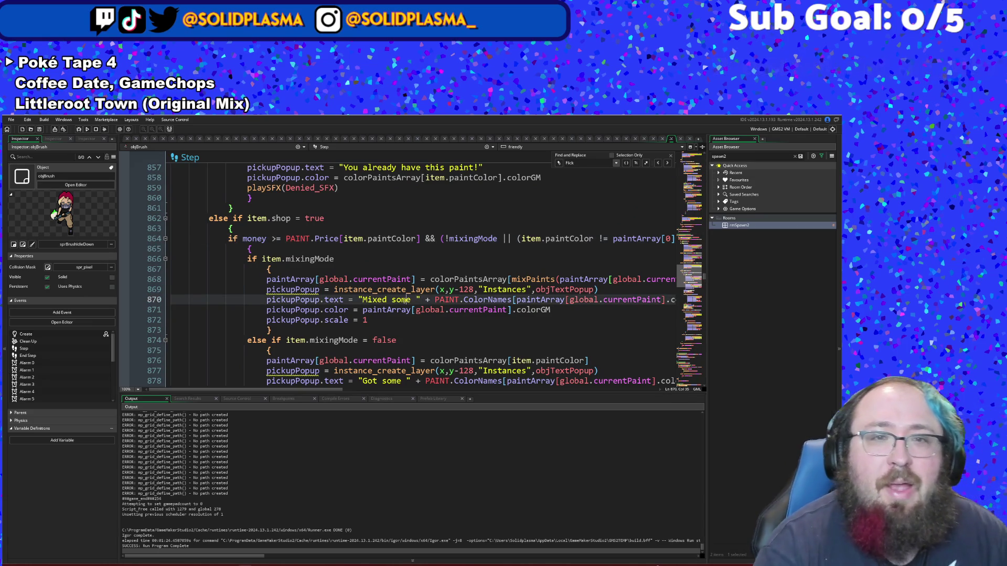
{"action": "left_click", "coordinate": [391, 310]}
{"action": "scroll", "coordinate": [331, 336], "scroll_direction": "up", "scroll_amount": 4}
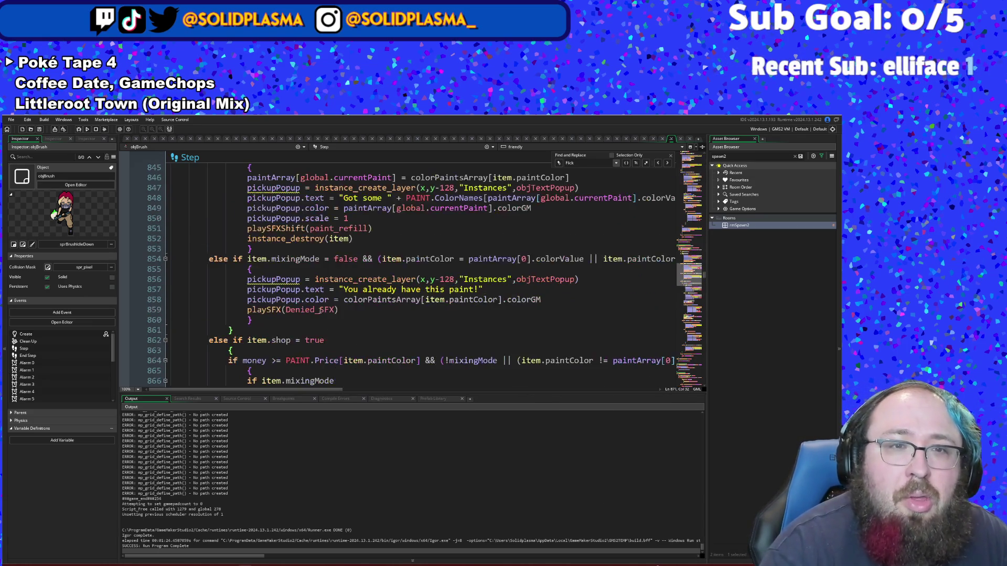
{"action": "scroll", "coordinate": [320, 310], "scroll_direction": "down", "scroll_amount": 4}
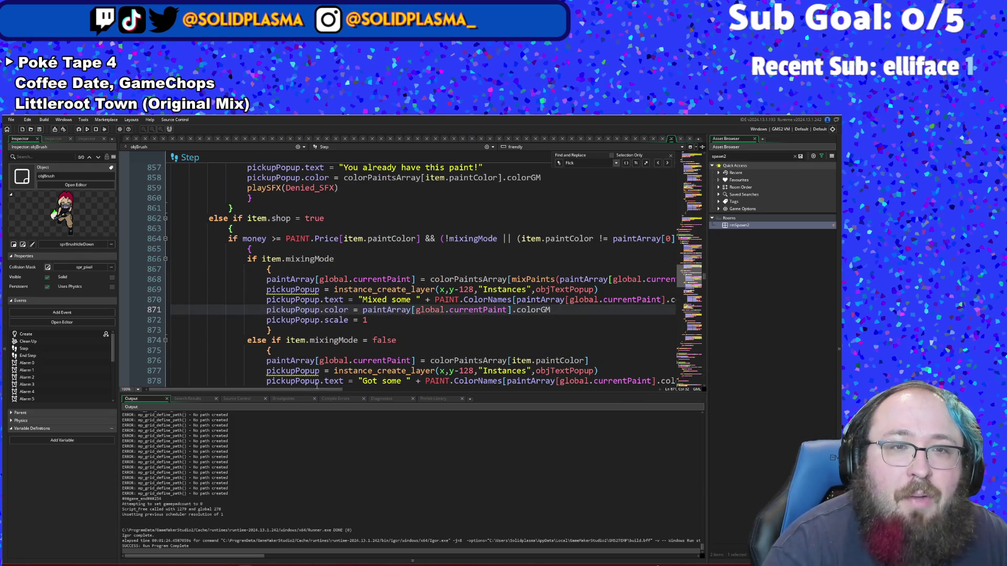
{"action": "left_click", "coordinate": [315, 391]}
{"action": "mouse_move", "coordinate": [315, 392]}
{"action": "left_mouse_down"}
{"action": "mouse_move", "coordinate": [511, 398]}
{"action": "mouse_move", "coordinate": [445, 409]}
{"action": "mouse_move", "coordinate": [434, 407]}
{"action": "mouse_move", "coordinate": [461, 407]}
{"action": "mouse_move", "coordinate": [395, 400]}
{"action": "left_mouse_up"}
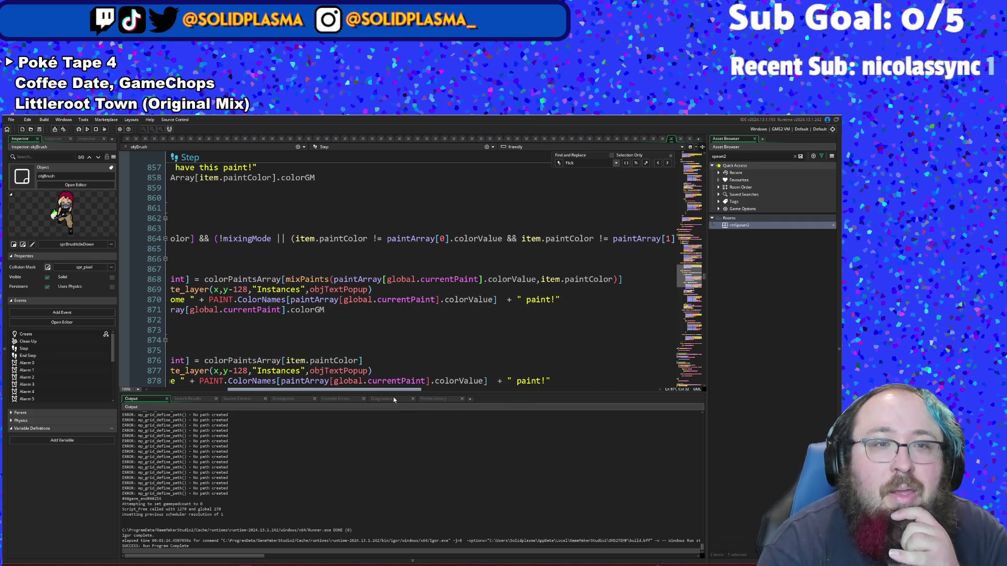
Step: Remove the negation from the shop condition's mixingMode check on line 864
{"action": "left_click", "coordinate": [225, 239]}
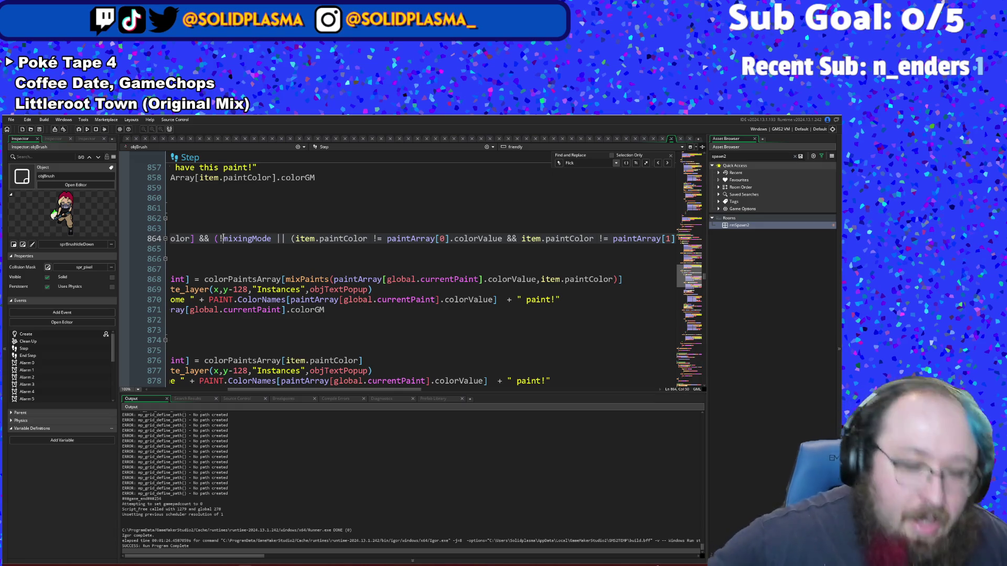
{"action": "key", "text": "BackSpace"}
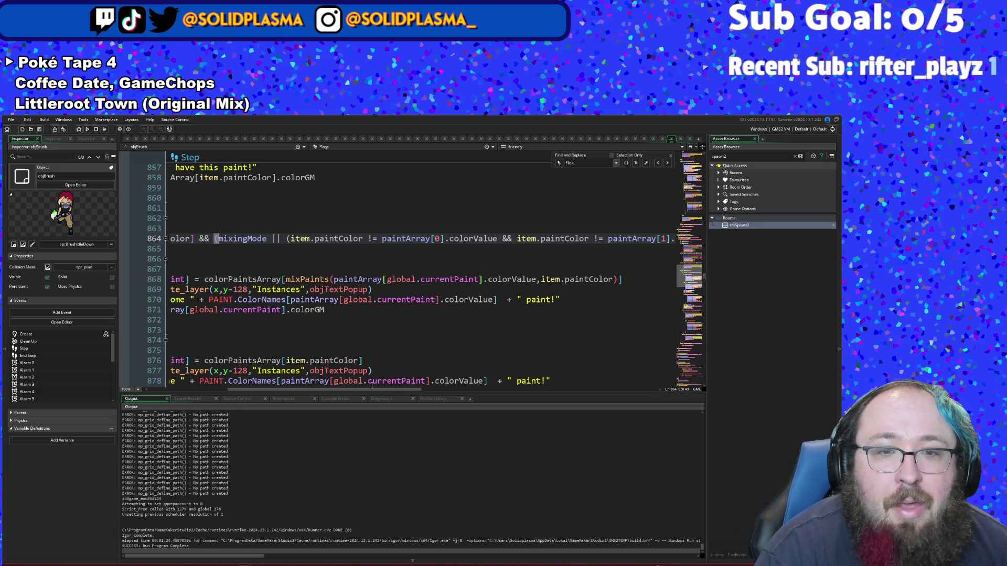
{"action": "mouse_move", "coordinate": [370, 389]}
{"action": "left_mouse_down"}
{"action": "mouse_move", "coordinate": [400, 395]}
{"action": "mouse_move", "coordinate": [327, 385]}
{"action": "mouse_move", "coordinate": [492, 402]}
{"action": "mouse_move", "coordinate": [392, 401]}
{"action": "mouse_move", "coordinate": [304, 384]}
{"action": "left_mouse_up"}
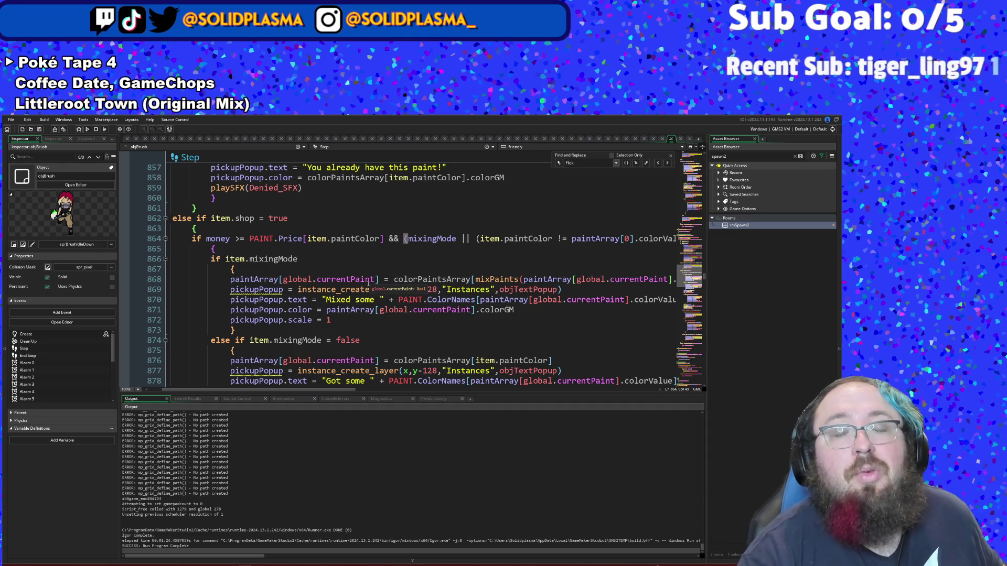
{"action": "mouse_move", "coordinate": [348, 389]}
{"action": "left_mouse_down"}
{"action": "mouse_move", "coordinate": [439, 398]}
{"action": "mouse_move", "coordinate": [345, 382]}
{"action": "left_mouse_up"}
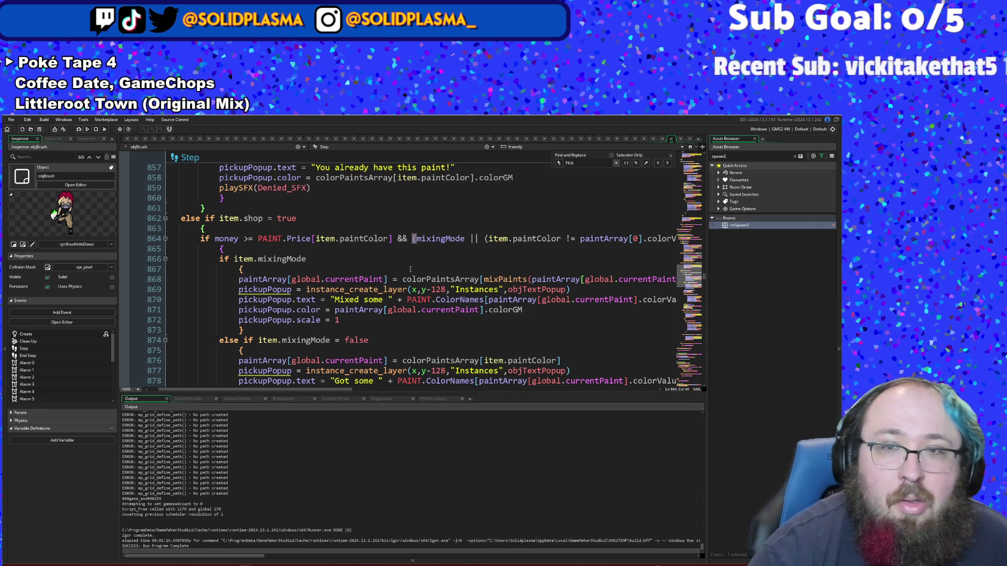
{"action": "left_click", "coordinate": [449, 320]}
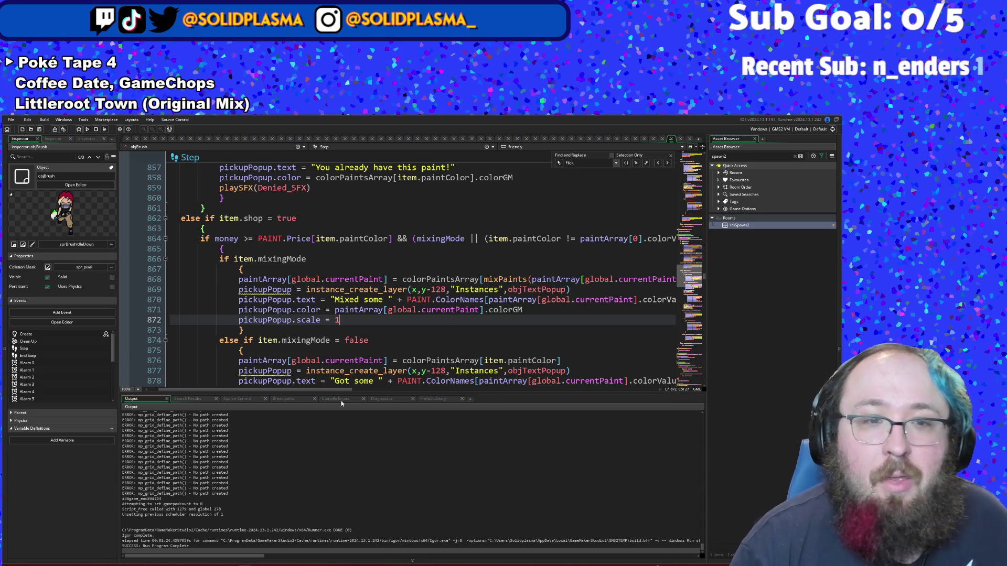
{"action": "mouse_move", "coordinate": [332, 389]}
{"action": "left_mouse_down"}
{"action": "mouse_move", "coordinate": [433, 398]}
{"action": "mouse_move", "coordinate": [423, 398]}
{"action": "left_mouse_up"}
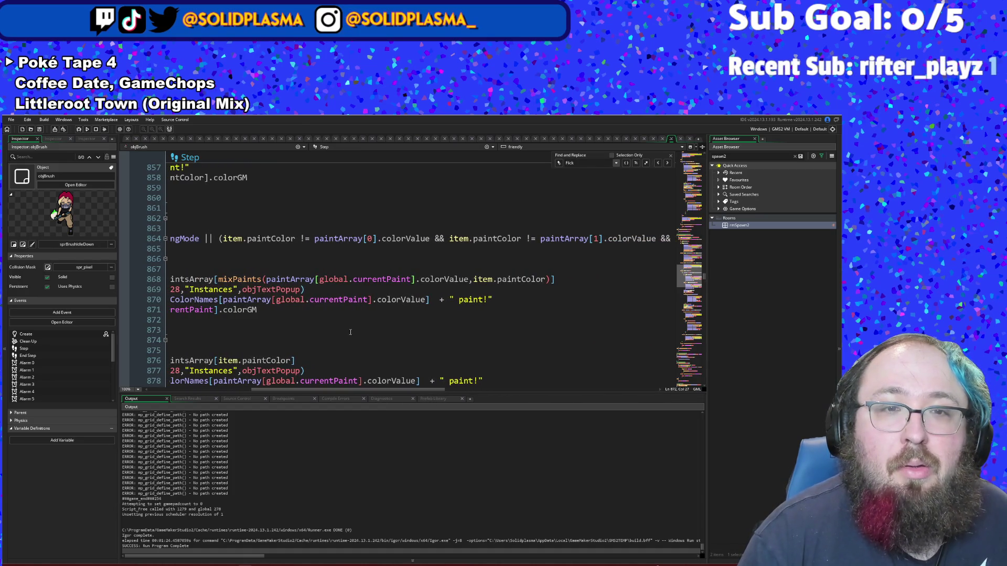
Step: Wrap item.paintColor as mixPaints(item.paintColor,paintArray[global.currentPaint]) on line 864
{"action": "left_click", "coordinate": [297, 239]}
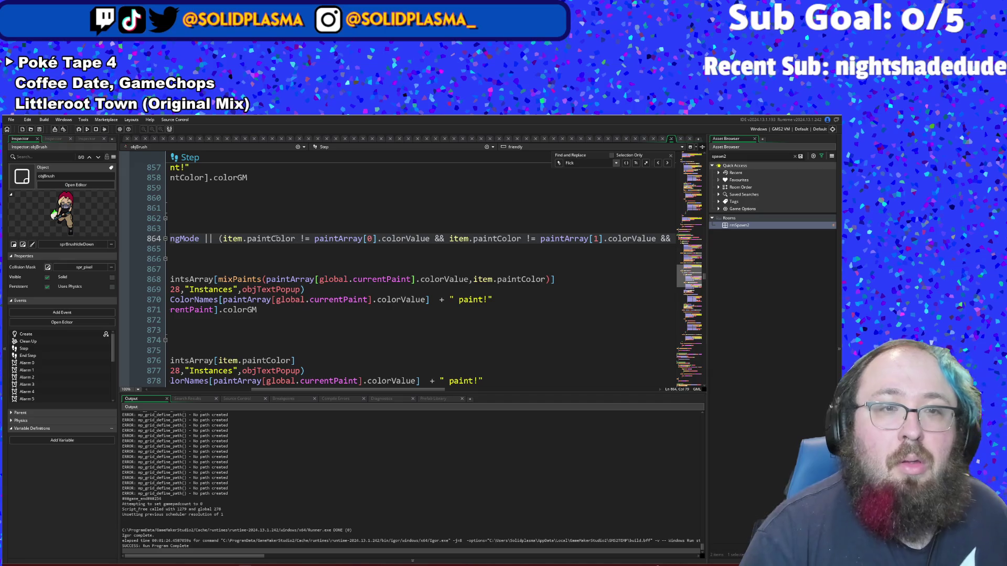
{"action": "type", "text": "mix("}
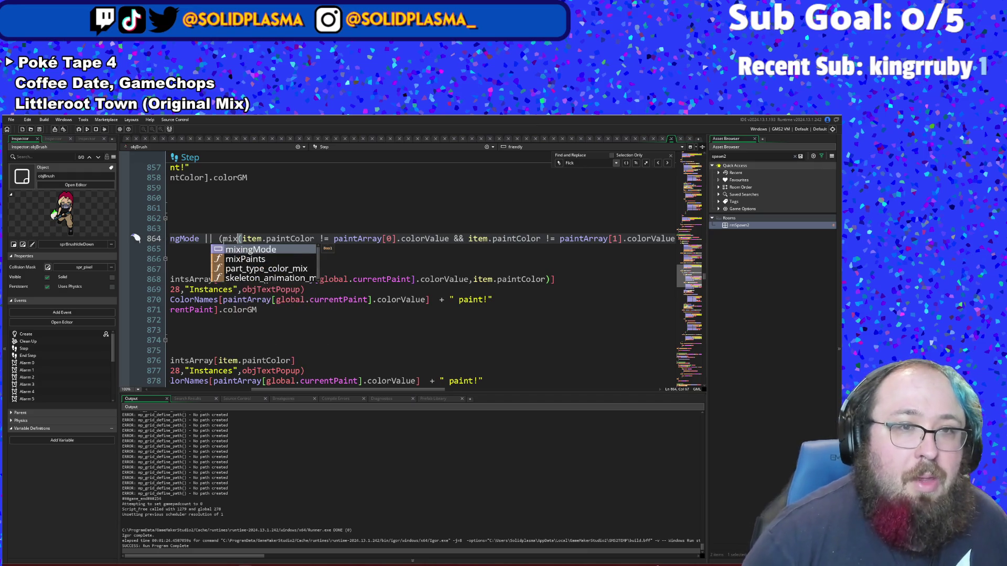
{"action": "type", "text": "Paints"}
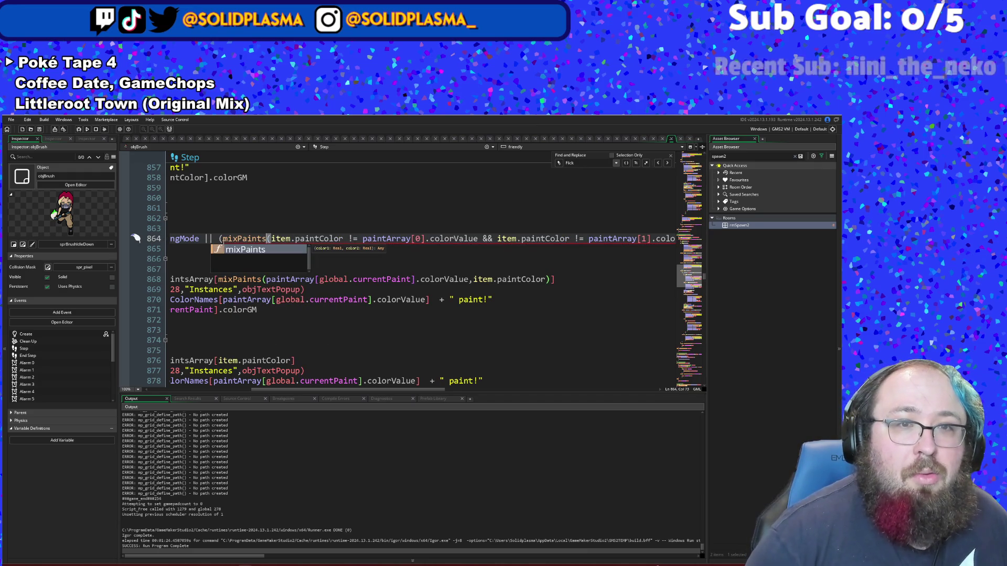
{"action": "key", "text": "Right"}
{"action": "key", "text": "Right"}
{"action": "key", "text": "Right"}
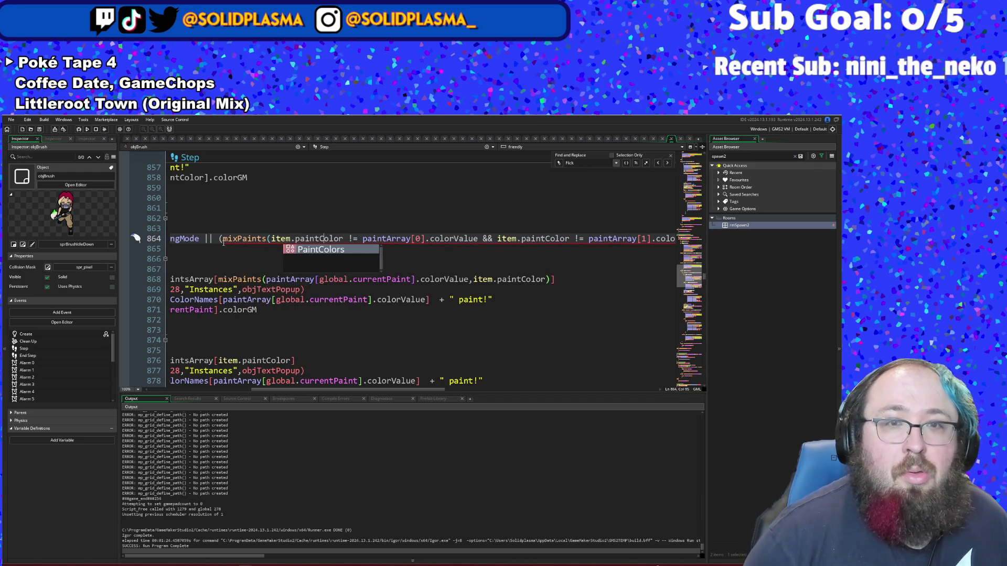
{"action": "key", "text": "Right"}
{"action": "key", "text": "Right"}
{"action": "key", "text": "Right"}
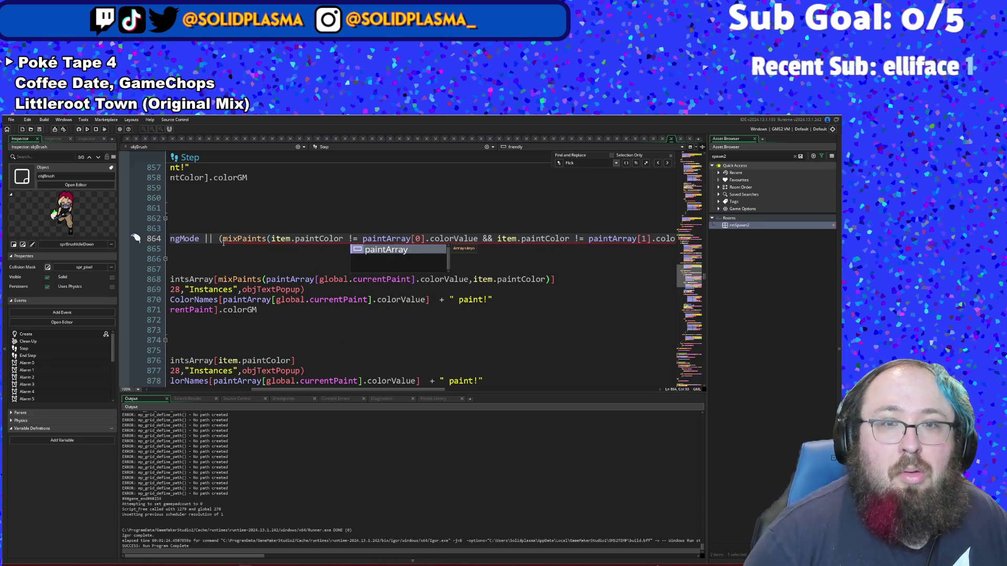
{"action": "key", "text": "Left"}
{"action": "key", "text": "Left"}
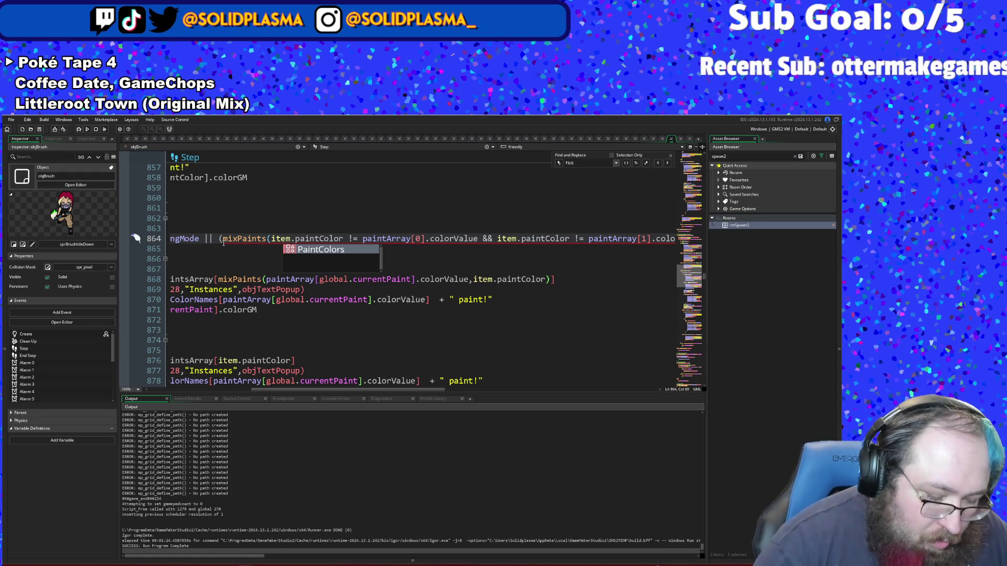
{"action": "type", "text": ")"}
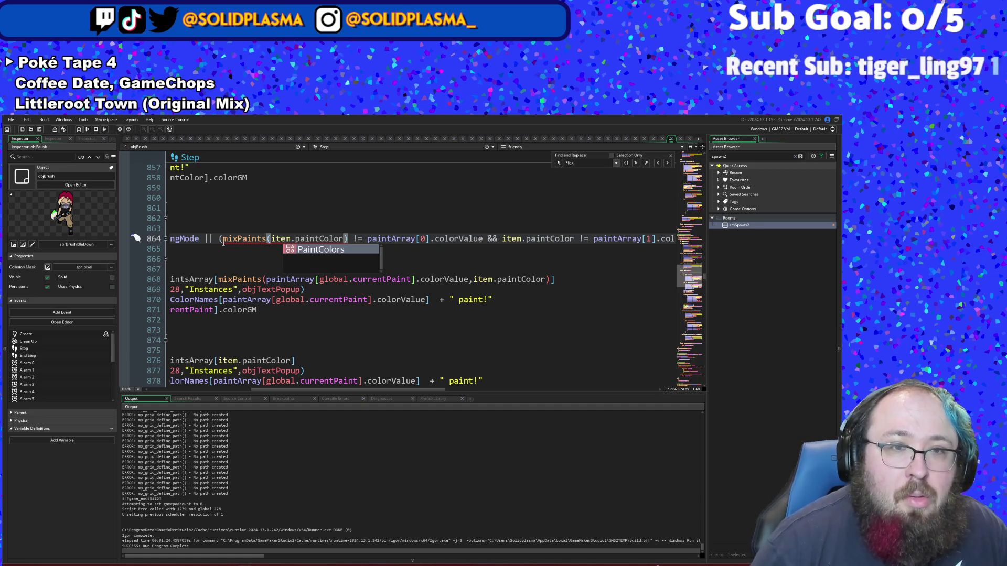
{"action": "type", "text": ","}
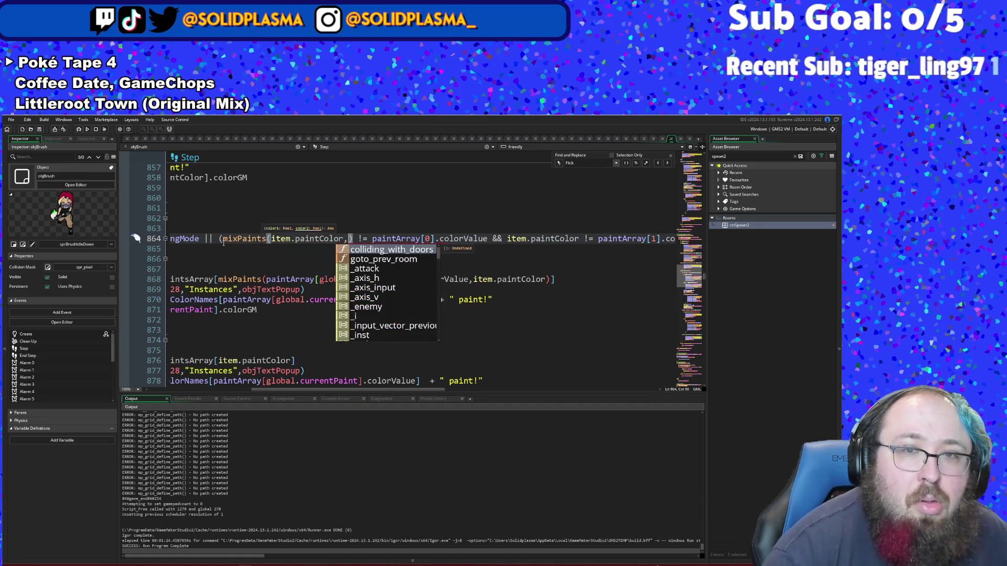
{"action": "type", "text": "paing"}
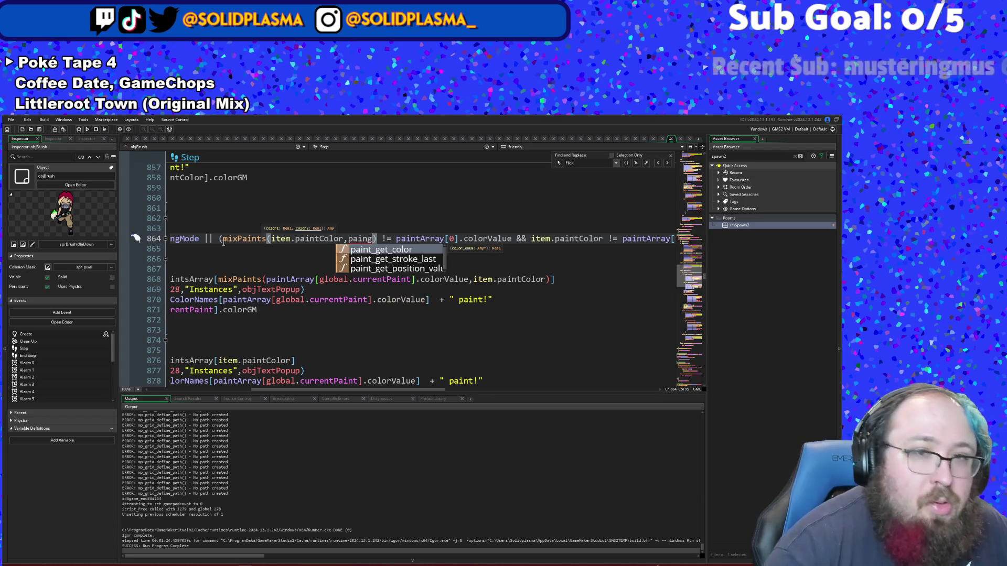
{"action": "key", "text": "BackSpace"}
{"action": "type", "text": "t"}
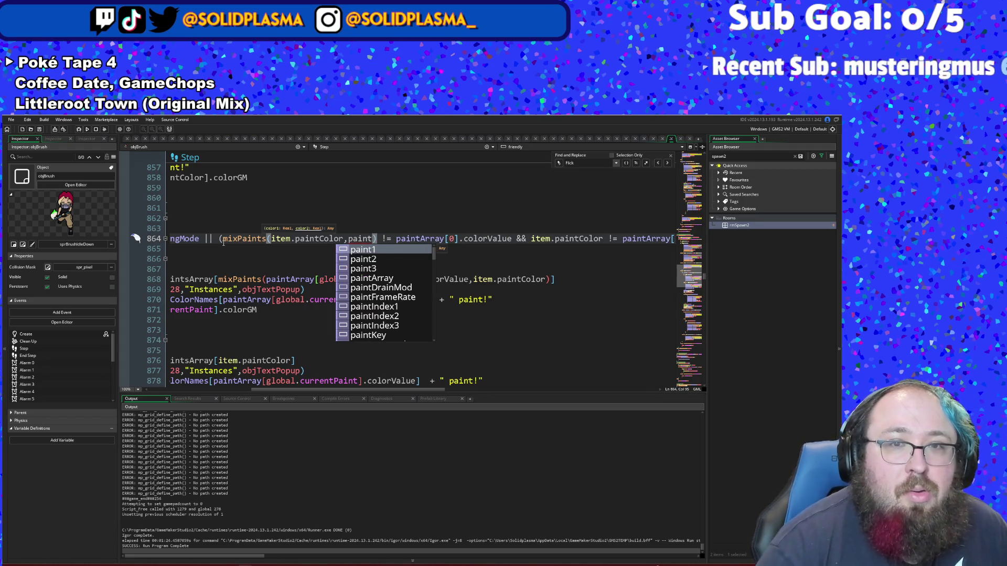
{"action": "type", "text": "Array[]"}
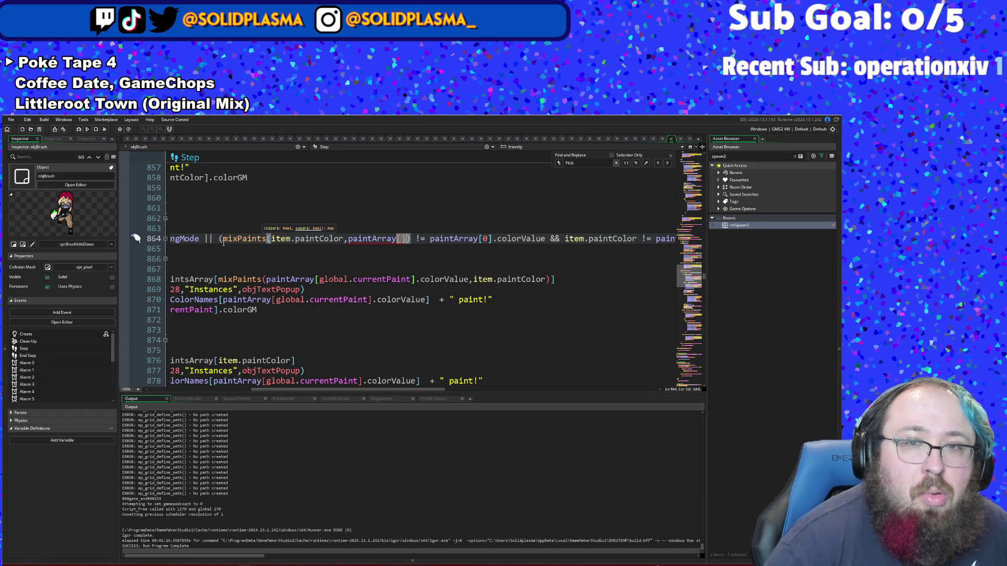
{"action": "type", "text": "global."}
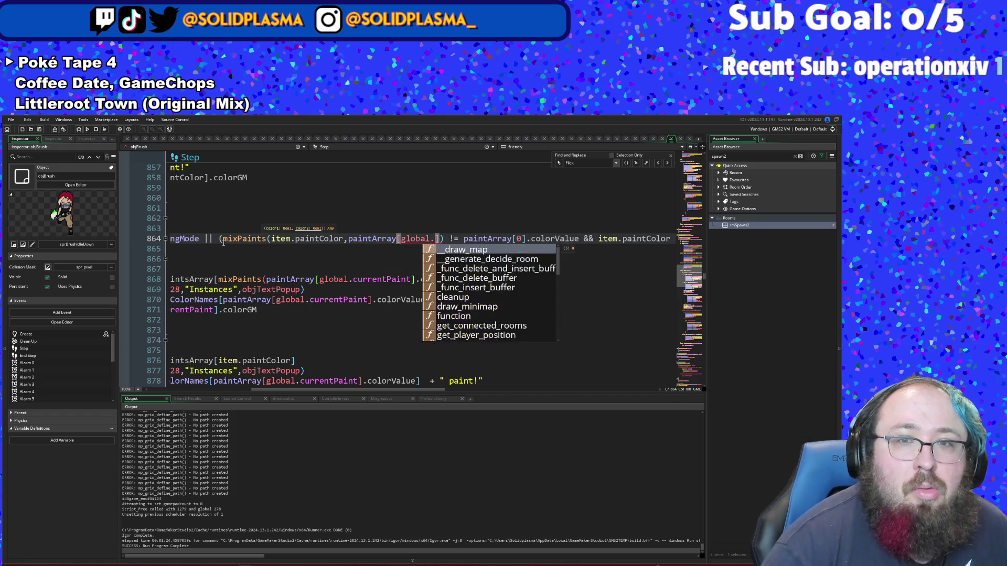
{"action": "type", "text": "cur"}
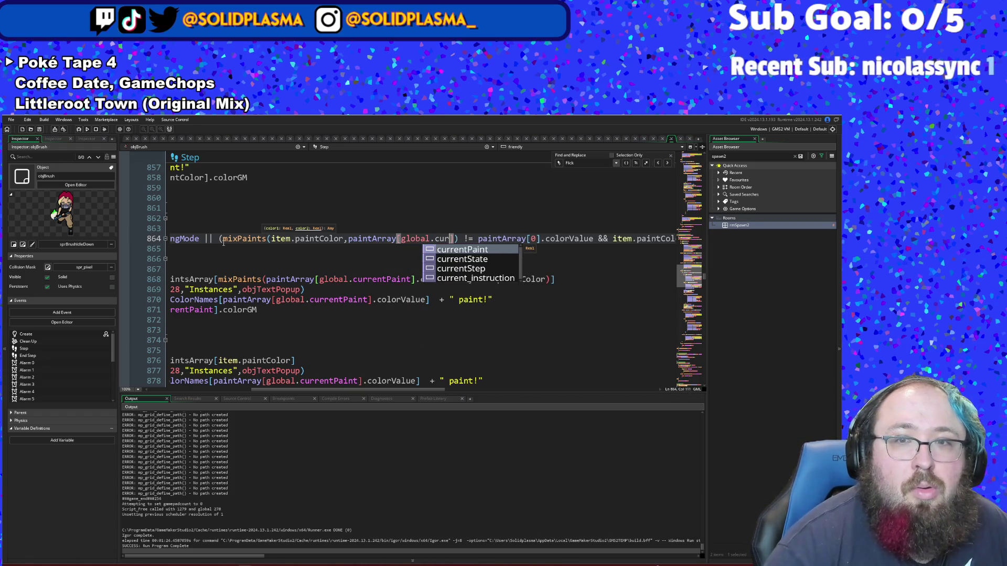
{"action": "key", "text": "Return"}
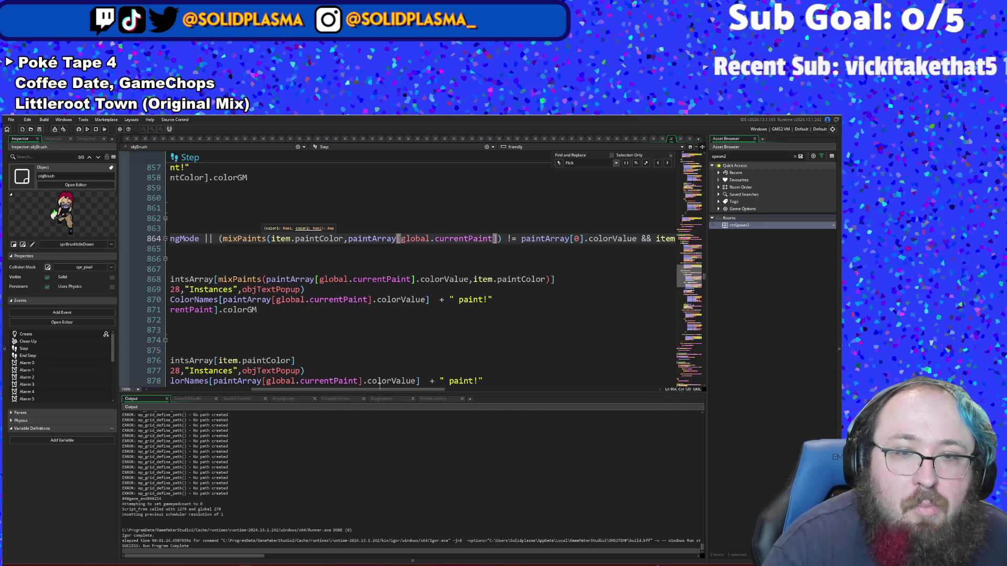
{"action": "left_click_drag", "start_coordinate": [374, 391], "coordinate": [359, 392]}
{"action": "mouse_move", "coordinate": [266, 240]}
{"action": "mouse_move", "coordinate": [263, 238]}
{"action": "left_mouse_down"}
{"action": "mouse_move", "coordinate": [174, 239]}
{"action": "mouse_move", "coordinate": [350, 239]}
{"action": "left_mouse_up"}
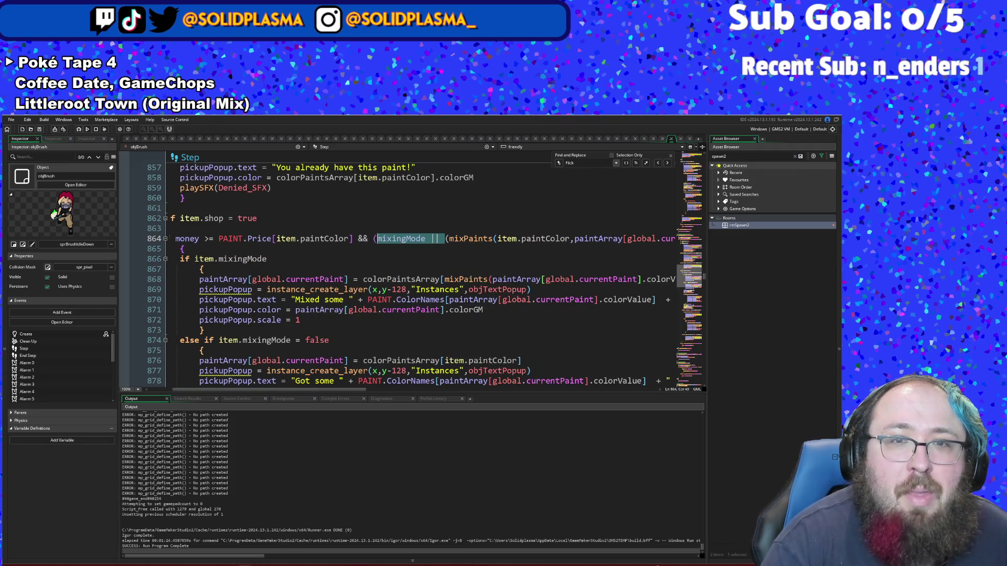
Step: Delete 'mixingMode || ' from the shop purchase condition on line 864
{"action": "key", "text": "BackSpace"}
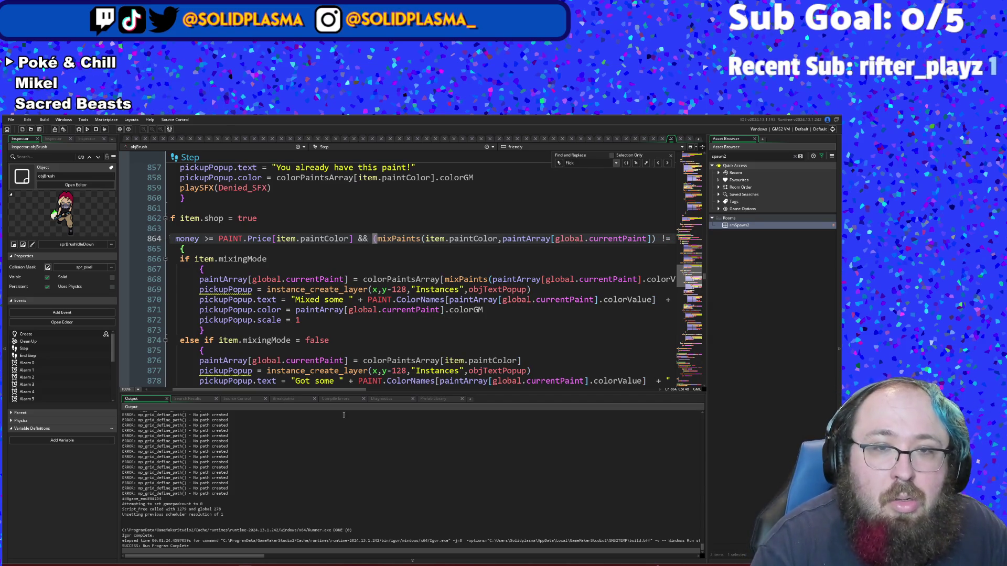
{"action": "left_click_drag", "start_coordinate": [339, 392], "coordinate": [602, 388]}
{"action": "left_click", "coordinate": [514, 237]}
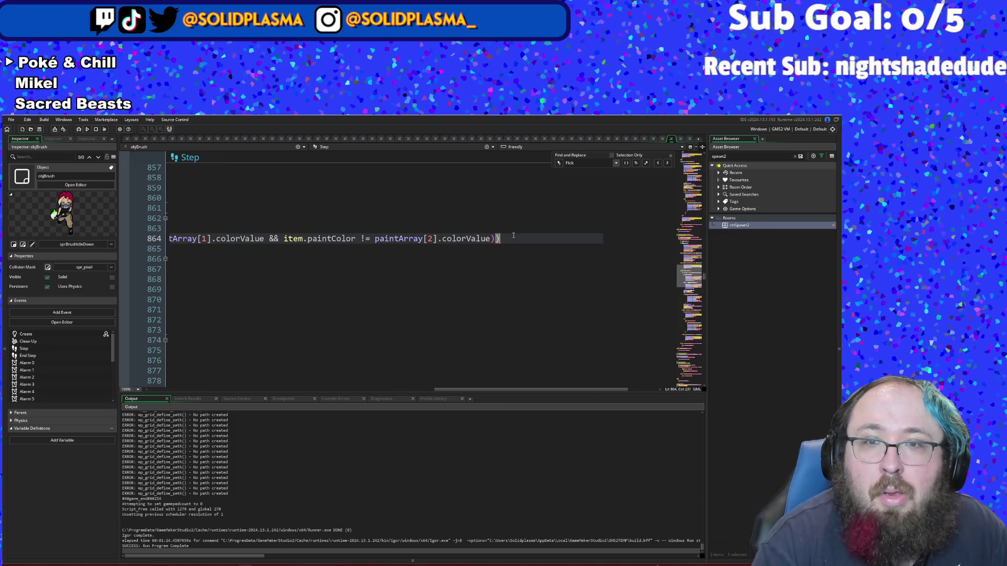
{"action": "mouse_move", "coordinate": [517, 389]}
{"action": "left_mouse_down"}
{"action": "mouse_move", "coordinate": [244, 381]}
{"action": "mouse_move", "coordinate": [286, 369]}
{"action": "left_mouse_up"}
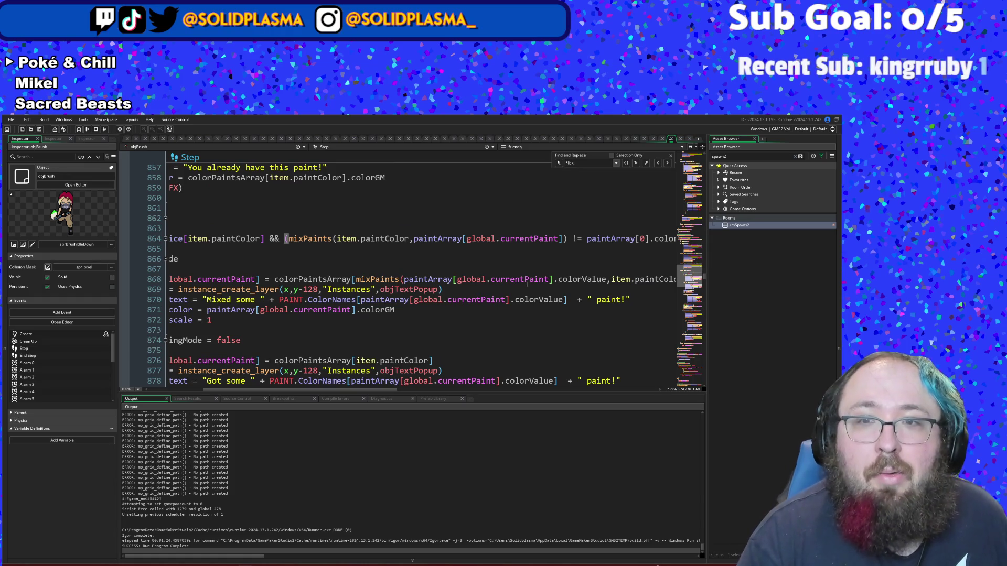
{"action": "left_click", "coordinate": [572, 239]}
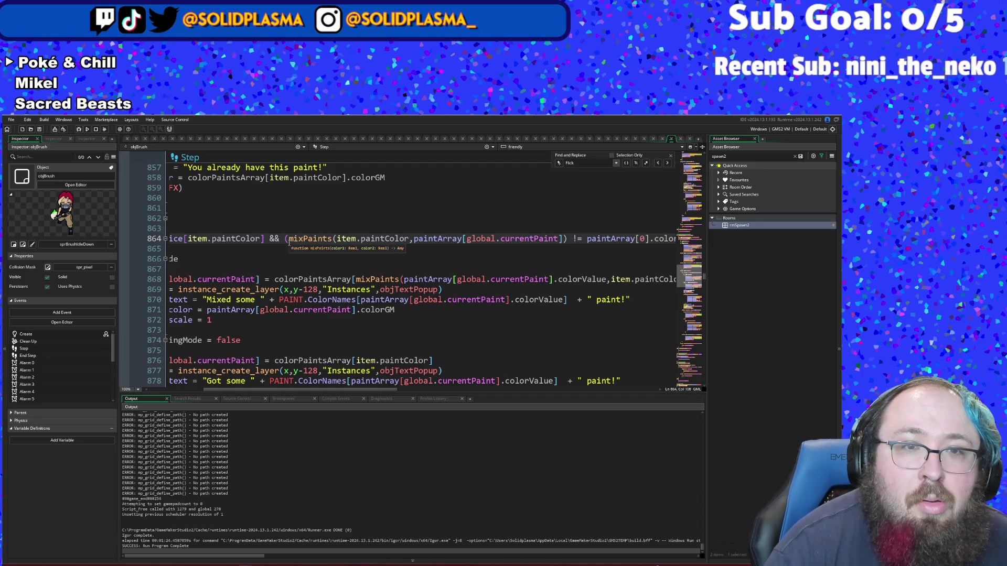
{"action": "mouse_move", "coordinate": [289, 240]}
{"action": "left_mouse_down"}
{"action": "mouse_move", "coordinate": [173, 250]}
{"action": "mouse_move", "coordinate": [173, 239]}
{"action": "mouse_move", "coordinate": [779, 251]}
{"action": "left_mouse_up"}
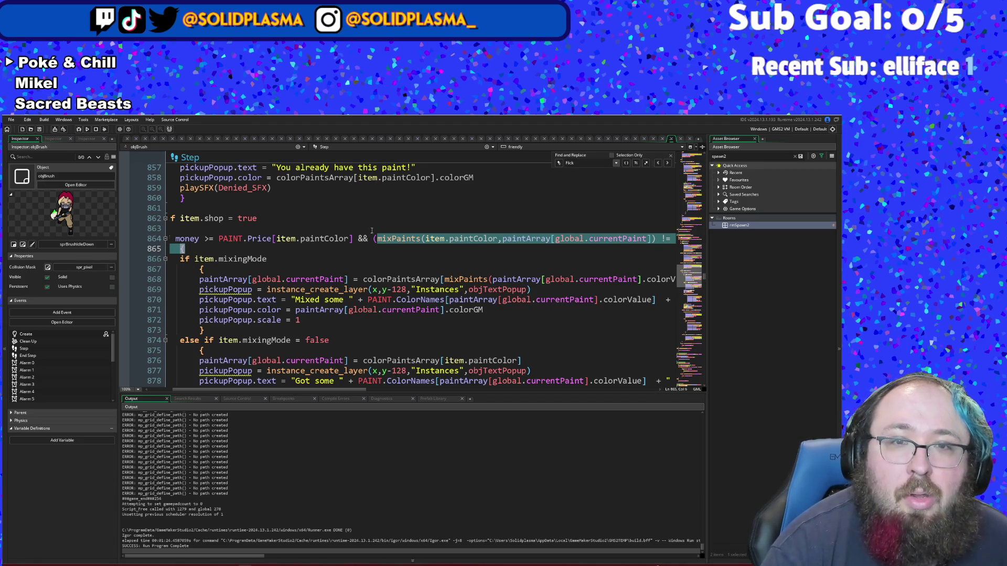
Step: Break the condition so the mixPaints comparison sits on its own line 865
{"action": "left_click", "coordinate": [374, 239]}
{"action": "key", "text": "Return"}
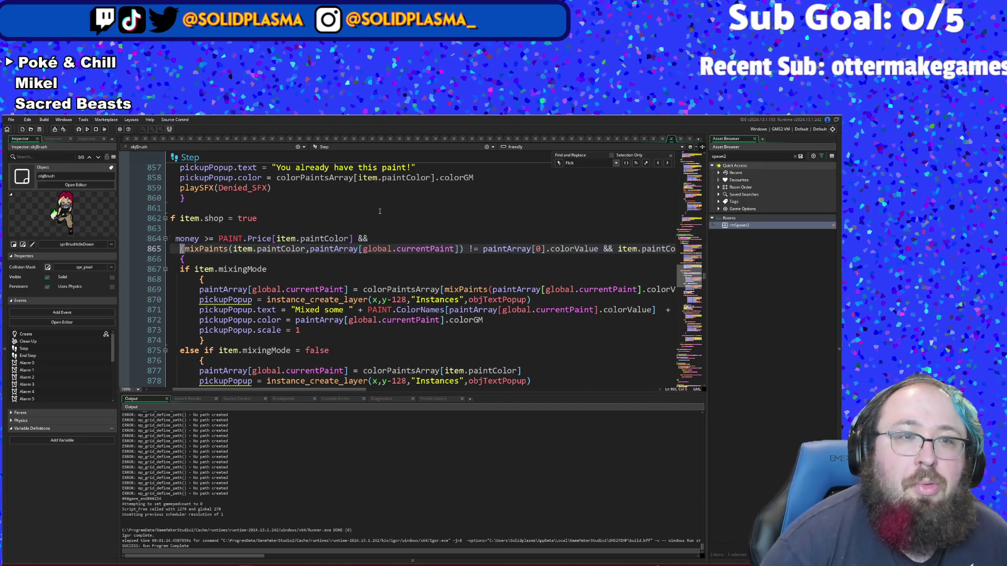
{"action": "key", "text": "End"}
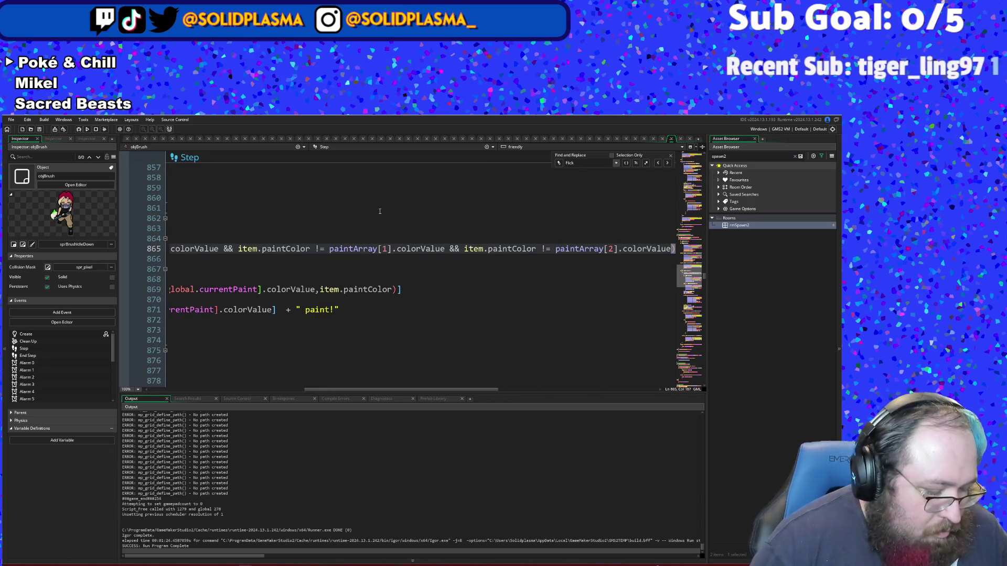
{"action": "key", "text": "shift+Up"}
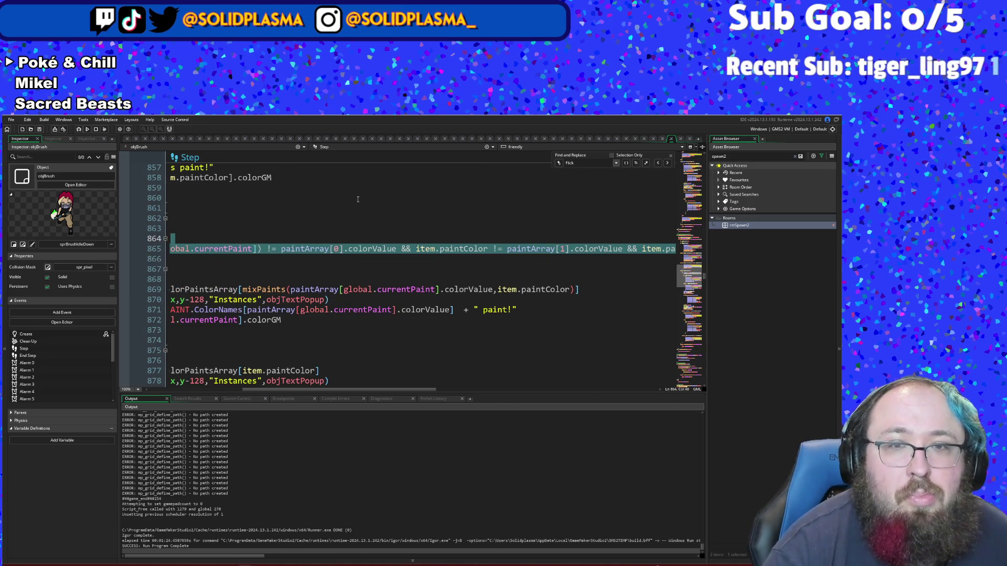
{"action": "left_click", "coordinate": [357, 199]}
{"action": "left_click", "coordinate": [388, 249]}
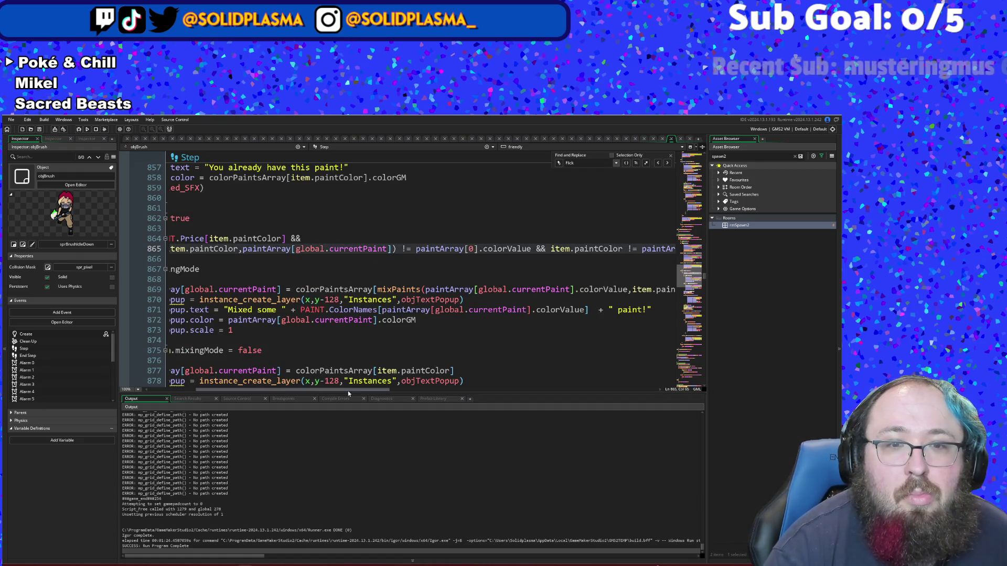
{"action": "mouse_move", "coordinate": [351, 391]}
{"action": "left_mouse_down"}
{"action": "mouse_move", "coordinate": [296, 398]}
{"action": "mouse_move", "coordinate": [420, 417]}
{"action": "mouse_move", "coordinate": [533, 419]}
{"action": "mouse_move", "coordinate": [371, 394]}
{"action": "mouse_move", "coordinate": [360, 398]}
{"action": "mouse_move", "coordinate": [385, 404]}
{"action": "mouse_move", "coordinate": [307, 407]}
{"action": "left_mouse_up"}
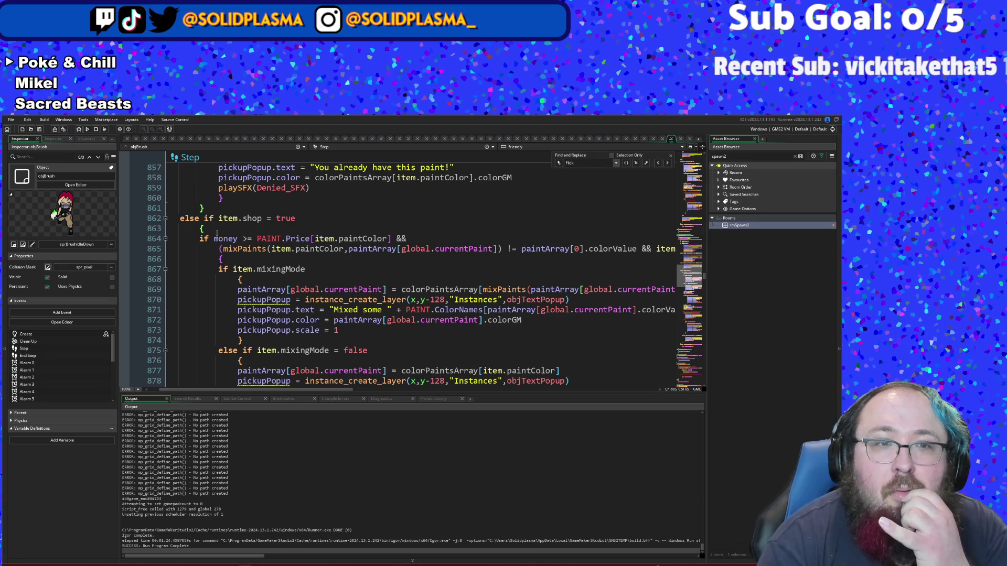
Step: Copy line 865's mixPaints condition and paste it on a new && line 866
{"action": "left_click", "coordinate": [218, 250]}
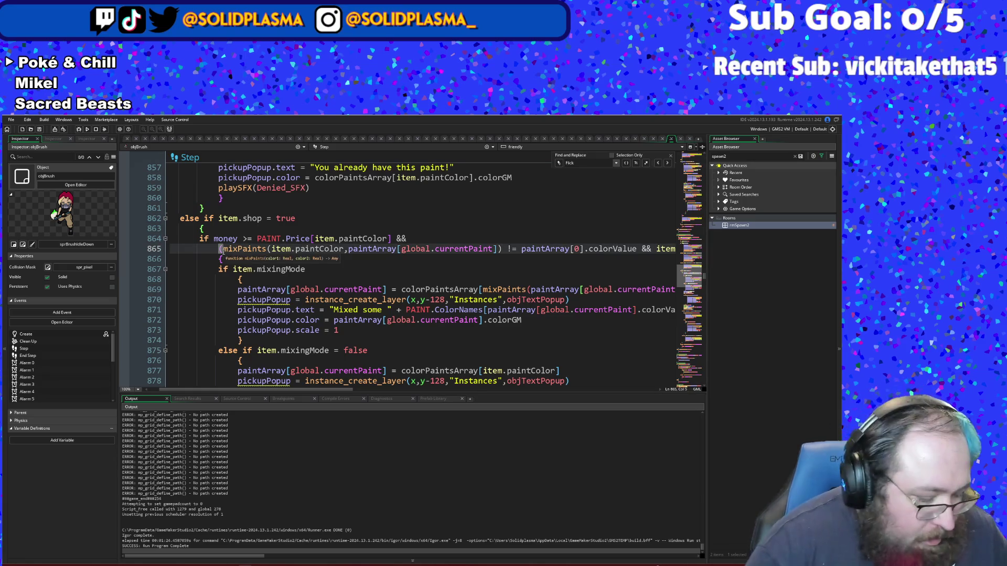
{"action": "key", "text": "shift+Down"}
{"action": "key", "text": "Up"}
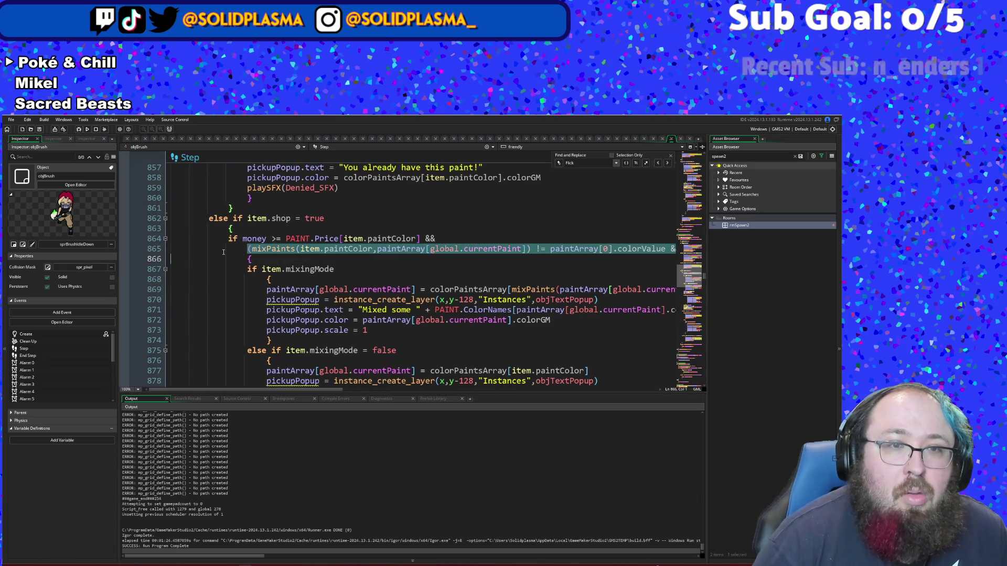
{"action": "key", "text": "End"}
{"action": "key", "text": "Home"}
{"action": "key", "text": "End"}
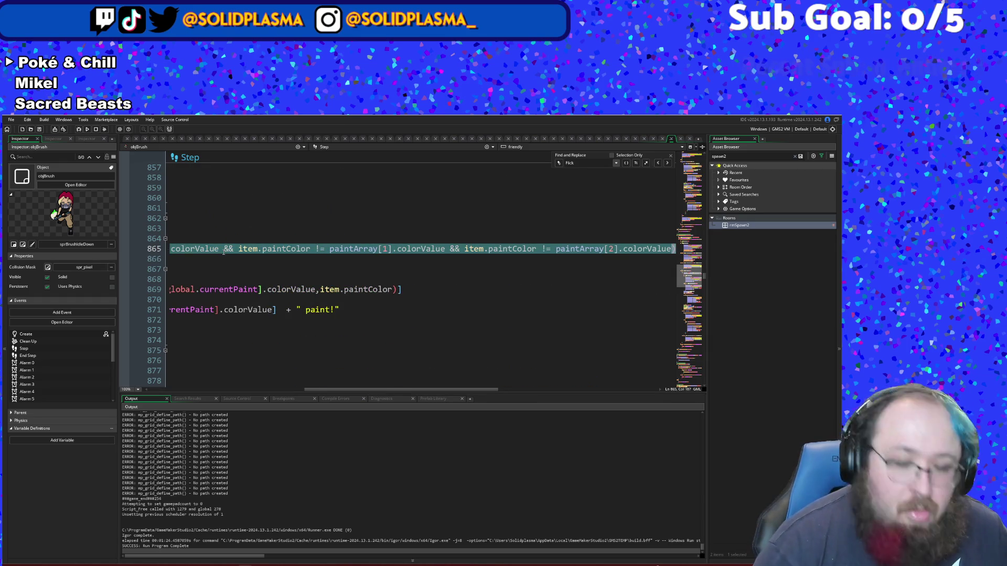
{"action": "key", "text": "End"}
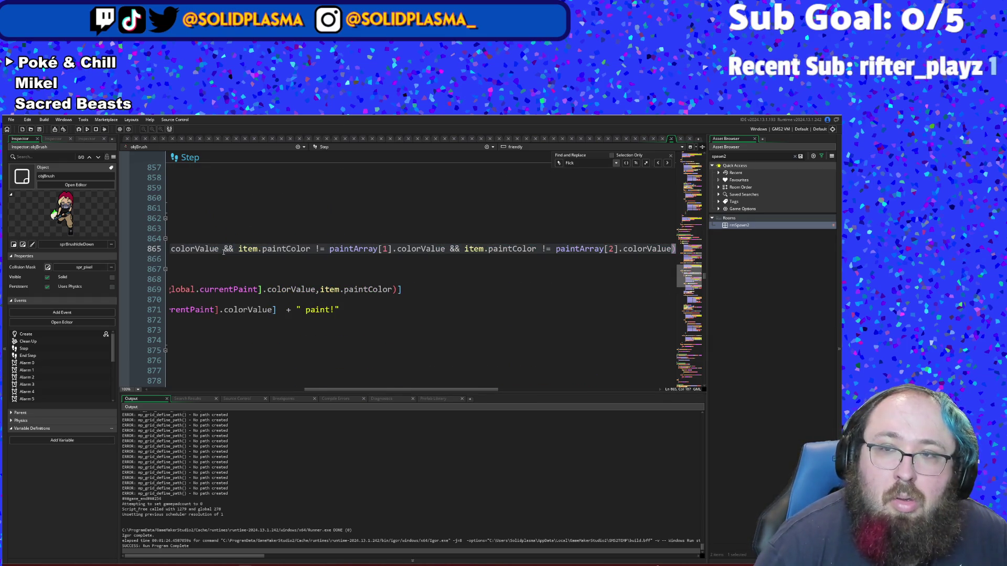
{"action": "key", "text": "Return"}
{"action": "type", "text": "&"}
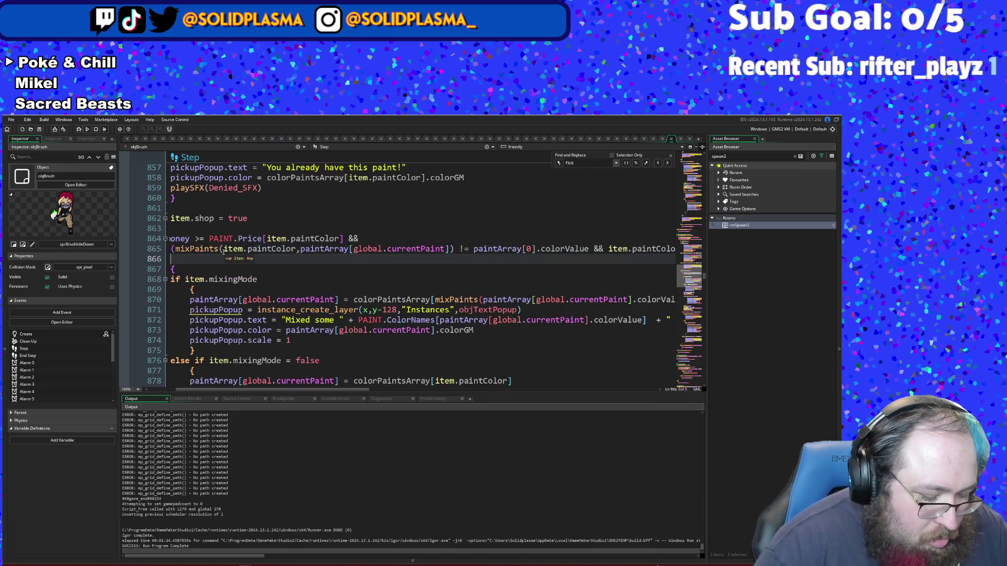
{"action": "type", "text": "&"}
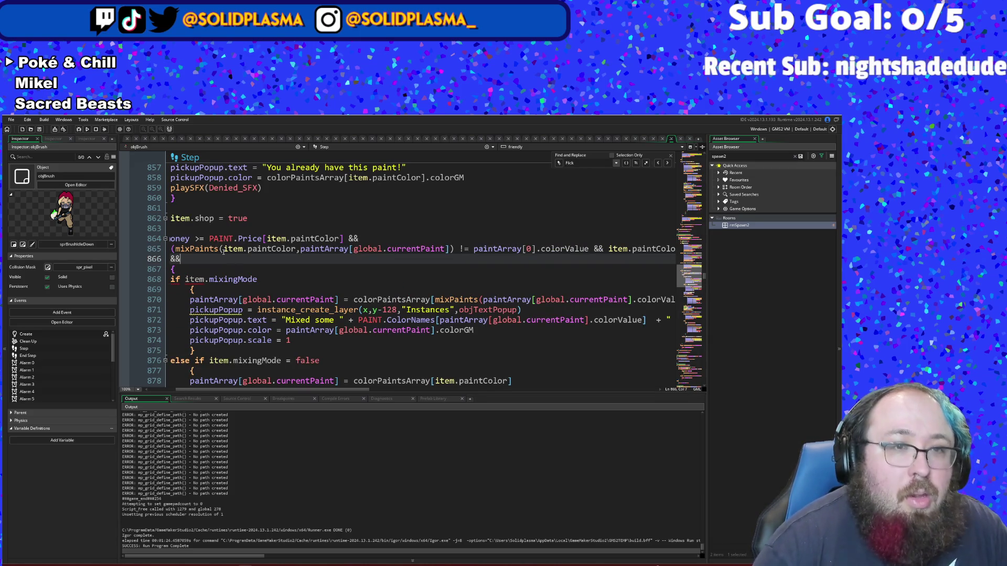
{"action": "key", "text": "ctrl+v"}
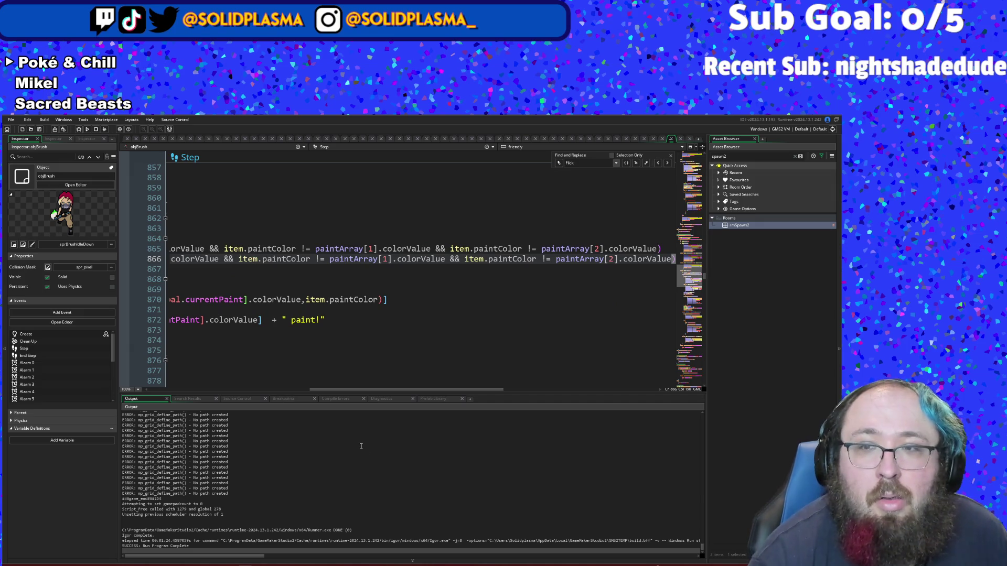
Step: Change line 866 to compare item.paintColor directly against paintArray[0] and paintArray[1], dropping currentPaint
{"action": "left_click_drag", "start_coordinate": [395, 388], "coordinate": [234, 398]}
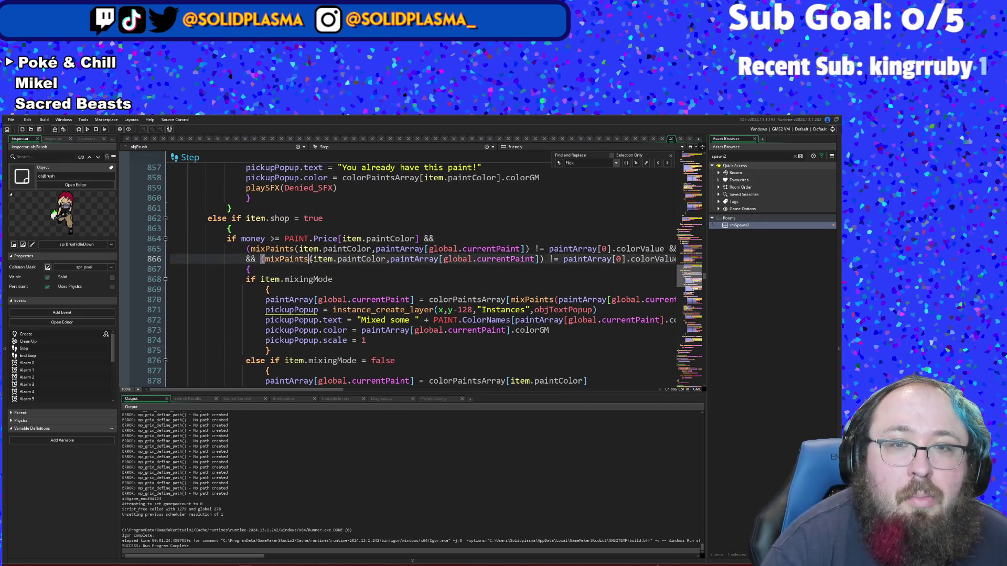
{"action": "type", "text": "("}
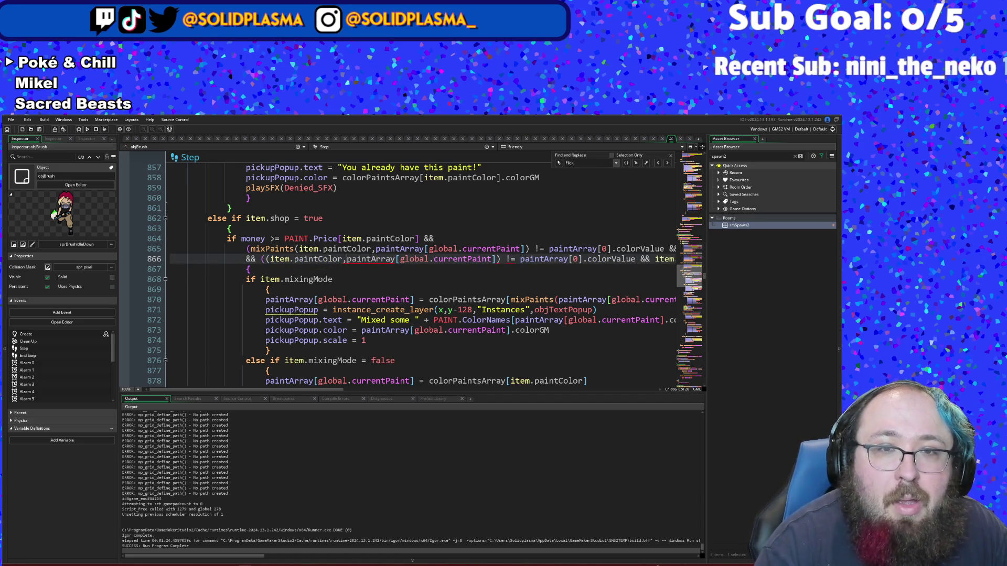
{"action": "mouse_move", "coordinate": [343, 261]}
{"action": "left_mouse_down"}
{"action": "mouse_move", "coordinate": [252, 270]}
{"action": "mouse_move", "coordinate": [496, 261]}
{"action": "left_mouse_up"}
{"action": "key", "text": "BackSpace"}
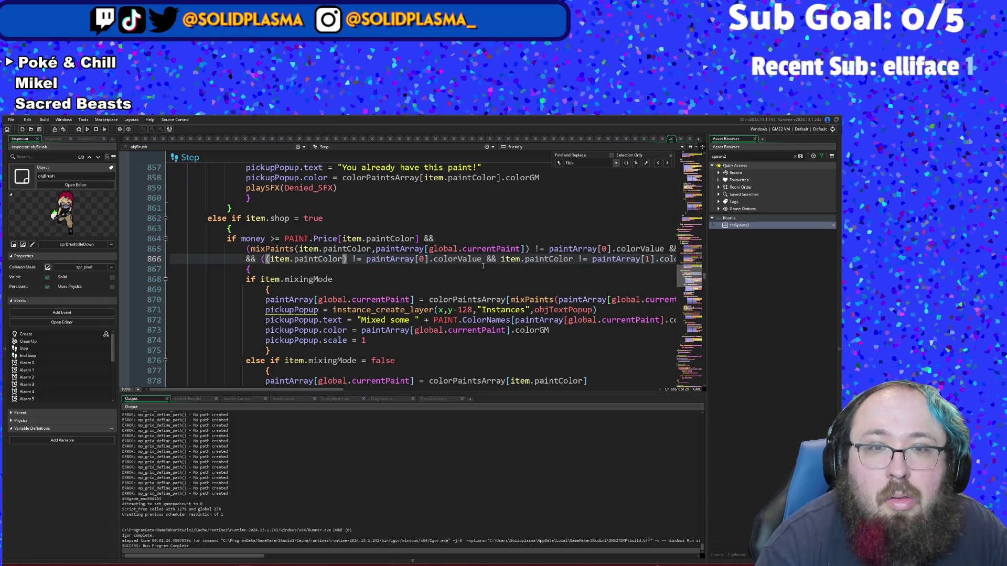
{"action": "left_click", "coordinate": [368, 266]}
{"action": "left_click", "coordinate": [346, 260]}
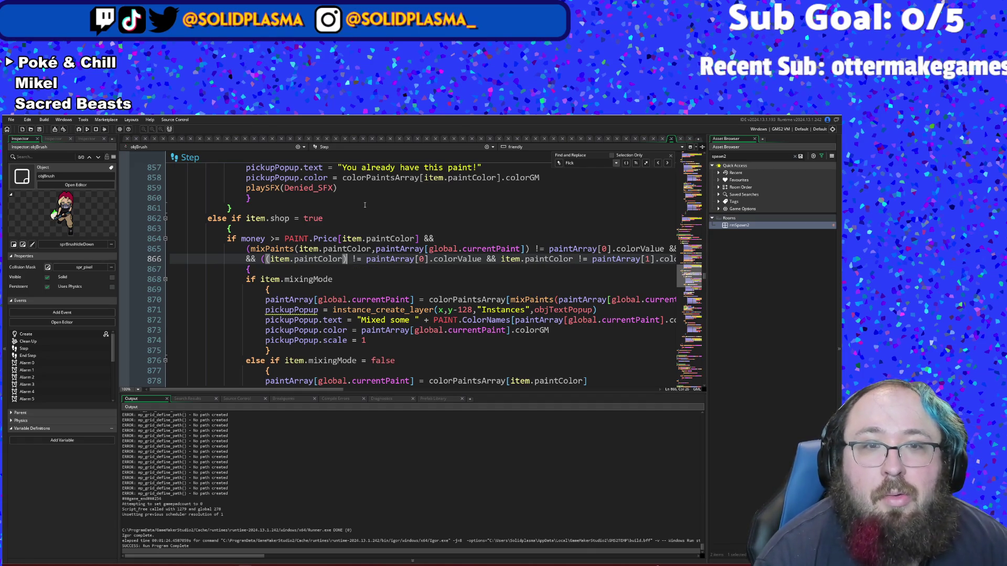
{"action": "left_click", "coordinate": [270, 259]}
{"action": "type", "text": "("}
{"action": "left_click", "coordinate": [288, 259]}
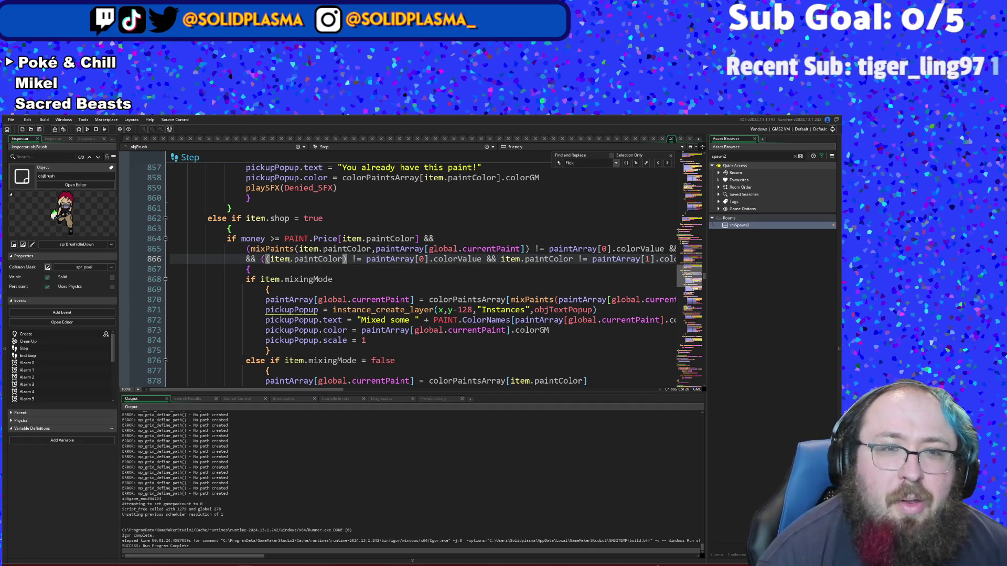
{"action": "middle_click", "coordinate": [284, 259]}
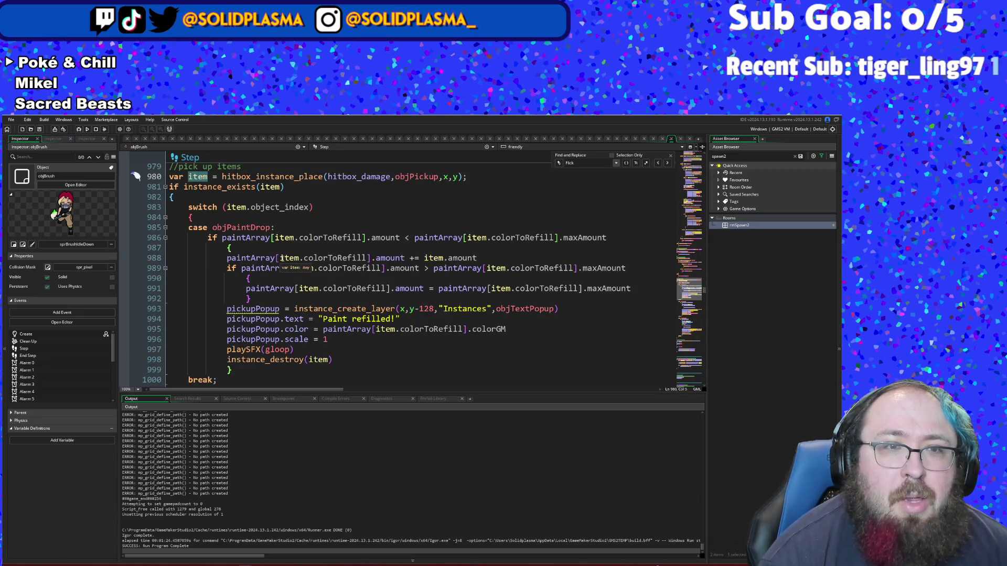
Step: Jump from the objPaintBucket reference near line 949 to objPaintBucket's Create event code
{"action": "left_click", "coordinate": [454, 175]}
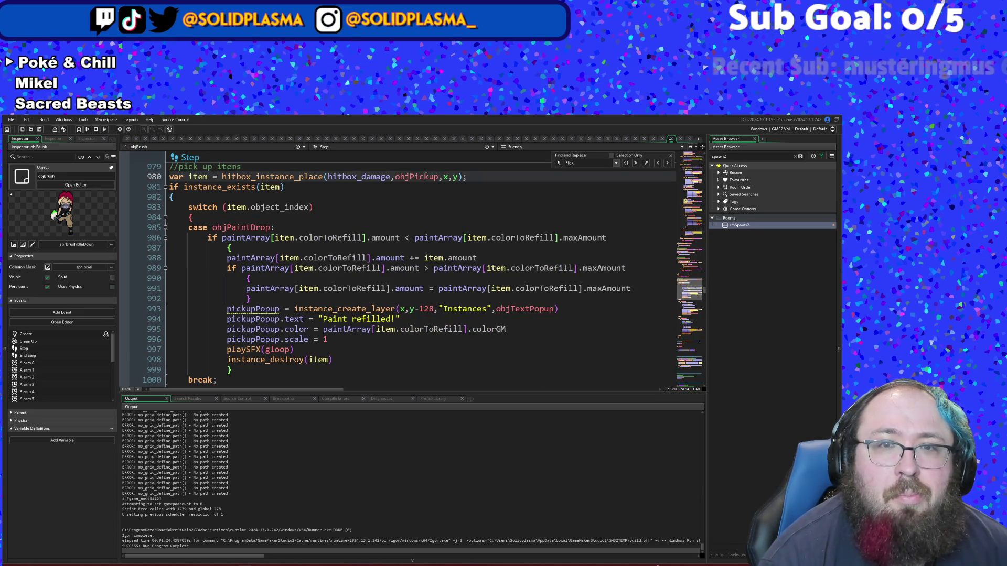
{"action": "scroll", "coordinate": [437, 280], "scroll_direction": "down", "scroll_amount": 2}
{"action": "scroll", "coordinate": [437, 282], "scroll_direction": "down", "scroll_amount": 20}
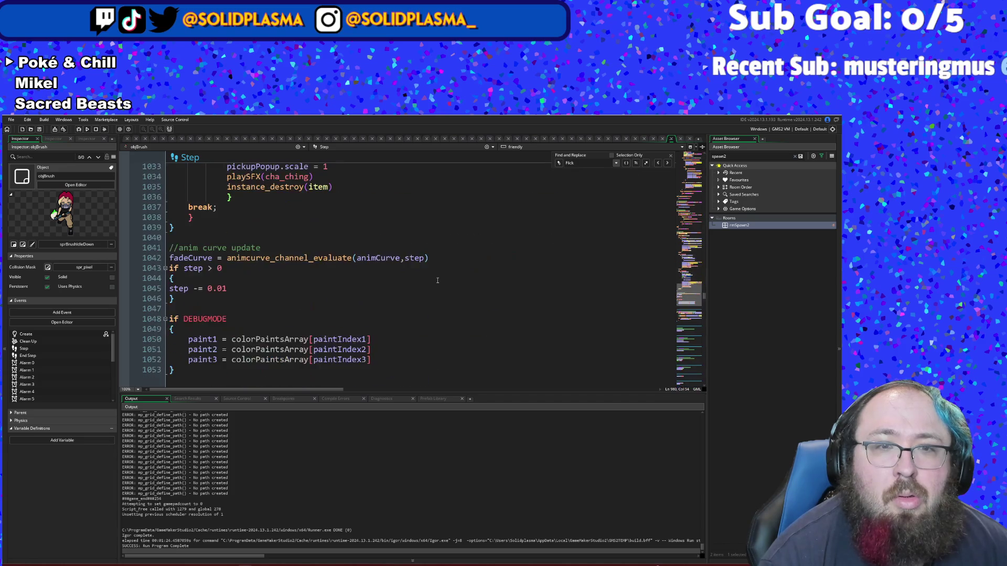
{"action": "scroll", "coordinate": [437, 284], "scroll_direction": "up", "scroll_amount": 20}
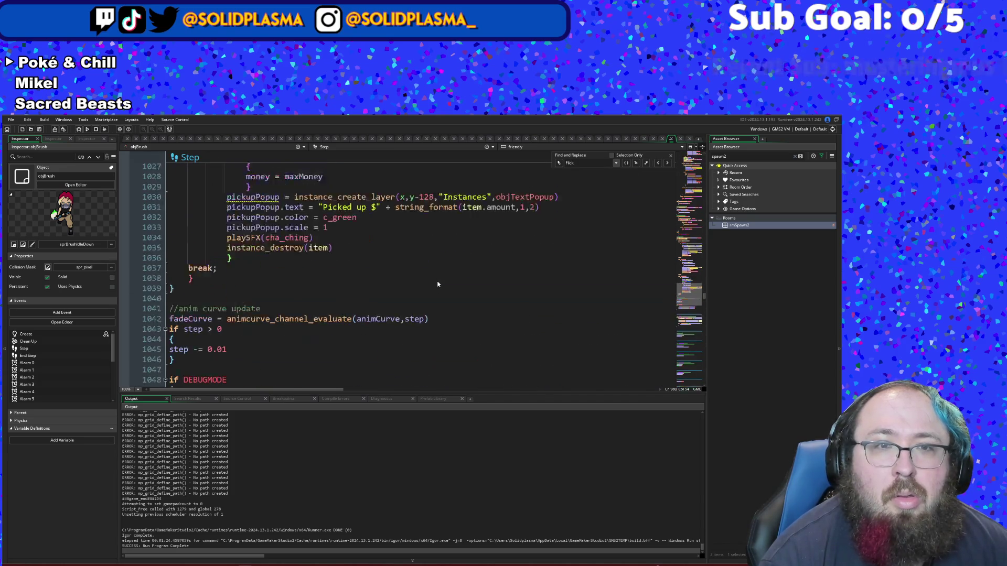
{"action": "scroll", "coordinate": [437, 284], "scroll_direction": "up", "scroll_amount": 8}
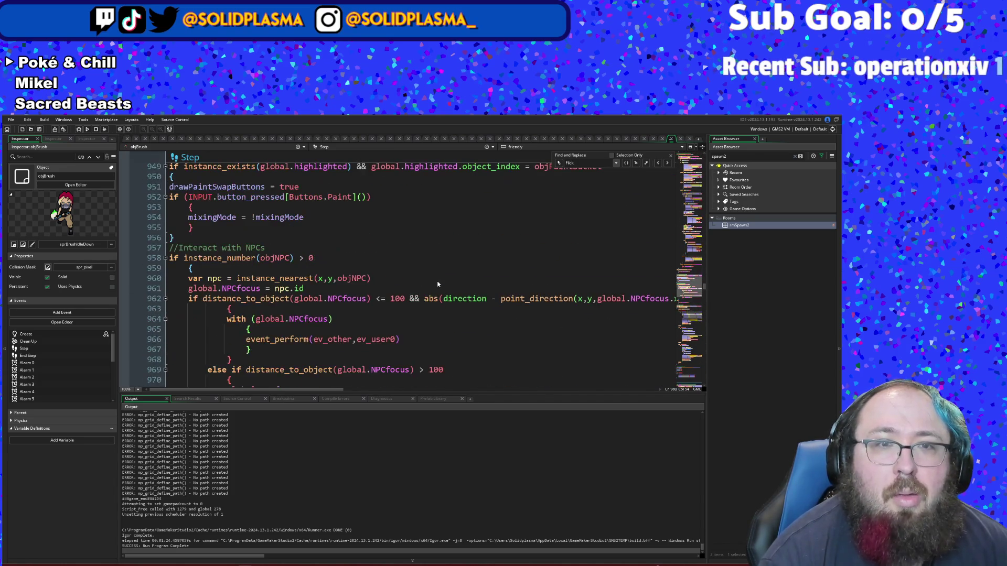
{"action": "scroll", "coordinate": [438, 285], "scroll_direction": "up", "scroll_amount": 4}
{"action": "scroll", "coordinate": [426, 286], "scroll_direction": "up", "scroll_amount": 4}
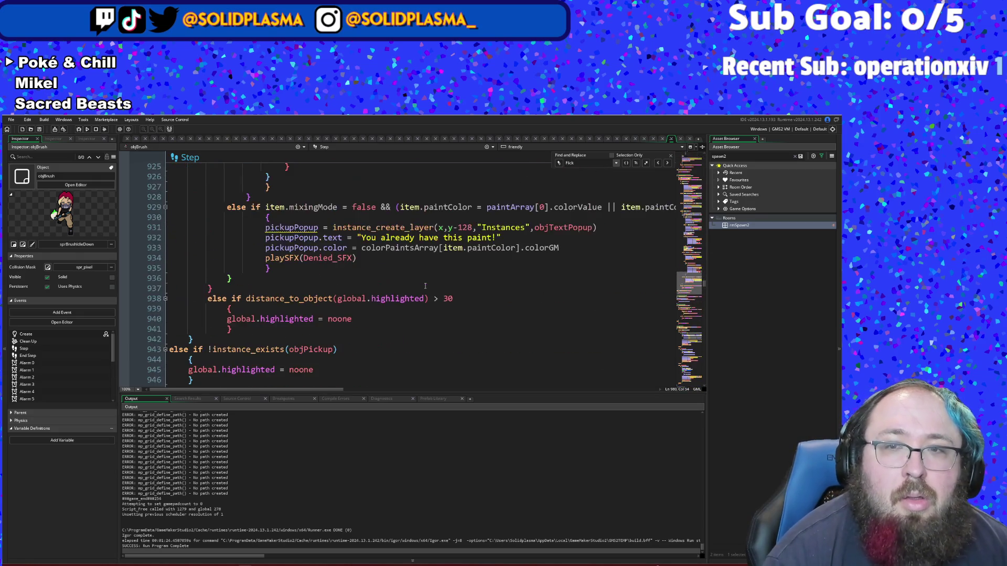
{"action": "scroll", "coordinate": [425, 287], "scroll_direction": "down", "scroll_amount": 4}
{"action": "left_click", "coordinate": [567, 283]}
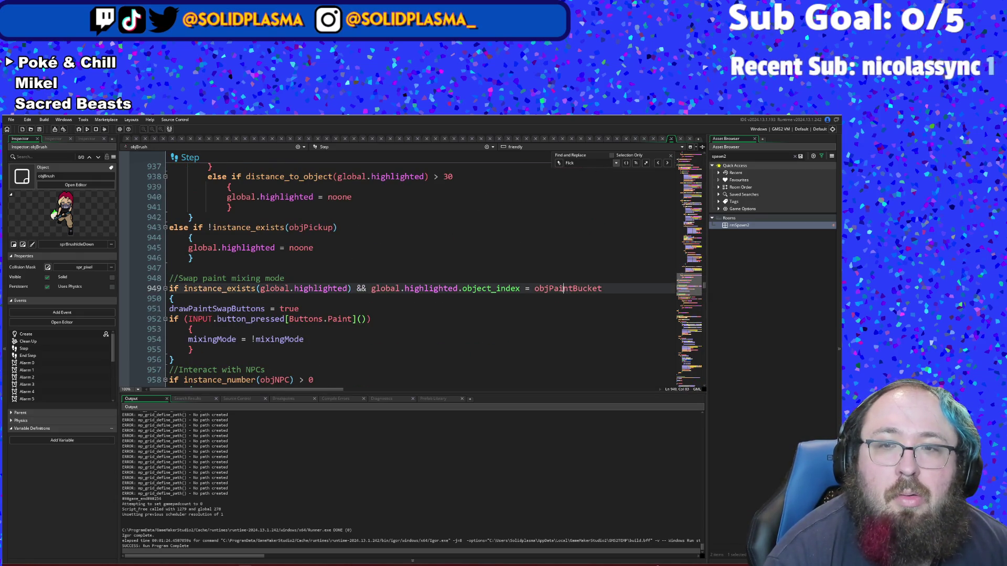
{"action": "middle_click", "coordinate": [565, 289]}
{"action": "left_click", "coordinate": [464, 297]}
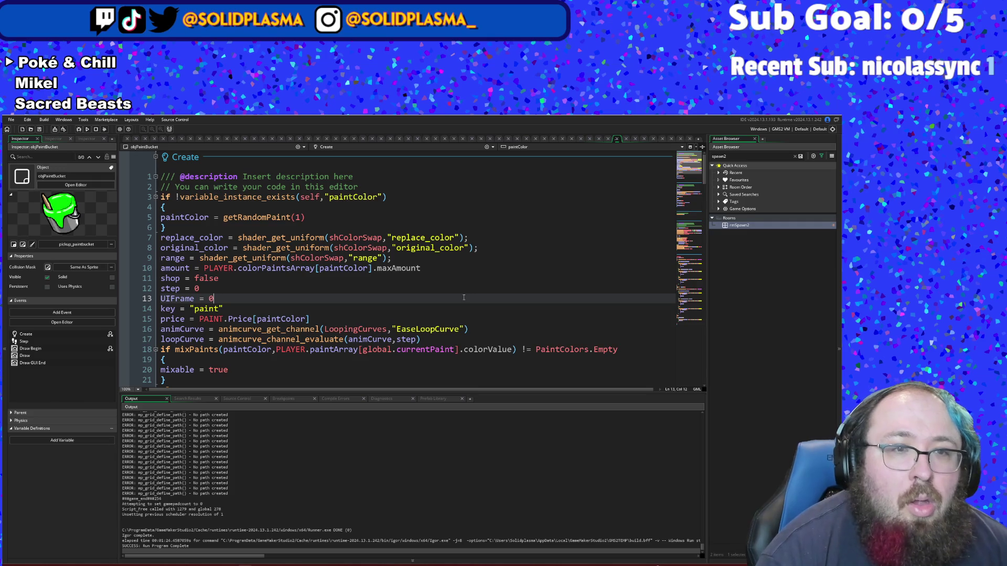
{"action": "scroll", "coordinate": [464, 298], "scroll_direction": "down", "scroll_amount": 8}
{"action": "scroll", "coordinate": [464, 297], "scroll_direction": "up", "scroll_amount": 2}
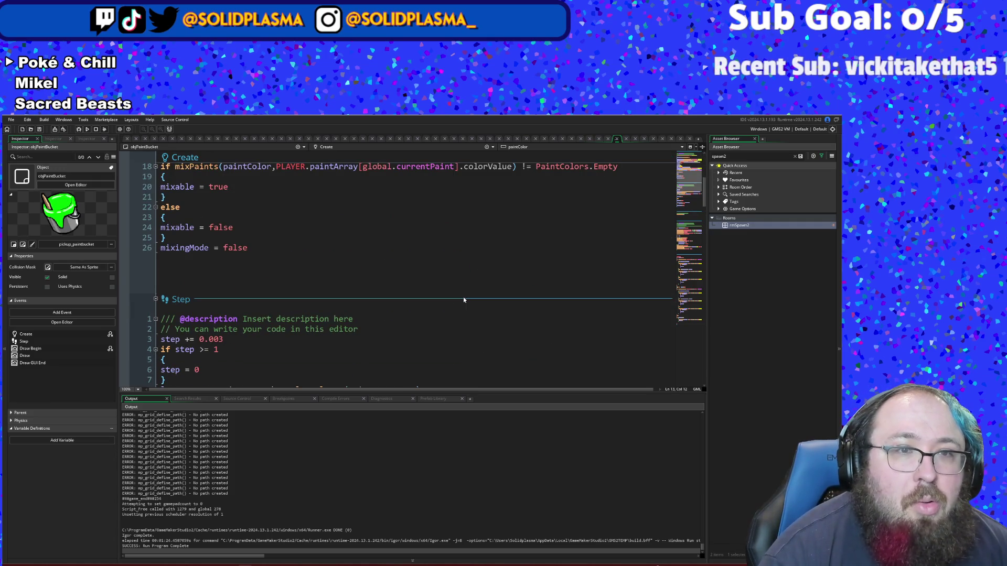
{"action": "scroll", "coordinate": [463, 299], "scroll_direction": "down", "scroll_amount": 15}
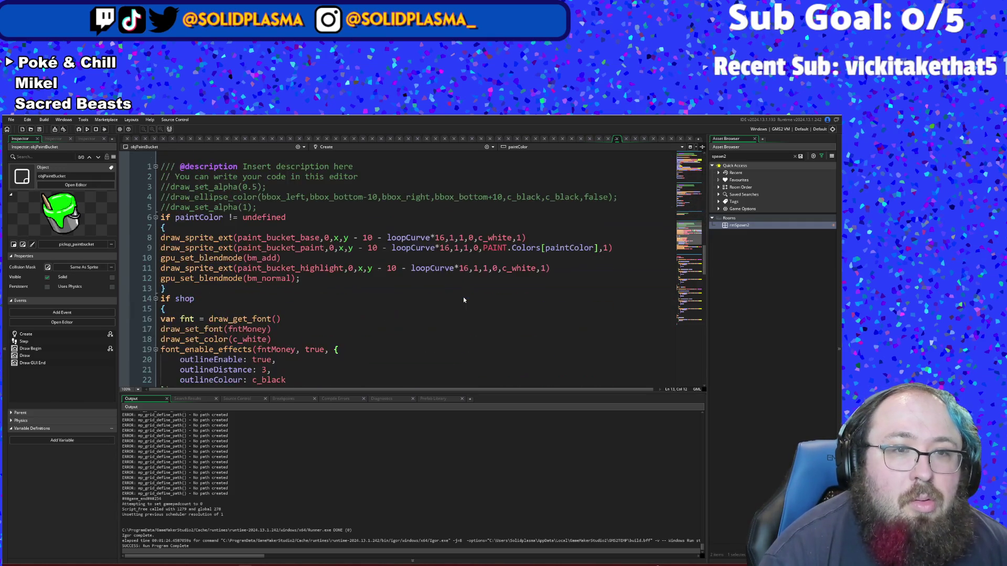
{"action": "scroll", "coordinate": [464, 297], "scroll_direction": "down", "scroll_amount": 12}
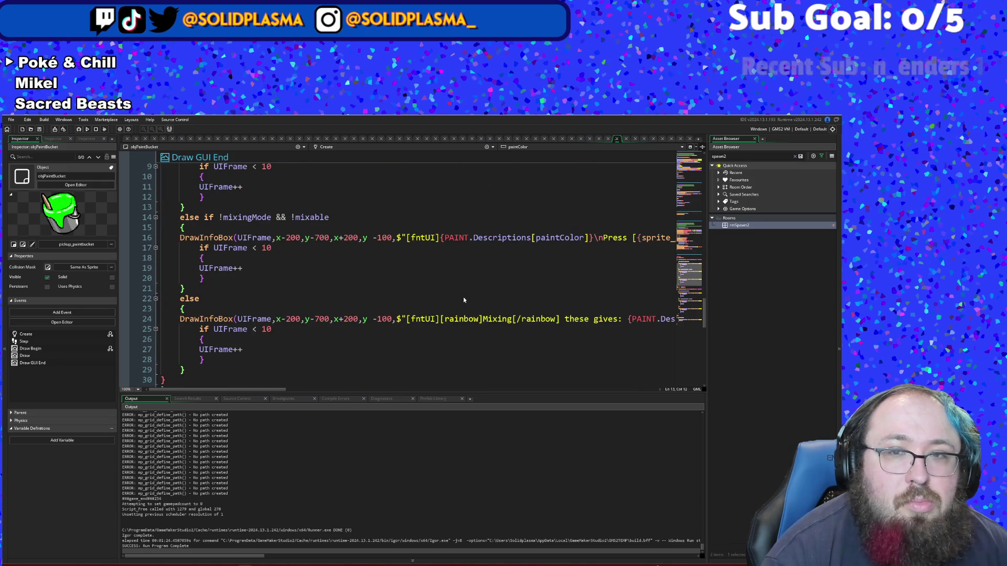
{"action": "scroll", "coordinate": [463, 299], "scroll_direction": "down", "scroll_amount": 6}
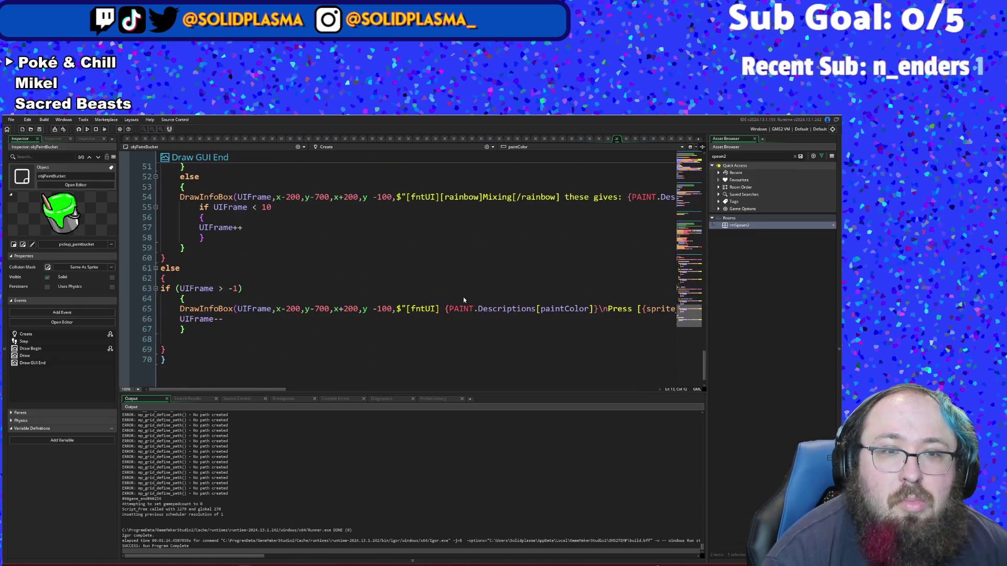
{"action": "scroll", "coordinate": [464, 300], "scroll_direction": "up", "scroll_amount": 18}
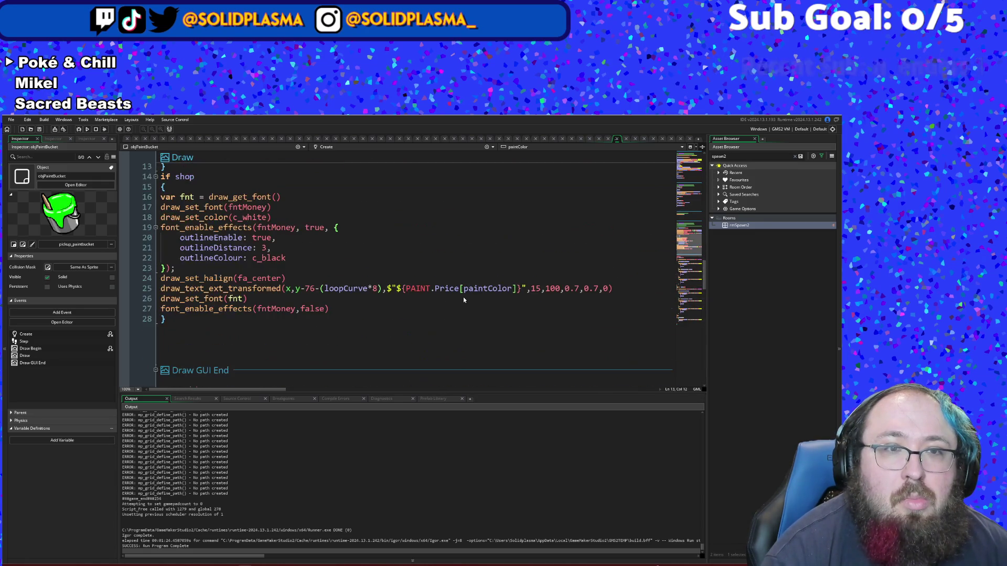